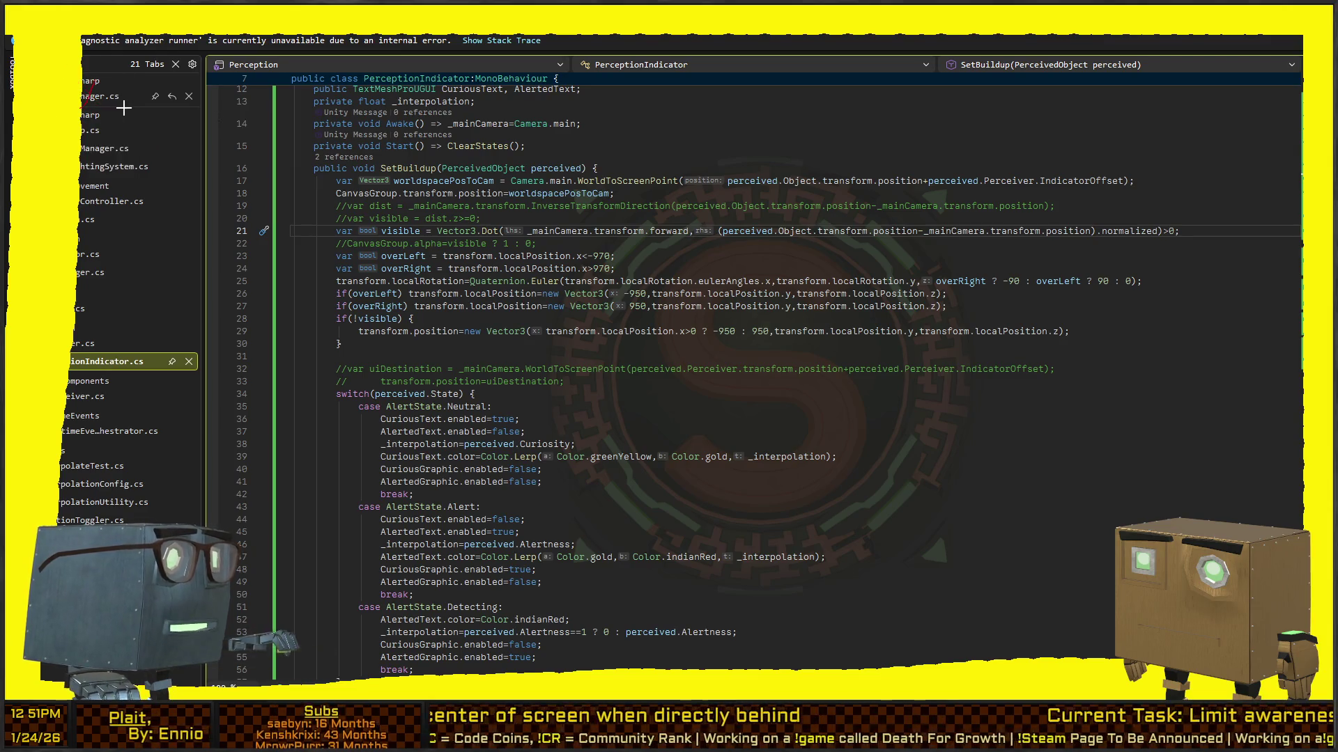
Comment out the overLeft/overRight edge-snapping code on lines 23–30.
{"action": "mouse_move", "coordinate": [70, 83]}
{"action": "left_mouse_down"}
{"action": "mouse_move", "coordinate": [104, 106]}
{"action": "mouse_move", "coordinate": [70, 105]}
{"action": "mouse_move", "coordinate": [83, 100]}
{"action": "left_mouse_up"}
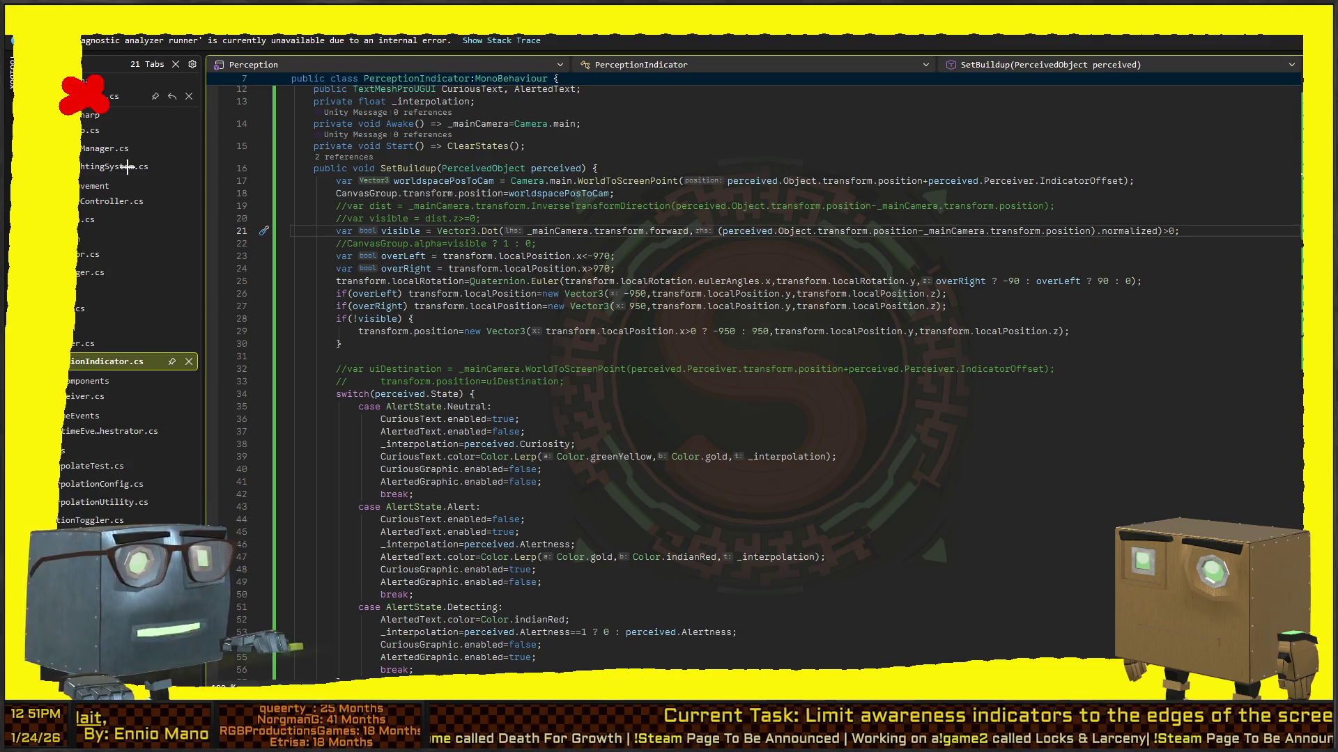
{"action": "key", "text": "Escape"}
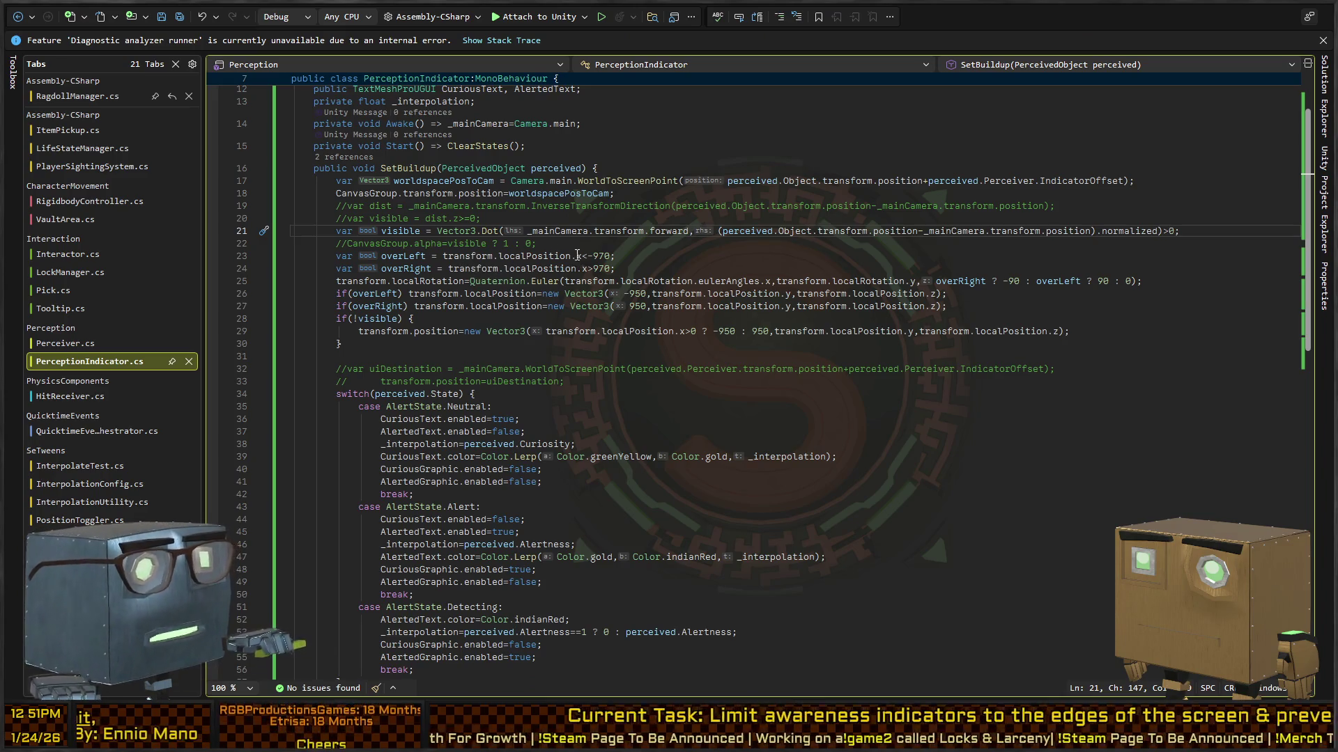
{"action": "left_click", "coordinate": [563, 269]}
{"action": "left_click", "coordinate": [405, 256]}
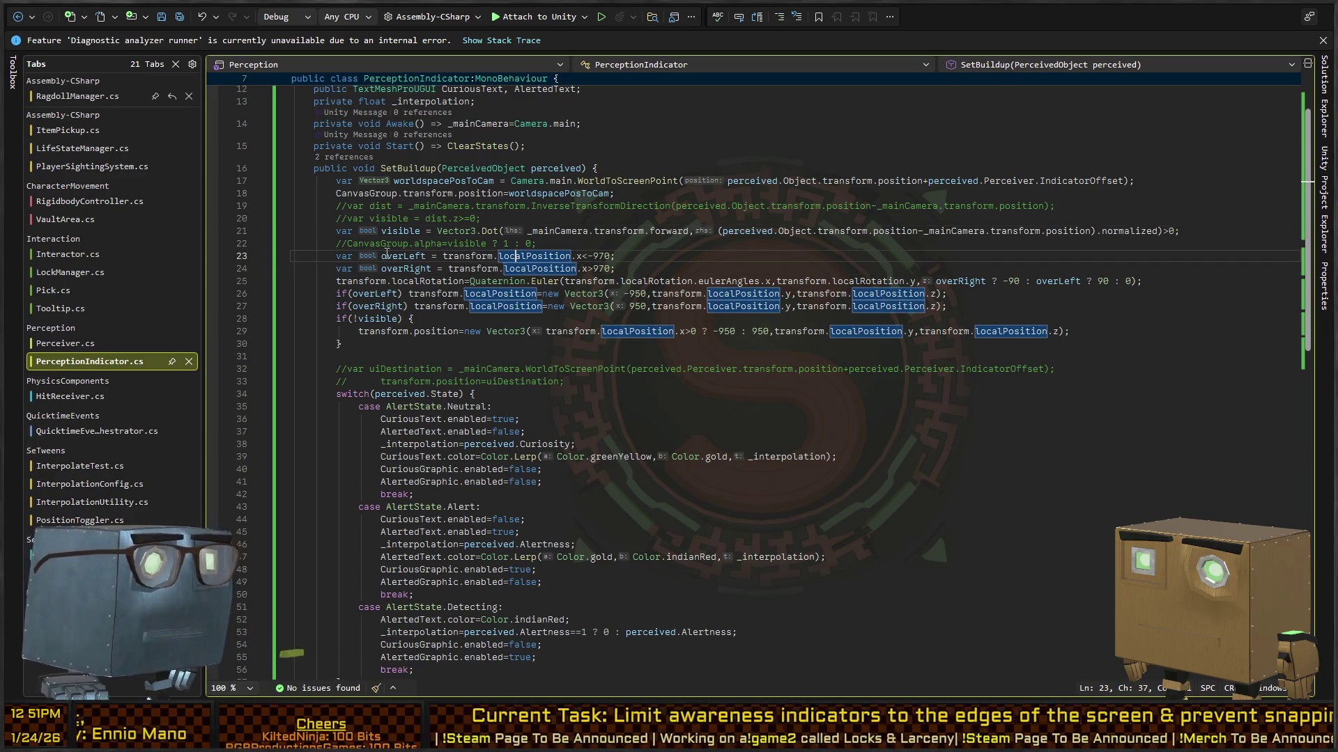
{"action": "double_click", "coordinate": [438, 257]}
{"action": "key", "text": "Right"}
{"action": "key", "text": "ctrl+Right"}
{"action": "key", "text": "ctrl+Right"}
{"action": "key", "text": "ctrl+Right"}
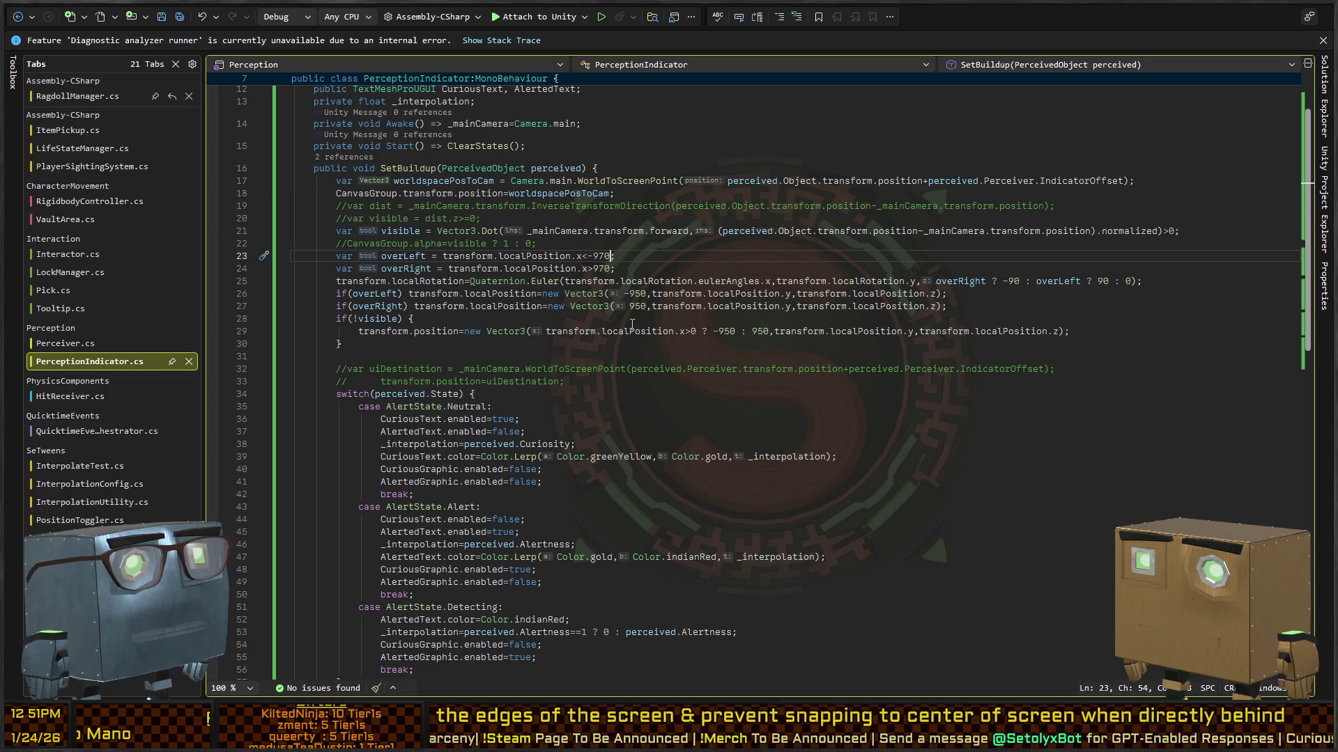
{"action": "key", "text": "Home"}
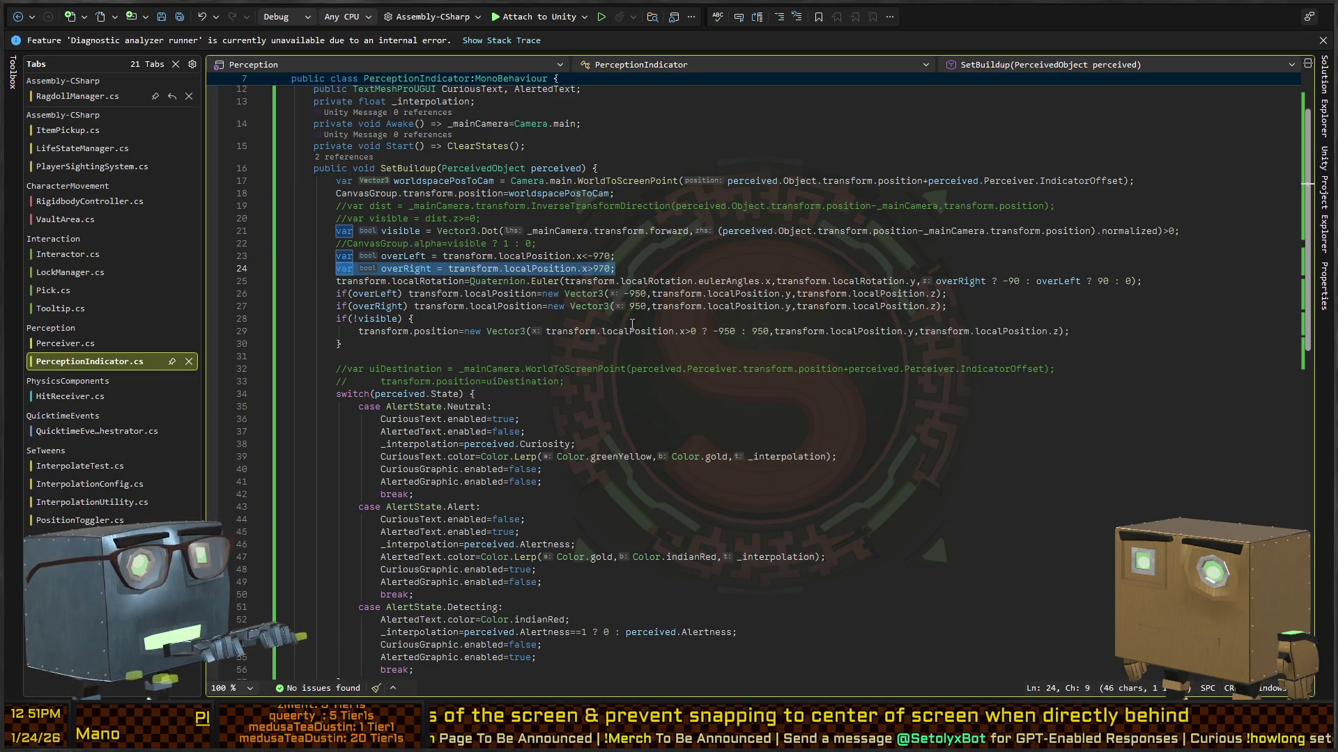
{"action": "key", "text": "shift+Down"}
{"action": "key", "text": "shift+Down"}
{"action": "key", "text": "shift+Down"}
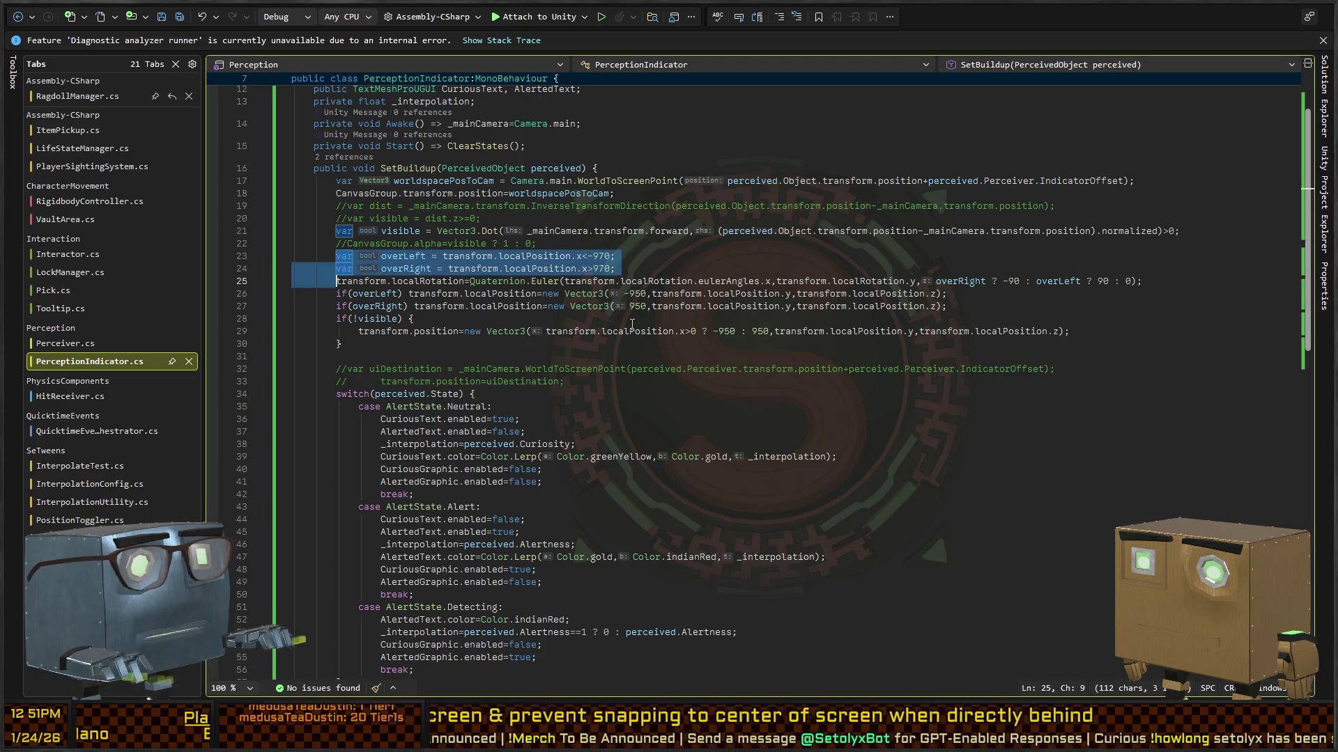
{"action": "key", "text": "ctrl+k"}
{"action": "key", "text": "ctrl+c"}
Add a blank line above the block, uncomment the uiDestination lines 33–34, and switch to Unity.
{"action": "key", "text": "Left"}
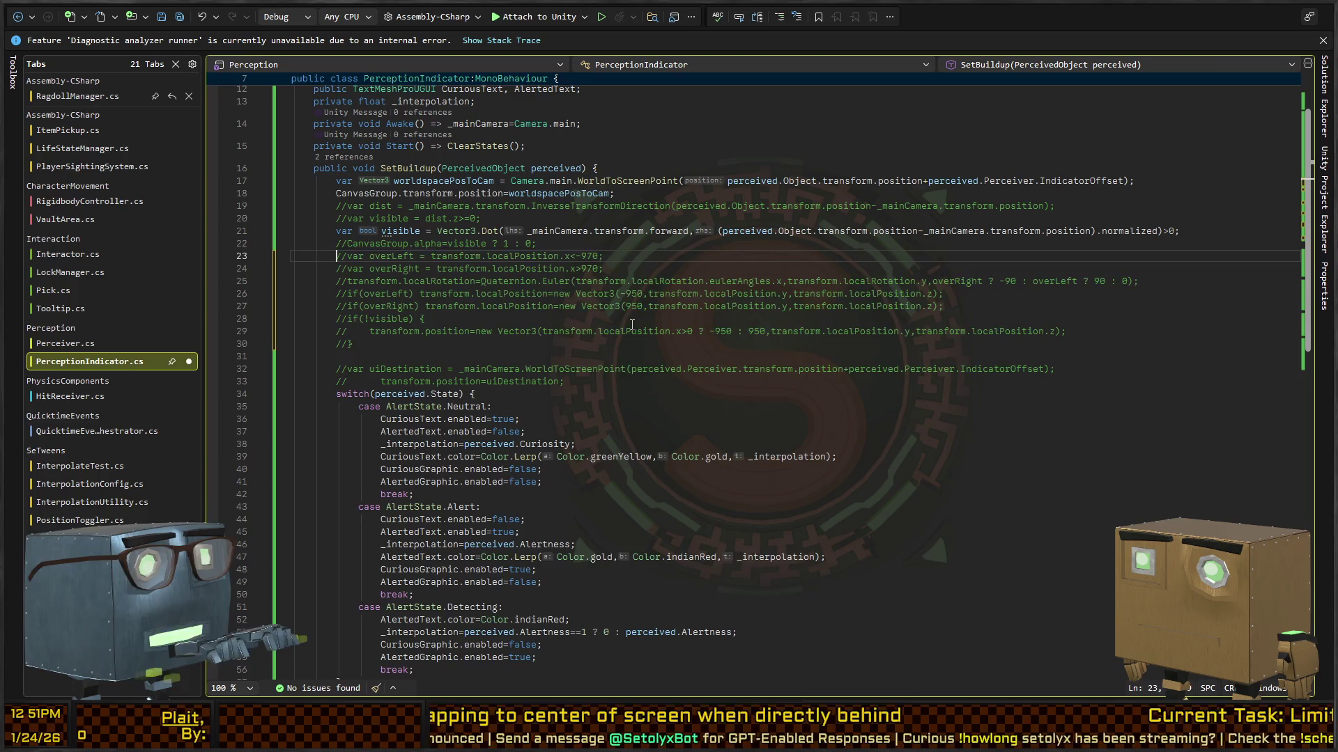
{"action": "key", "text": "Return"}
{"action": "key", "text": "Down"}
{"action": "key", "text": "Down"}
{"action": "key", "text": "Down"}
{"action": "key", "text": "Up"}
{"action": "key", "text": "Up"}
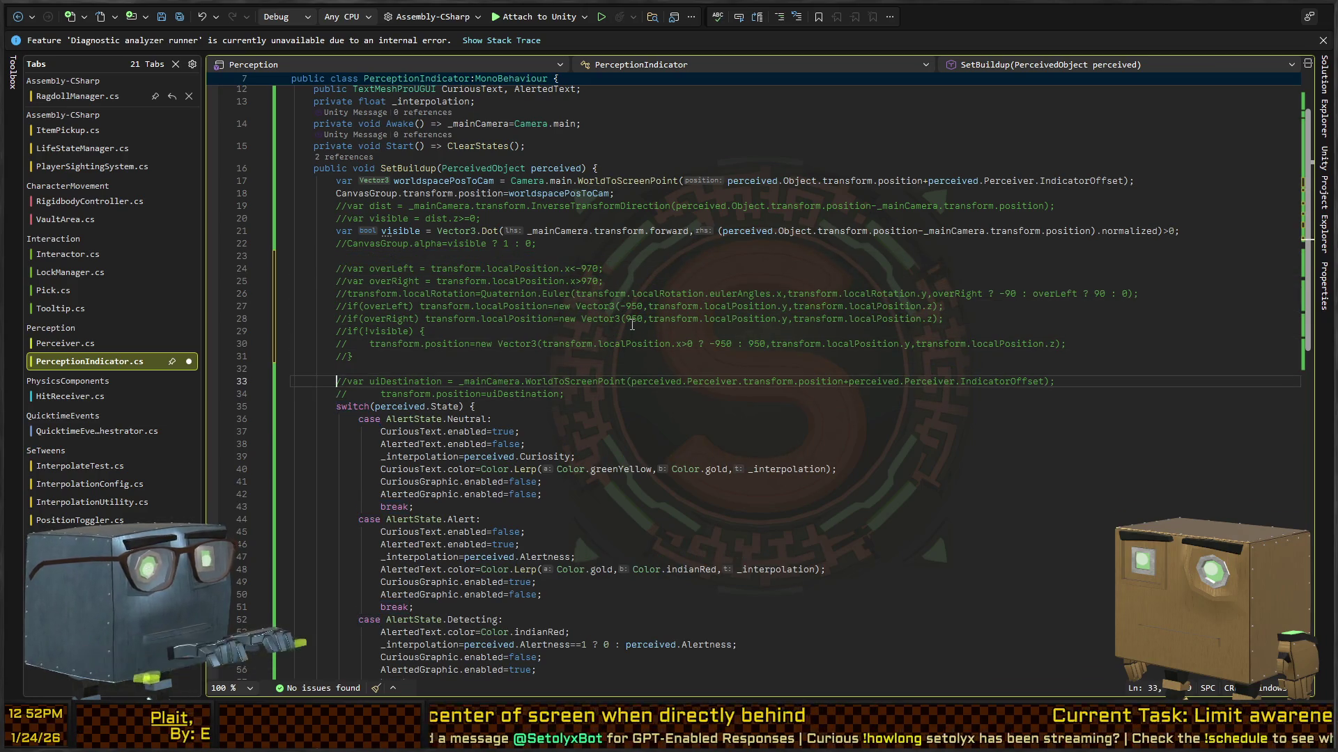
{"action": "key", "text": "shift+Down"}
{"action": "key", "text": "shift+End"}
{"action": "key", "text": "ctrl+k"}
{"action": "key", "text": "ctrl+u"}
{"action": "key", "text": "Up"}
{"action": "key", "text": "Up"}
{"action": "key", "text": "Up"}
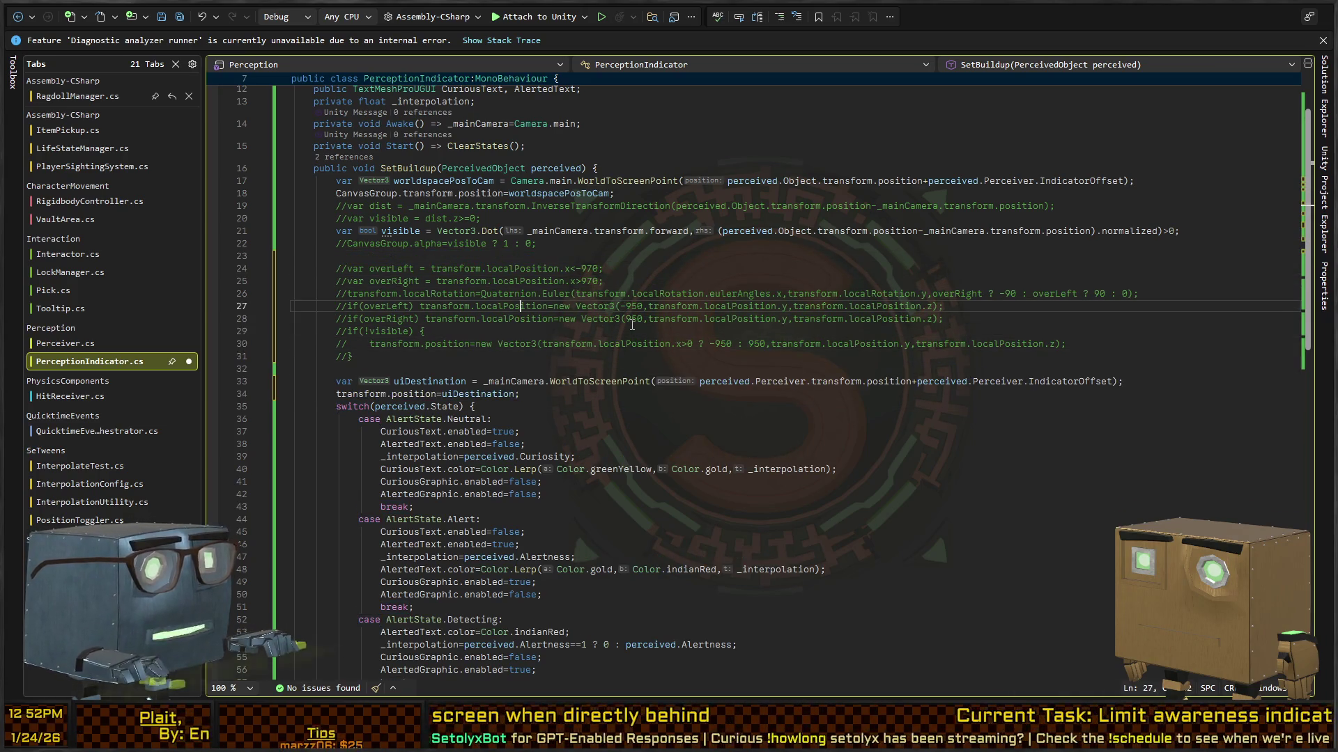
{"action": "key", "text": "Up"}
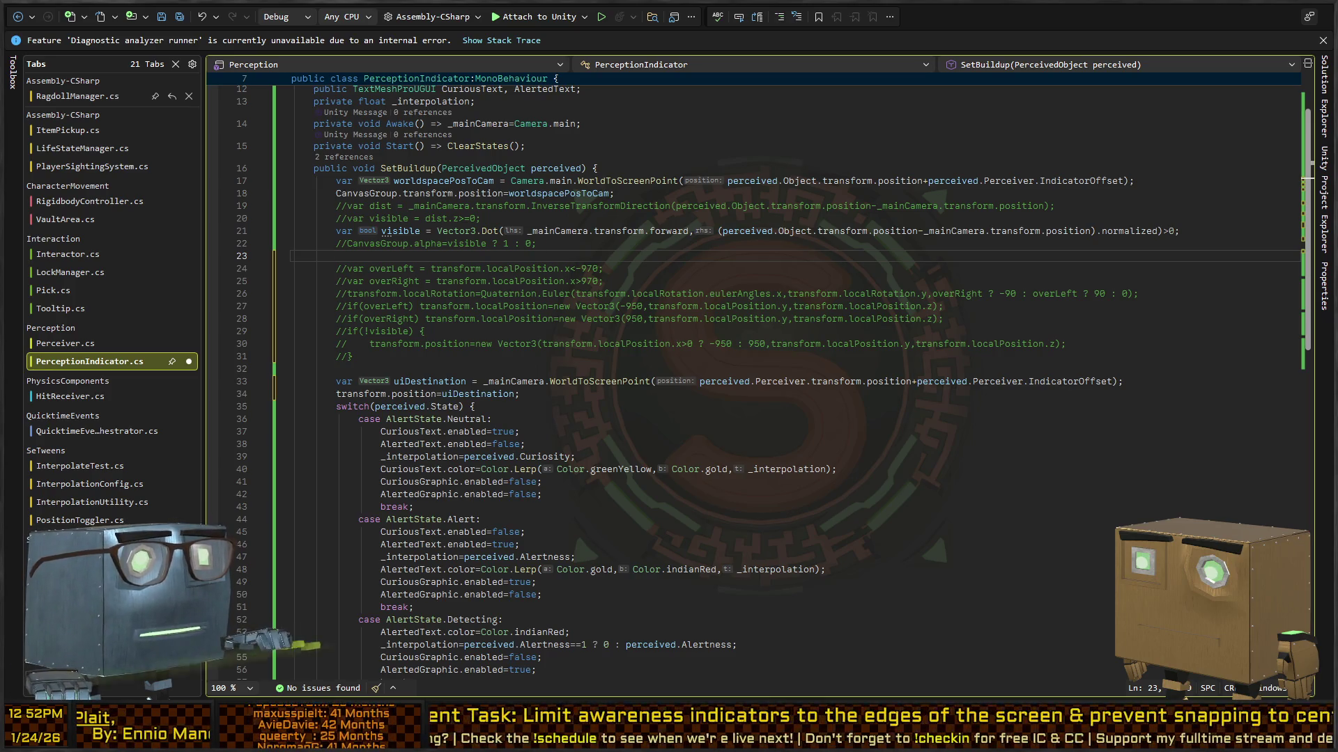
{"action": "key", "text": "alt+Tab"}
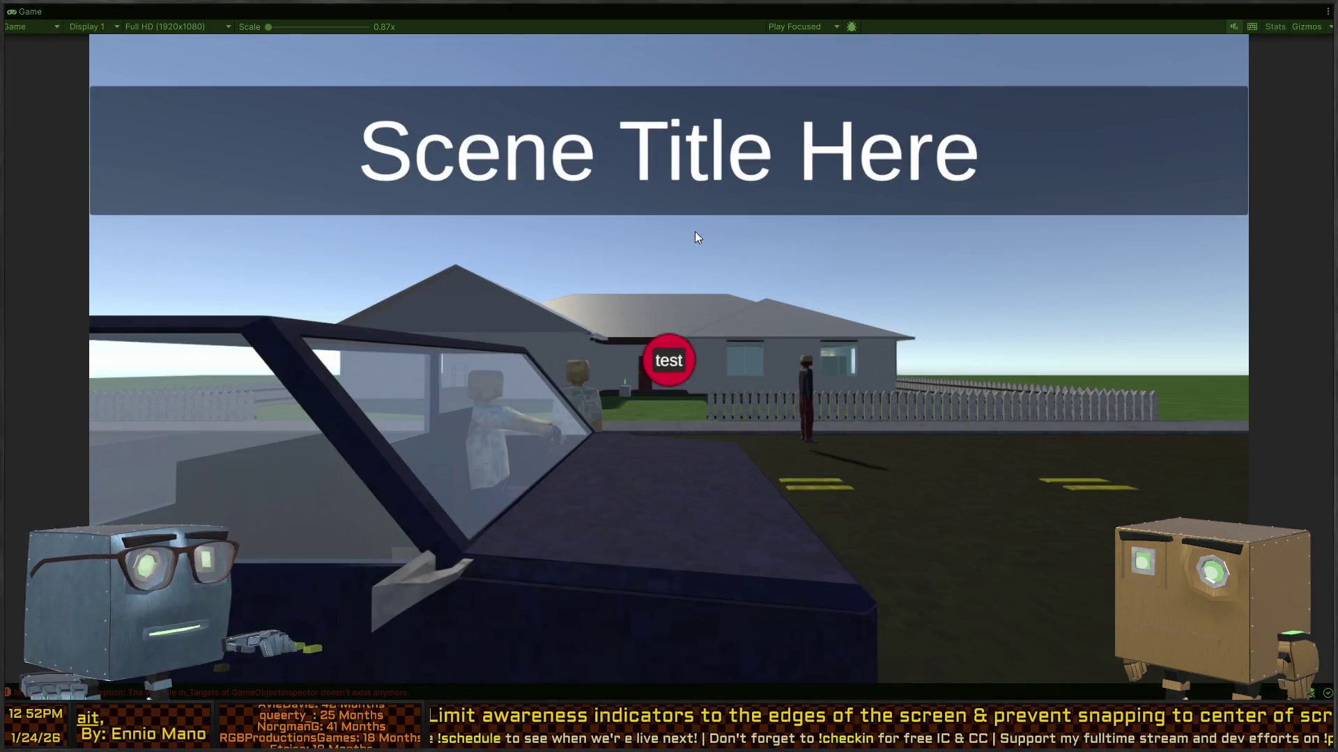
Unpause the game, walk up to the house corner and back, then pause and return.
{"action": "key", "text": "Escape"}
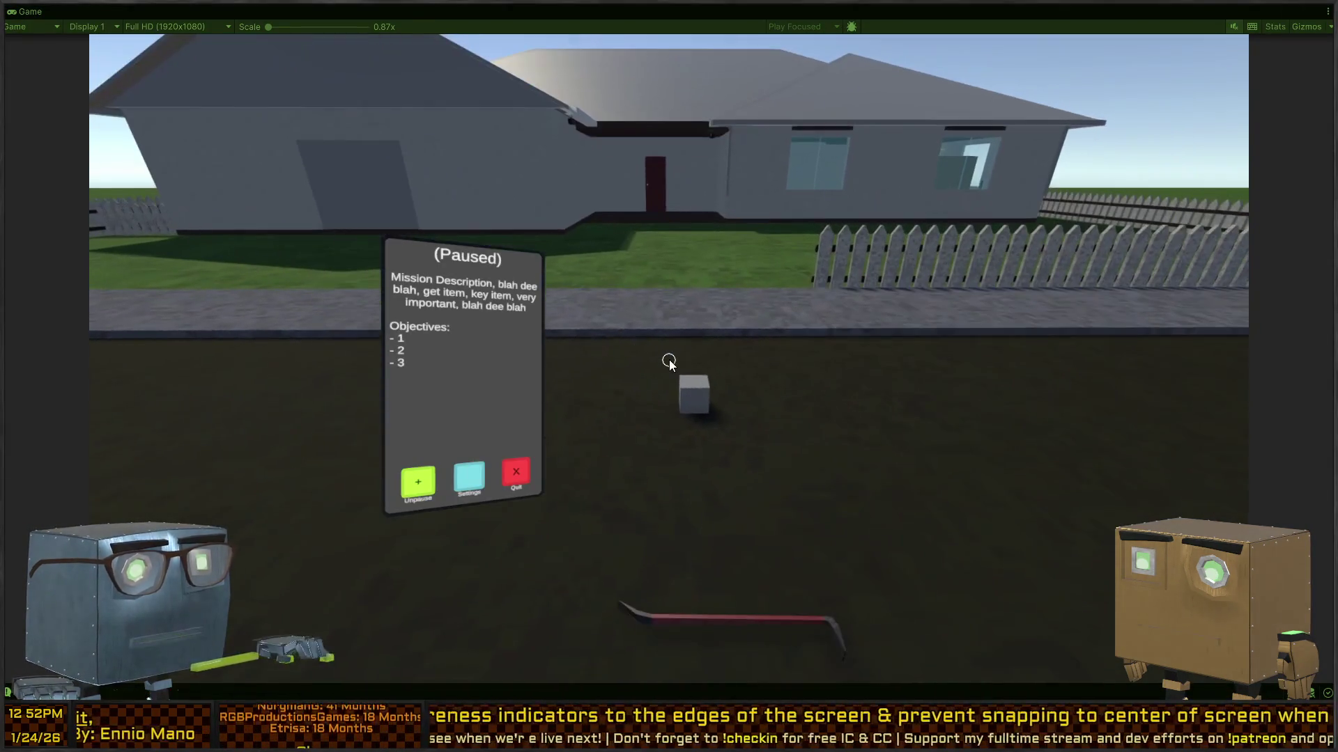
{"action": "key", "text": "Escape"}
{"action": "key", "text": "w"}
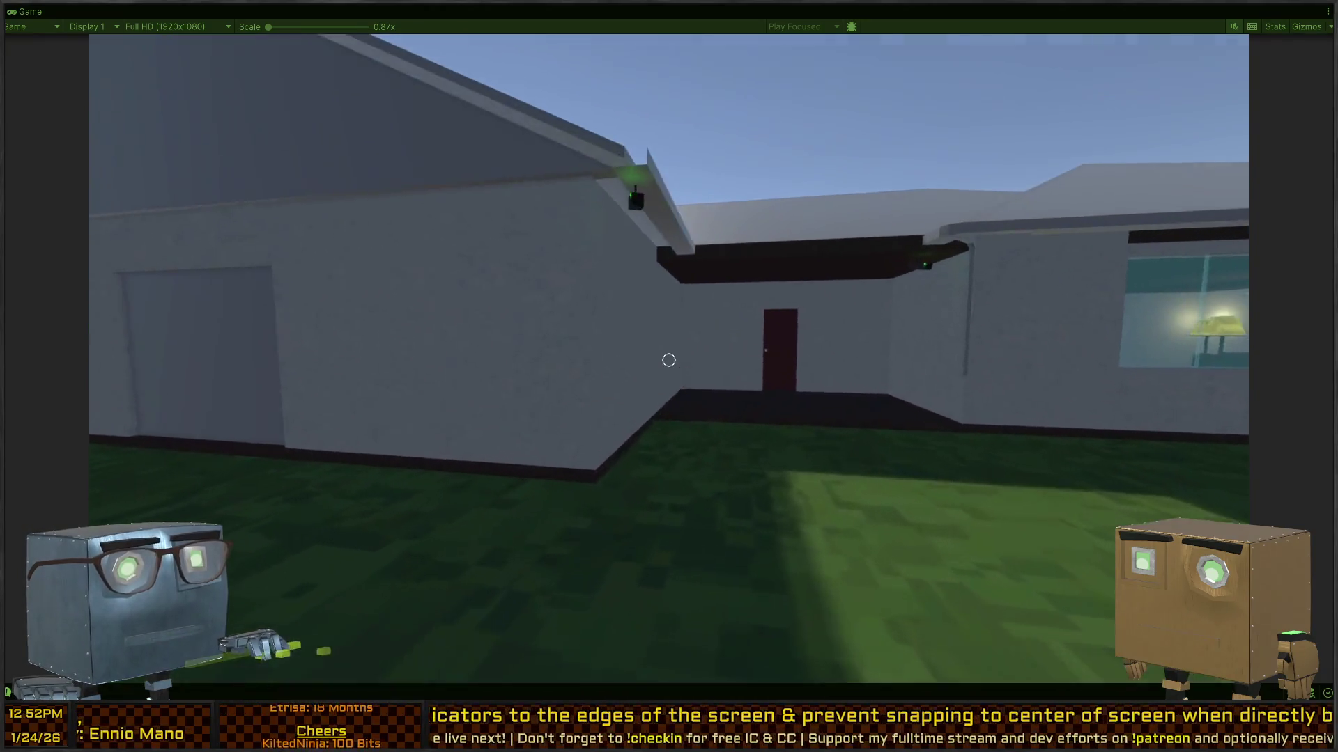
{"action": "key", "text": "w"}
{"action": "key", "text": "s"}
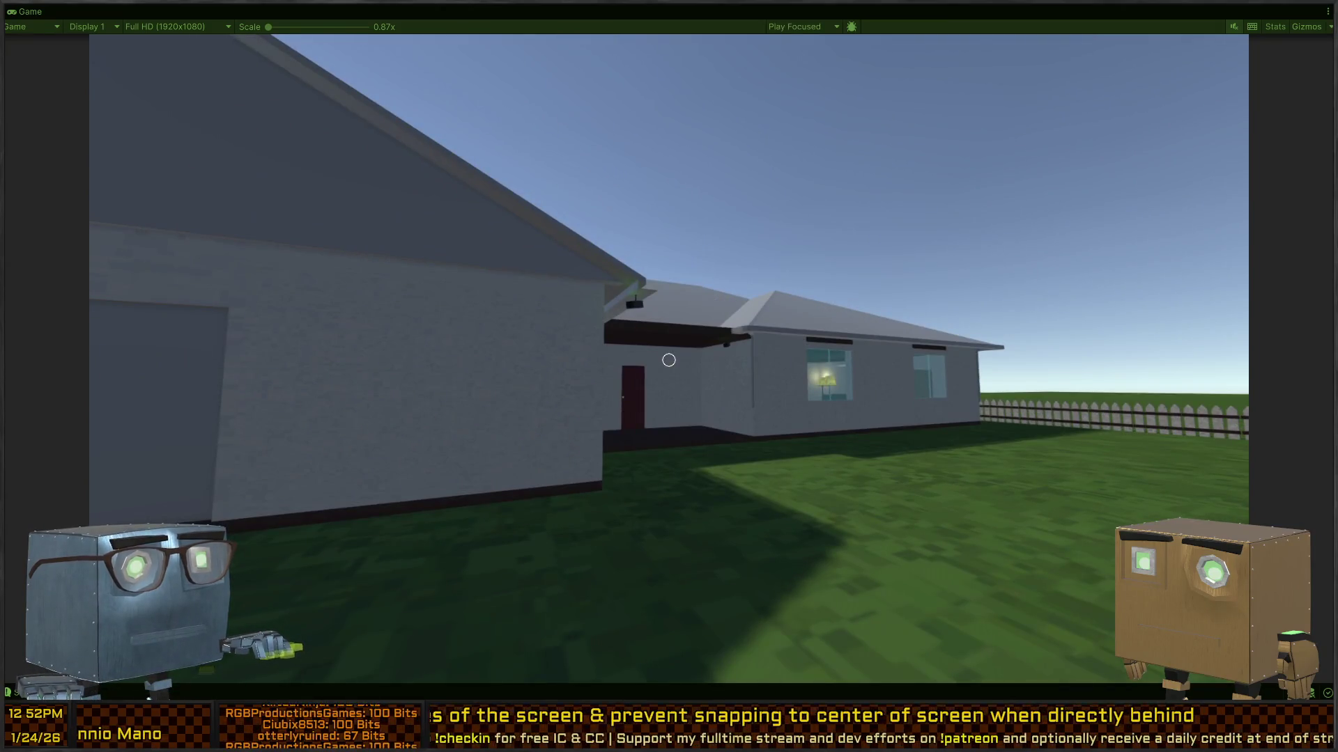
{"action": "key", "text": "Escape"}
{"action": "key", "text": "alt+Tab"}
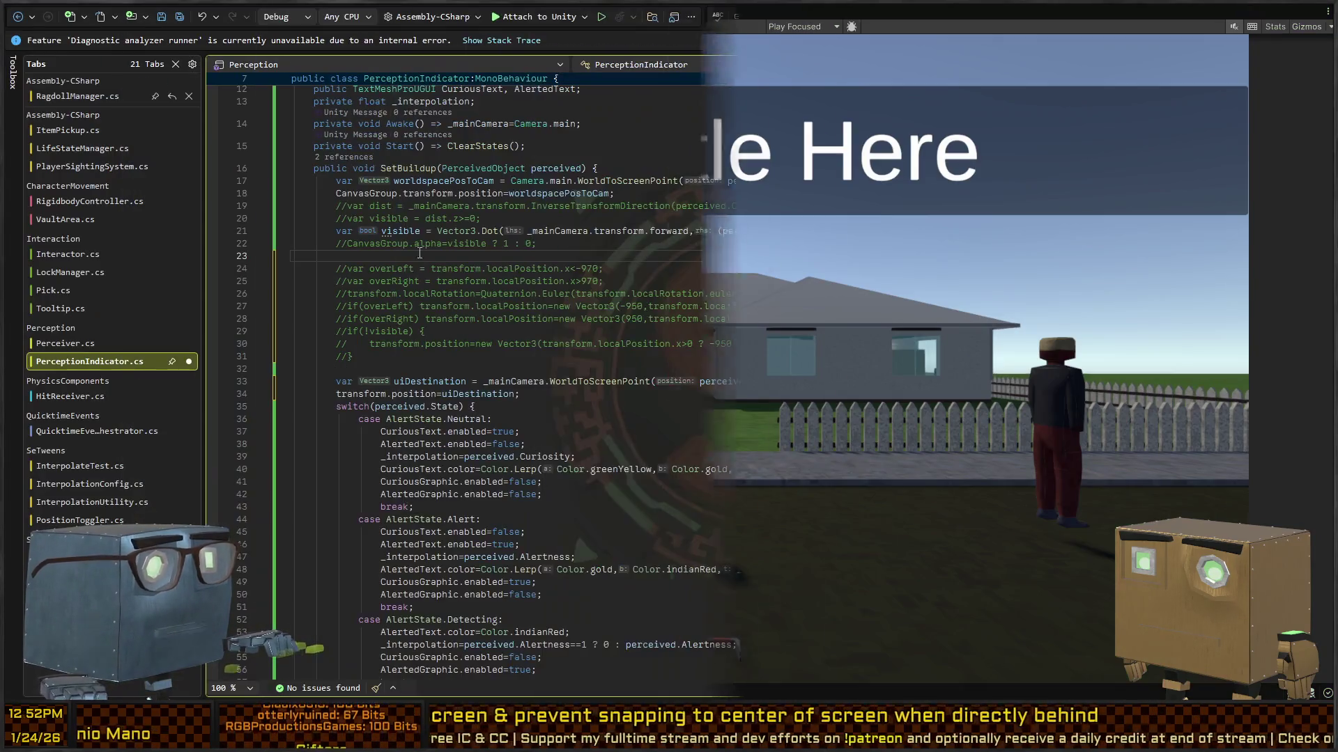
Comment out the CanvasGroup position line 18 and save PerceptionIndicator.cs.
{"action": "left_click", "coordinate": [422, 186]}
{"action": "key", "text": "End"}
{"action": "key", "text": "shift+Home"}
{"action": "key", "text": "ctrl+k"}
{"action": "key", "text": "ctrl+c"}
{"action": "key", "text": "ctrl+s"}
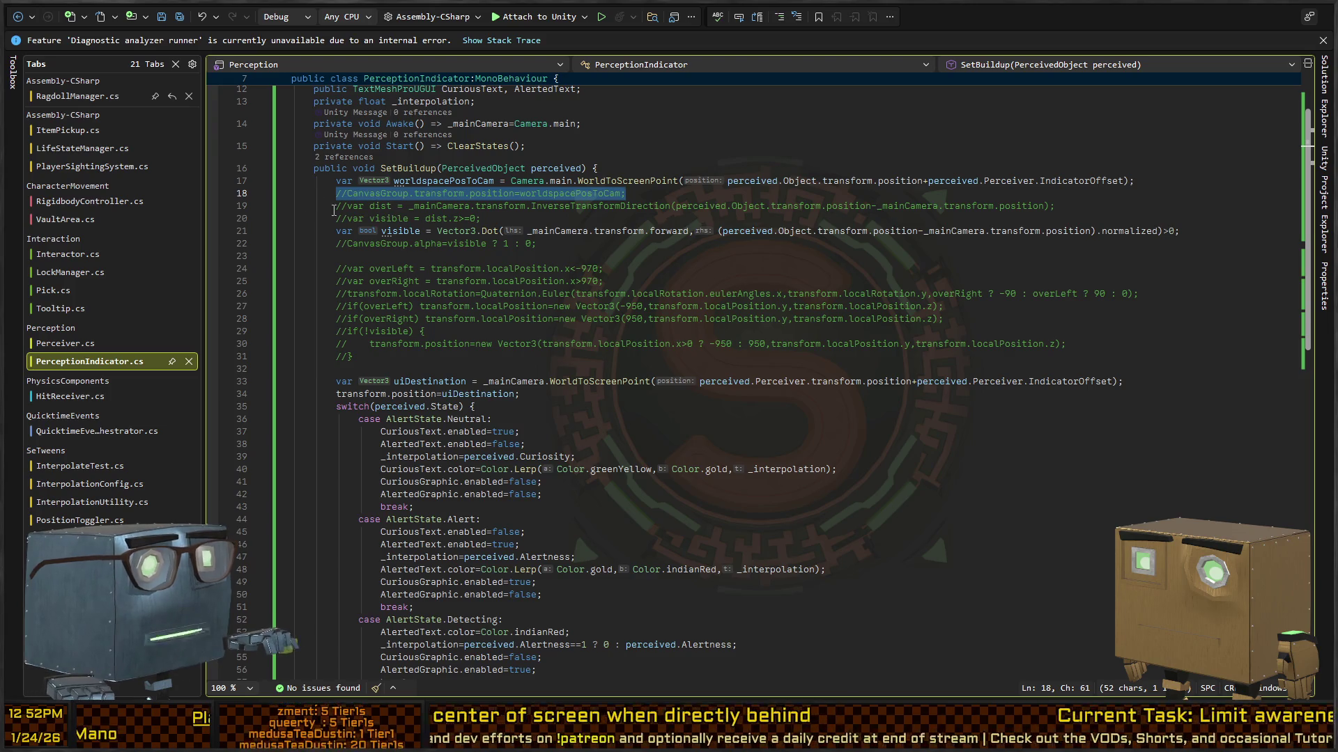
{"action": "left_click", "coordinate": [335, 206]}
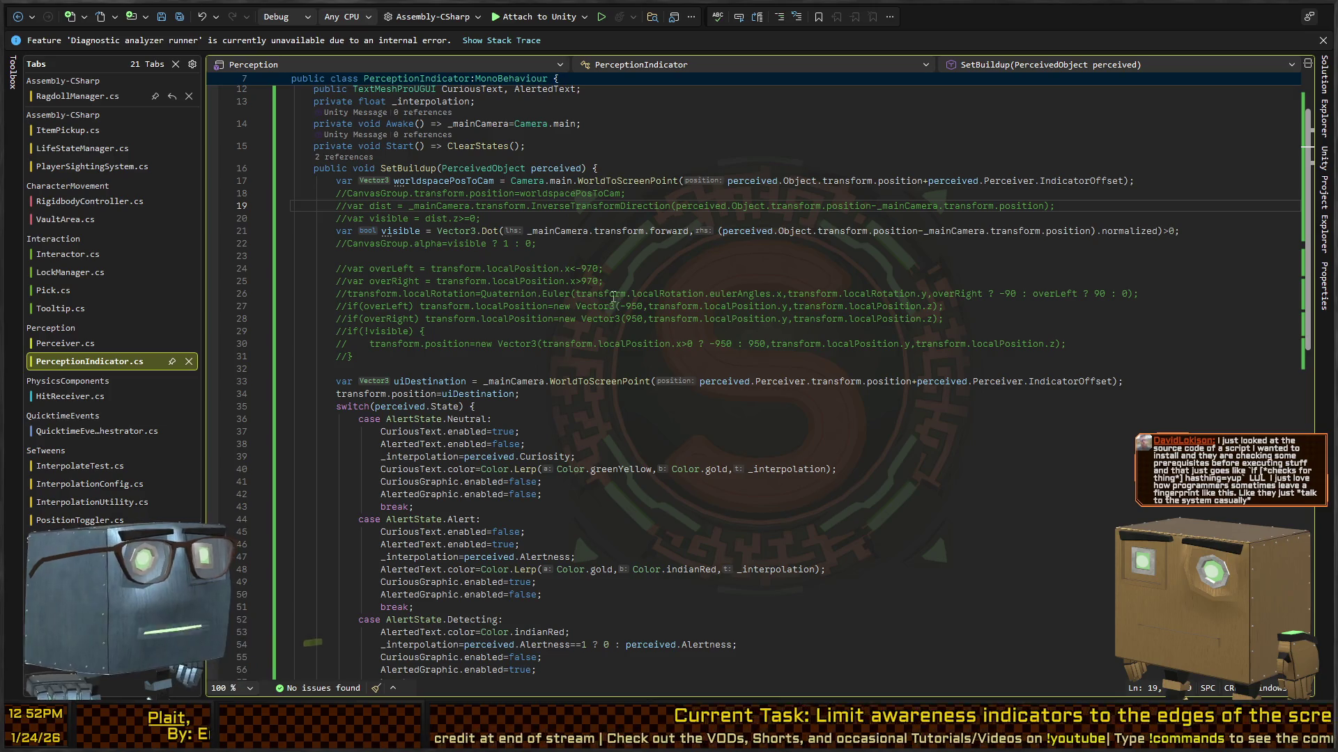
{"action": "key", "text": "alt+Tab"}
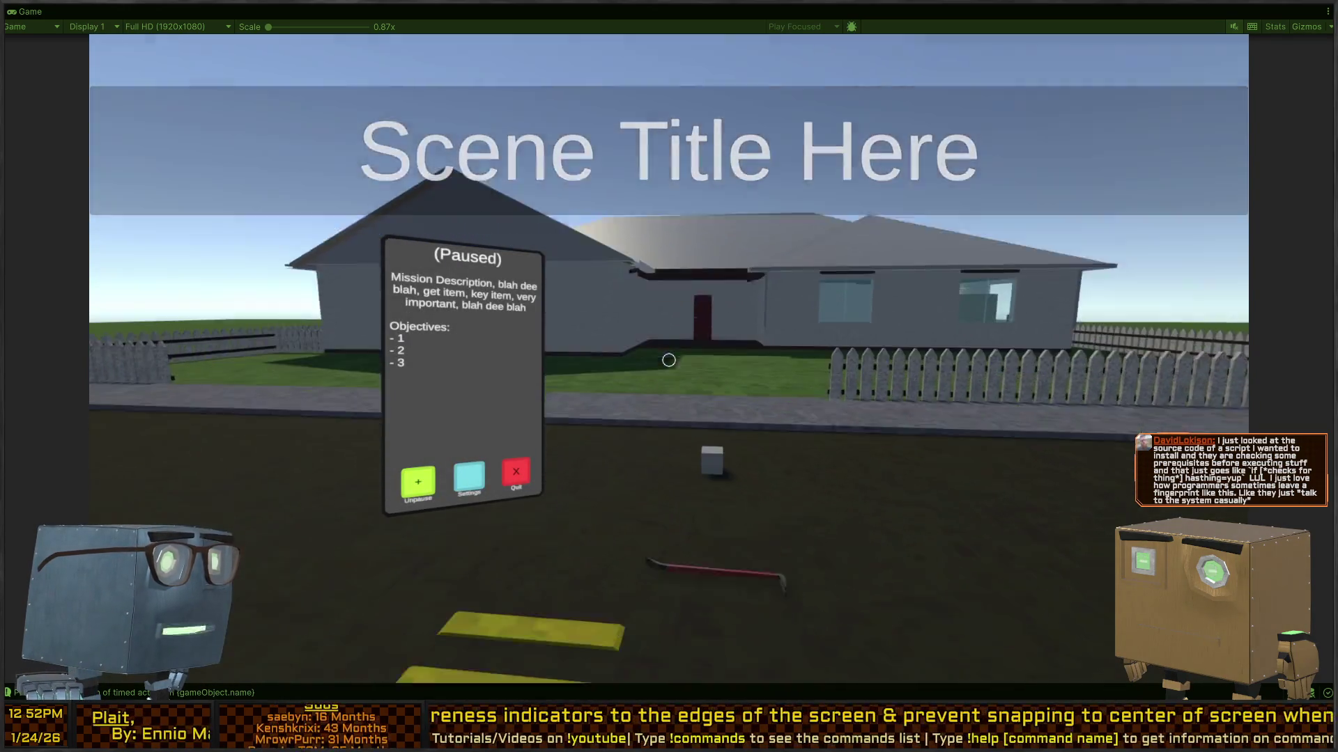
Walk around the house and road watching the marker above the roof security camera, then restore the editor.
{"action": "key", "text": "Escape"}
{"action": "key", "text": "w"}
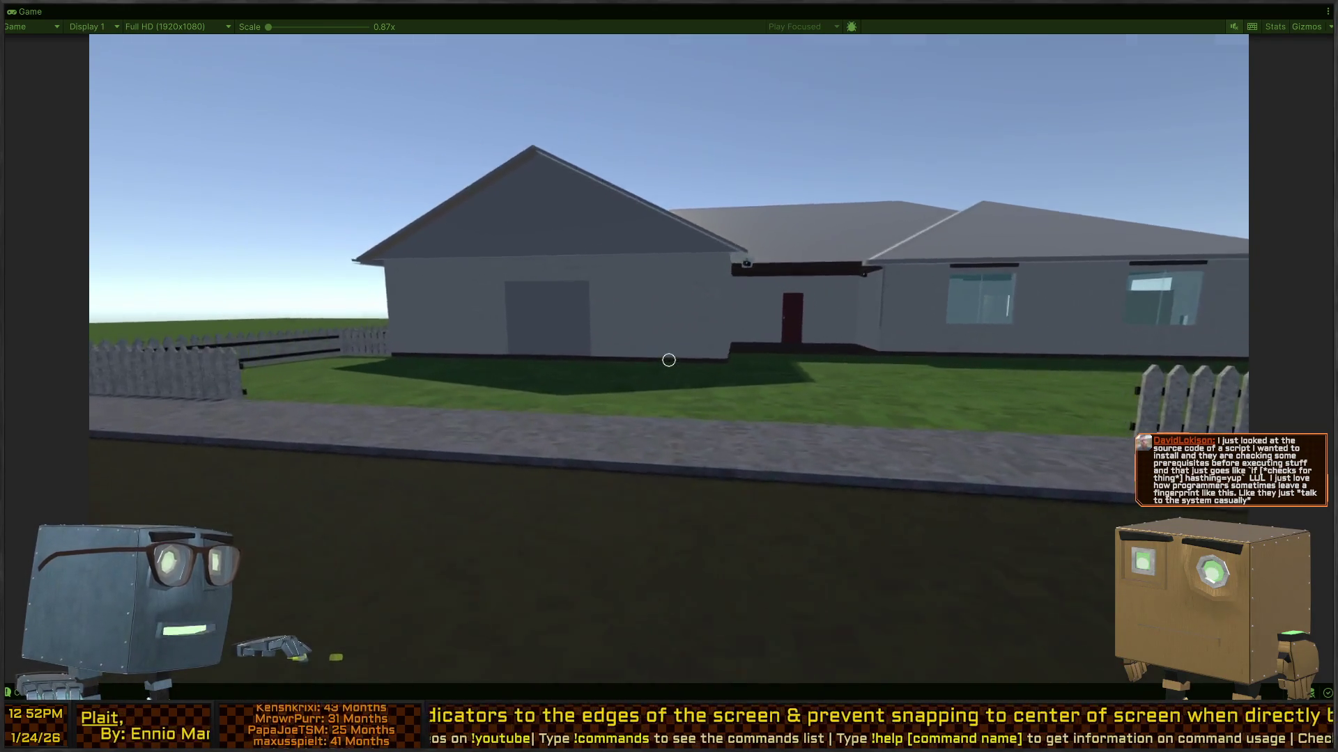
{"action": "key", "text": "w"}
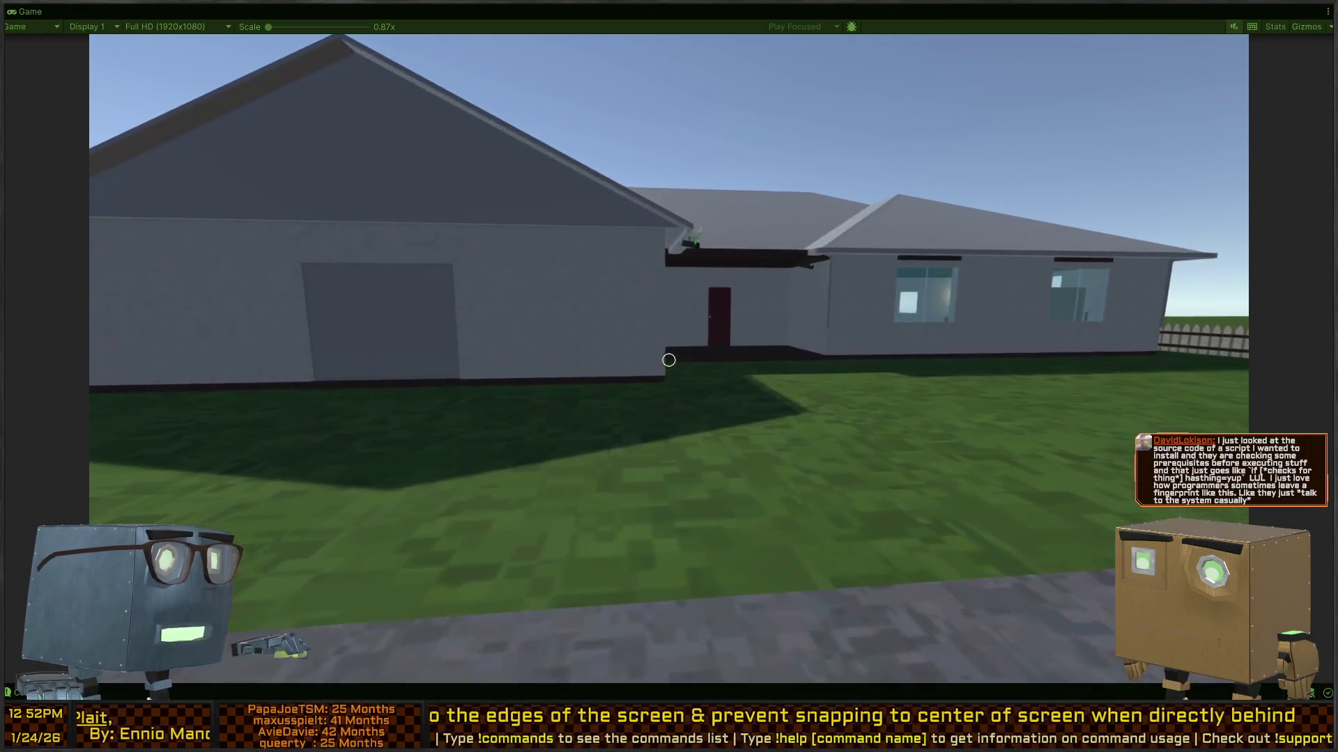
{"action": "key", "text": "w"}
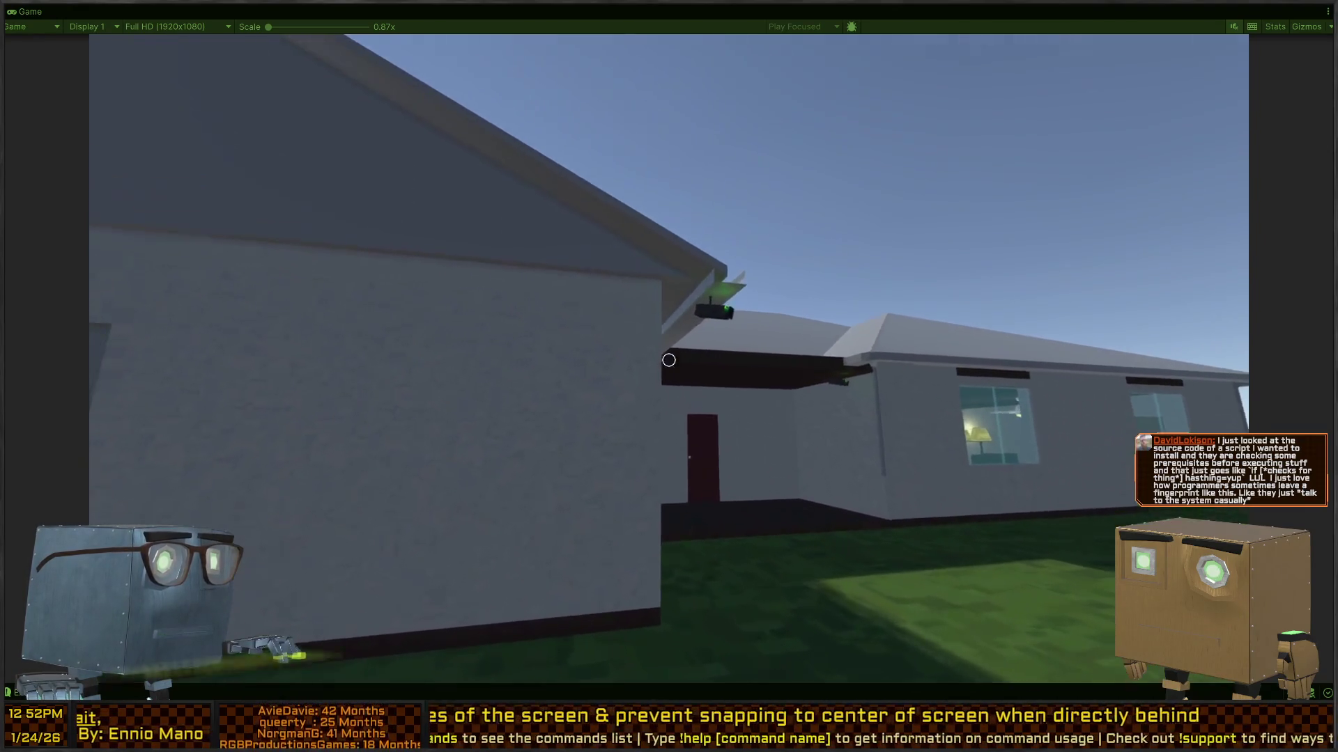
{"action": "key", "text": "w"}
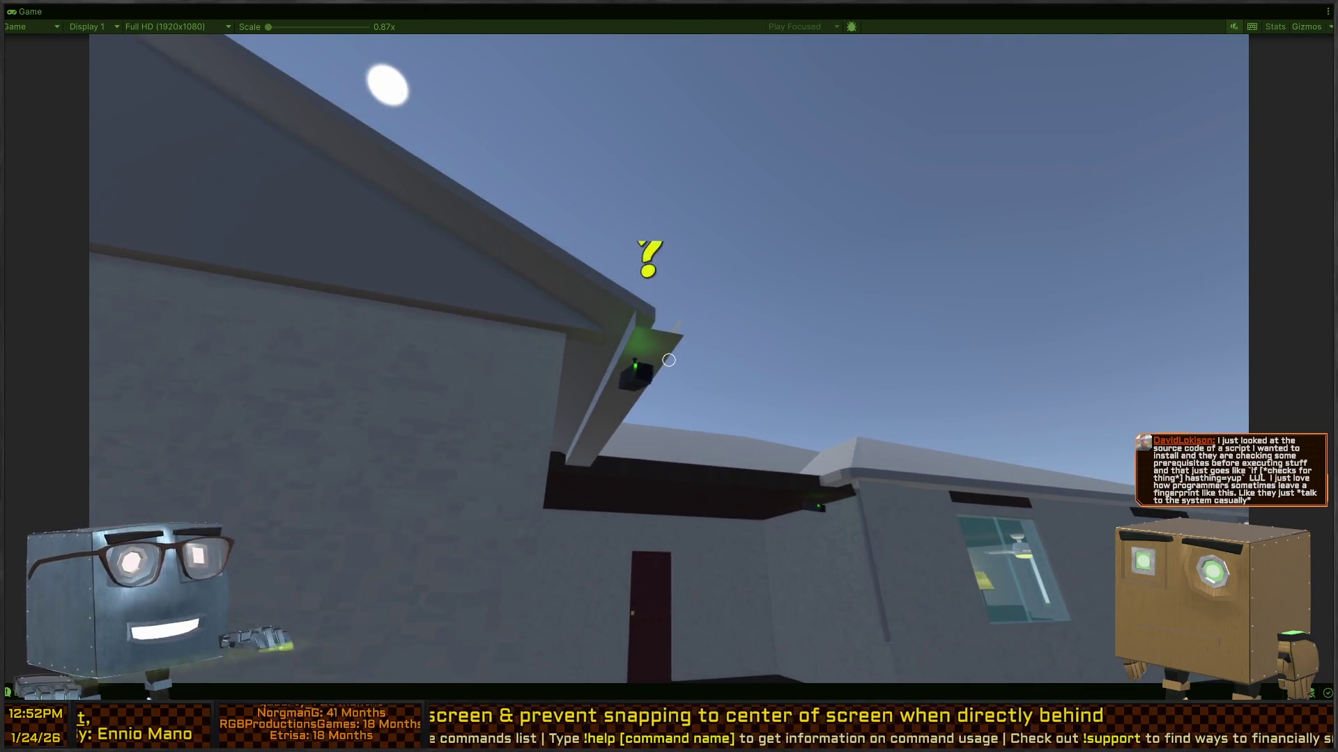
{"action": "key", "text": "w"}
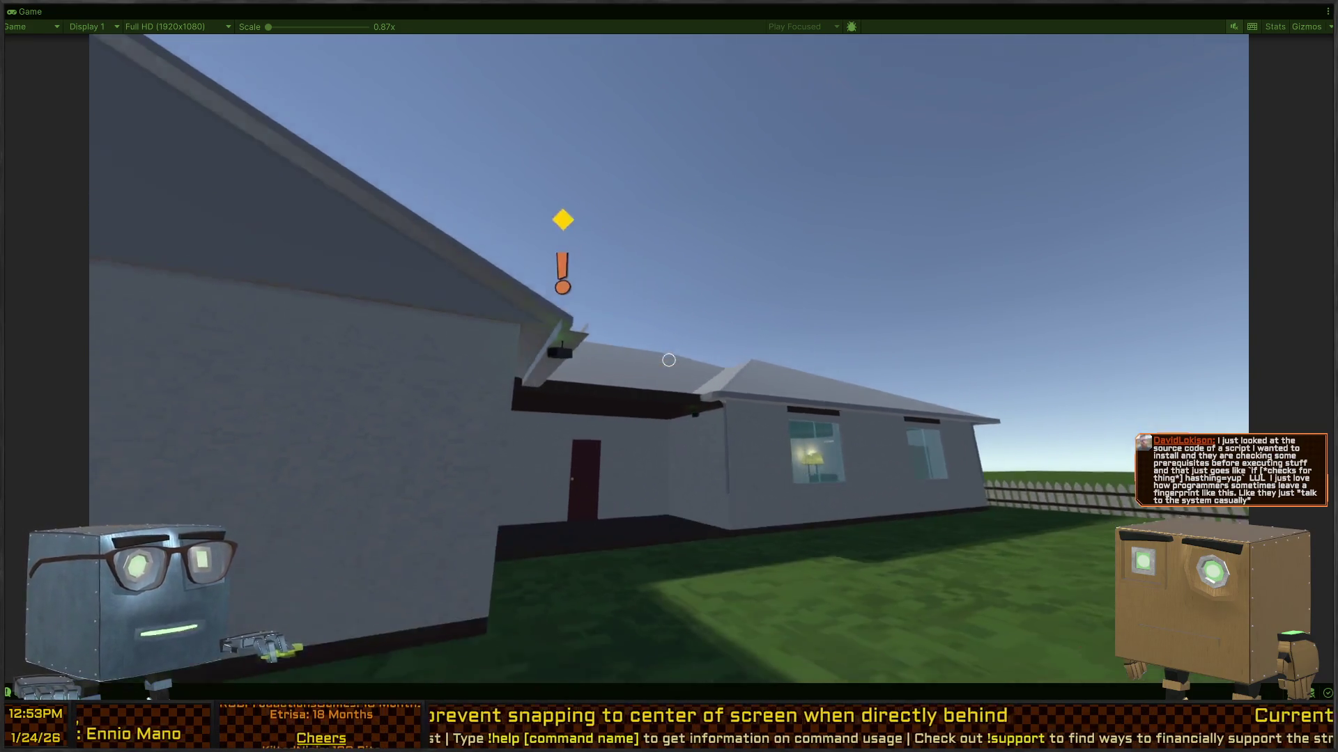
{"action": "key", "text": "w"}
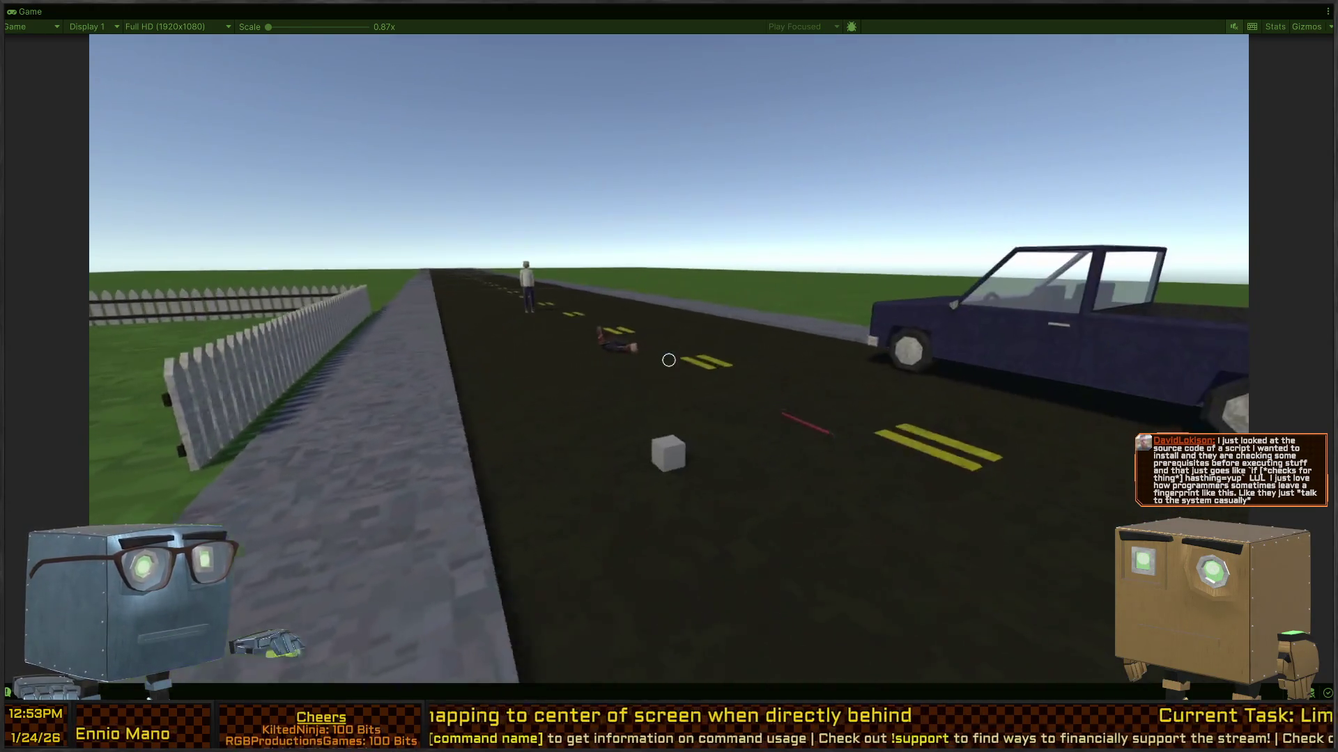
{"action": "key", "text": "w"}
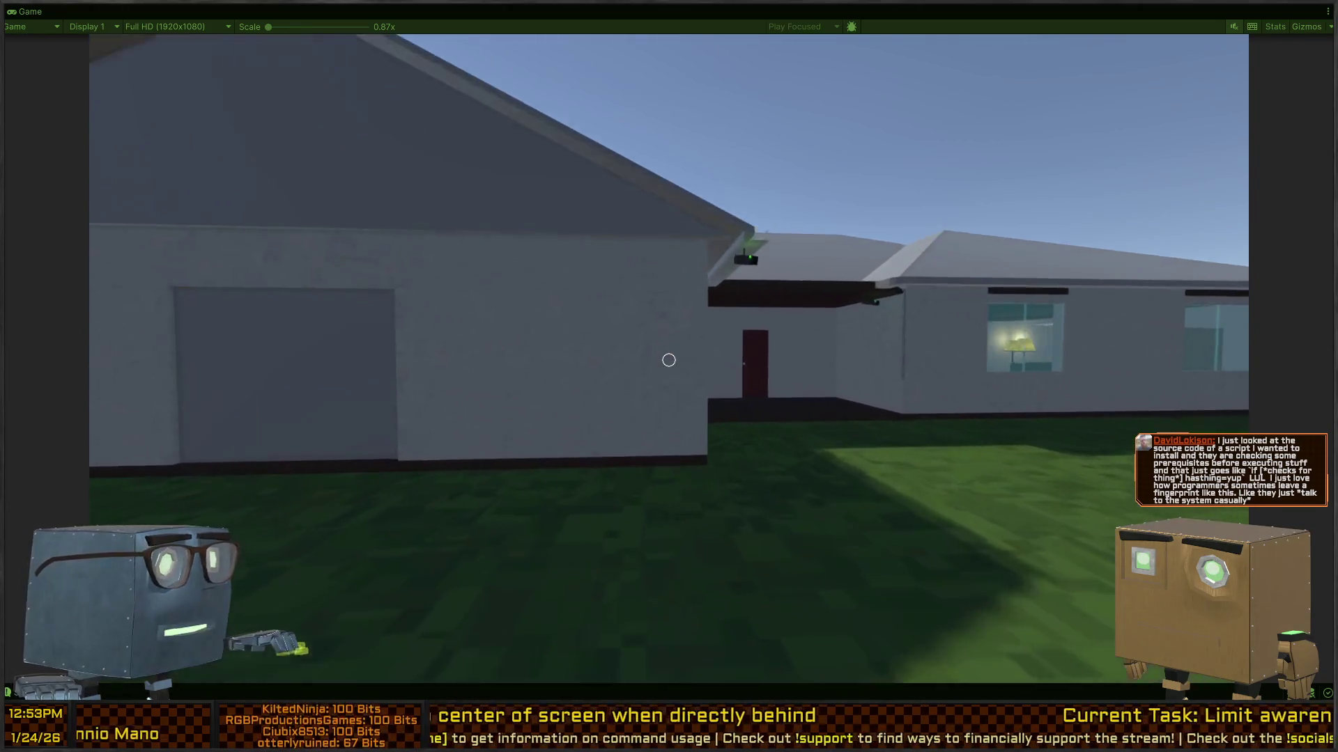
{"action": "key", "text": "s"}
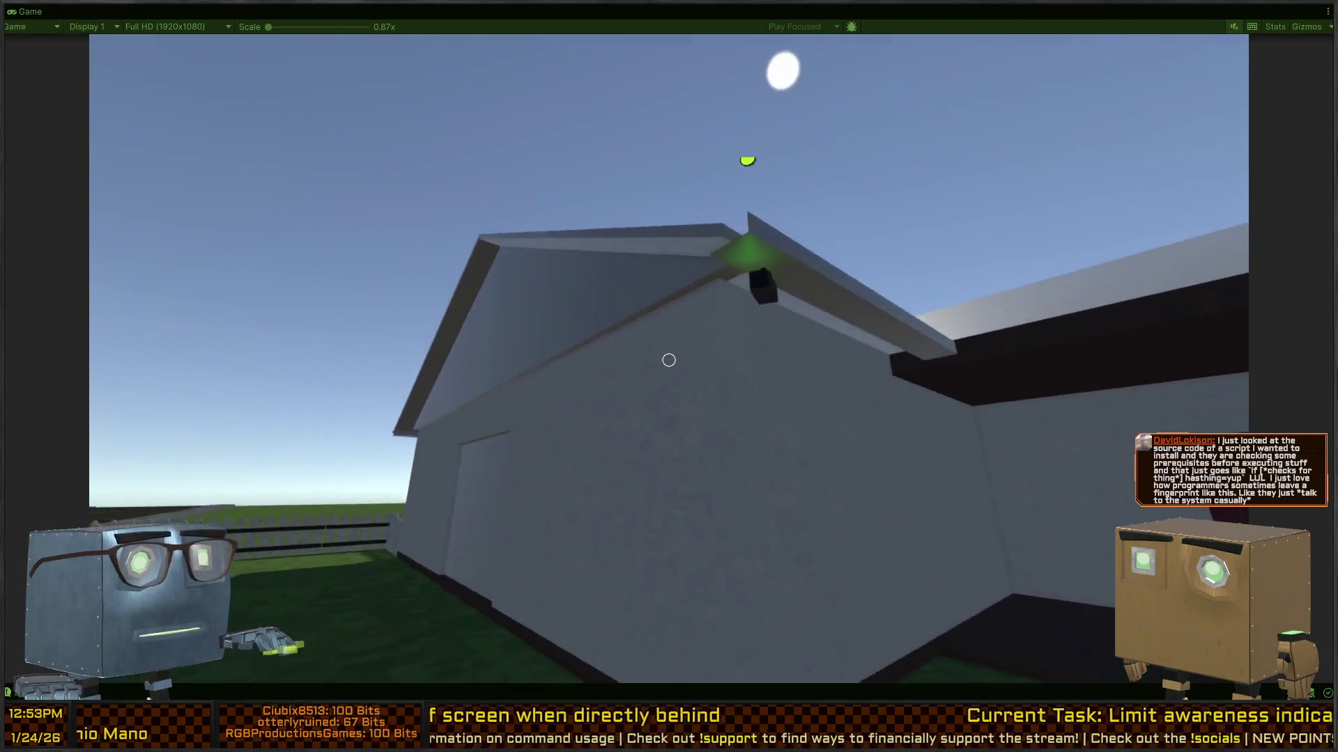
{"action": "key", "text": "w"}
{"action": "key", "text": "d"}
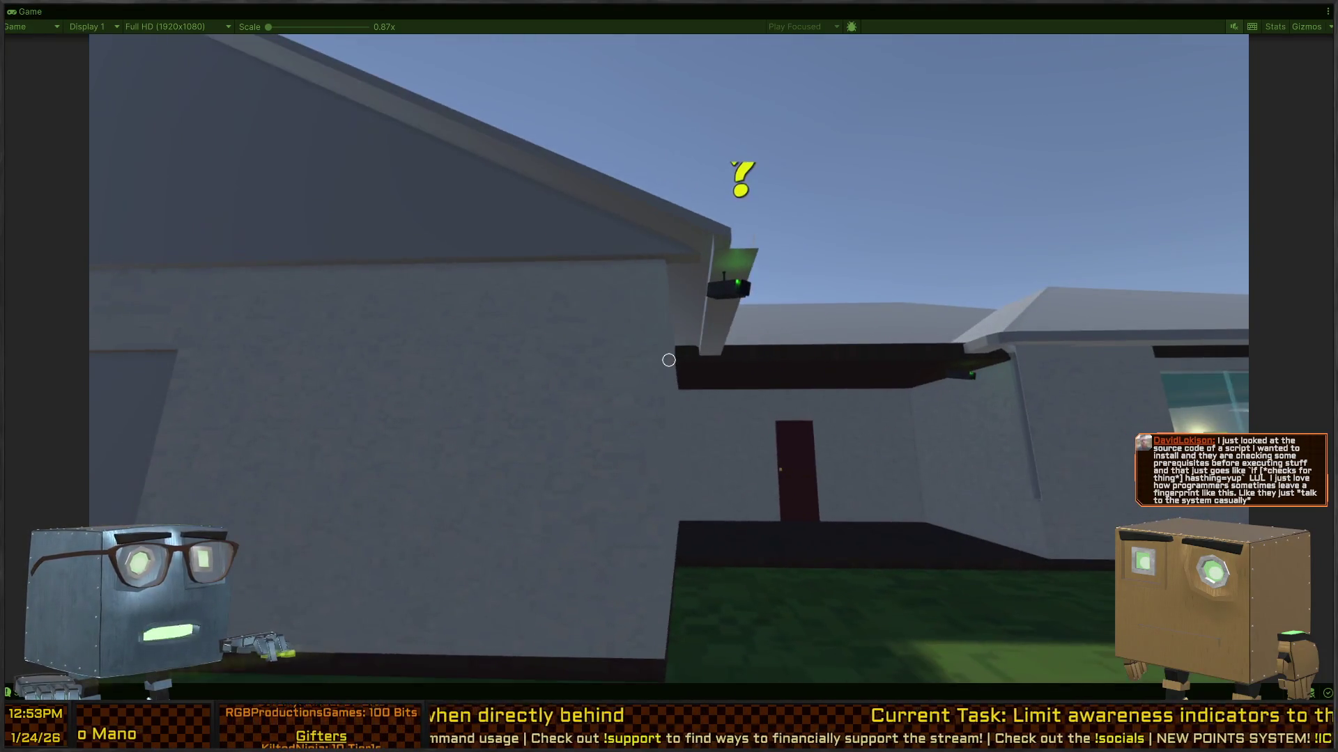
{"action": "key", "text": "s"}
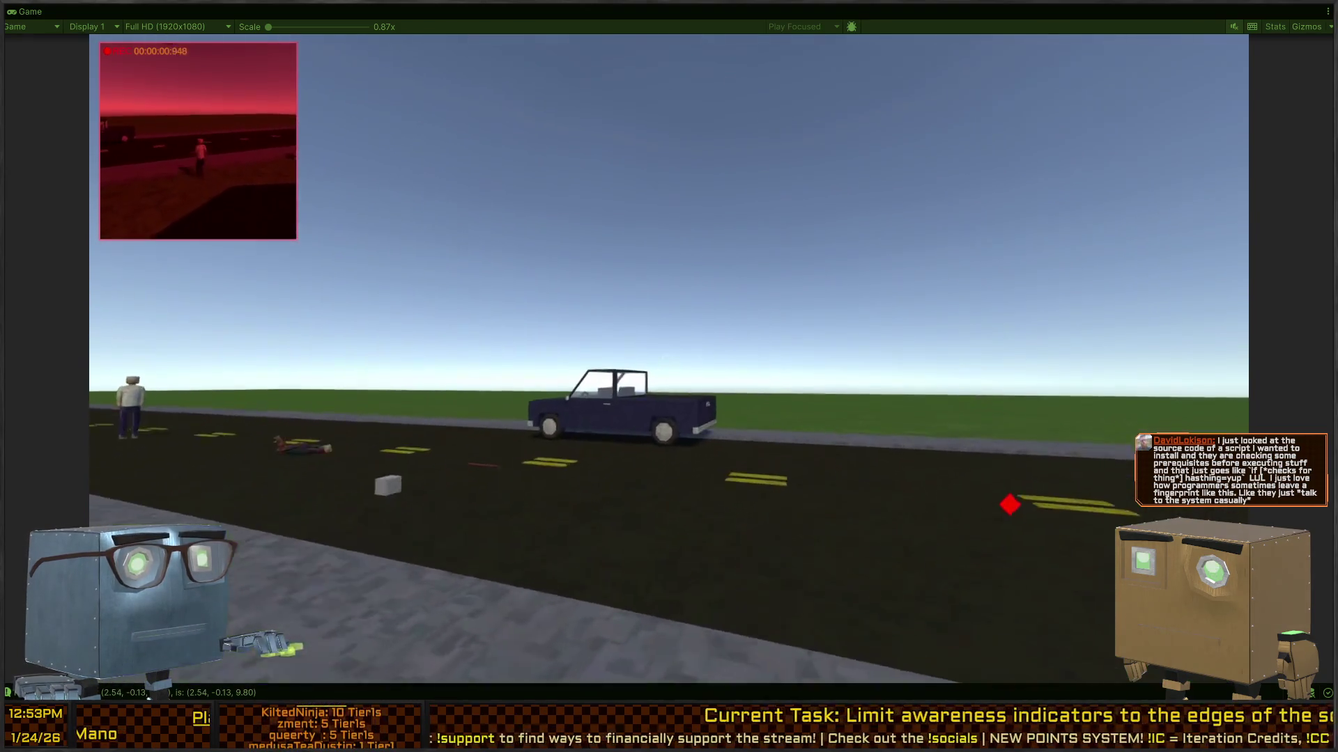
{"action": "key", "text": "w"}
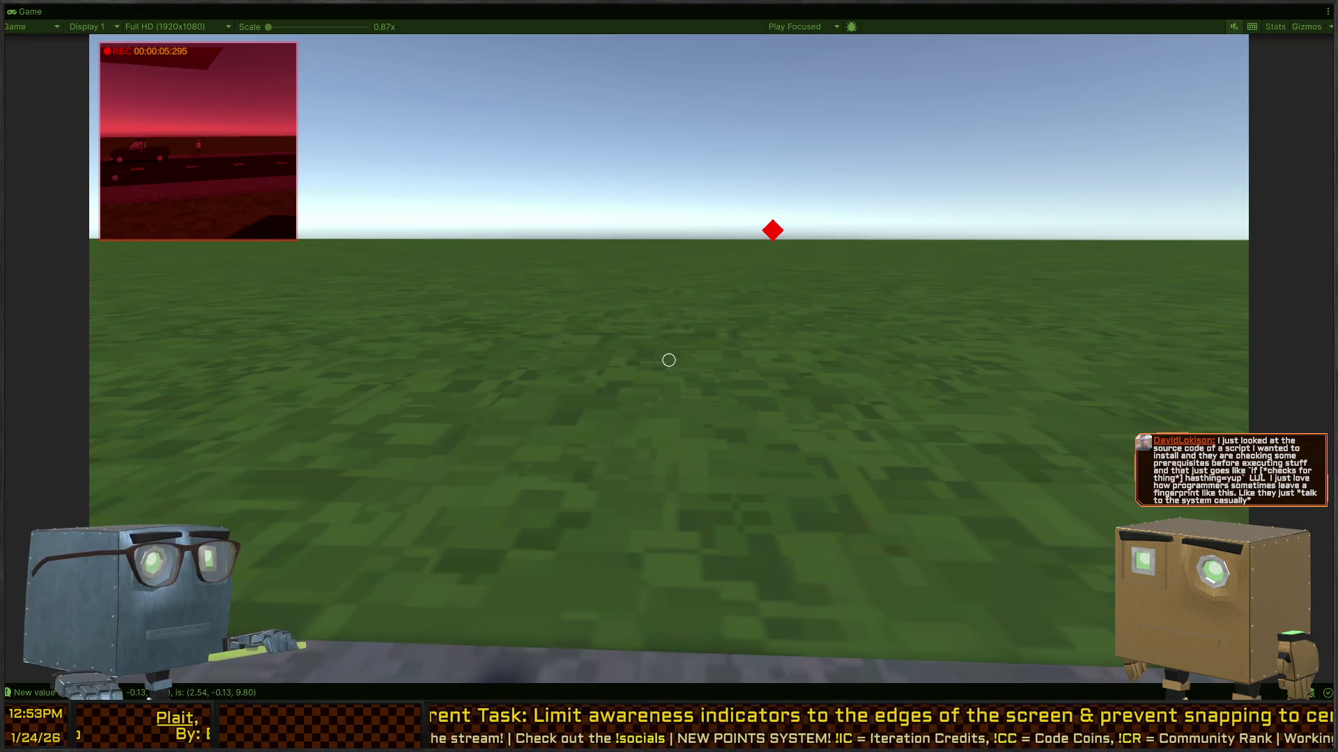
{"action": "key", "text": "shift+space"}
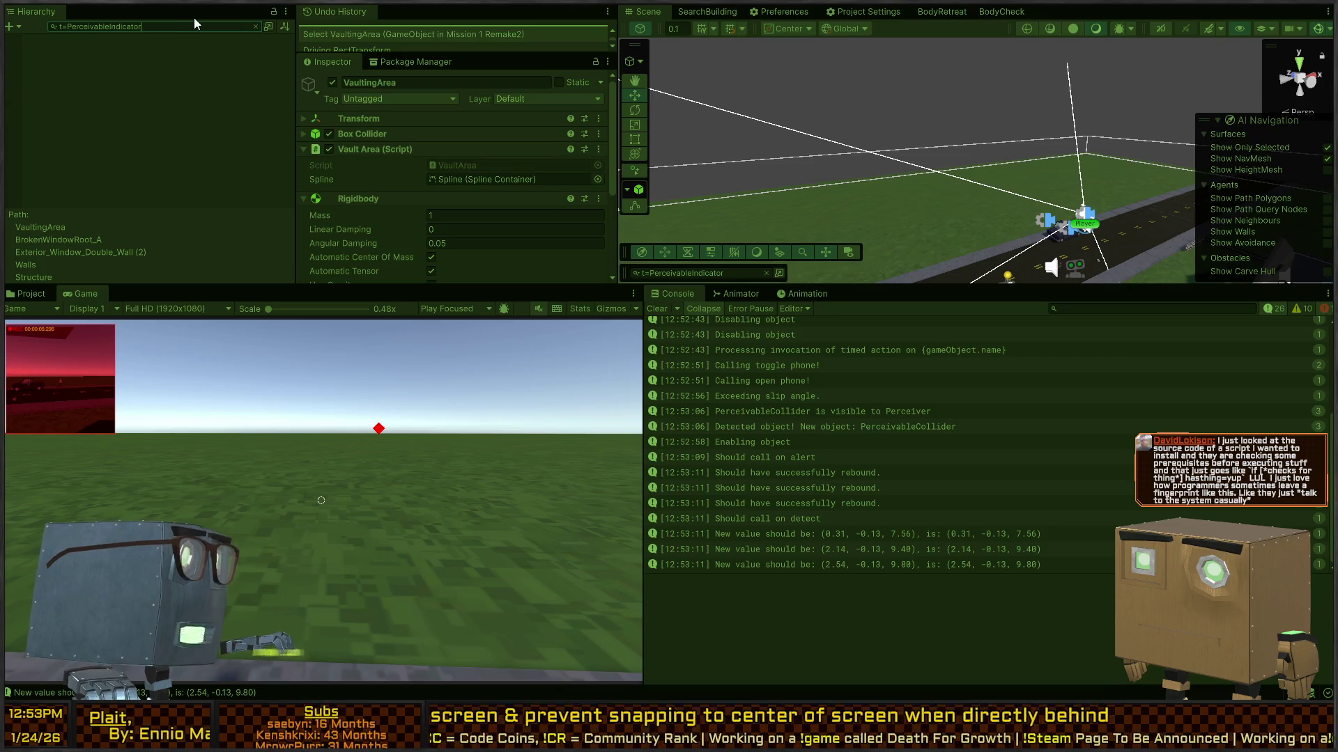
Correct the Hierarchy search to 'PerceivedObjectIndicator'.
{"action": "key", "text": "BackSpace"}
{"action": "key", "text": "BackSpace"}
{"action": "key", "text": "BackSpace"}
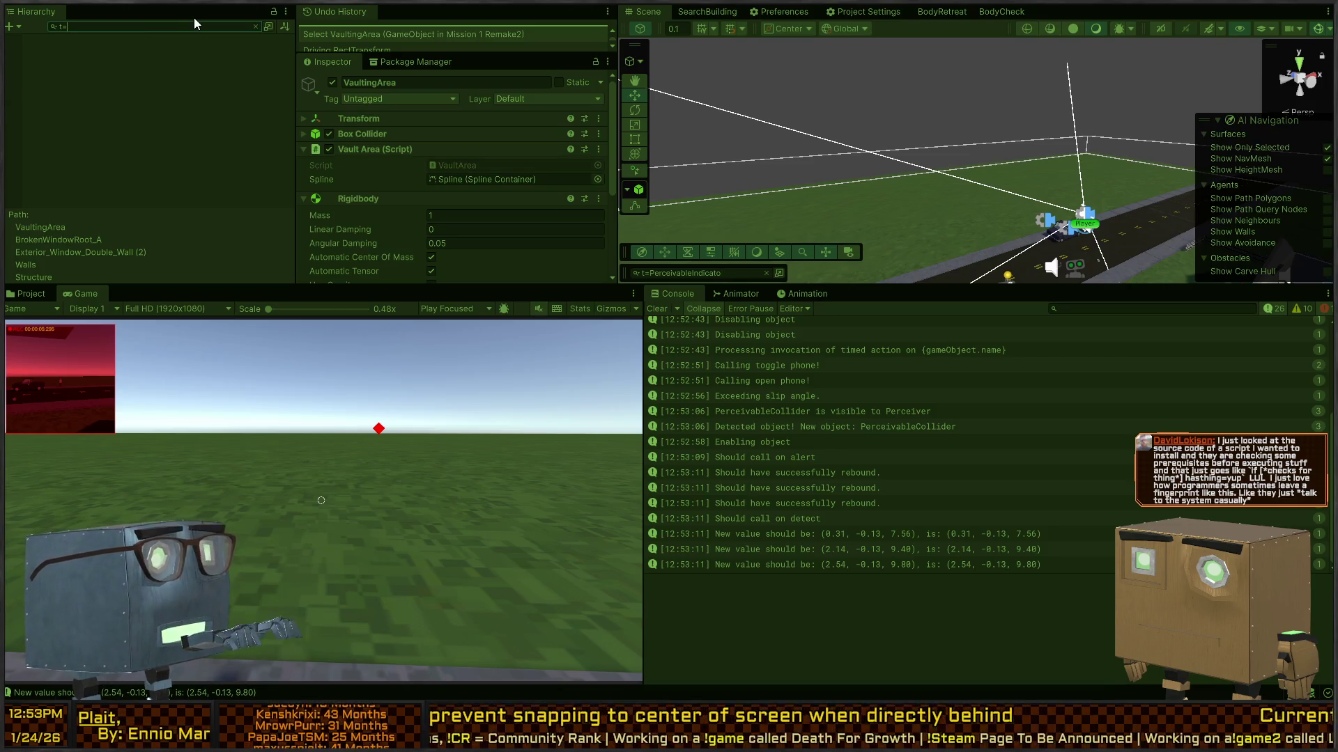
{"action": "type", "text": "PerceivedObjectIndict"}
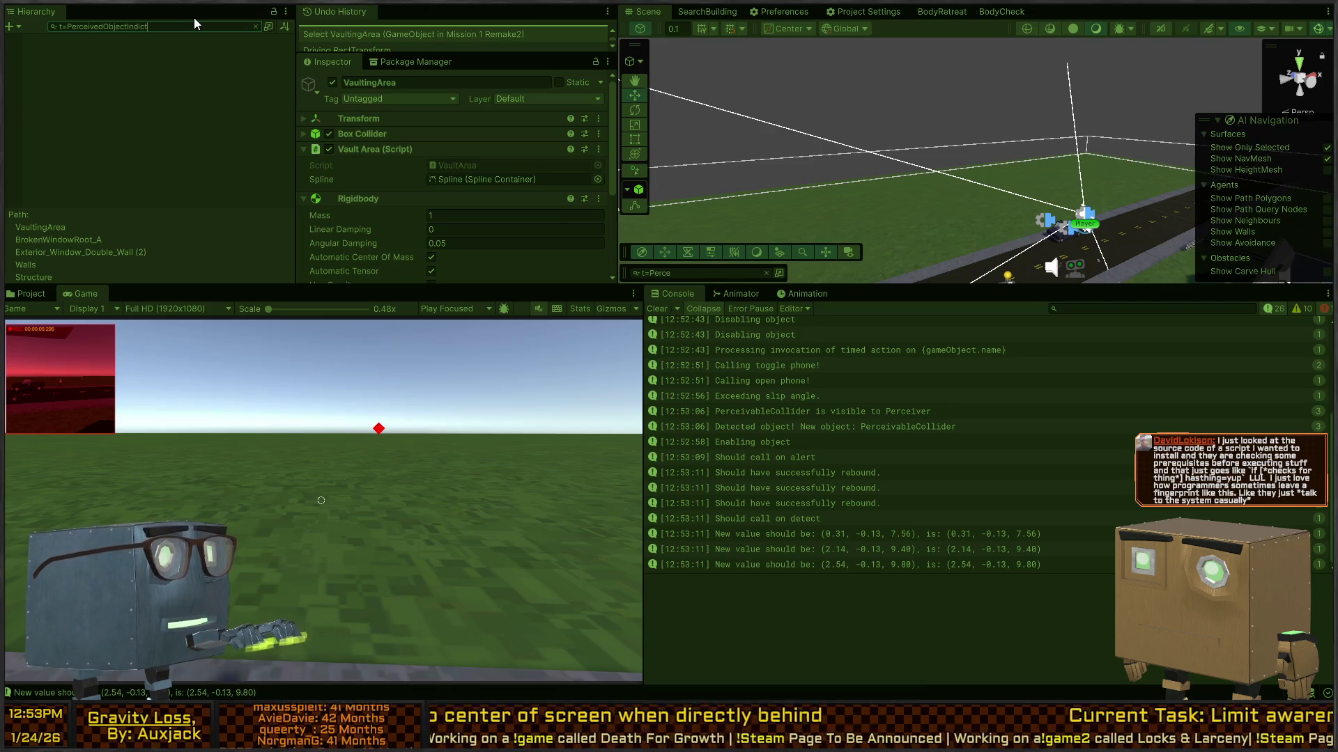
{"action": "key", "text": "BackSpace"}
{"action": "type", "text": "ator"}
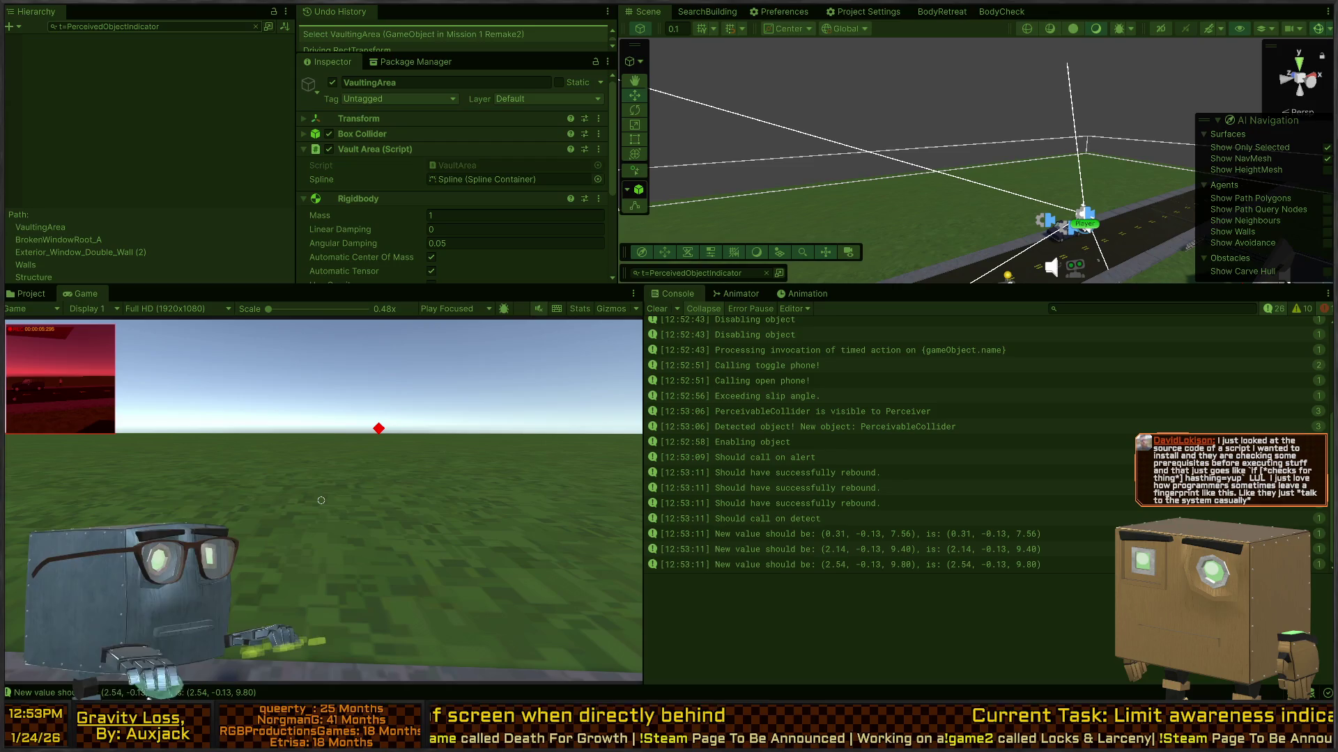
{"action": "key", "text": "alt+Tab"}
{"action": "key", "text": "alt+Tab"}
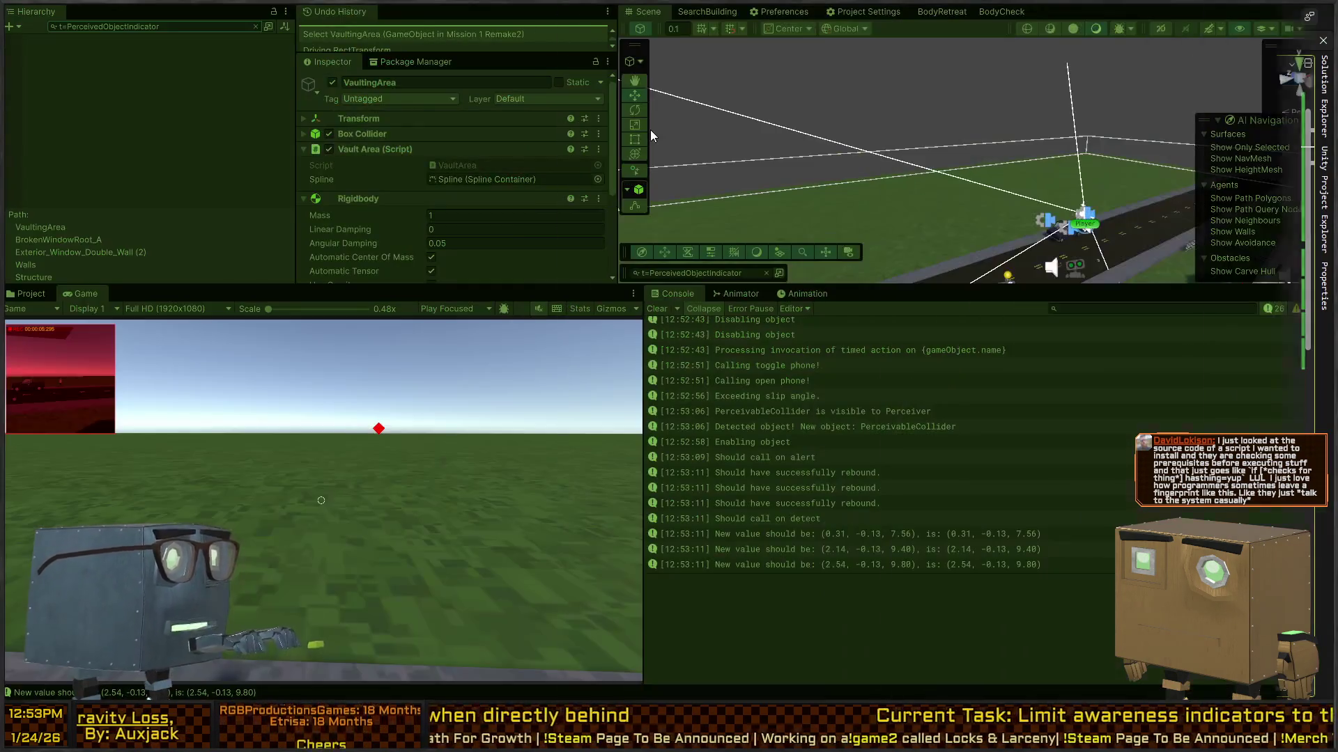
Search for 'PerceptionIndicator', select the last clone, and play until the mission fails.
{"action": "left_click", "coordinate": [133, 157]}
{"action": "key", "text": "ctrl+f"}
{"action": "key", "text": "ctrl+BackSpace"}
{"action": "type", "text": "PerceptionIndicator"}
{"action": "left_click", "coordinate": [131, 96]}
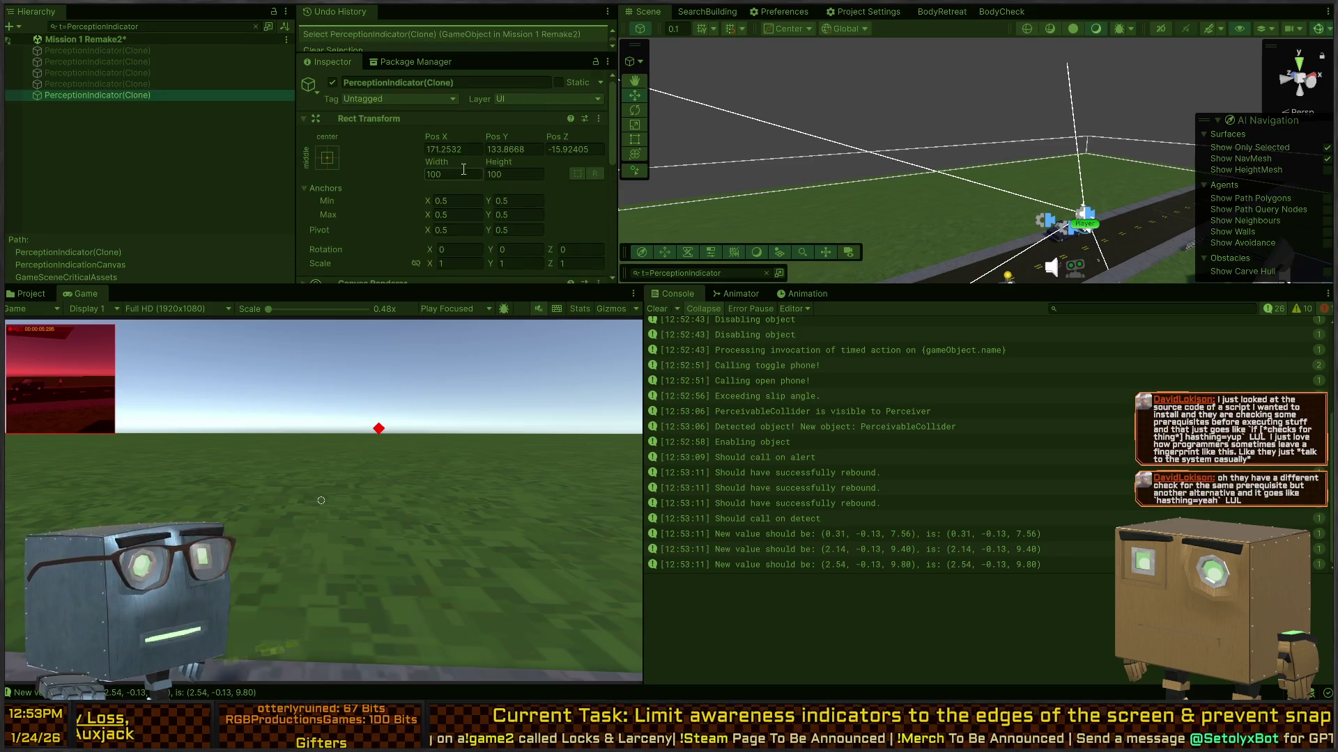
{"action": "left_click", "coordinate": [453, 457]}
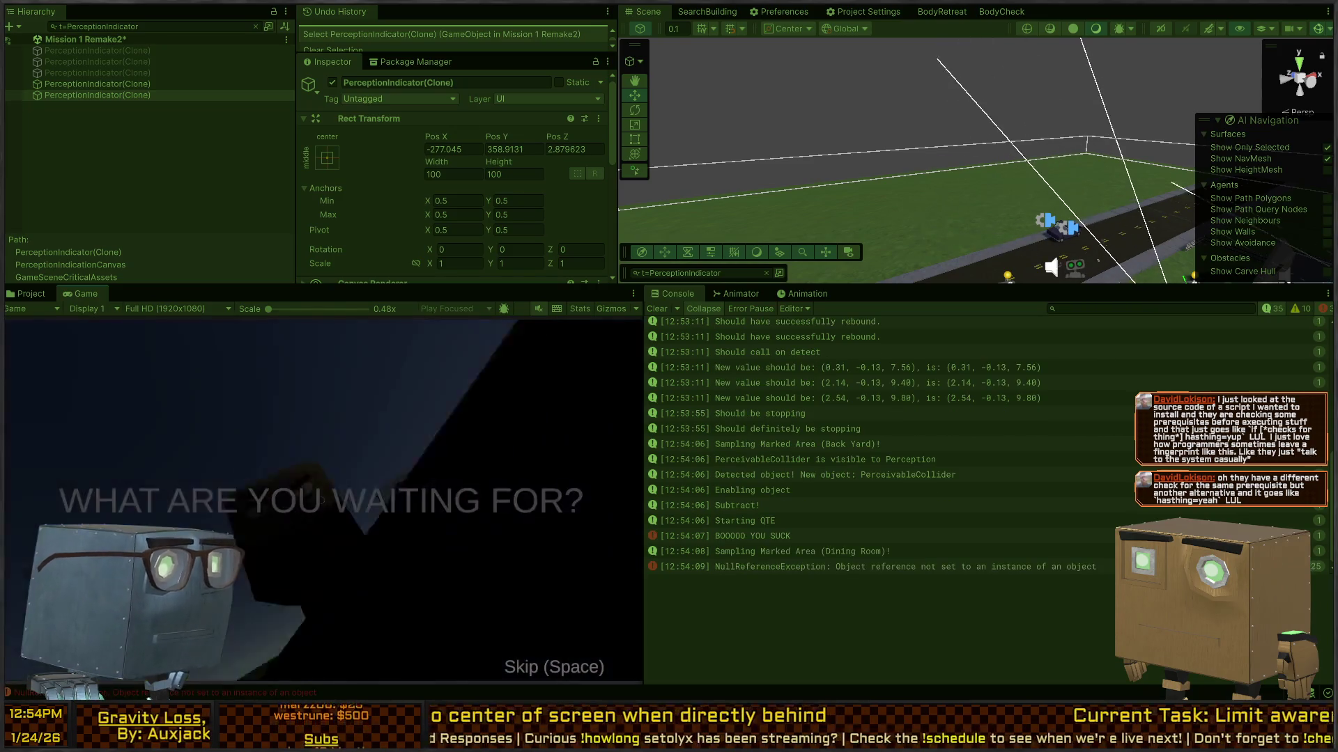
{"action": "left_click", "coordinate": [382, 533]}
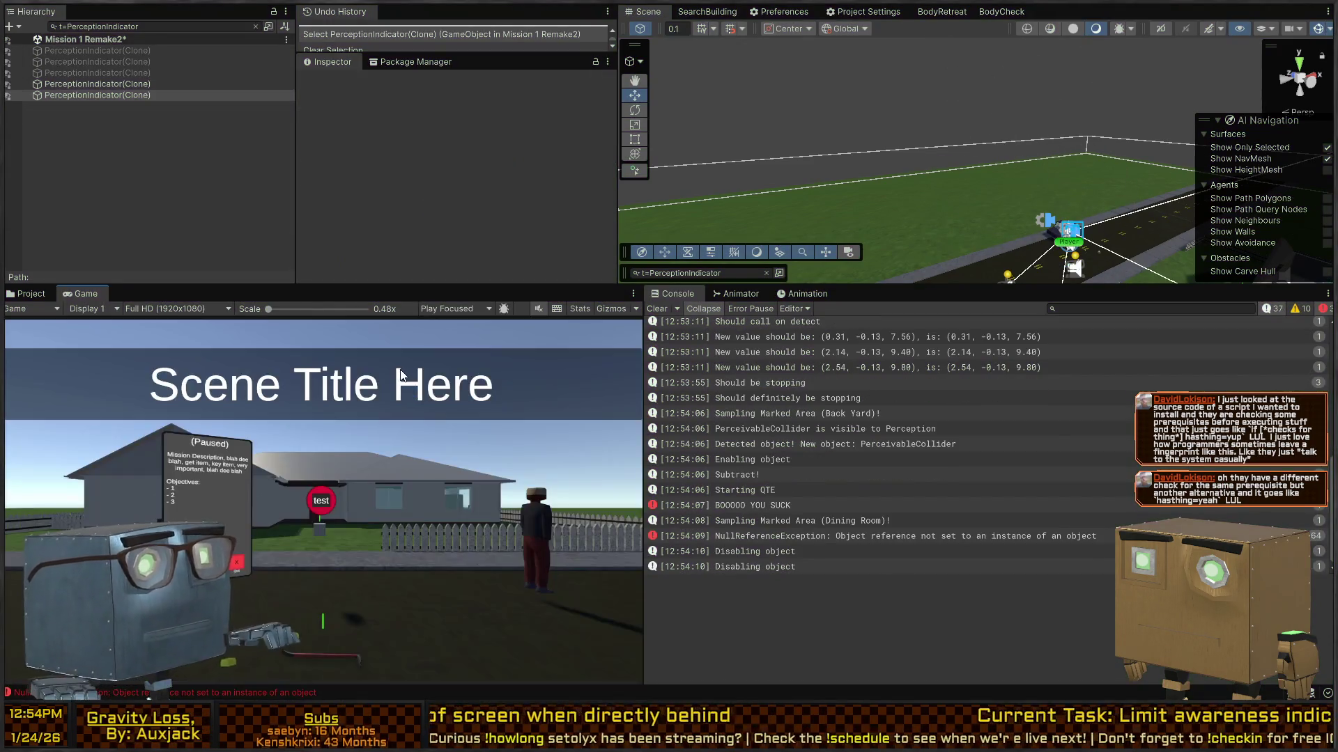
Replay toward the house, retry after failing, and fly the Scene view to the SecurityCamera.
{"action": "key", "text": "ctrl+p"}
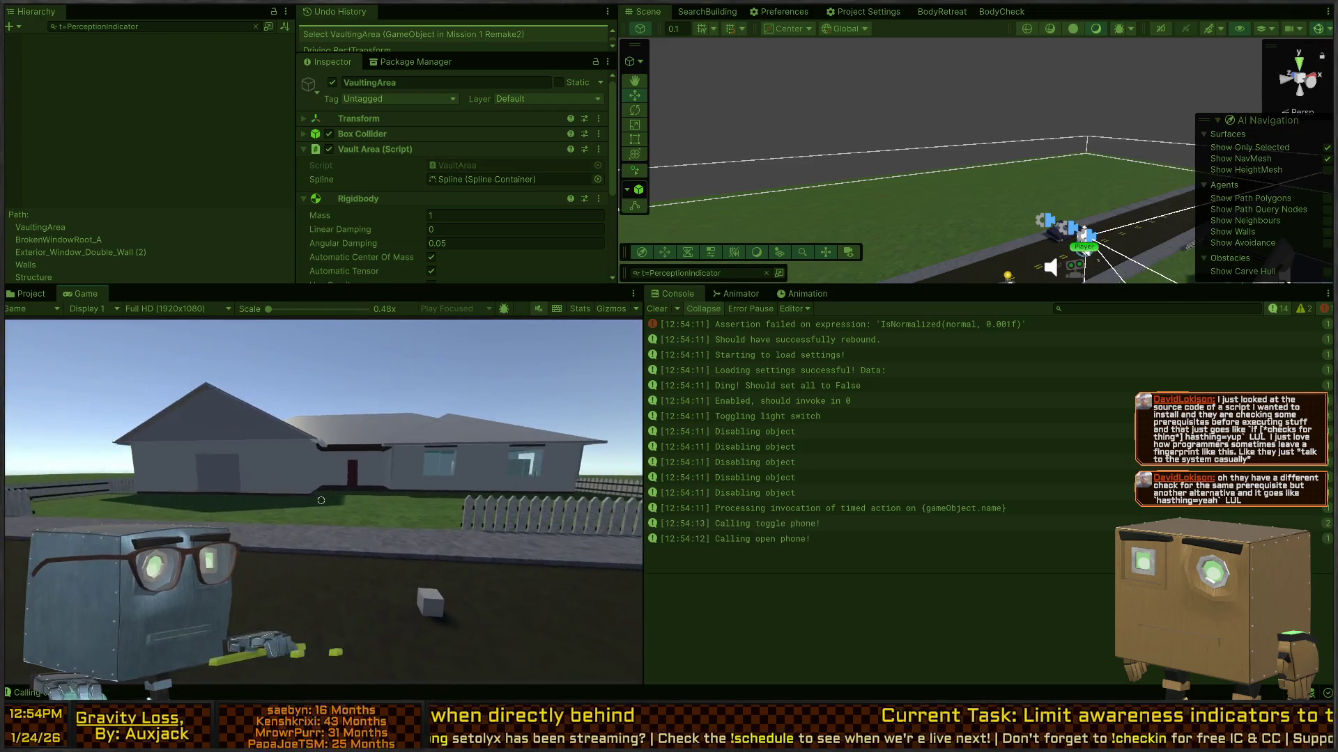
{"action": "left_click", "coordinate": [295, 488]}
{"action": "key", "text": "w"}
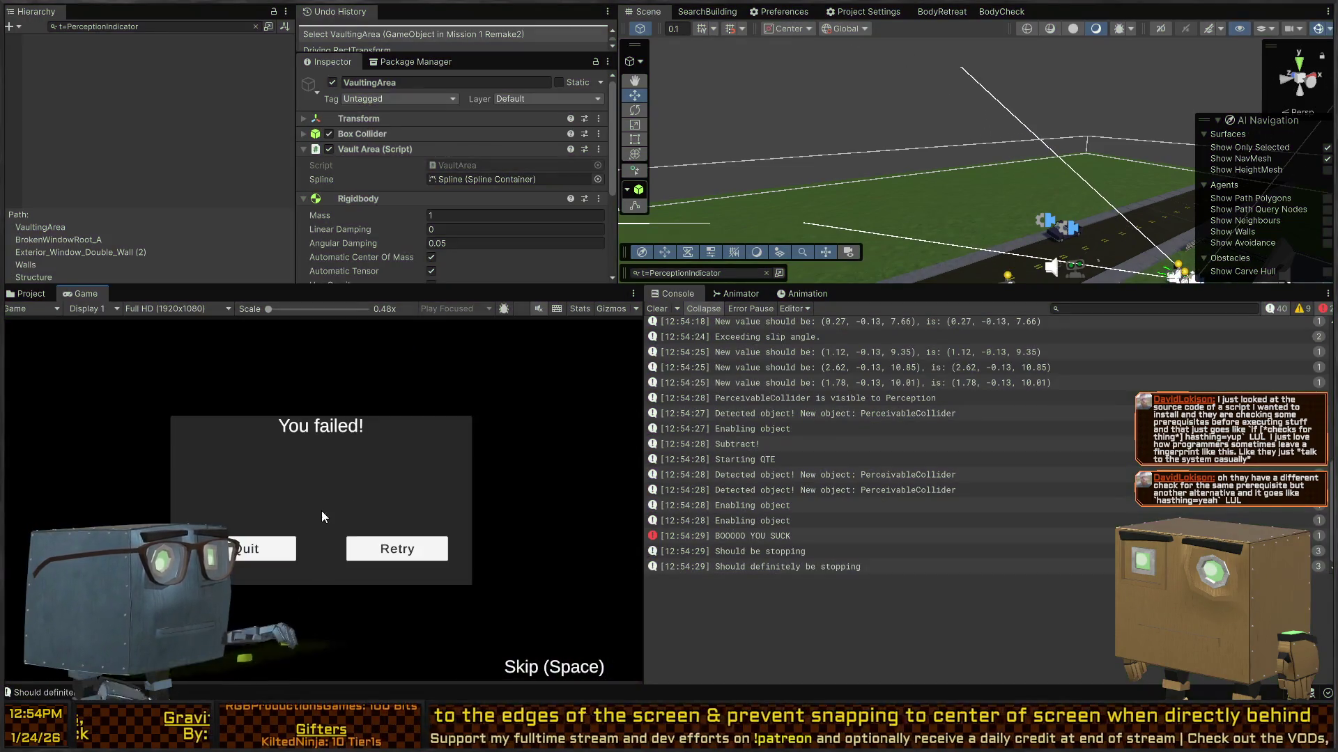
{"action": "left_click", "coordinate": [397, 549]}
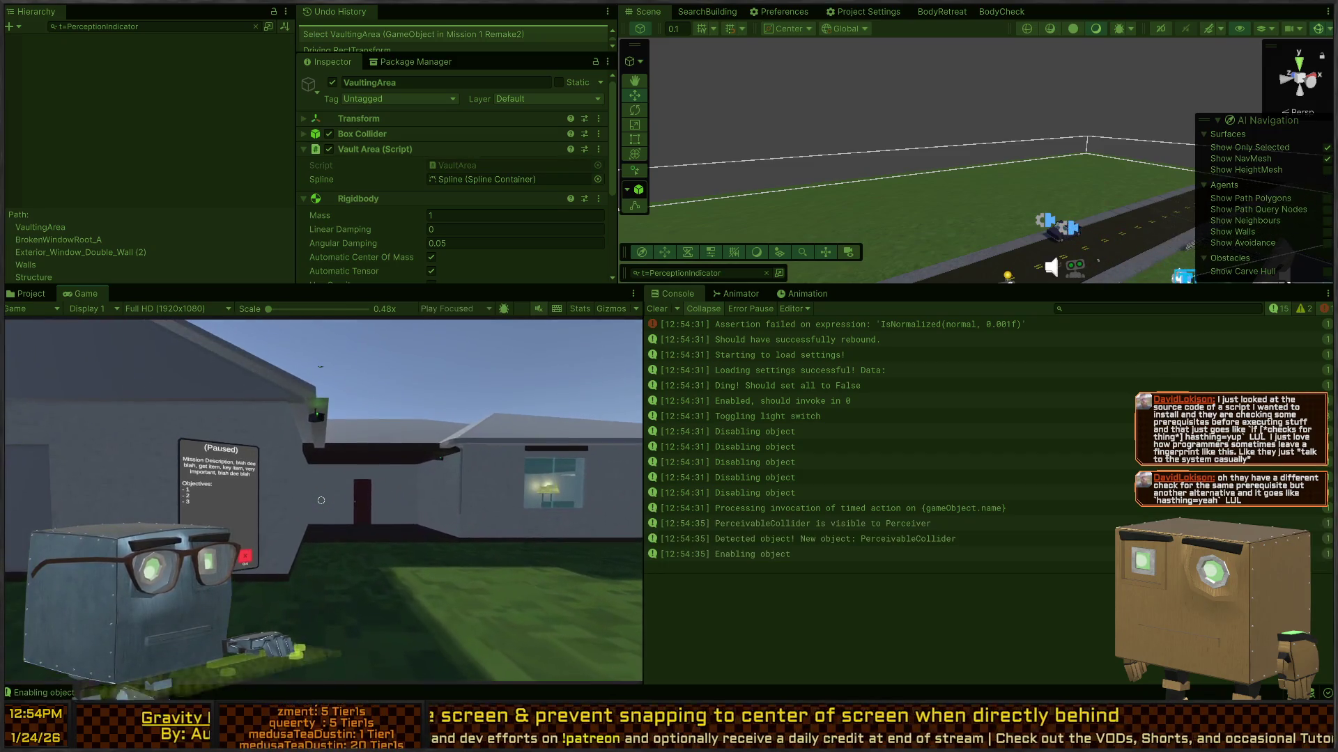
{"action": "mouse_move", "coordinate": [958, 96]}
{"action": "left_mouse_down"}
{"action": "mouse_move", "coordinate": [1217, 198]}
{"action": "mouse_move", "coordinate": [1215, 210]}
{"action": "mouse_move", "coordinate": [1257, 159]}
{"action": "mouse_move", "coordinate": [1228, 165]}
{"action": "mouse_move", "coordinate": [1260, 144]}
{"action": "mouse_move", "coordinate": [1001, 173]}
{"action": "left_mouse_up"}
Select the SecurityCamera, browse its Inspector components, and clear the Hierarchy filter.
{"action": "left_click", "coordinate": [1015, 162]}
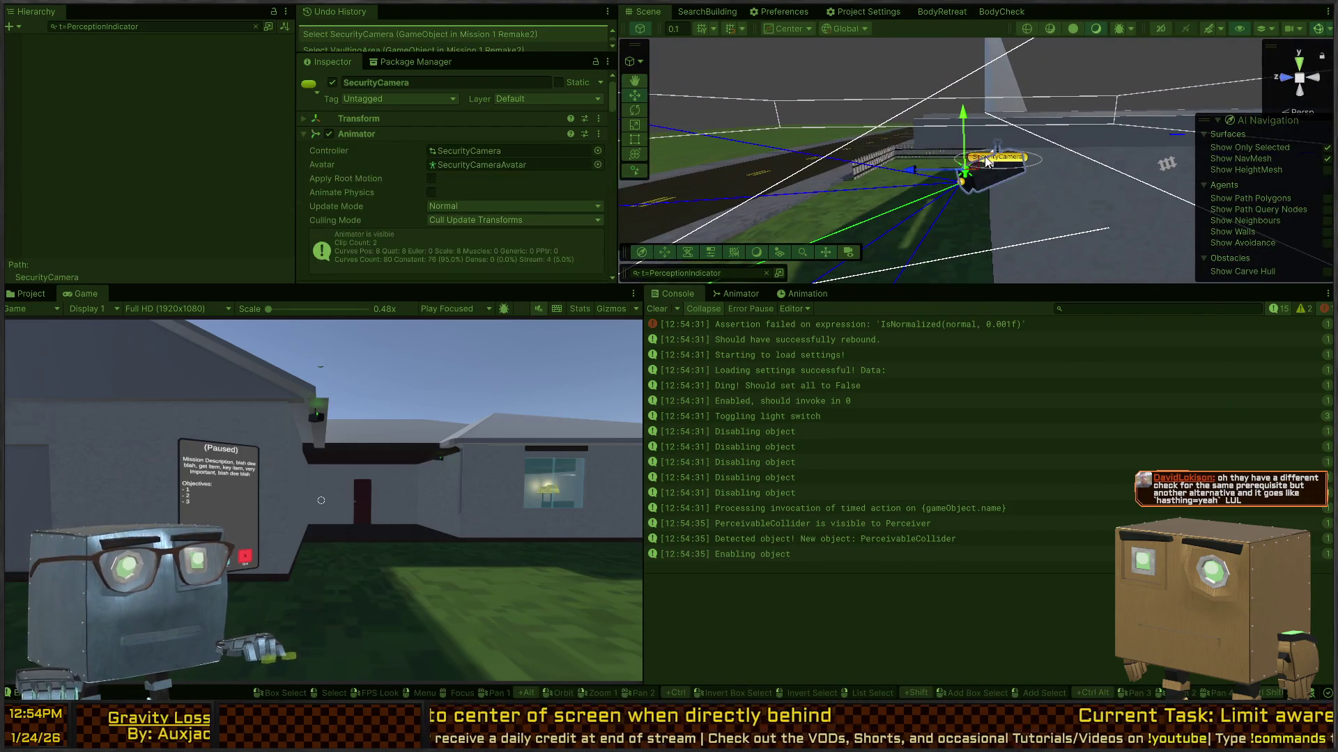
{"action": "scroll", "coordinate": [332, 194], "scroll_direction": "down", "scroll_amount": 10}
{"action": "scroll", "coordinate": [416, 172], "scroll_direction": "down", "scroll_amount": 10}
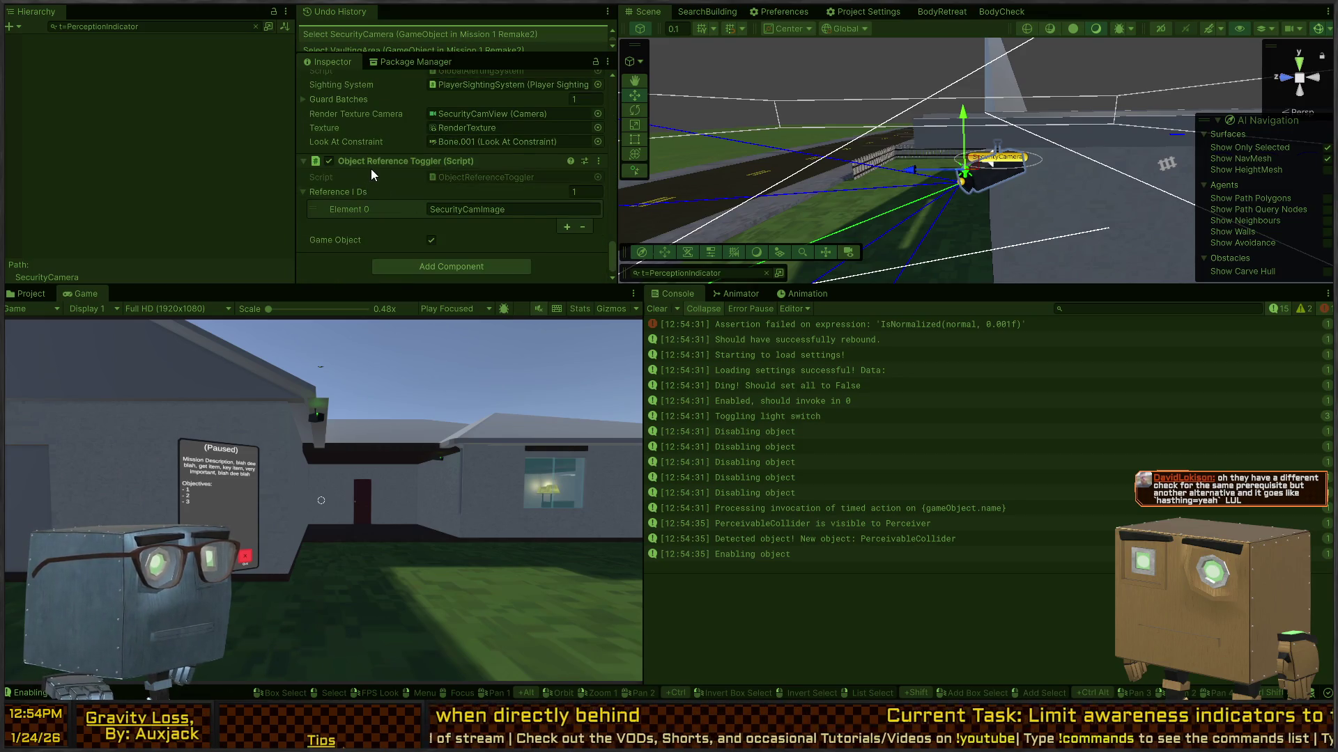
{"action": "scroll", "coordinate": [370, 168], "scroll_direction": "up", "scroll_amount": 5}
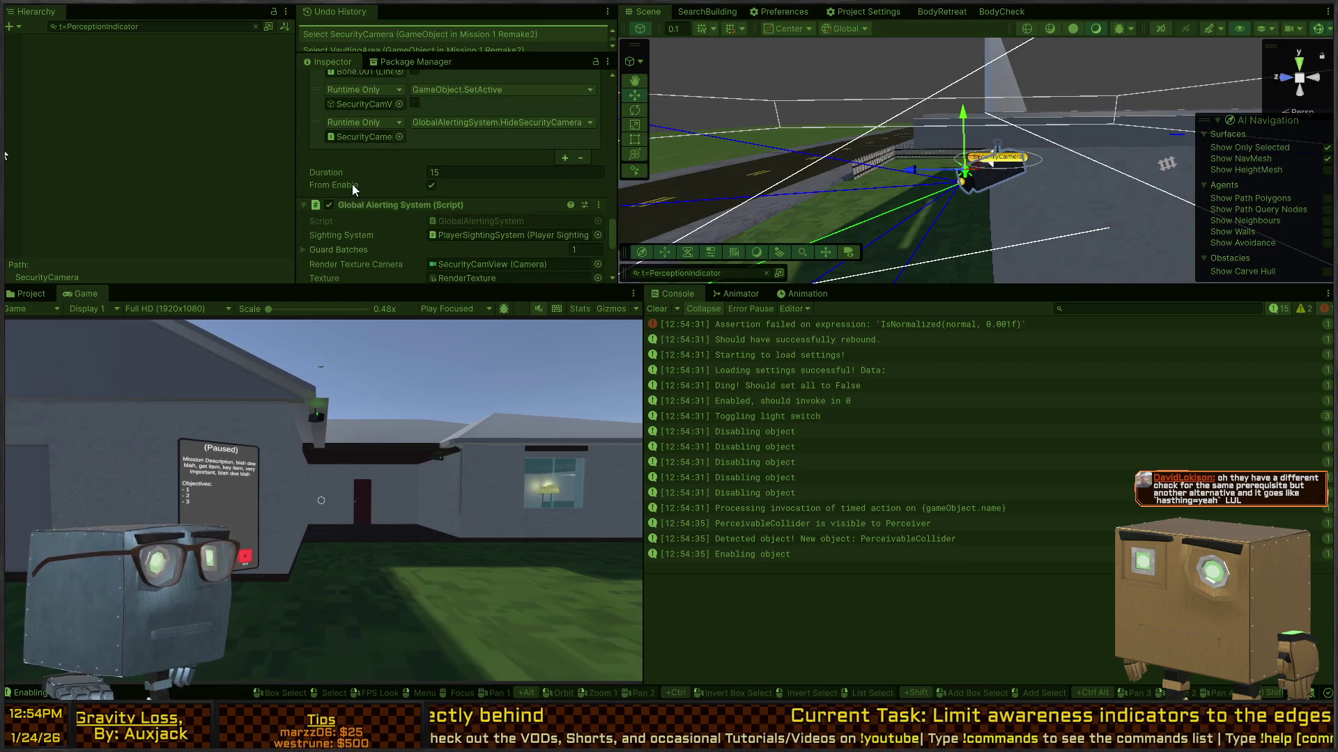
{"action": "scroll", "coordinate": [386, 239], "scroll_direction": "up", "scroll_amount": 3}
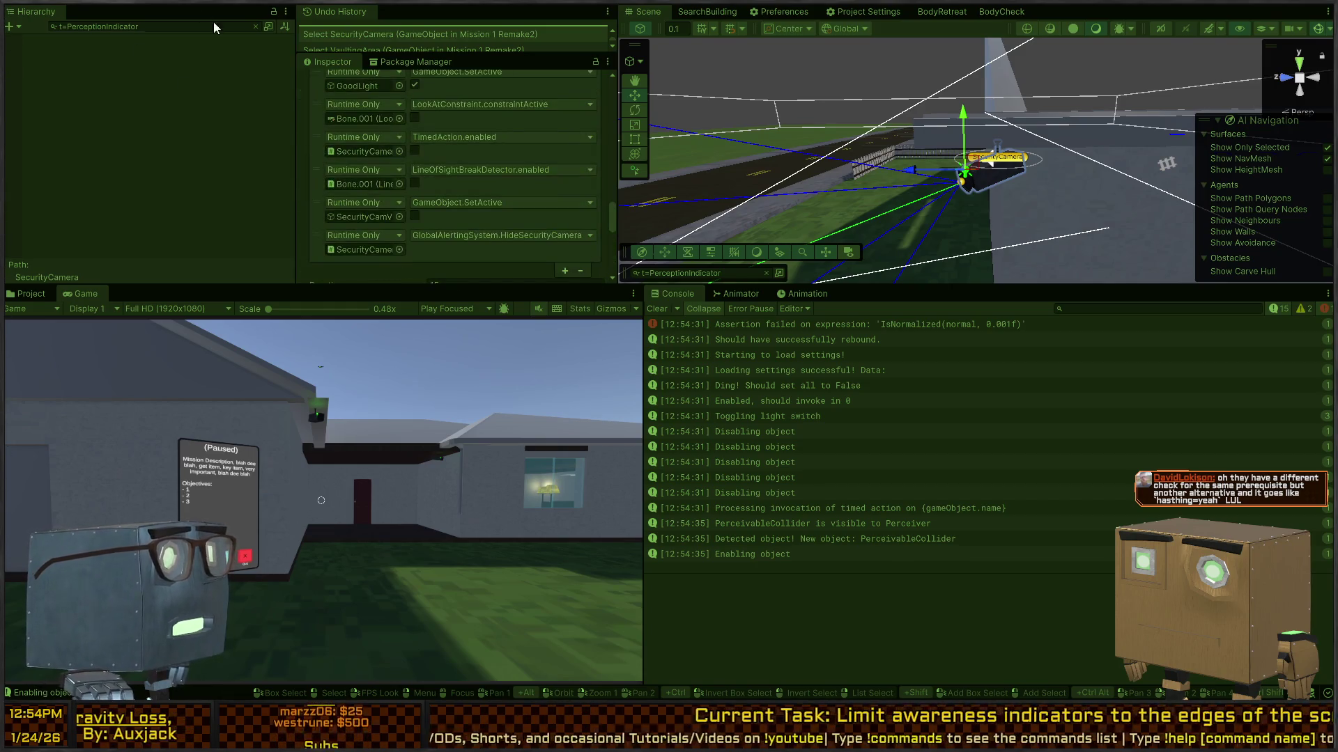
{"action": "left_click", "coordinate": [255, 26]}
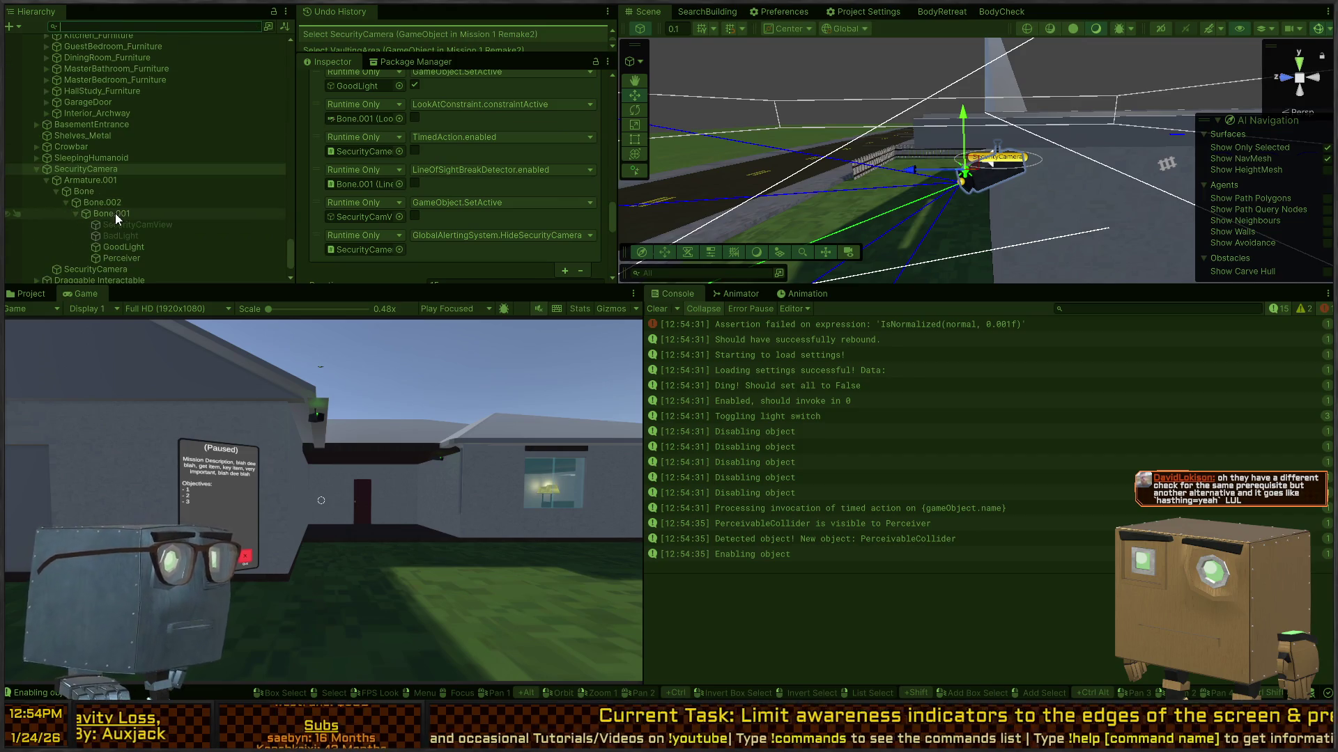
Set the SecurityCamera Perceiver's Alert Duration to 20 and save the scene.
{"action": "left_click", "coordinate": [960, 187]}
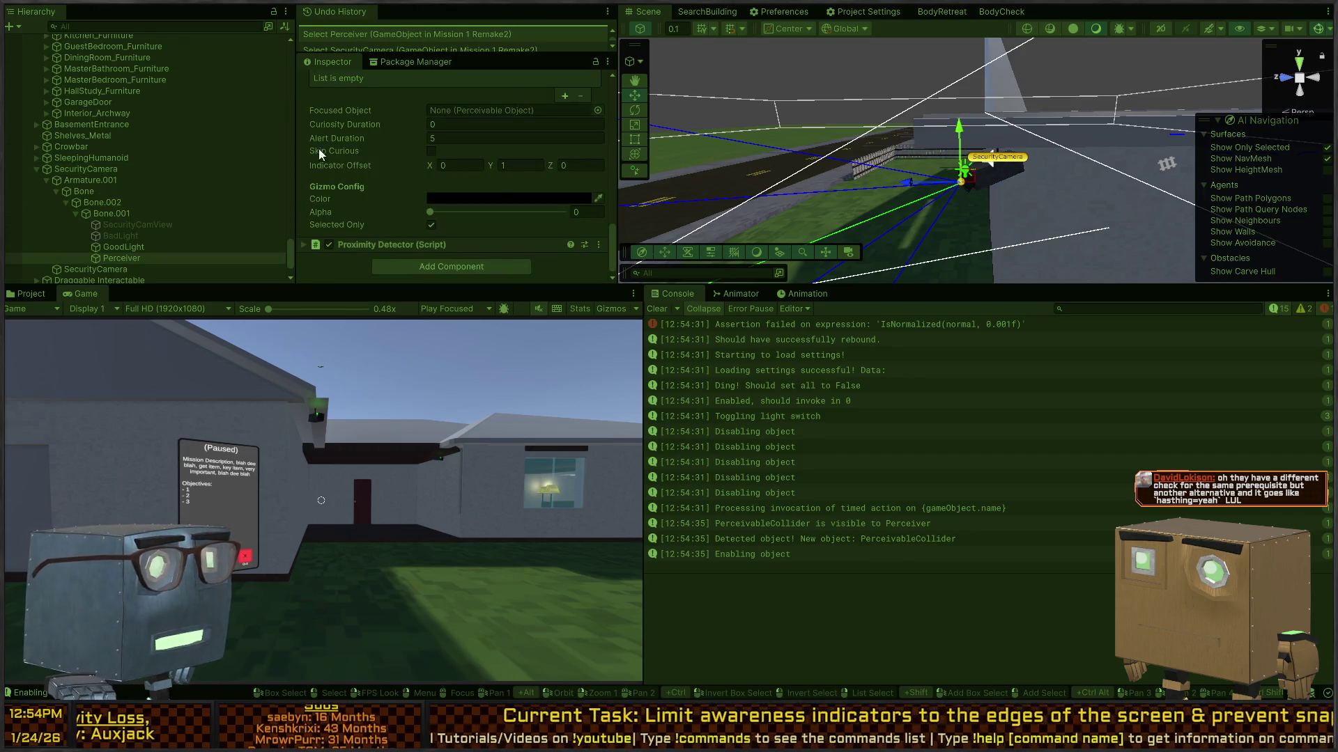
{"action": "scroll", "coordinate": [383, 210], "scroll_direction": "up", "scroll_amount": 3}
{"action": "left_click", "coordinate": [480, 213]}
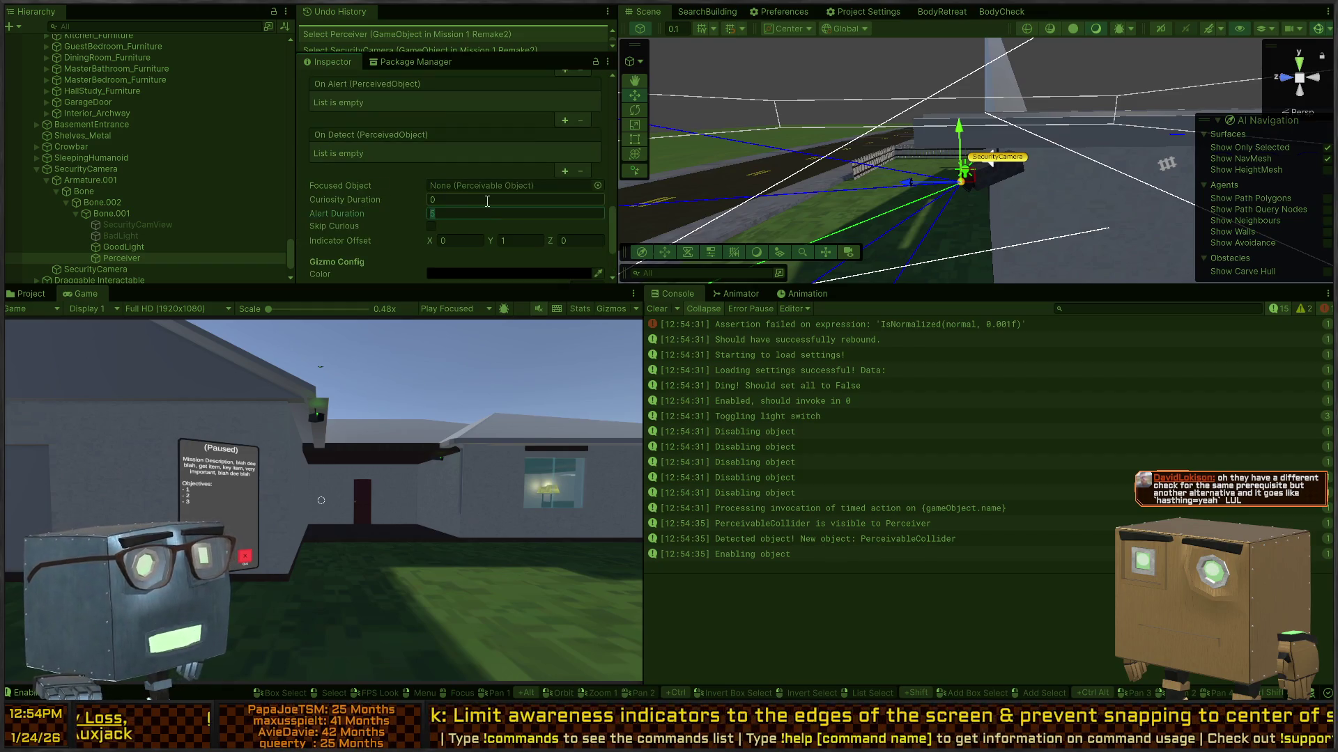
{"action": "type", "text": "20"}
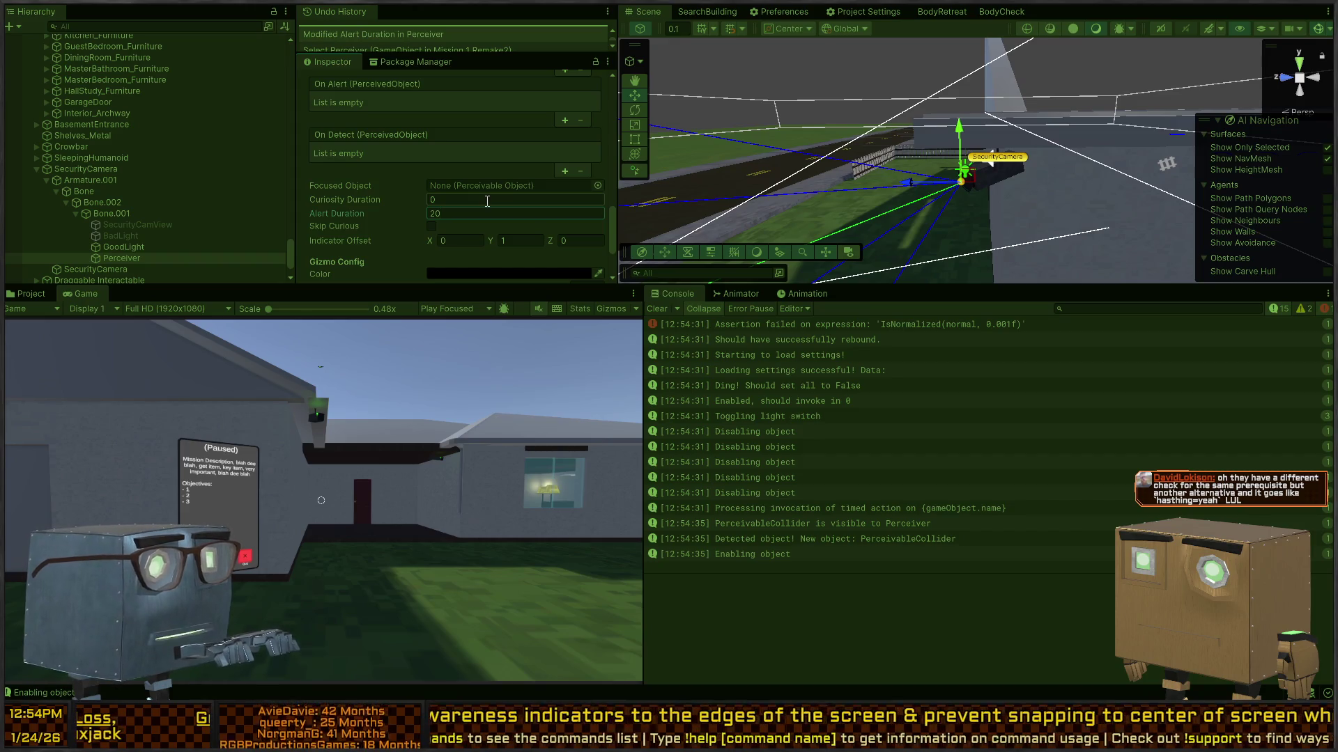
{"action": "key", "text": "ctrl+s"}
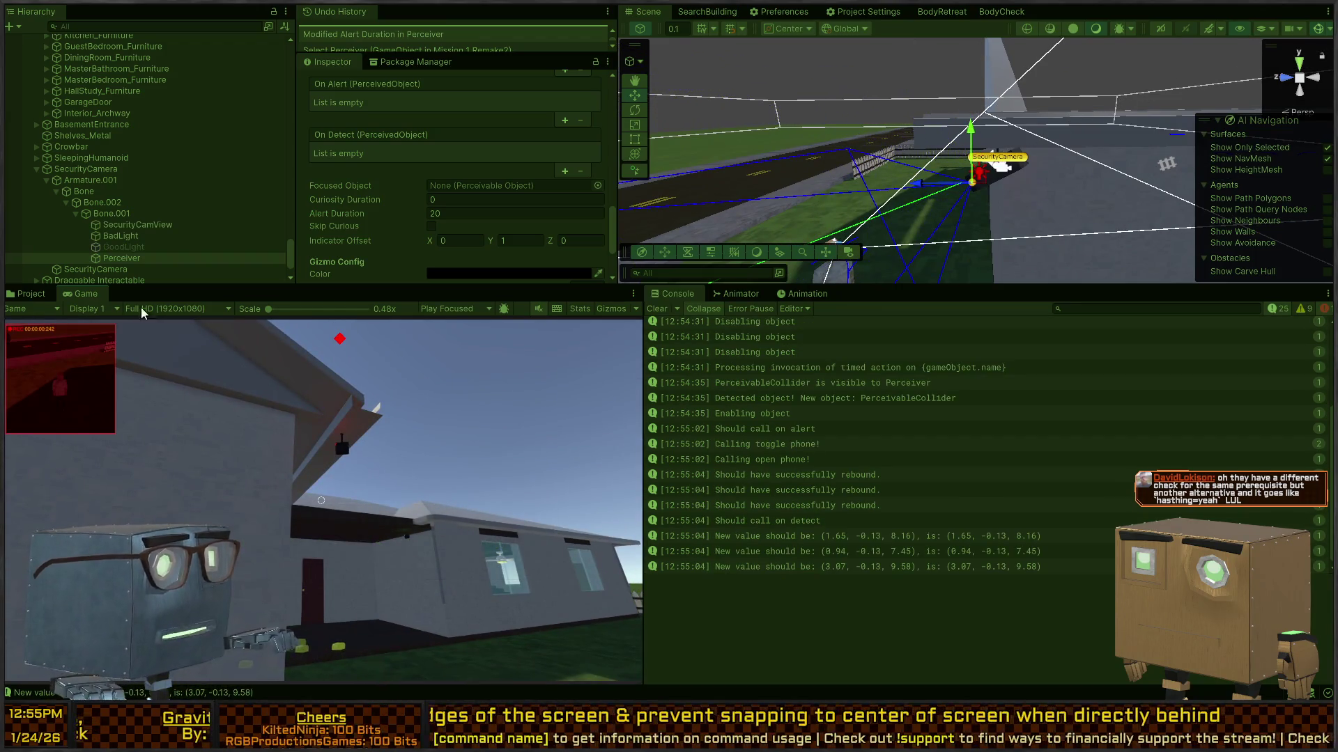
{"action": "scroll", "coordinate": [118, 232], "scroll_direction": "down", "scroll_amount": 3}
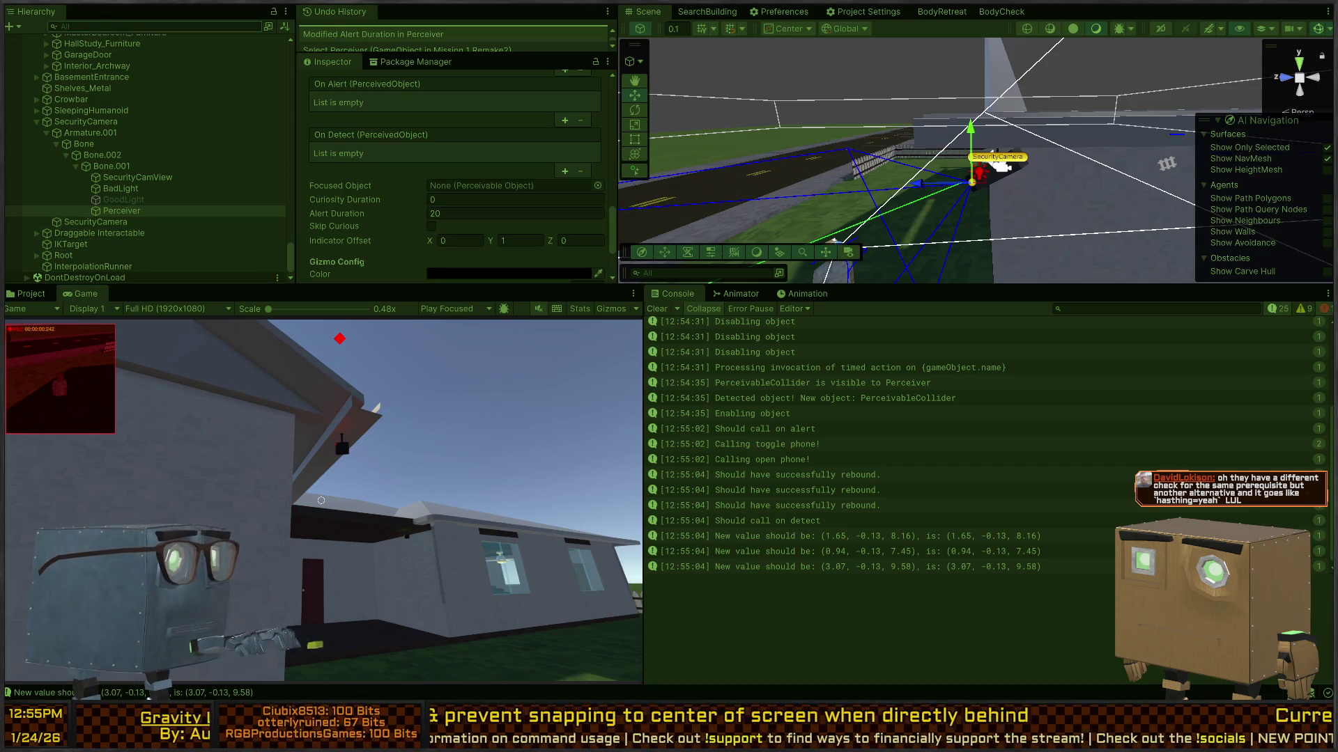
{"action": "key", "text": "alt+Tab"}
{"action": "key", "text": "alt+Tab"}
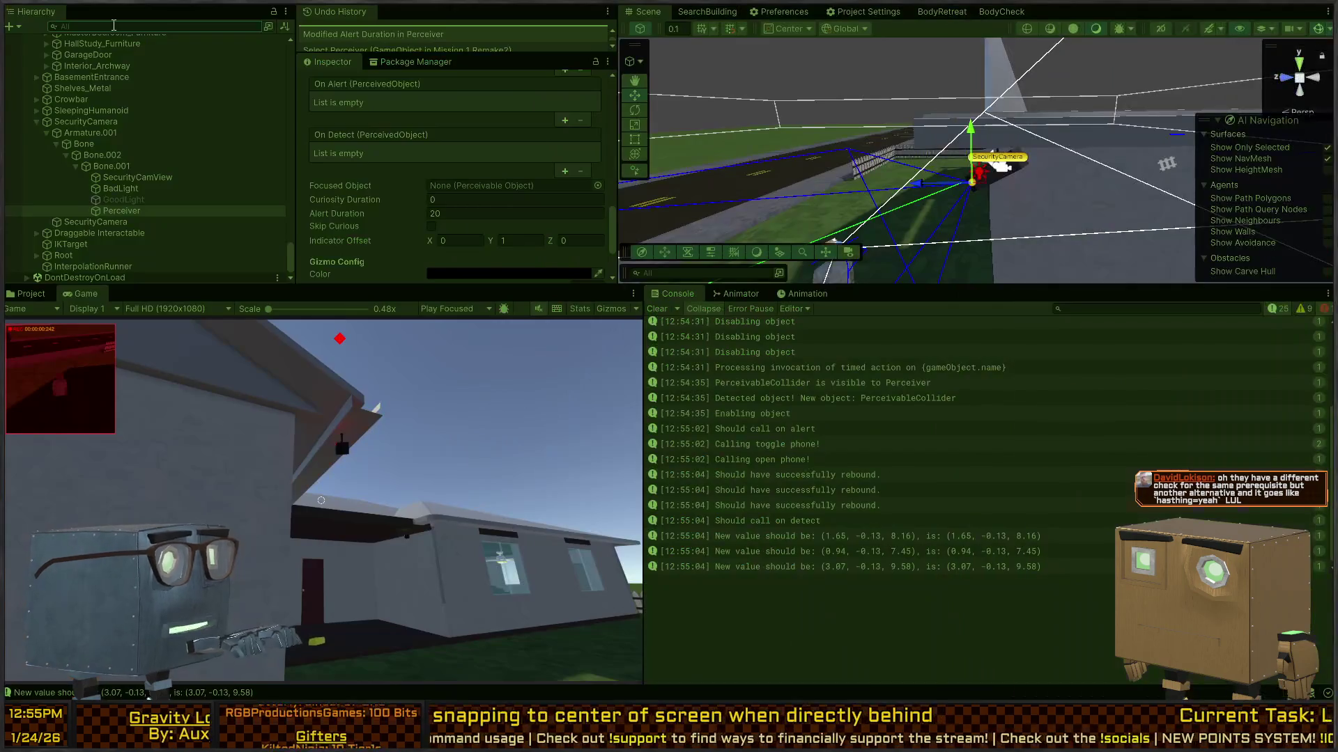
{"action": "type", "text": "t=PerceptionIndicator"}
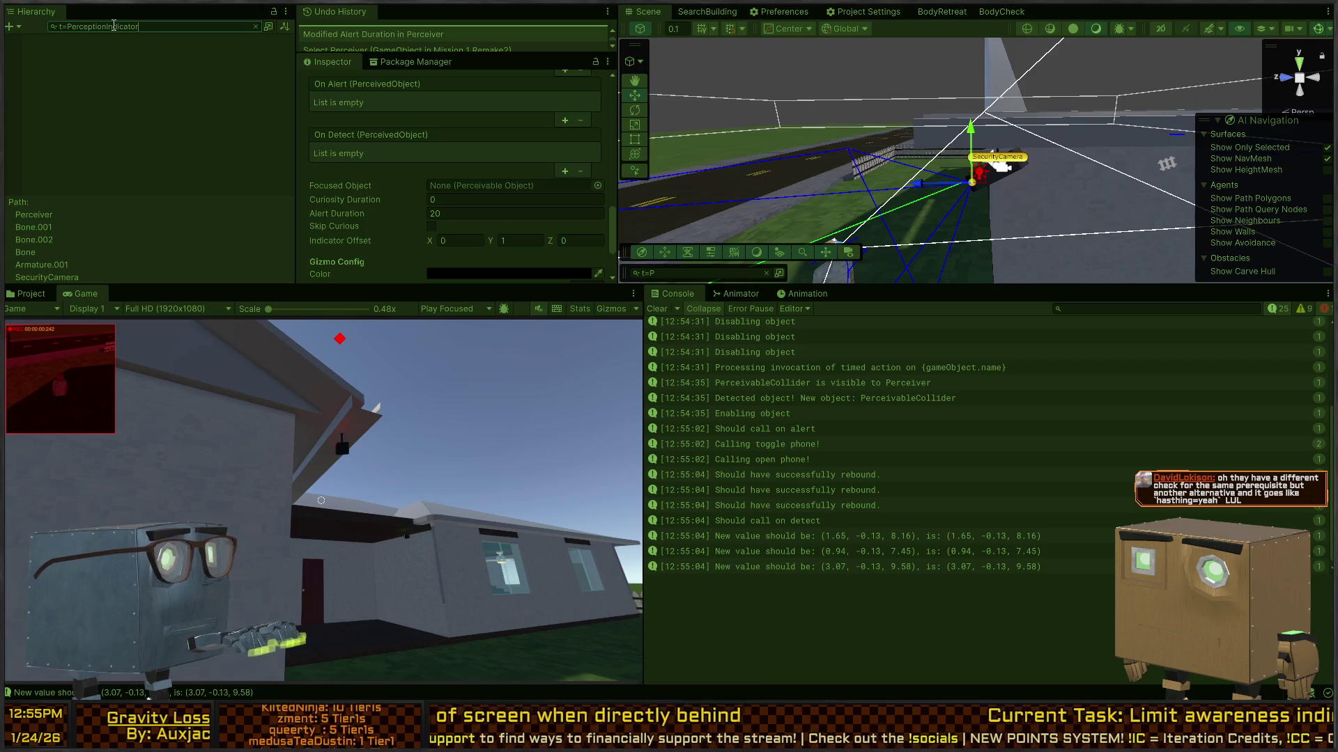
Select the last PerceptionIndicator clone, clear the filter, and play until the QTE fails.
{"action": "left_click", "coordinate": [109, 97]}
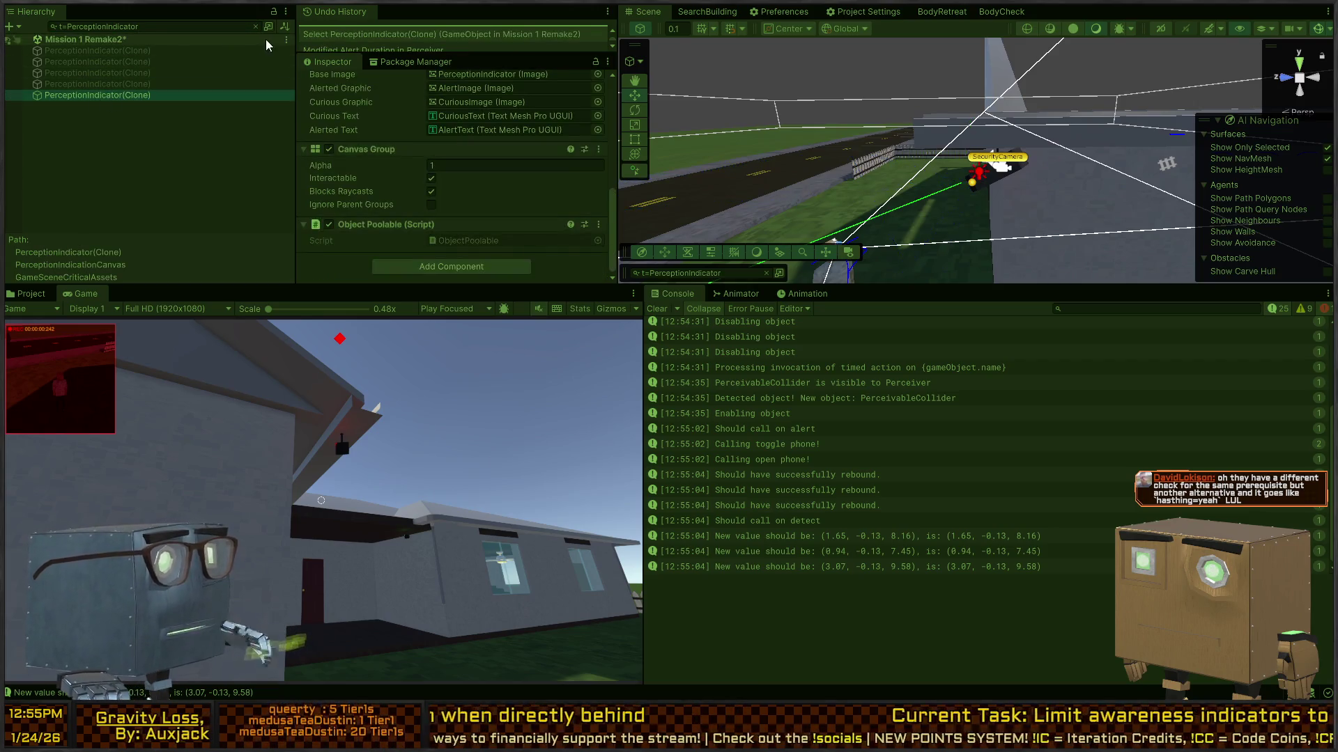
{"action": "left_click", "coordinate": [255, 27]}
{"action": "scroll", "coordinate": [428, 147], "scroll_direction": "up", "scroll_amount": 5}
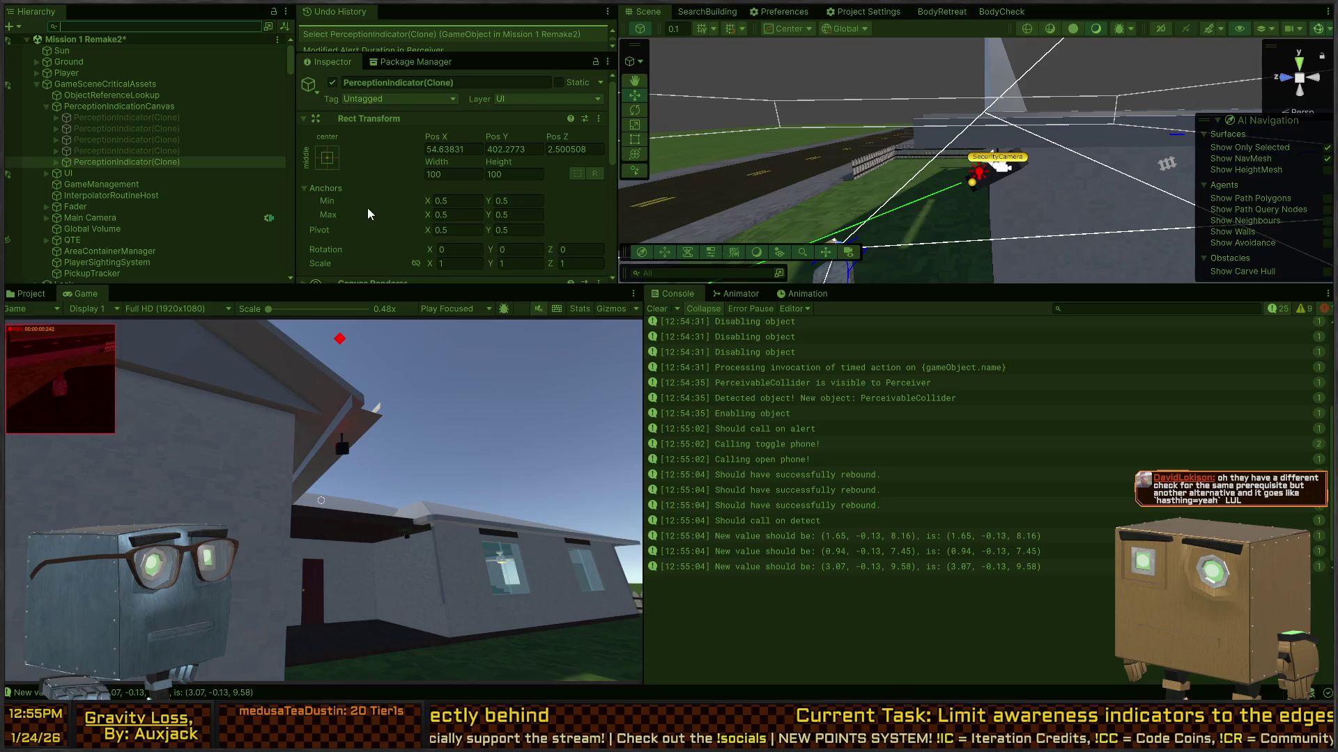
{"action": "left_click", "coordinate": [428, 440]}
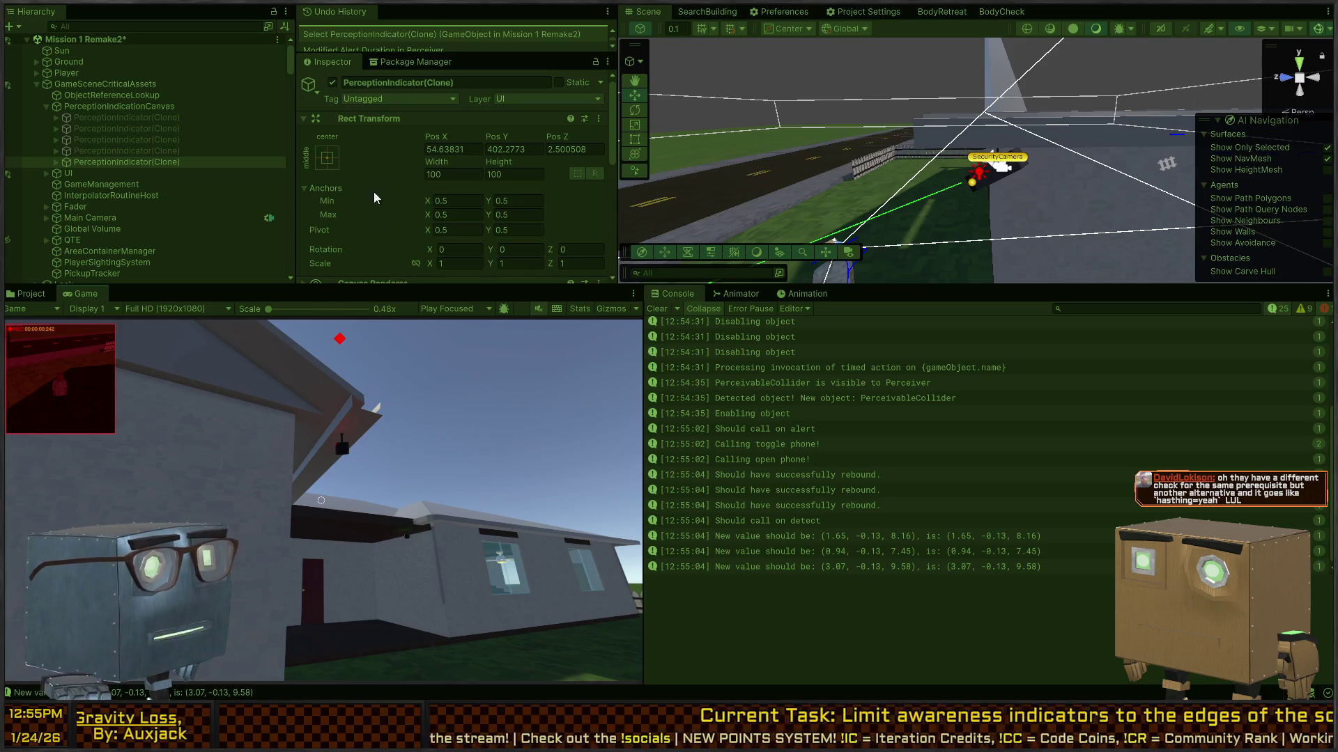
{"action": "left_click", "coordinate": [416, 358]}
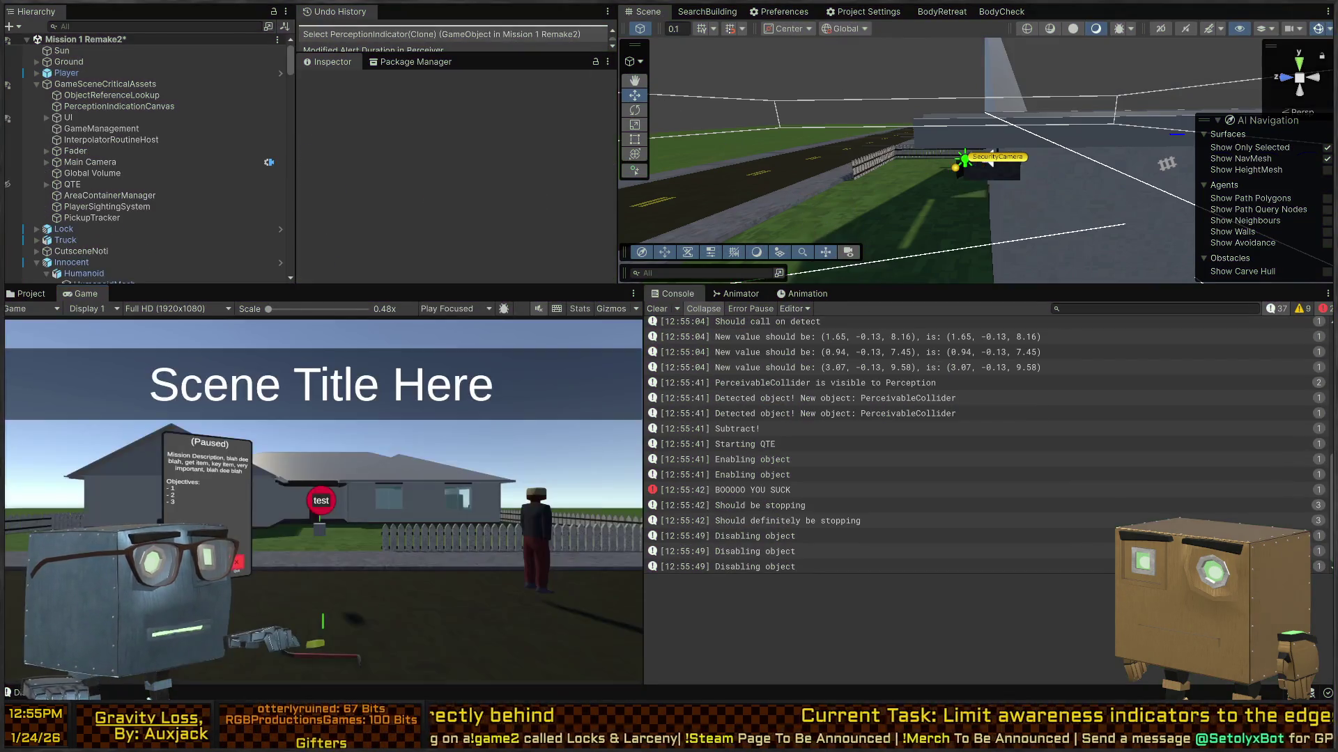
{"action": "key", "text": "alt+Tab"}
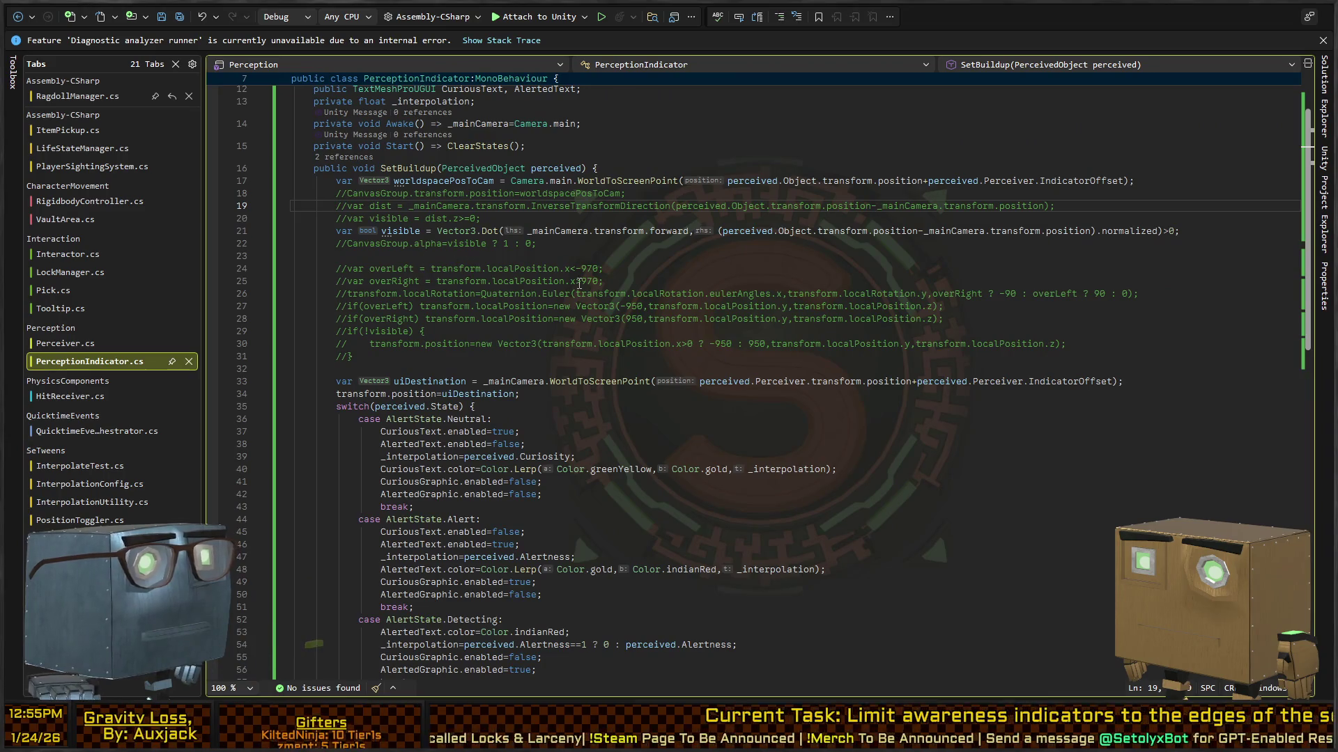
Uncomment the overLeft/overRight block on lines 24–31 and select its 970 thresholds.
{"action": "left_click", "coordinate": [573, 270]}
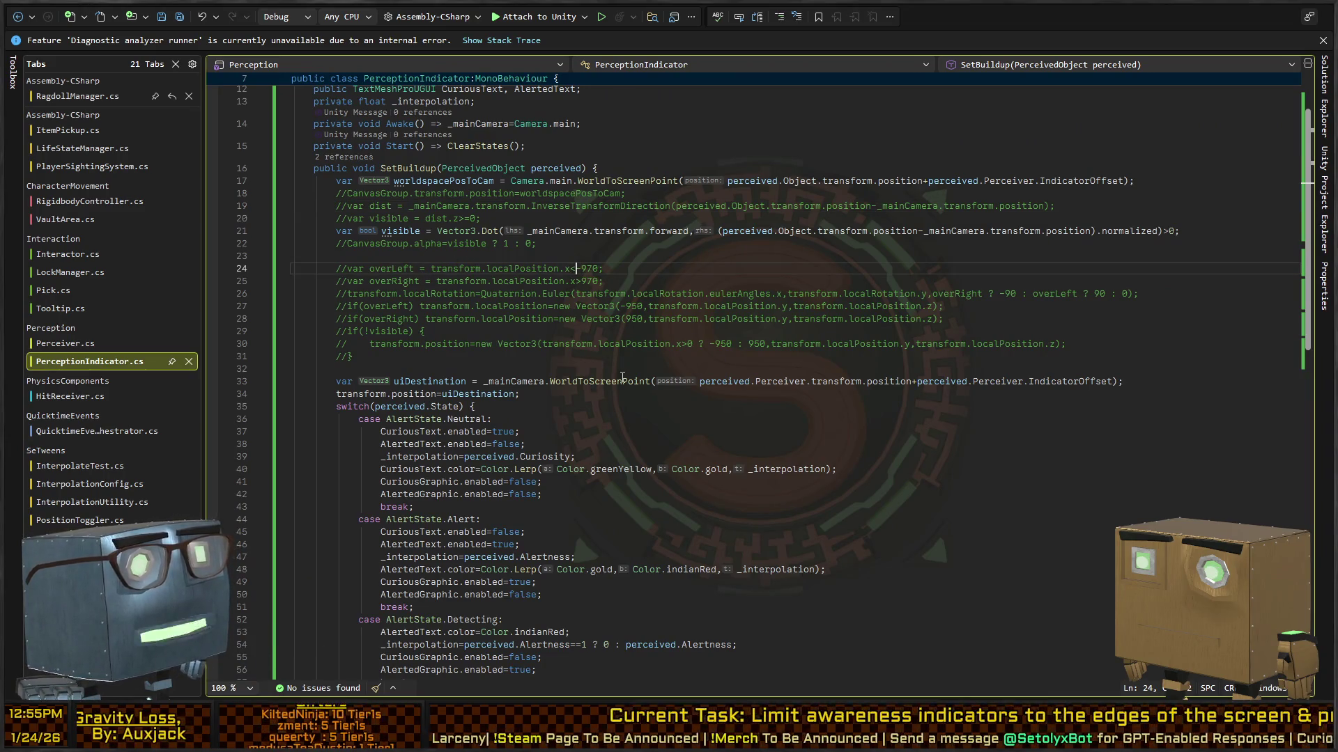
{"action": "key", "text": "ctrl+shift+Right"}
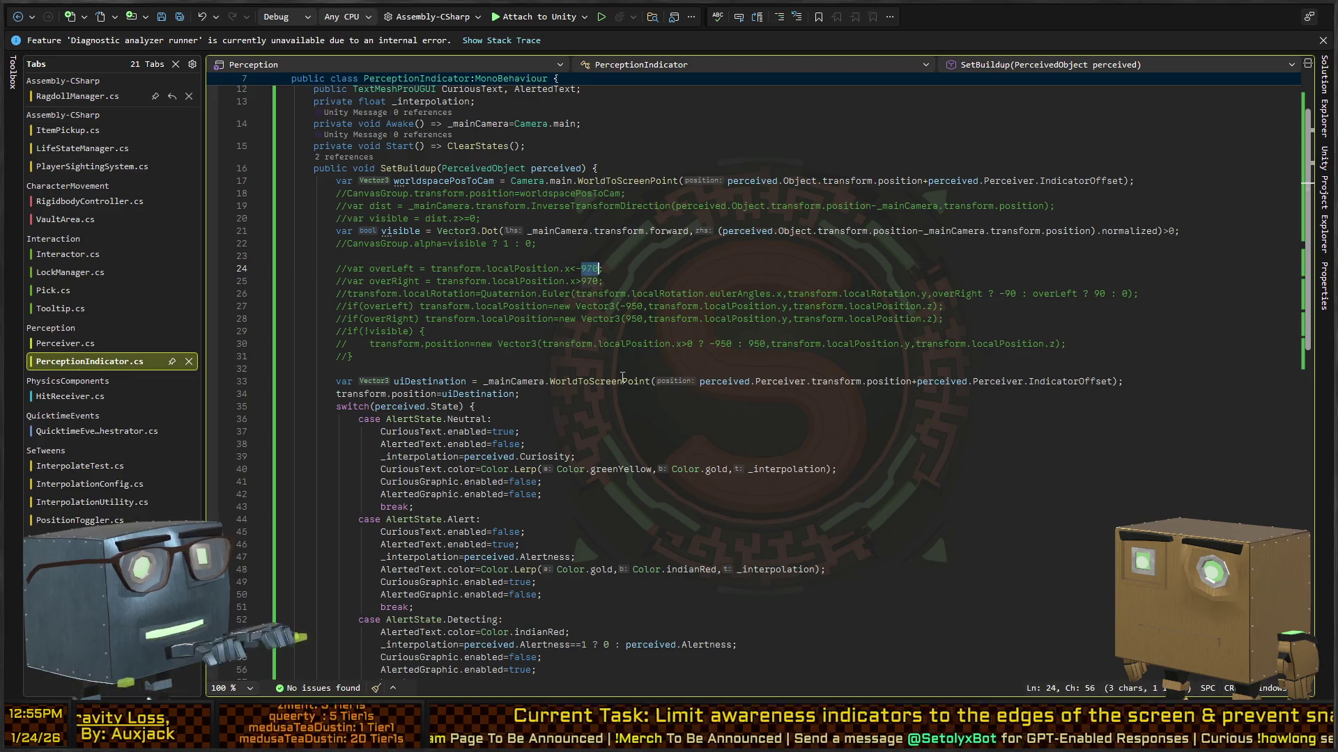
{"action": "key", "text": "Up"}
{"action": "key", "text": "Up"}
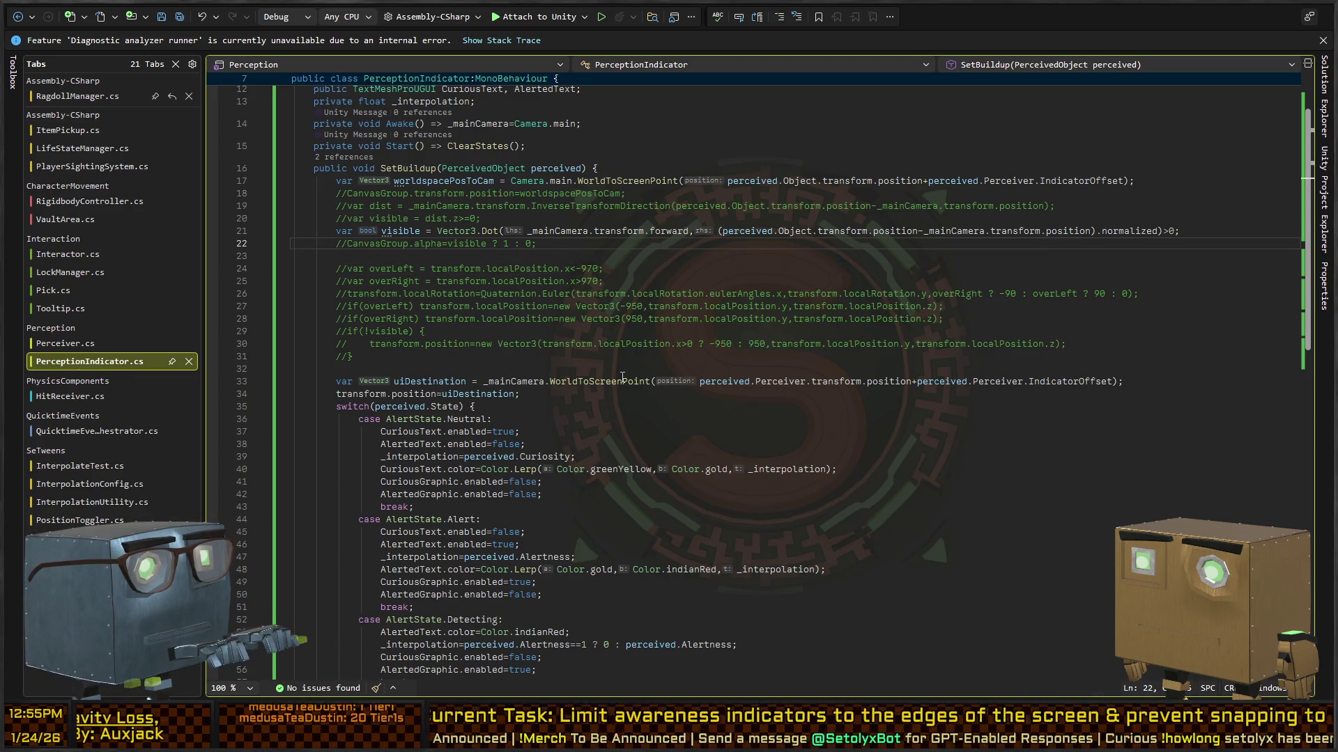
{"action": "key", "text": "Down"}
{"action": "key", "text": "Down"}
{"action": "key", "text": "Home"}
{"action": "key", "text": "shift+Down"}
{"action": "key", "text": "shift+Down"}
{"action": "key", "text": "shift+Down"}
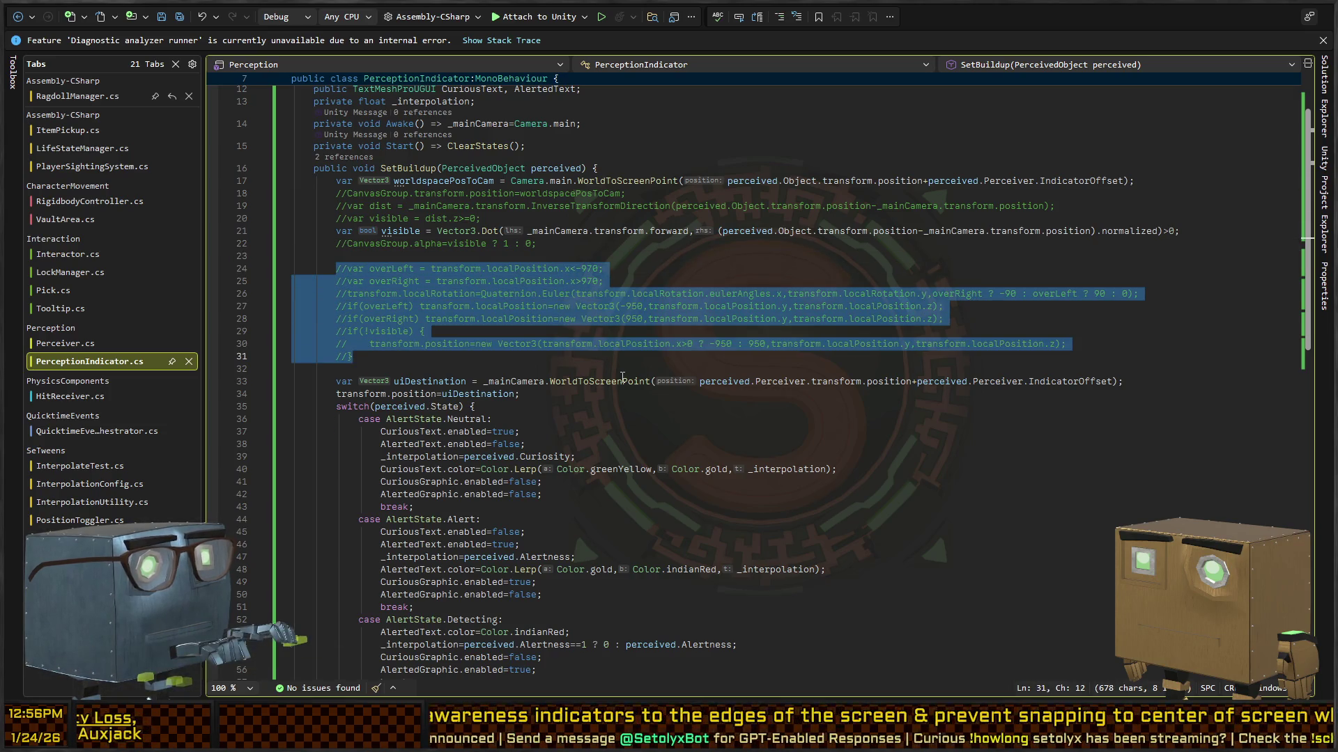
{"action": "key", "text": "ctrl+k"}
{"action": "key", "text": "ctrl+u"}
{"action": "key", "text": "Up"}
{"action": "key", "text": "Up"}
{"action": "key", "text": "Up"}
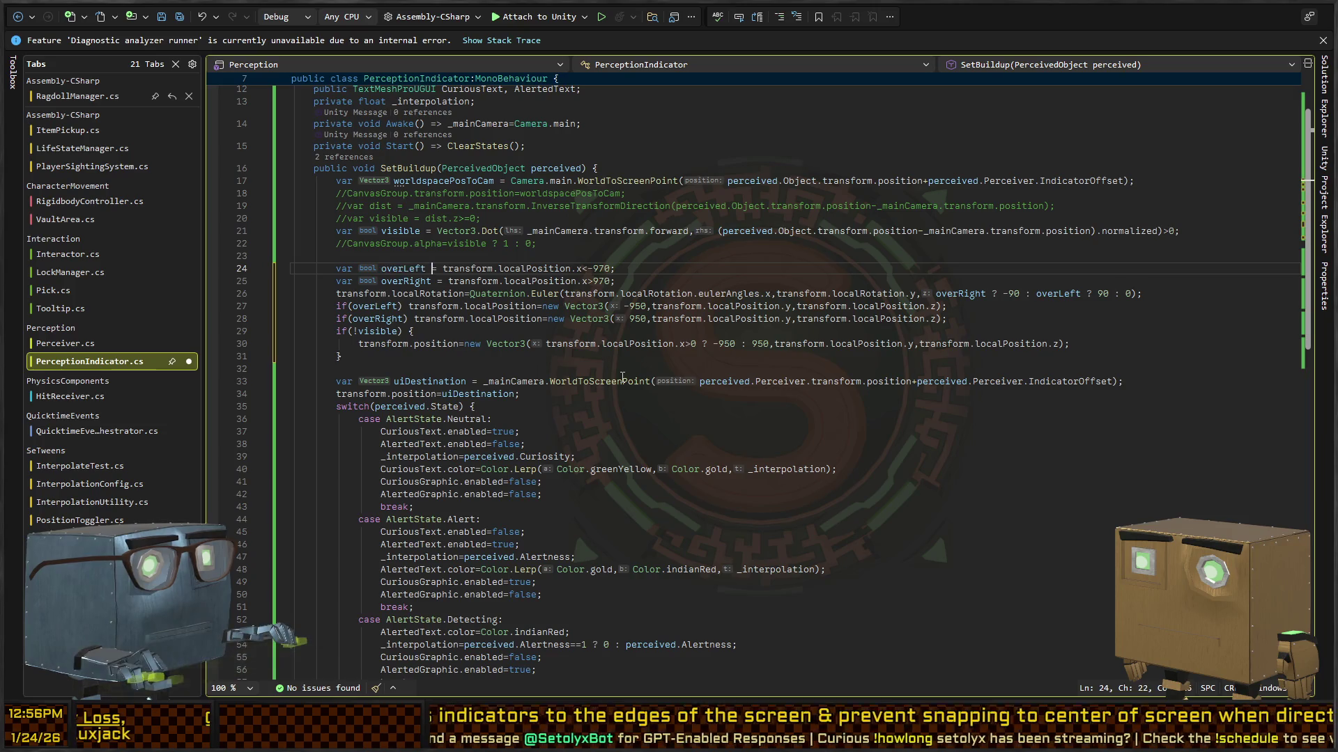
{"action": "key", "text": "ctrl+Right"}
{"action": "key", "text": "ctrl+Right"}
{"action": "key", "text": "ctrl+Right"}
{"action": "key", "text": "ctrl+shift+Right"}
Replace both 970 limits with Screen.width and fix the lowercase 'width' on lines 24 and 25.
{"action": "type", "text": "scre"}
{"action": "type", "text": "W"}
{"action": "type", "text": "idth"}
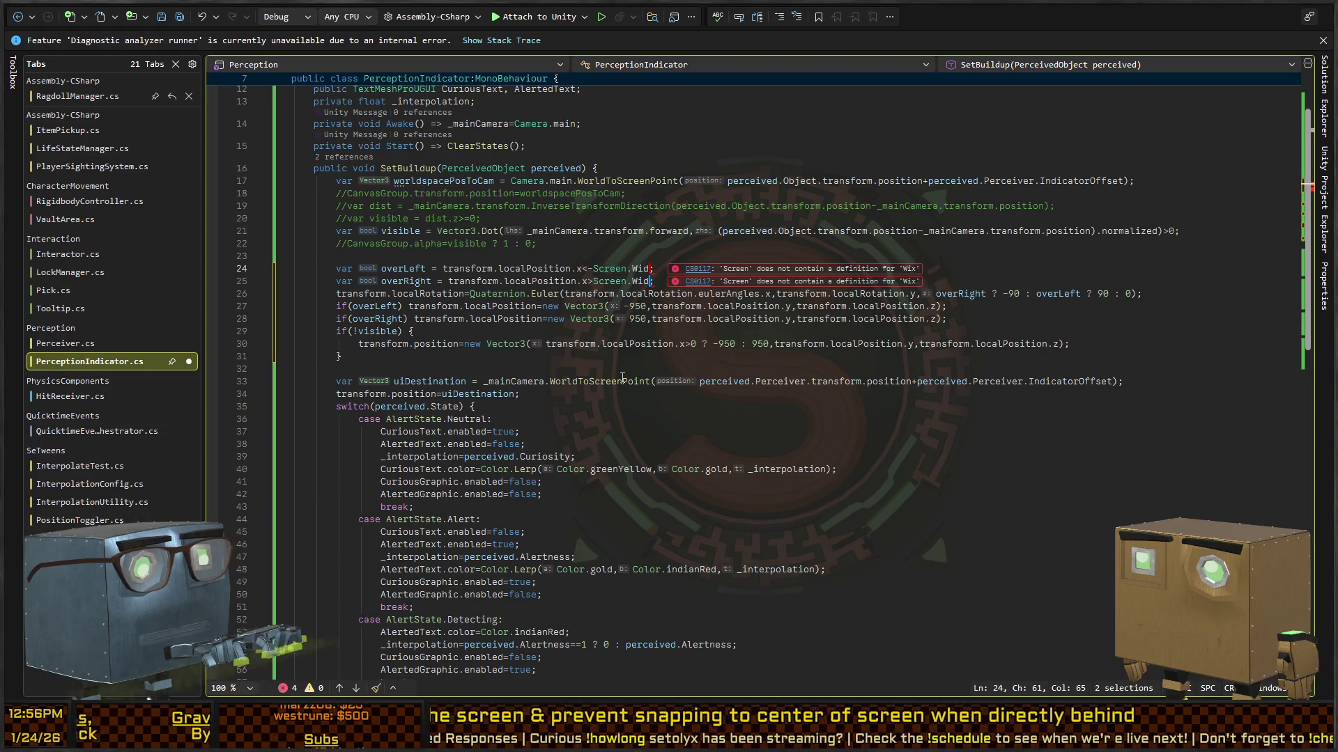
{"action": "key", "text": "Escape"}
{"action": "key", "text": "BackSpace"}
{"action": "key", "text": "BackSpace"}
{"action": "key", "text": "BackSpace"}
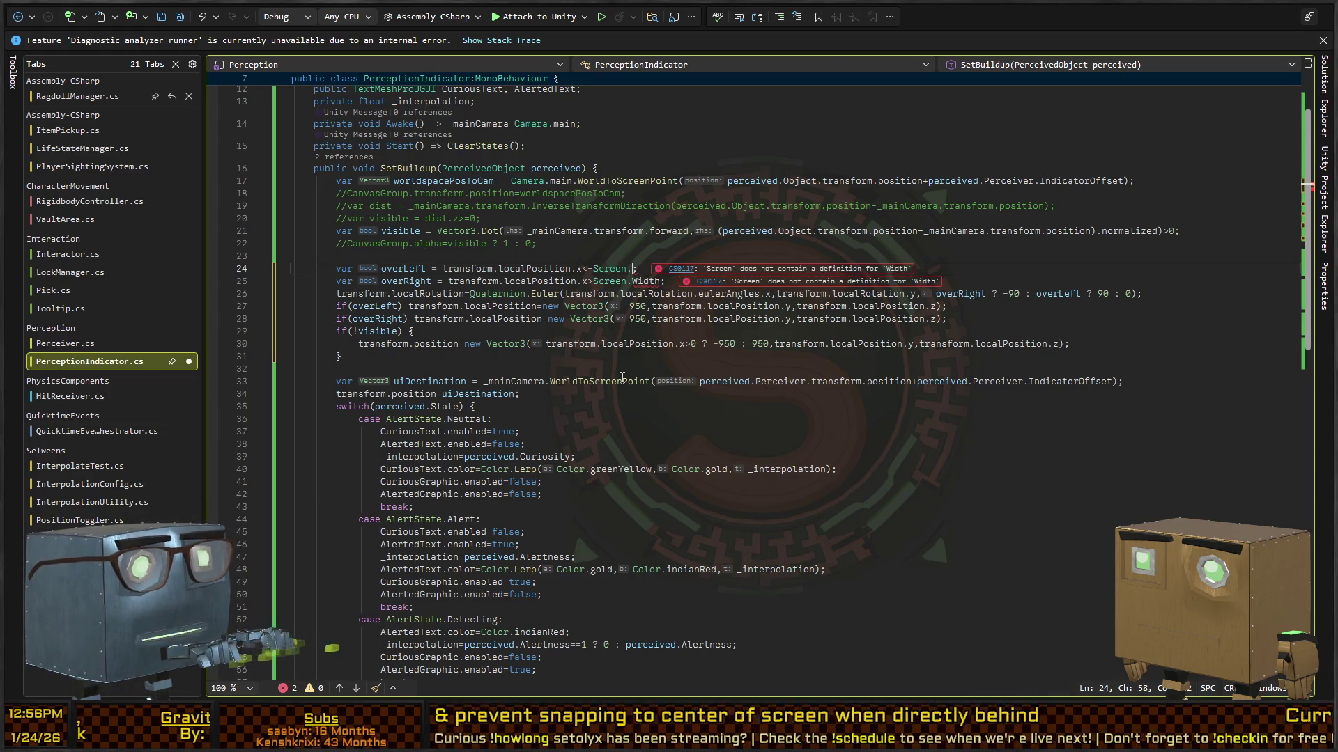
{"action": "type", "text": "width"}
{"action": "key", "text": "Down"}
{"action": "key", "text": "Delete"}
{"action": "type", "text": "w"}
{"action": "key", "text": "Down"}
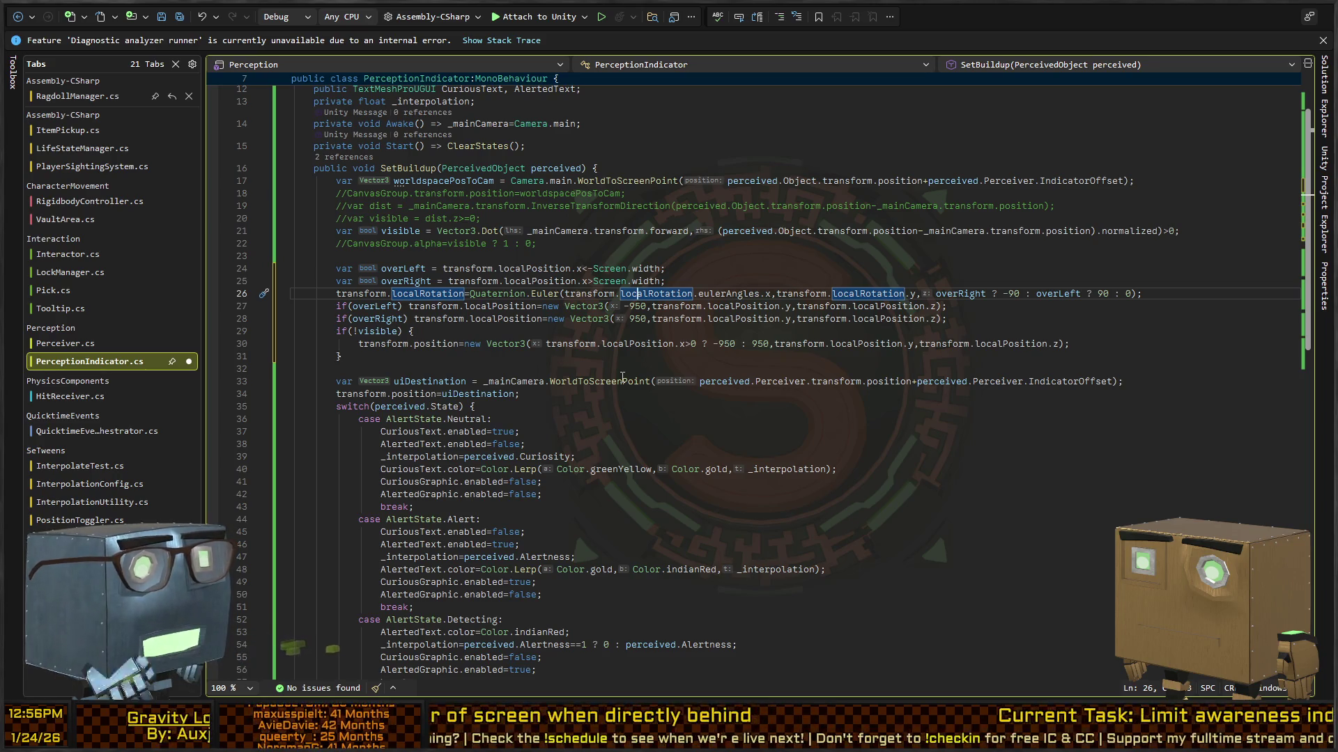
{"action": "key", "text": "Down"}
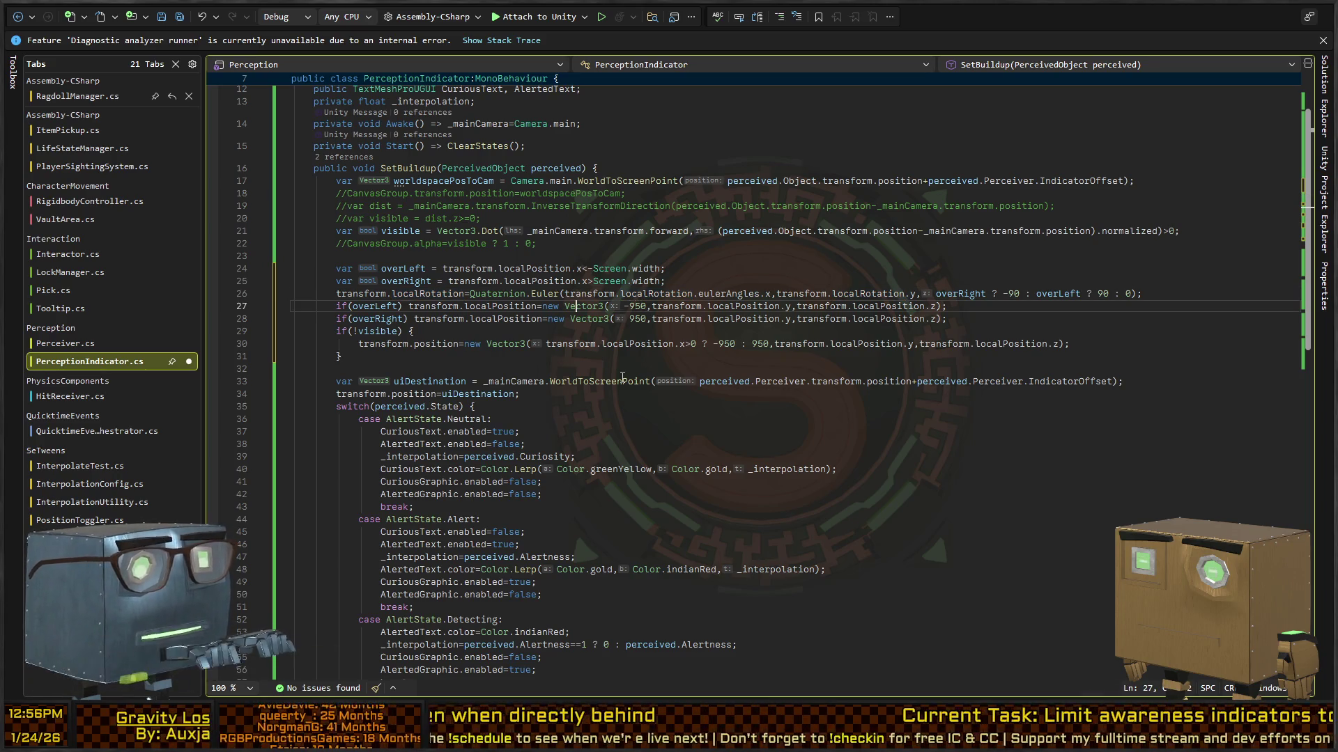
{"action": "key", "text": "ctrl+Right"}
{"action": "key", "text": "ctrl+Right"}
{"action": "key", "text": "ctrl+Right"}
{"action": "key", "text": "Left"}
{"action": "key", "text": "ctrl+Left"}
{"action": "key", "text": "ctrl+Left"}
{"action": "key", "text": "ctrl+Left"}
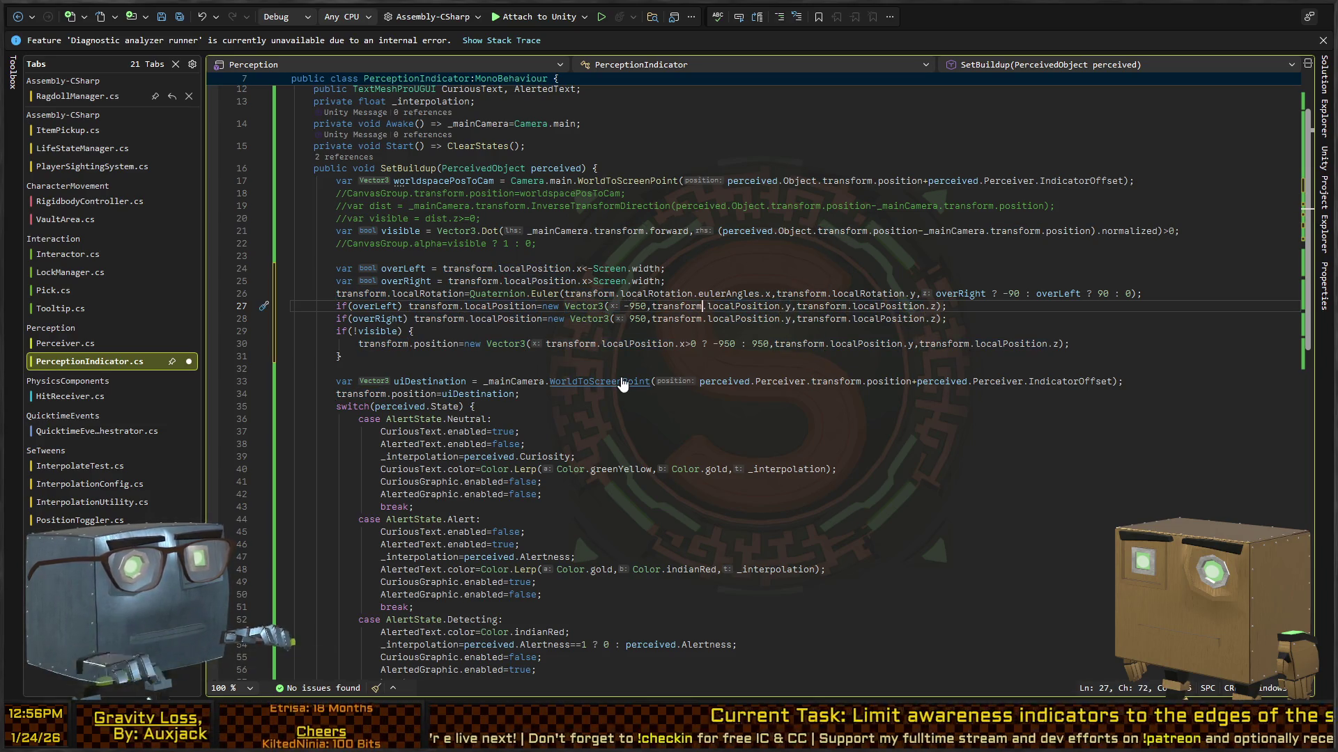
{"action": "key", "text": "Up"}
{"action": "key", "text": "Up"}
{"action": "key", "text": "Up"}
{"action": "key", "text": "Up"}
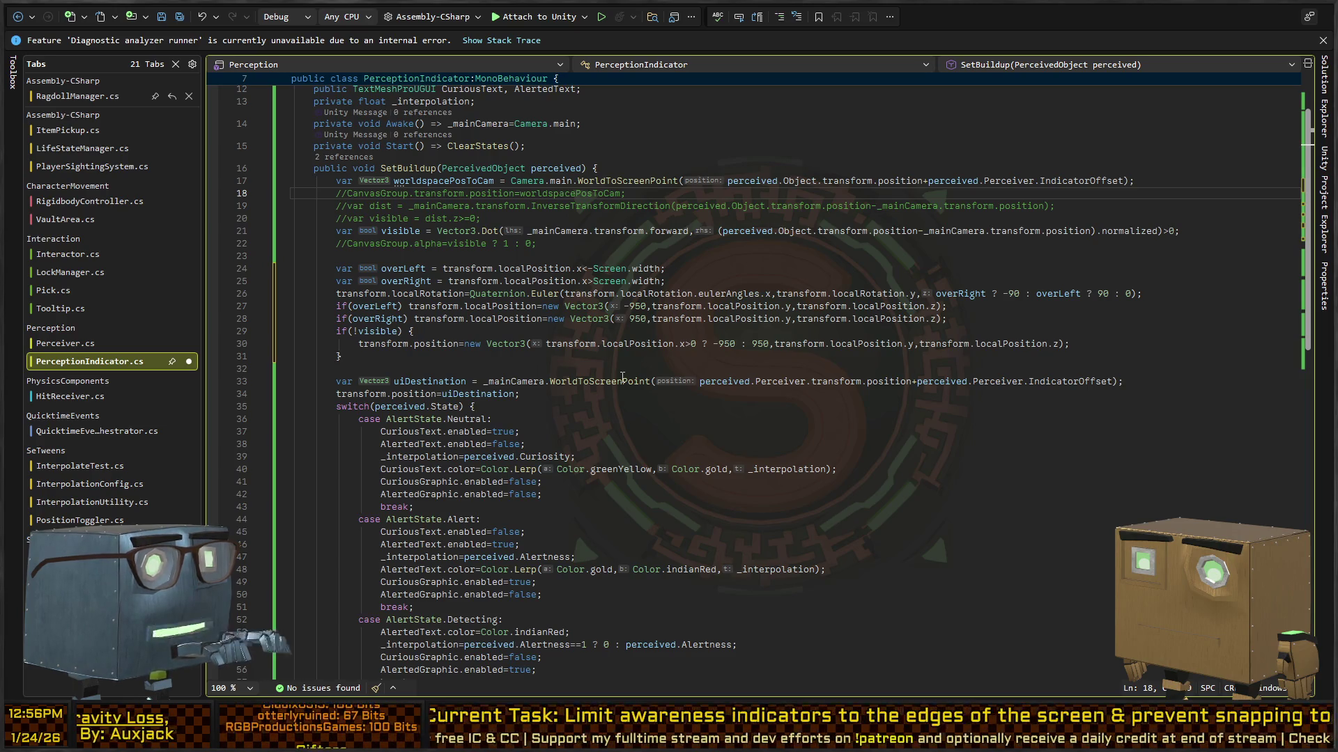
On line 27, replace transform.localPosition with worldspacePosToCam.x.
{"action": "key", "text": "Down"}
{"action": "key", "text": "Down"}
{"action": "key", "text": "Down"}
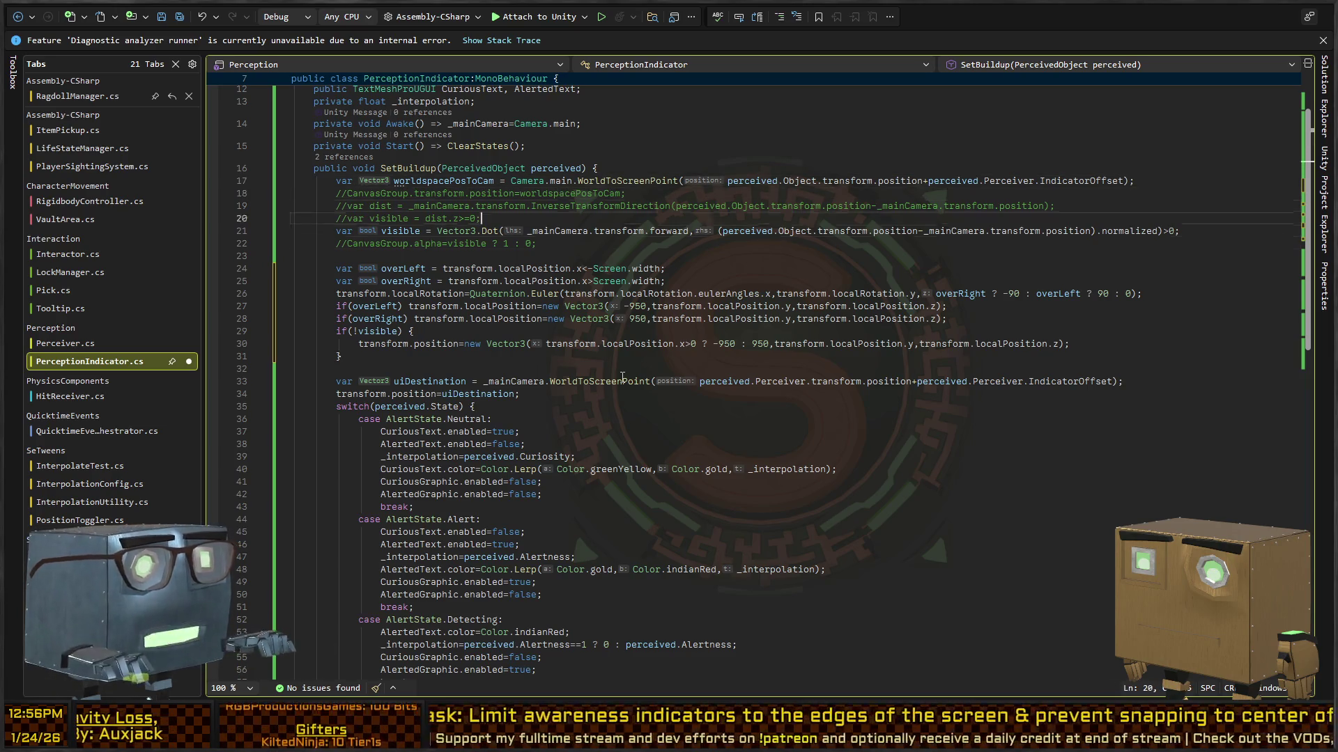
{"action": "key", "text": "ctrl+Right"}
{"action": "key", "text": "ctrl+Right"}
{"action": "key", "text": "ctrl+Left"}
{"action": "key", "text": "ctrl+Left"}
{"action": "key", "text": "ctrl+Left"}
{"action": "key", "text": "ctrl+shift+Left"}
{"action": "key", "text": "ctrl+shift+Left"}
{"action": "key", "text": "ctrl+shift+Left"}
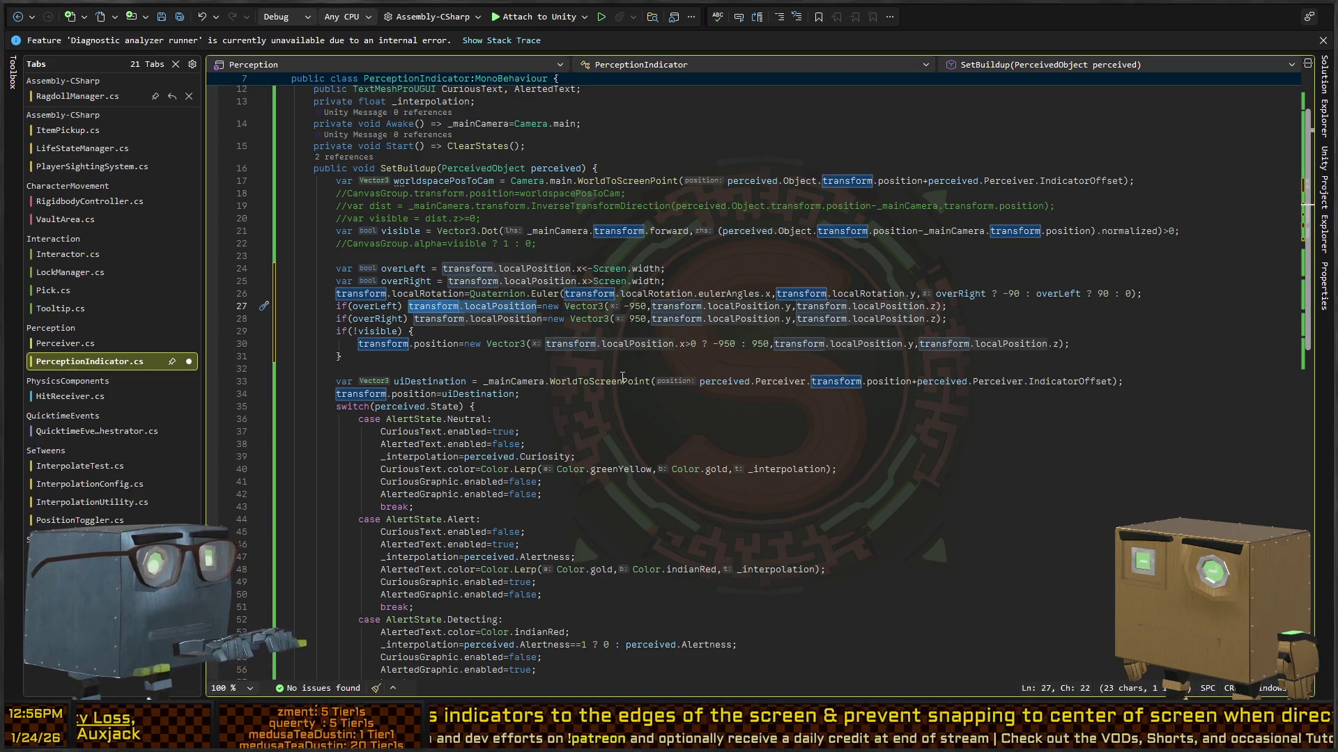
{"action": "type", "text": "world"}
{"action": "type", "text": "spaceP"}
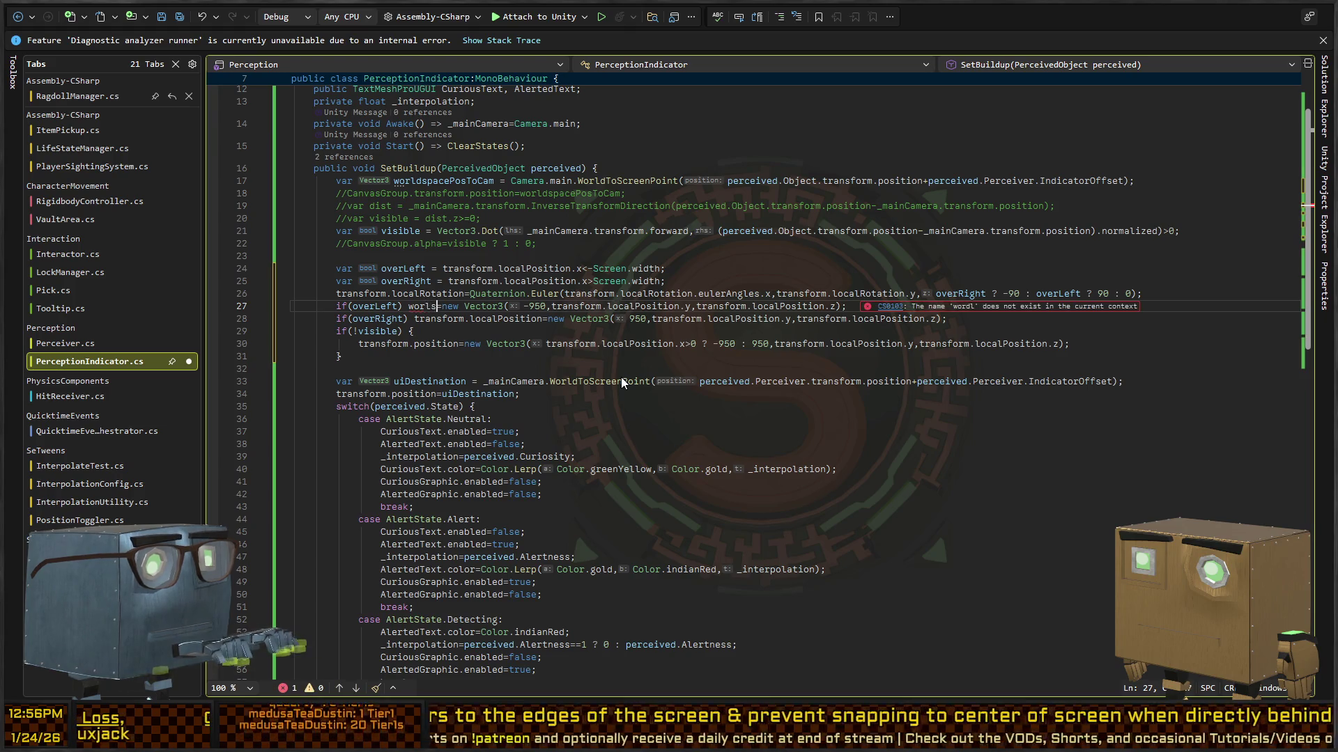
{"action": "type", "text": "osToCamera"}
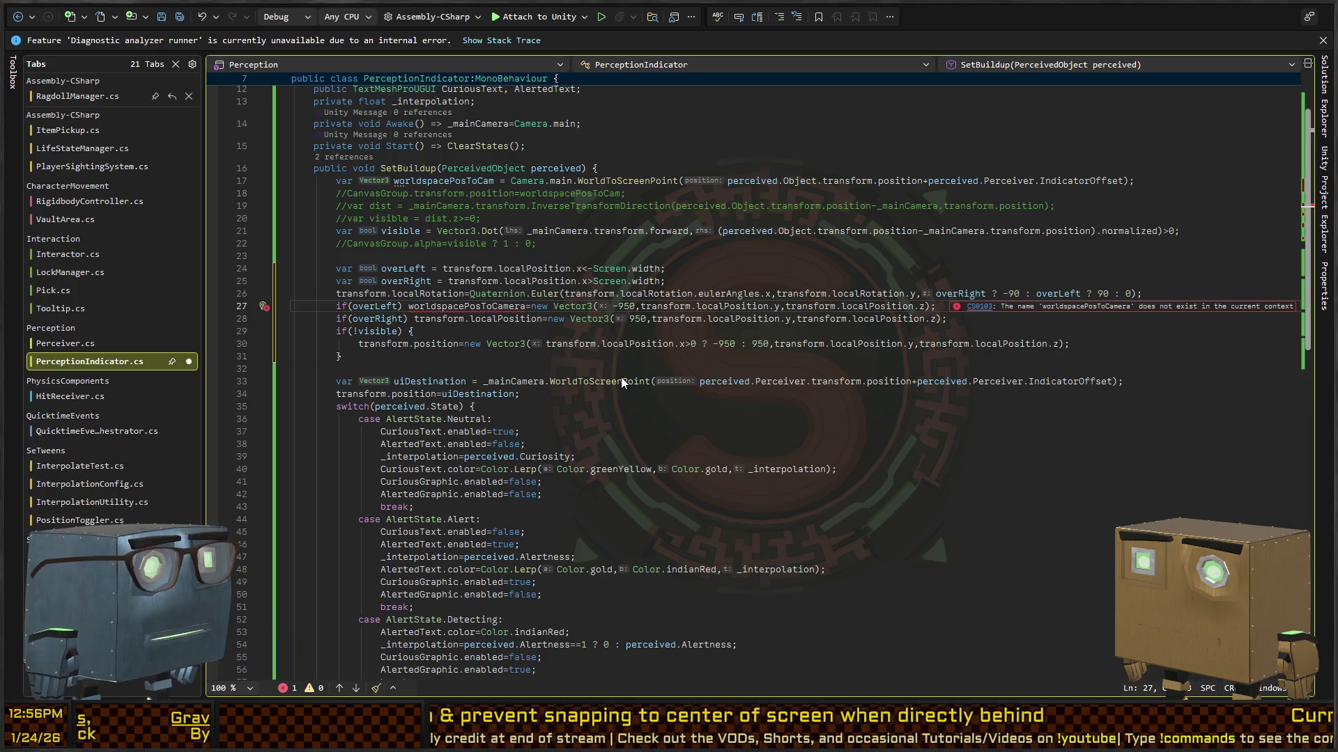
{"action": "type", "text": "."}
{"action": "key", "text": "BackSpace"}
{"action": "type", "text": "wor"}
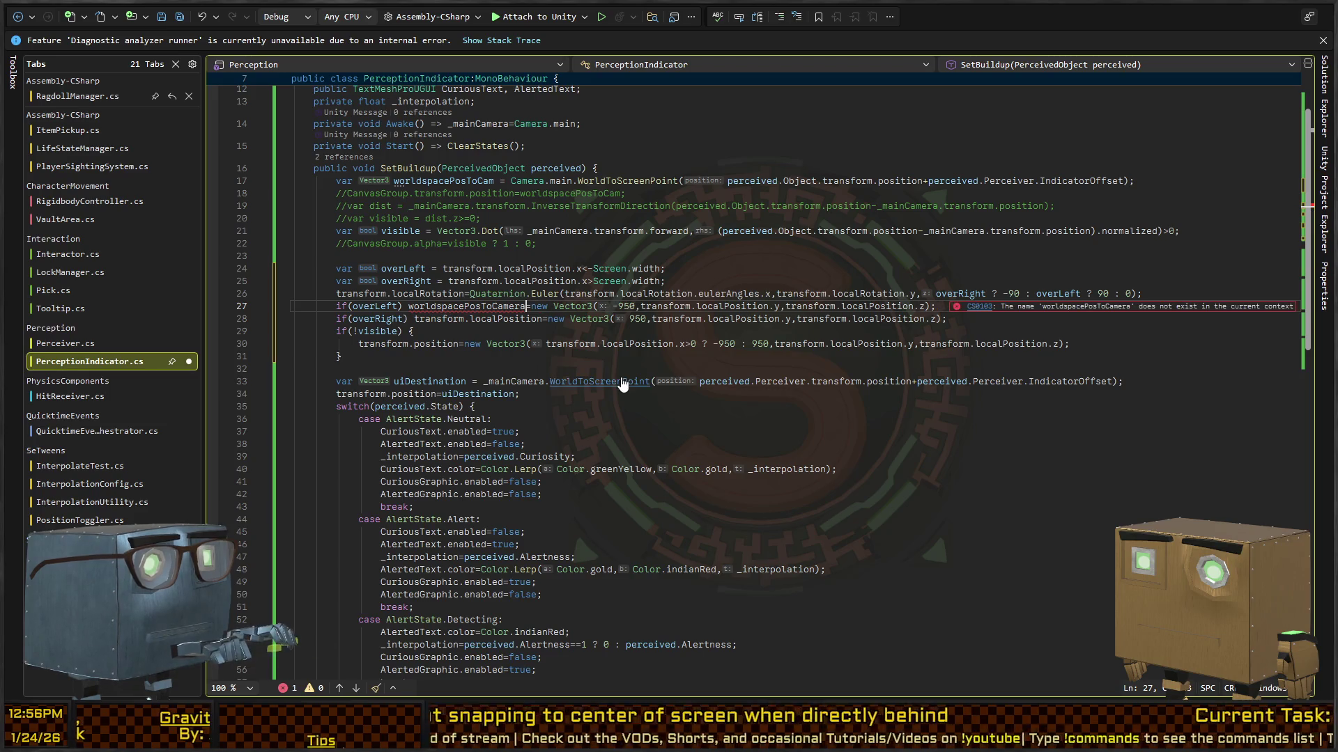
{"action": "key", "text": "ctrl+BackSpace"}
{"action": "type", "text": "world"}
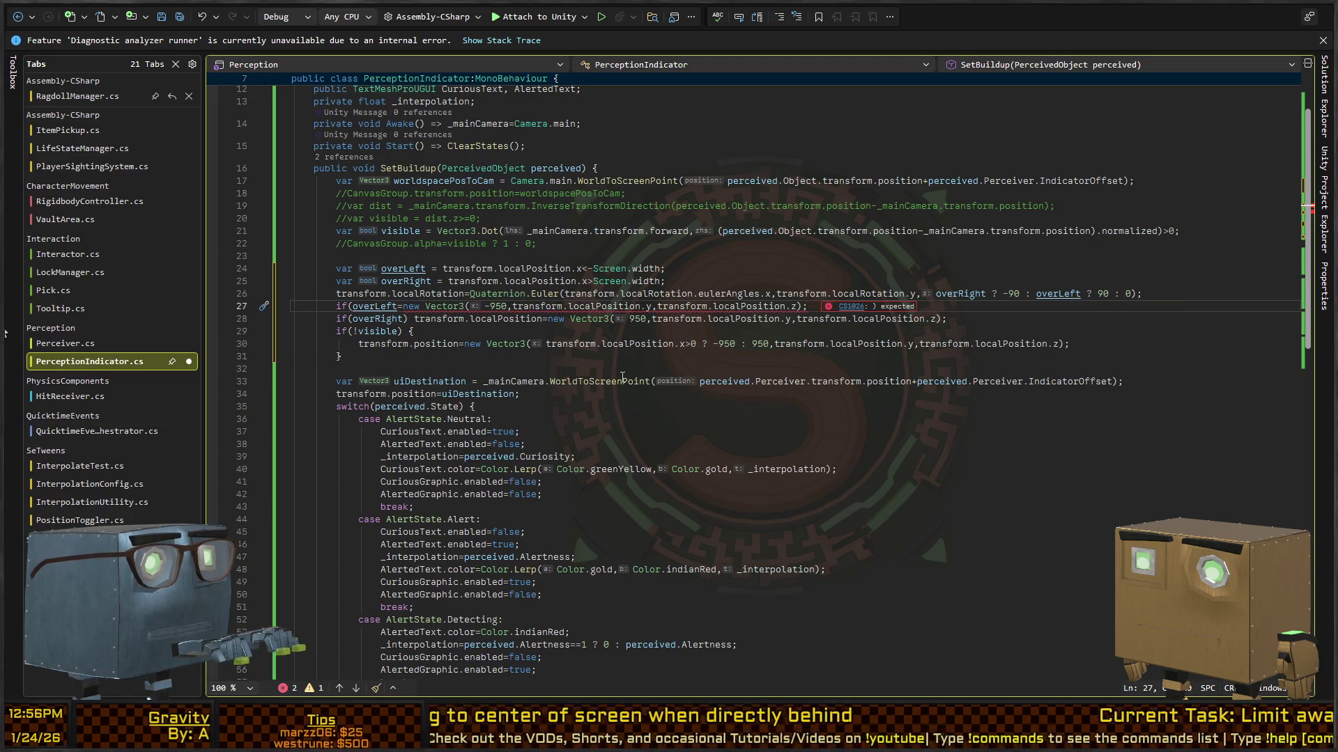
{"action": "type", "text": "spacePosToCam"}
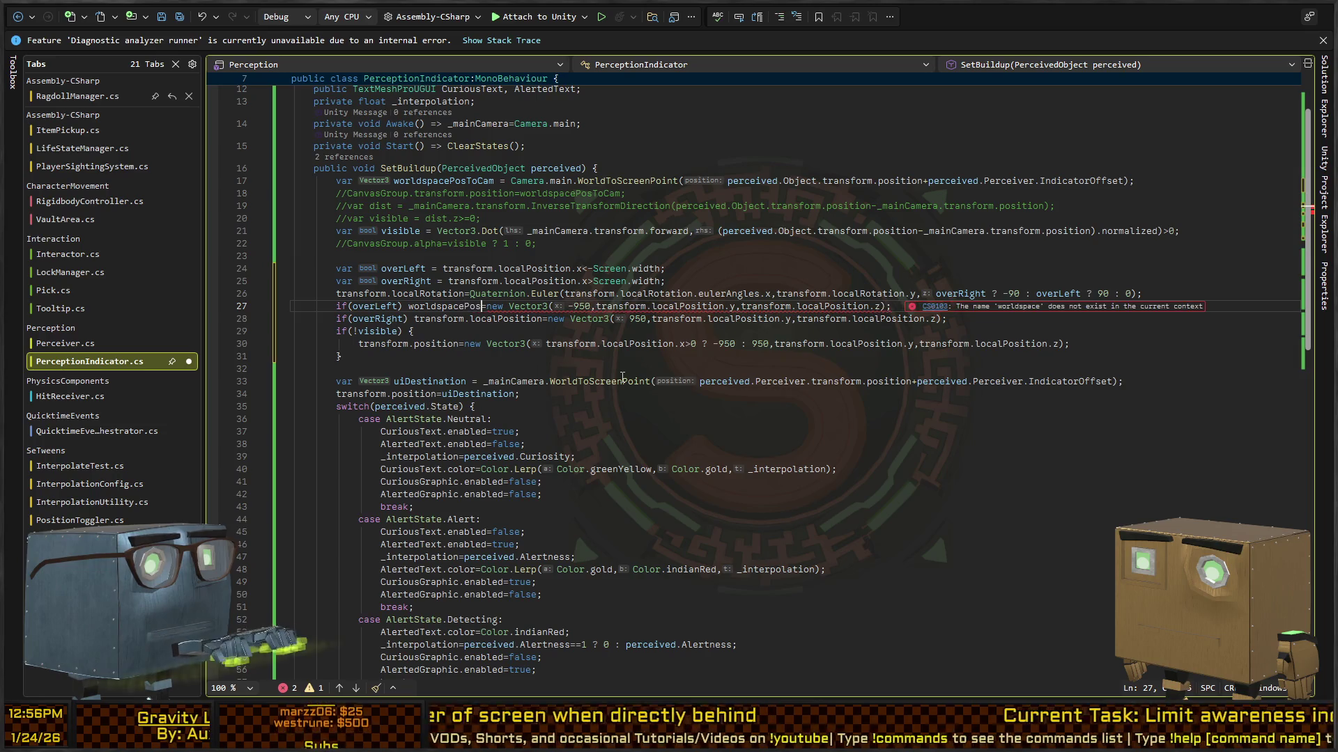
{"action": "type", "text": ".x"}
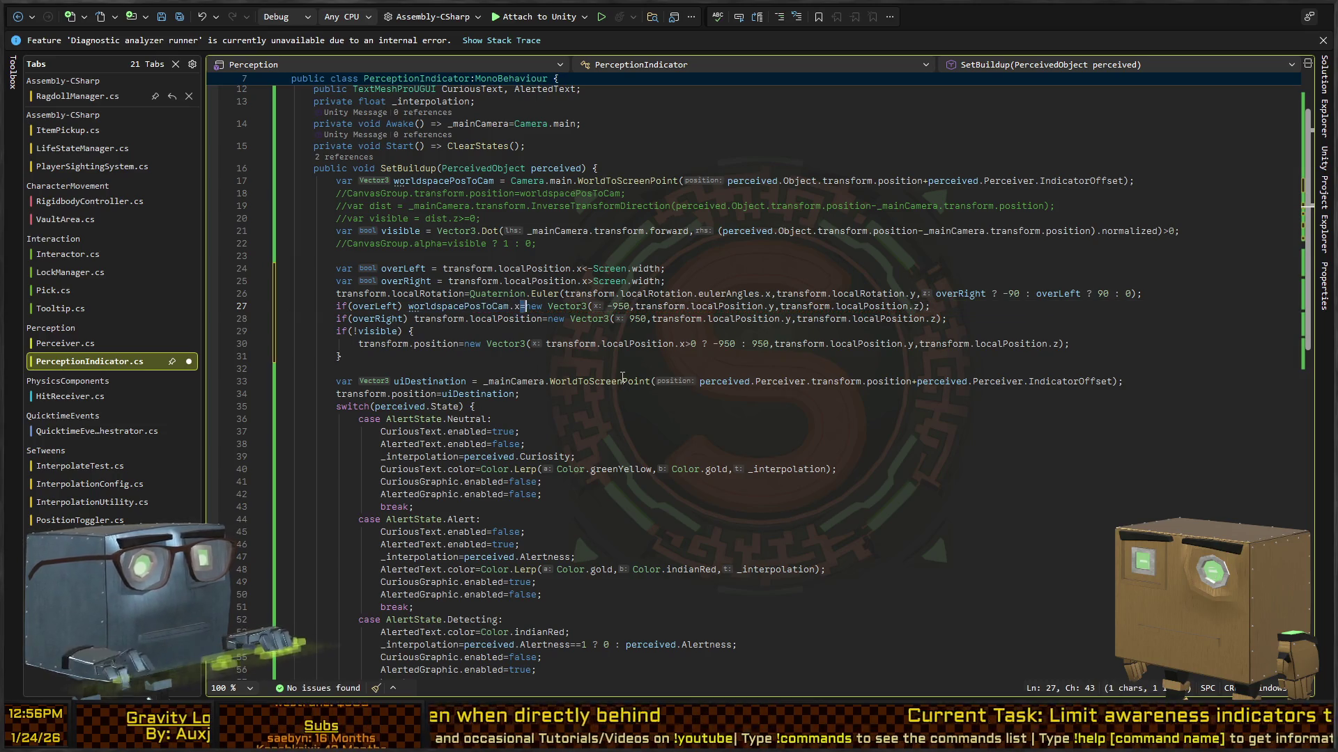
Replace the new Vector3(...) remainder of line 27 with '= -950;'.
{"action": "key", "text": "ctrl+shift+Right"}
{"action": "key", "text": "ctrl+shift+Right"}
{"action": "key", "text": "ctrl+shift+Right"}
{"action": "type", "text": "="}
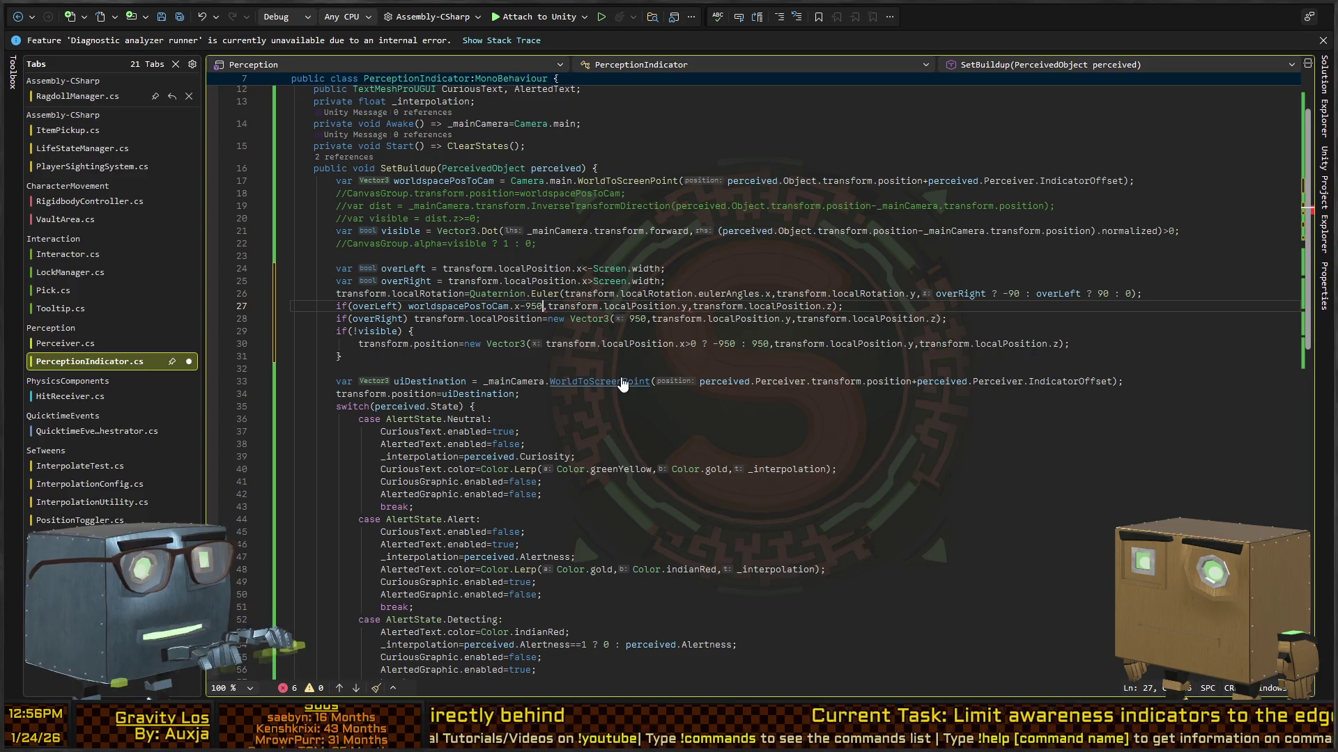
{"action": "key", "text": "shift+End"}
{"action": "type", "text": ";"}
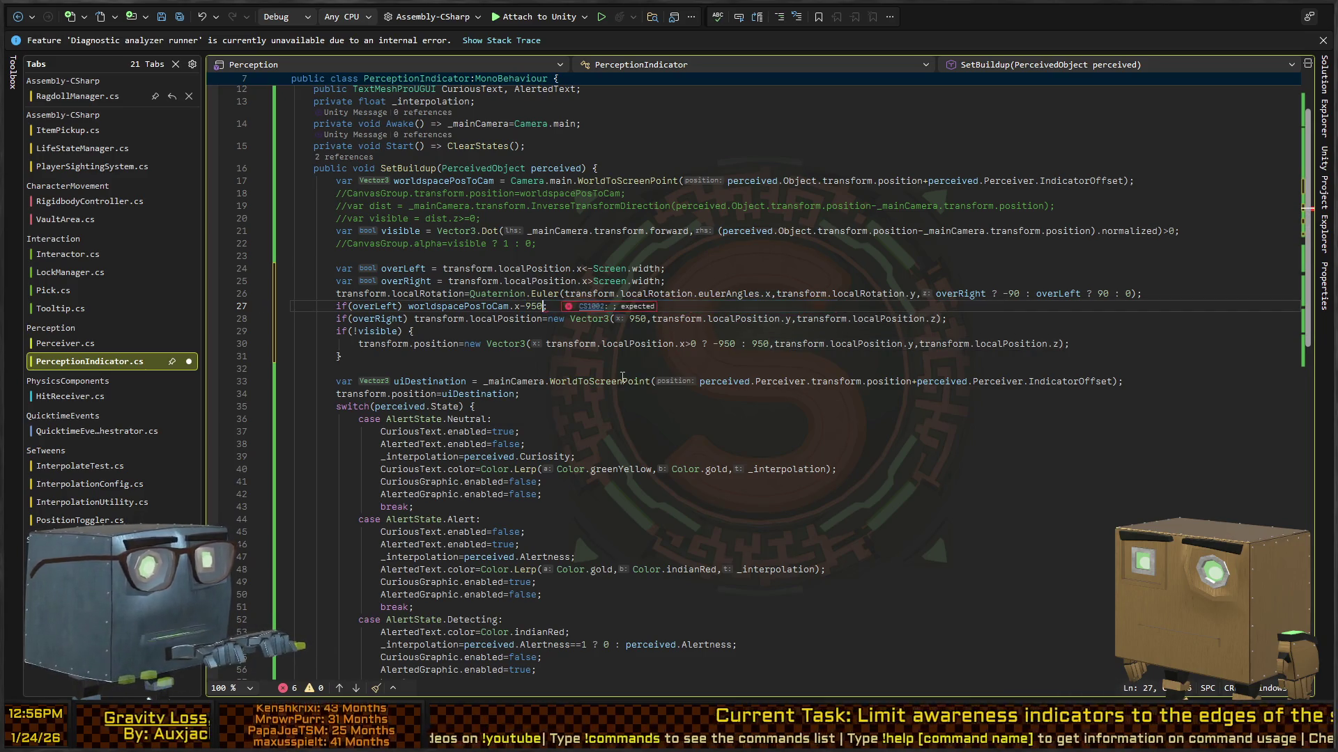
{"action": "key", "text": "Left"}
{"action": "key", "text": "Left"}
{"action": "key", "text": "Left"}
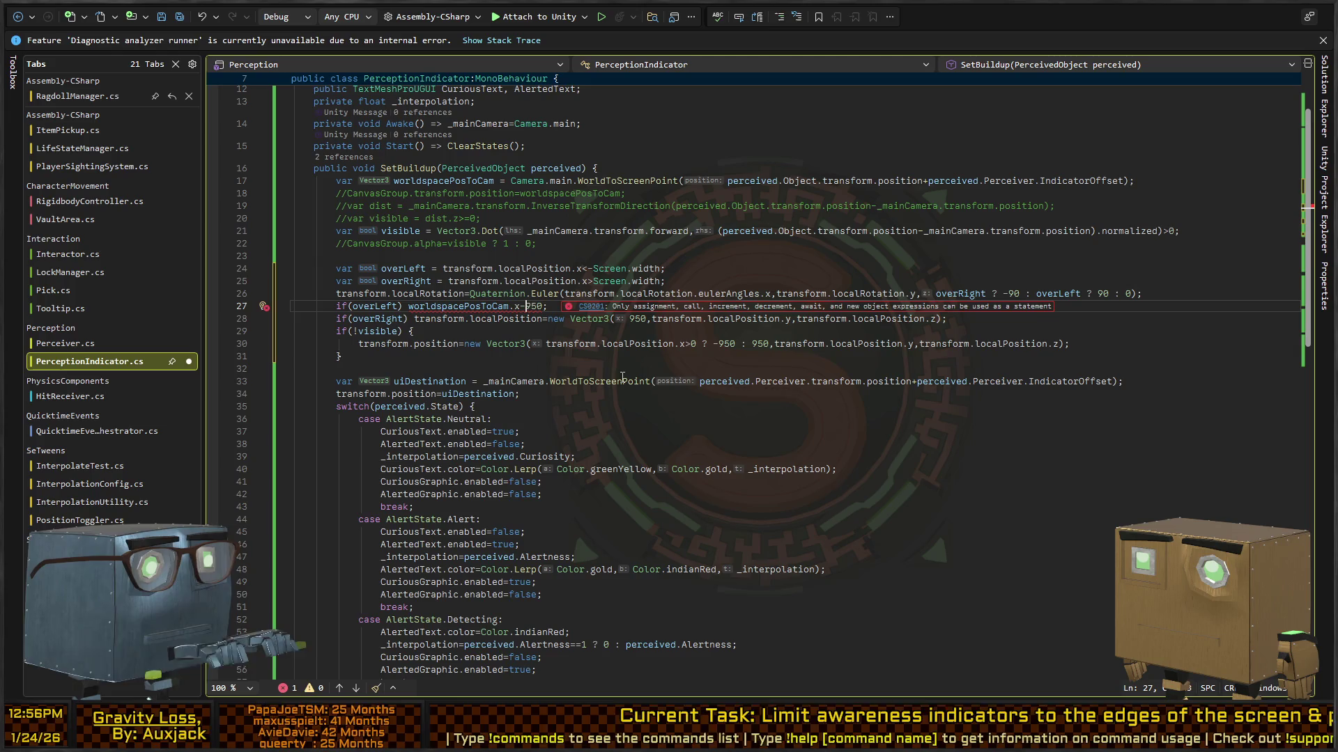
{"action": "type", "text": "="}
{"action": "key", "text": "Down"}
{"action": "key", "text": "Right"}
{"action": "key", "text": "Right"}
{"action": "key", "text": "Right"}
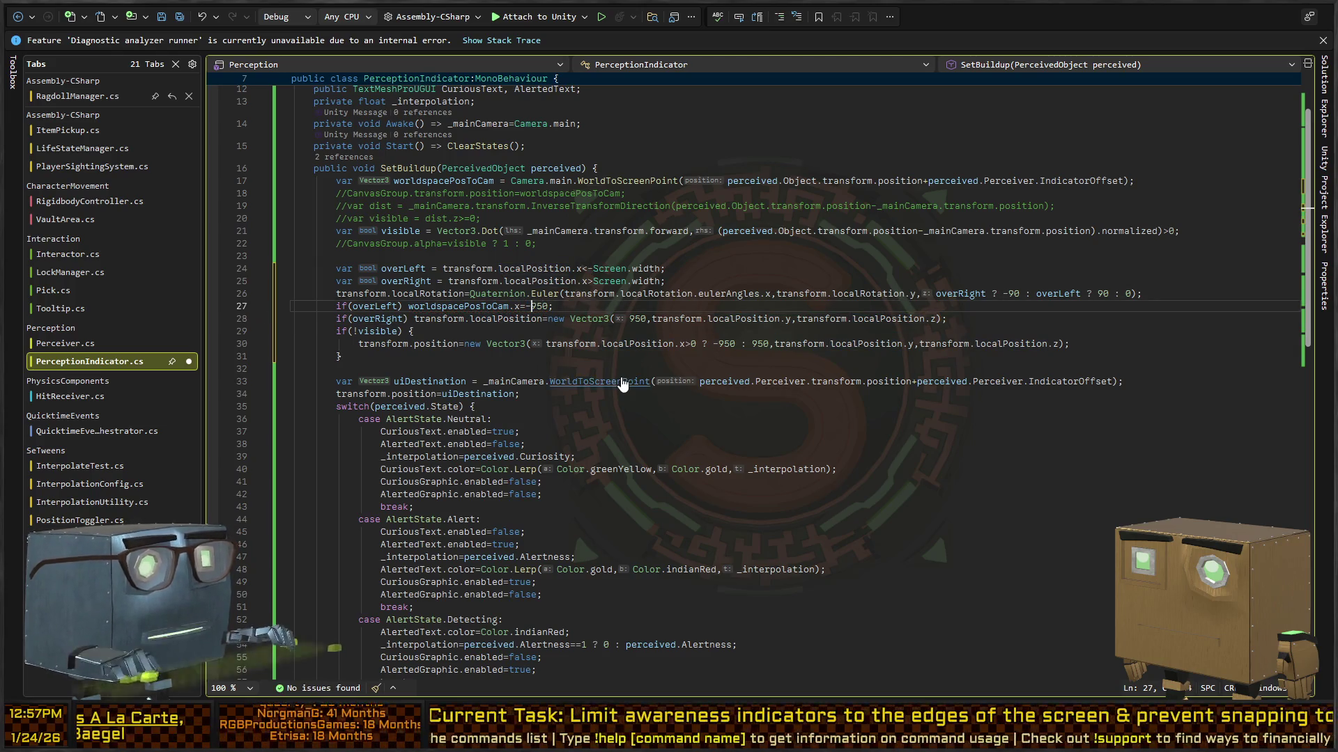
Make the overLeft branch clamp worldspacePosToCam.x to -(Screen.width-50) instead of -950.
{"action": "key", "text": "Up"}
{"action": "key", "text": "ctrl+Left"}
{"action": "key", "text": "ctrl+Left"}
{"action": "key", "text": "ctrl+Left"}
{"action": "key", "text": "ctrl+Right"}
{"action": "key", "text": "ctrl+Right"}
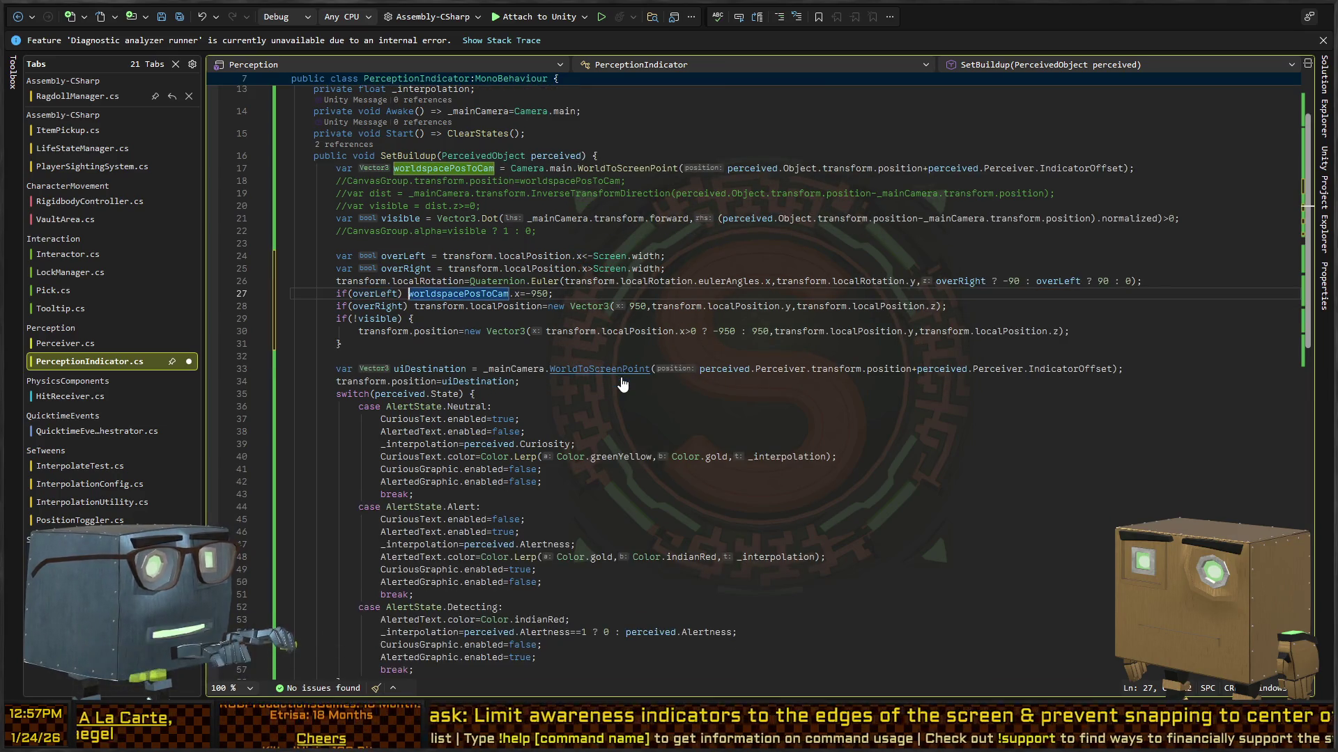
{"action": "key", "text": "shift+End"}
{"action": "key", "text": "End"}
{"action": "key", "text": "ctrl+shift+Left"}
{"action": "key", "text": "shift+Left"}
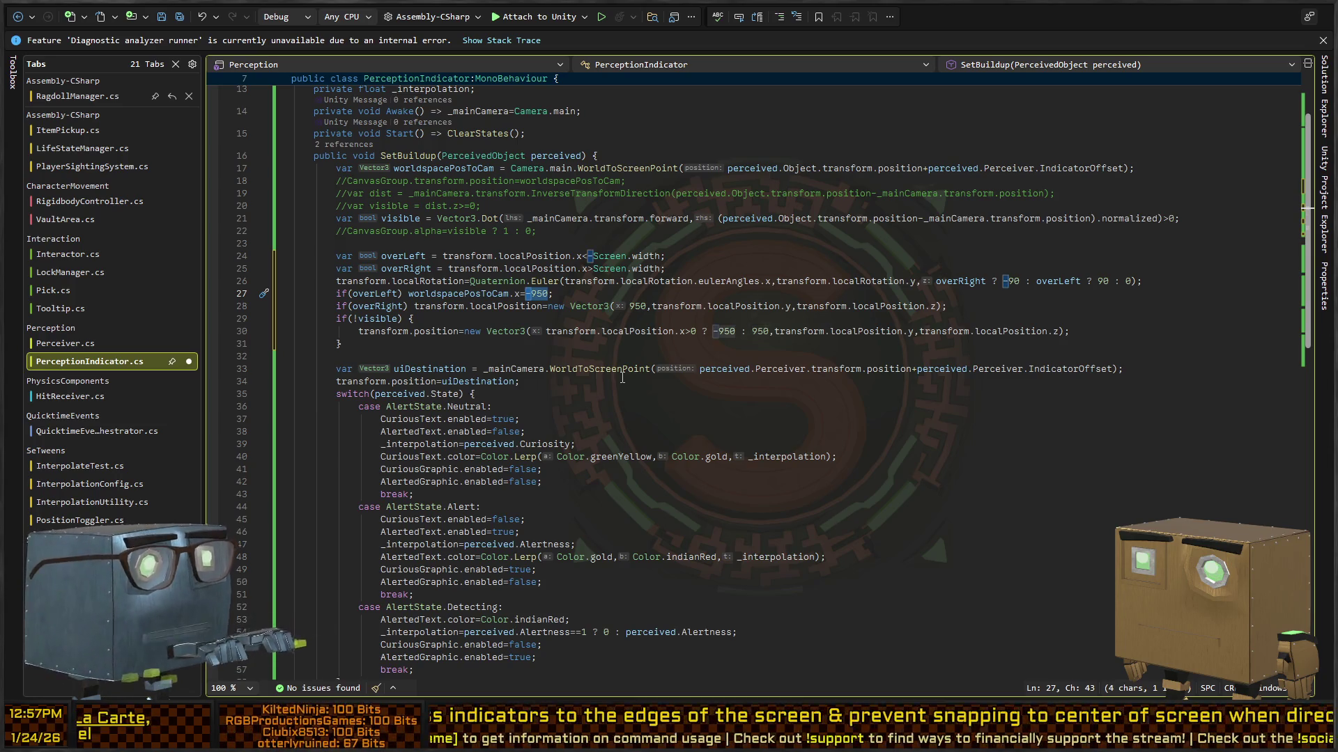
{"action": "type", "text": "-(950)"}
{"action": "key", "text": "ctrl+shift+Left"}
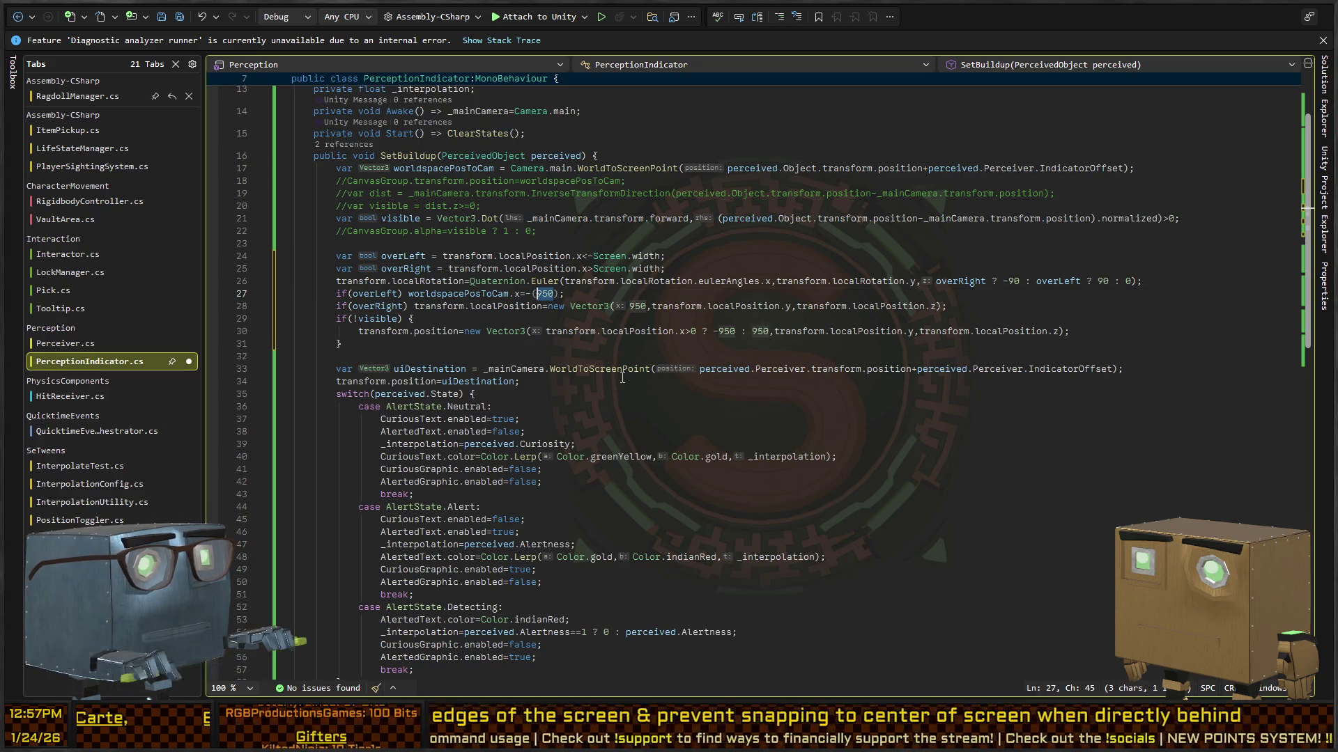
{"action": "type", "text": "creen.width+"}
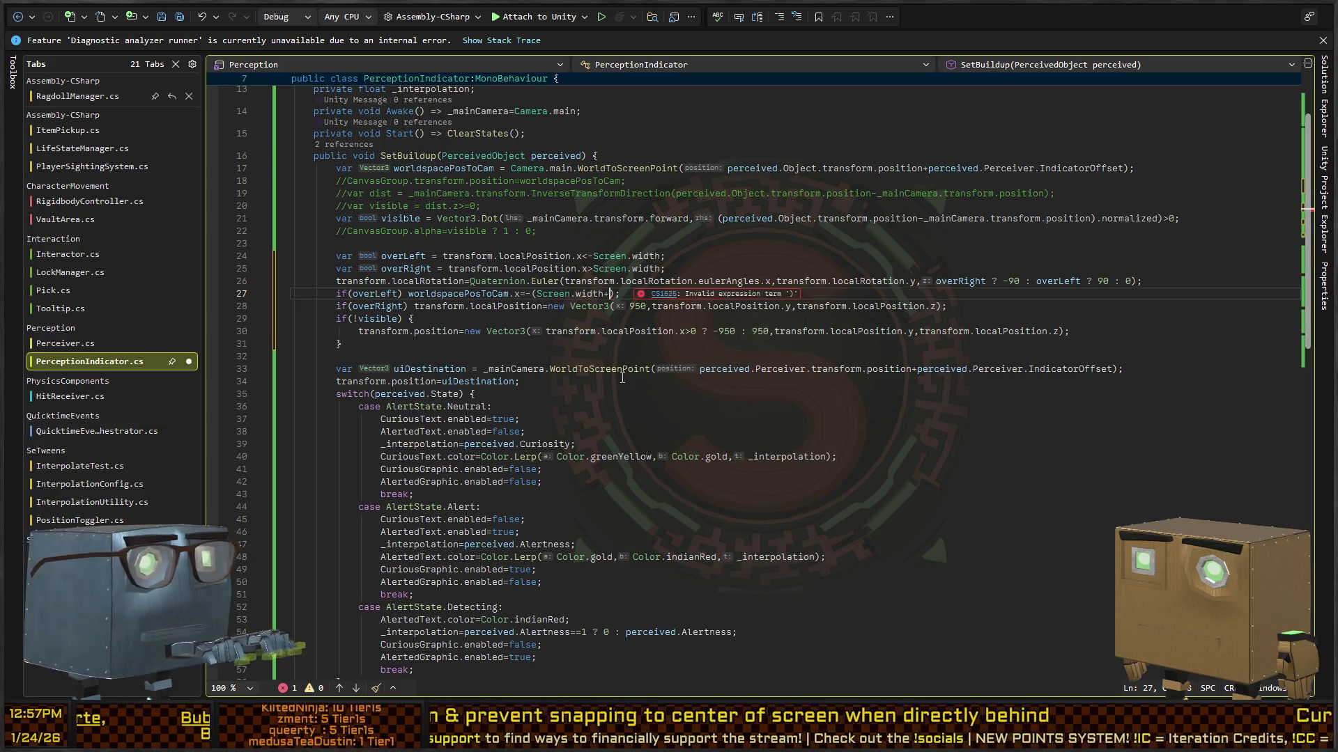
{"action": "type", "text": "50"}
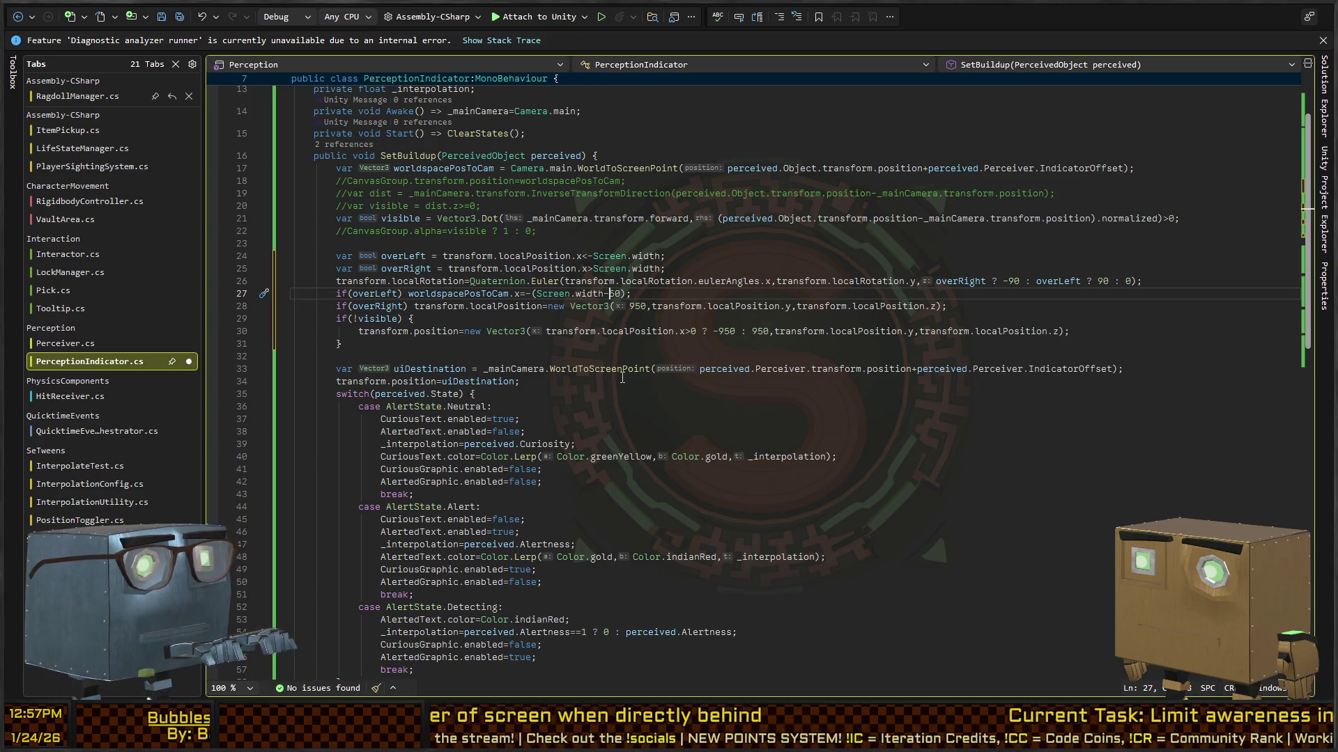
Give the overRight branch on line 28 the same assignment, using positive Screen.width-50.
{"action": "key", "text": "ctrl+Right"}
{"action": "key", "text": "ctrl+Right"}
{"action": "key", "text": "ctrl+Right"}
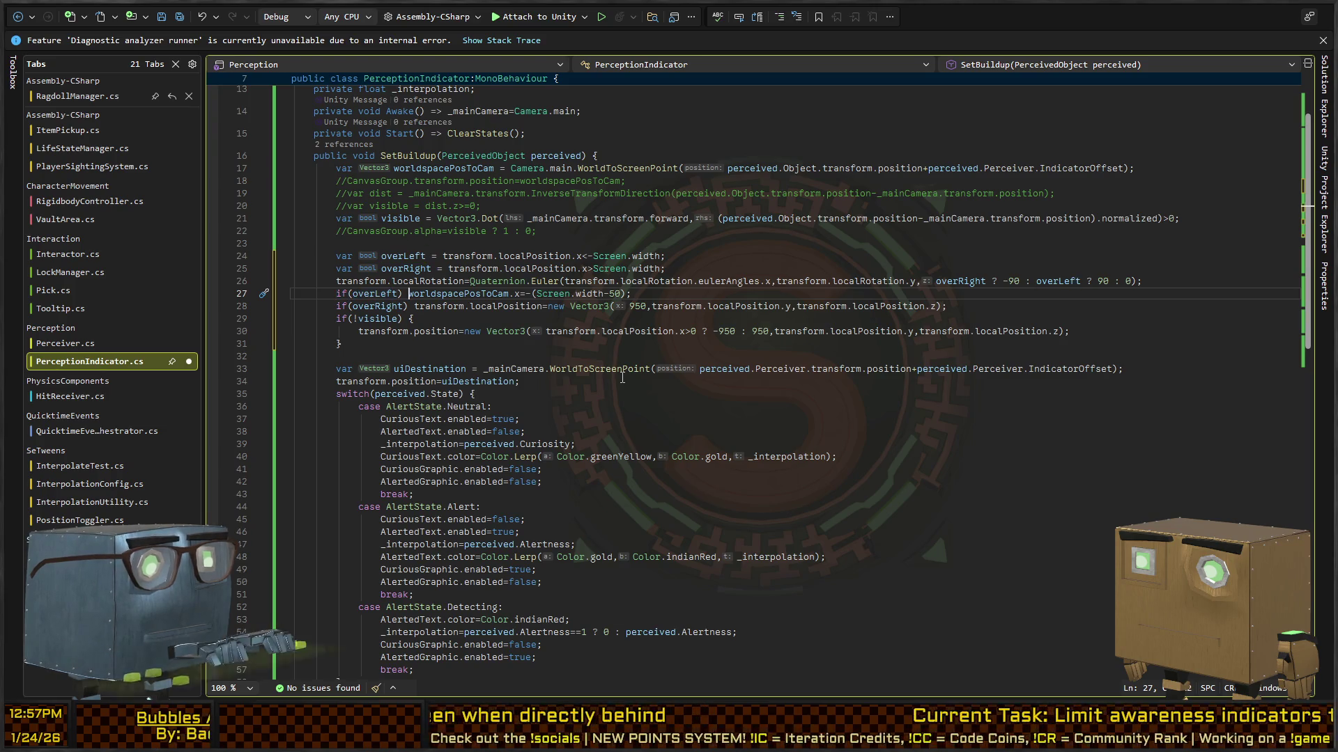
{"action": "key", "text": "End"}
{"action": "key", "text": "Down"}
{"action": "key", "text": "Home"}
{"action": "key", "text": "ctrl+Right"}
{"action": "key", "text": "ctrl+Right"}
{"action": "key", "text": "ctrl+Right"}
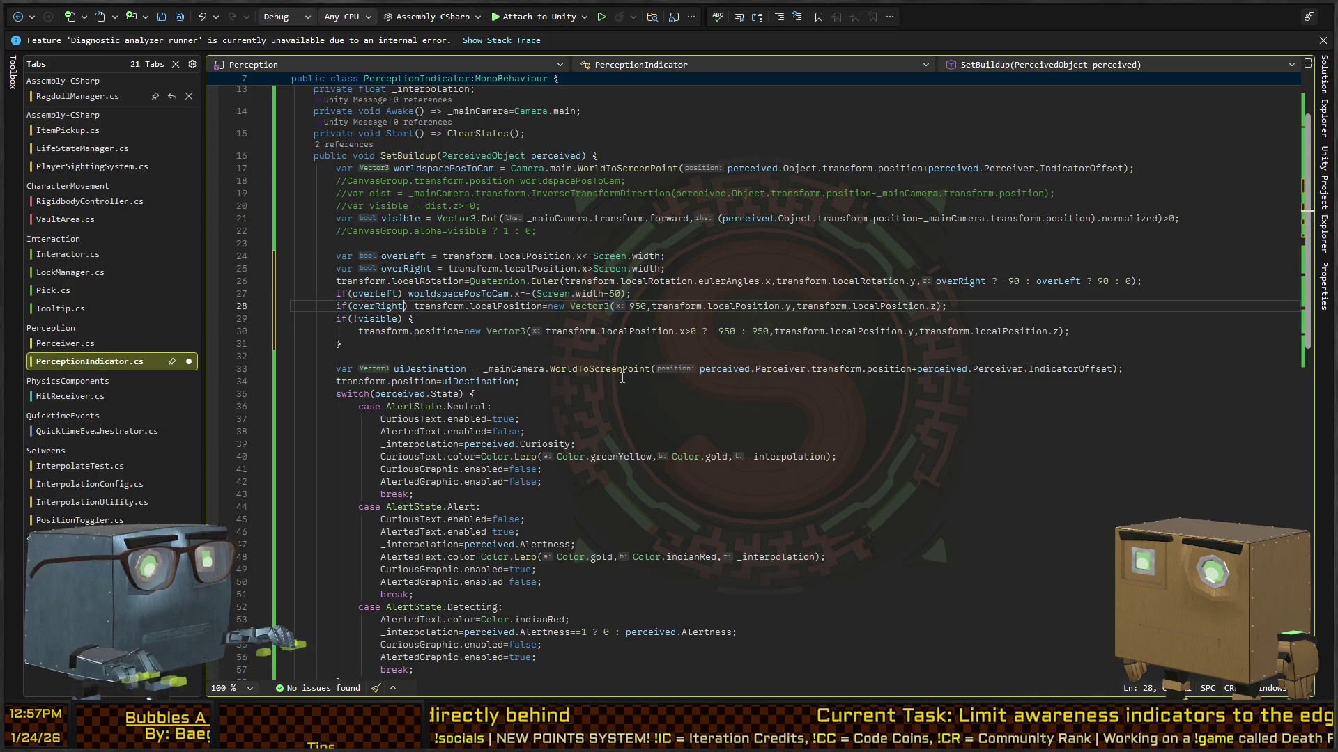
{"action": "key", "text": "shift+End"}
{"action": "type", "text": "worldspacePosToCam.x=-(Screen.width-50);"}
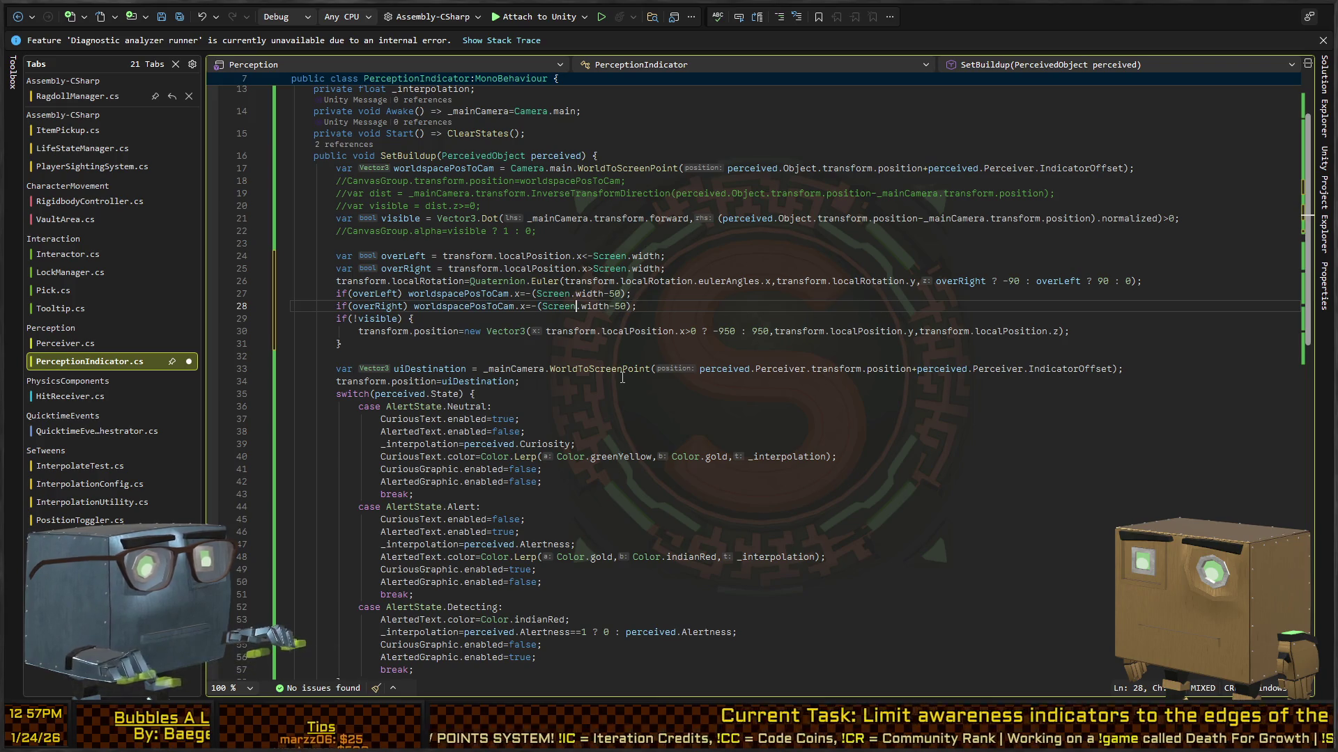
{"action": "key", "text": "Left"}
{"action": "key", "text": "BackSpace"}
Move the if(!visible) check above the edge tests.
{"action": "key", "text": "Down"}
{"action": "key", "text": "Down"}
{"action": "key", "text": "End"}
{"action": "key", "text": "Left"}
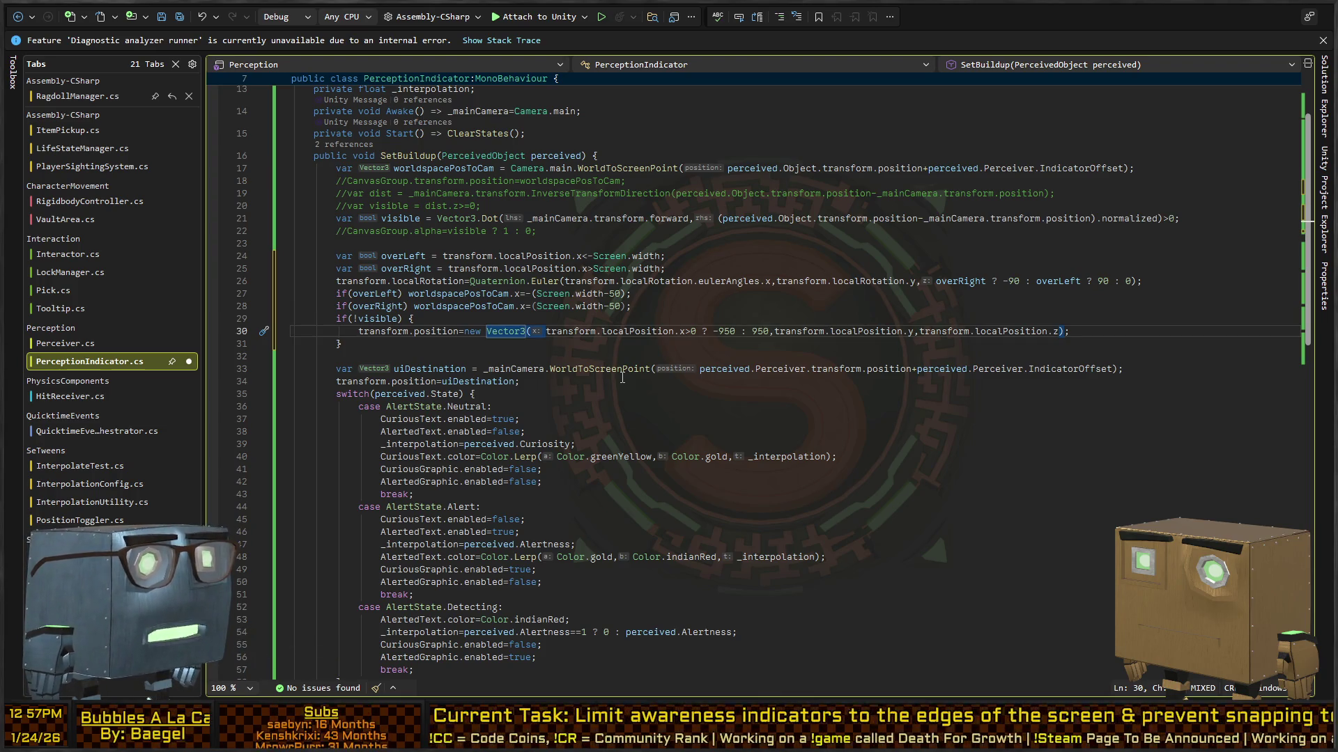
{"action": "key", "text": "Left"}
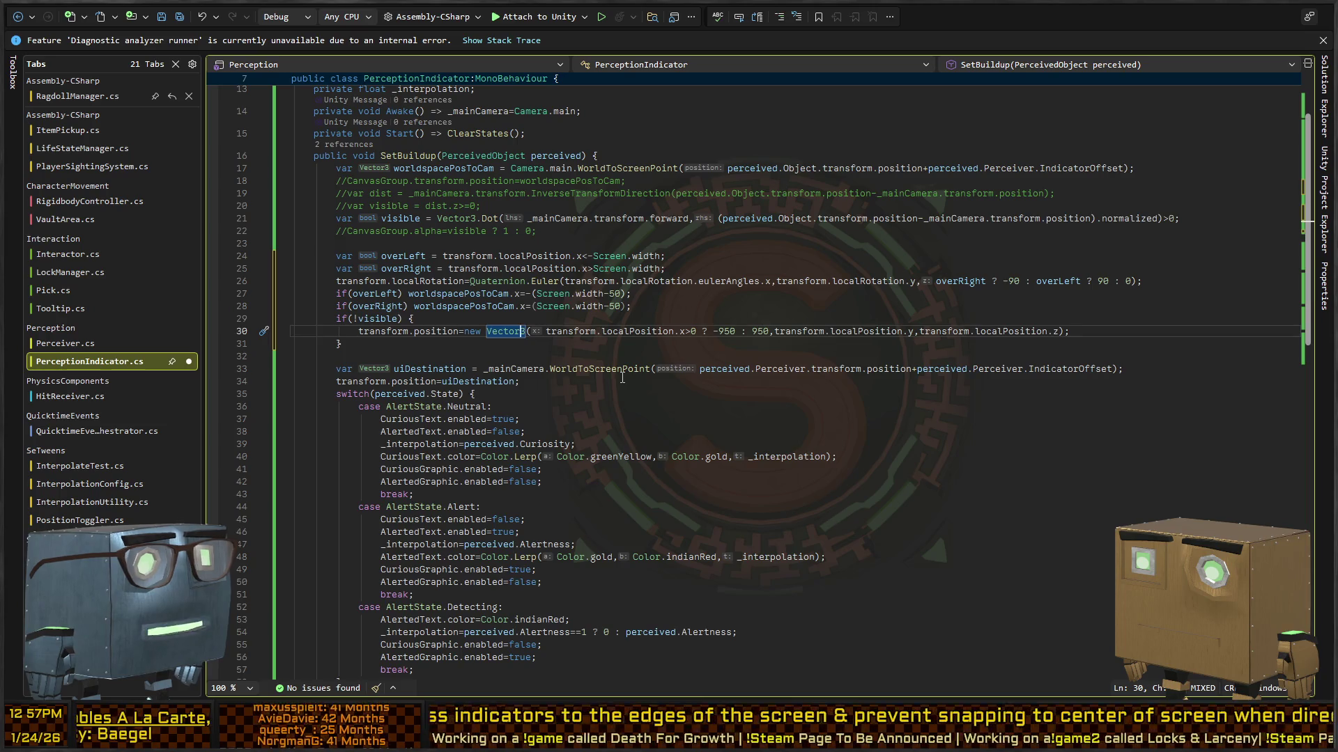
{"action": "key", "text": "Up"}
{"action": "key", "text": "alt+Up"}
{"action": "key", "text": "alt+Up"}
{"action": "key", "text": "alt+Up"}
{"action": "key", "text": "alt+Up"}
{"action": "key", "text": "alt+Up"}
Delete the old snap-to-side position line.
{"action": "key", "text": "Down"}
{"action": "key", "text": "Down"}
{"action": "key", "text": "Down"}
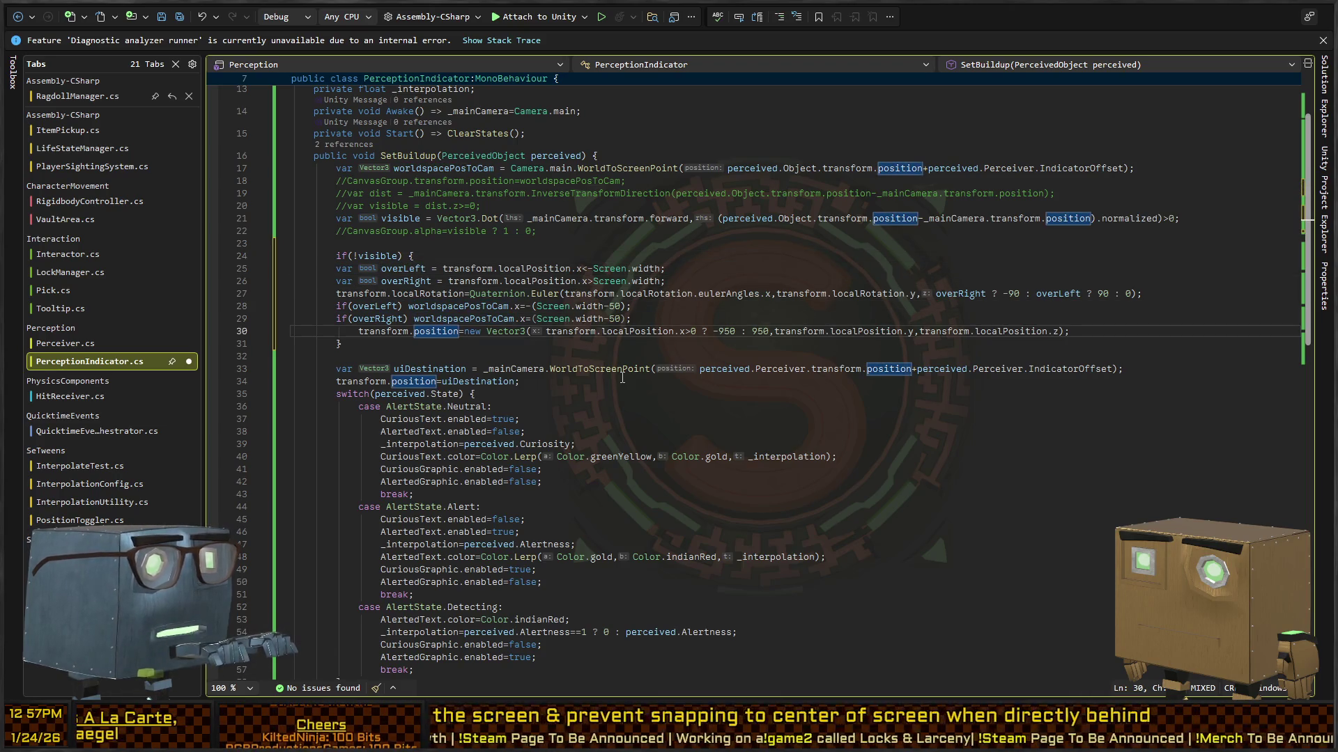
{"action": "key", "text": "Home"}
{"action": "key", "text": "shift+End"}
{"action": "key", "text": "ctrl+x"}
Comment out the indicator rotation line with Ctrl+K, C.
{"action": "key", "text": "Up"}
{"action": "key", "text": "Up"}
{"action": "key", "text": "Up"}
{"action": "key", "text": "Home"}
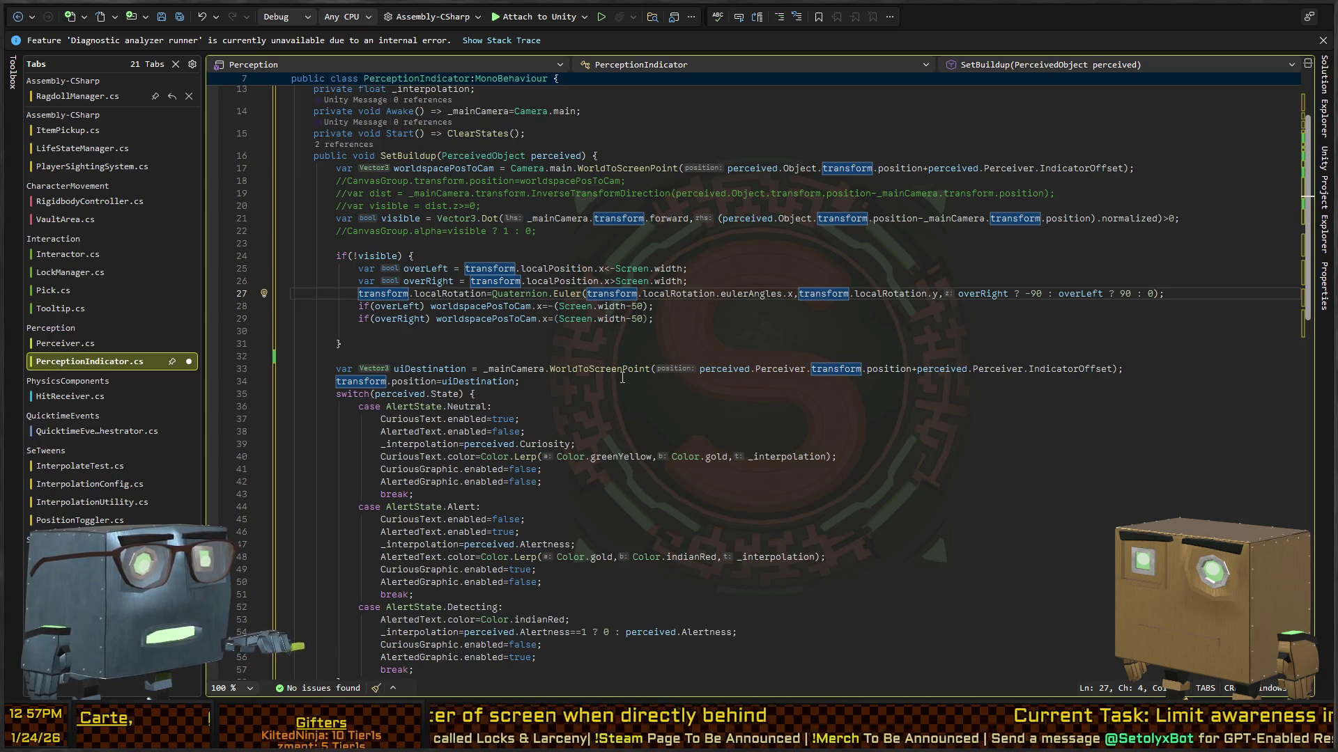
{"action": "key", "text": "shift+End"}
{"action": "key", "text": "ctrl+k"}
{"action": "key", "text": "ctrl+c"}
{"action": "key", "text": "End"}
{"action": "key", "text": "Down"}
{"action": "key", "text": "Down"}
{"action": "key", "text": "Down"}
{"action": "key", "text": "Down"}
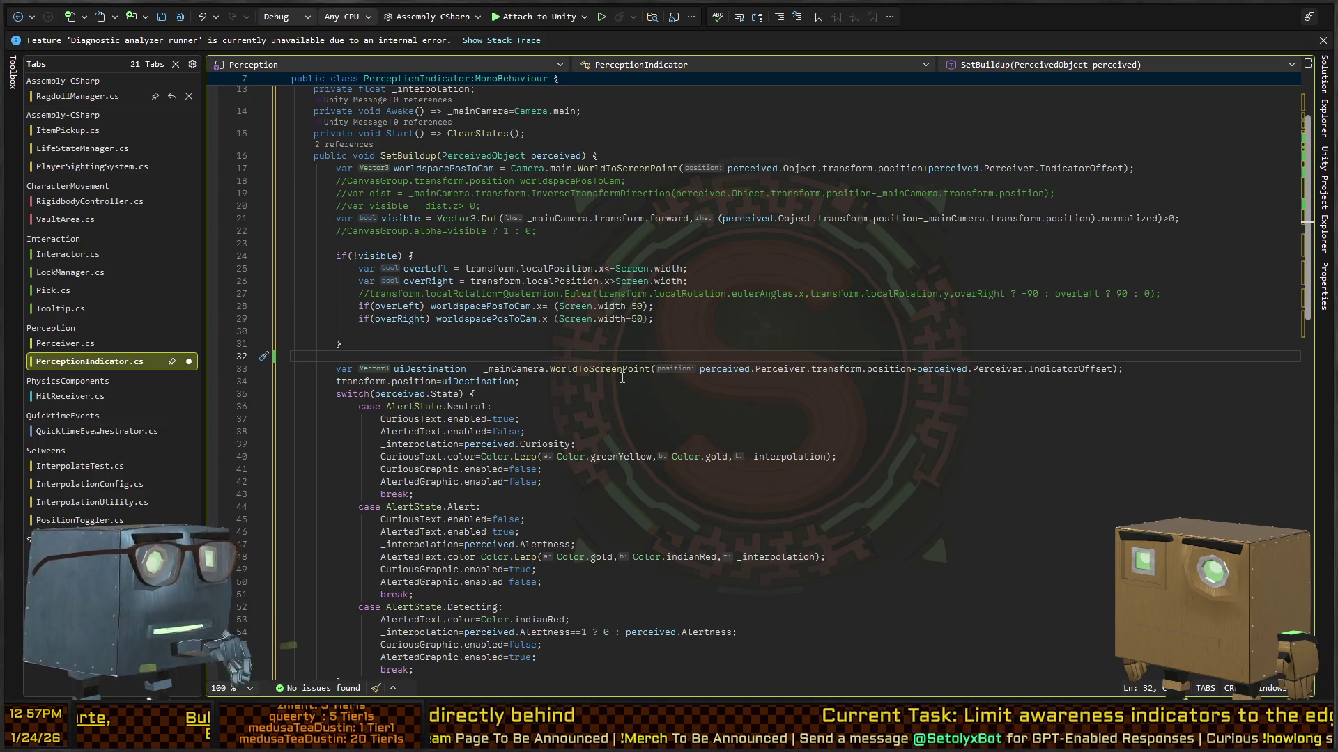
Change the position assignment to use worldspacePosToCam instead of uiDestination.
{"action": "key", "text": "Up"}
{"action": "key", "text": "Up"}
{"action": "key", "text": "Up"}
{"action": "key", "text": "End"}
{"action": "key", "text": "Down"}
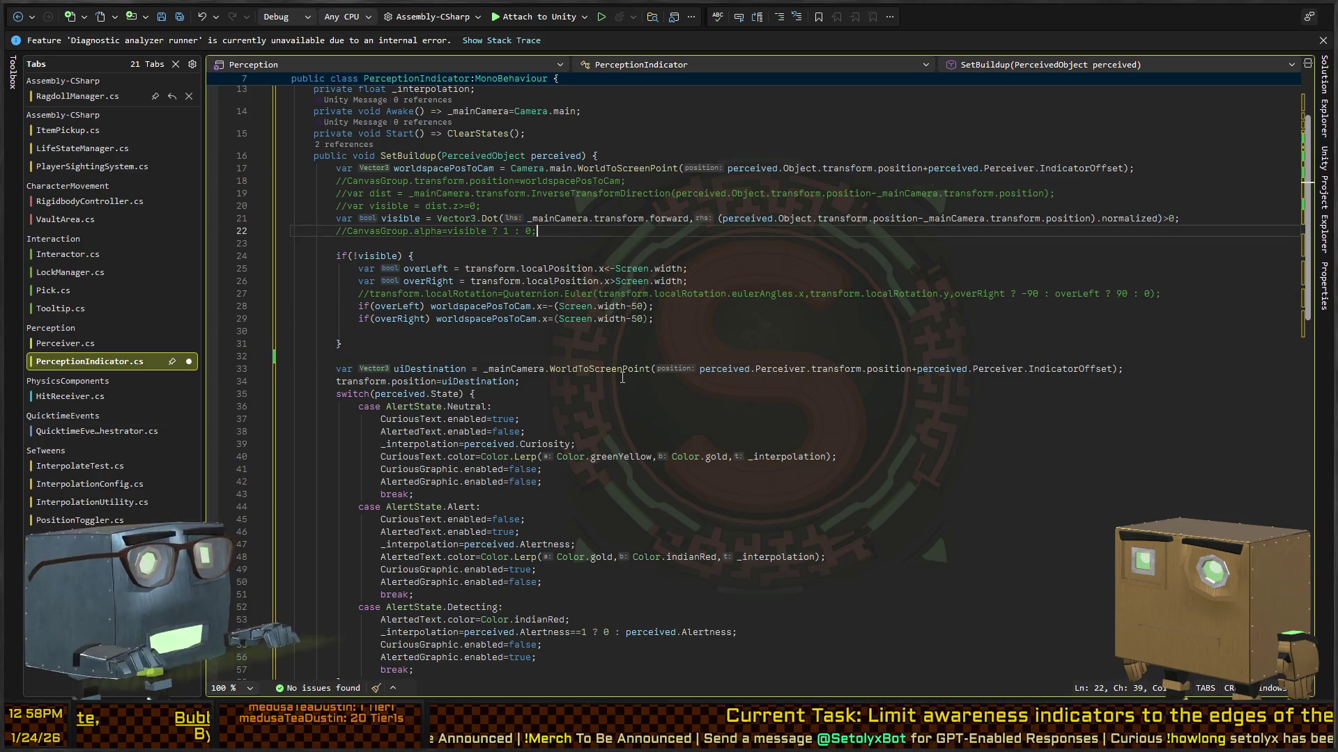
{"action": "key", "text": "Down"}
{"action": "key", "text": "Down"}
{"action": "key", "text": "Down"}
{"action": "key", "text": "Up"}
{"action": "key", "text": "Up"}
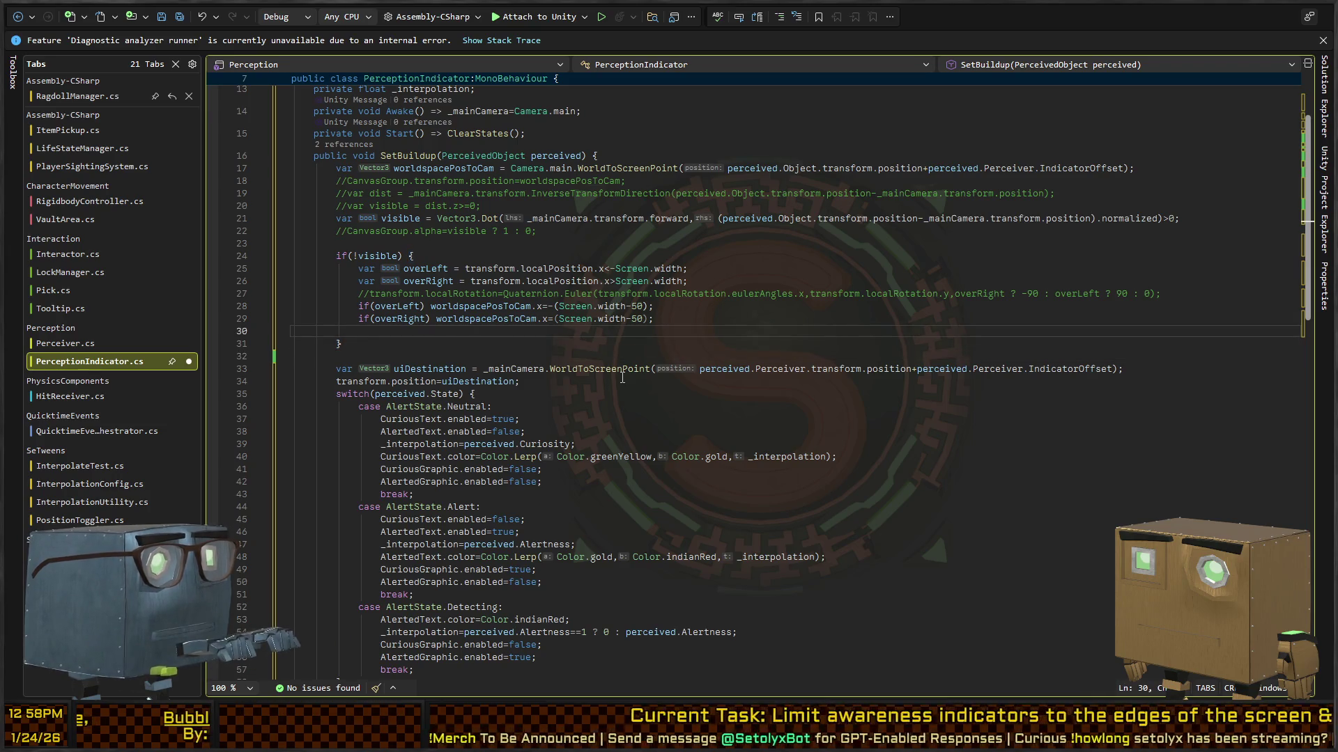
{"action": "key", "text": "Down"}
{"action": "key", "text": "Down"}
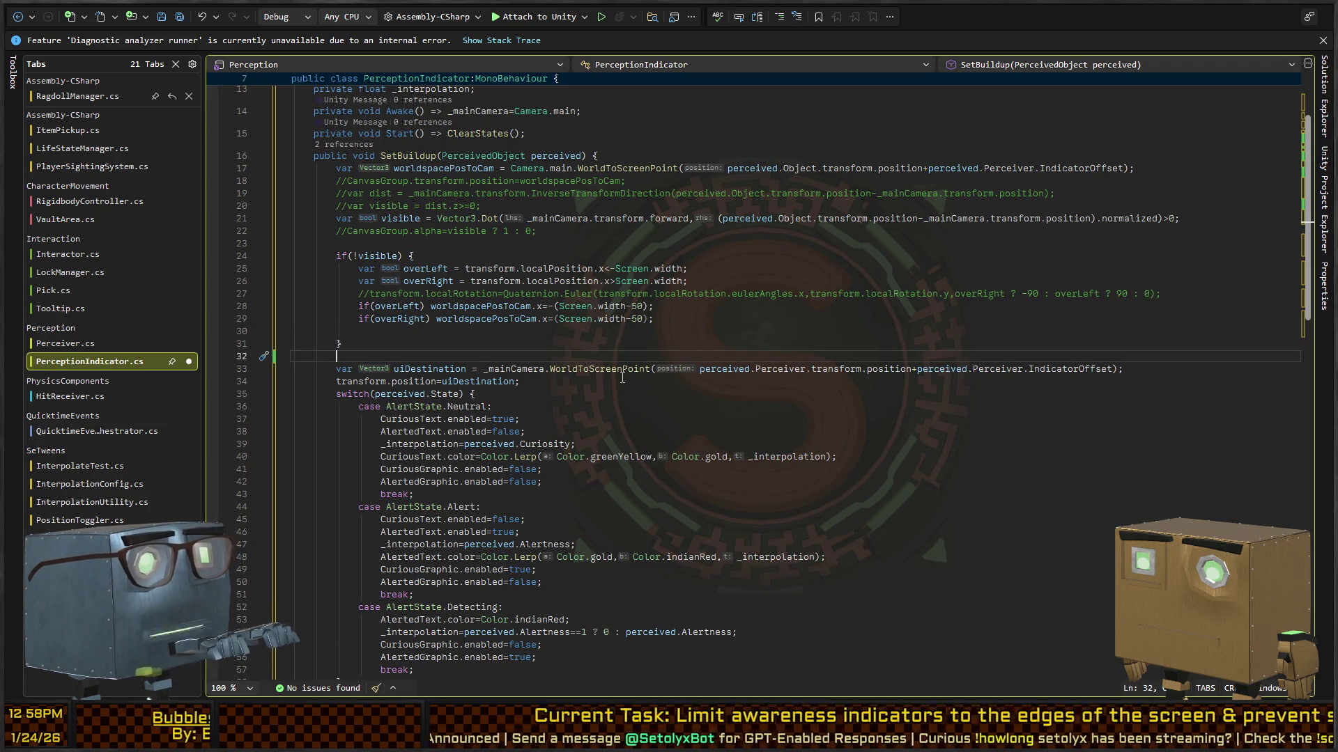
{"action": "key", "text": "Down"}
{"action": "key", "text": "Down"}
{"action": "key", "text": "End"}
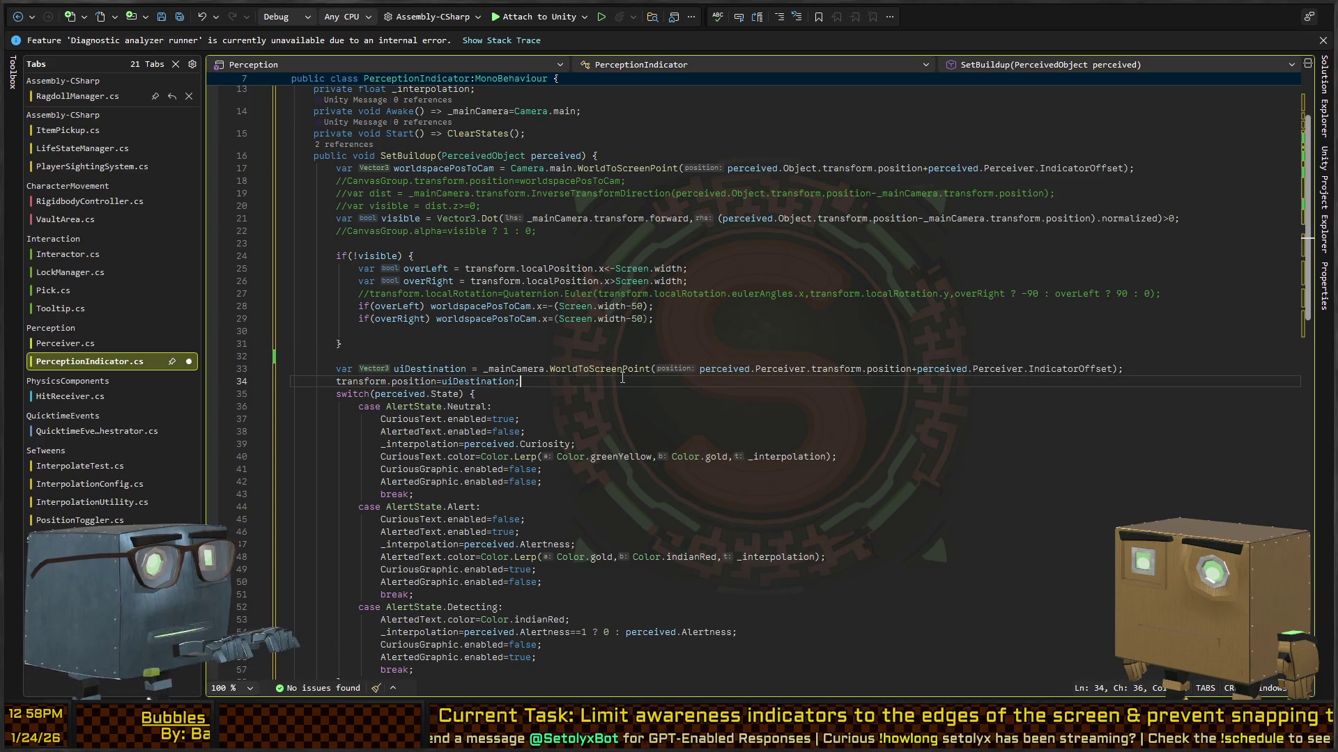
{"action": "key", "text": "ctrl+shift+Left"}
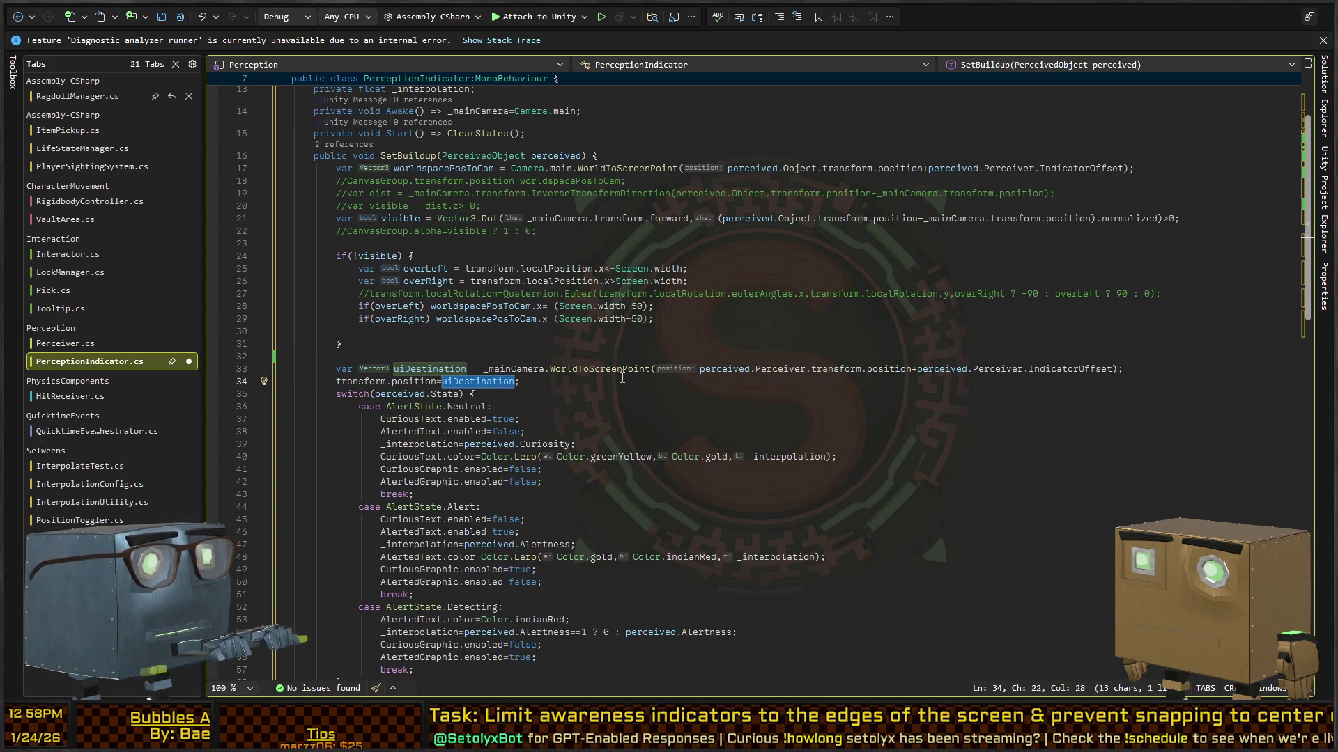
{"action": "type", "text": "worldspacePosToCam"}
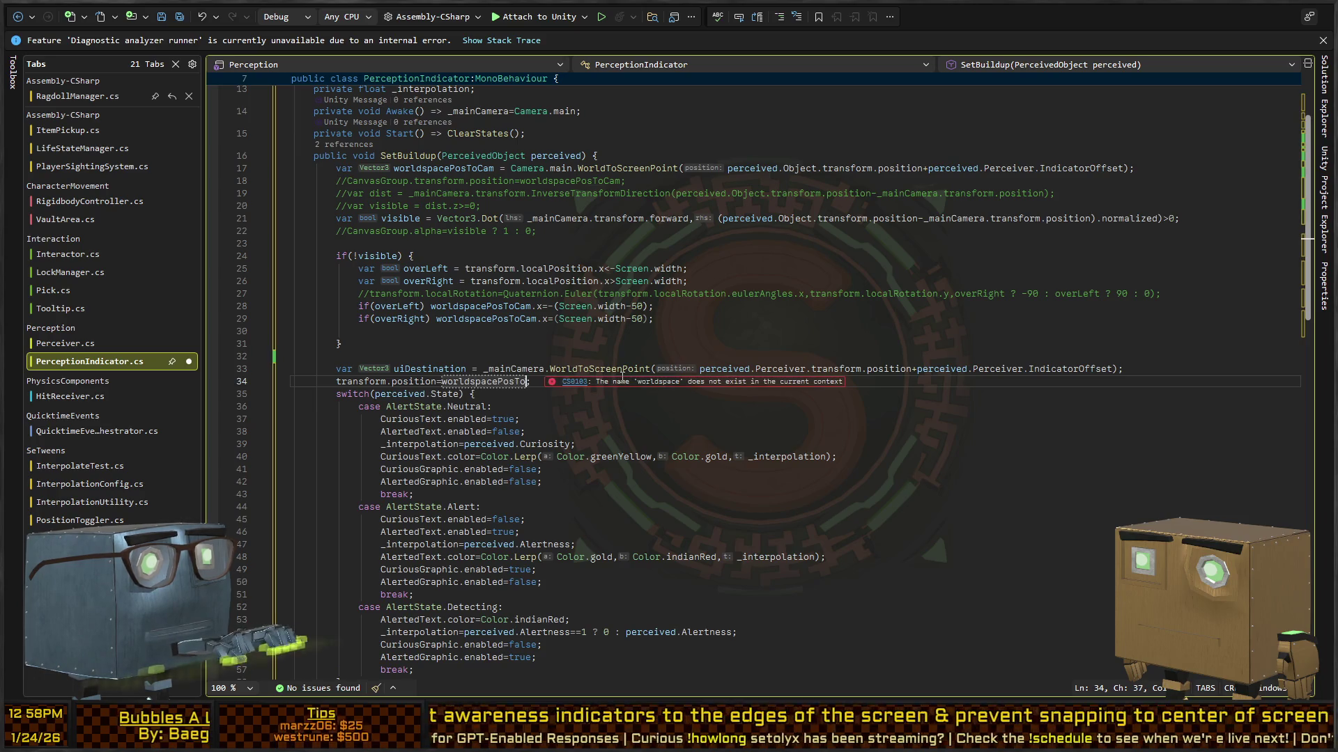
Comment out the uiDestination line, remove the blank lines, and save the script.
{"action": "key", "text": "Up"}
{"action": "key", "text": "Home"}
{"action": "key", "text": "ctrl+k"}
{"action": "key", "text": "ctrl+c"}
{"action": "key", "text": "Up"}
{"action": "key", "text": "BackSpace"}
{"action": "key", "text": "Up"}
{"action": "key", "text": "BackSpace"}
{"action": "key", "text": "Up"}
{"action": "key", "text": "Up"}
{"action": "key", "text": "Up"}
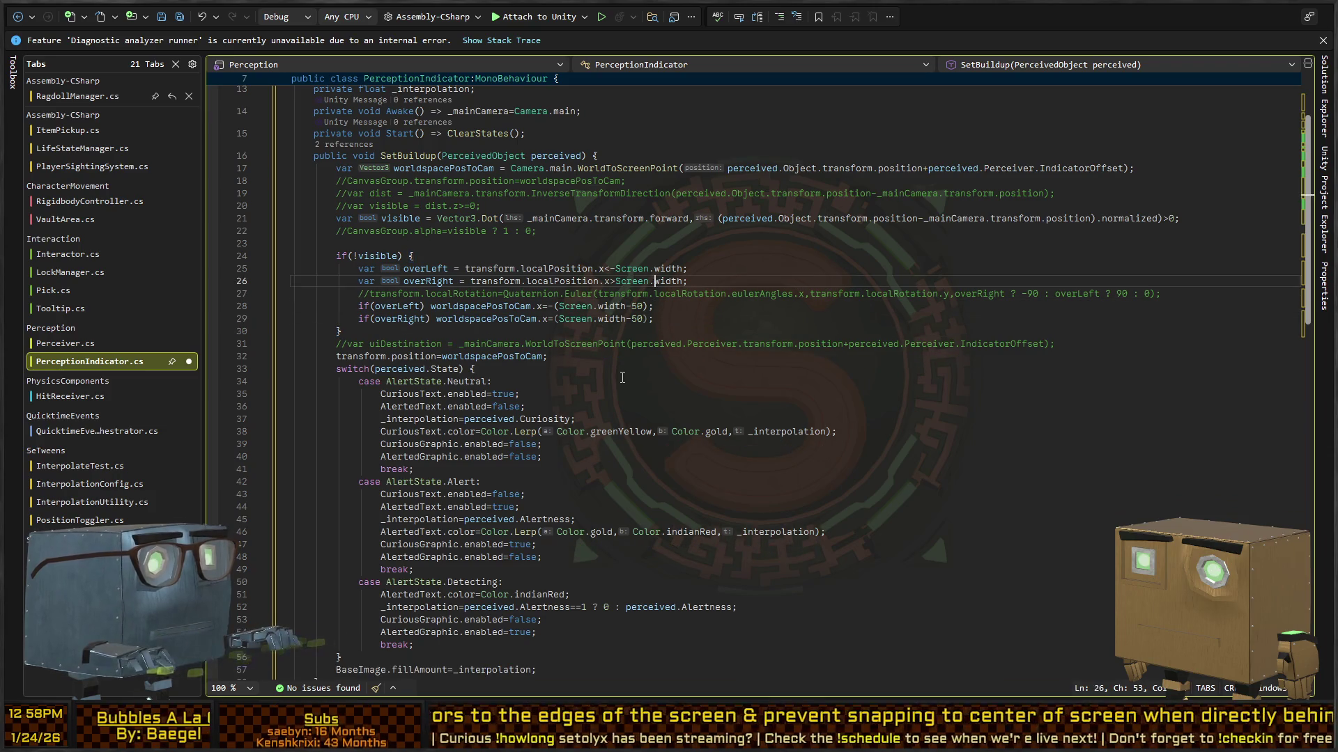
{"action": "key", "text": "BackSpace"}
{"action": "key", "text": "shift+Home"}
{"action": "key", "text": "ctrl+s"}
{"action": "key", "text": "alt+Tab"}
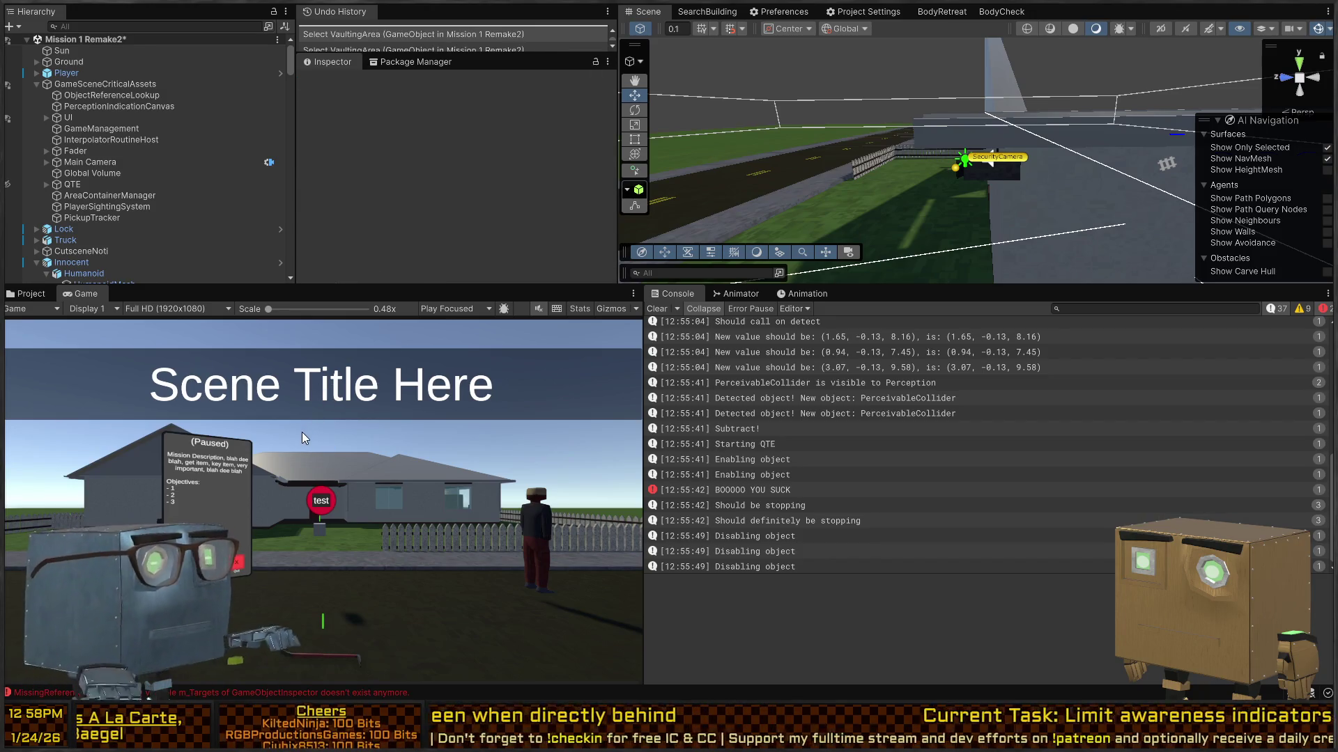
Play the mission, dismiss the card and walk toward the house, then return to PerceptionIndicator.cs.
{"action": "key", "text": "ctrl+p"}
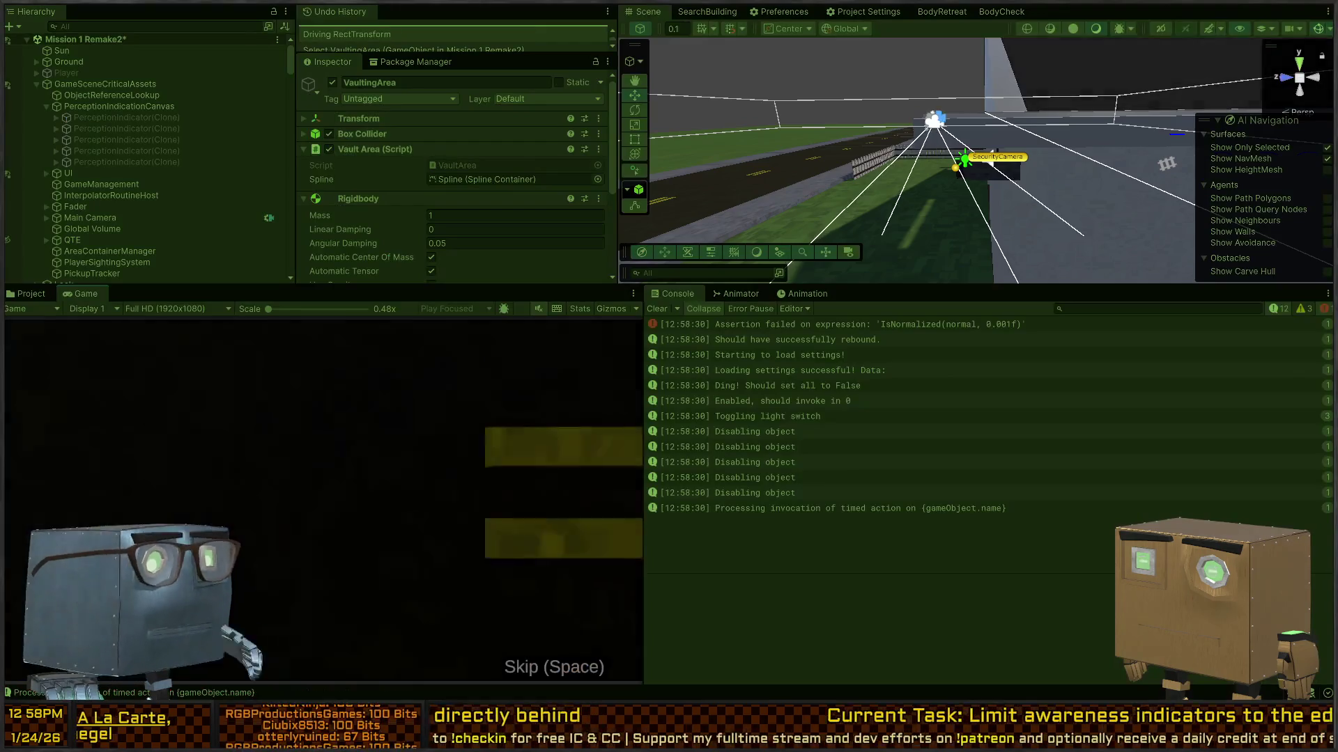
{"action": "key", "text": "Tab"}
{"action": "key", "text": "w"}
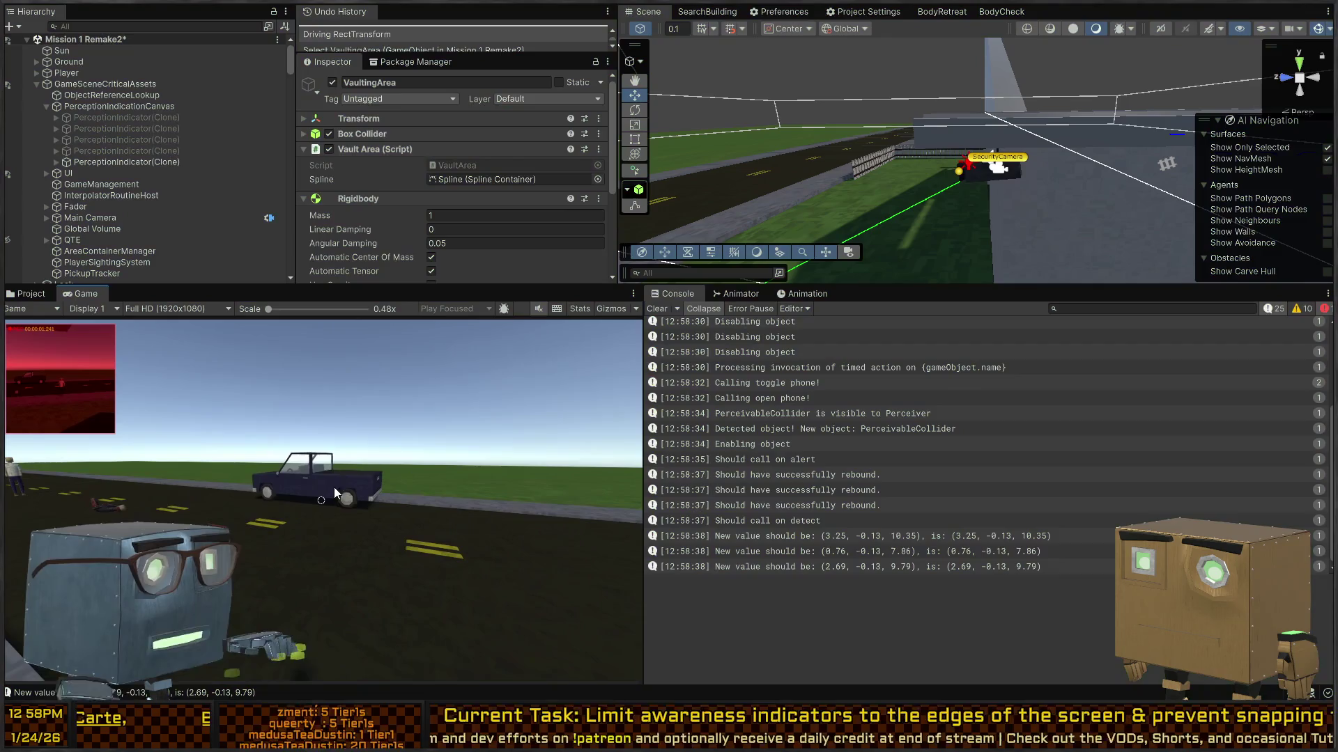
{"action": "key", "text": "alt+Tab"}
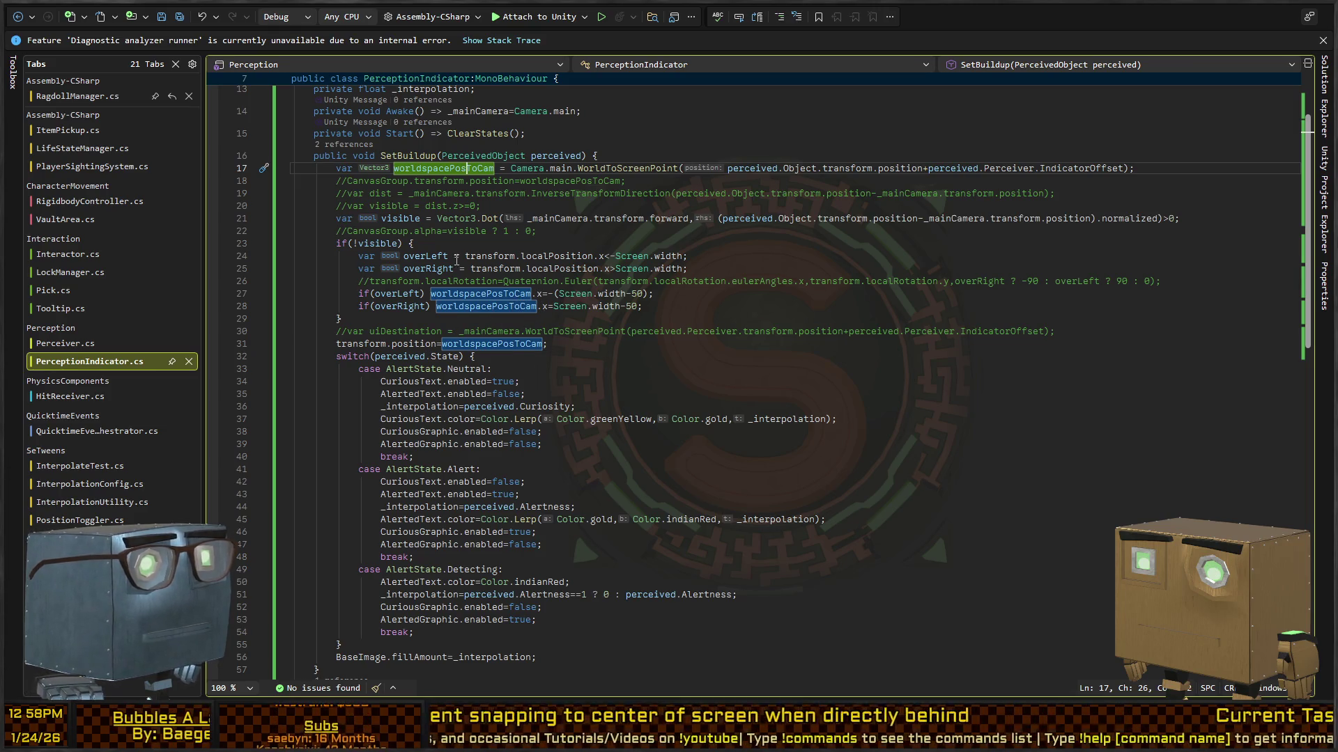
Add Debug.Log("Not Visible"); as the first line inside if(!visible), save, and return to Unity.
{"action": "left_click", "coordinate": [361, 244]}
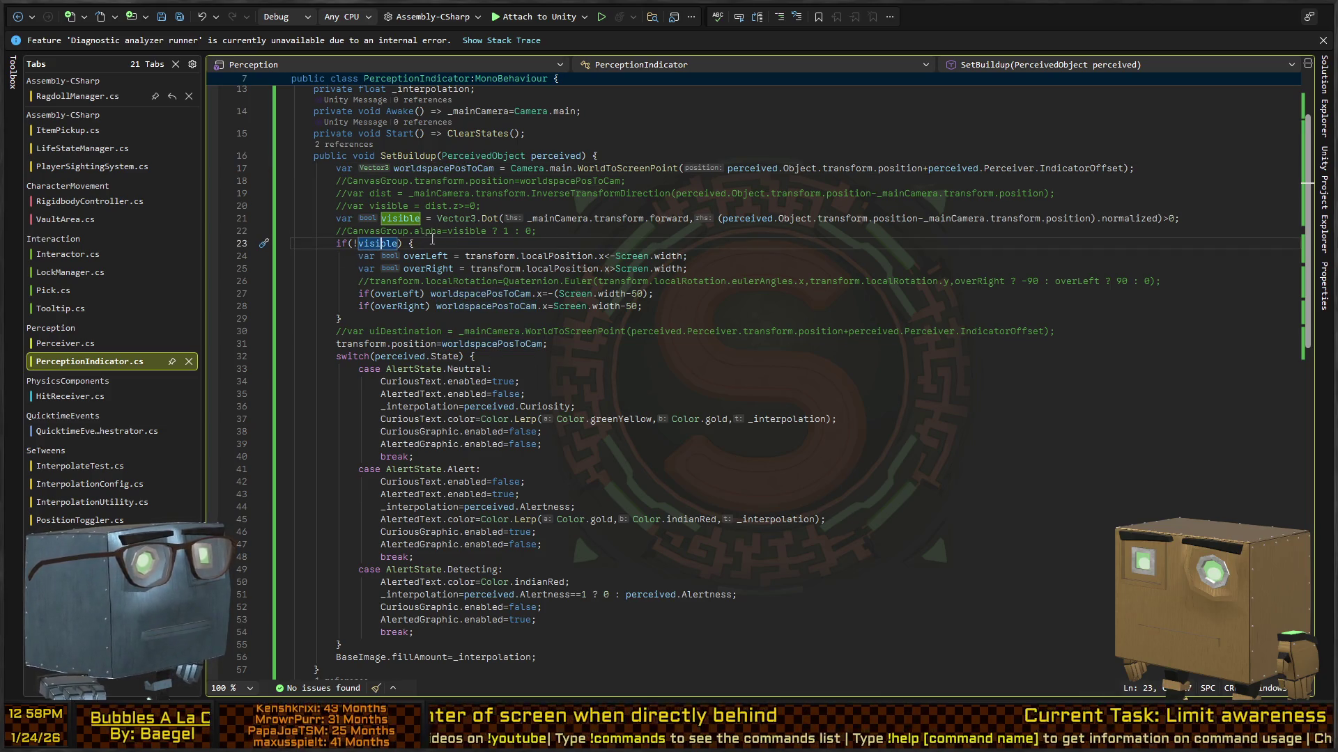
{"action": "left_click", "coordinate": [566, 240]}
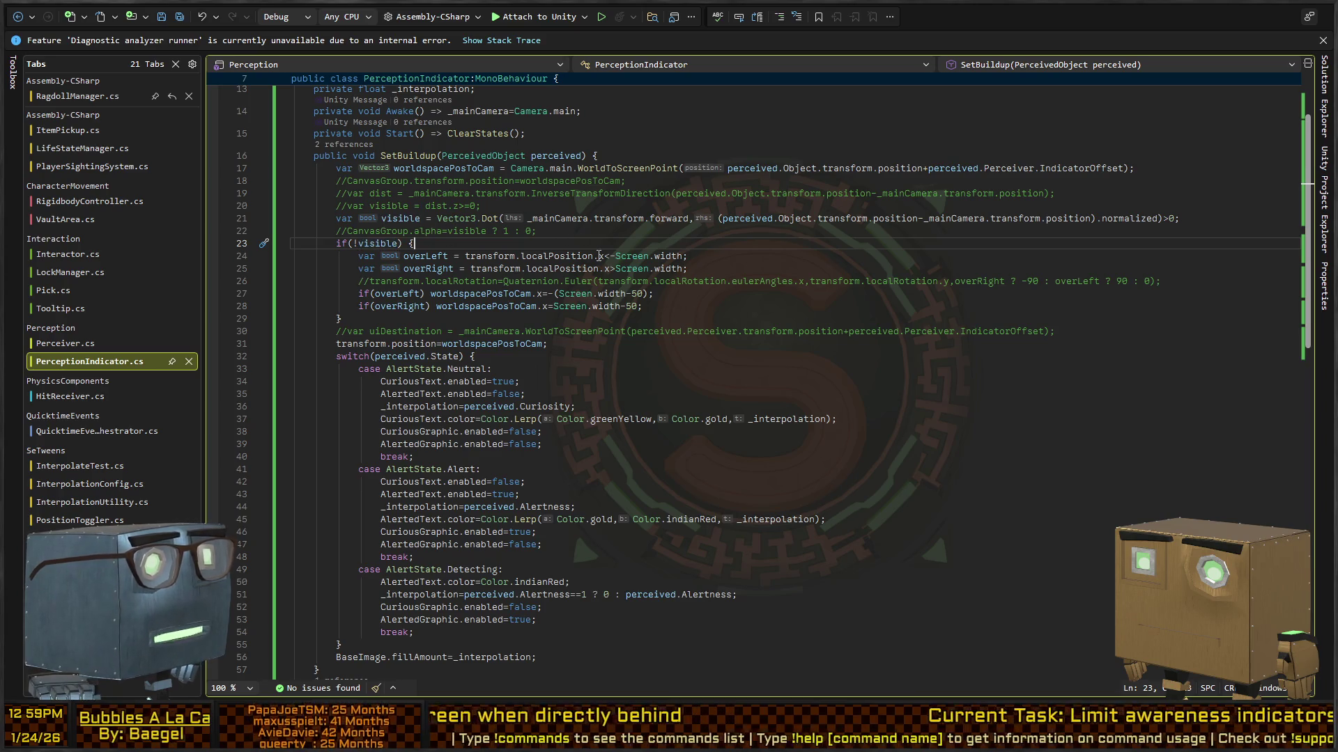
{"action": "key", "text": "Up"}
{"action": "key", "text": "Return"}
{"action": "type", "text": "Debug"}
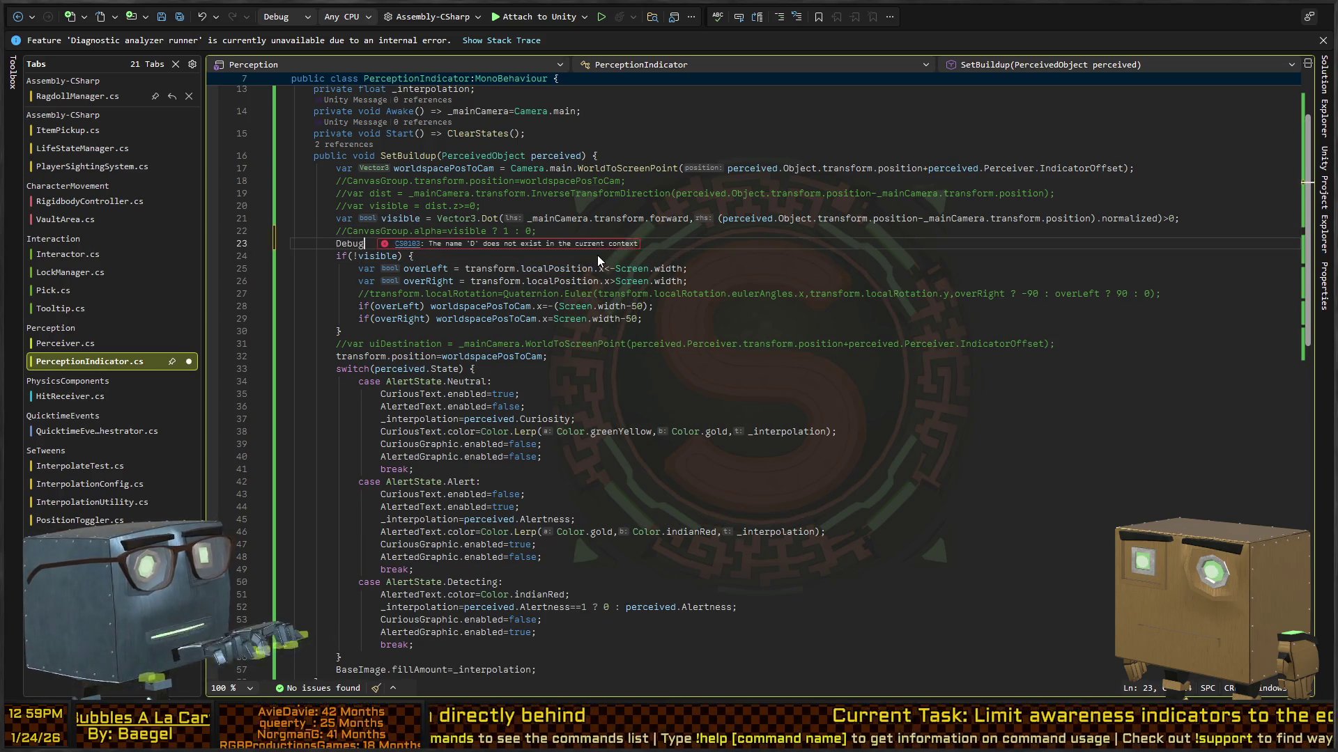
{"action": "type", "text": ".Log(\"\")Not Visible"}
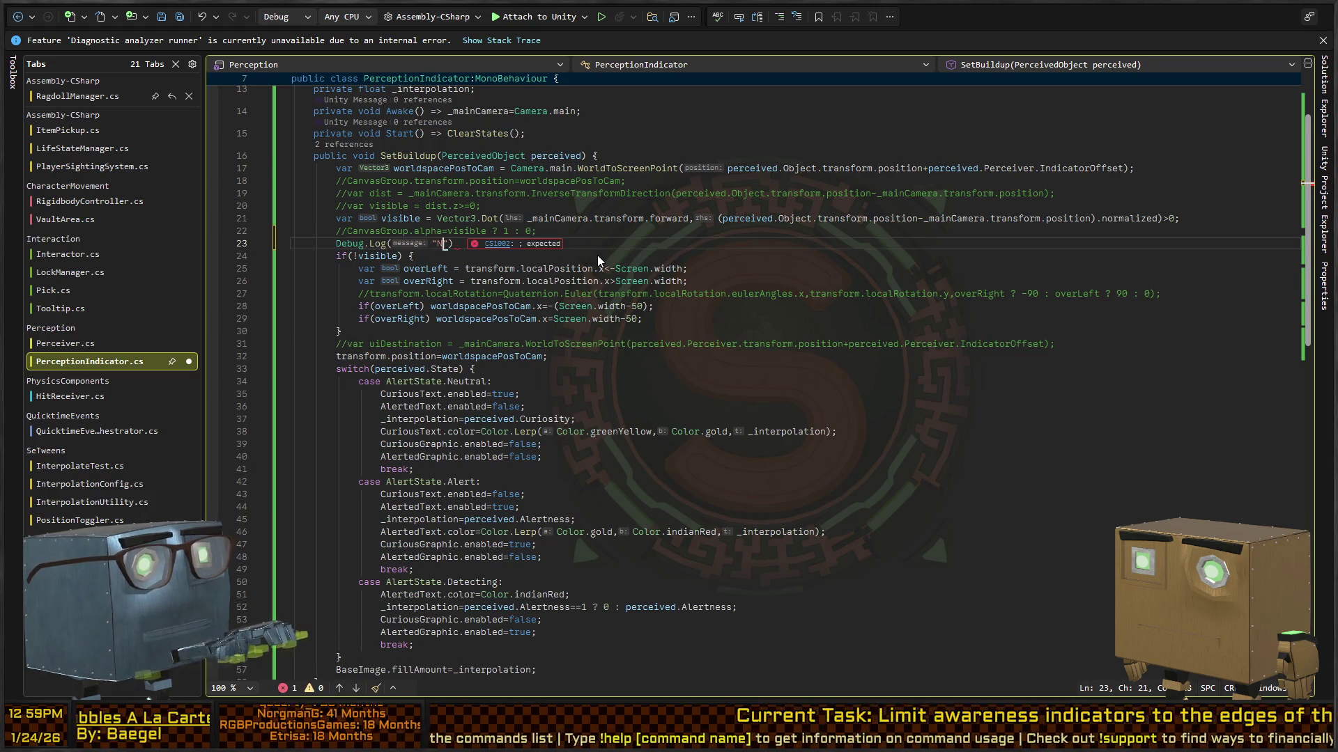
{"action": "type", "text": ";"}
{"action": "key", "text": "alt+Down"}
{"action": "key", "text": "ctrl+s"}
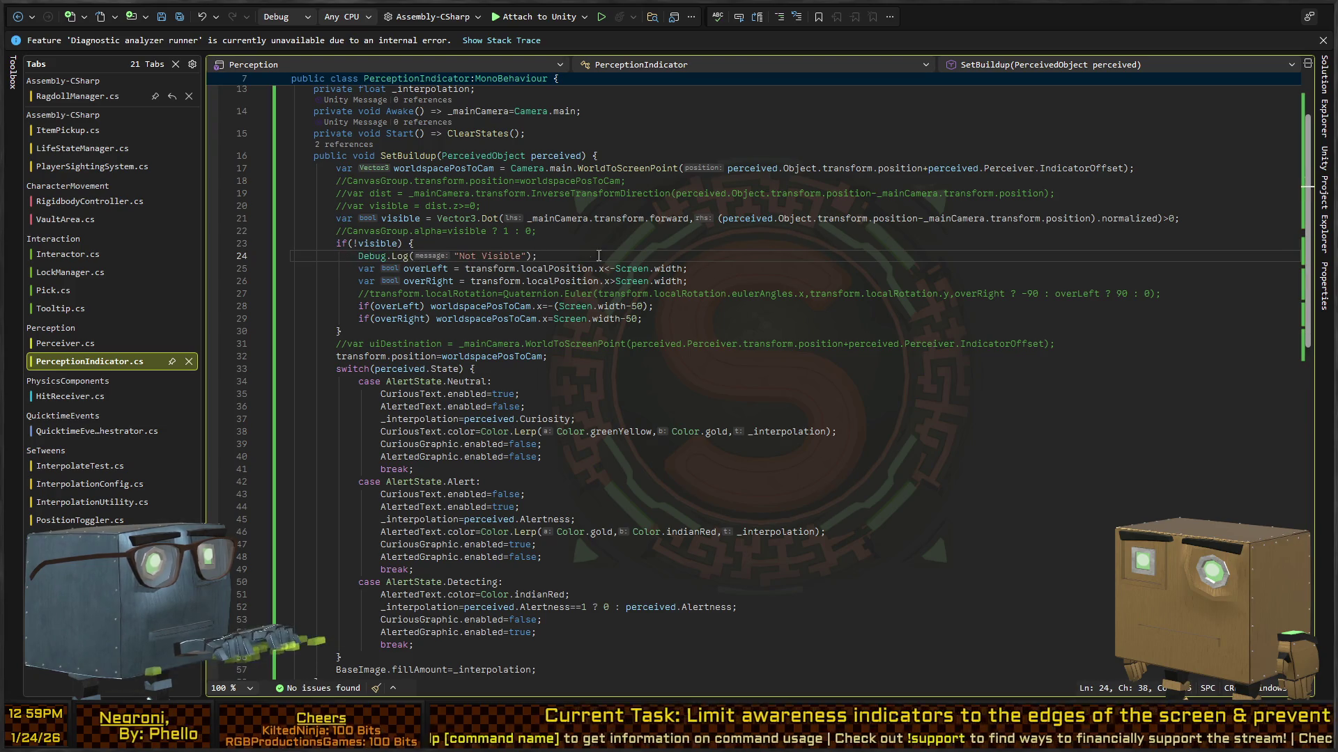
{"action": "key", "text": "alt+Tab"}
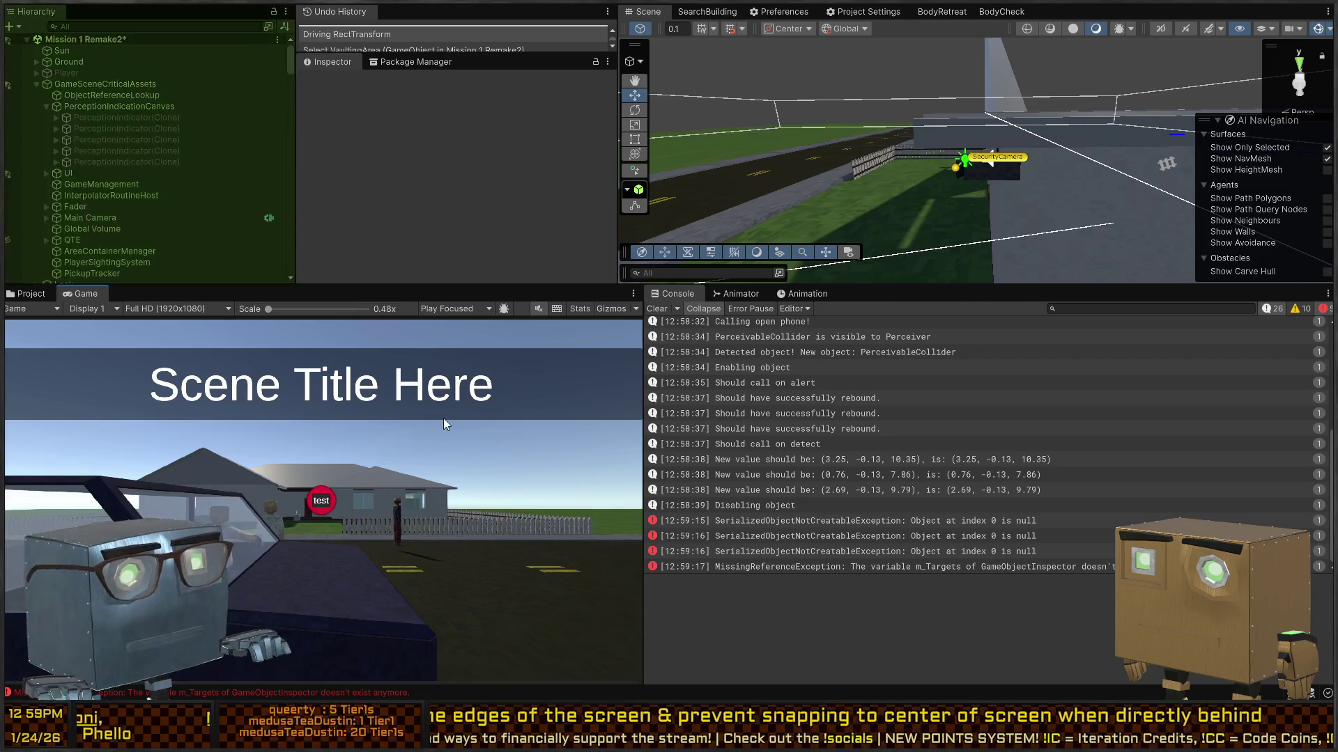
Play again, walk toward the houses and look up at the roof to trigger 'Not Visible', then return to the script.
{"action": "key", "text": "ctrl+p"}
{"action": "key", "text": "w"}
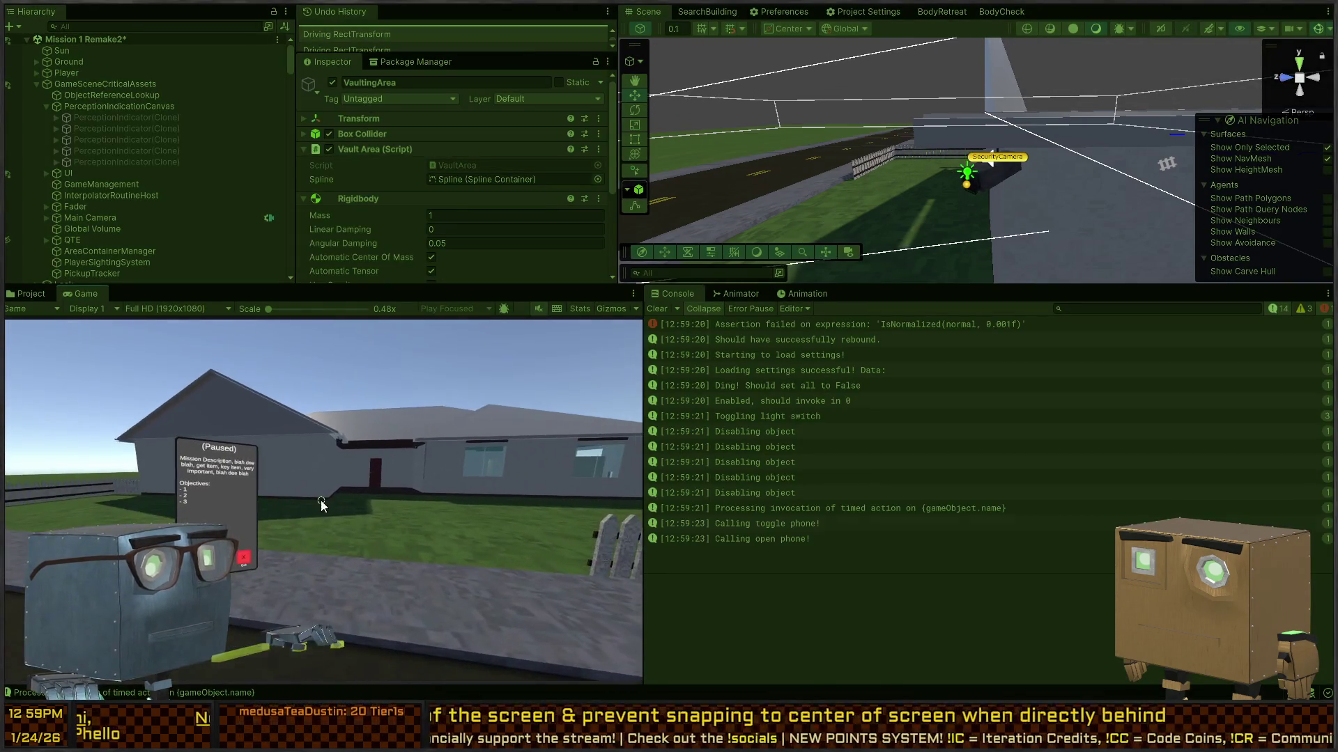
{"action": "key", "text": "w"}
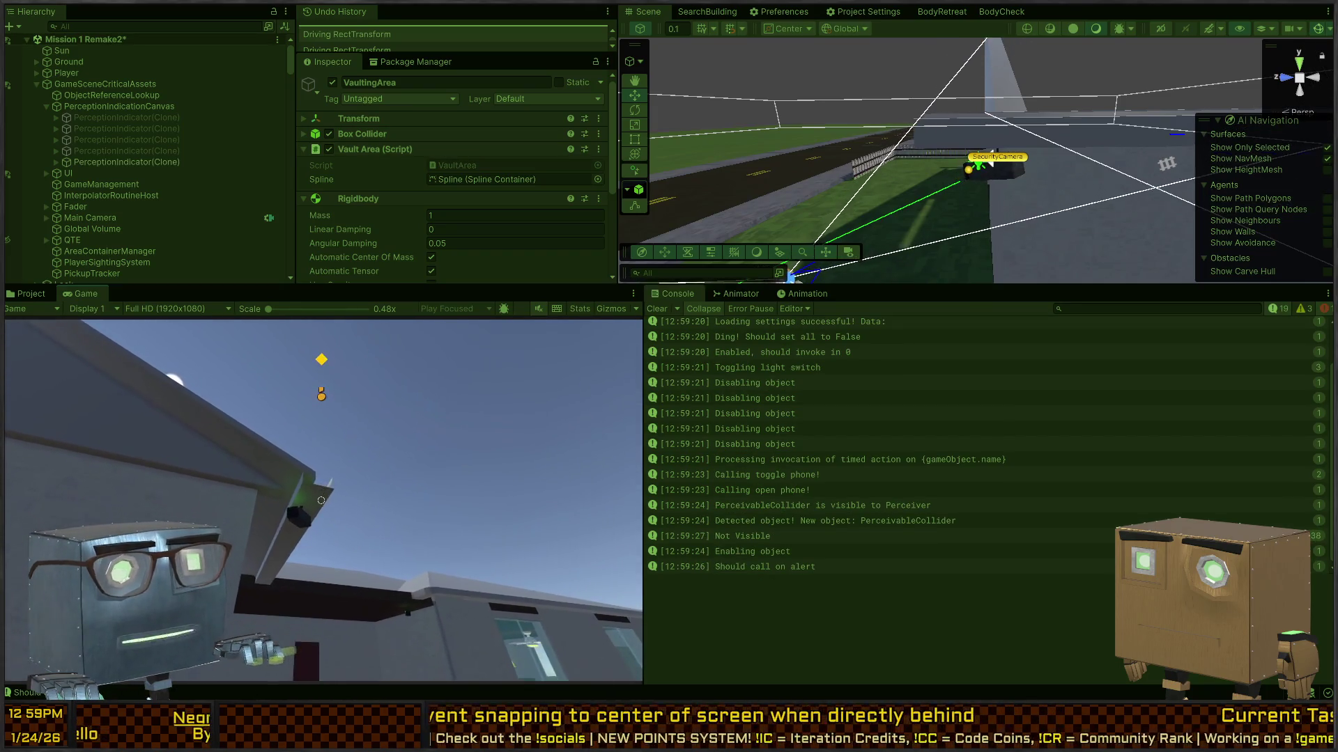
{"action": "key", "text": "alt+Tab"}
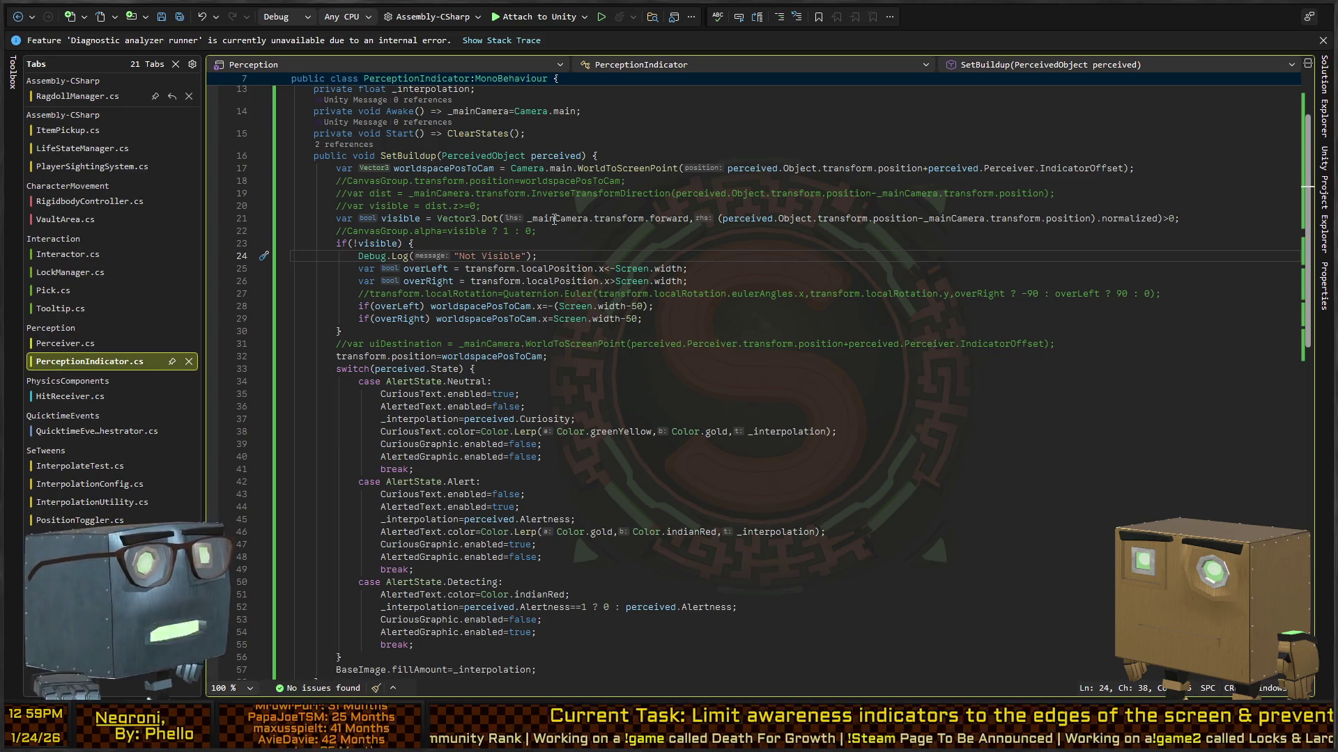
Replace both _mainCamera.transform references on line 21 with perceived.Perceiver.transform.
{"action": "double_click", "coordinate": [555, 219]}
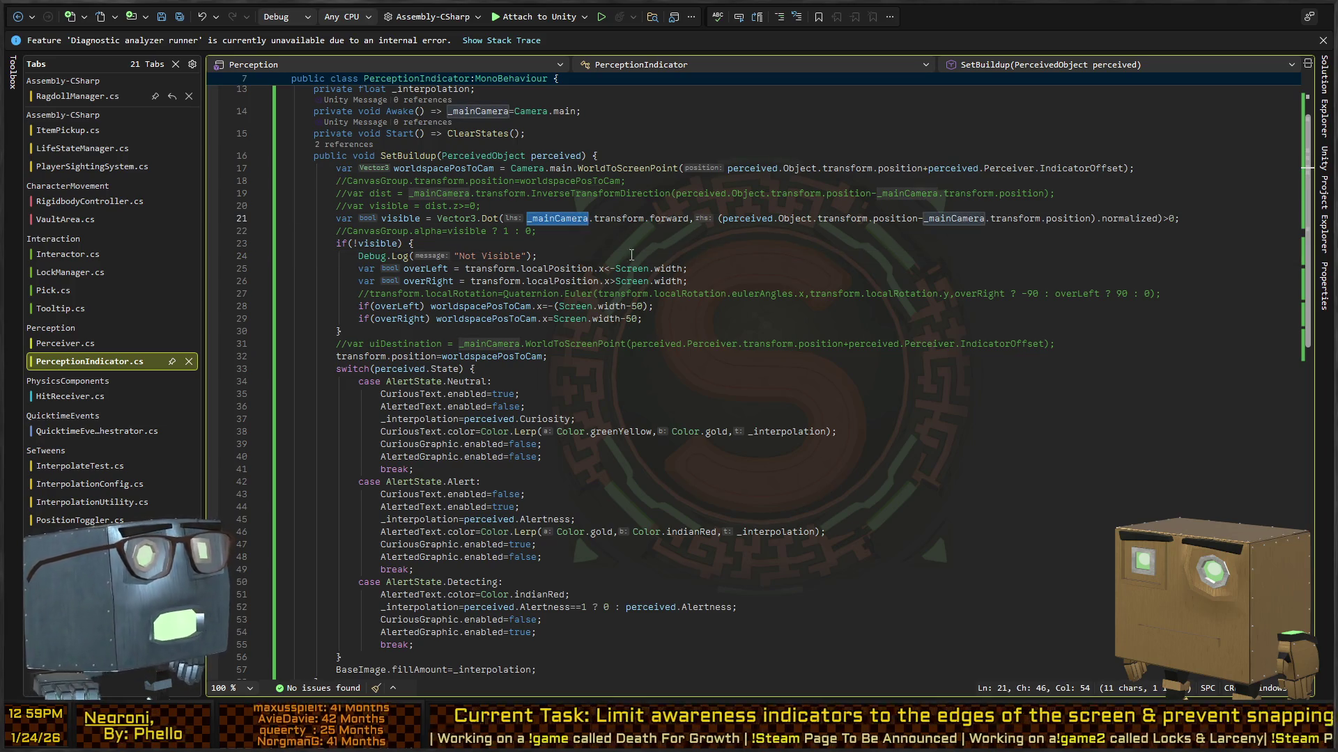
{"action": "scroll", "coordinate": [550, 220], "scroll_direction": "up", "scroll_amount": 4}
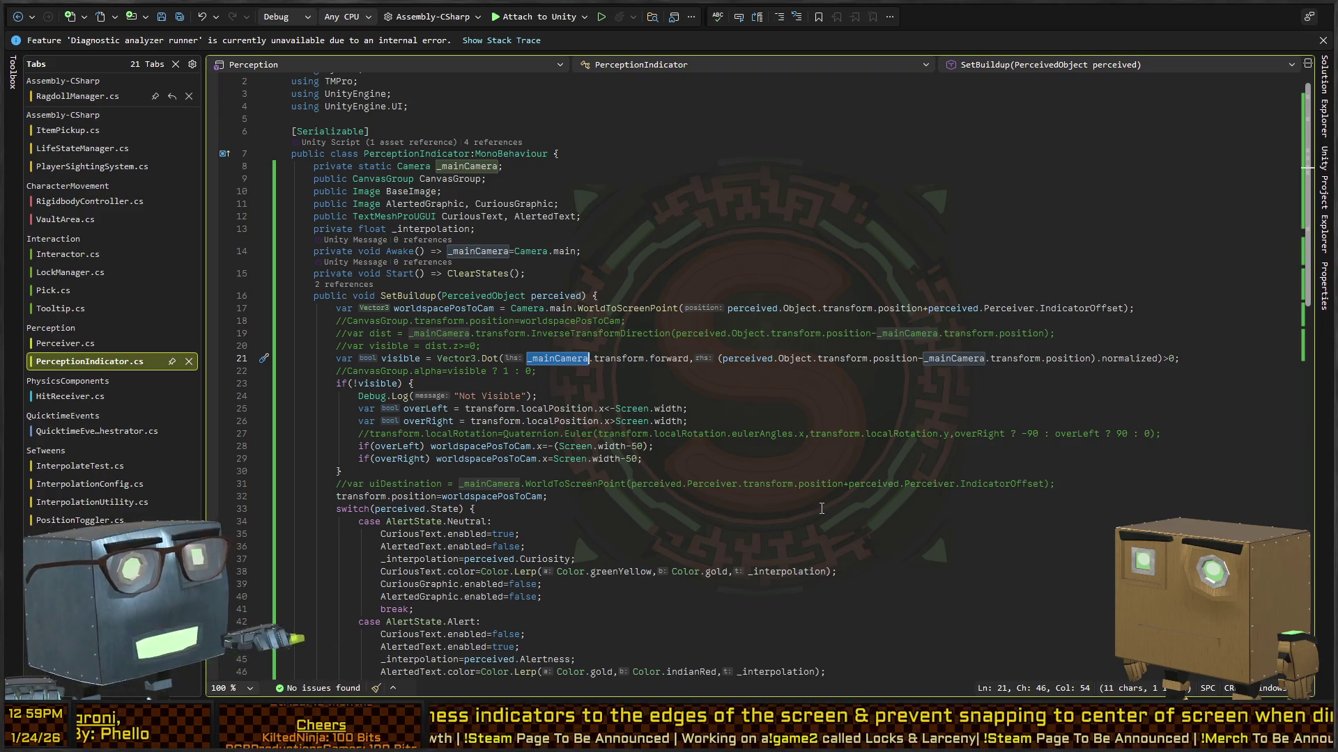
{"action": "key", "text": "ctrl+shift+Right"}
{"action": "key", "text": "ctrl+shift+Right"}
{"action": "key", "text": "ctrl+shift+Right"}
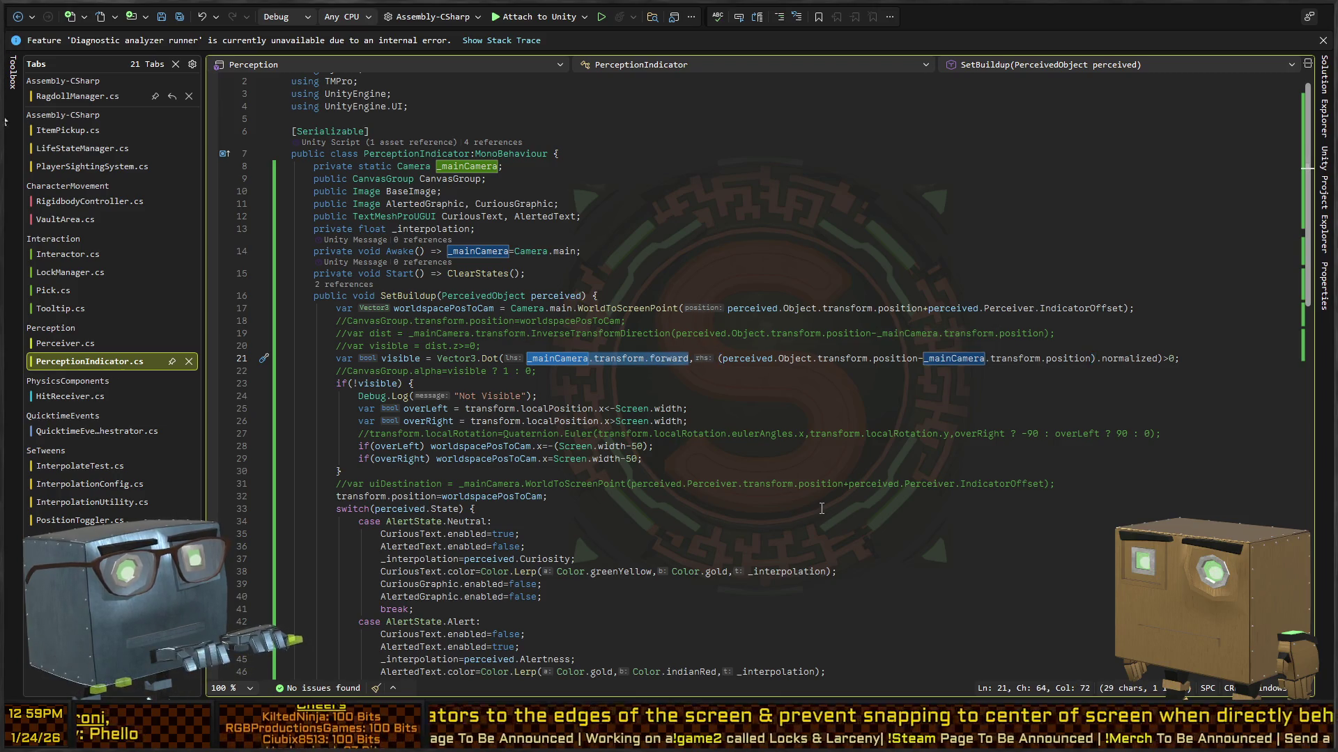
{"action": "key", "text": "ctrl+shift+Left"}
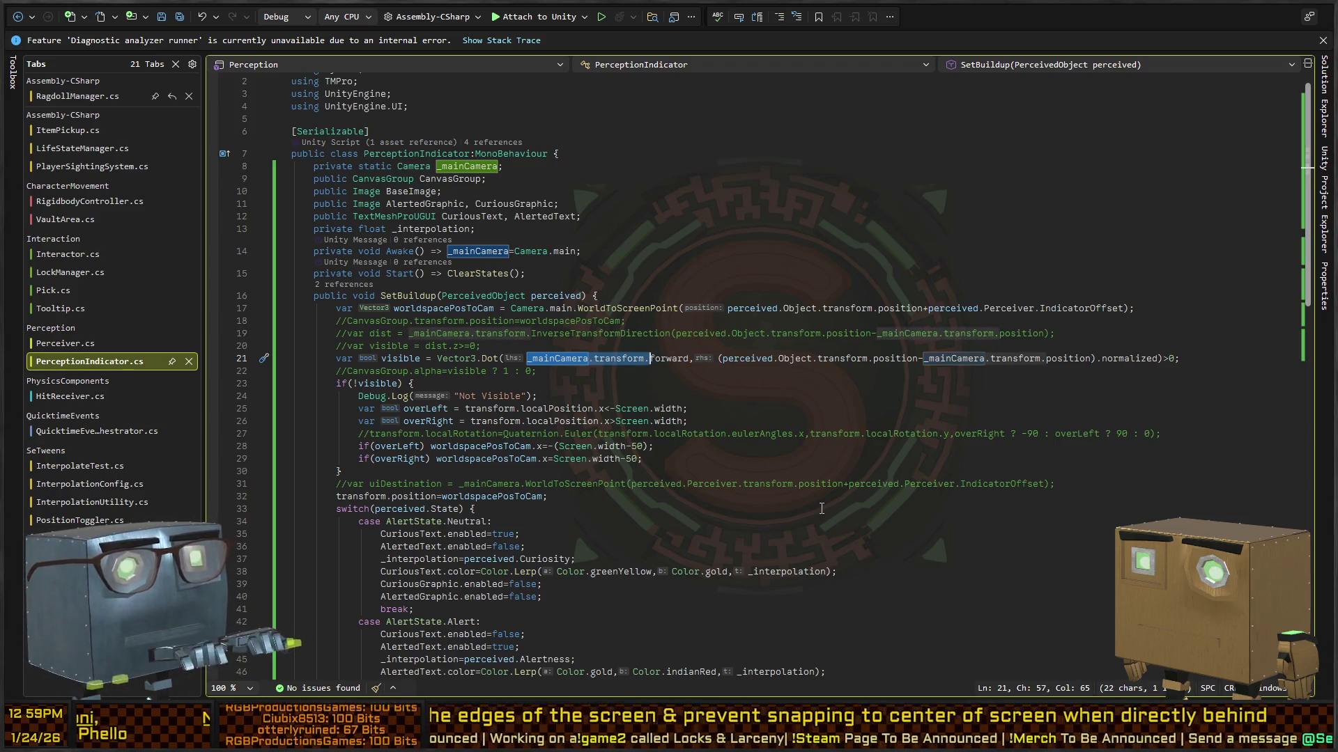
{"action": "key", "text": "shift+alt+period"}
{"action": "key", "text": "shift+Left"}
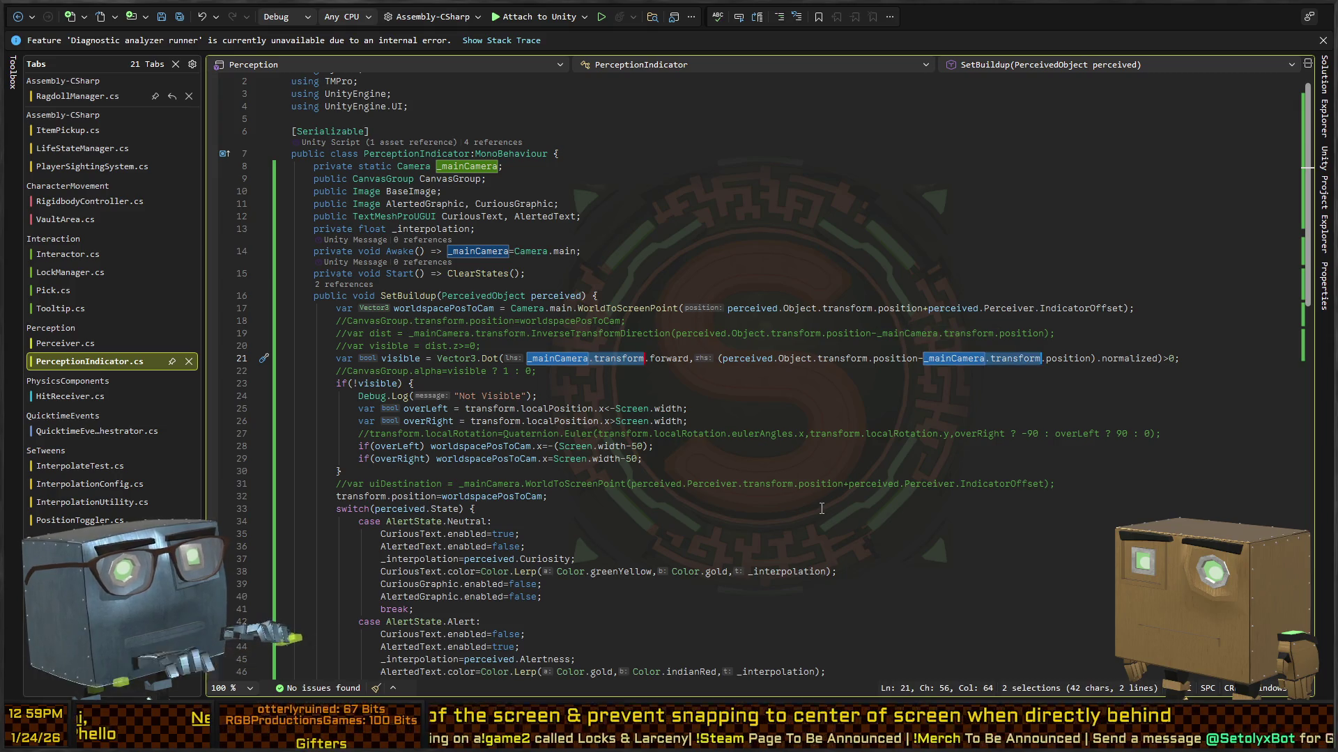
{"action": "type", "text": "perceive"}
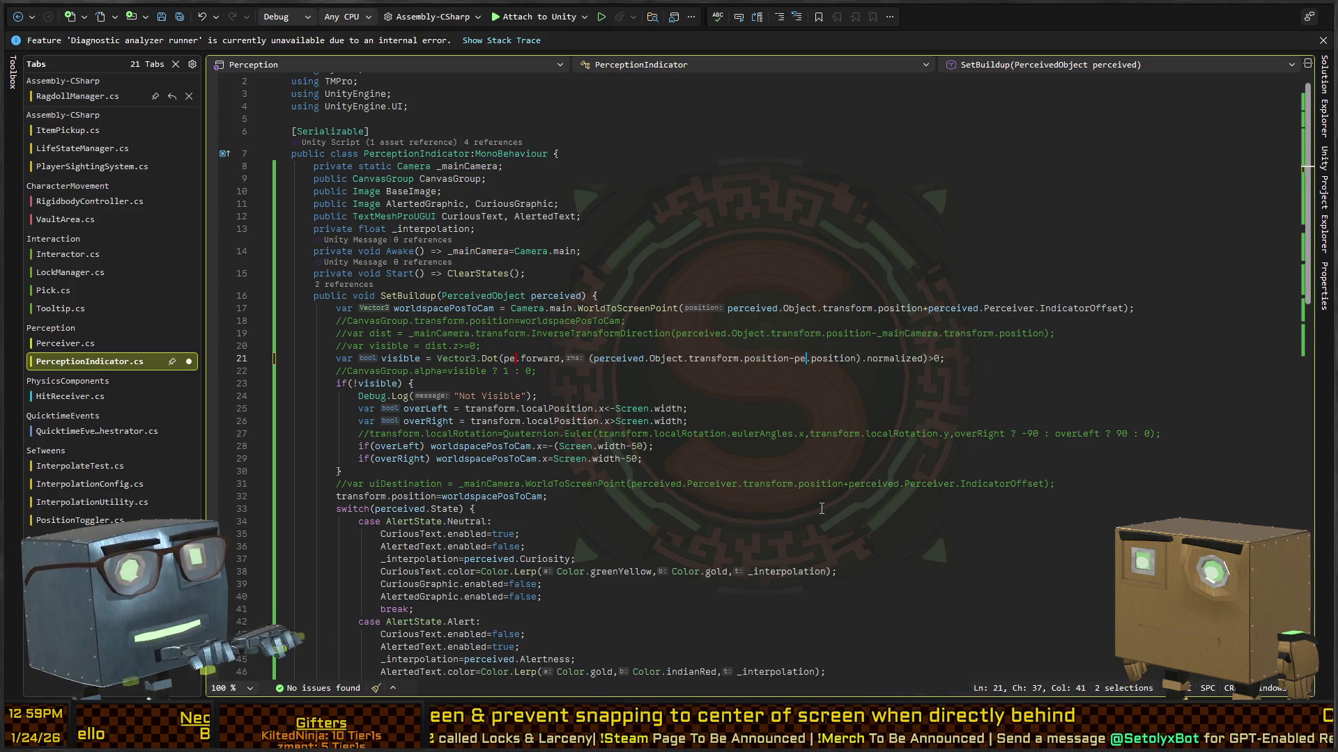
{"action": "type", "text": "d.Perceiver"}
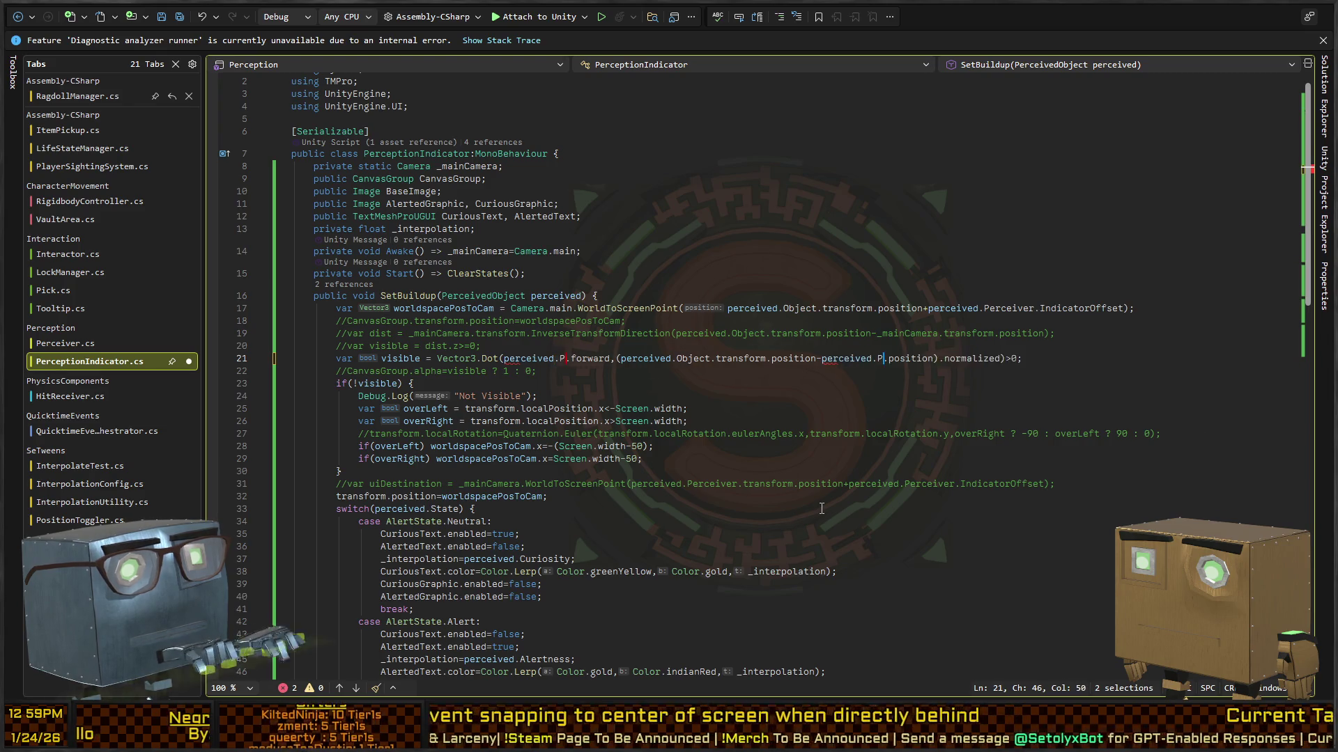
{"action": "type", "text": ".transfor"}
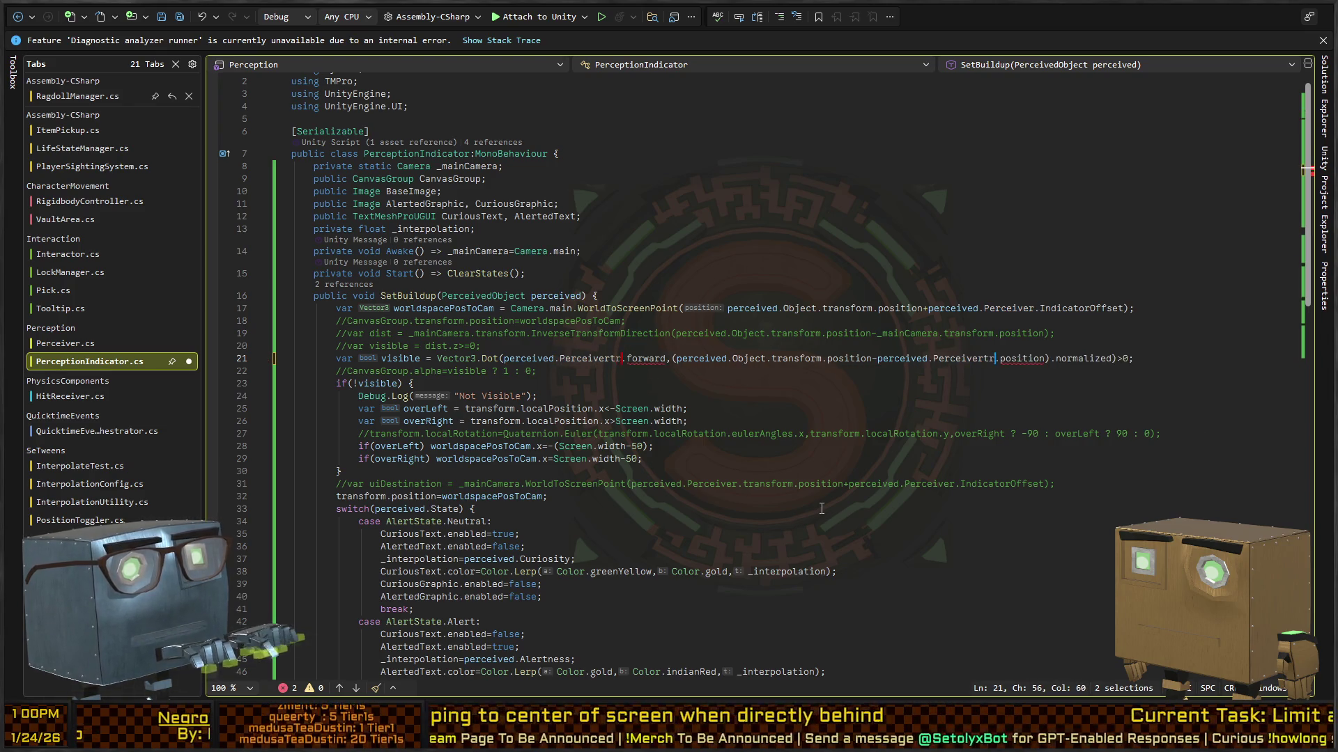
{"action": "type", "text": "m"}
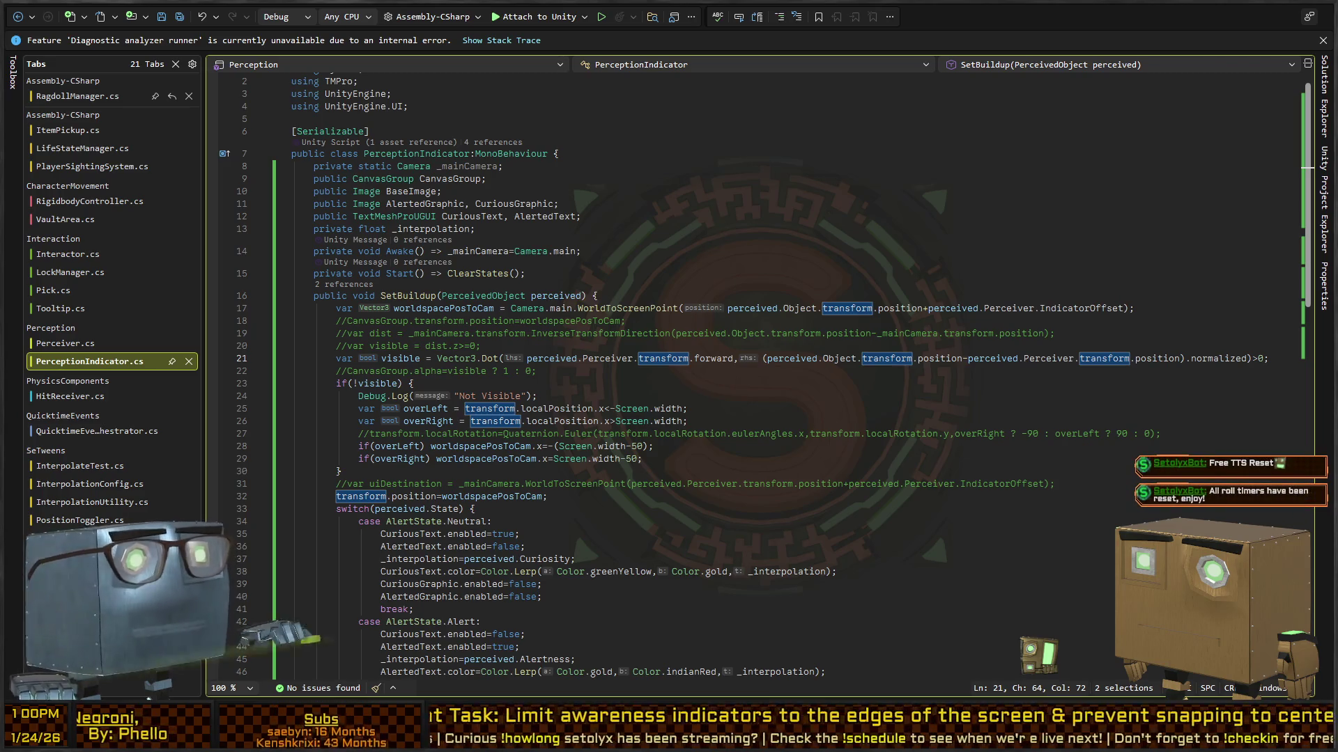
{"action": "key", "text": "alt+Tab"}
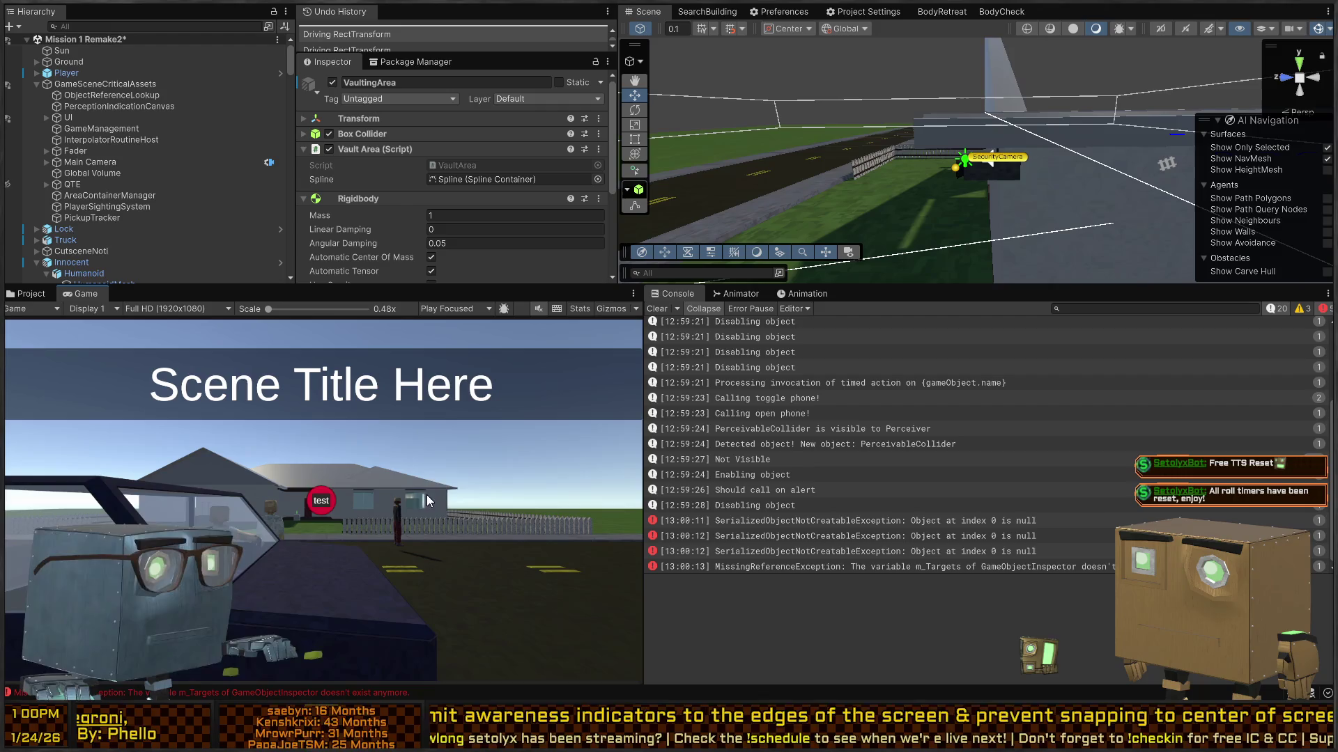
{"action": "key", "text": "ctrl+p"}
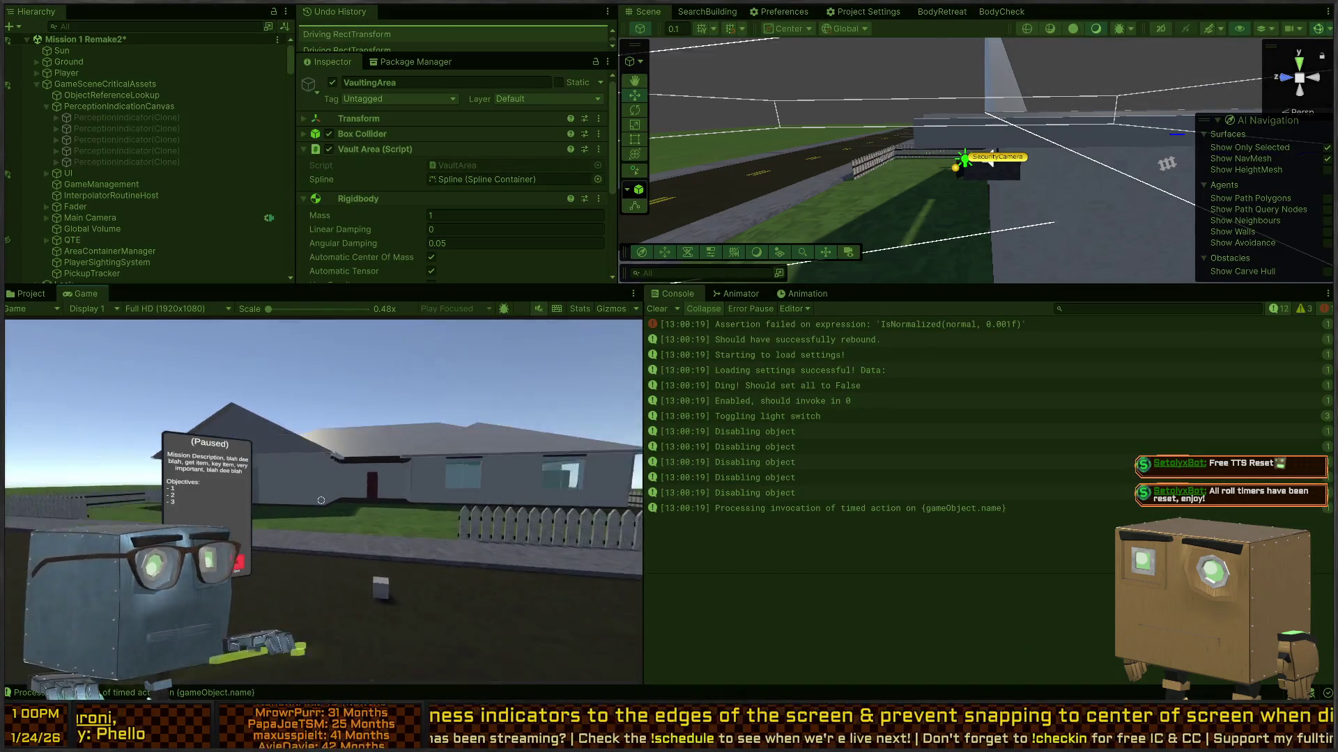
{"action": "key", "text": "w"}
{"action": "key", "text": "Tab"}
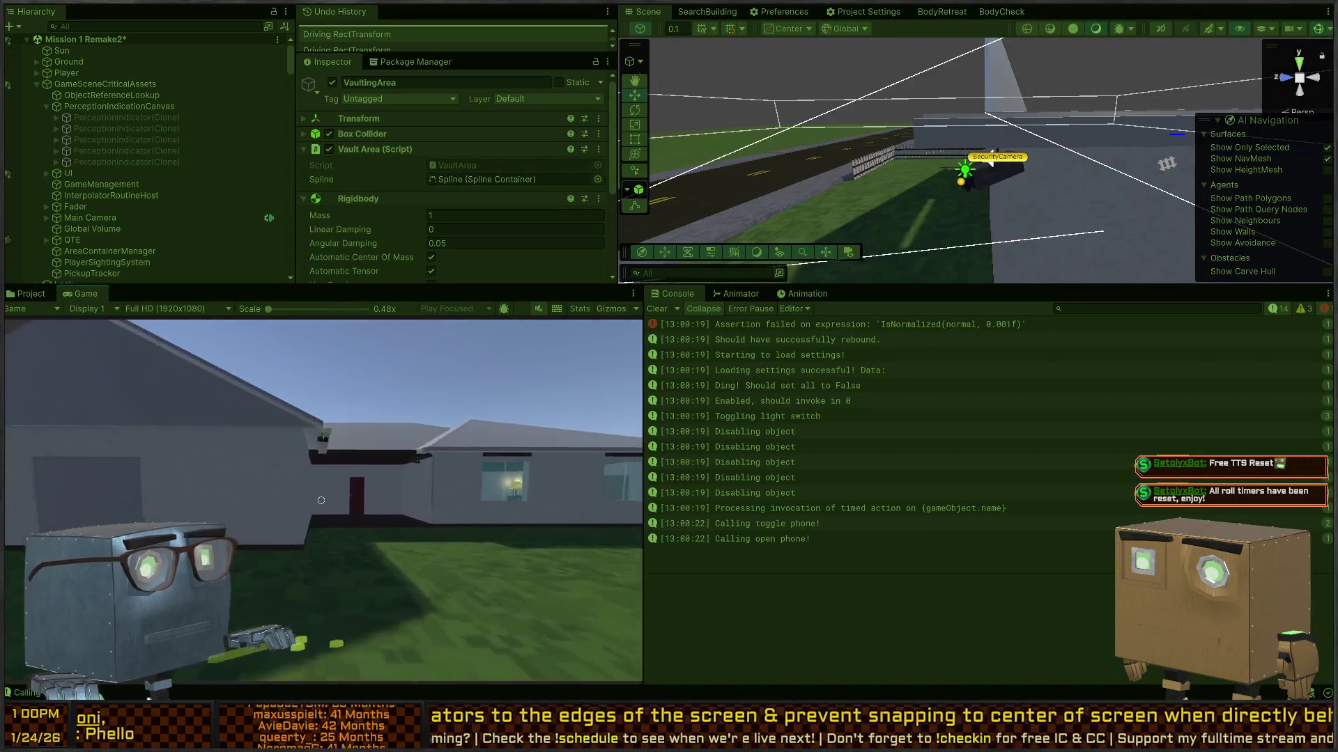
{"action": "key", "text": "w"}
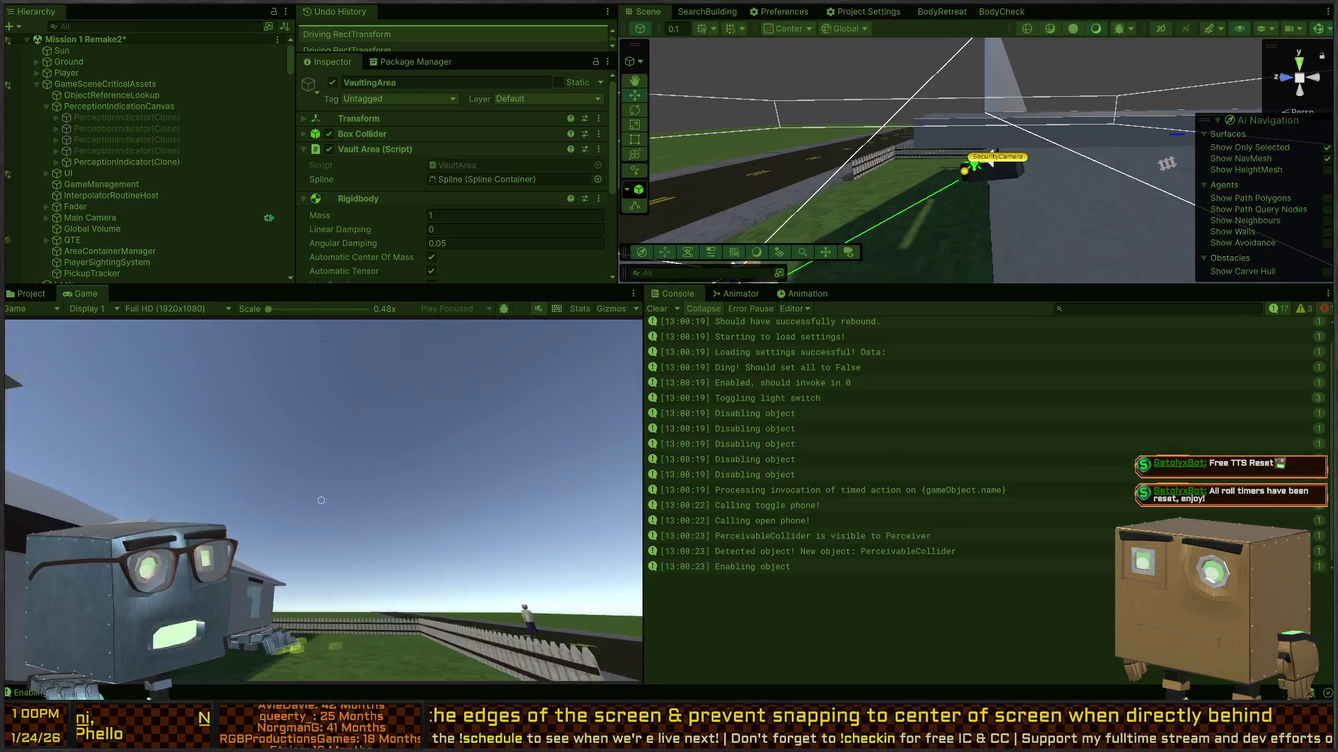
{"action": "key", "text": "w"}
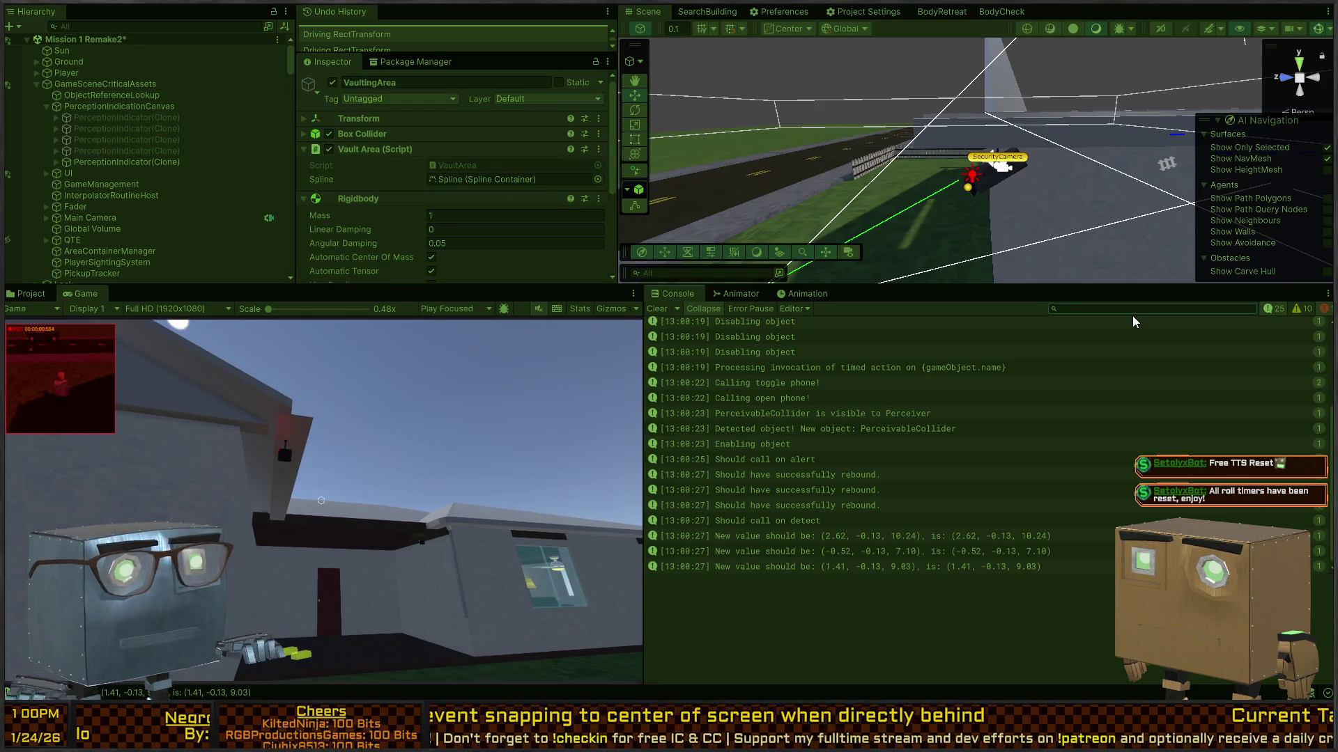
{"action": "type", "text": "si"}
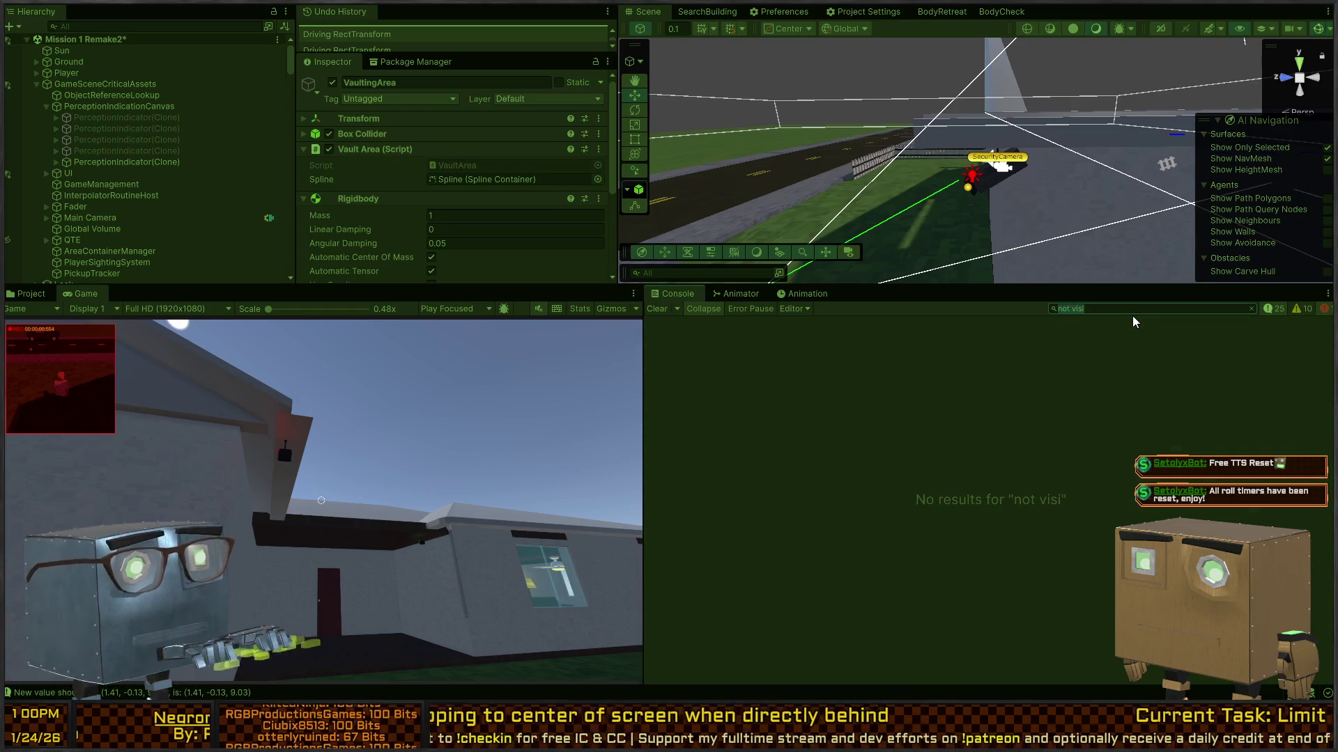
{"action": "key", "text": "BackSpace"}
{"action": "key", "text": "alt+Tab"}
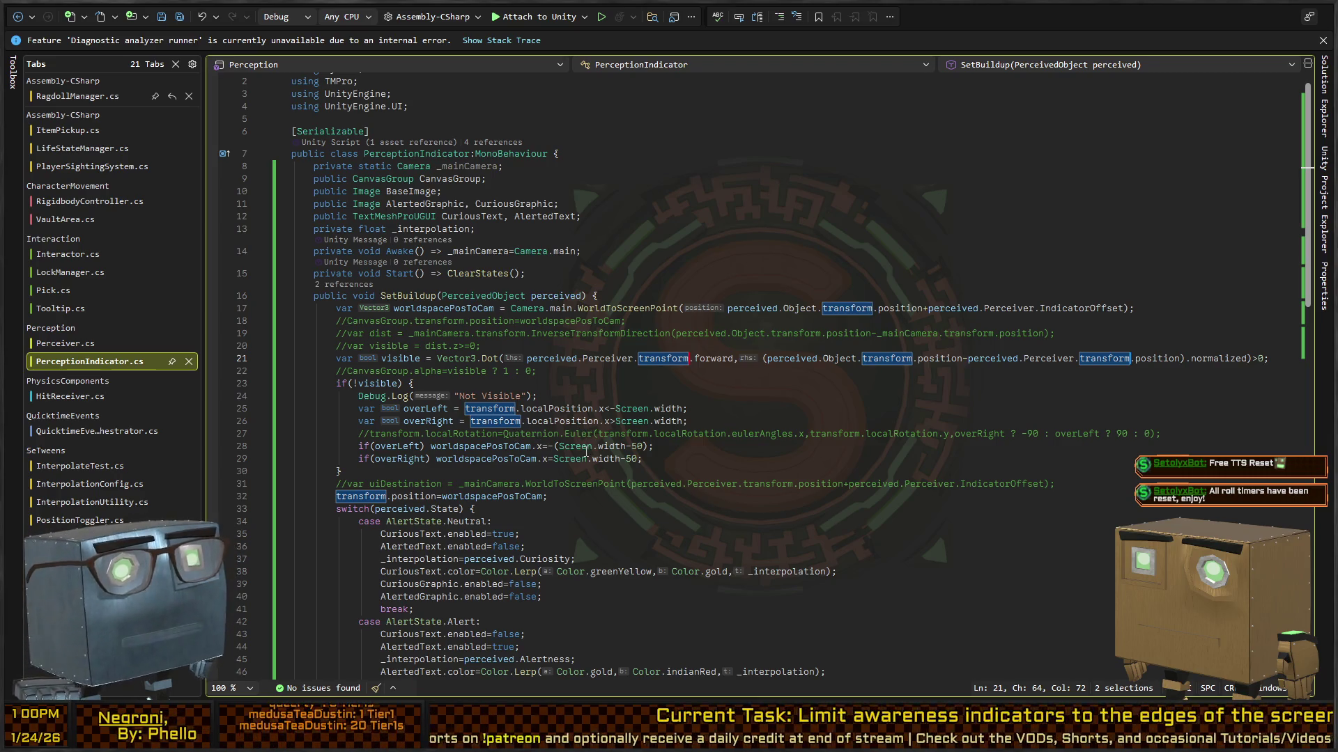
Start a 'var modifiedWidth =' declaration on a new line above the if(!visible) check.
{"action": "left_click", "coordinate": [680, 409]}
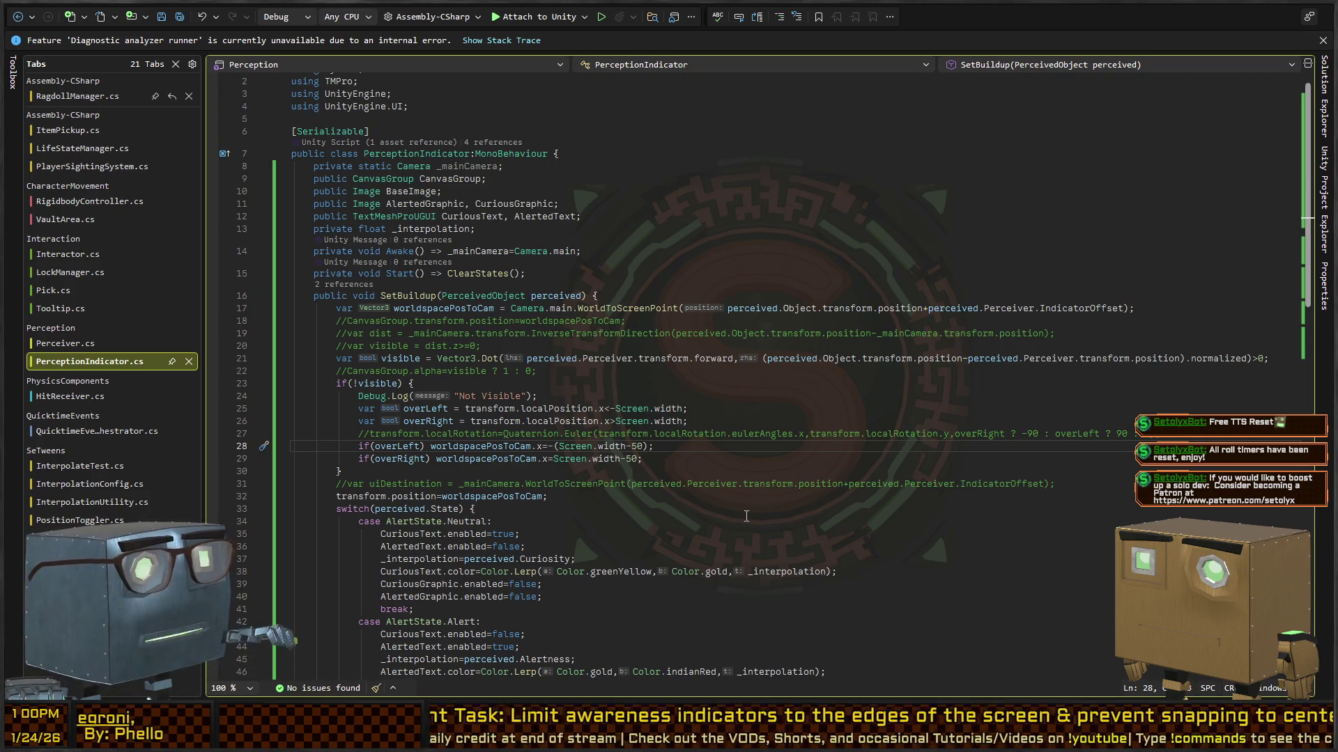
{"action": "key", "text": "ctrl+Return"}
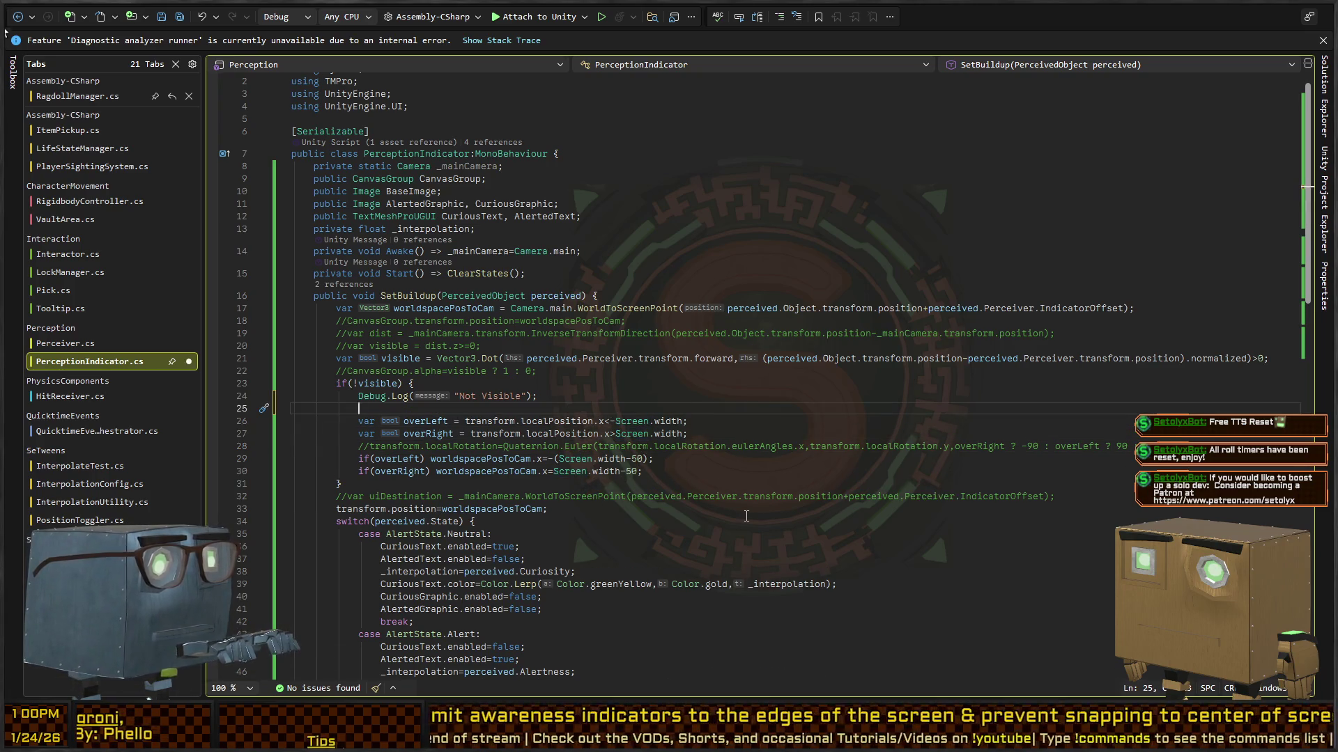
{"action": "key", "text": "Up"}
{"action": "key", "text": "Up"}
{"action": "key", "text": "ctrl+Return"}
{"action": "type", "text": "vaz"}
{"action": "key", "text": "BackSpace"}
{"action": "type", "text": "r"}
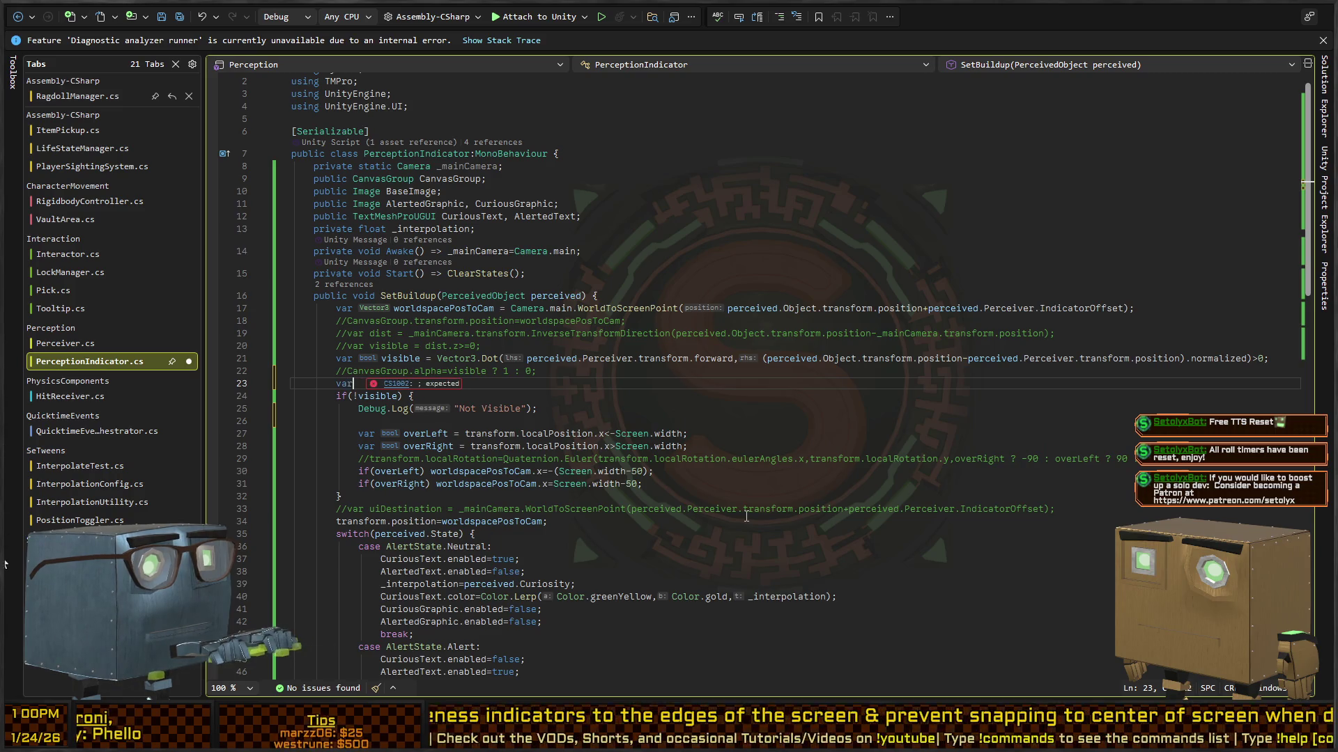
{"action": "type", "text": " modifiedWidth ="}
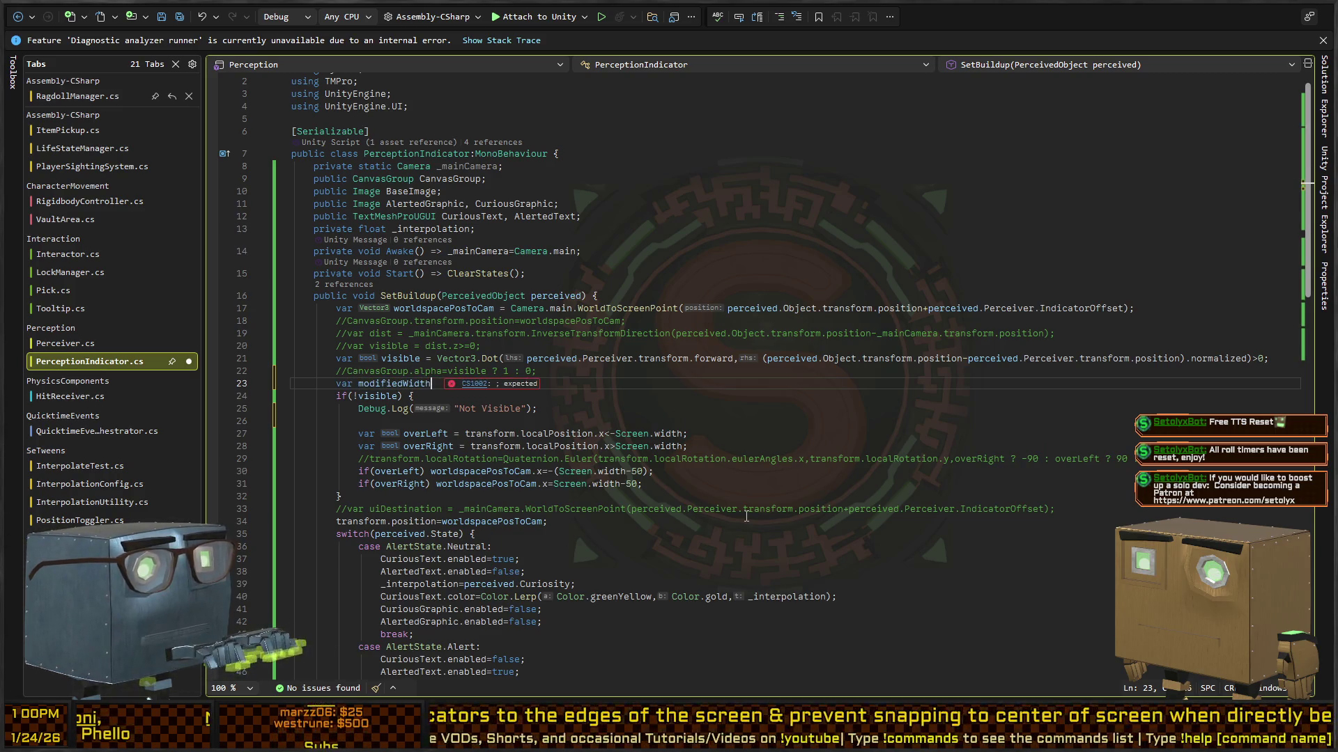
Use multi-cursor to replace the Screen.width uses on lines 27, 28 and 31 with ModifiedWidth.
{"action": "key", "text": "Down"}
{"action": "key", "text": "Down"}
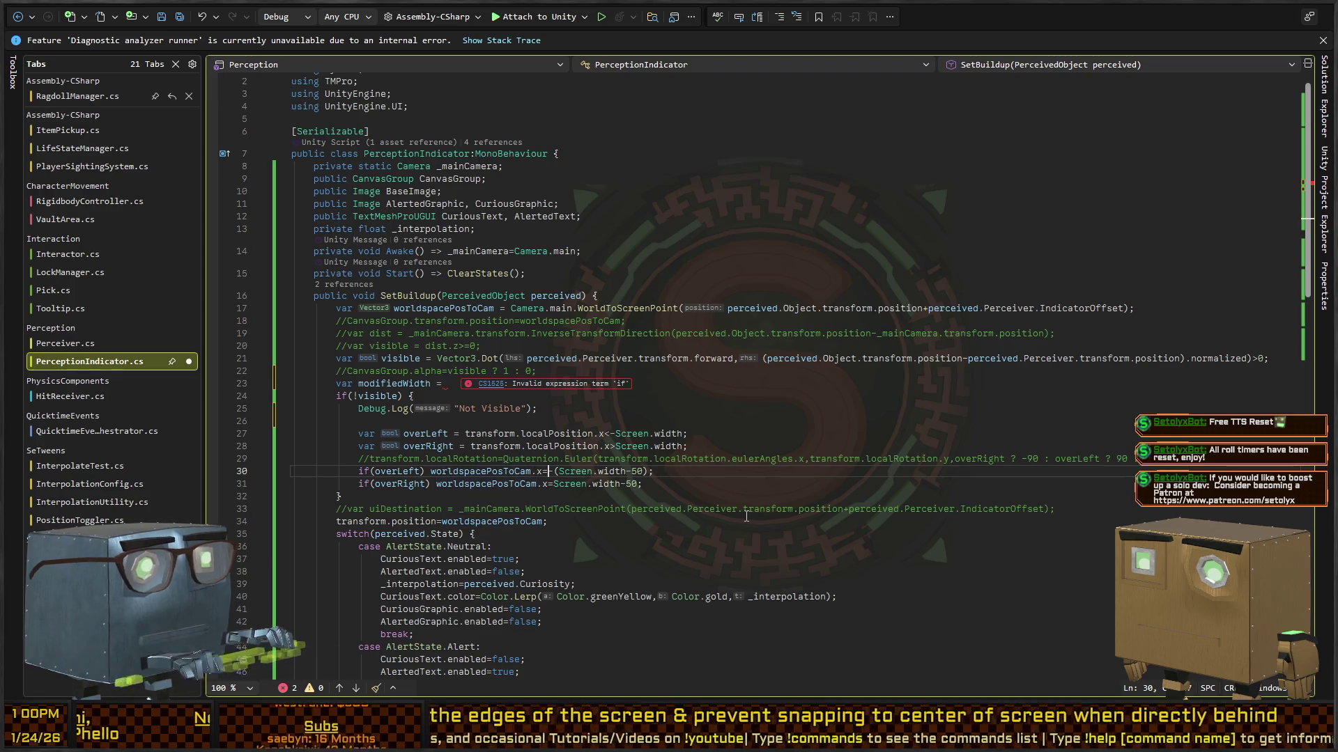
{"action": "key", "text": "ctrl+shift+Right"}
{"action": "key", "text": "ctrl+shift+Right"}
{"action": "key", "text": "ctrl+shift+Right"}
{"action": "key", "text": "Delete"}
{"action": "key", "text": "Down"}
{"action": "key", "text": "ctrl+shift+Right"}
{"action": "key", "text": "ctrl+shift+Right"}
{"action": "key", "text": "ctrl+shift+Right"}
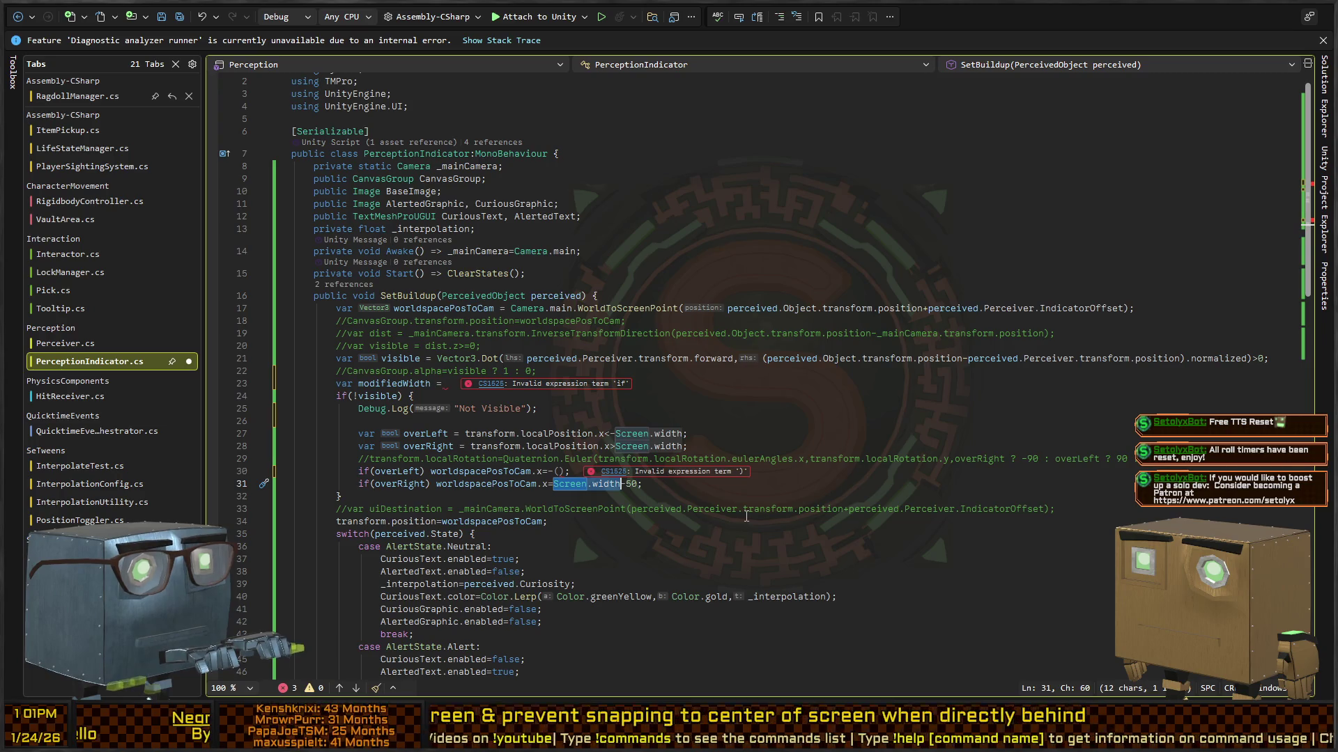
{"action": "key", "text": "alt+shift+semicolon"}
{"action": "type", "text": "ModifiedWidth"}
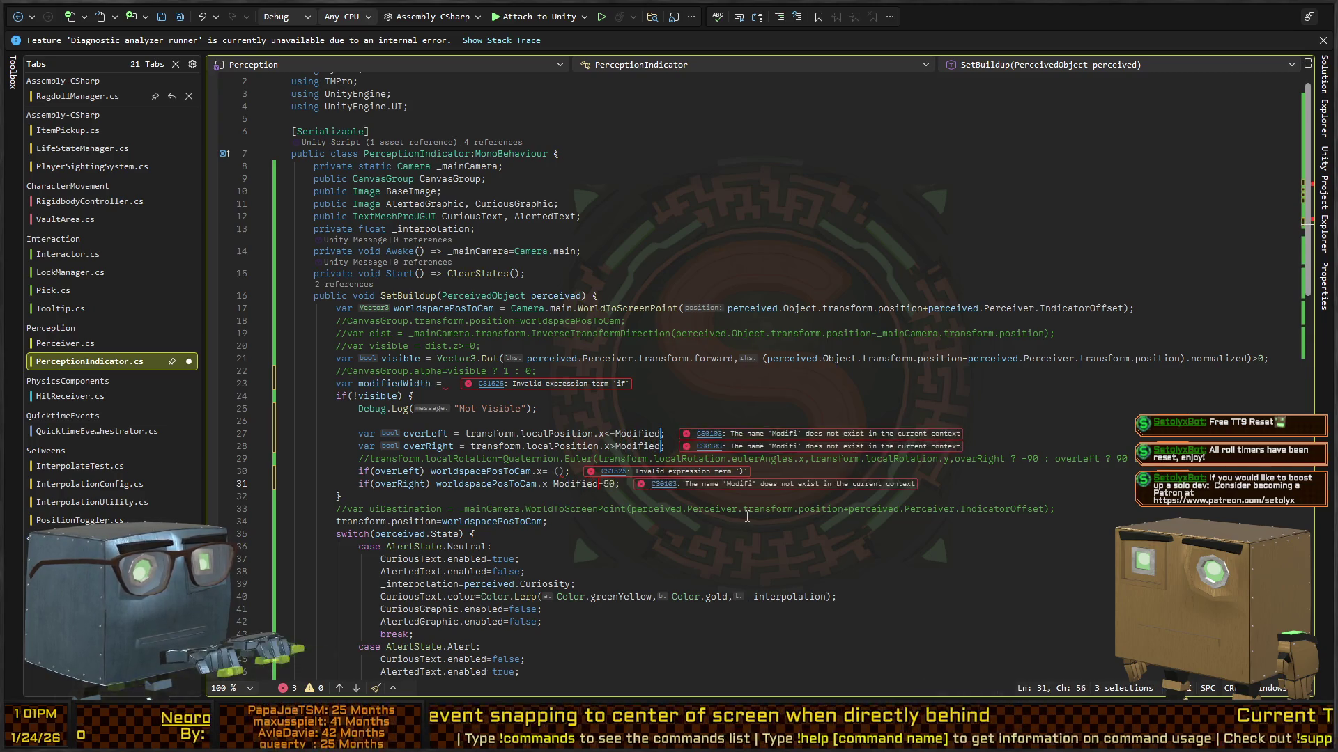
Remove the leftover -50 and stray parentheses, putting ModifiedWidth into line 30's clamp.
{"action": "key", "text": "Delete"}
{"action": "key", "text": "Delete"}
{"action": "key", "text": "Delete"}
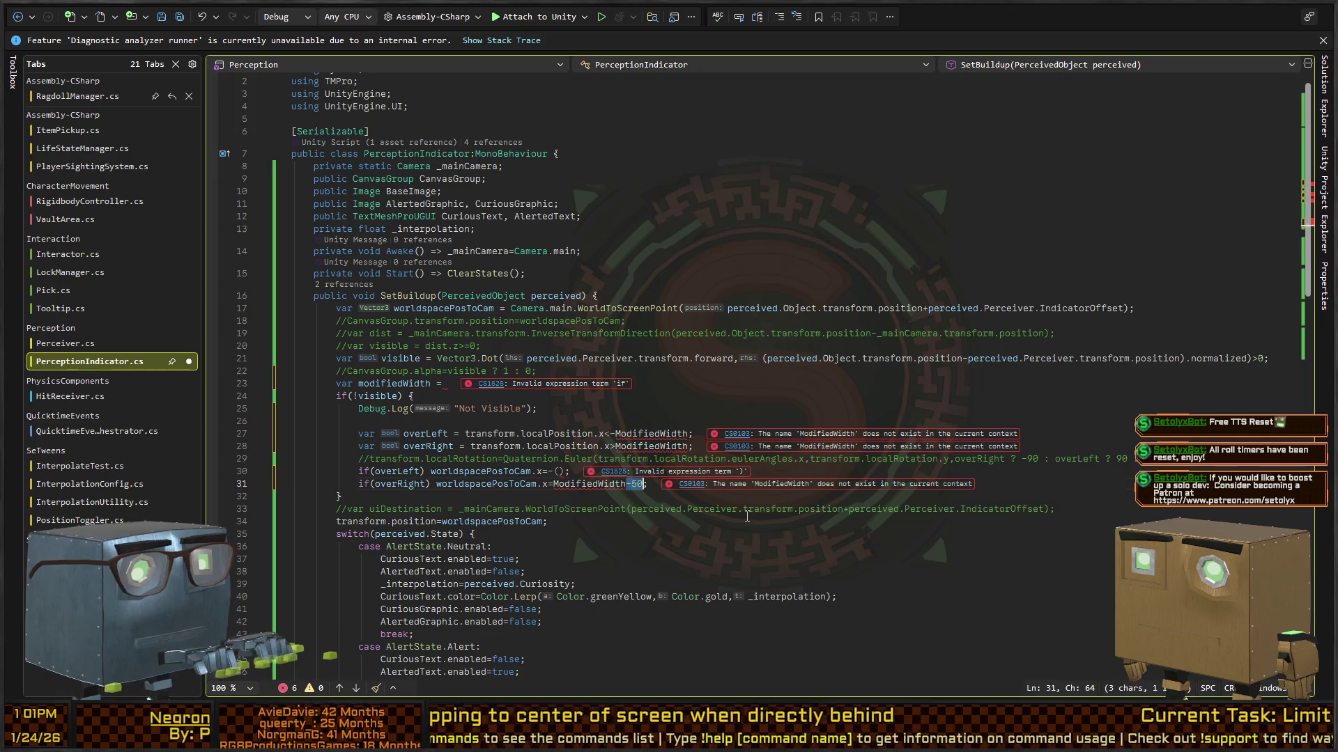
{"action": "key", "text": "Up"}
{"action": "key", "text": "Left"}
{"action": "type", "text": "ModifiedWidth"}
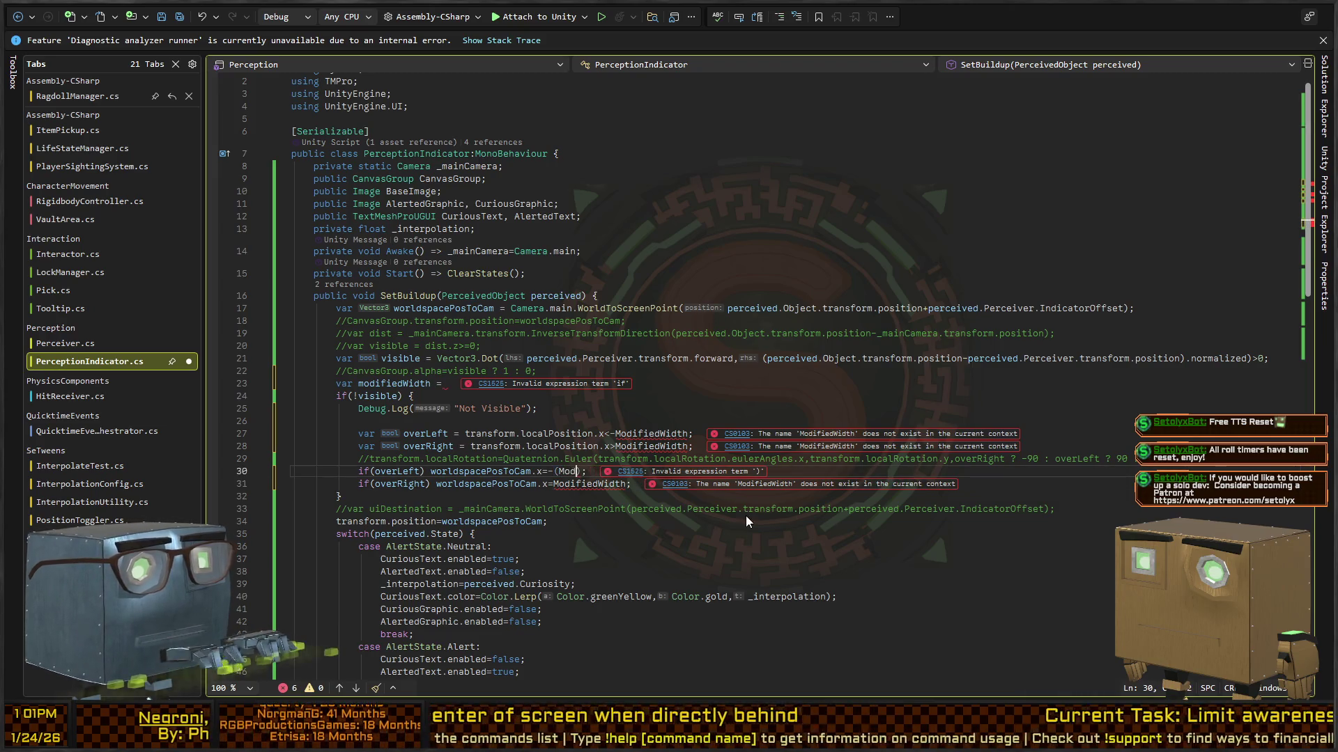
{"action": "key", "text": "BackSpace"}
{"action": "key", "text": "ctrl+Left"}
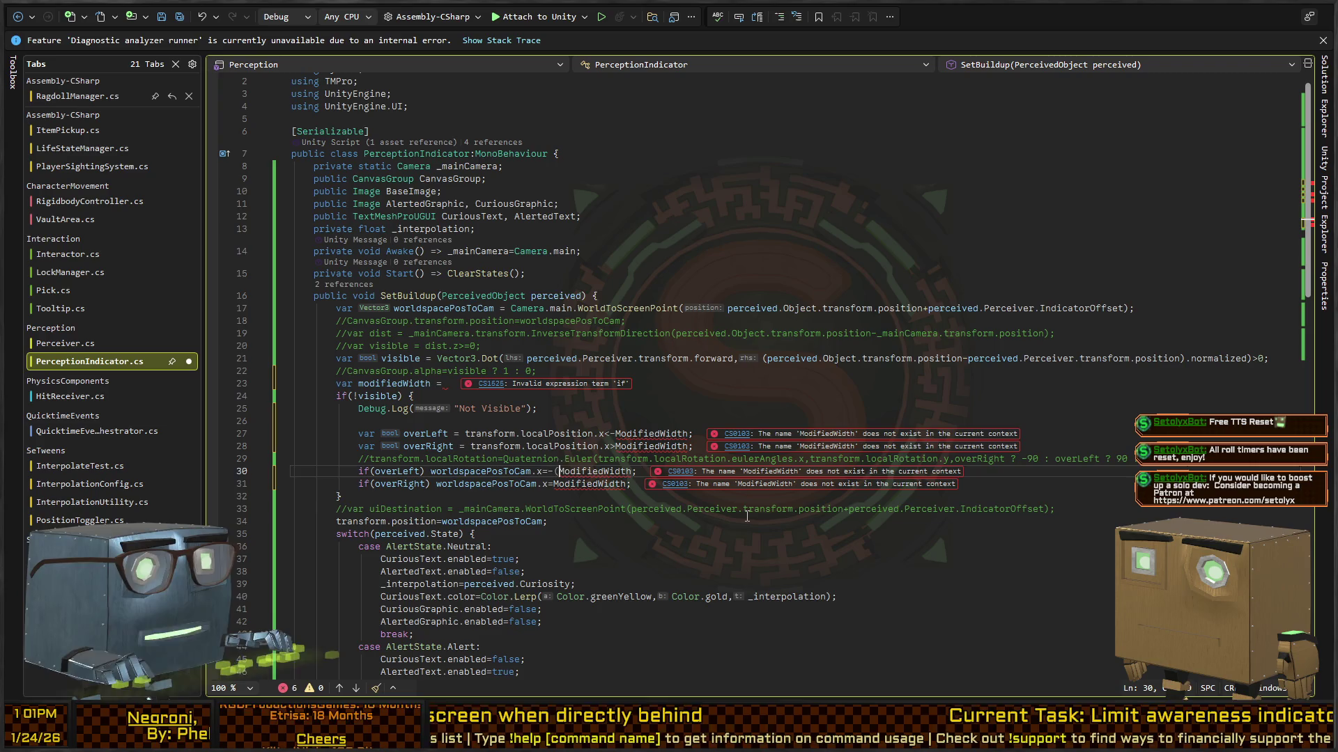
{"action": "key", "text": "Delete"}
Finish the declaration as modifiedWidth = Screen.width-50; and add a blank line after it.
{"action": "key", "text": "Up"}
{"action": "key", "text": "Up"}
{"action": "key", "text": "Up"}
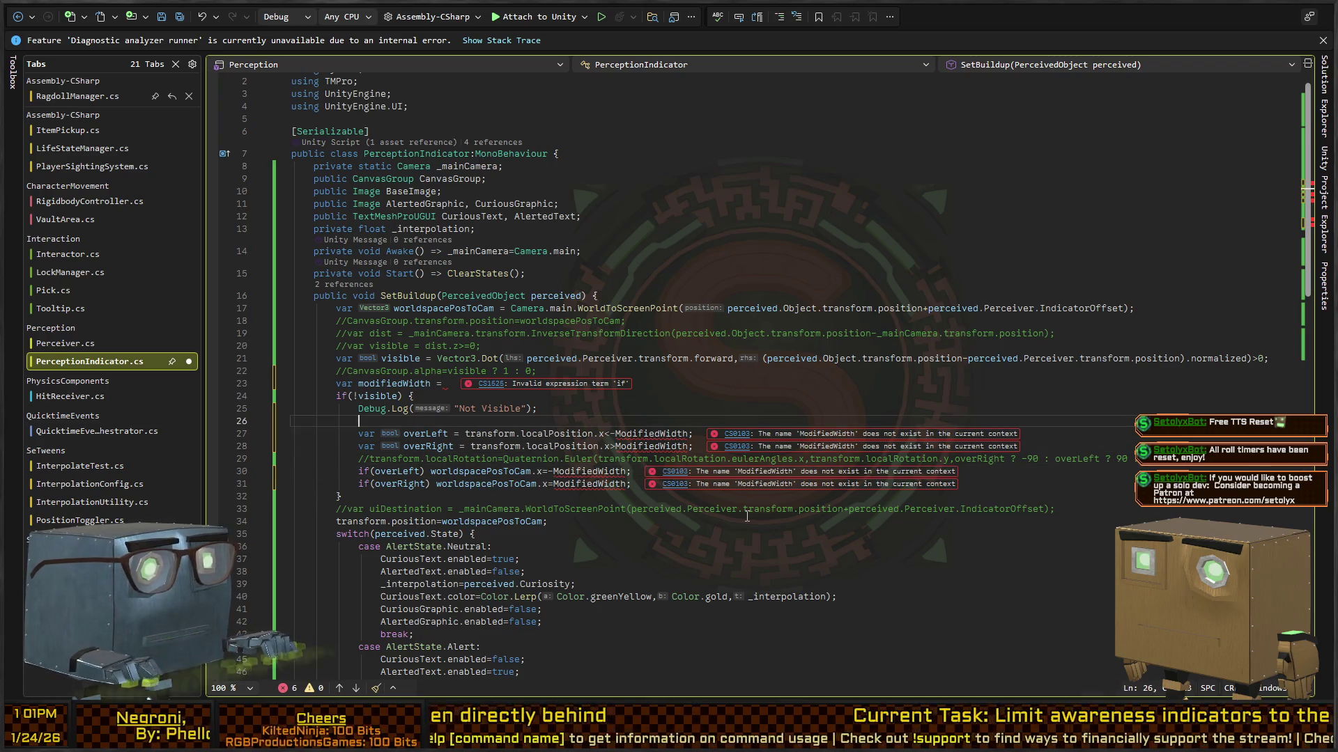
{"action": "key", "text": "Home"}
{"action": "key", "text": "Return"}
{"action": "key", "text": "Up"}
{"action": "key", "text": "Up"}
{"action": "key", "text": "End"}
{"action": "type", "text": "Screen.width-50;"}
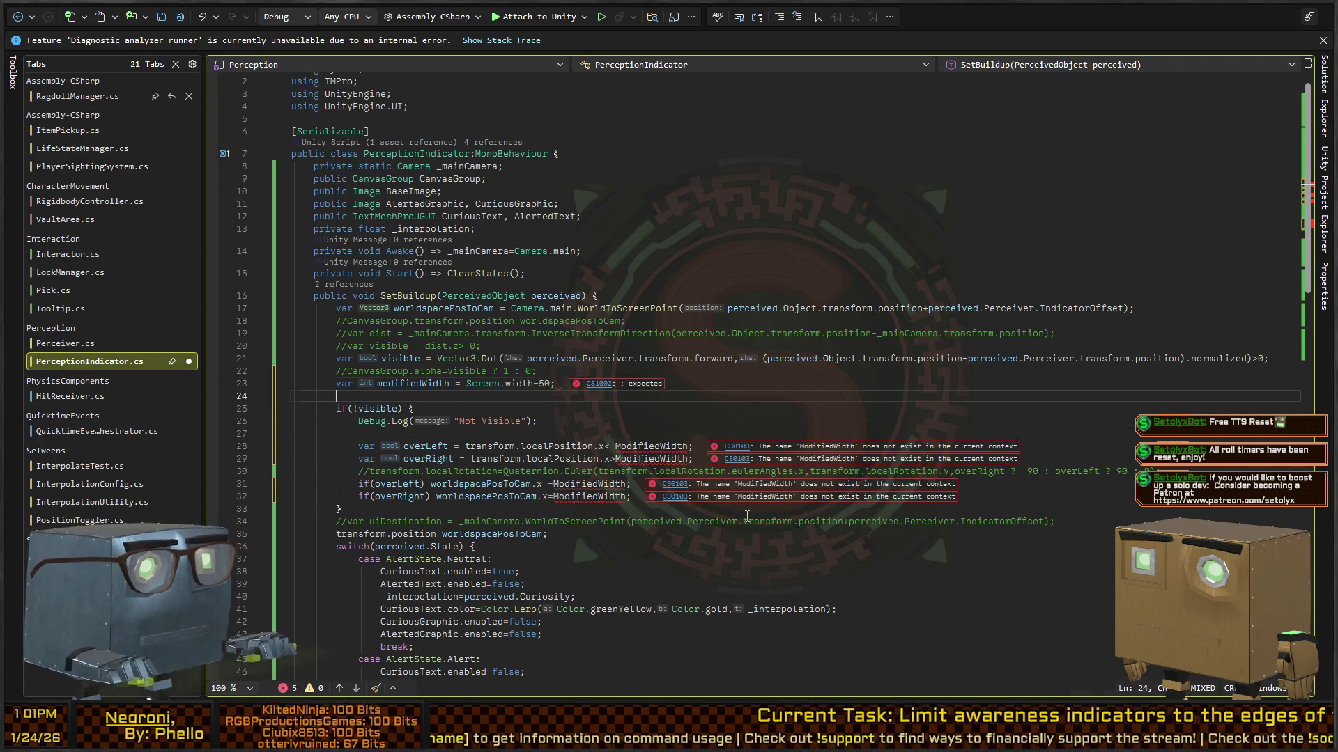
Change every ModifiedWidth occurrence to lowercase modifiedWidth and save the script.
{"action": "key", "text": "Down"}
{"action": "key", "text": "Down"}
{"action": "key", "text": "Down"}
{"action": "key", "text": "ctrl+Right"}
{"action": "key", "text": "ctrl+Right"}
{"action": "key", "text": "ctrl+Right"}
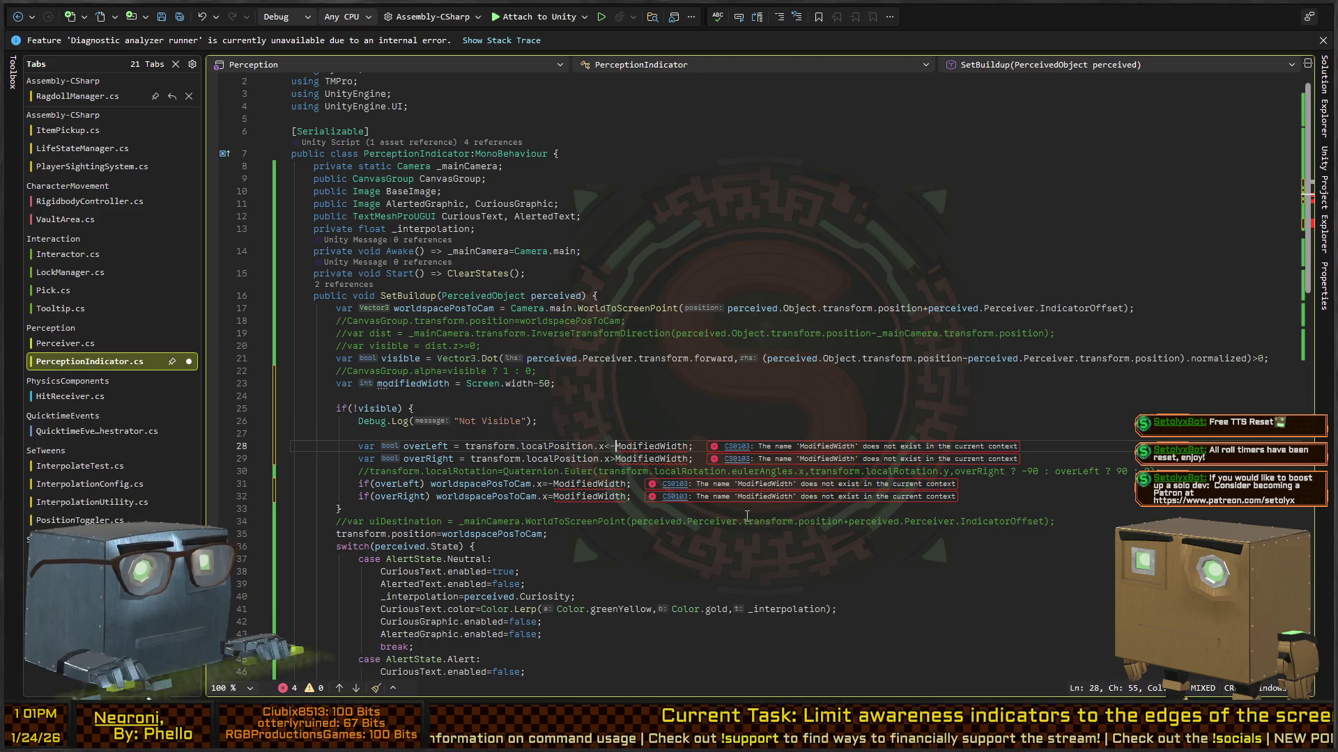
{"action": "key", "text": "shift+alt+period"}
{"action": "key", "text": "shift+alt+period"}
{"action": "key", "text": "shift+alt+period"}
{"action": "key", "text": "shift+Left"}
{"action": "key", "text": "ctrl+shift+Left"}
{"action": "key", "text": "shift+Right"}
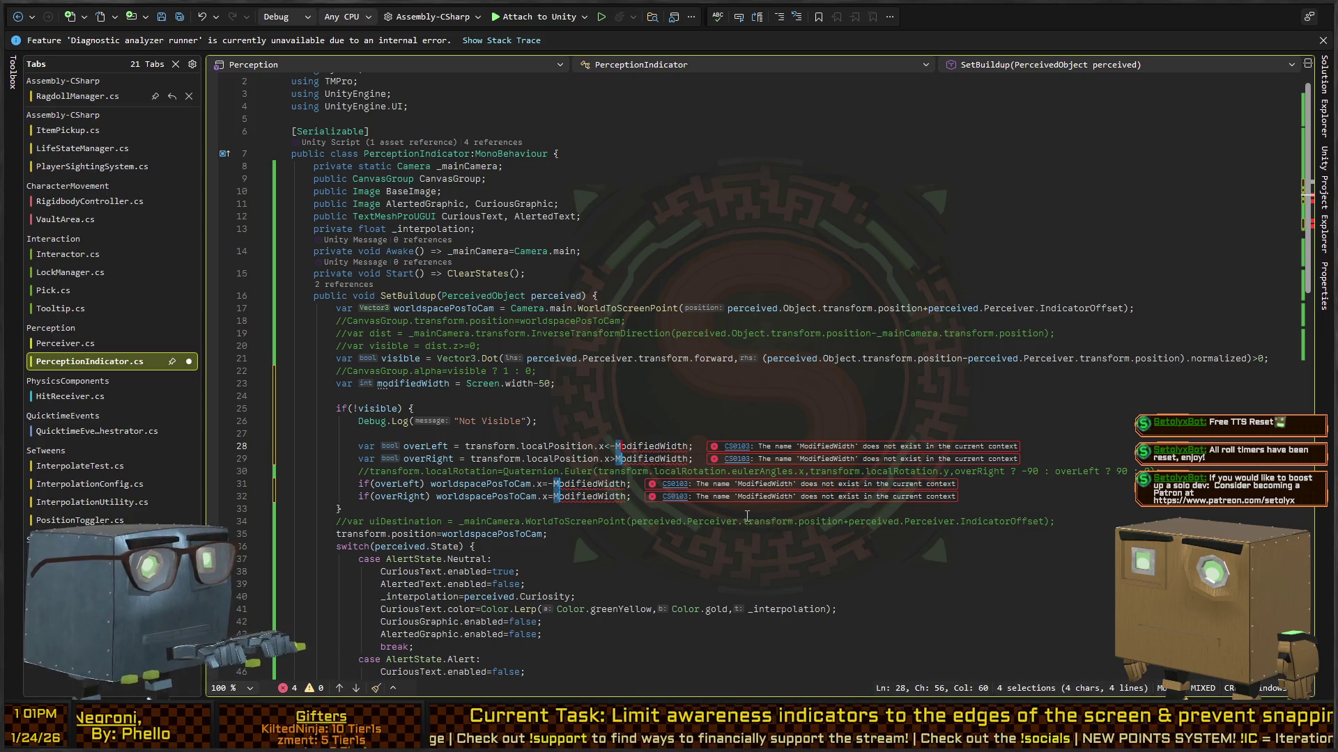
{"action": "type", "text": "m"}
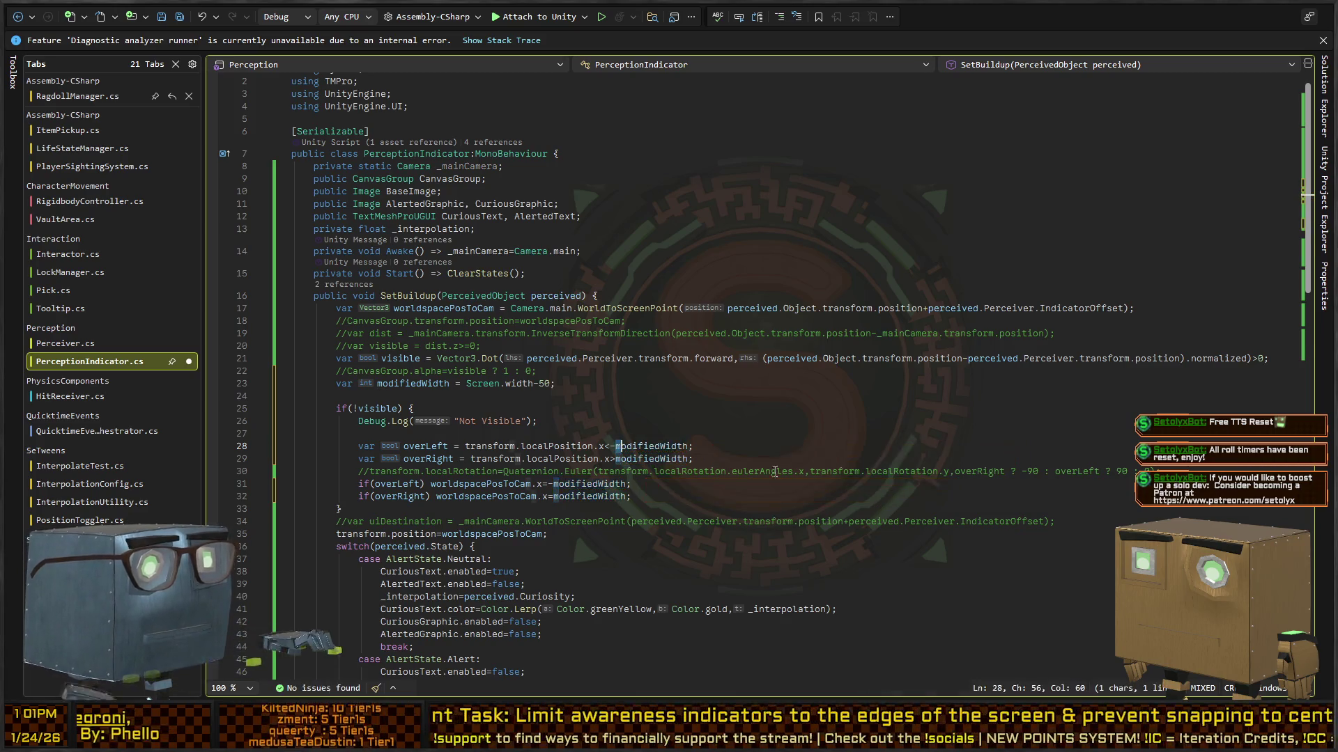
{"action": "left_click", "coordinate": [782, 395]}
{"action": "key", "text": "ctrl+s"}
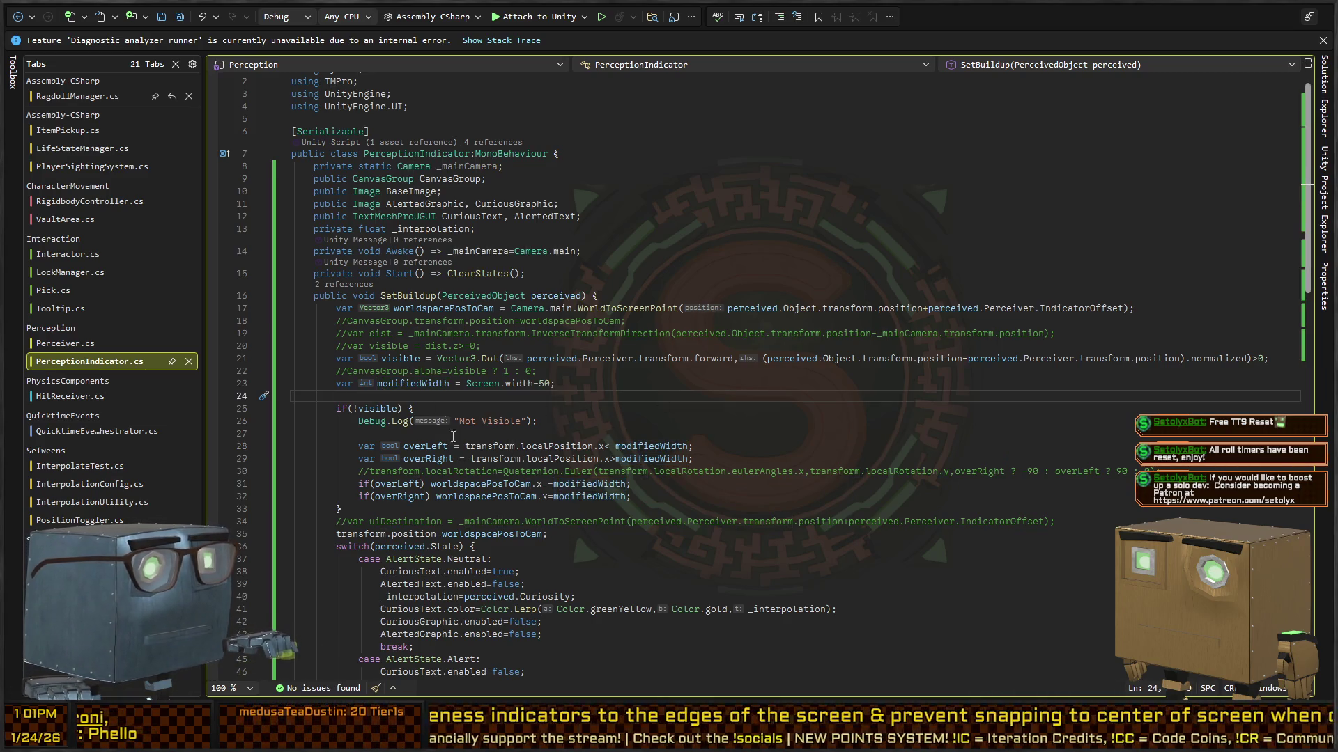
{"action": "left_click", "coordinate": [603, 421]}
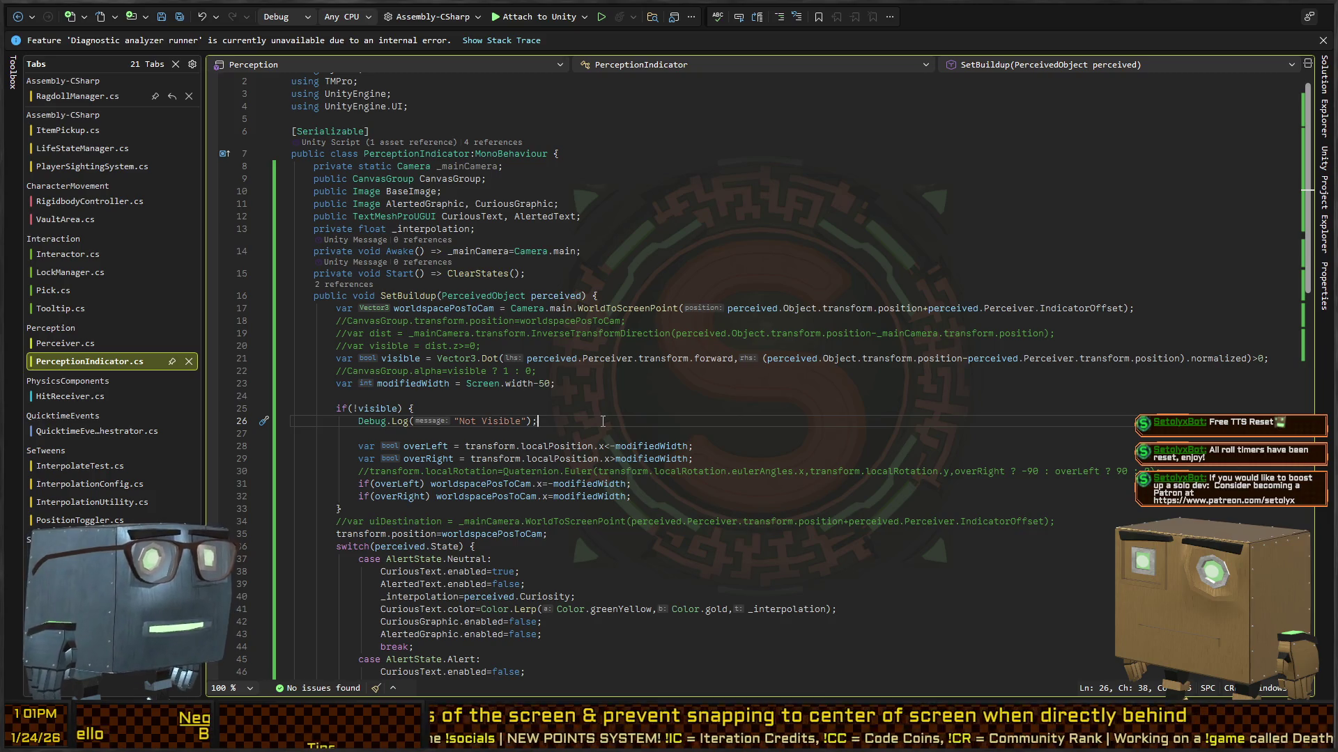
Replace Camera.main with _mainCamera in line 17's WorldToScreenPoint call.
{"action": "key", "text": "Up"}
{"action": "key", "text": "Up"}
{"action": "key", "text": "Up"}
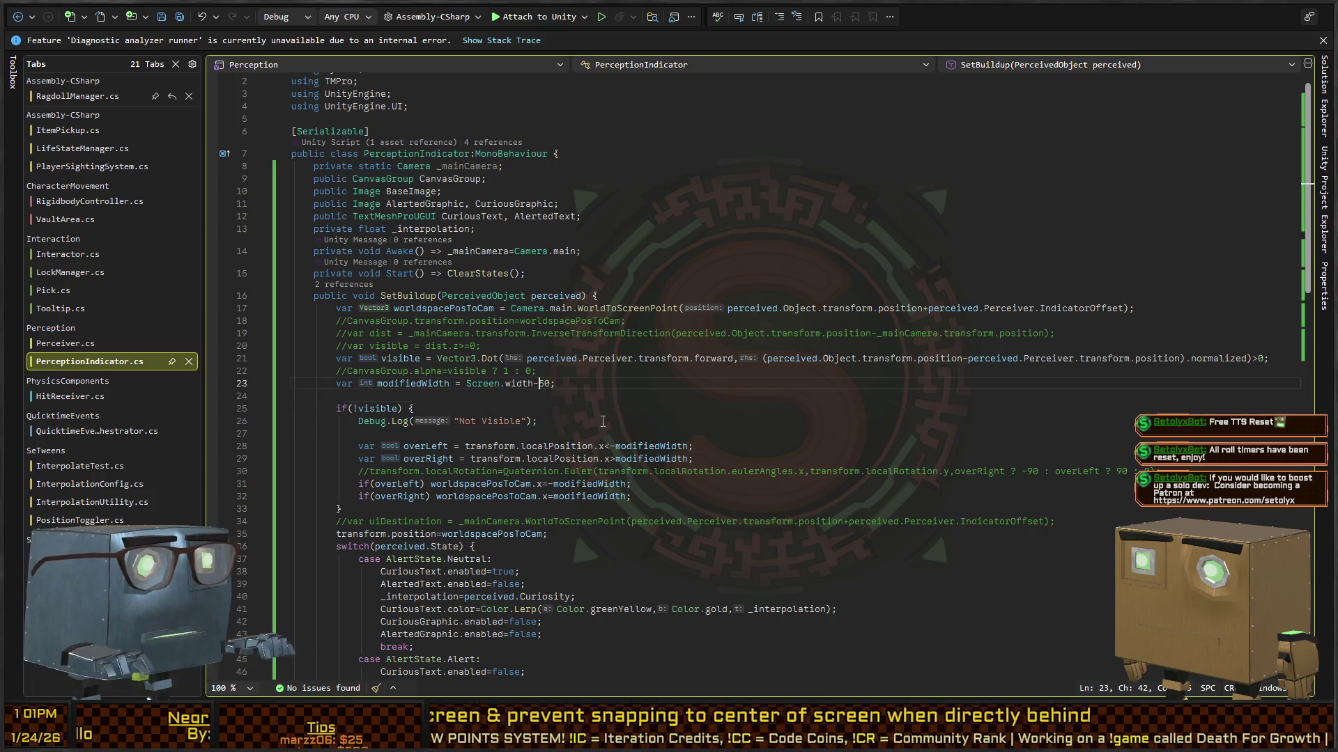
{"action": "key", "text": "ctrl+shift+Right"}
{"action": "key", "text": "ctrl+shift+Right"}
{"action": "key", "text": "ctrl+shift+Right"}
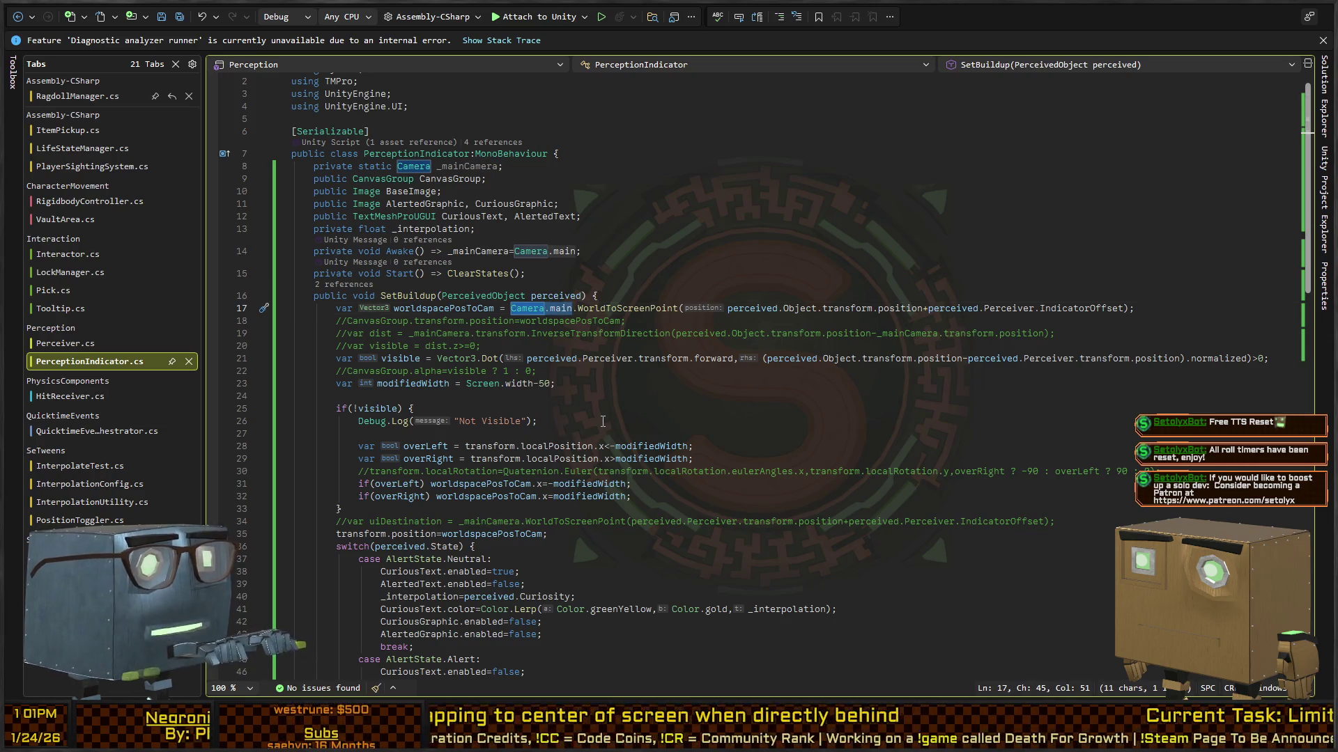
{"action": "type", "text": "_mainc"}
{"action": "key", "text": "Tab"}
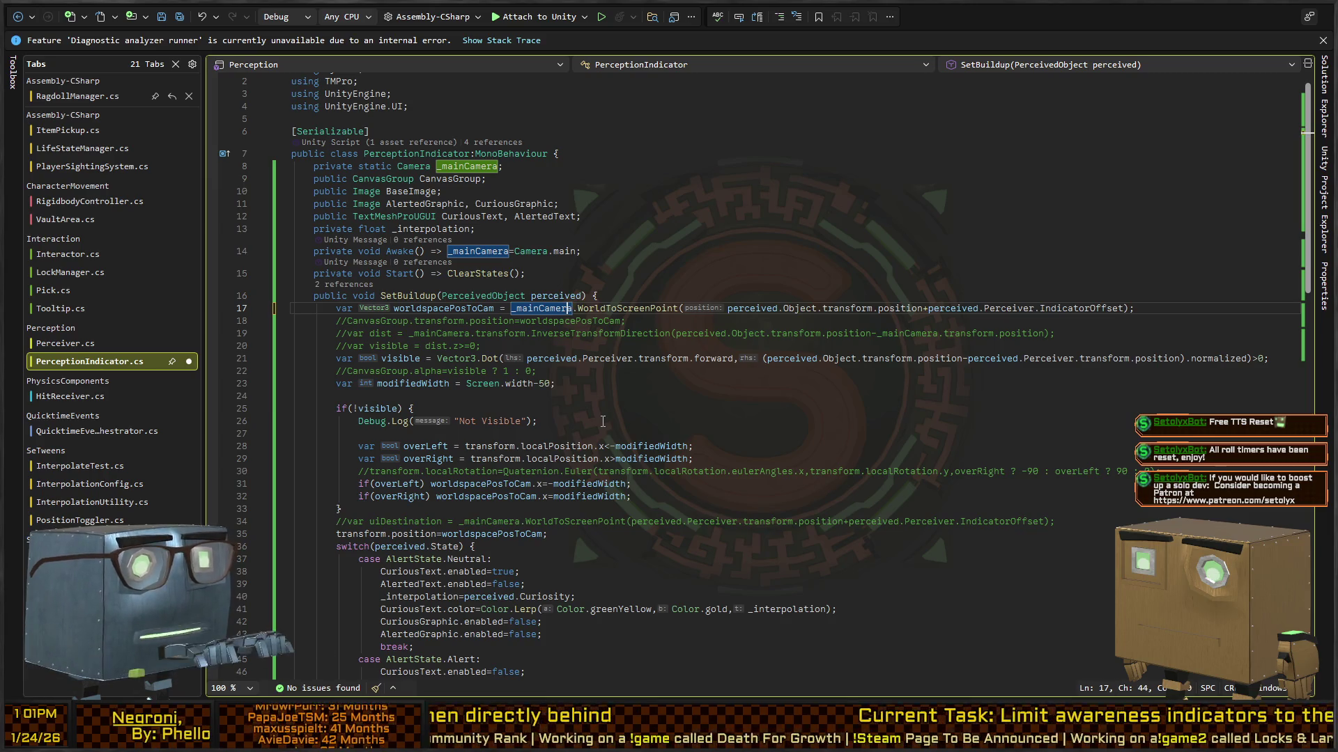
{"action": "key", "text": "Up"}
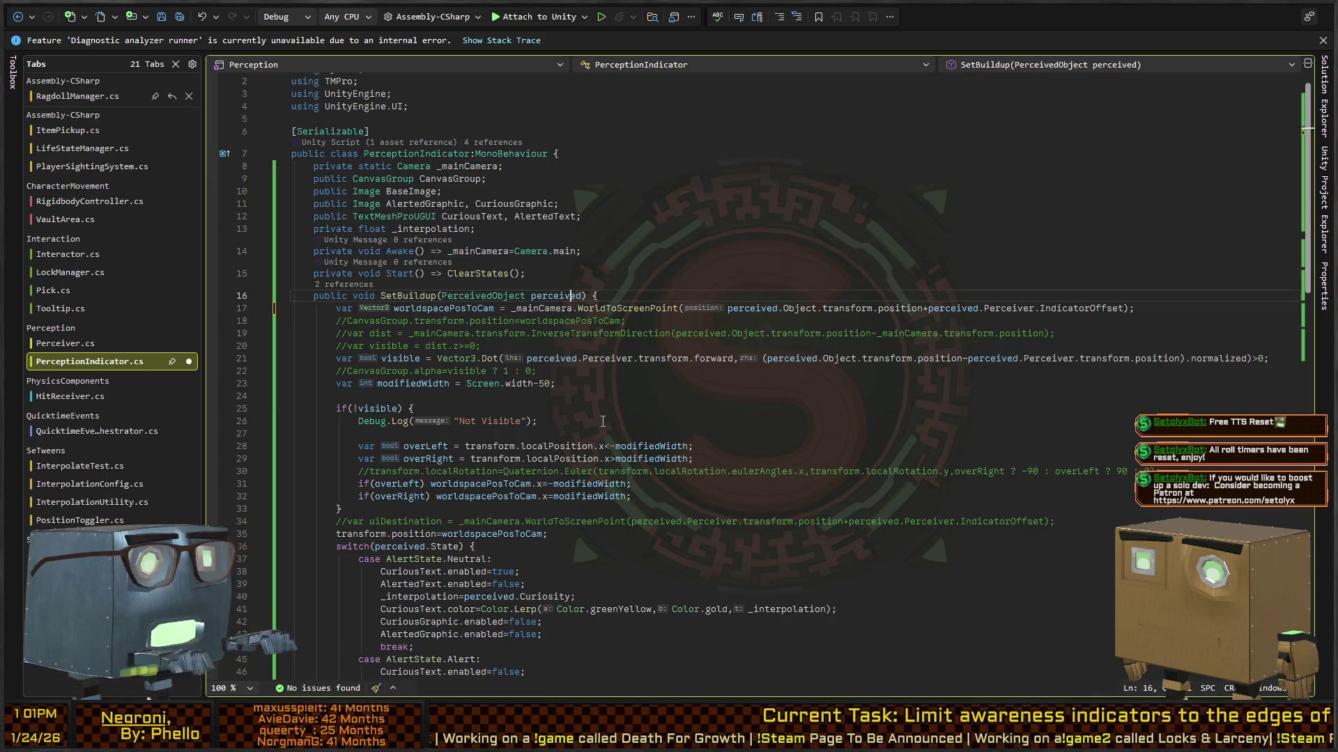
{"action": "key", "text": "Down"}
{"action": "key", "text": "ctrl+Right"}
{"action": "key", "text": "ctrl+shift+Right"}
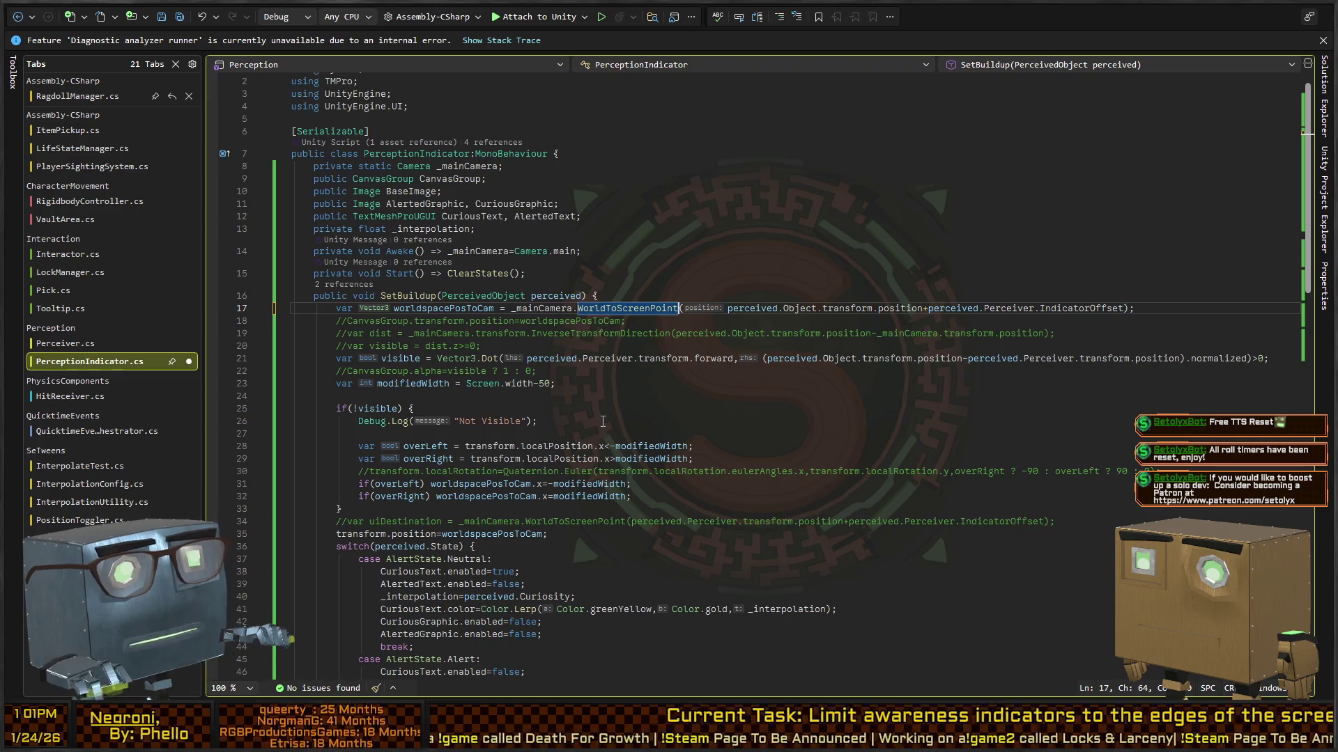
{"action": "key", "text": "ctrl+Right"}
{"action": "key", "text": "ctrl+Right"}
{"action": "key", "text": "ctrl+Right"}
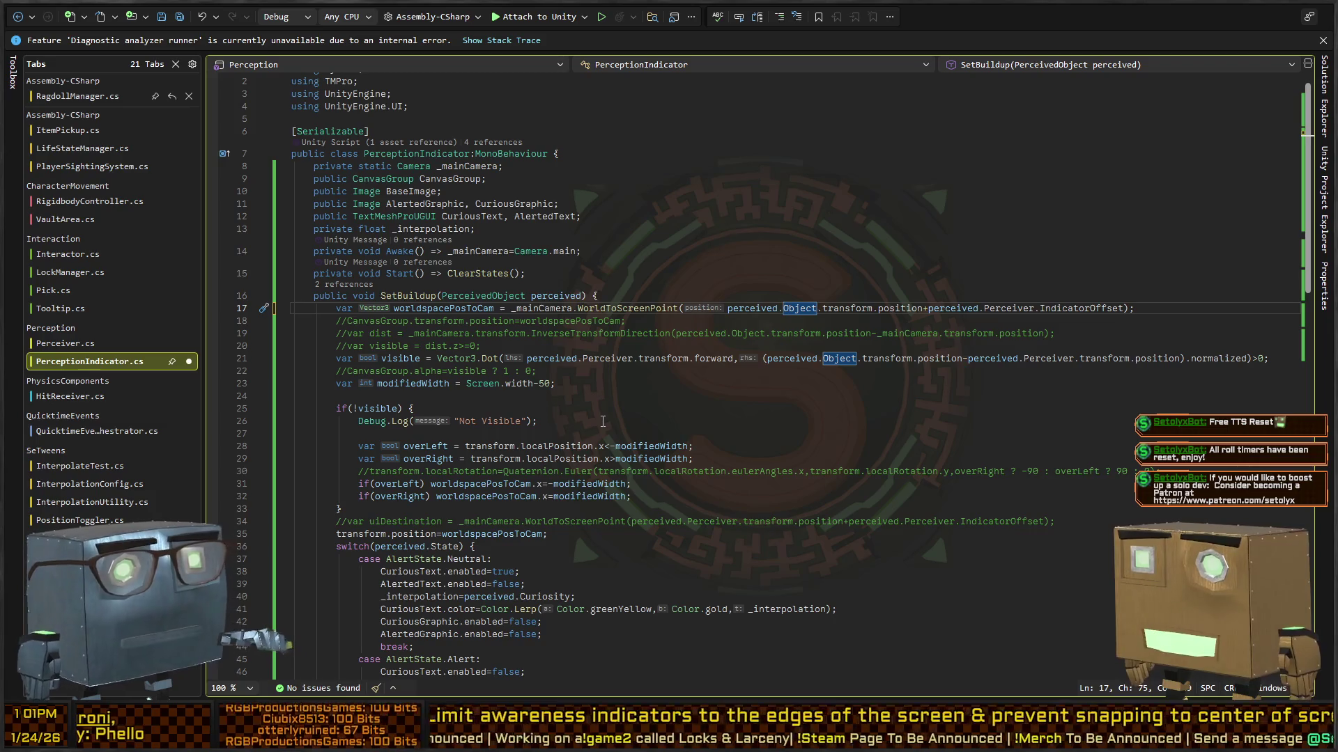
Delete the blank lines inside the not-visible block, then switch to Unity.
{"action": "key", "text": "Down"}
{"action": "key", "text": "Down"}
{"action": "key", "text": "Down"}
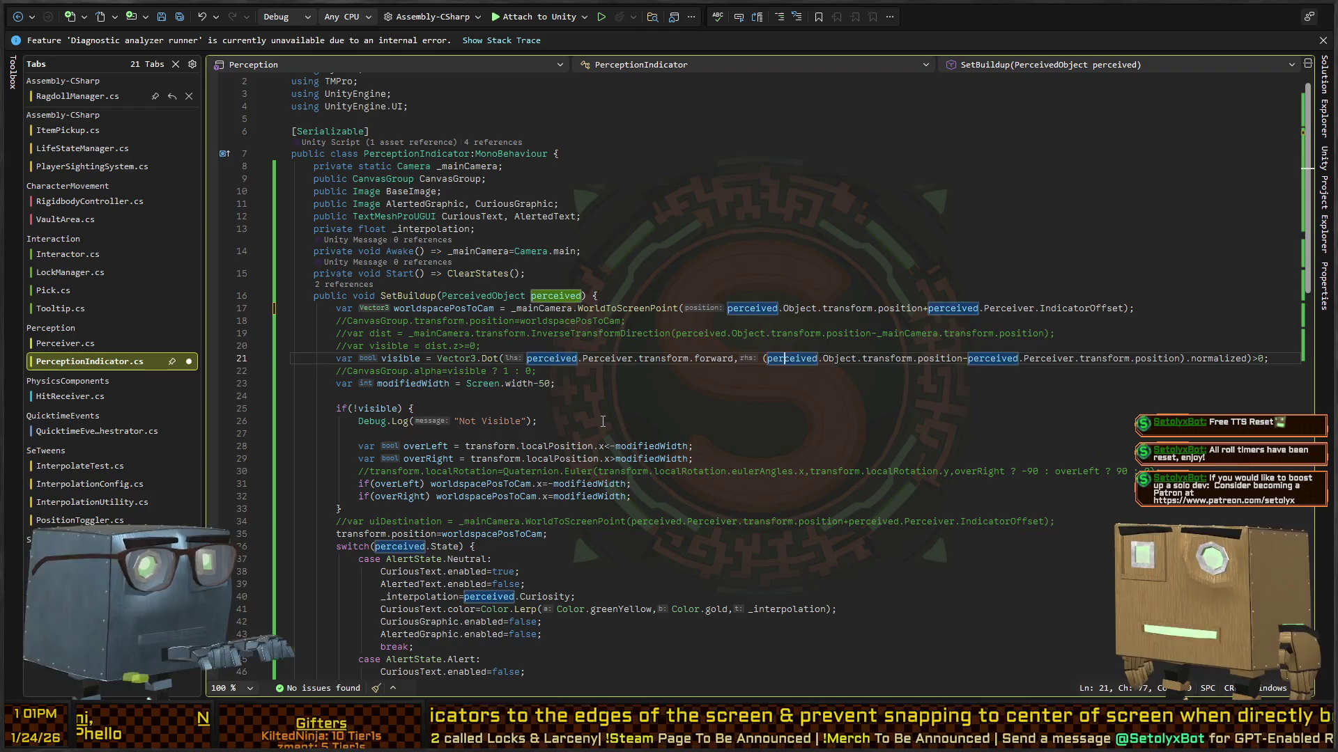
{"action": "key", "text": "Down"}
{"action": "key", "text": "Down"}
{"action": "key", "text": "Delete"}
{"action": "key", "text": "Down"}
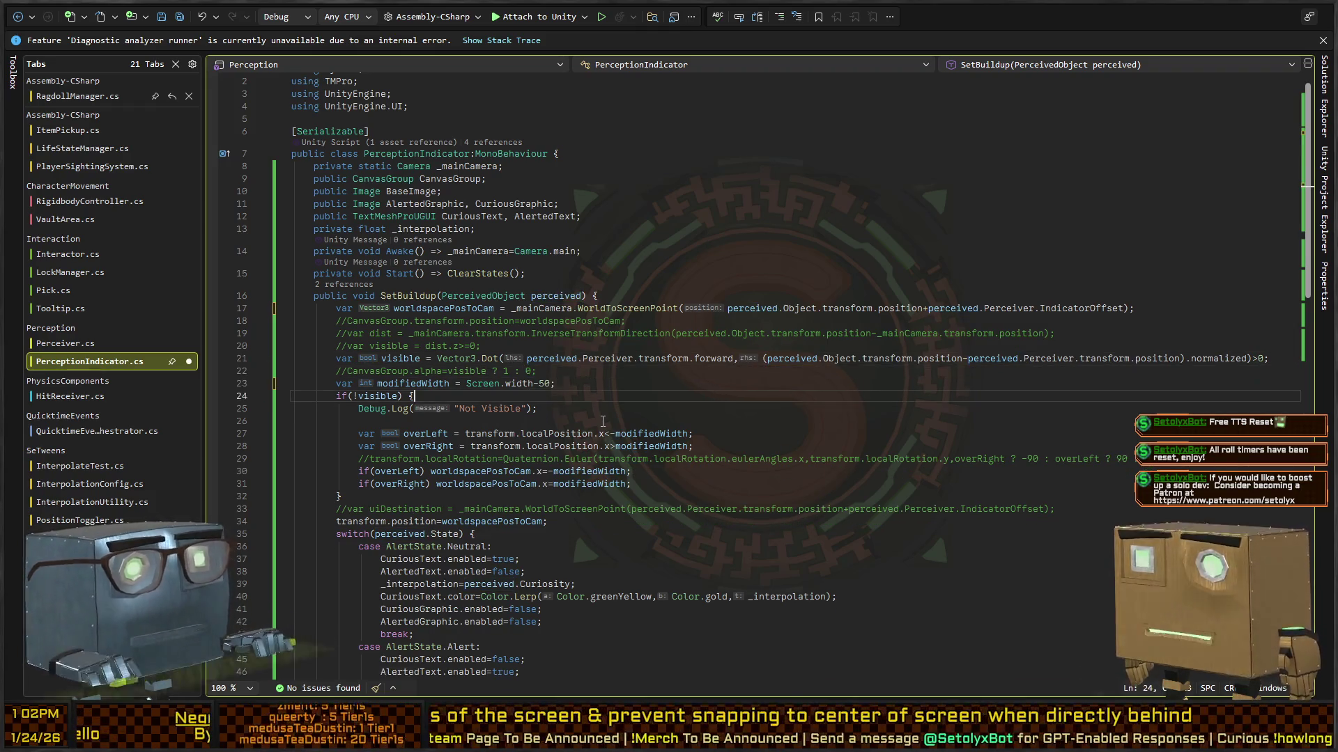
{"action": "key", "text": "Delete"}
{"action": "key", "text": "Down"}
{"action": "key", "text": "Down"}
{"action": "key", "text": "Down"}
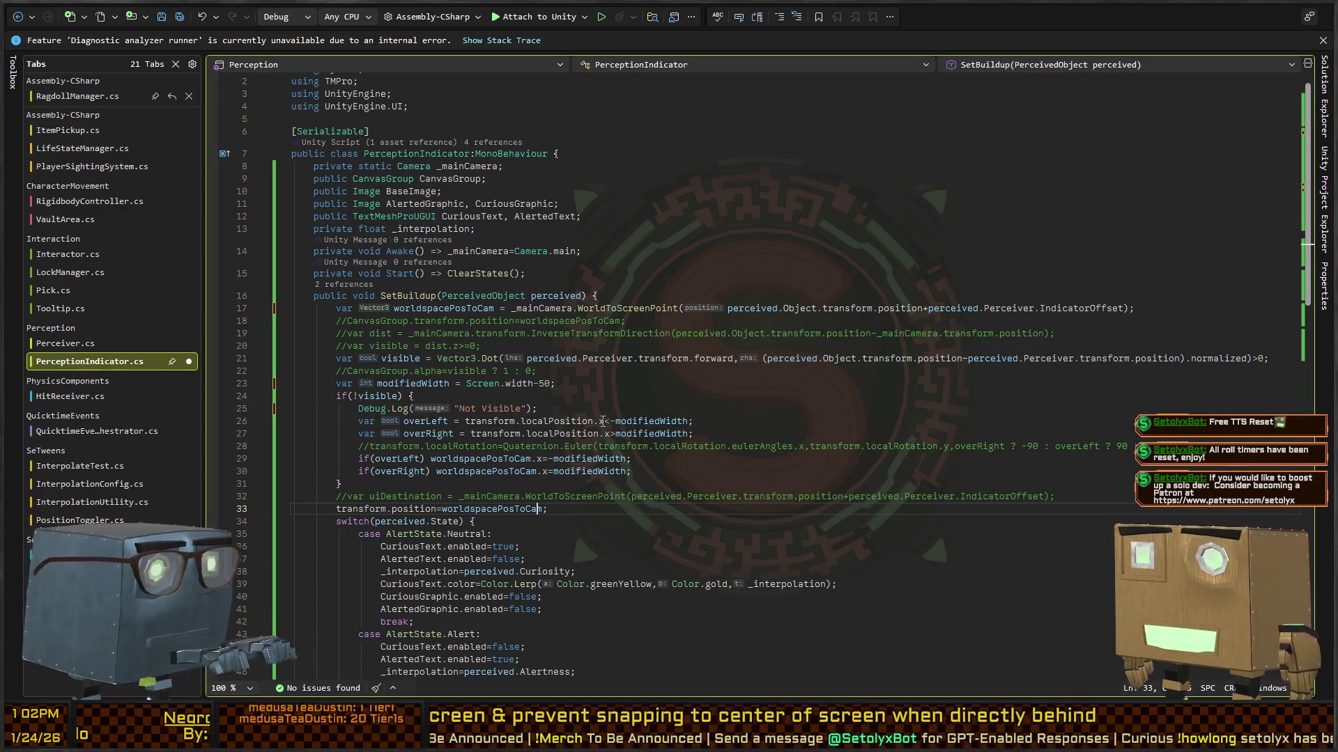
{"action": "key", "text": "Up"}
{"action": "key", "text": "Up"}
{"action": "key", "text": "Up"}
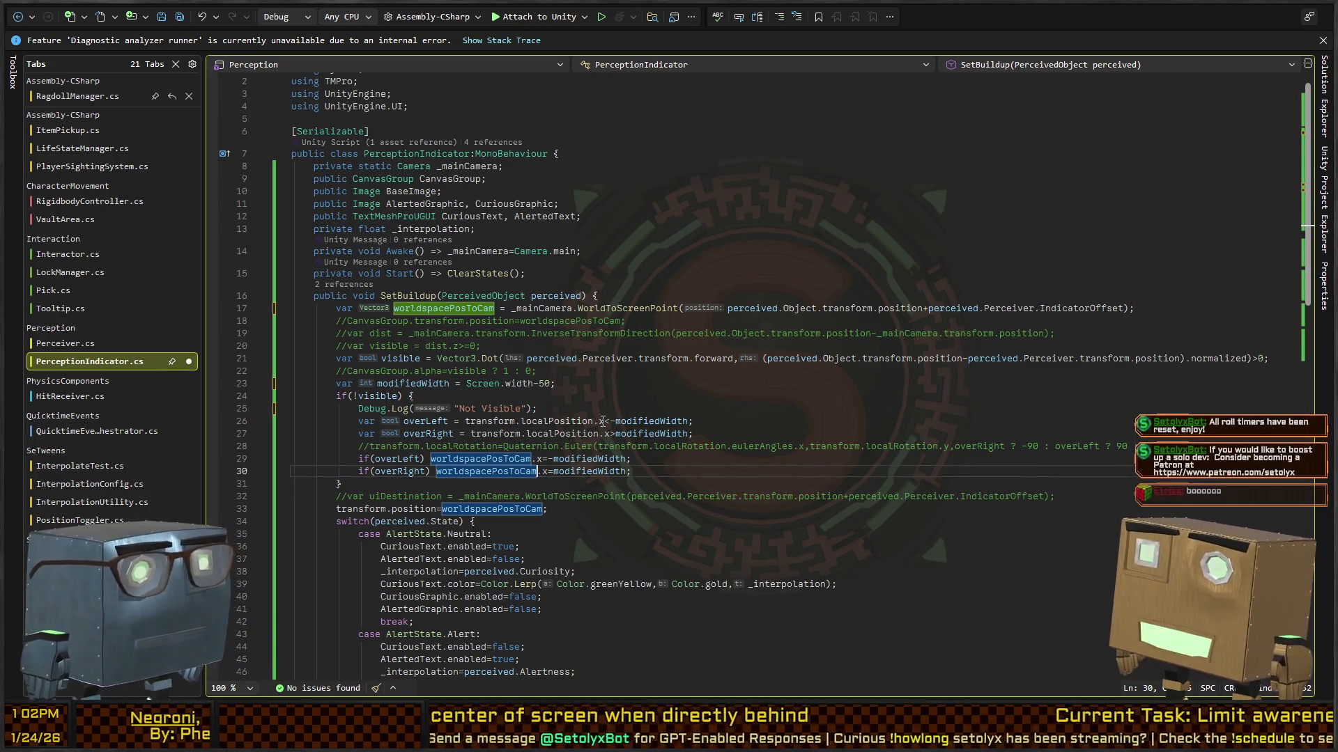
{"action": "key", "text": "alt+Tab"}
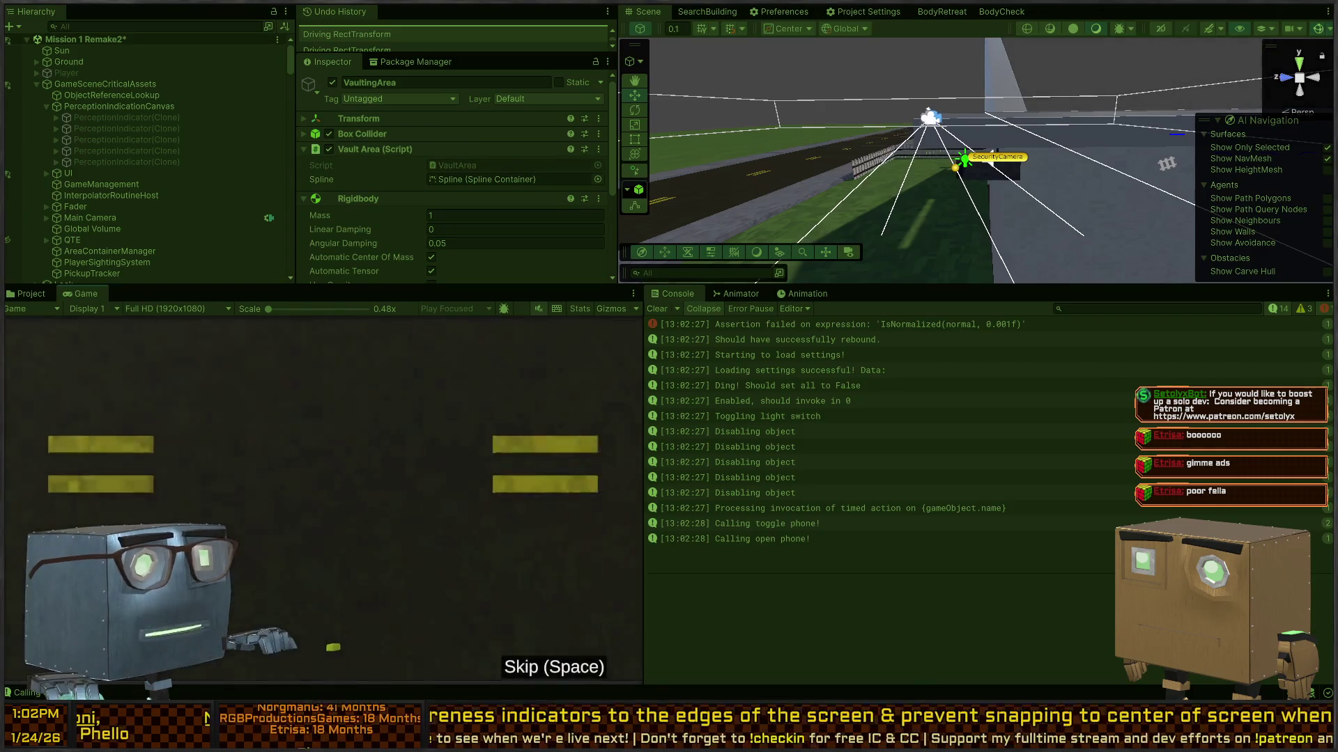
Skip the cutscene and walk the player around the grey house to trigger detection.
{"action": "key", "text": "space"}
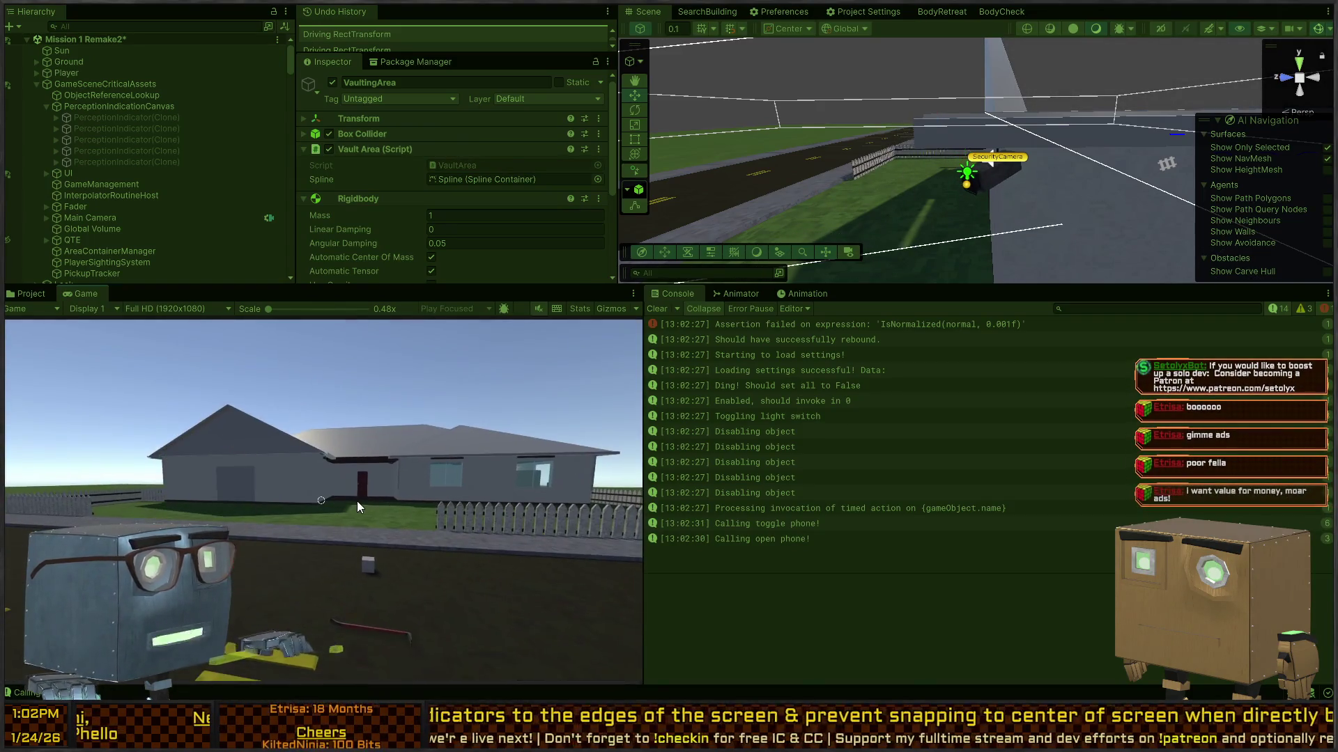
{"action": "key", "text": "w"}
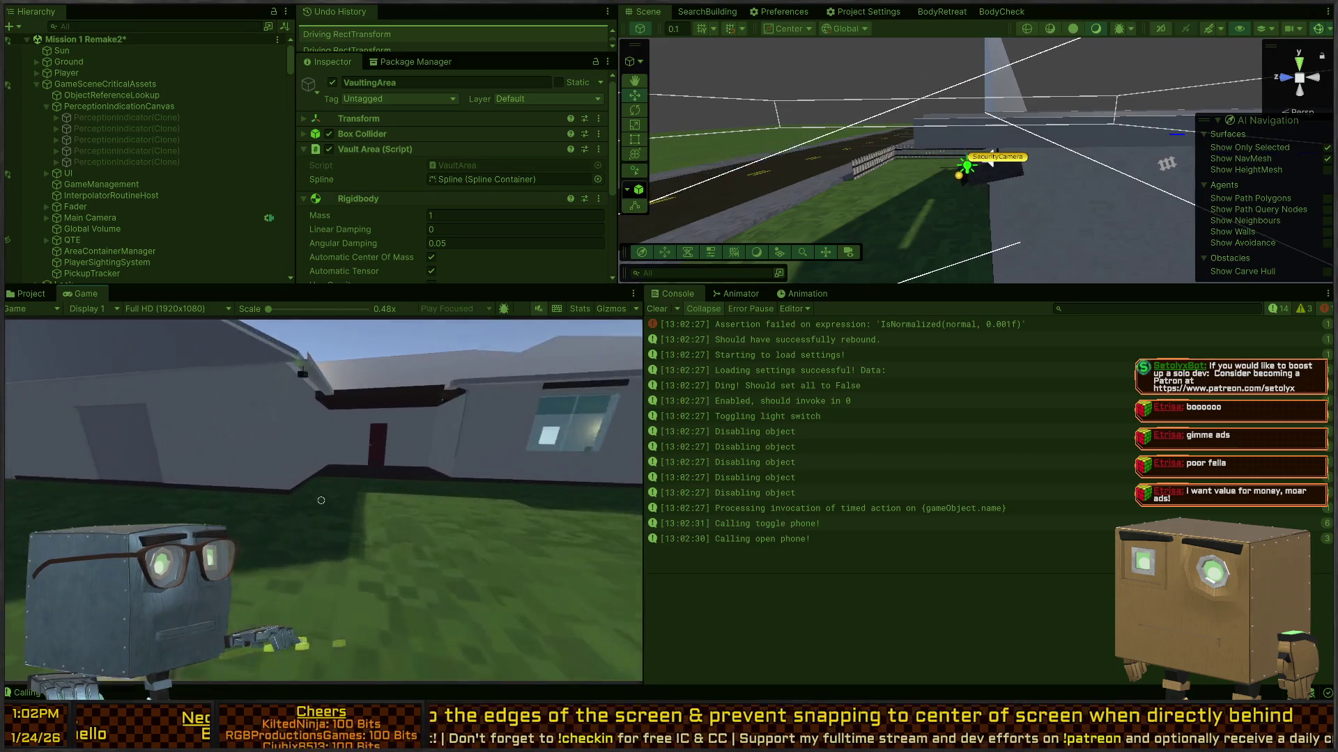
{"action": "key", "text": "w"}
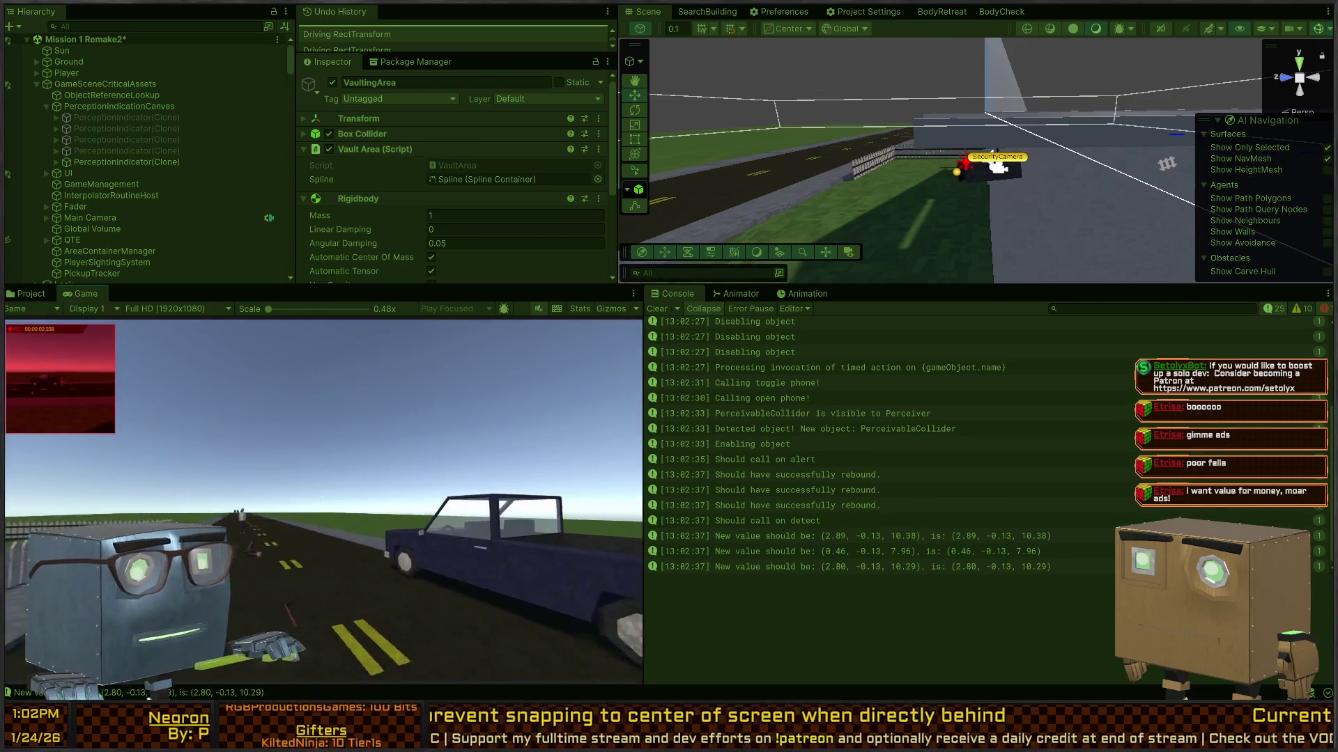
{"action": "key", "text": "w"}
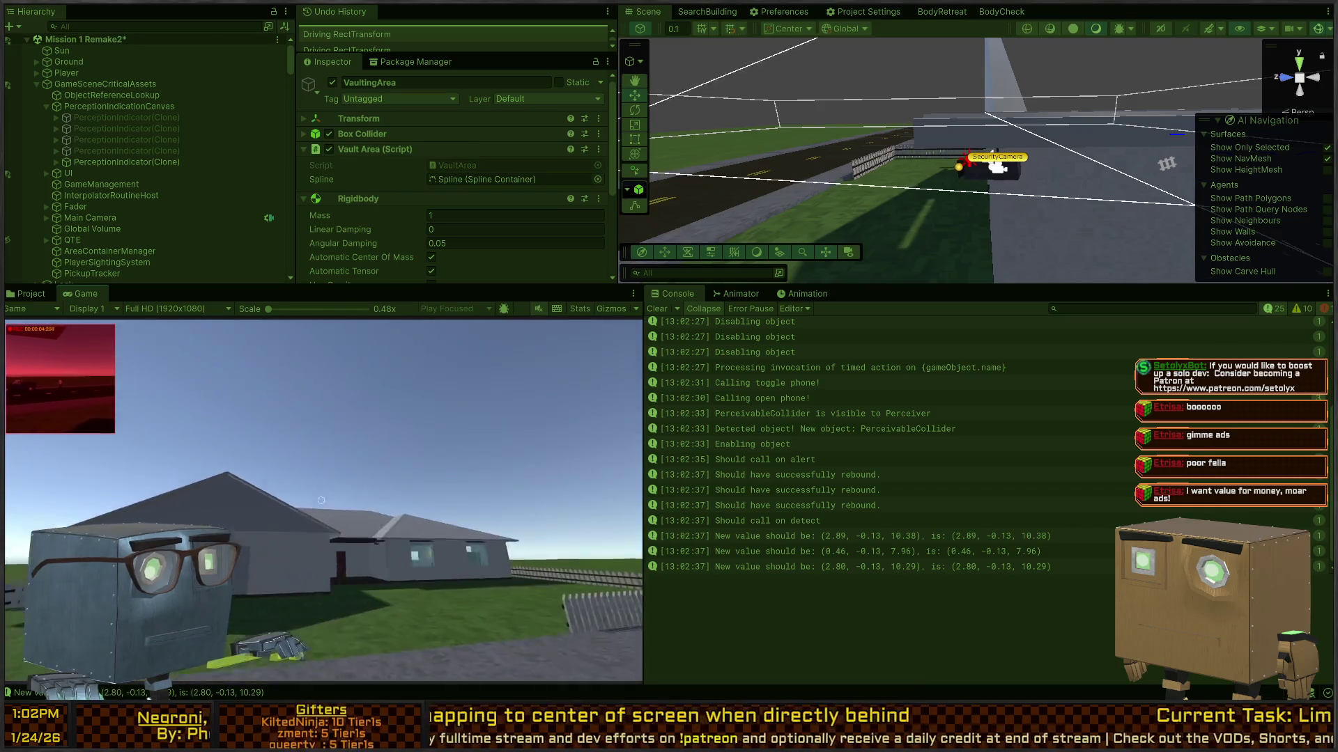
{"action": "key", "text": "w"}
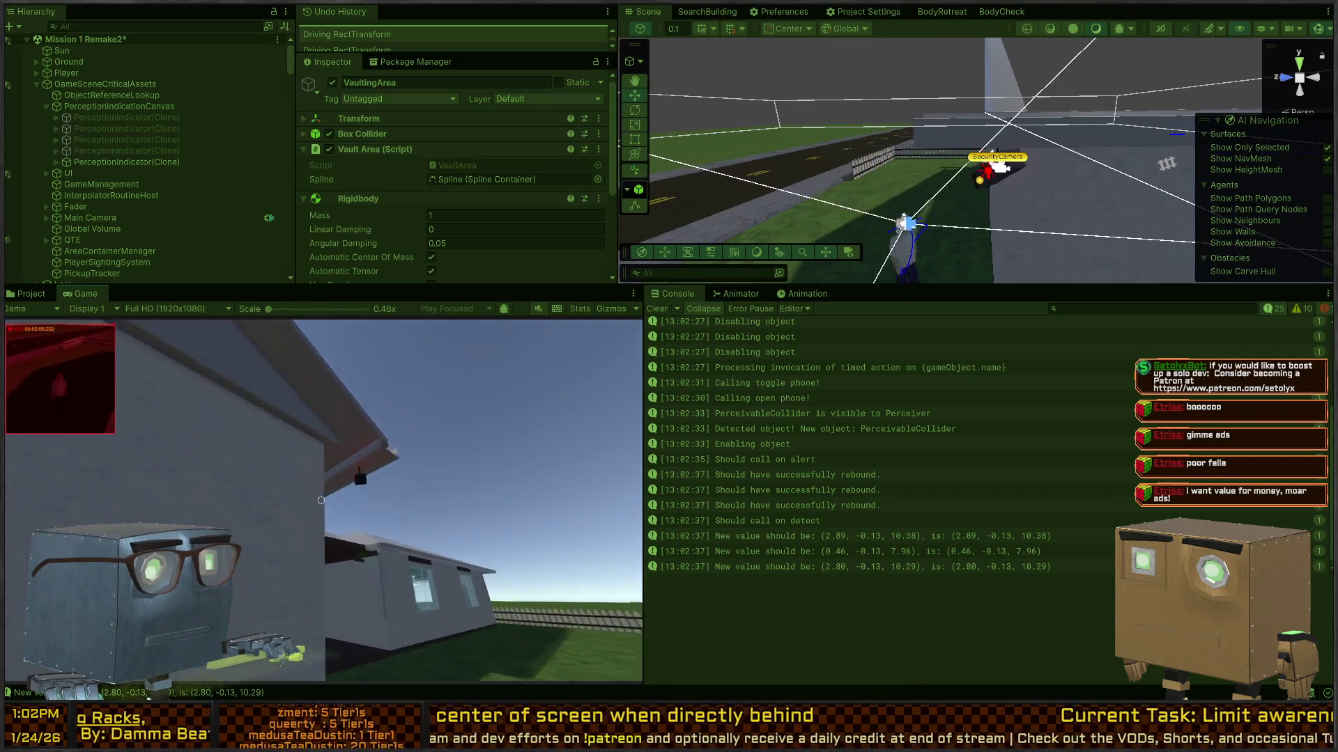
{"action": "key", "text": "w"}
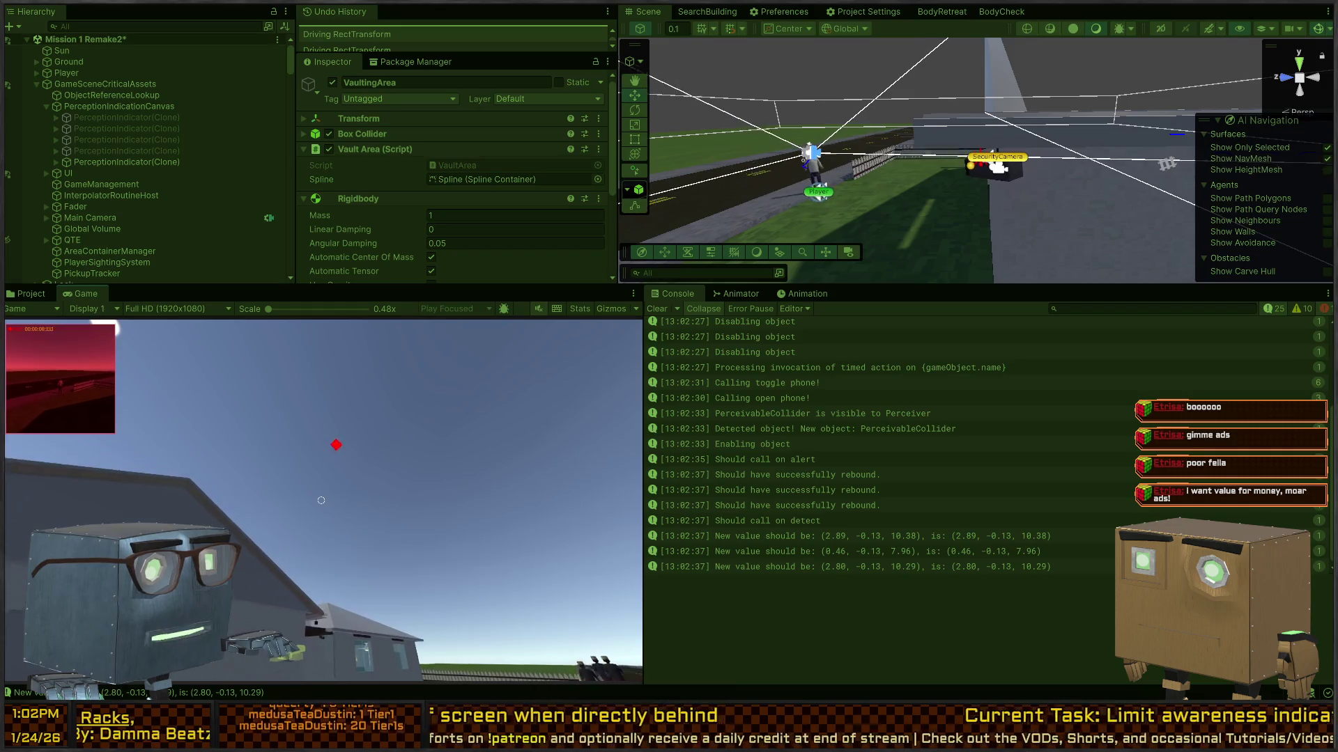
{"action": "key", "text": "w"}
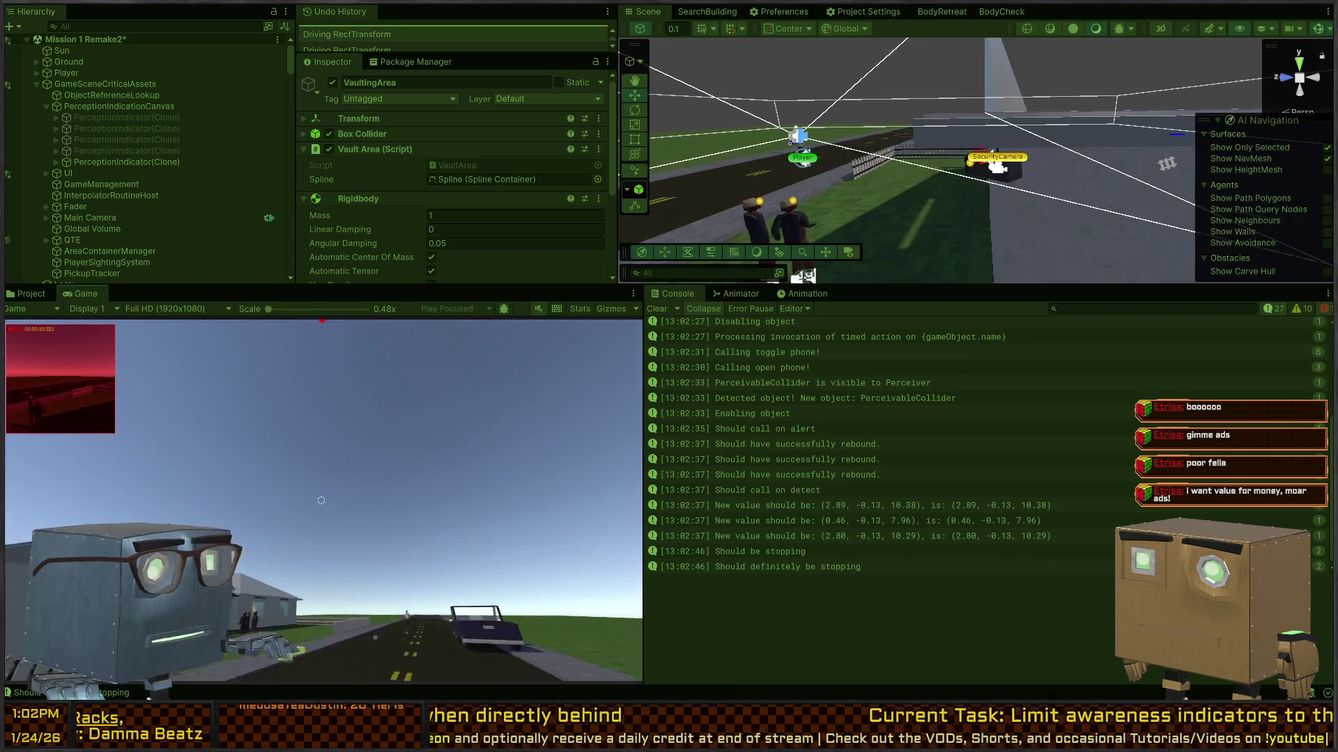
{"action": "key", "text": "w"}
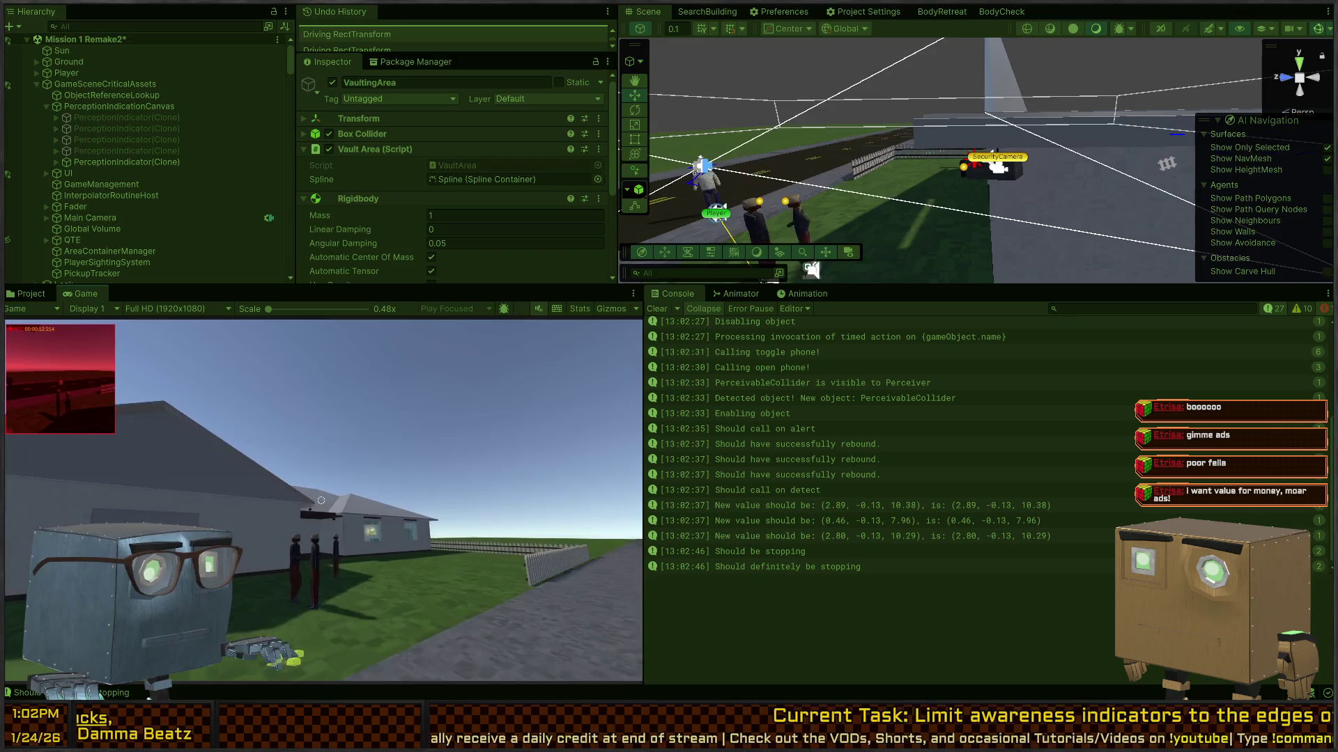
{"action": "key", "text": "alt+Tab"}
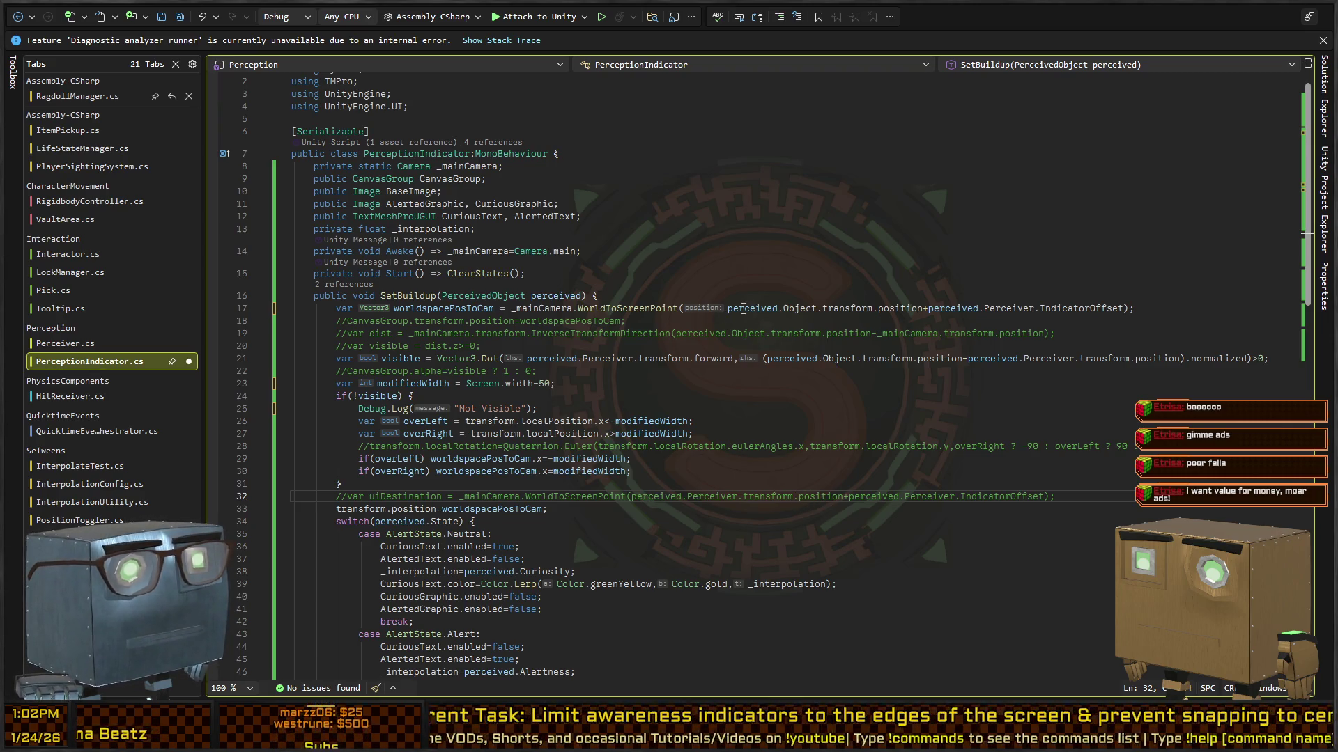
Replace Object with Perceiver in line 17's screen-position call and save PerceptionIndicator.cs.
{"action": "double_click", "coordinate": [798, 307]}
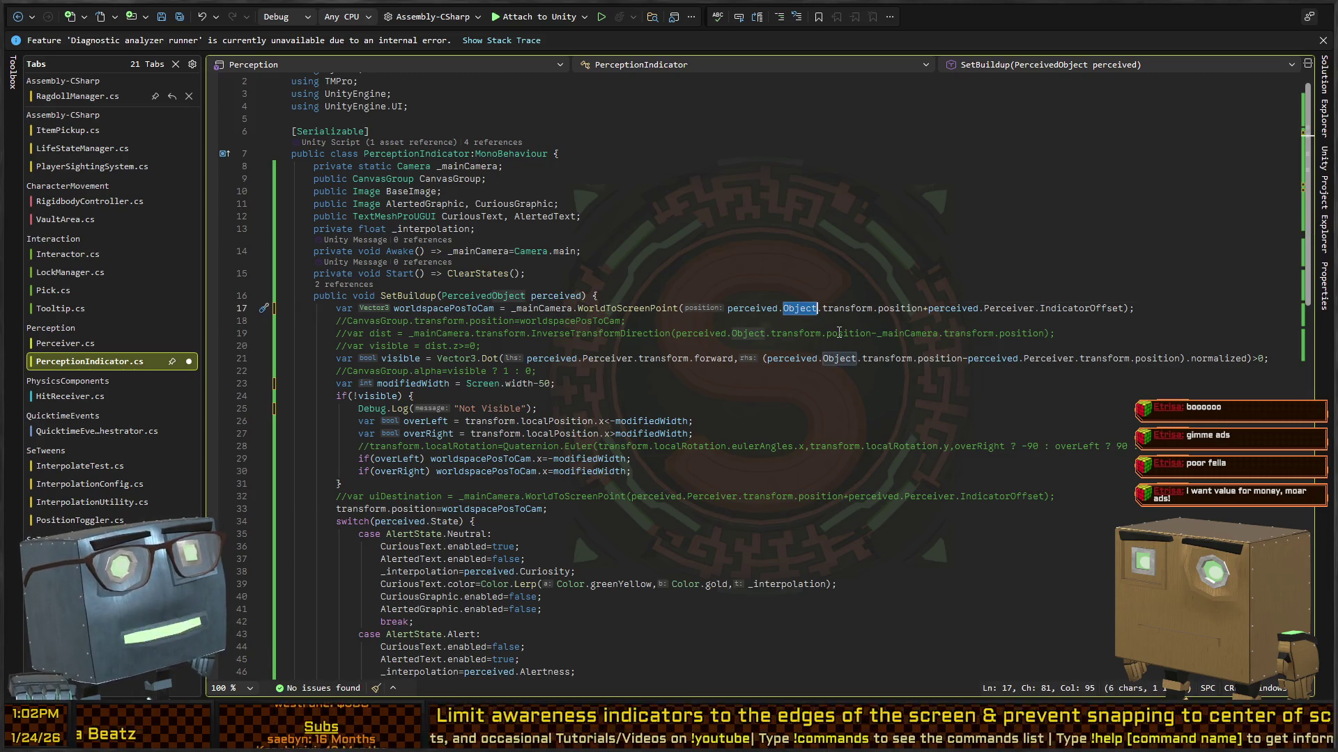
{"action": "type", "text": "Perceiver"}
{"action": "key", "text": "Right"}
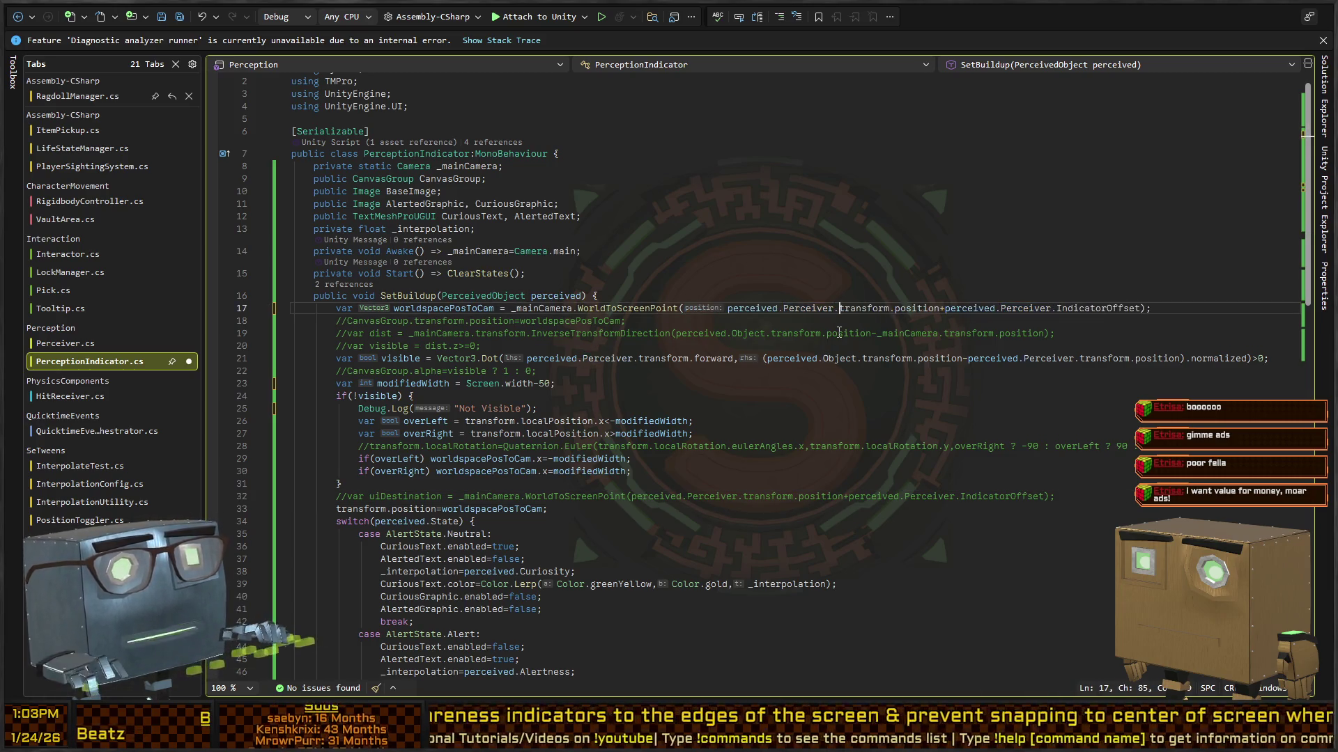
{"action": "key", "text": "ctrl+Right"}
{"action": "key", "text": "ctrl+Right"}
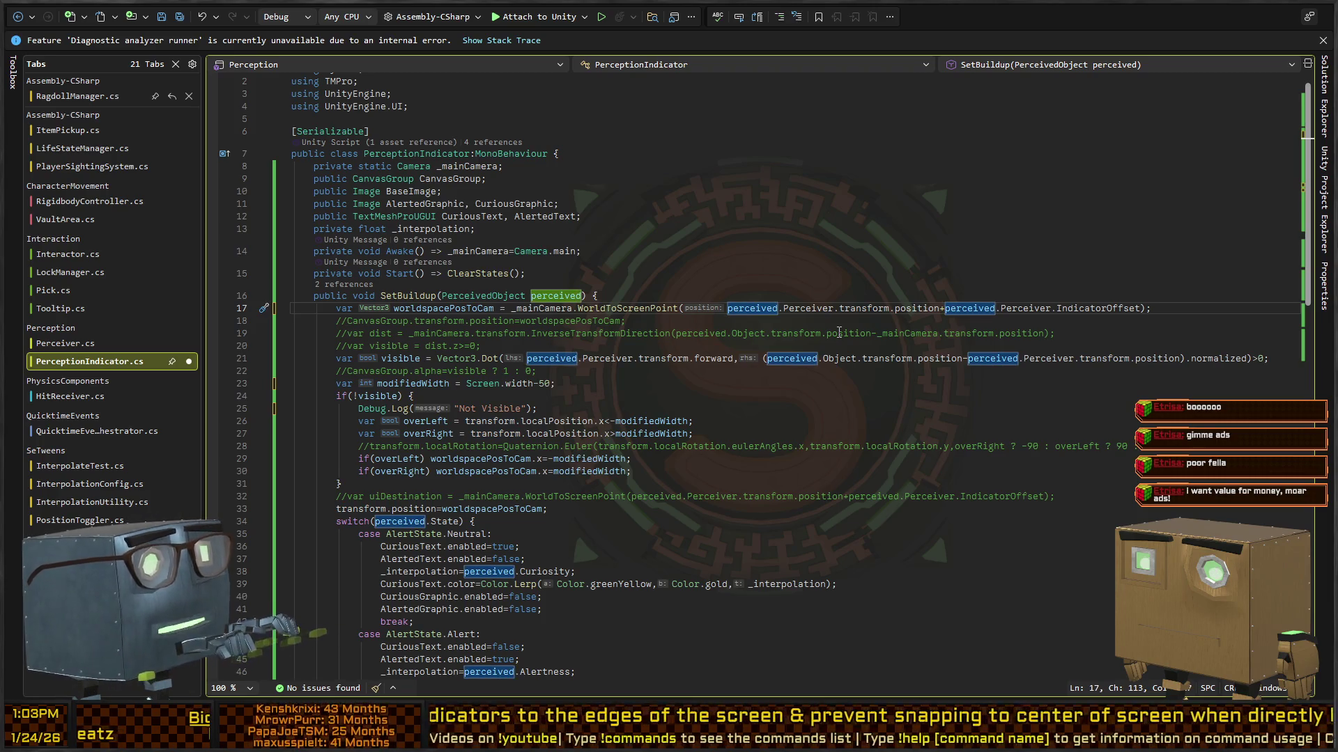
{"action": "key", "text": "ctrl+Right"}
{"action": "key", "text": "ctrl+shift+Right"}
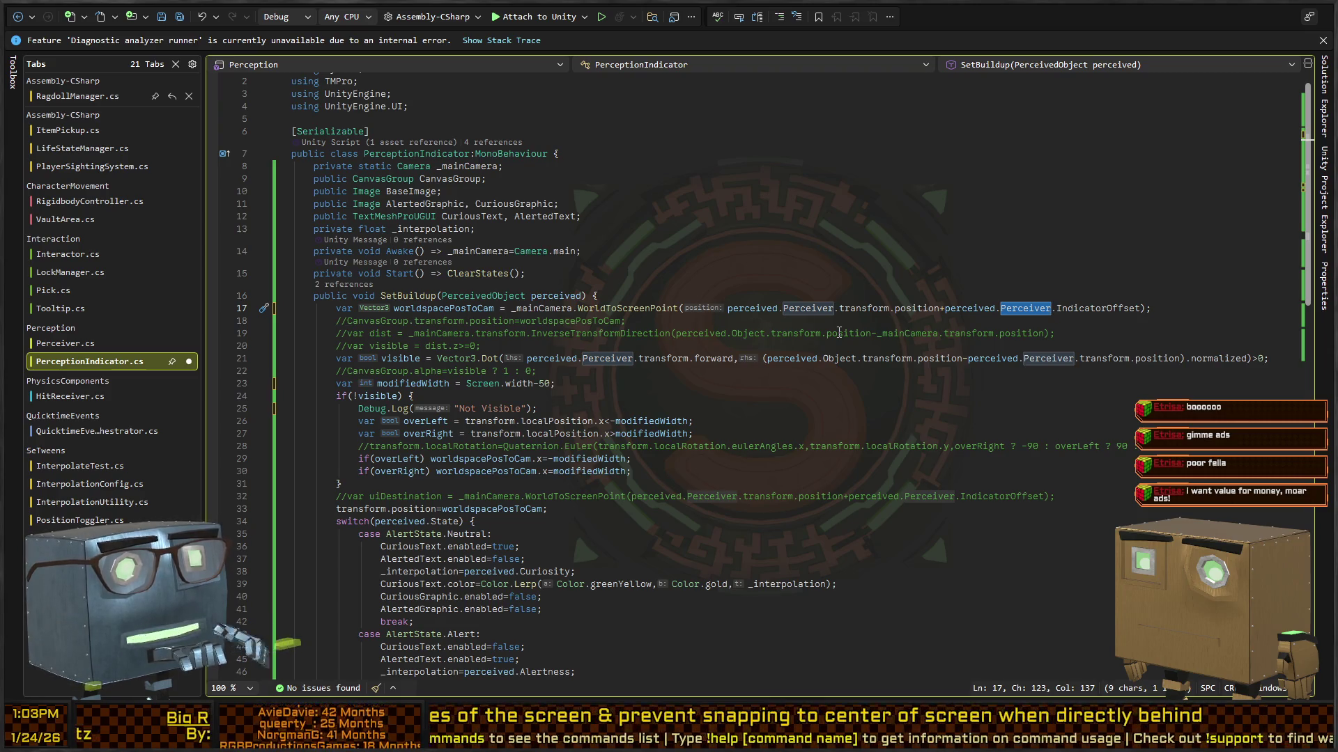
{"action": "key", "text": "Left"}
{"action": "key", "text": "ctrl+s"}
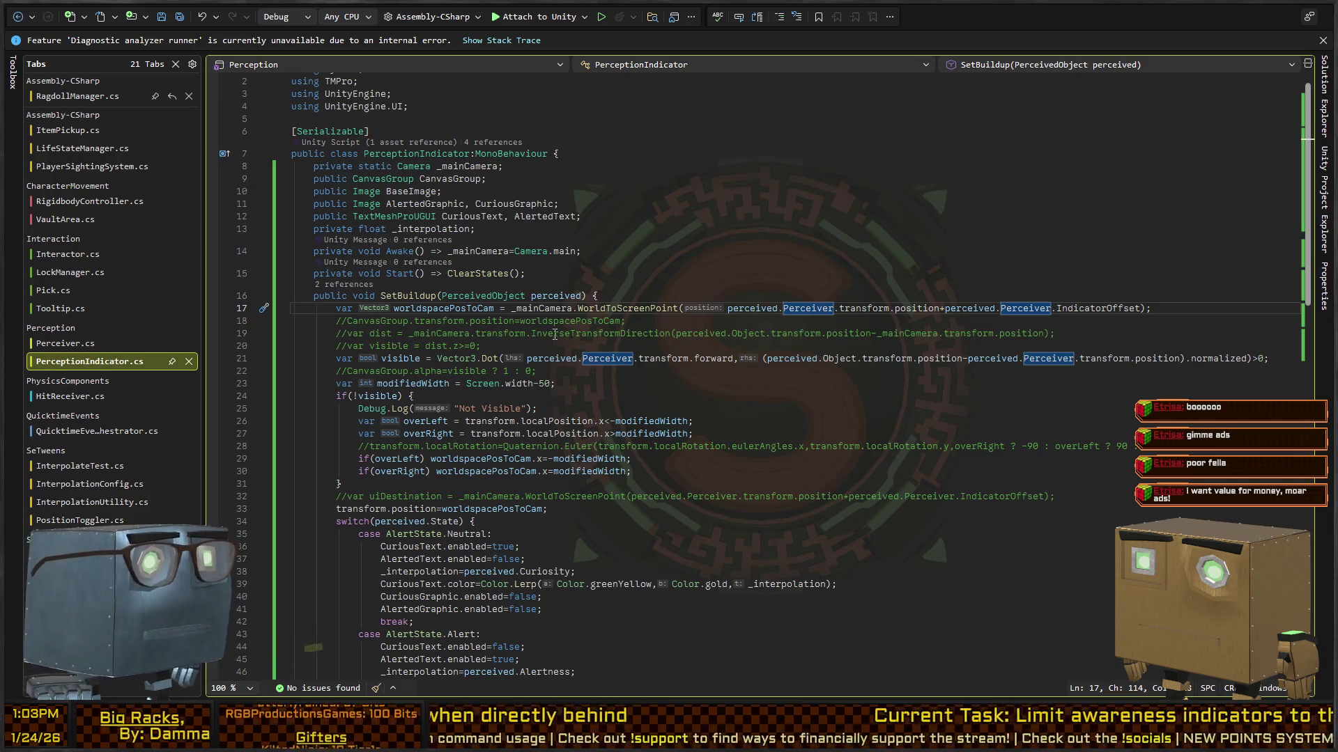
Play-test in Unity: skip the cutscene and walk past the house's security camera.
{"action": "key", "text": "alt+Tab"}
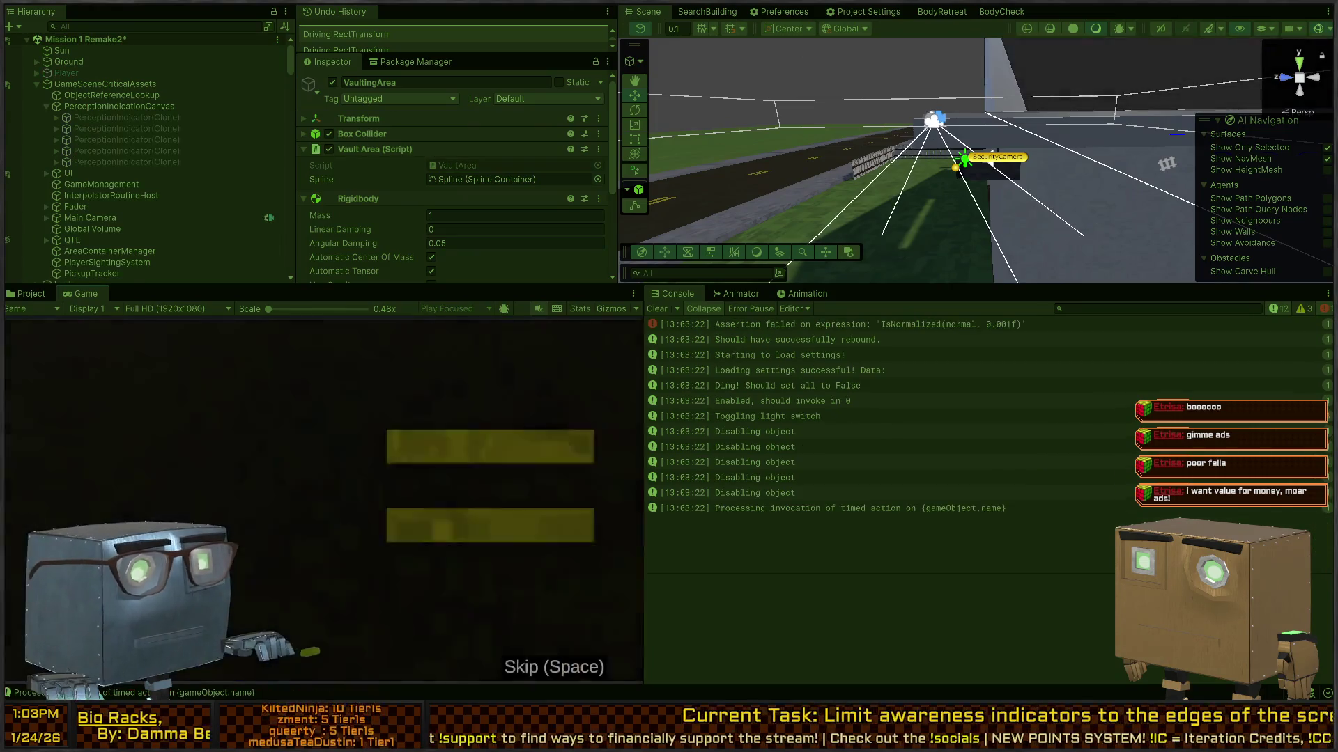
{"action": "key", "text": "space"}
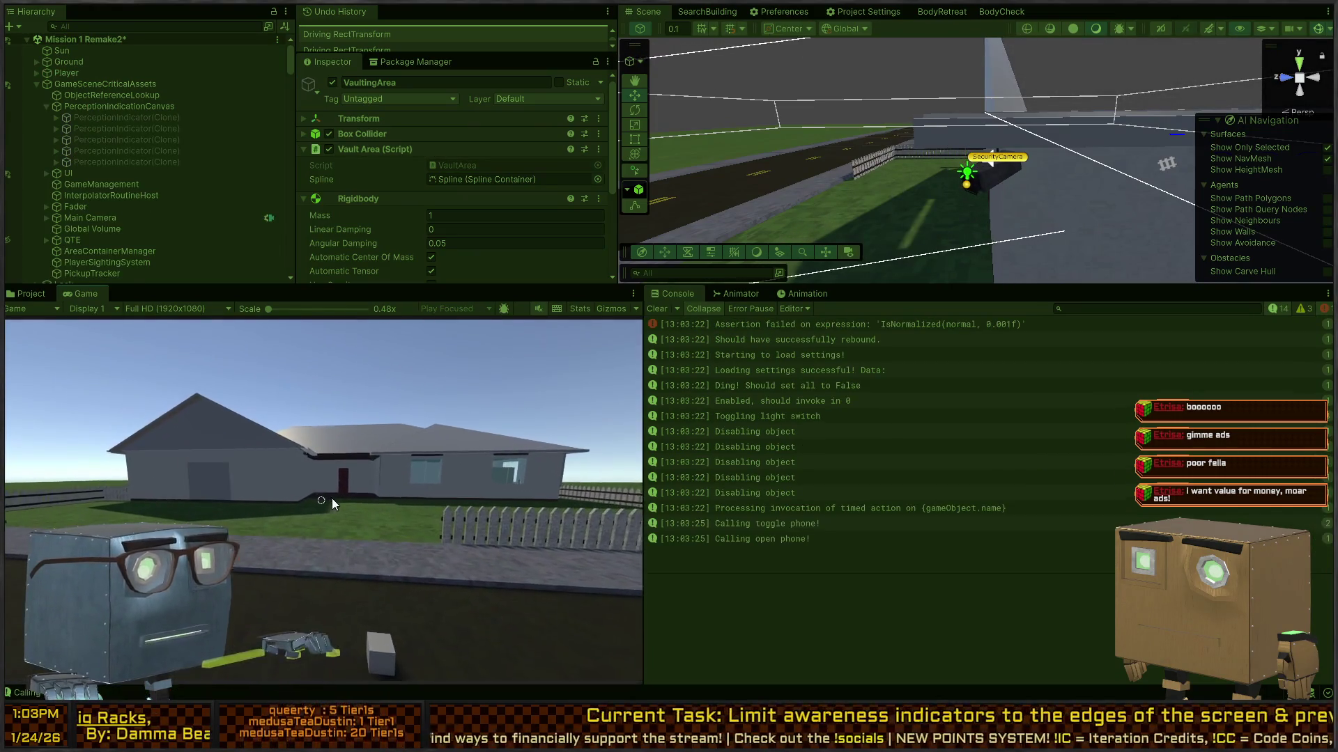
{"action": "key", "text": "w"}
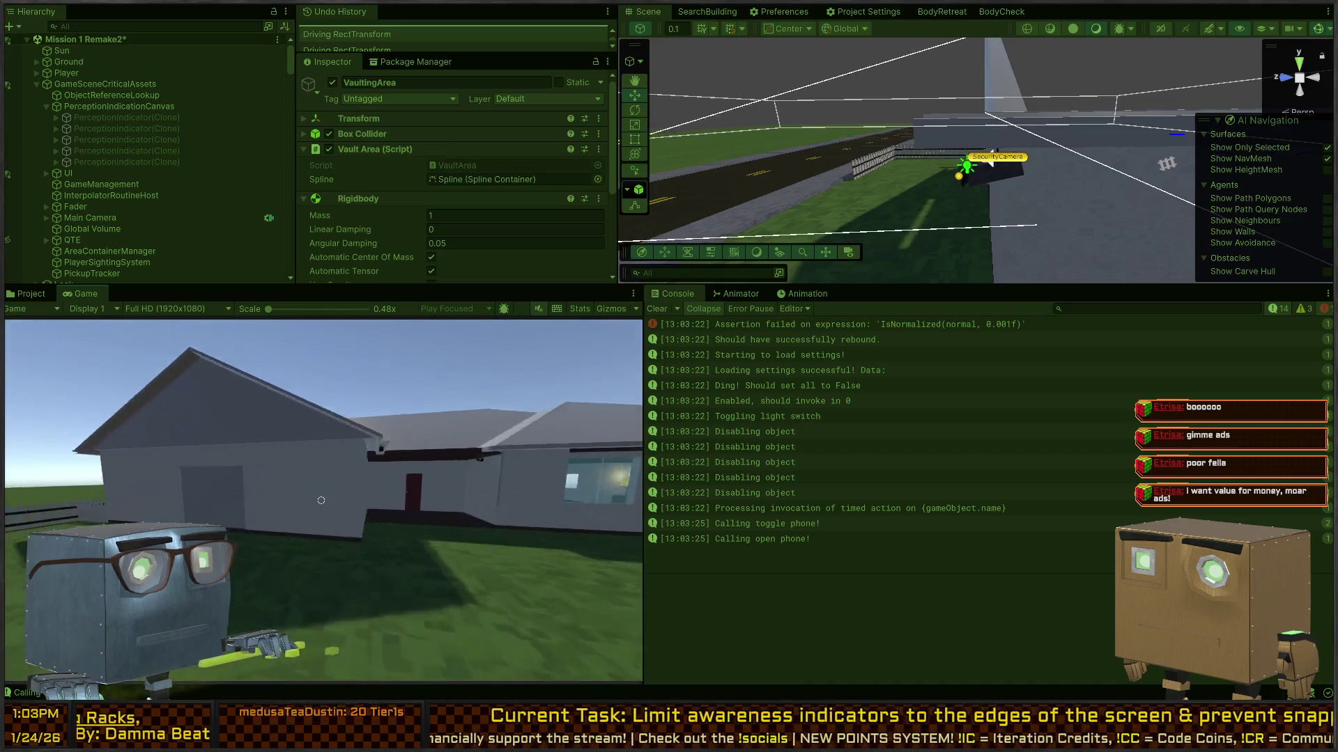
{"action": "key", "text": "w"}
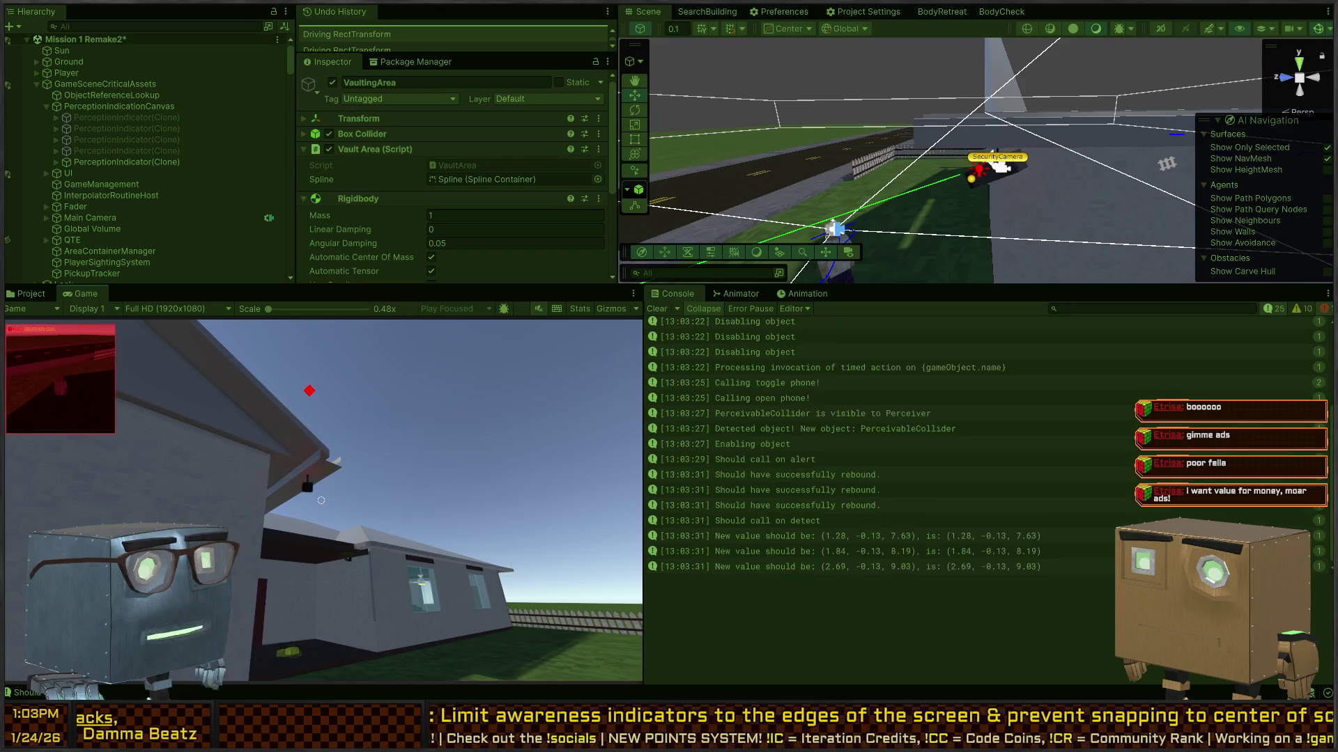
{"action": "key", "text": "w"}
{"action": "key", "text": "w"}
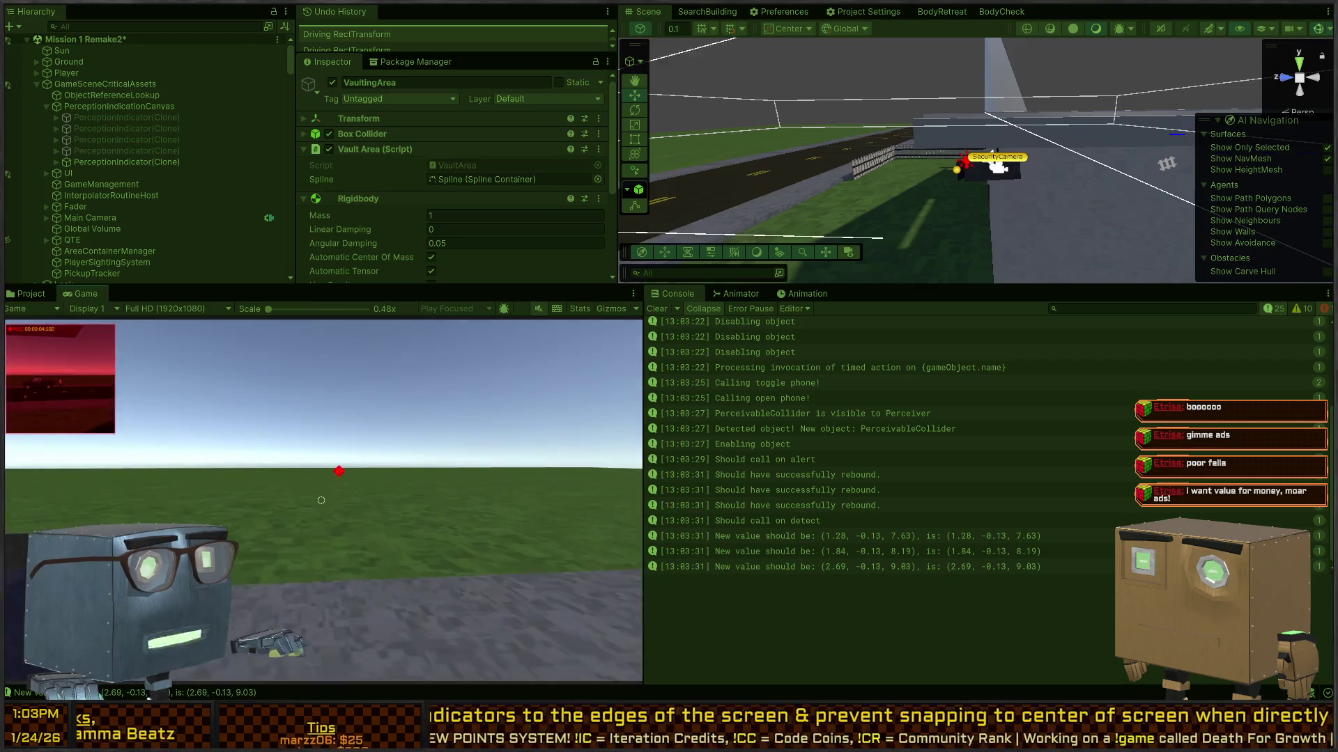
{"action": "key", "text": "w"}
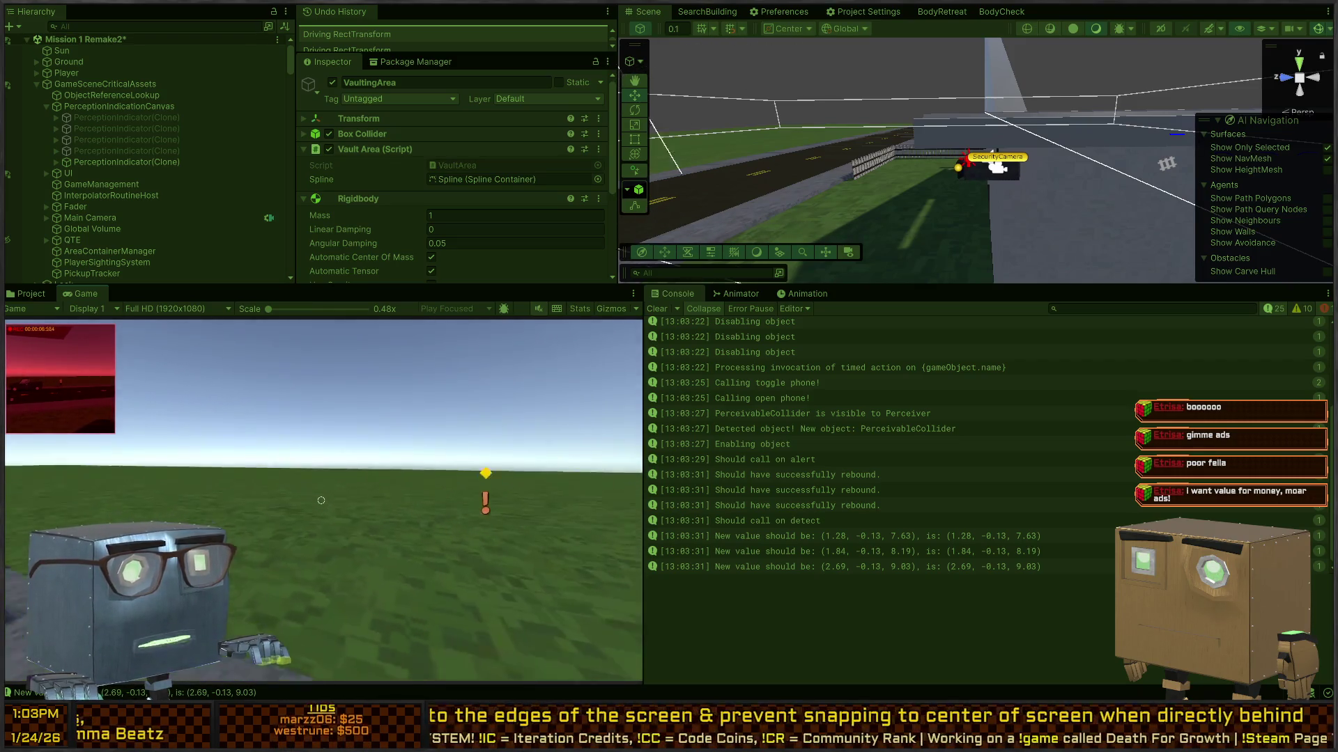
{"action": "key", "text": "Escape"}
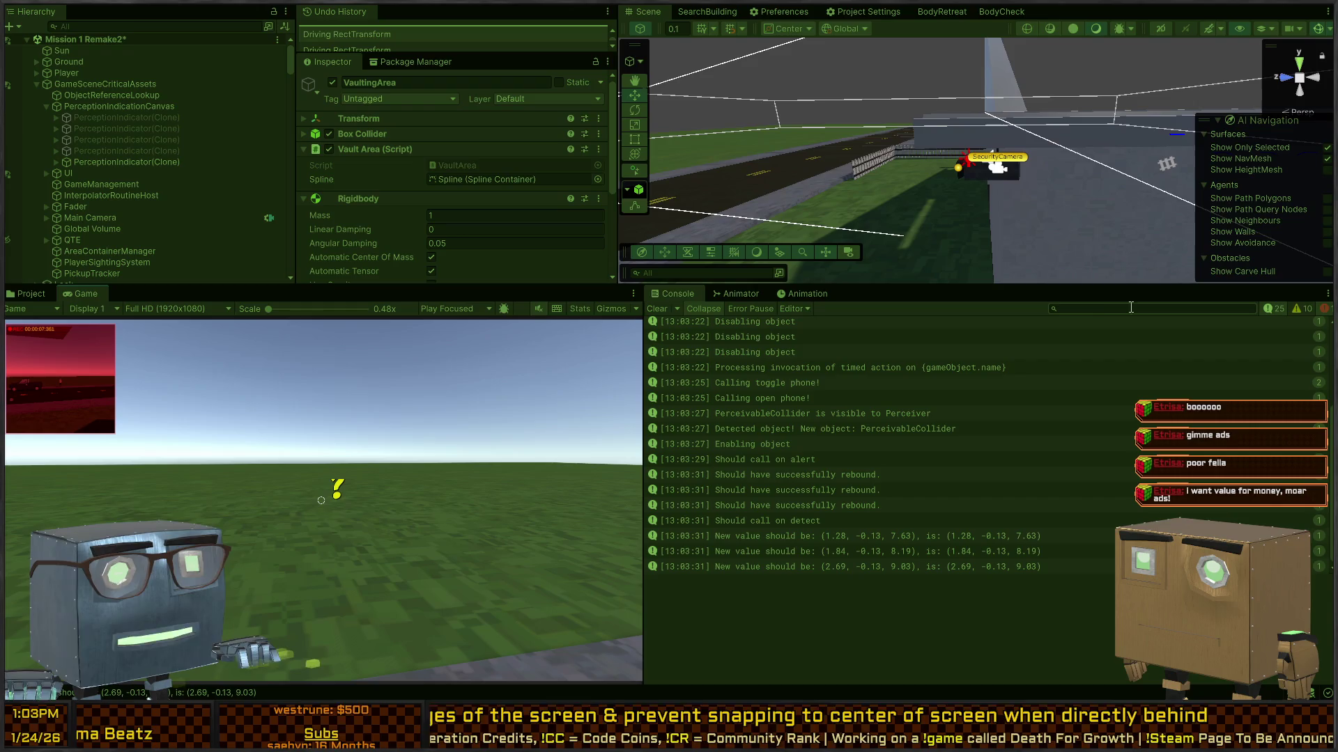
Filter the Console for 'not vis', clear the filter, and return to Visual Studio.
{"action": "type", "text": "not vis"}
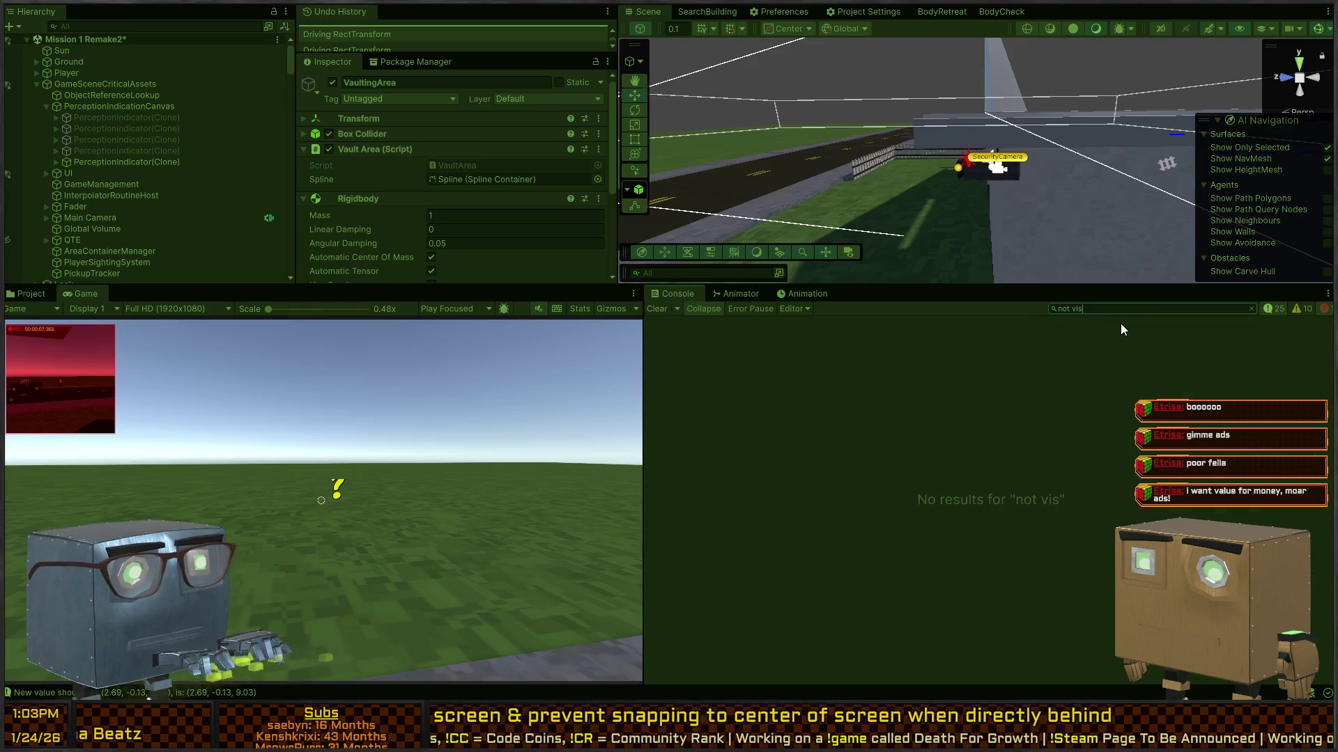
{"action": "key", "text": "BackSpace"}
{"action": "key", "text": "BackSpace"}
{"action": "key", "text": "BackSpace"}
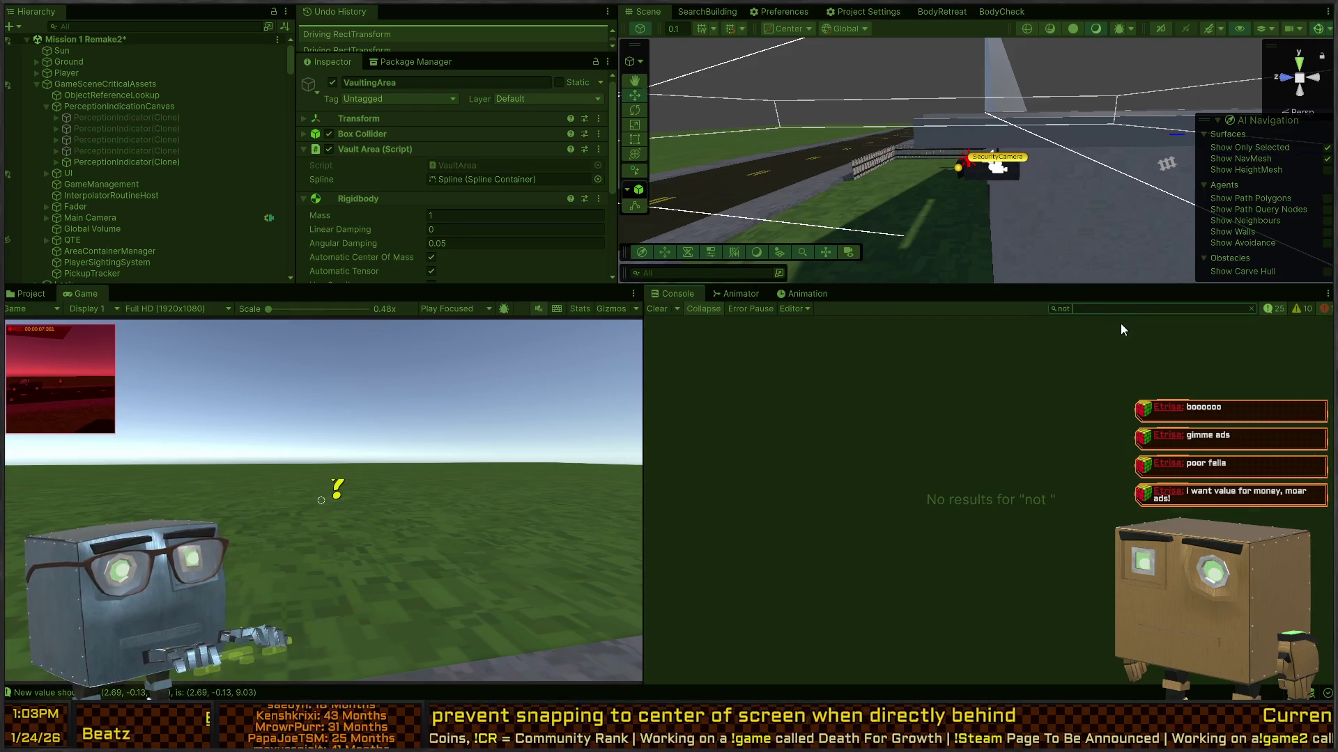
{"action": "key", "text": "alt+Tab"}
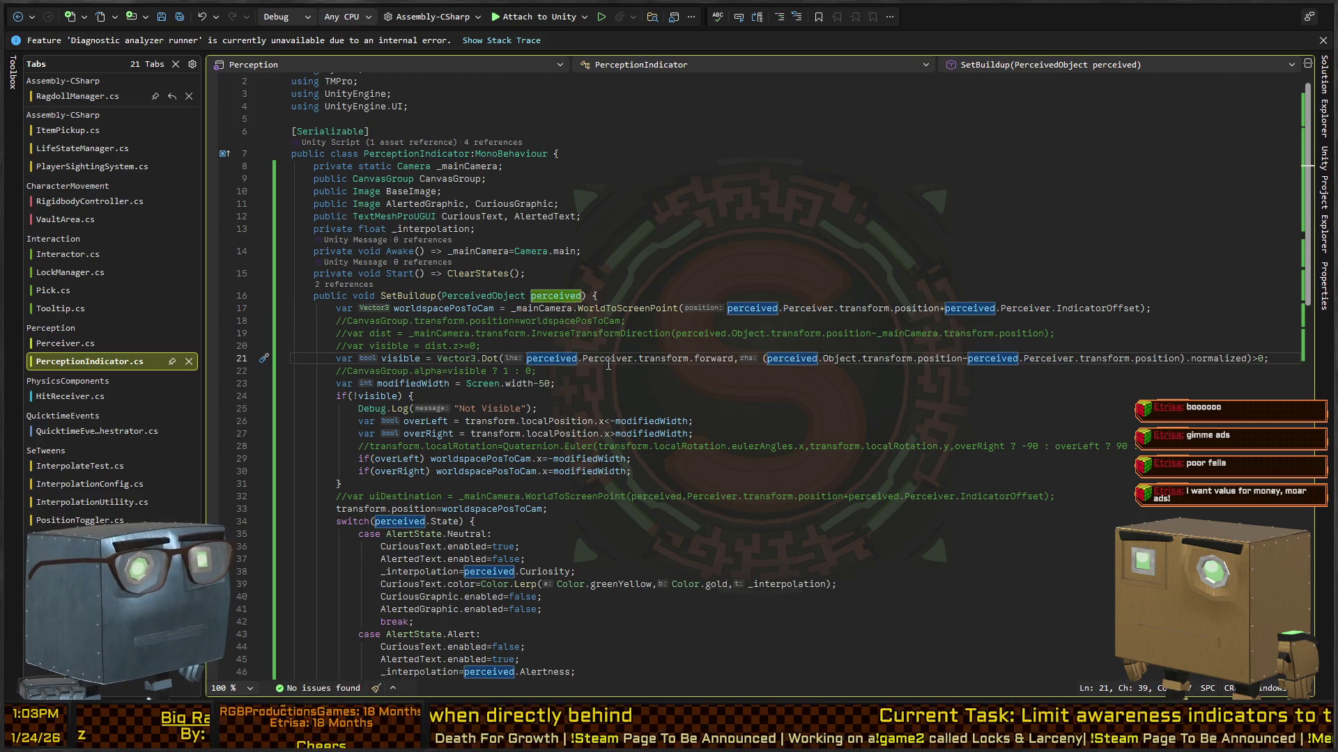
Change line 21's Dot second argument to perceived.Object.transform.forward and save the script.
{"action": "left_click", "coordinate": [661, 362]}
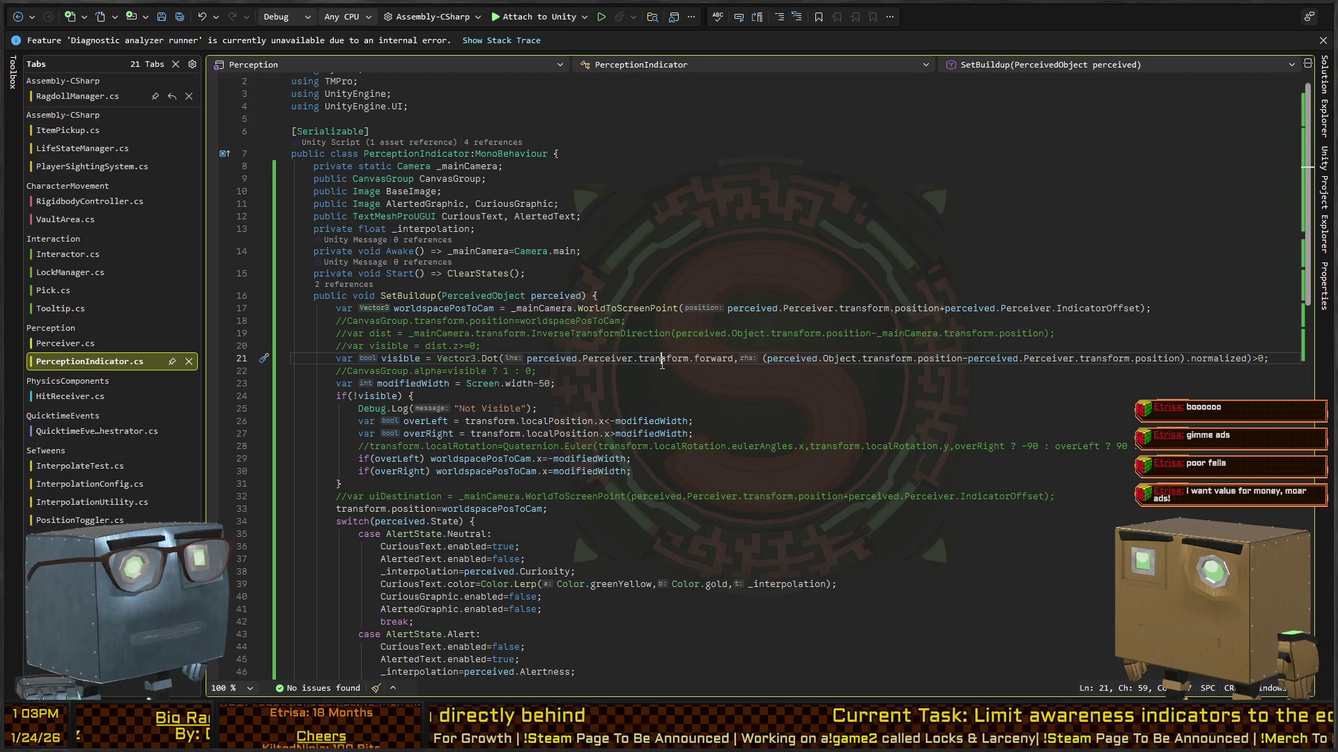
{"action": "left_click", "coordinate": [718, 360]}
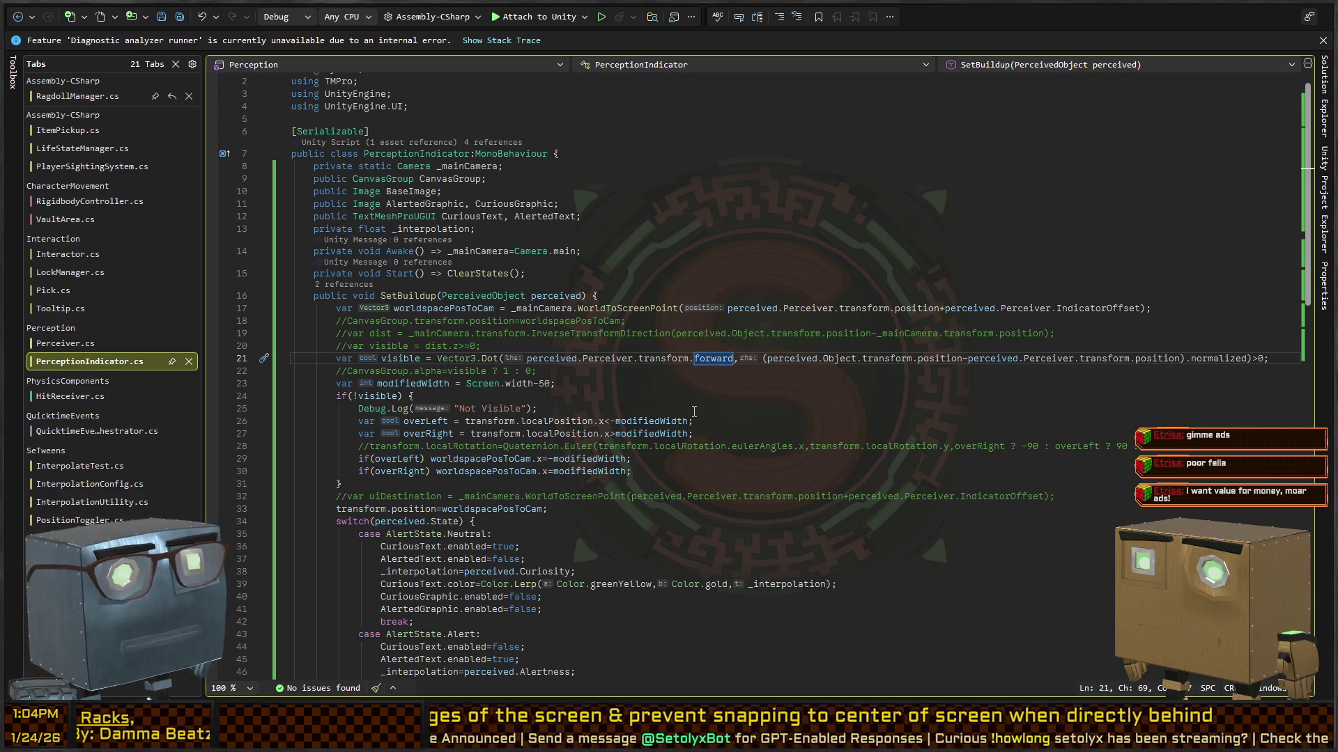
{"action": "key", "text": "Right"}
{"action": "key", "text": "Right"}
{"action": "key", "text": "Right"}
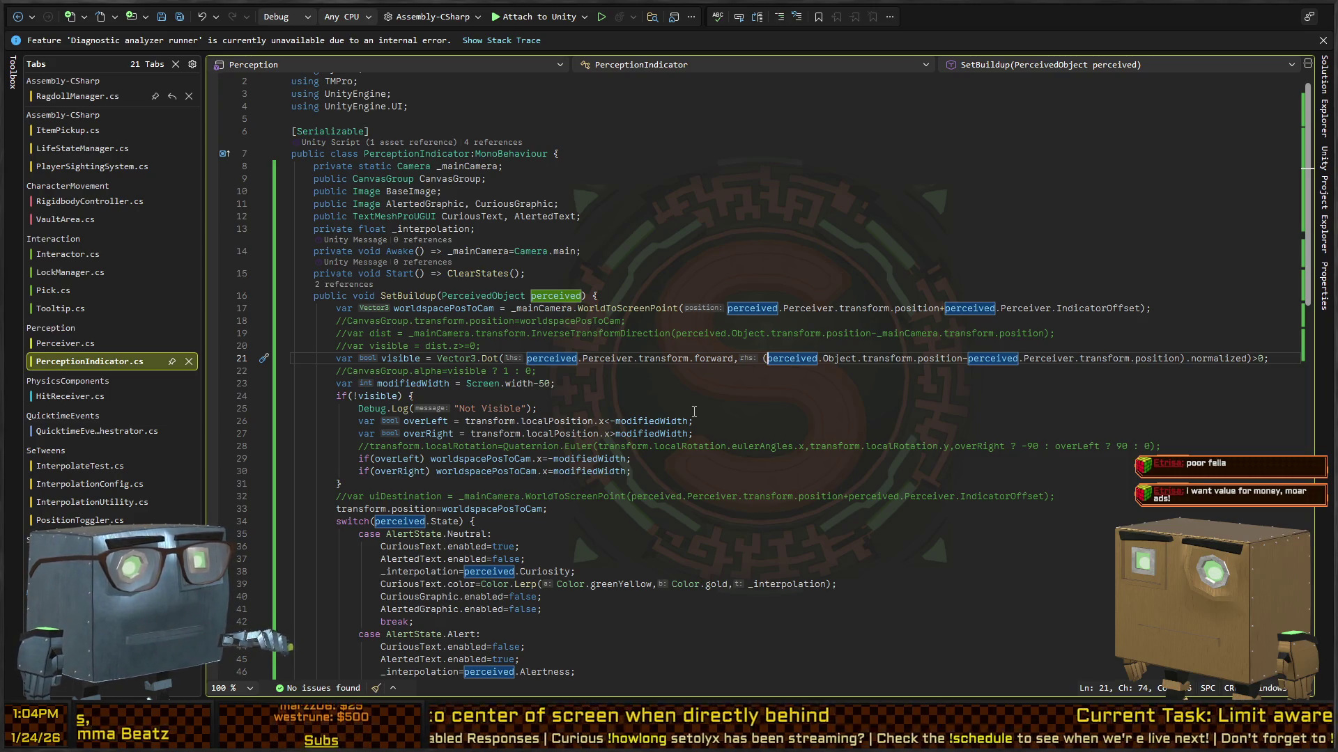
{"action": "key", "text": "ctrl+shift+Right"}
{"action": "key", "text": "ctrl+shift+Right"}
{"action": "key", "text": "ctrl+shift+Right"}
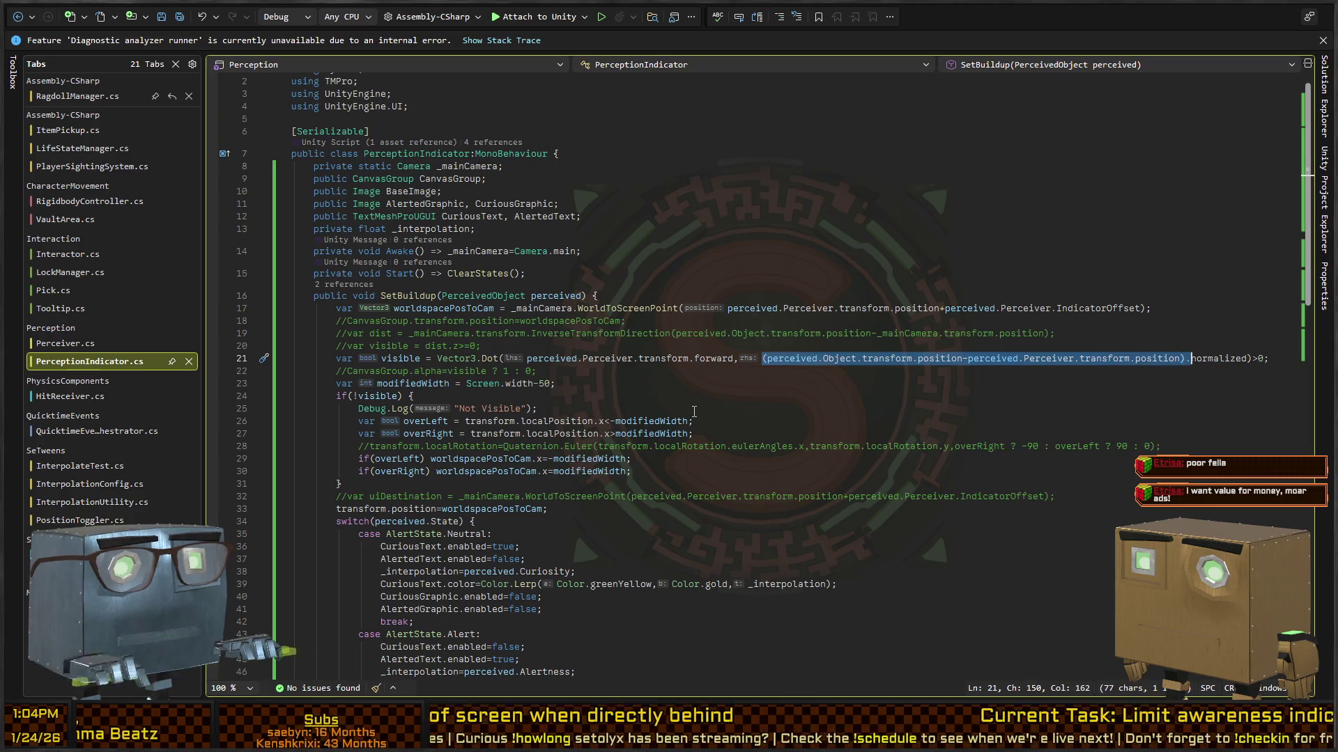
{"action": "key", "text": "BackSpace"}
{"action": "type", "text": "perceived.Perceiver.transform.forward,percei"}
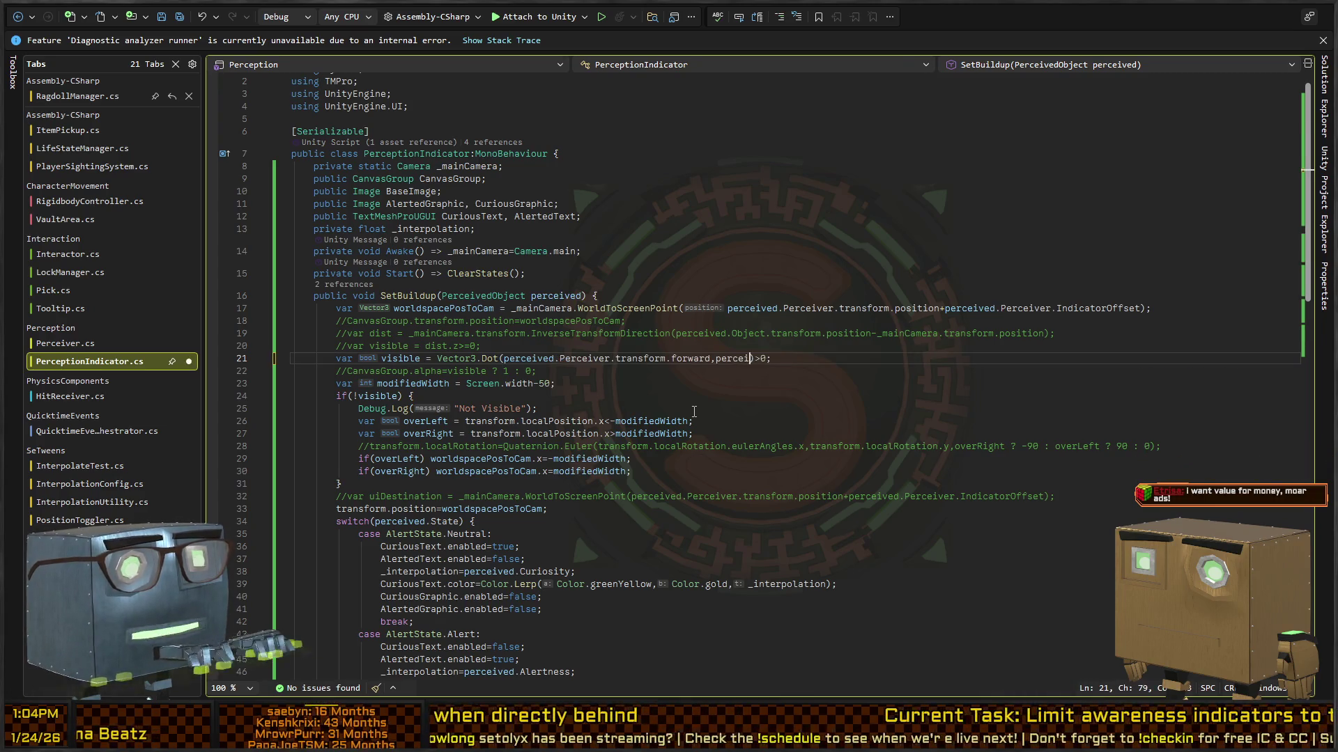
{"action": "type", "text": ".Object.transfor"}
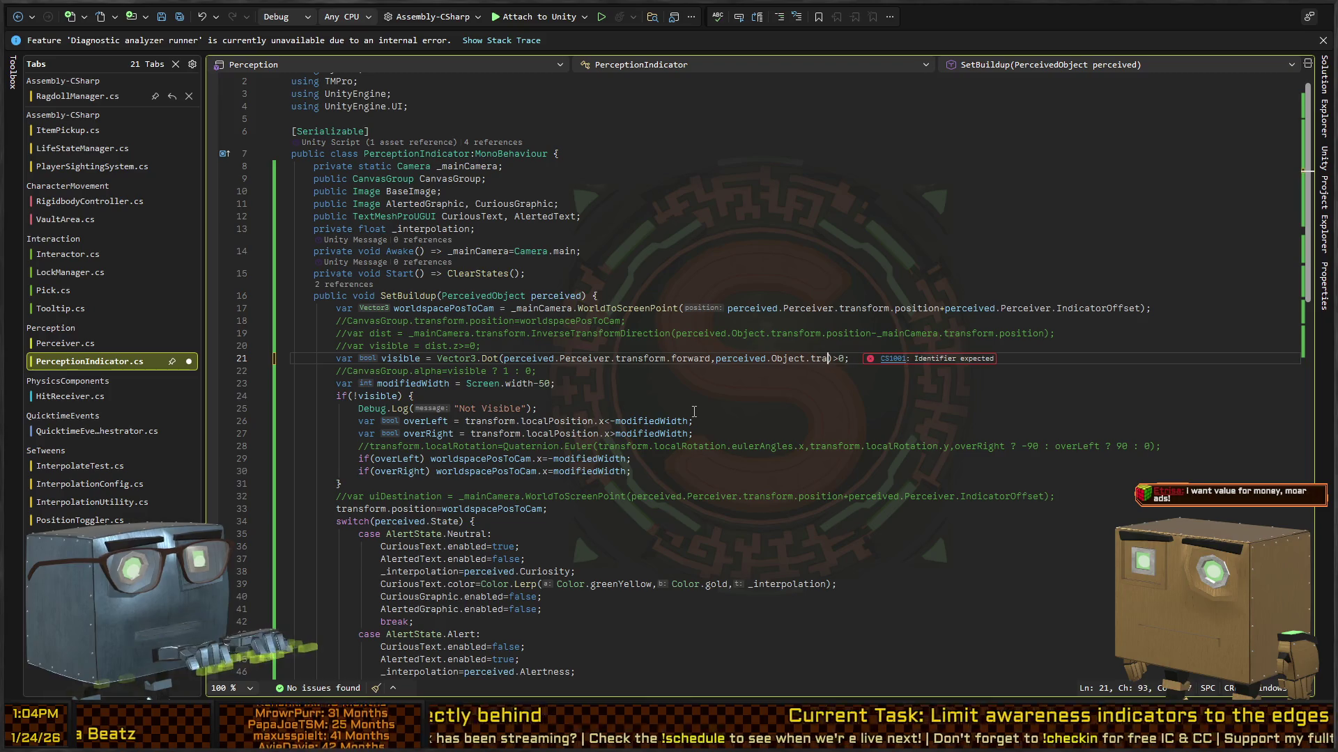
{"action": "type", "text": "m.forward"}
{"action": "key", "text": "ctrl+s"}
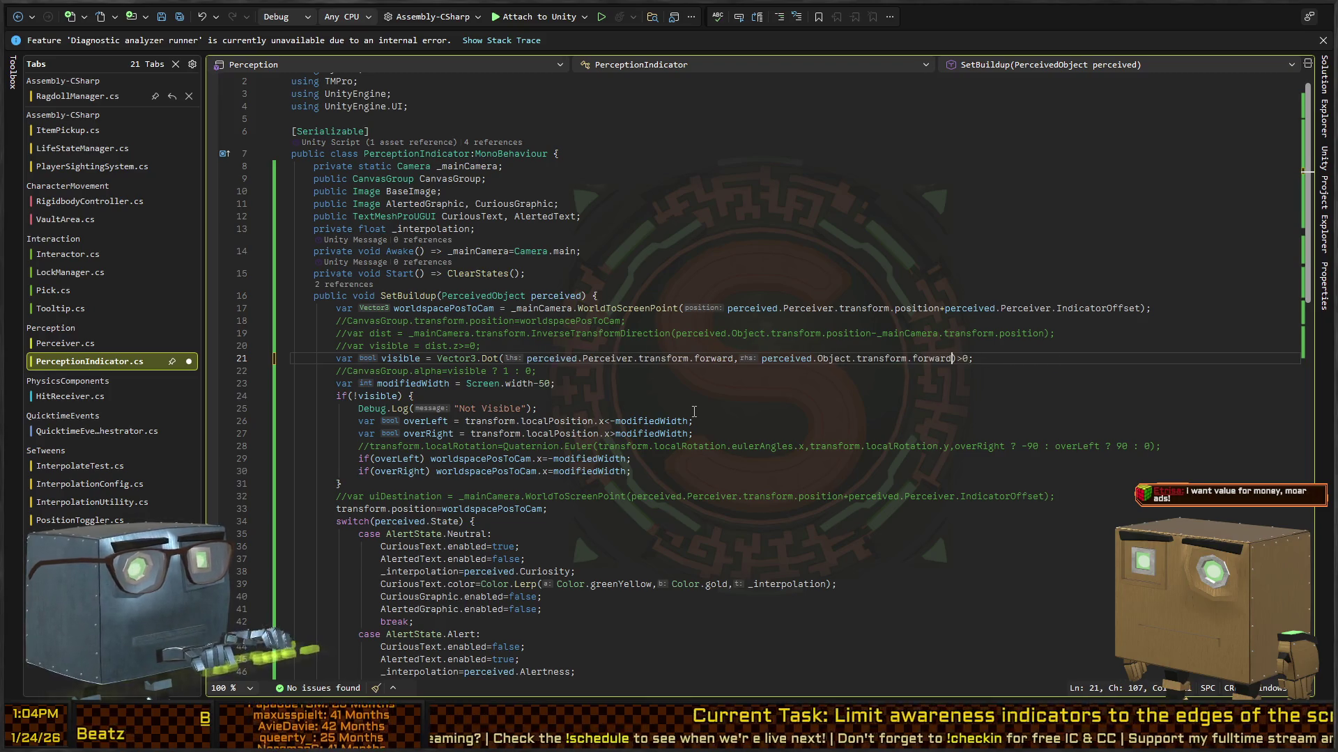
{"action": "key", "text": "alt+Tab"}
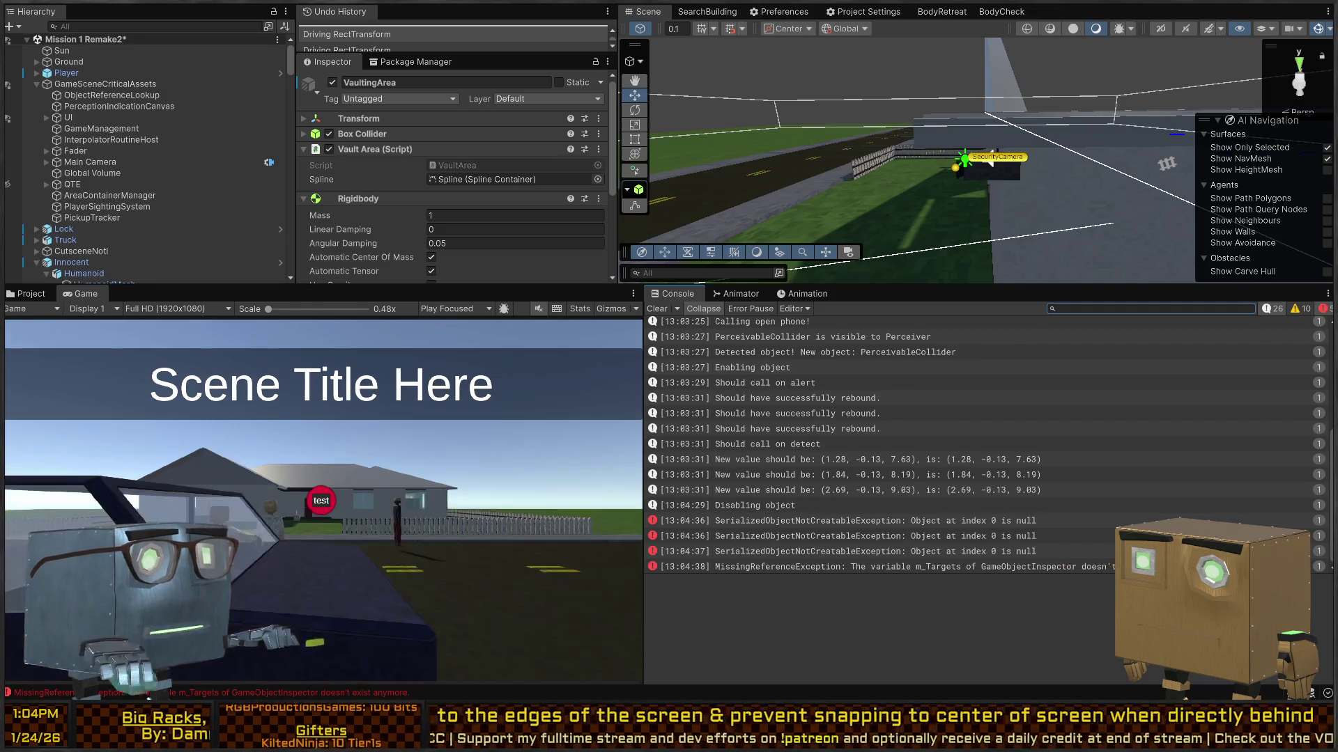
Start Play mode, close the phone panel, and walk the player toward the security camera.
{"action": "key", "text": "alt+Tab"}
{"action": "key", "text": "alt+Tab"}
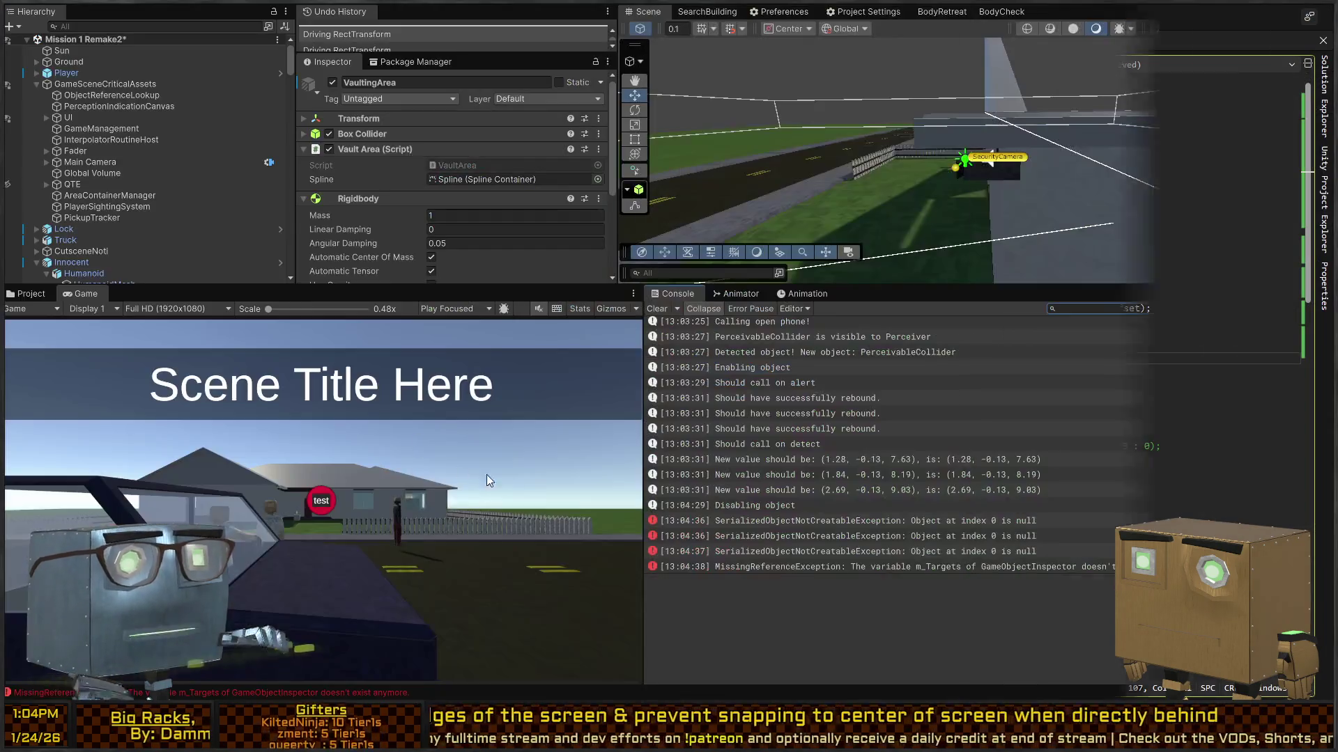
{"action": "key", "text": "ctrl+p"}
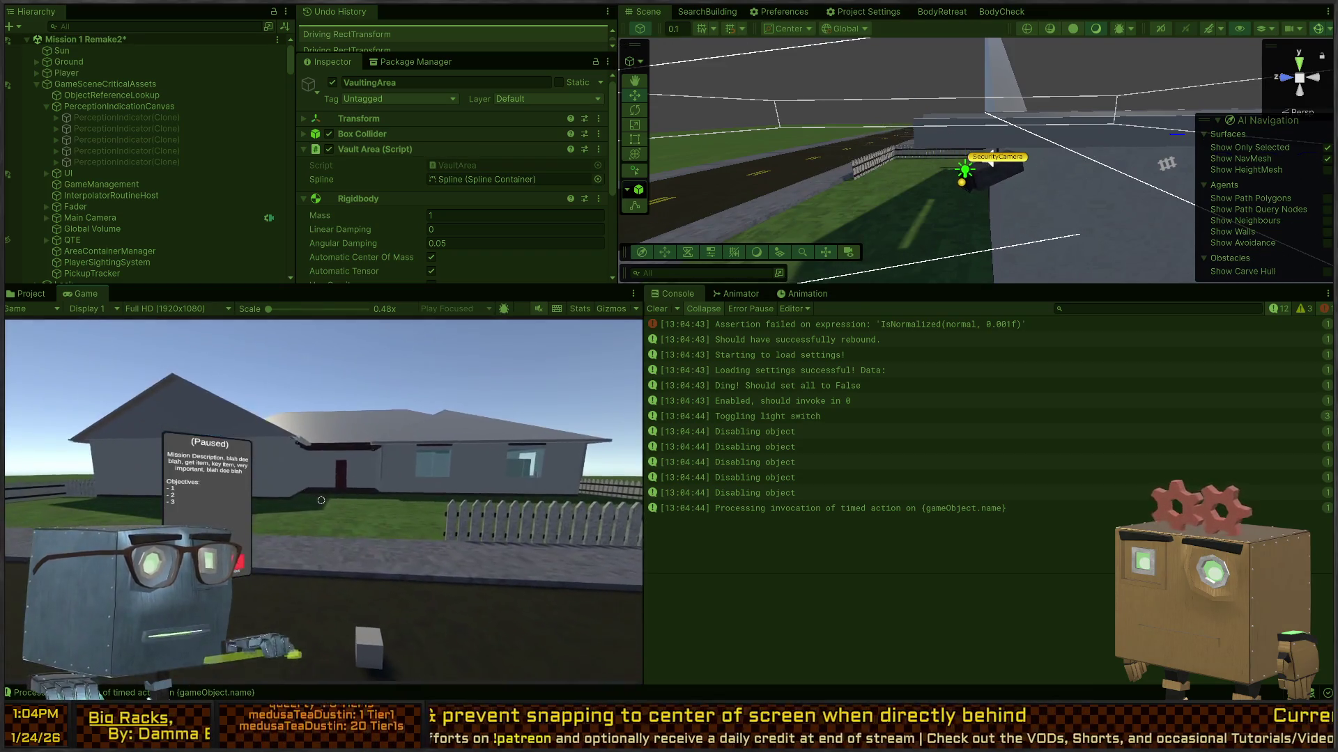
{"action": "key", "text": "Tab"}
{"action": "key", "text": "w"}
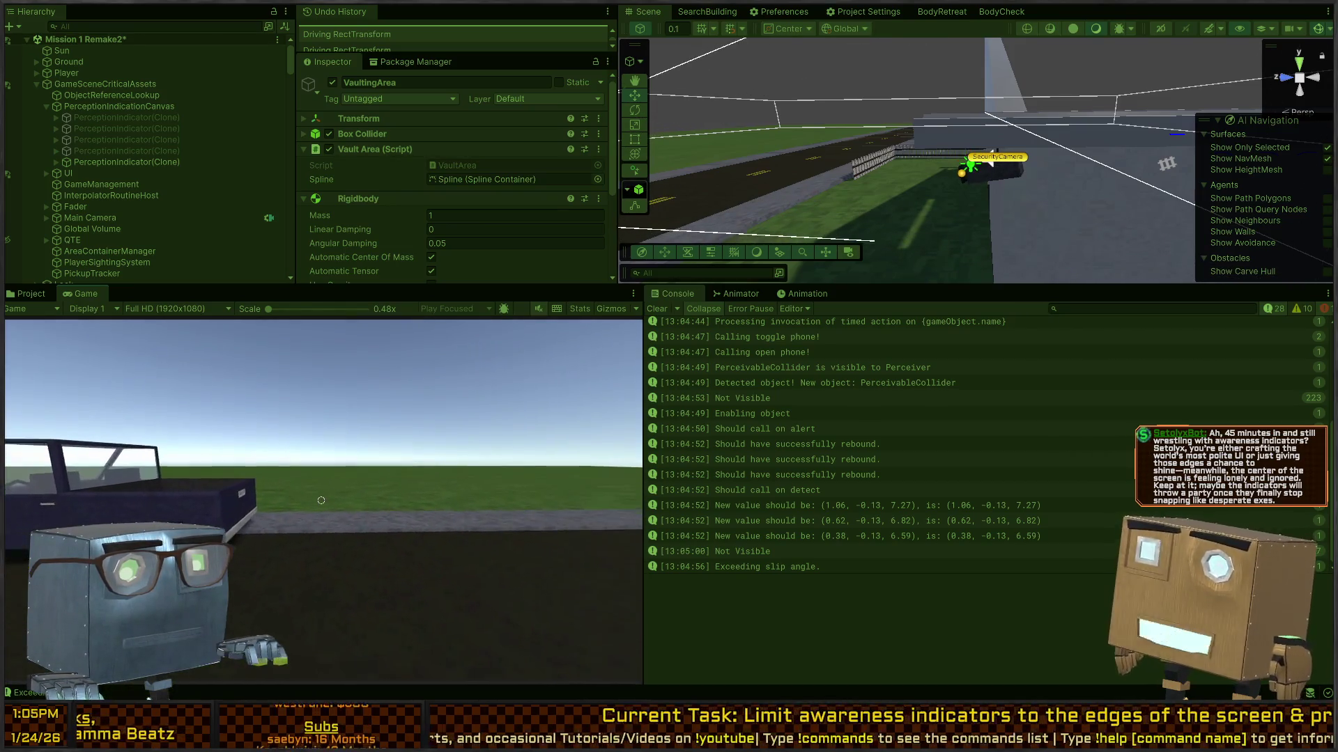
{"action": "key", "text": "alt+Tab"}
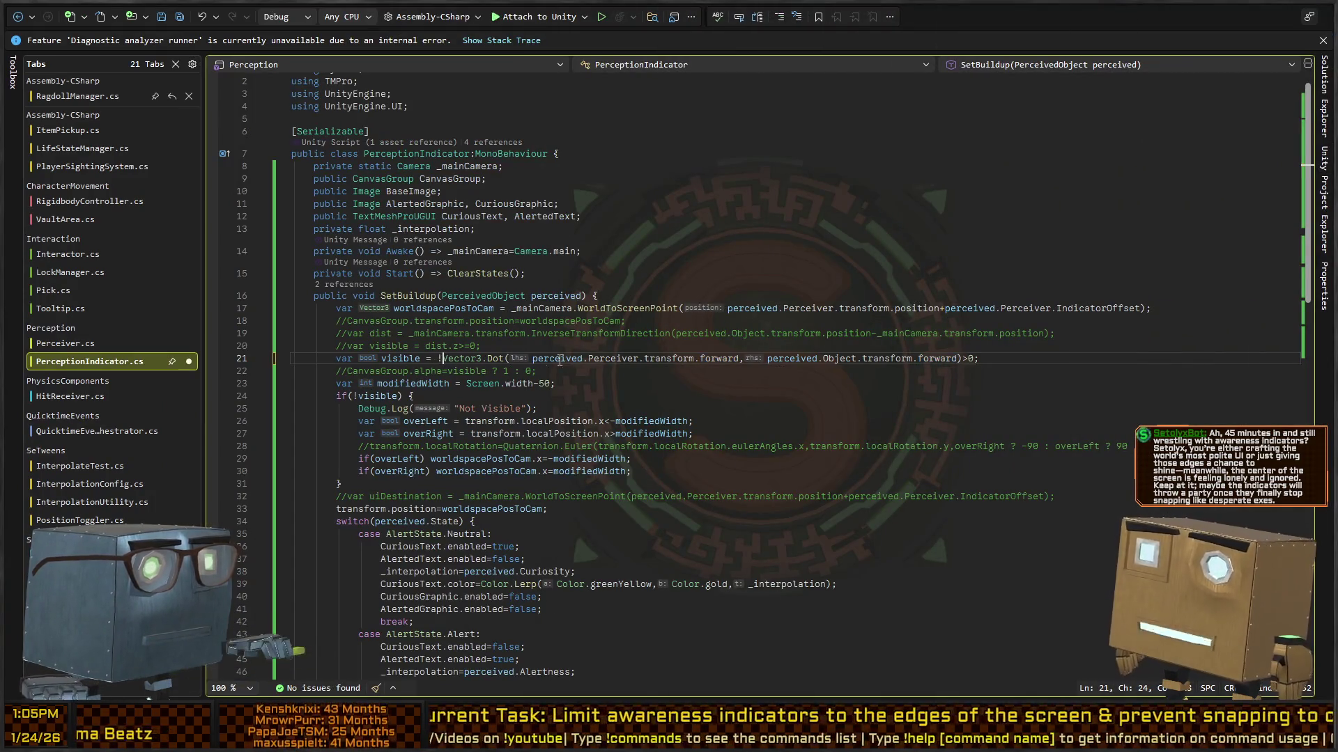
Flip line 21's visibility comparison from >0 to <0 and save the script.
{"action": "double_click", "coordinate": [441, 361]}
{"action": "type", "text": "Vector3"}
{"action": "left_click", "coordinate": [972, 361]}
{"action": "key", "text": "Left"}
{"action": "key", "text": "Left"}
{"action": "key", "text": "BackSpace"}
{"action": "type", "text": "<"}
{"action": "key", "text": "ctrl+s"}
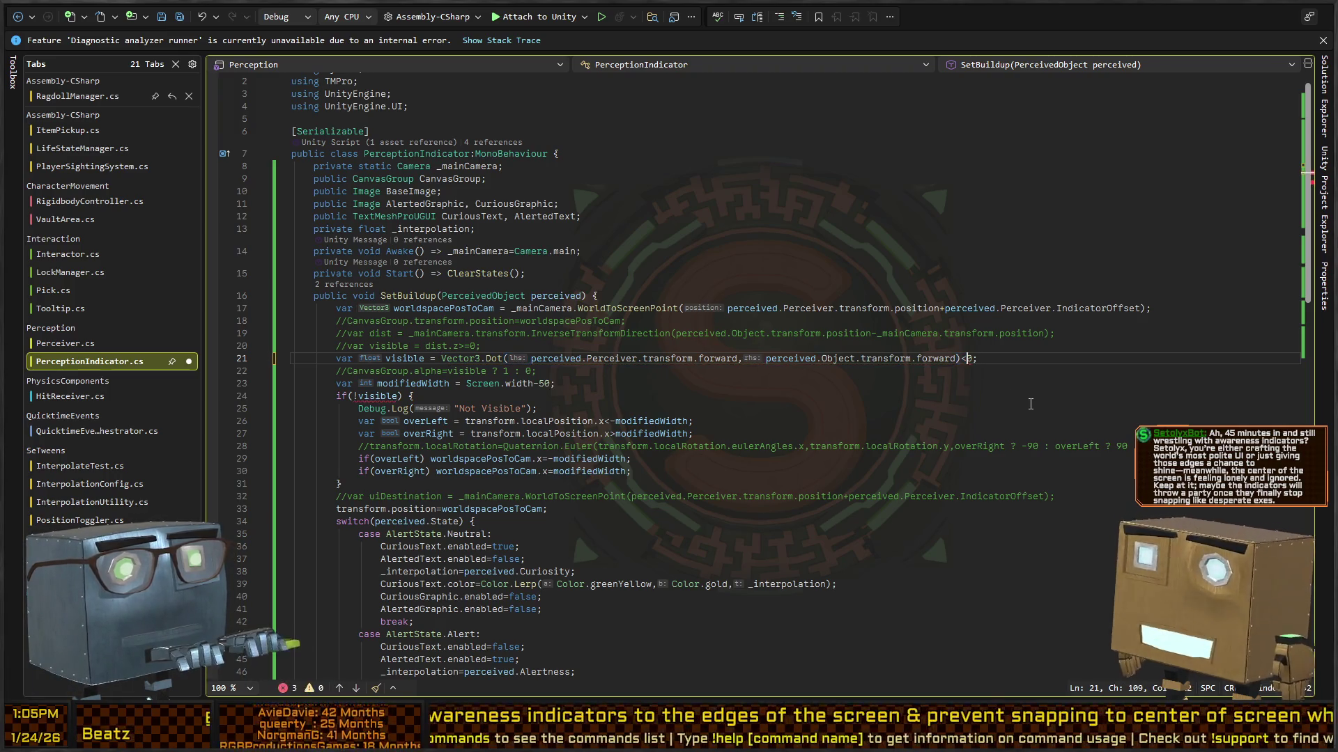
{"action": "key", "text": "End"}
{"action": "key", "text": "alt+Tab"}
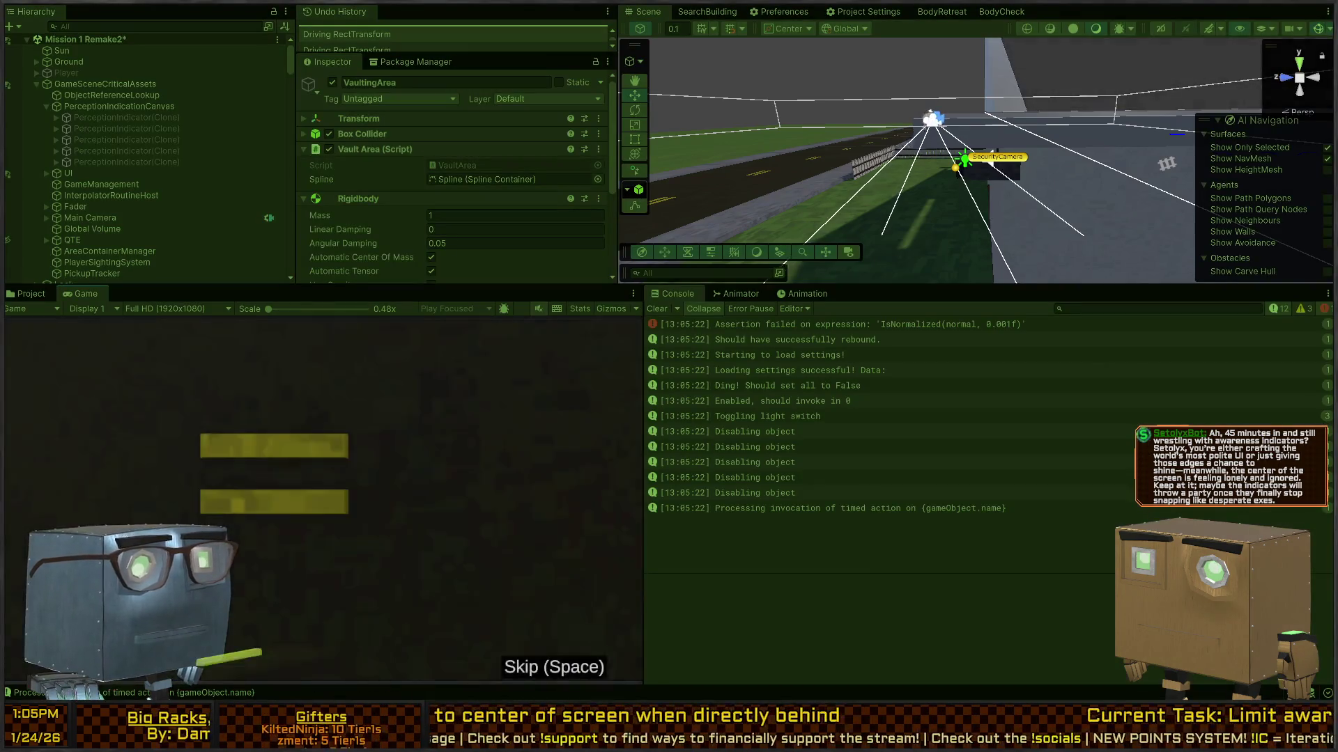
Walk the player toward the house, pull the Scene camera back, and open the Not Visible log's code.
{"action": "key", "text": "Escape"}
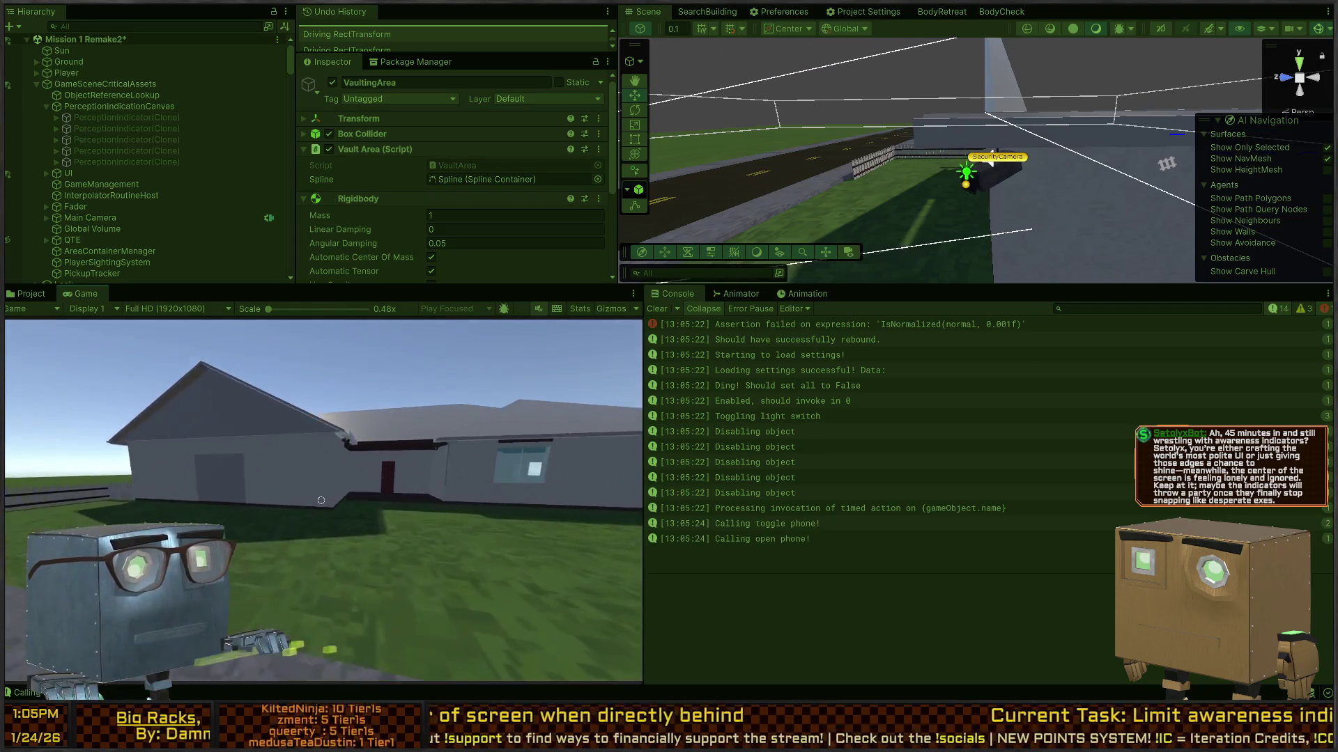
{"action": "key", "text": "w"}
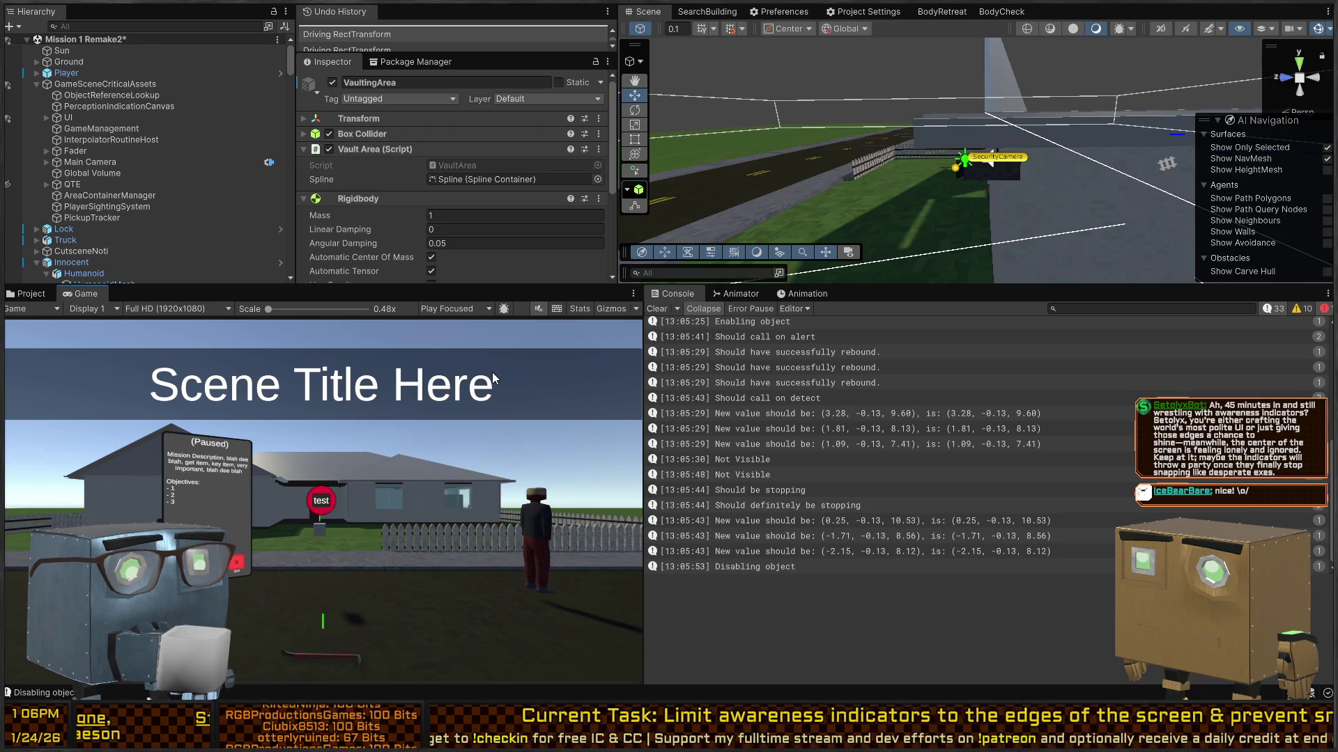
{"action": "right_click", "coordinate": [883, 140]}
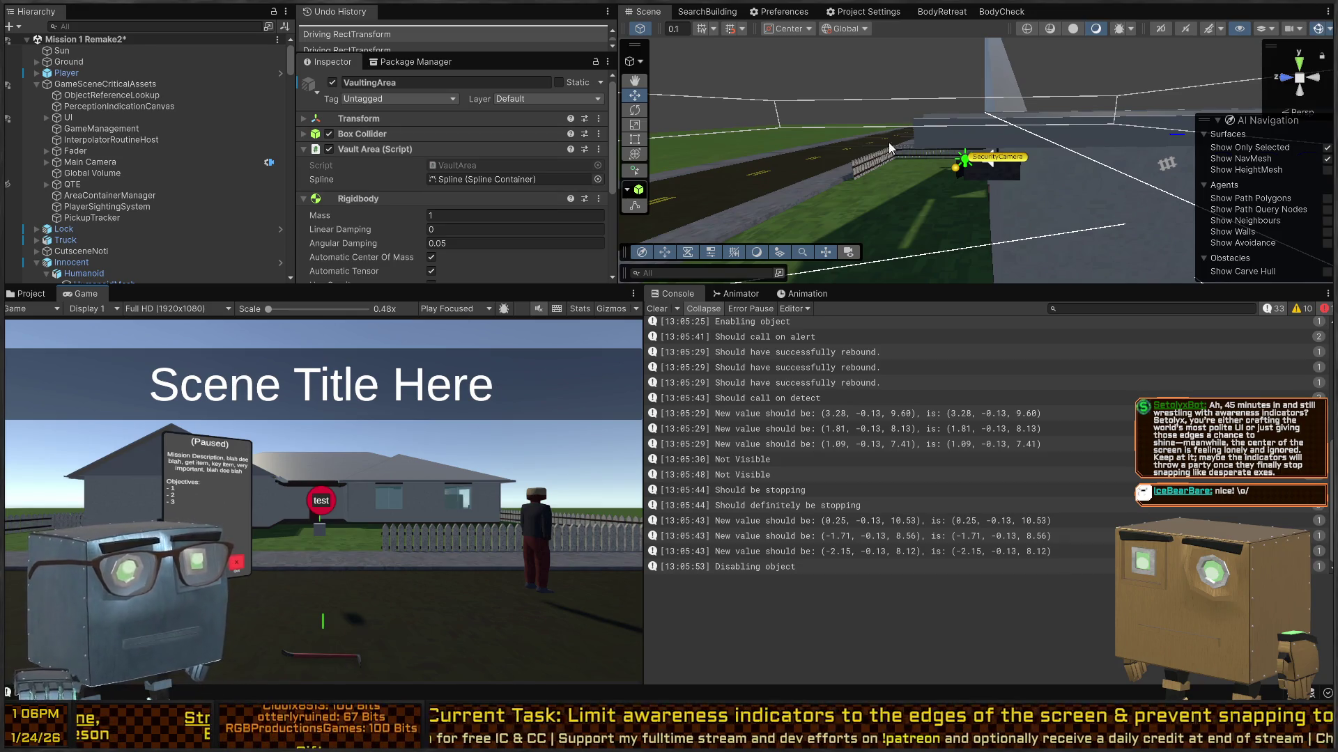
{"action": "key", "text": "s"}
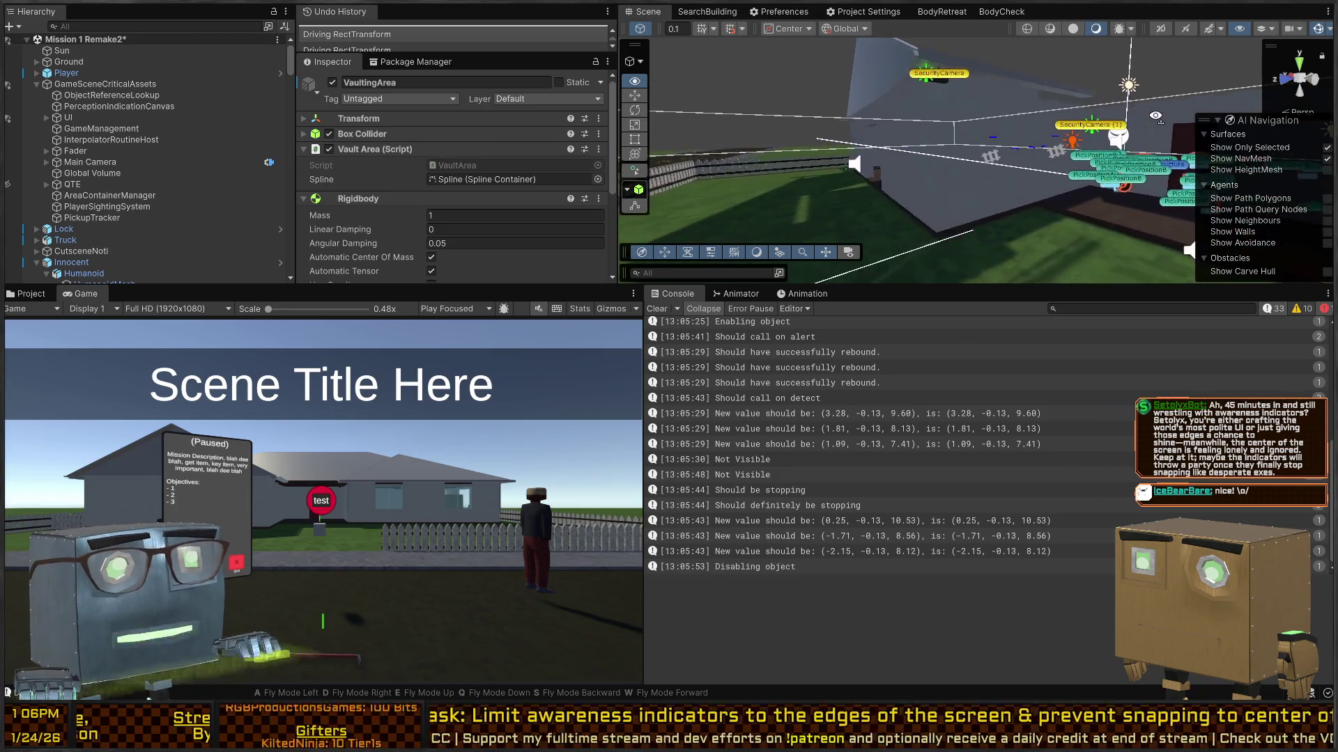
{"action": "key", "text": "s"}
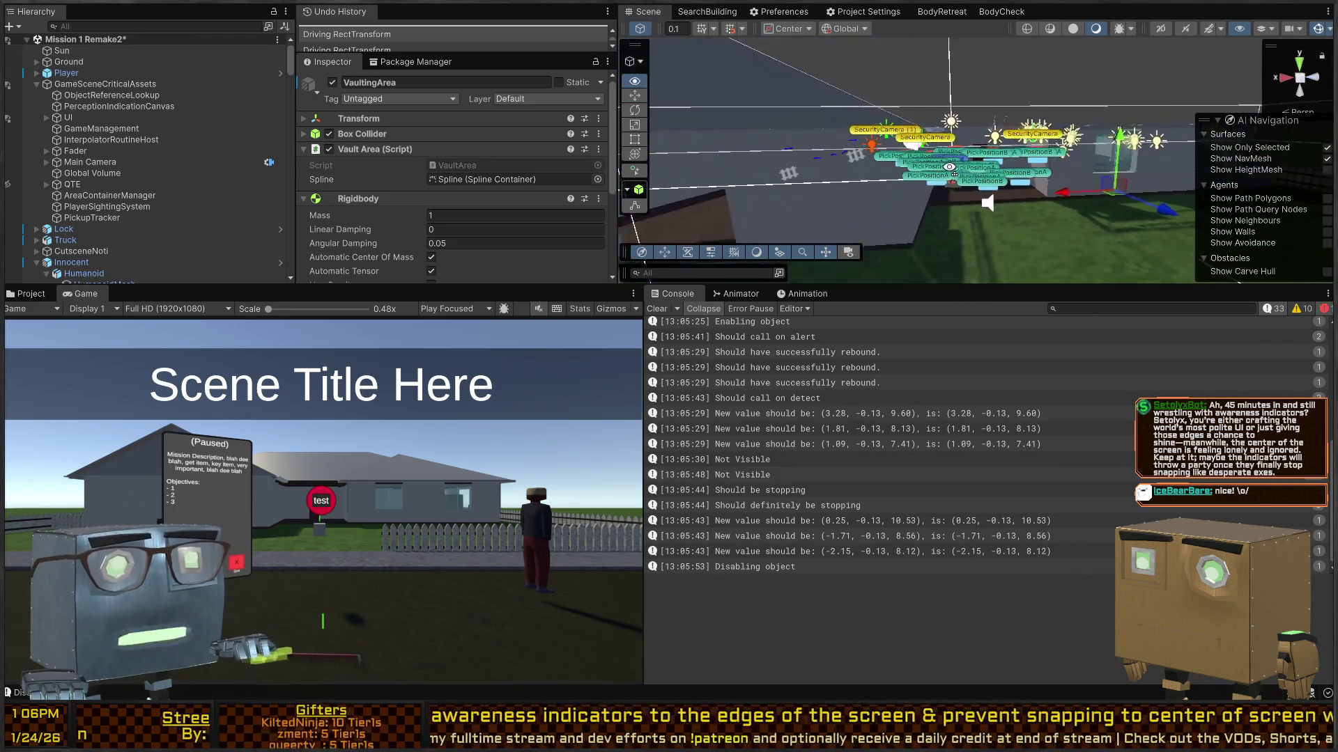
{"action": "key", "text": "s"}
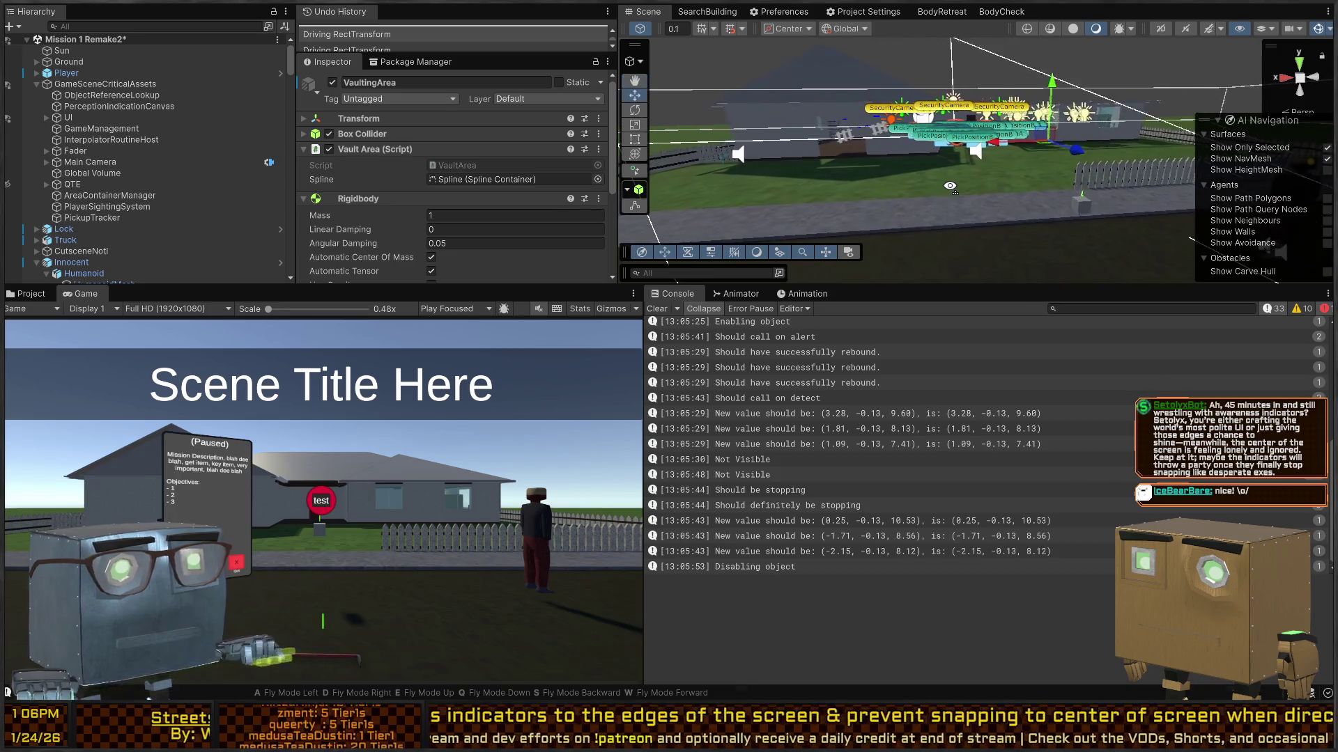
{"action": "double_click", "coordinate": [744, 472]}
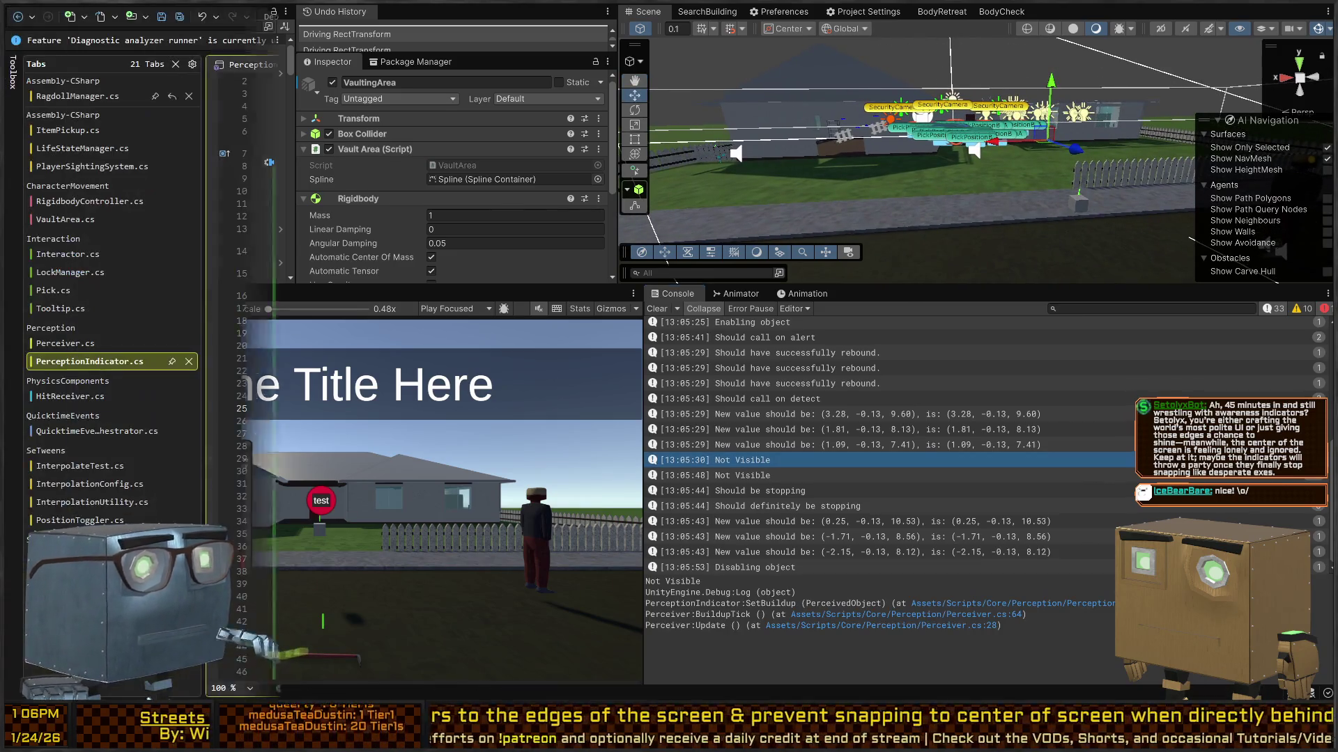
Delete the Not Visible debug log line in PerceptionIndicator.cs.
{"action": "key", "text": "shift+End"}
{"action": "key", "text": "BackSpace"}
{"action": "key", "text": "BackSpace"}
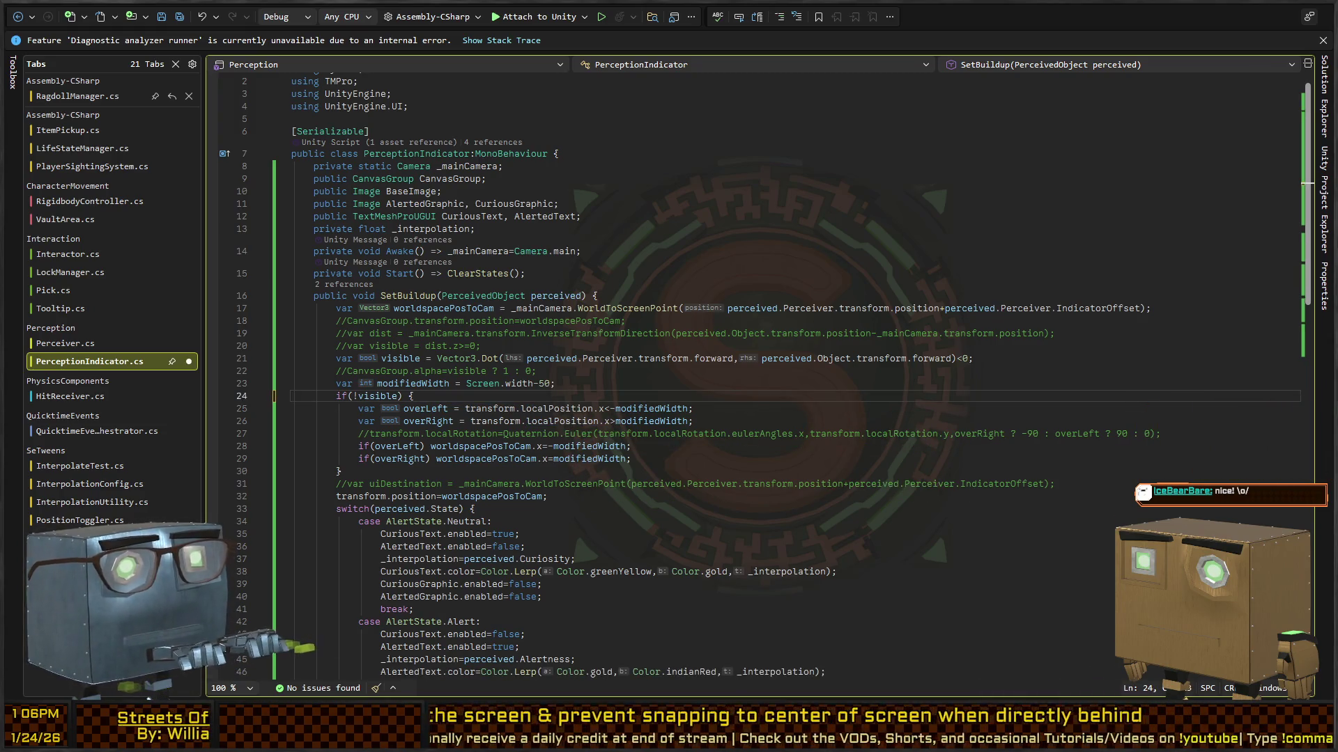
{"action": "key", "text": "alt+Tab"}
Open the code behind the 'Should be stopping' log and comment that Debug.Log out.
{"action": "left_click", "coordinate": [771, 495]}
{"action": "double_click", "coordinate": [771, 495]}
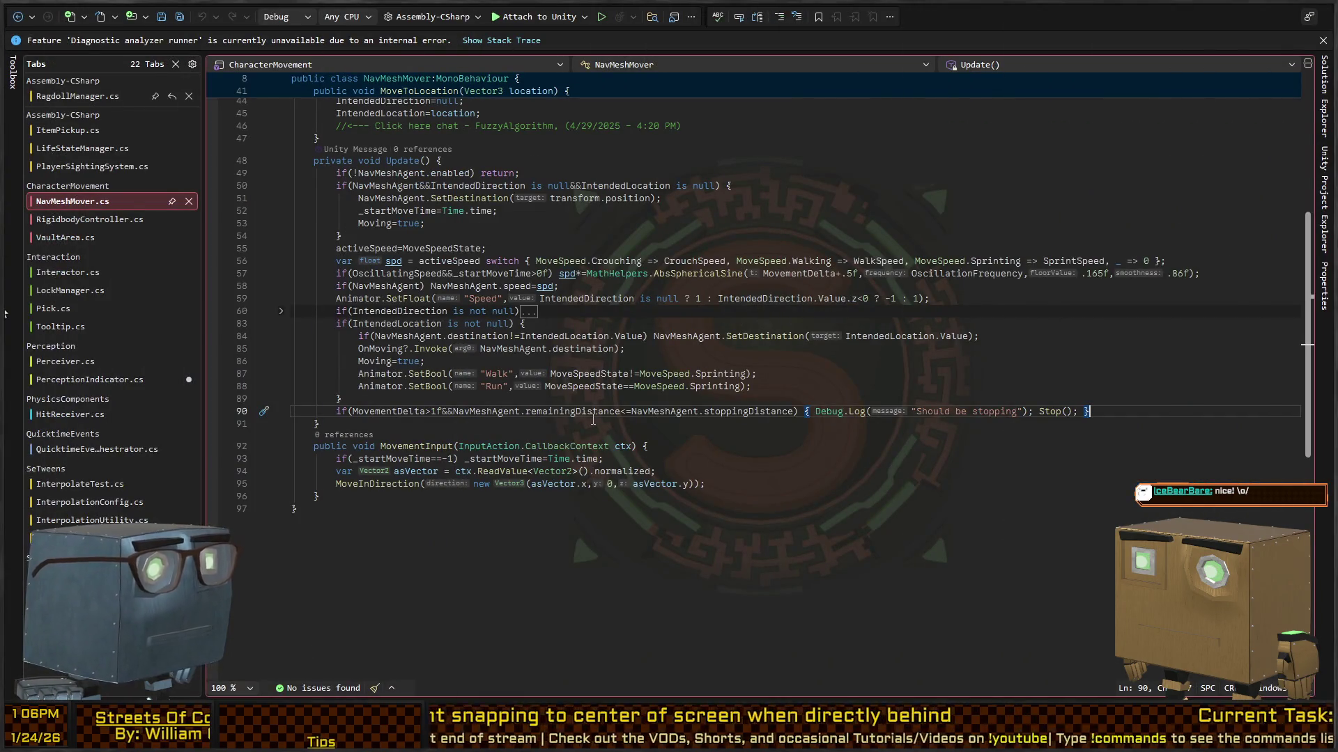
{"action": "key", "text": "ctrl+Left"}
{"action": "key", "text": "Left"}
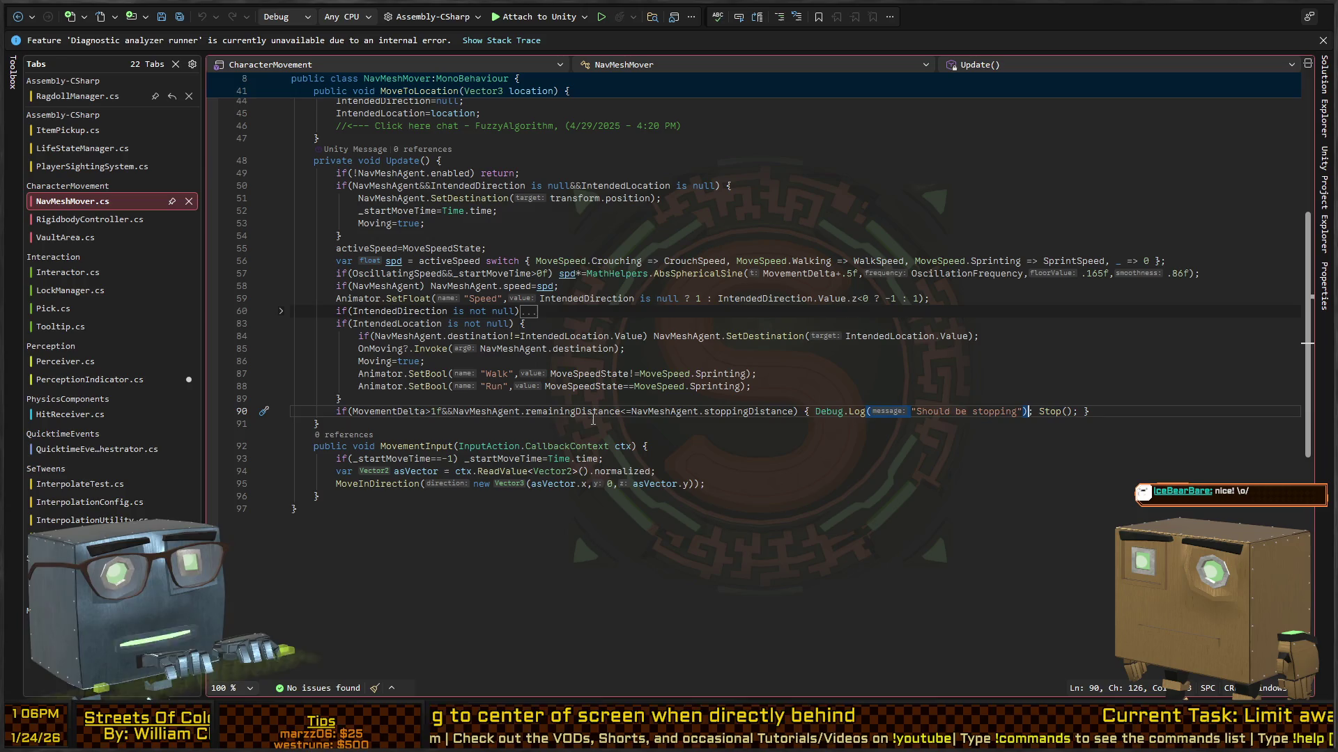
{"action": "key", "text": "ctrl+shift+Left"}
{"action": "key", "text": "ctrl+shift+Left"}
{"action": "key", "text": "ctrl+shift+Left"}
{"action": "key", "text": "ctrl+shift+Left"}
{"action": "key", "text": "ctrl+shift+Left"}
{"action": "key", "text": "ctrl+shift+Left"}
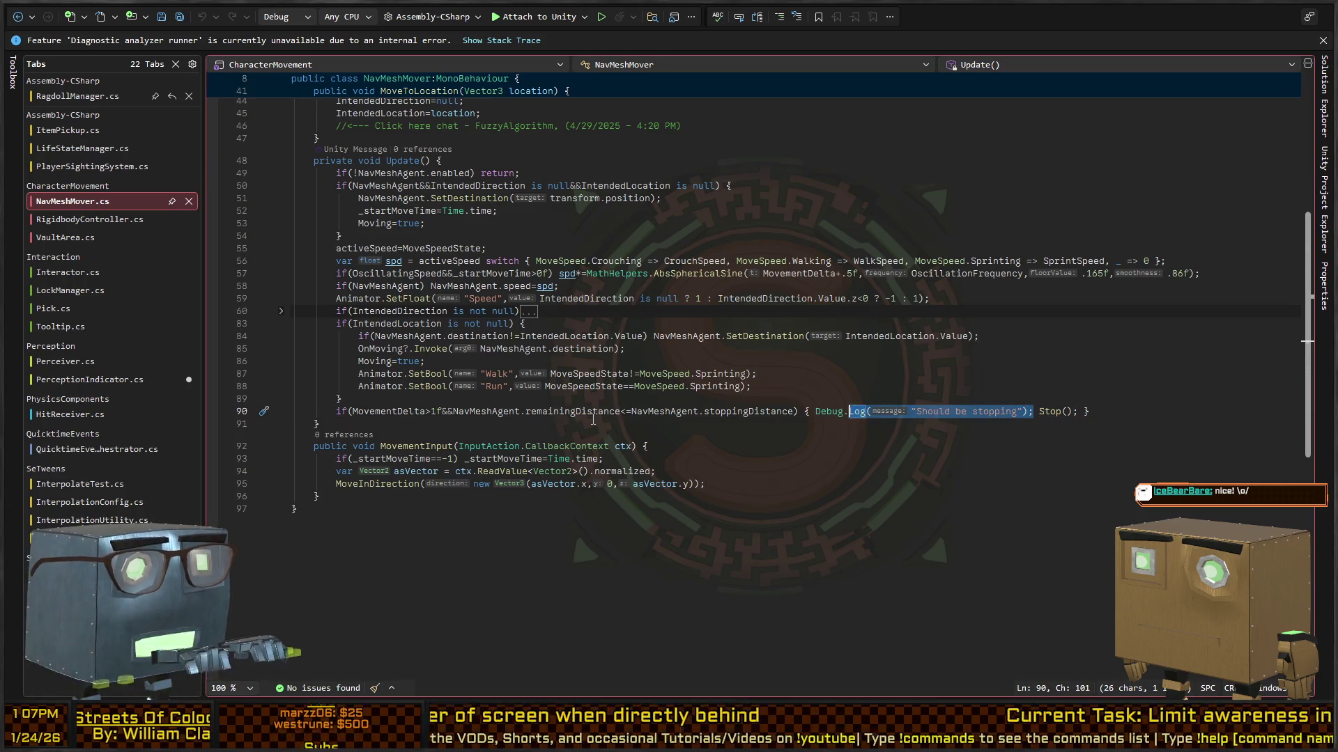
{"action": "key", "text": "ctrl+k"}
{"action": "key", "text": "ctrl+c"}
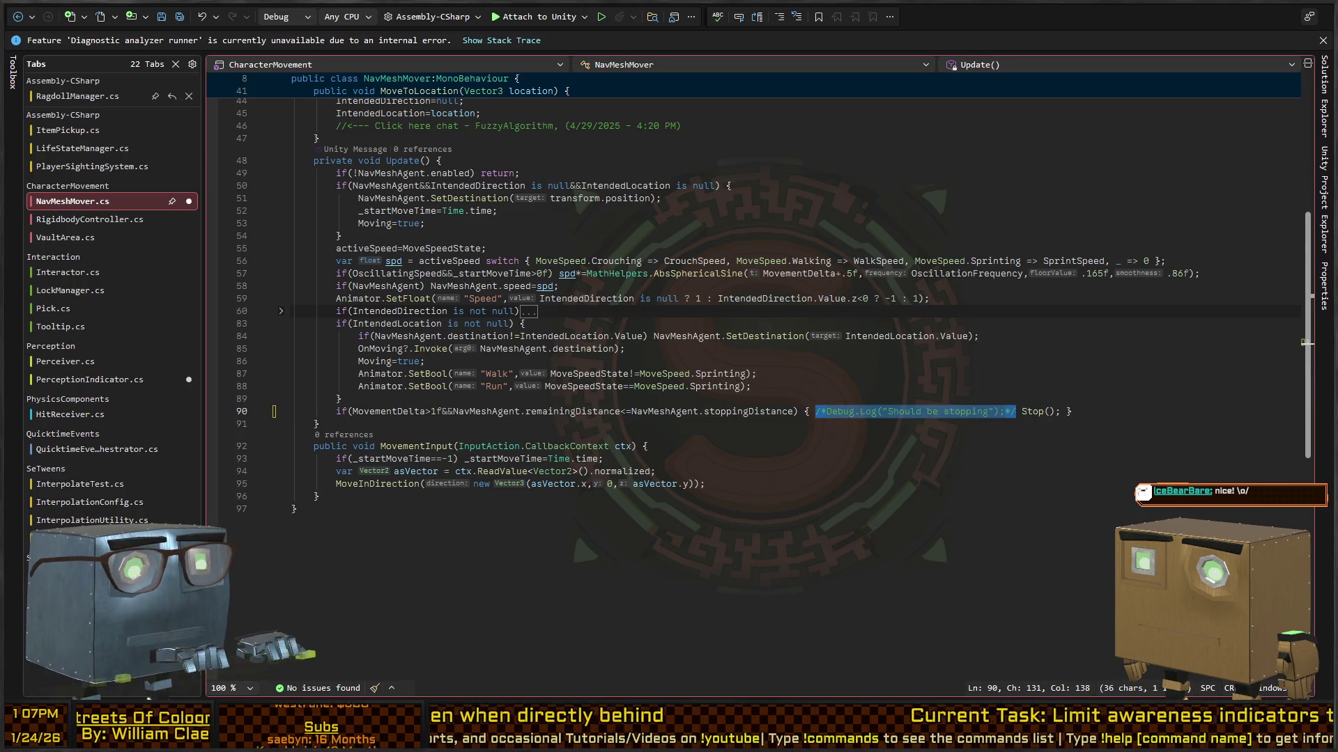
{"action": "key", "text": "alt+Tab"}
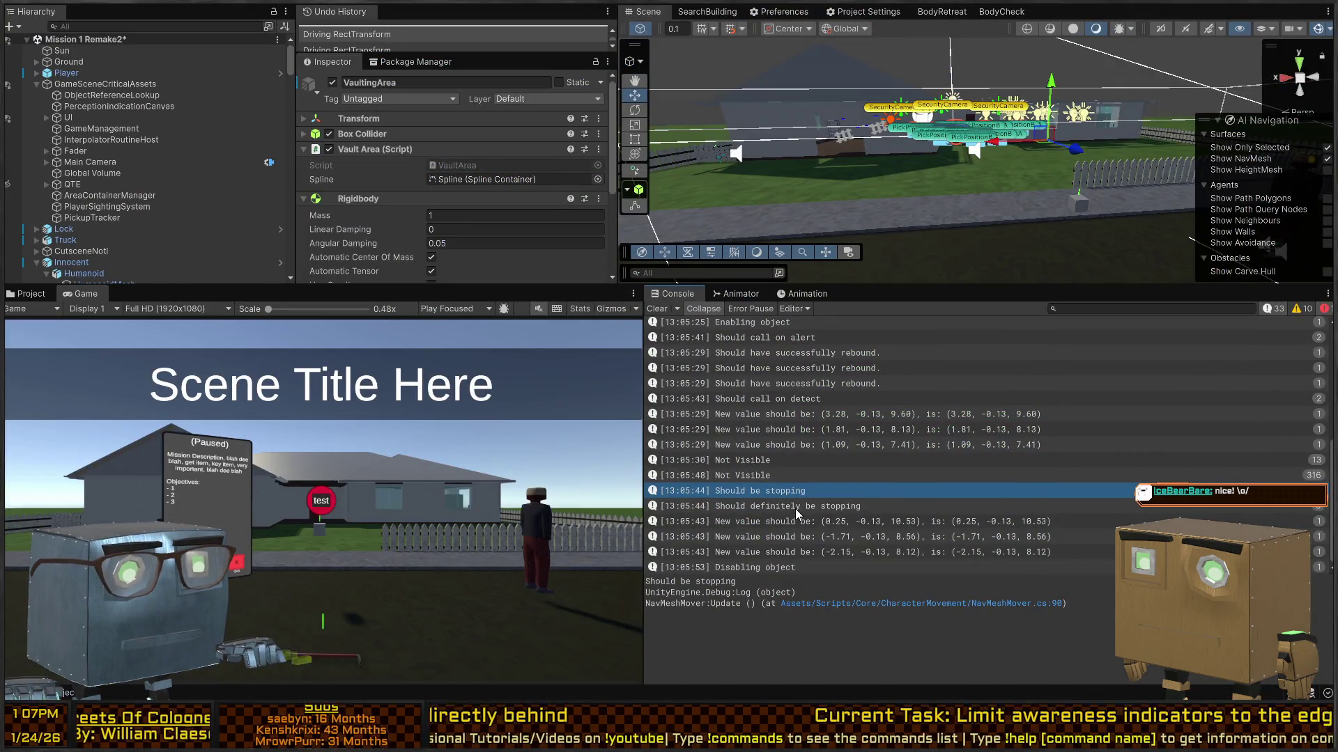
Open the 'Should definitely be stopping' log's code, then comment out the 'New value should be' log with //.
{"action": "left_click", "coordinate": [798, 507]}
{"action": "double_click", "coordinate": [797, 506]}
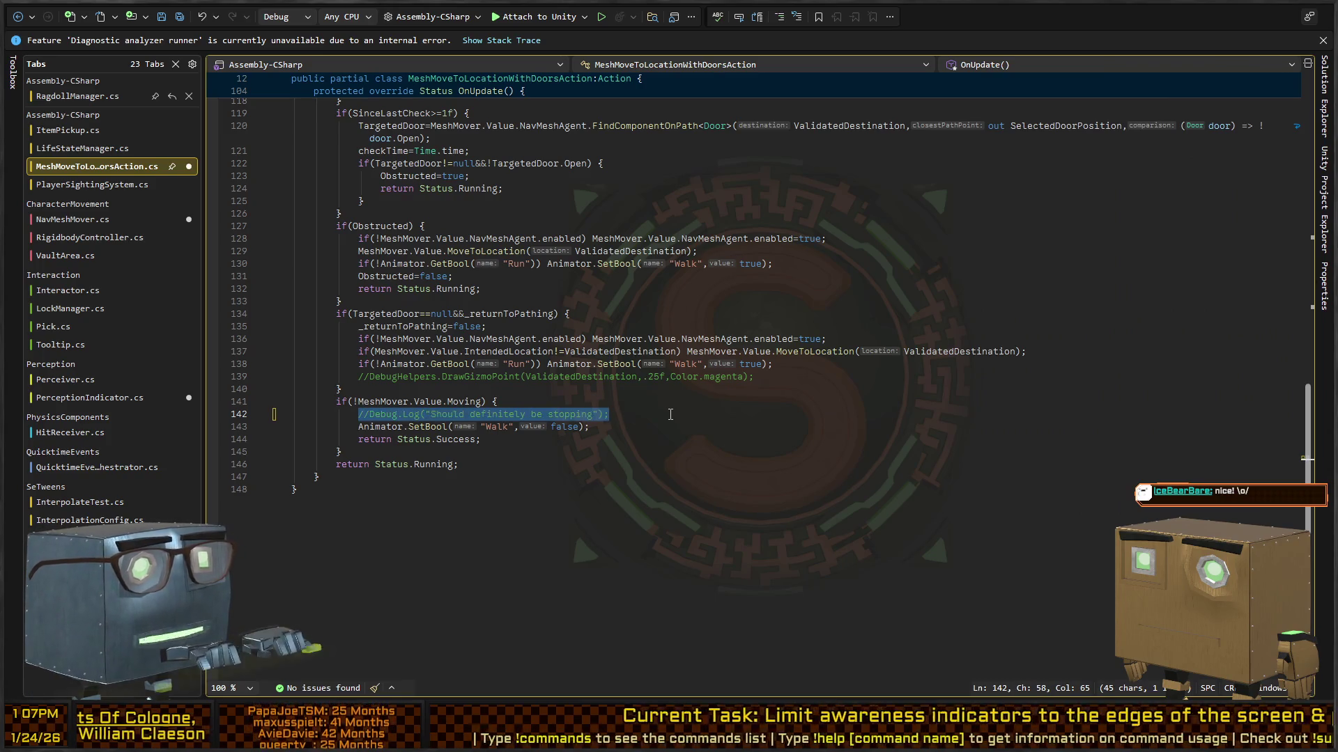
{"action": "key", "text": "alt+Tab"}
{"action": "left_click", "coordinate": [779, 522]}
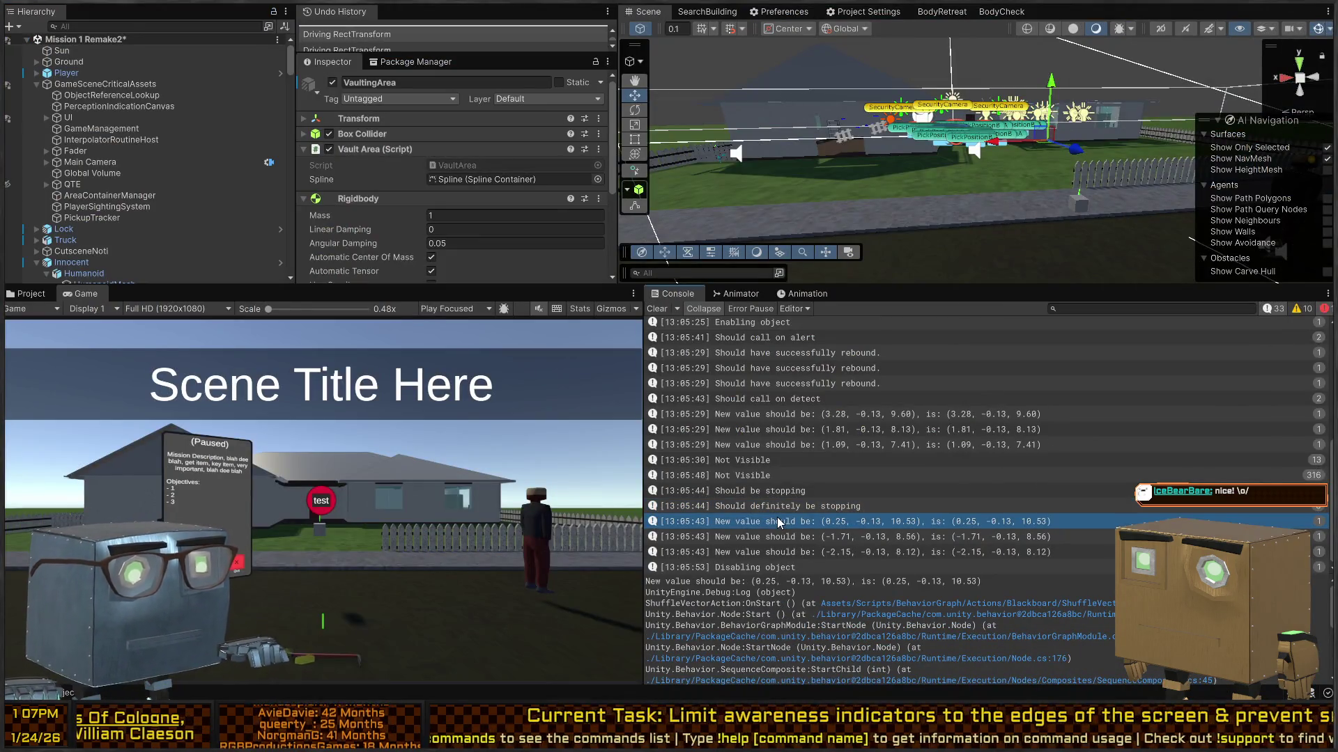
{"action": "double_click", "coordinate": [778, 523]}
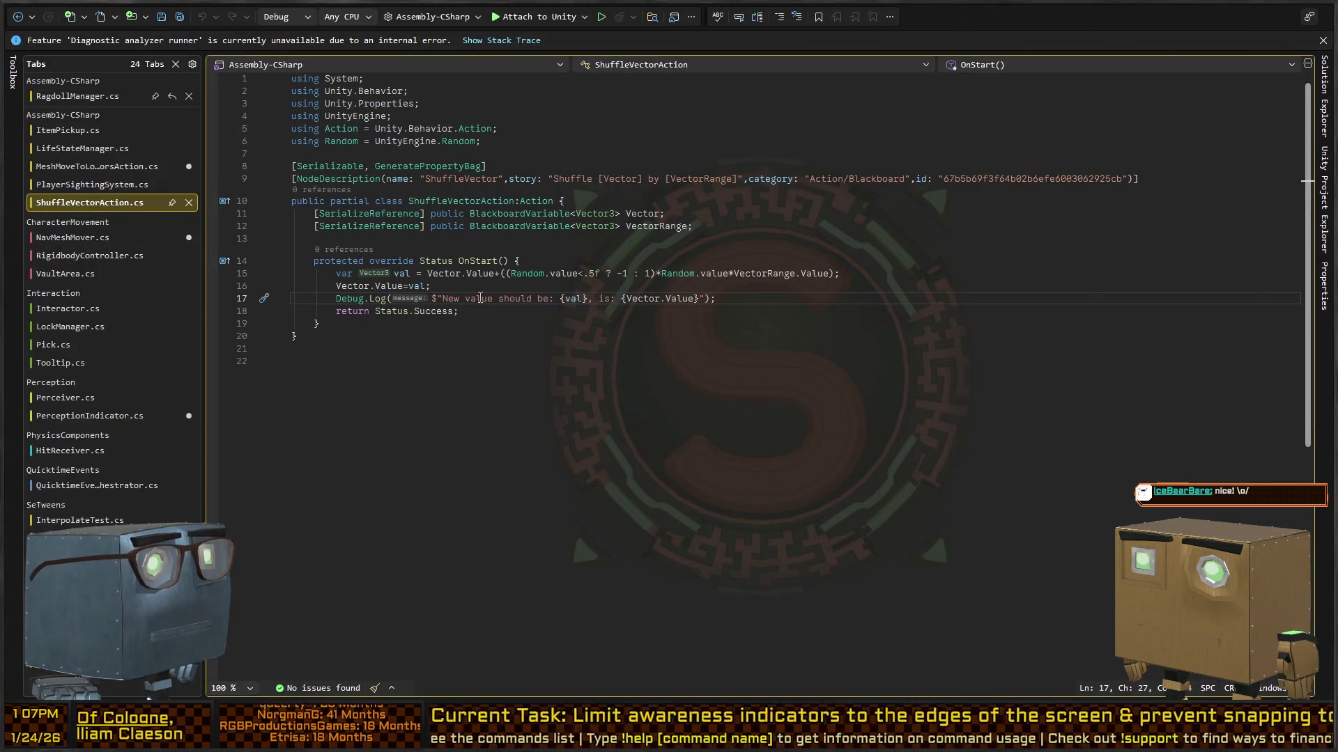
{"action": "type", "text": "//"}
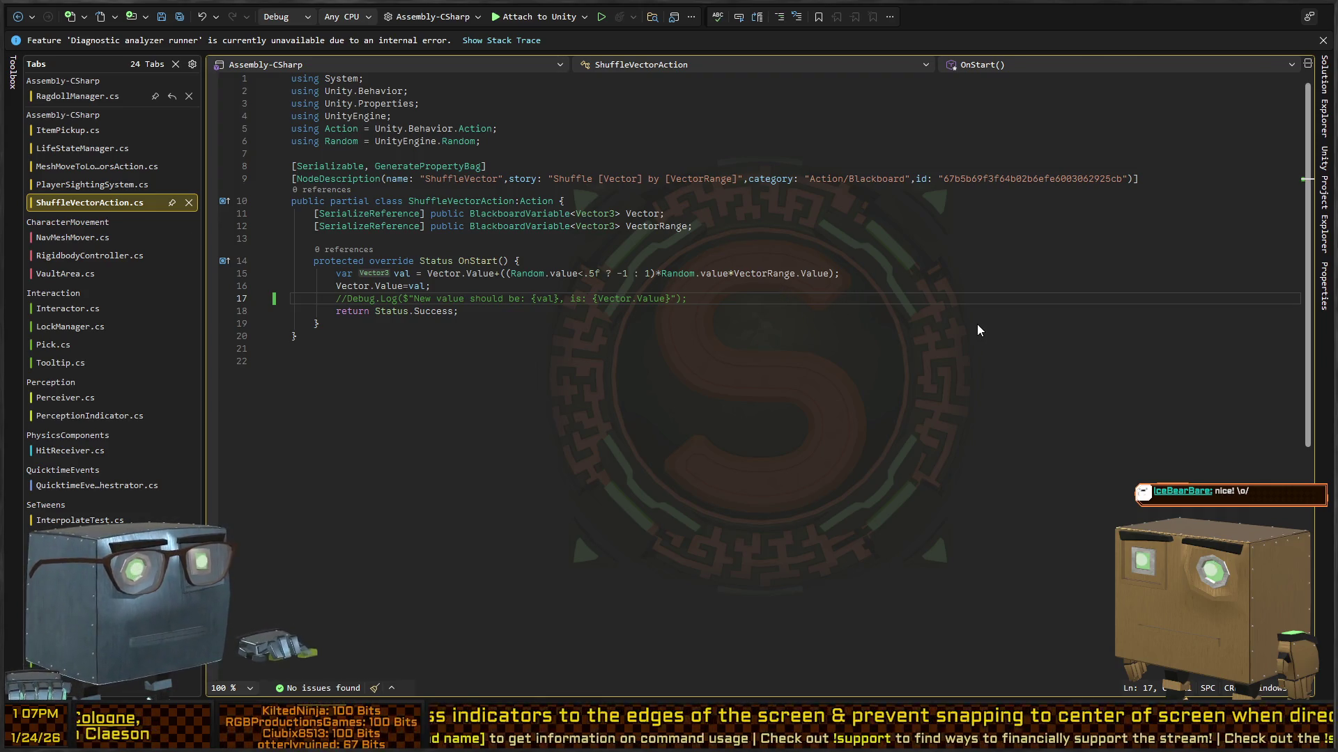
{"action": "key", "text": "ctrl+Tab"}
{"action": "scroll", "coordinate": [556, 366], "scroll_direction": "down", "scroll_amount": 4}
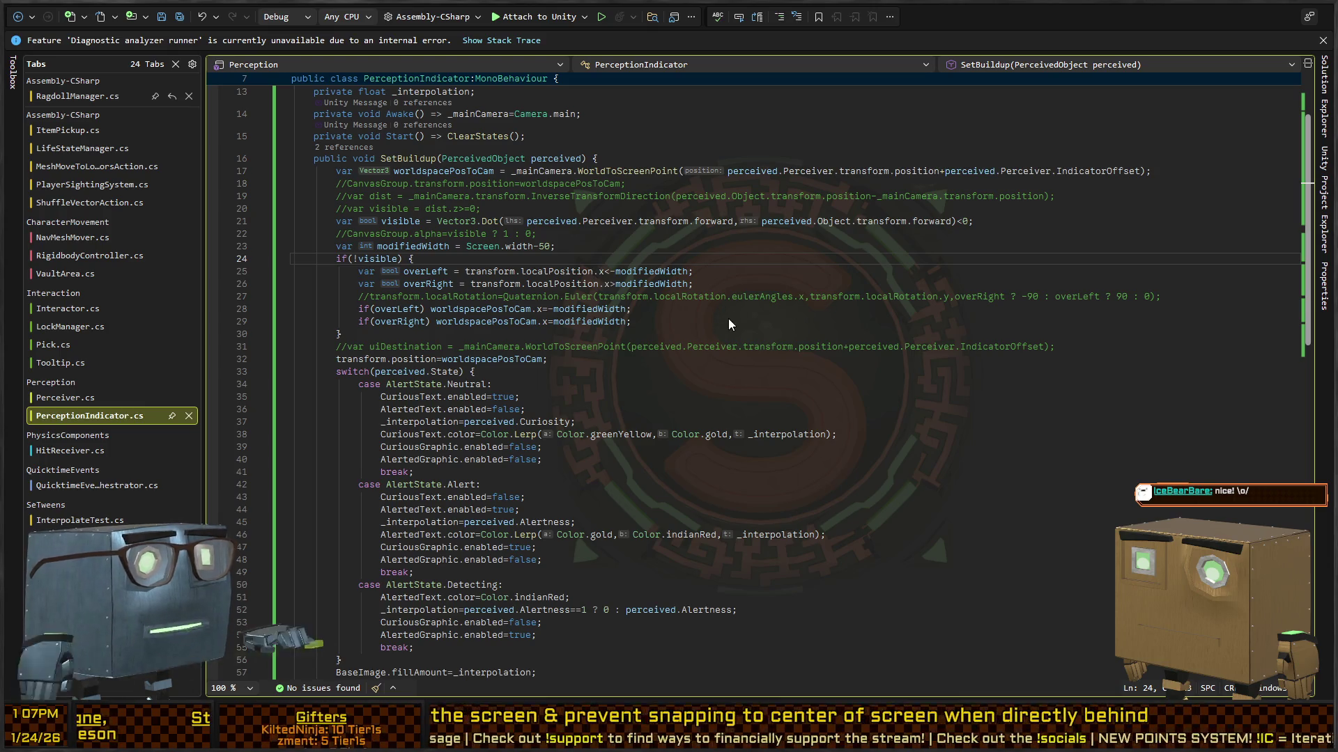
{"action": "key", "text": "alt+Tab"}
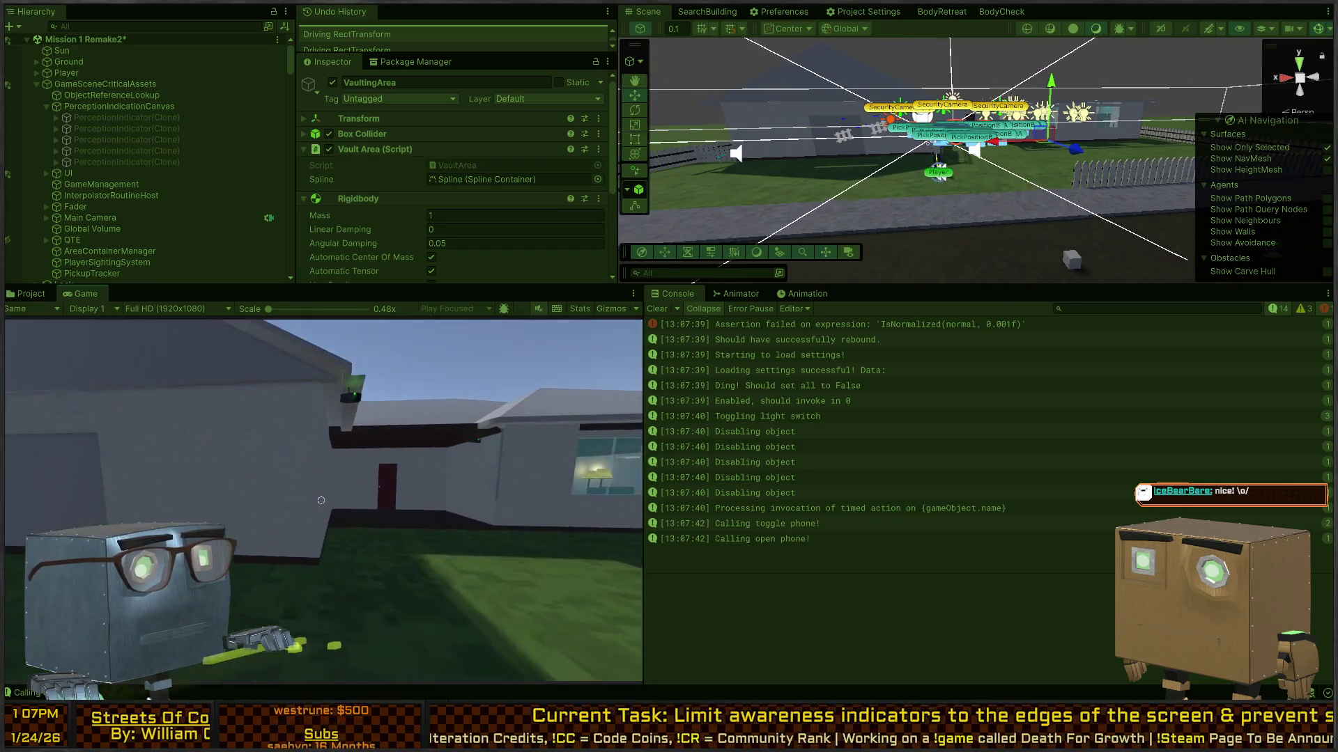
Walk the player near the house, check the newest PerceptionIndicator clone's position, and return to Visual Studio.
{"action": "key", "text": "w"}
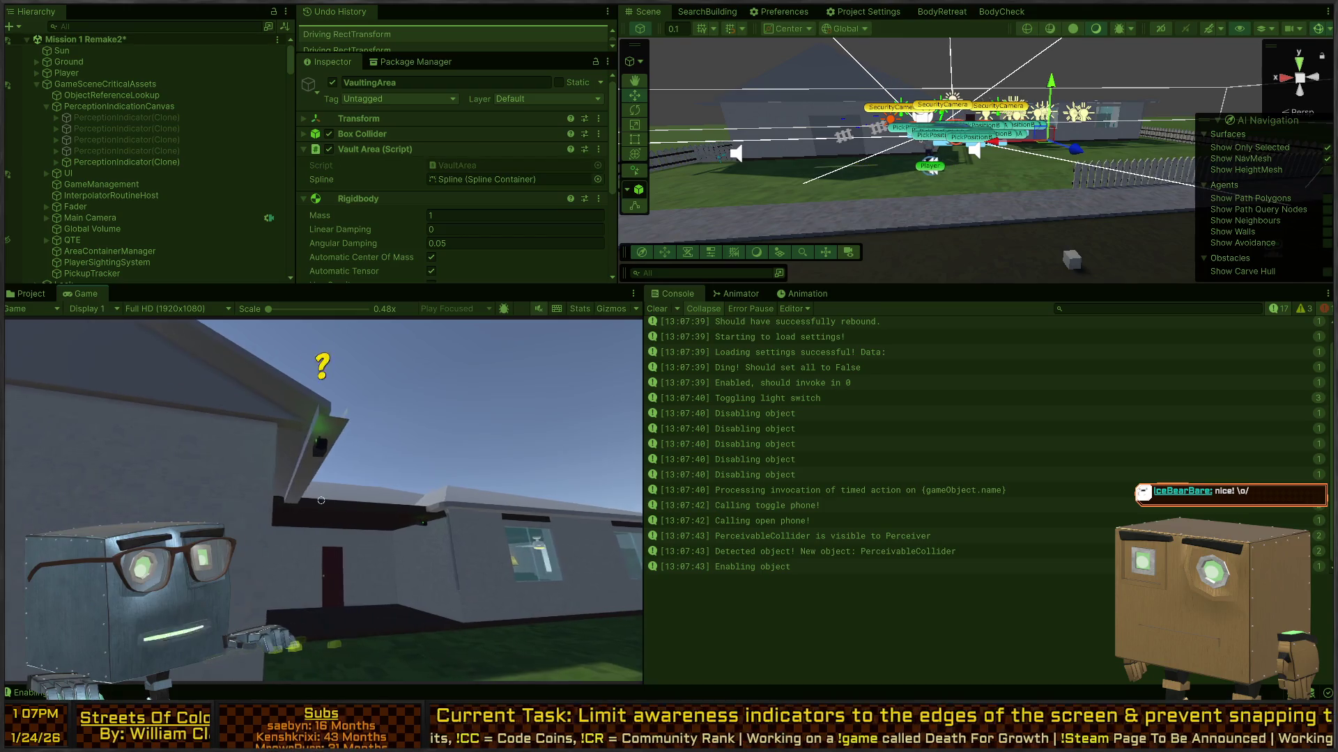
{"action": "key", "text": "a"}
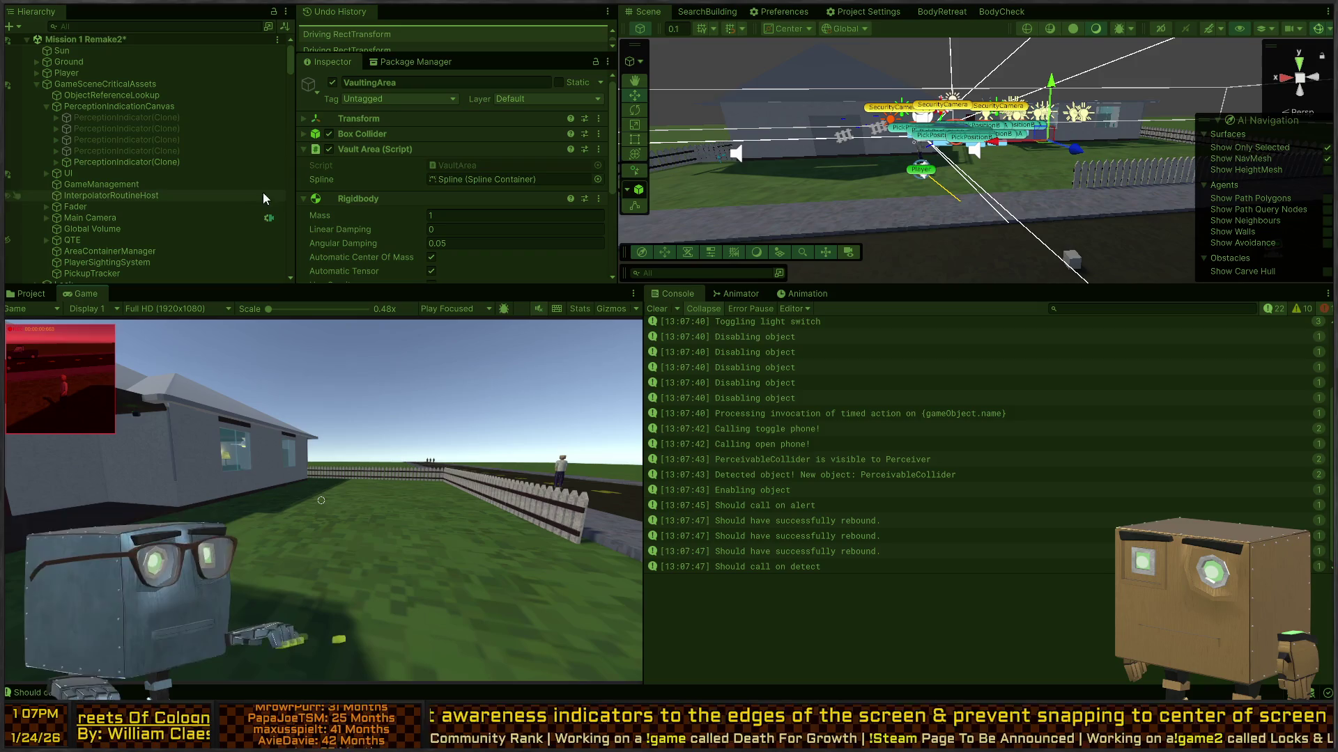
{"action": "left_click", "coordinate": [128, 163]}
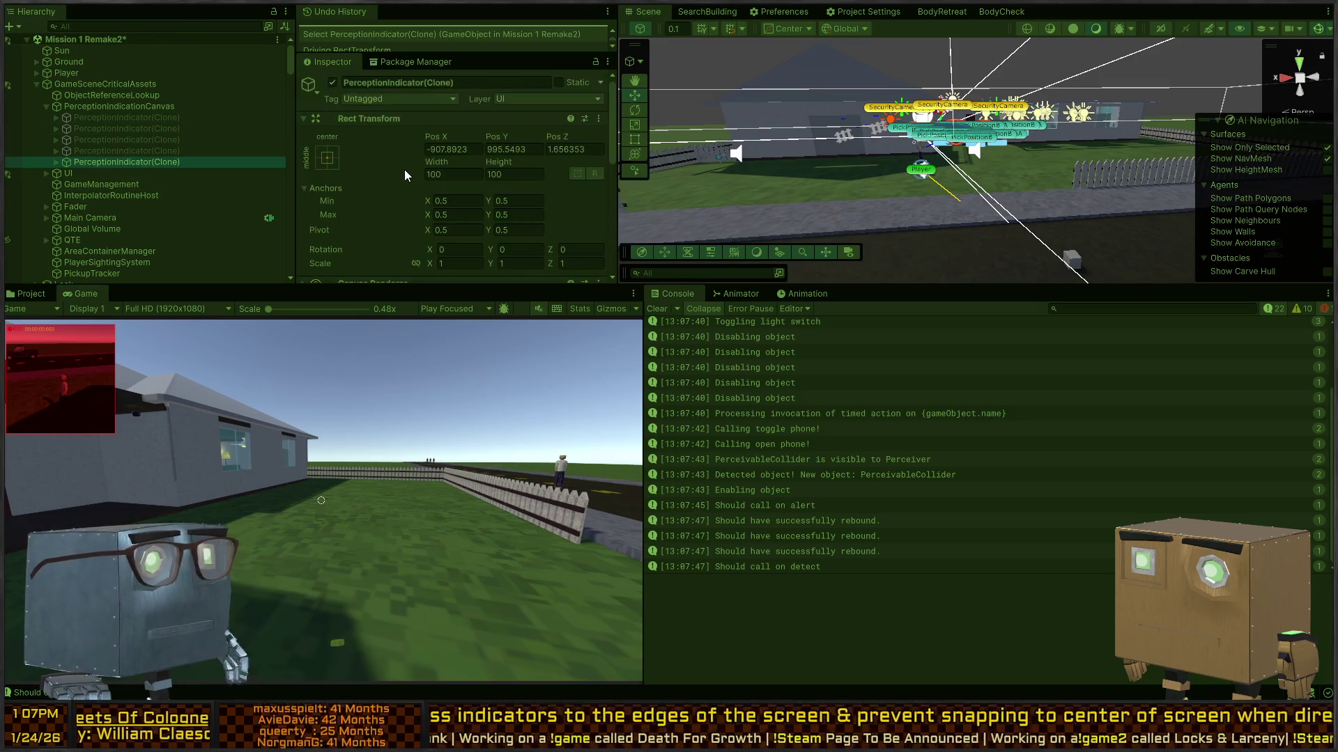
{"action": "left_click", "coordinate": [294, 401]}
{"action": "key", "text": "w"}
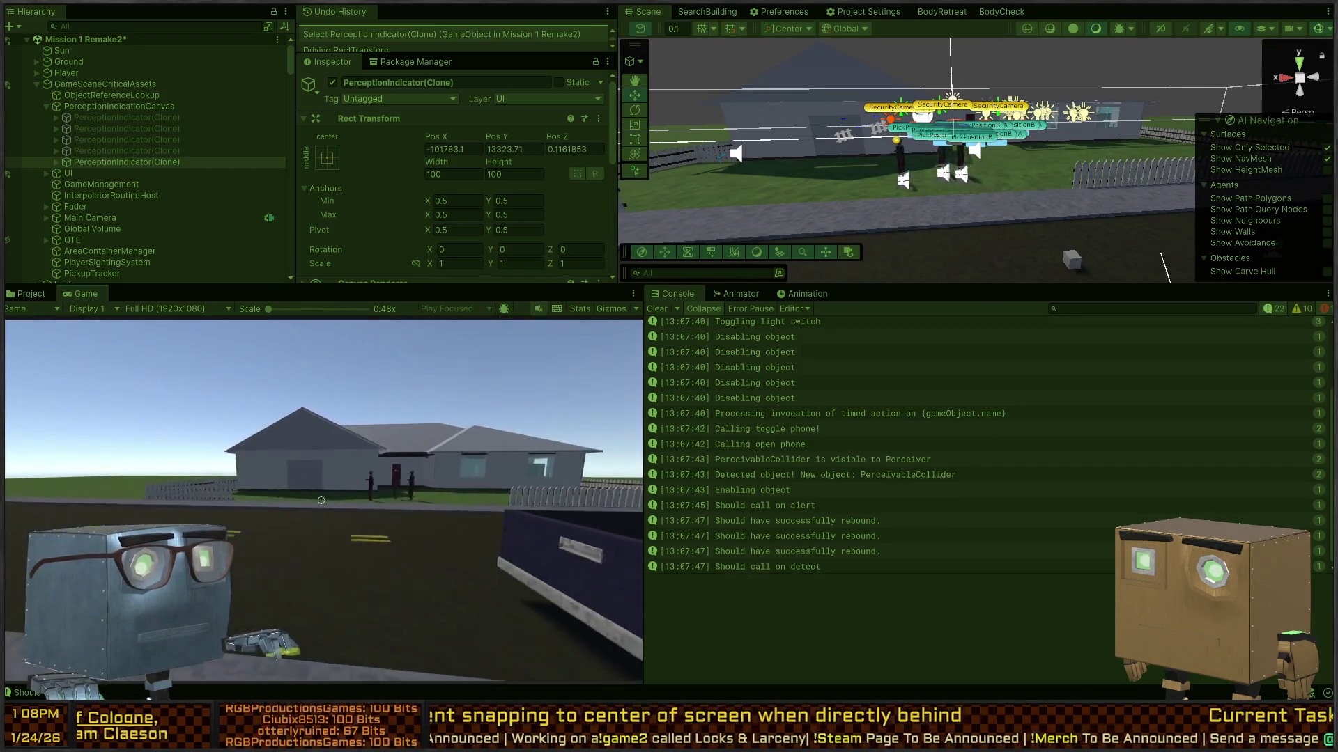
{"action": "key", "text": "alt+Tab"}
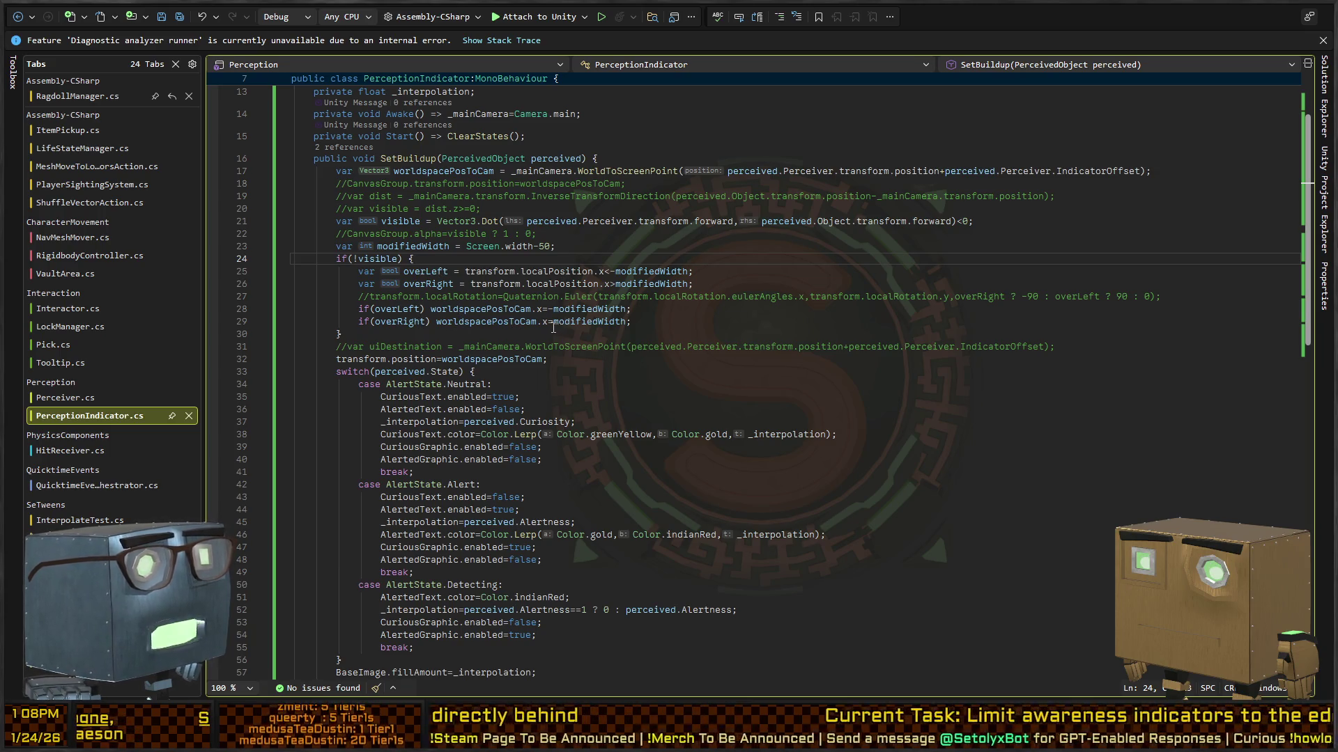
{"action": "left_click", "coordinate": [479, 284]}
{"action": "left_click_drag", "start_coordinate": [465, 272], "coordinate": [492, 284]}
{"action": "left_click", "coordinate": [579, 272]}
{"action": "left_click", "coordinate": [613, 273]}
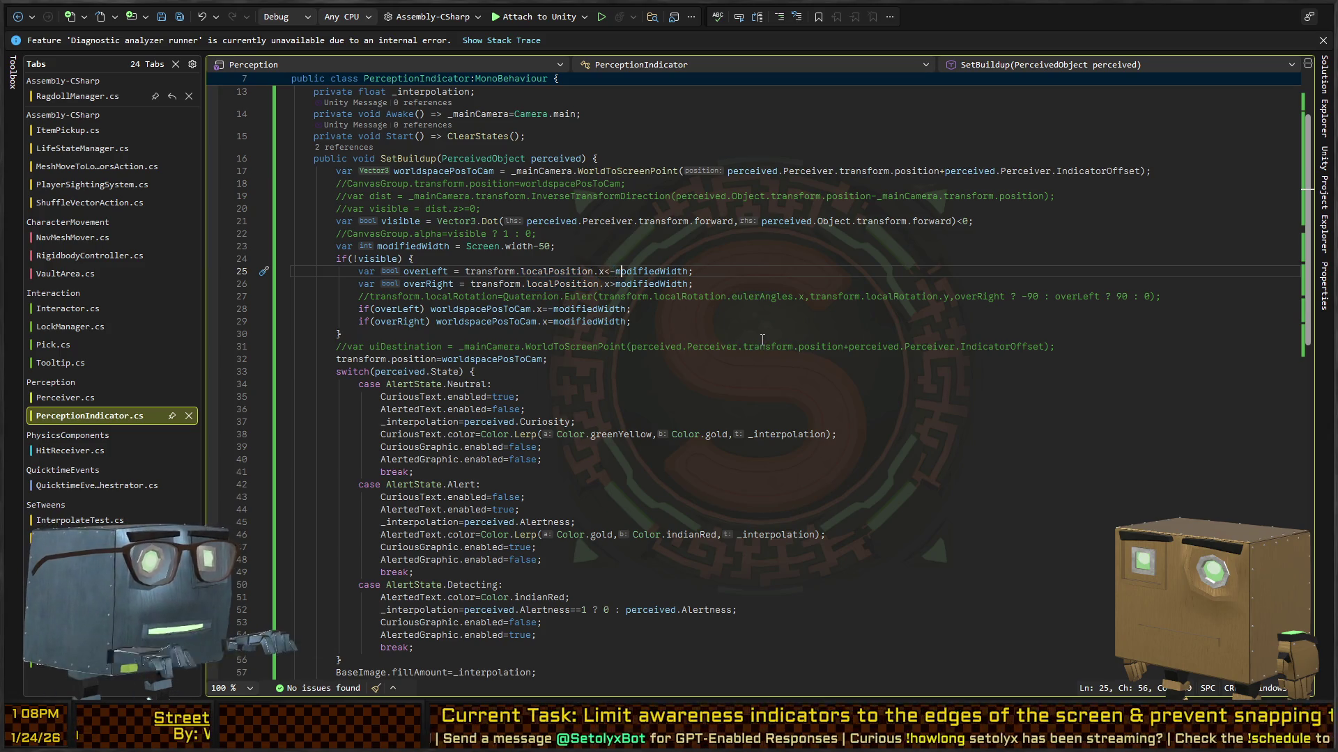
{"action": "key", "text": "Right"}
{"action": "key", "text": "Right"}
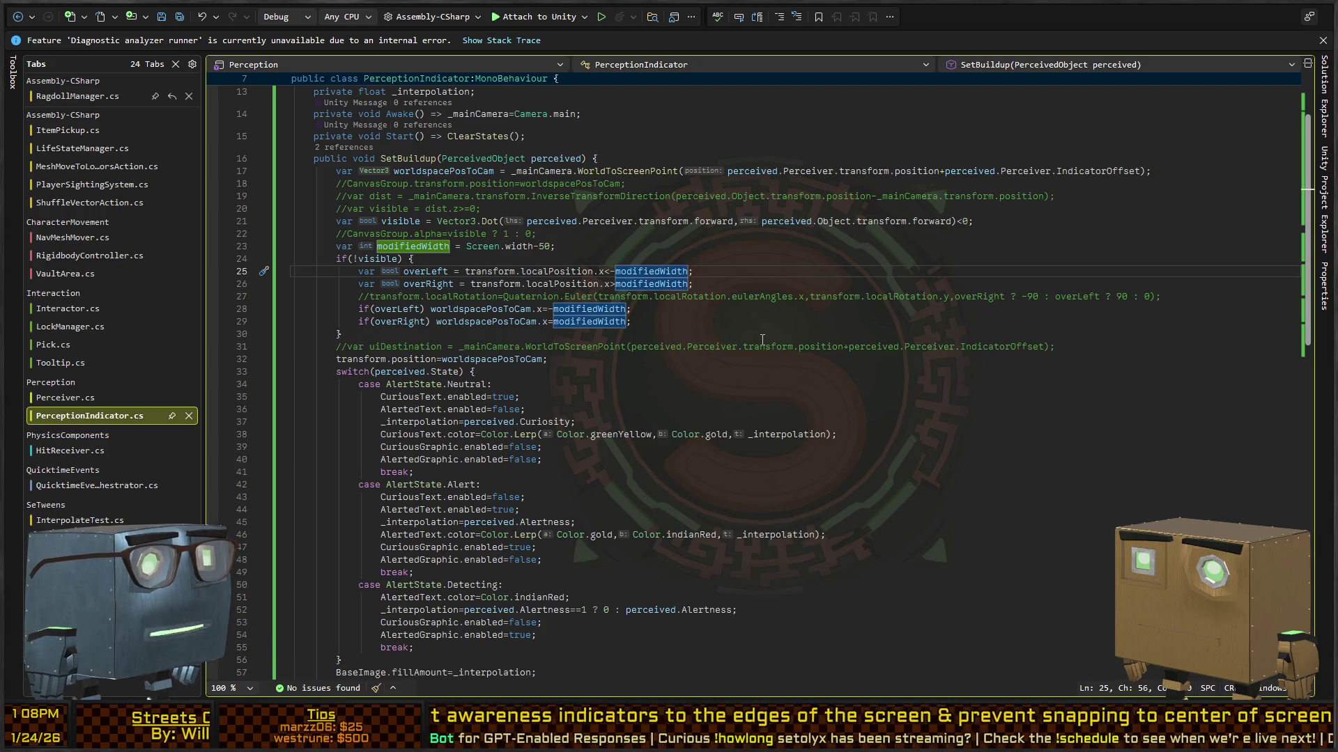
{"action": "key", "text": "Down"}
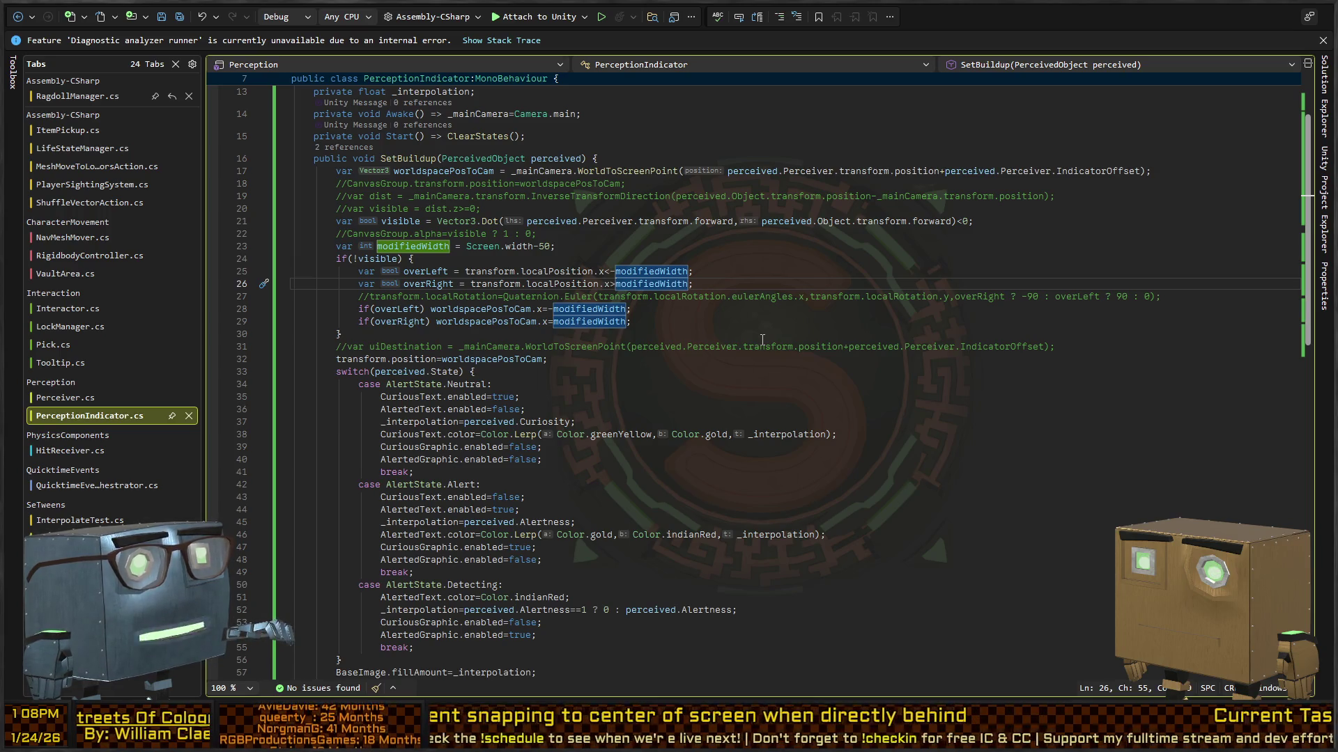
{"action": "key", "text": "Up"}
{"action": "key", "text": "Left"}
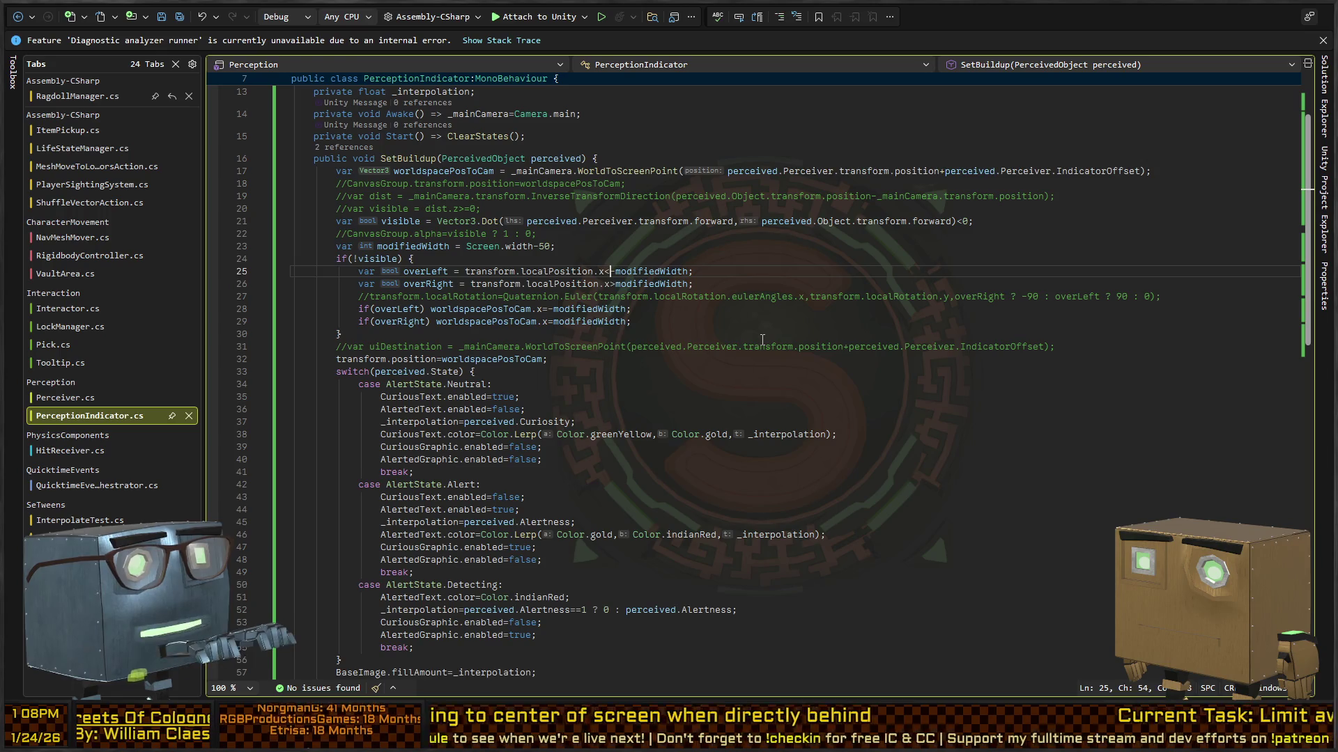
{"action": "key", "text": "Down"}
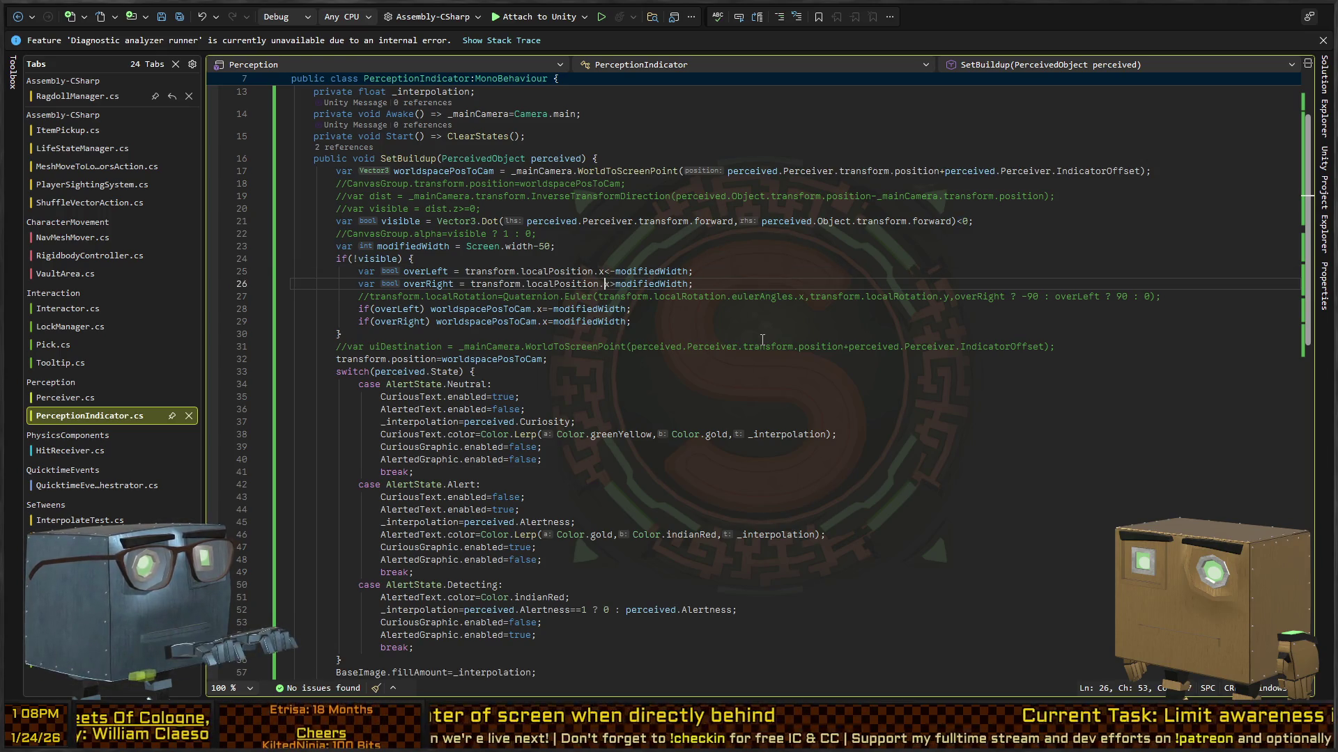
{"action": "key", "text": "Down"}
{"action": "key", "text": "Down"}
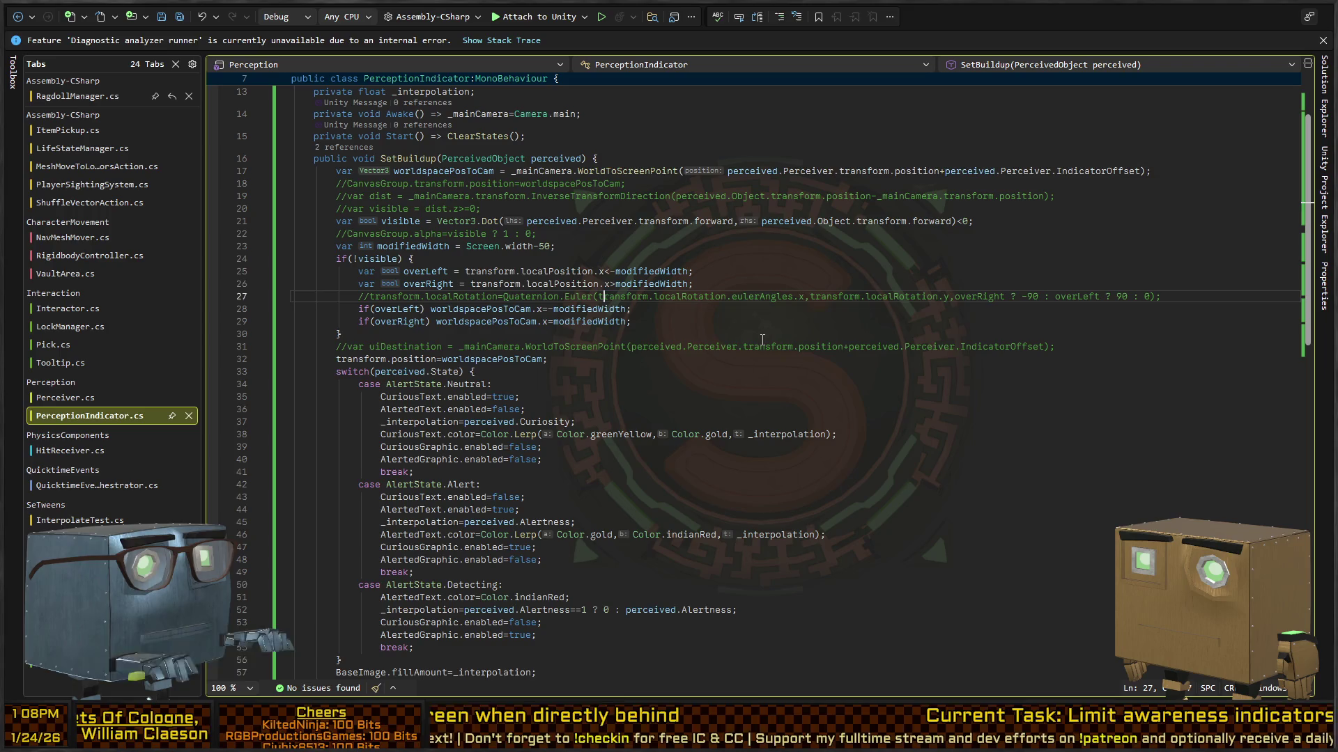
{"action": "key", "text": "BackSpace"}
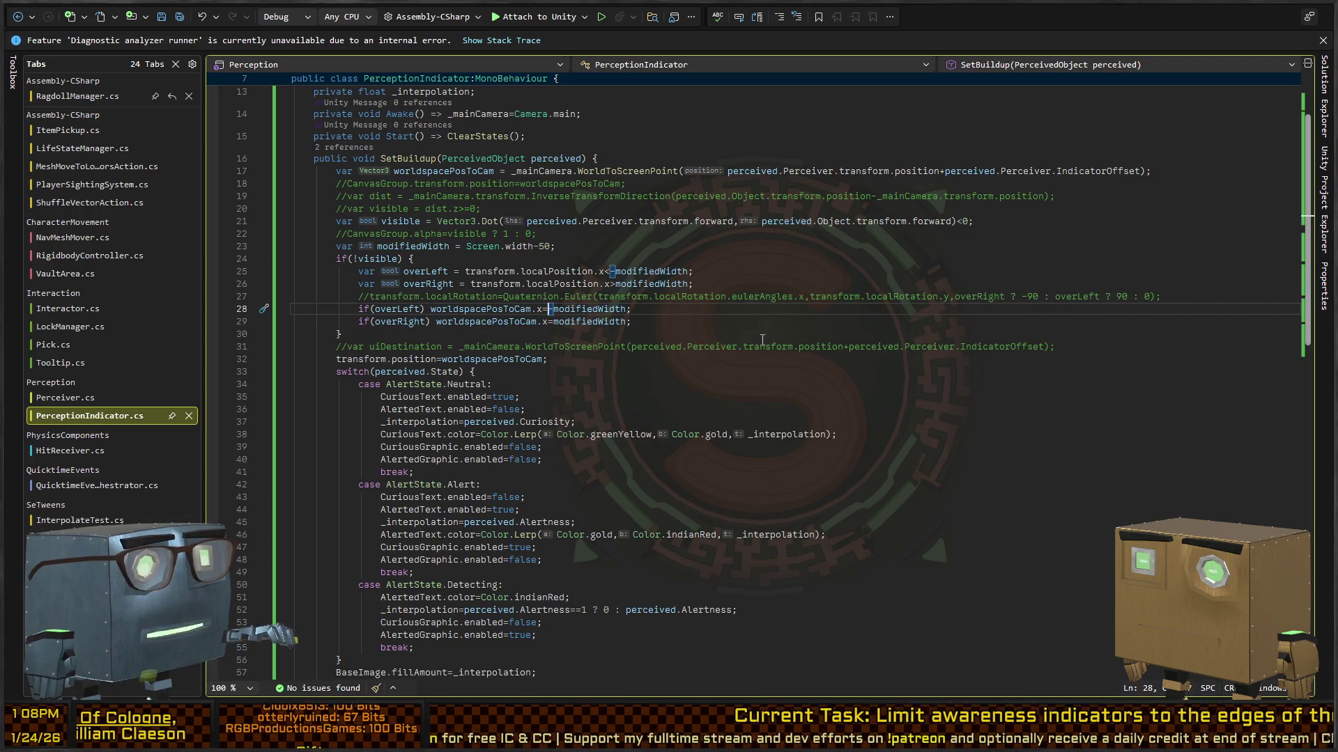
{"action": "scroll", "coordinate": [762, 340], "scroll_direction": "down", "scroll_amount": 1}
{"action": "key", "text": "Down"}
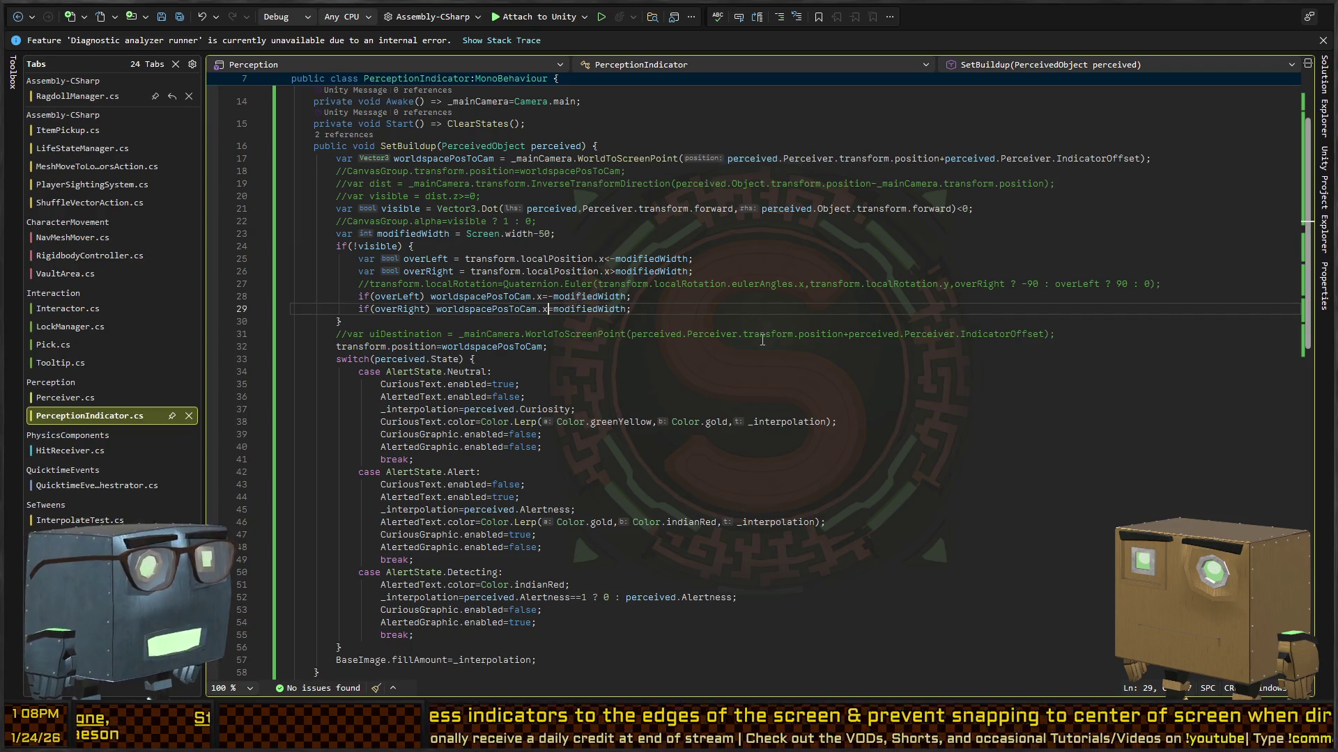
{"action": "left_click", "coordinate": [465, 346]}
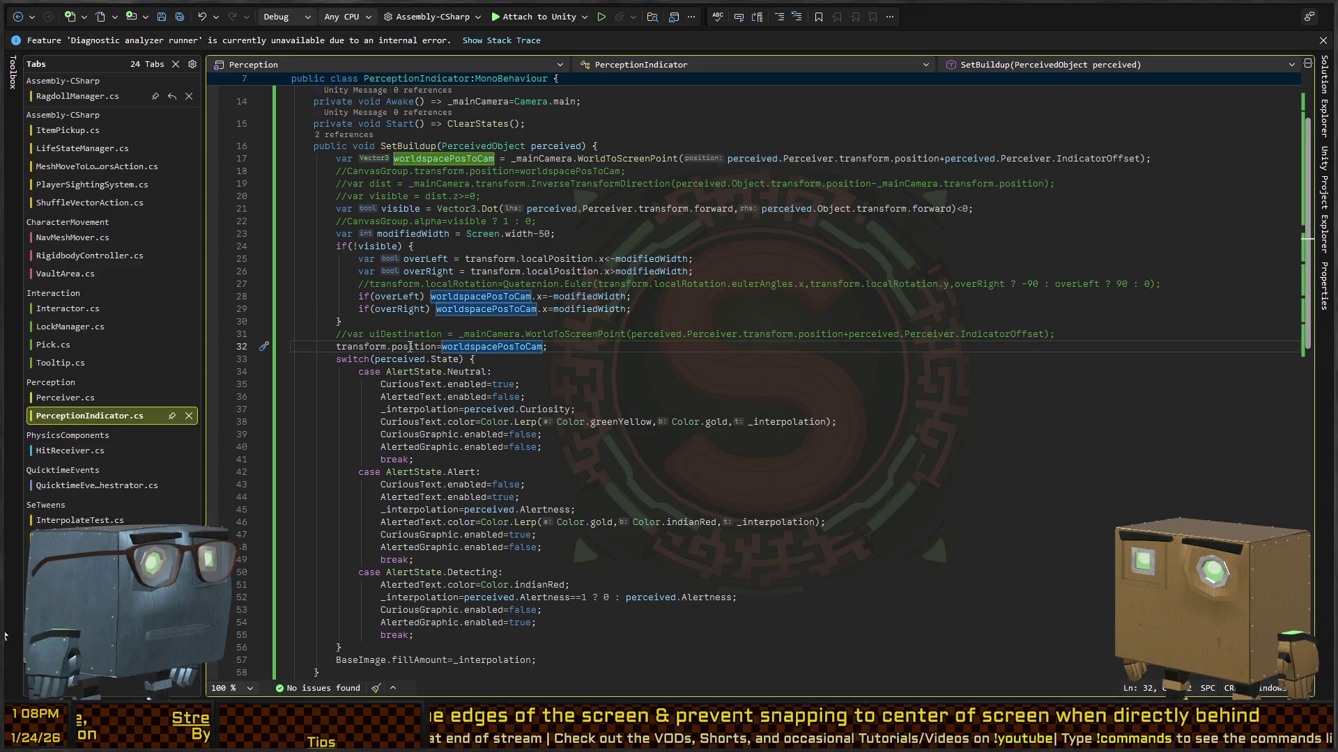
{"action": "left_click", "coordinate": [558, 296]}
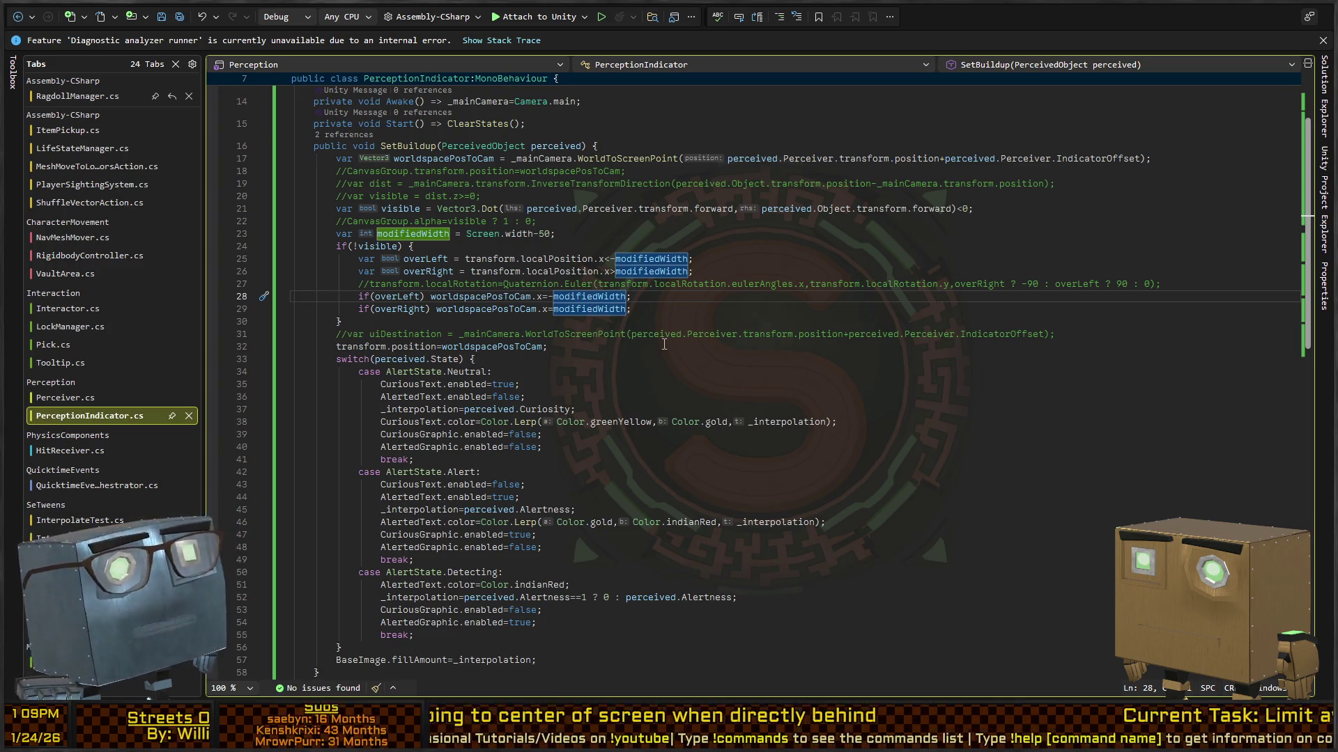
{"action": "left_click", "coordinate": [664, 298]}
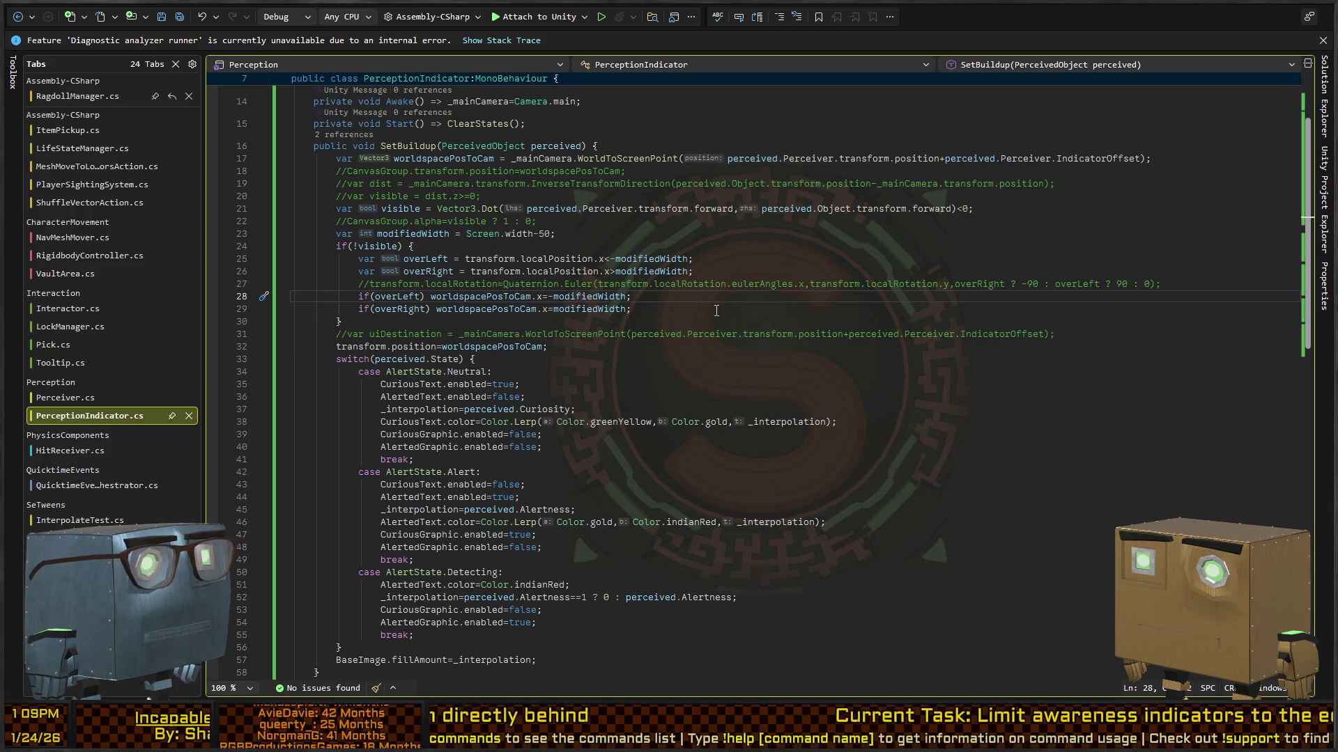
{"action": "key", "text": "ctrl+Return"}
Set localTransformation to ±modifiedWidth by side and delete the old left/right clamp checks.
{"action": "type", "text": "var localTransformation = new Vector3(transform.localPosition.x>0?"}
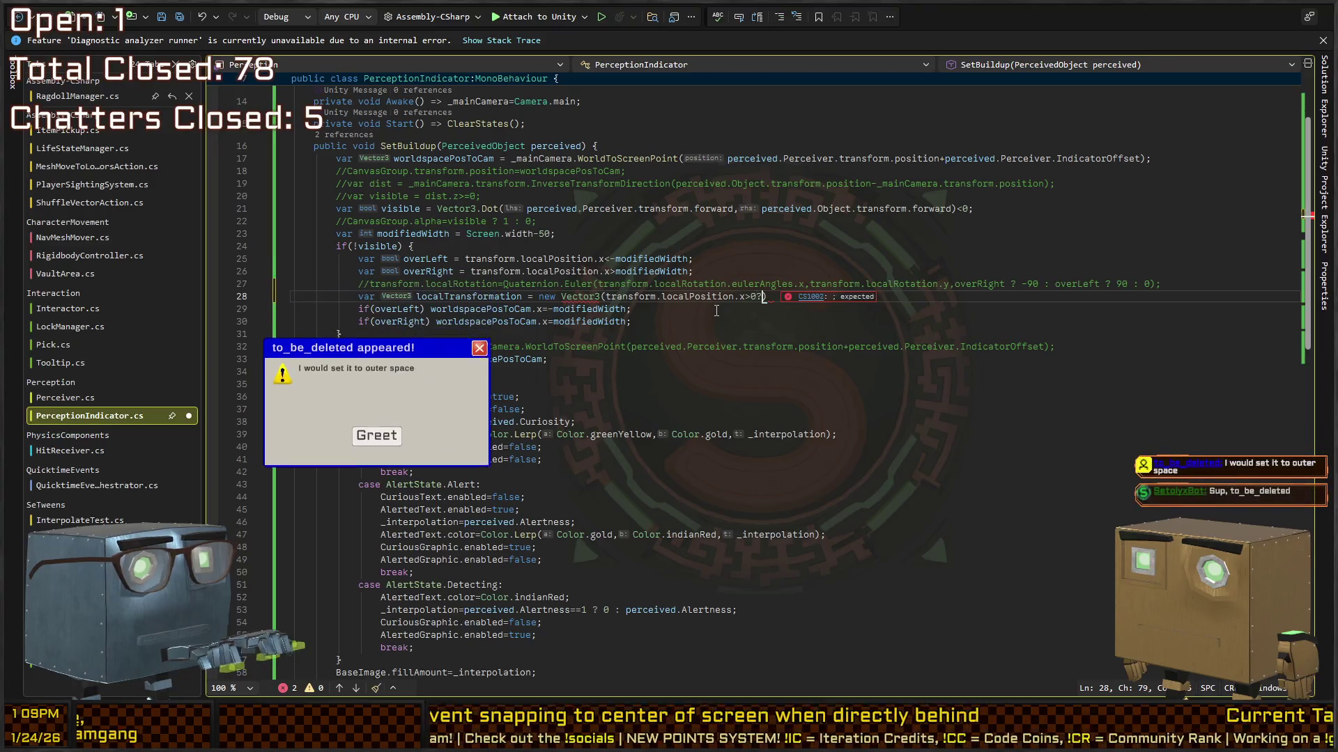
{"action": "type", "text": "modifiedWidth:-"}
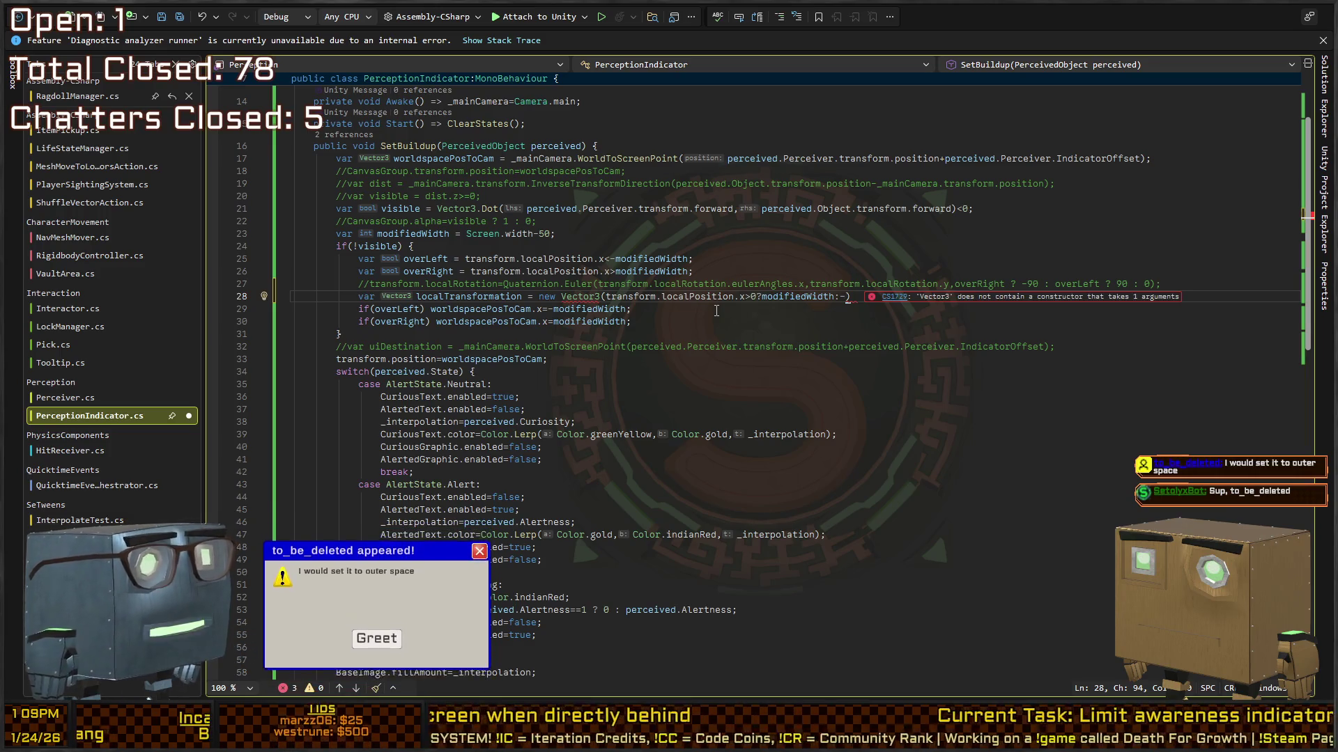
{"action": "type", "text": "modifie"}
{"action": "type", "text": "dWidth,0,0"}
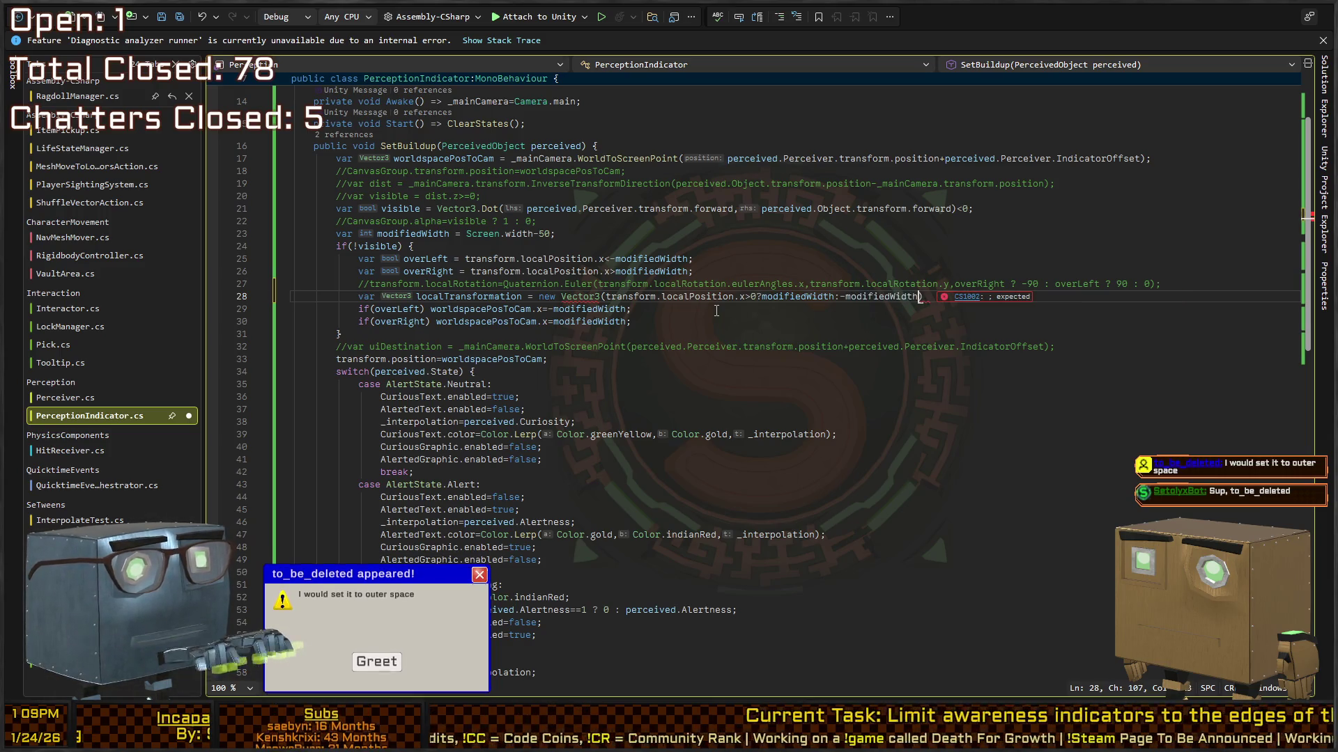
{"action": "left_click", "coordinate": [715, 310]}
{"action": "key", "text": "Home"}
{"action": "key", "text": "shift+Down"}
{"action": "key", "text": "shift+End"}
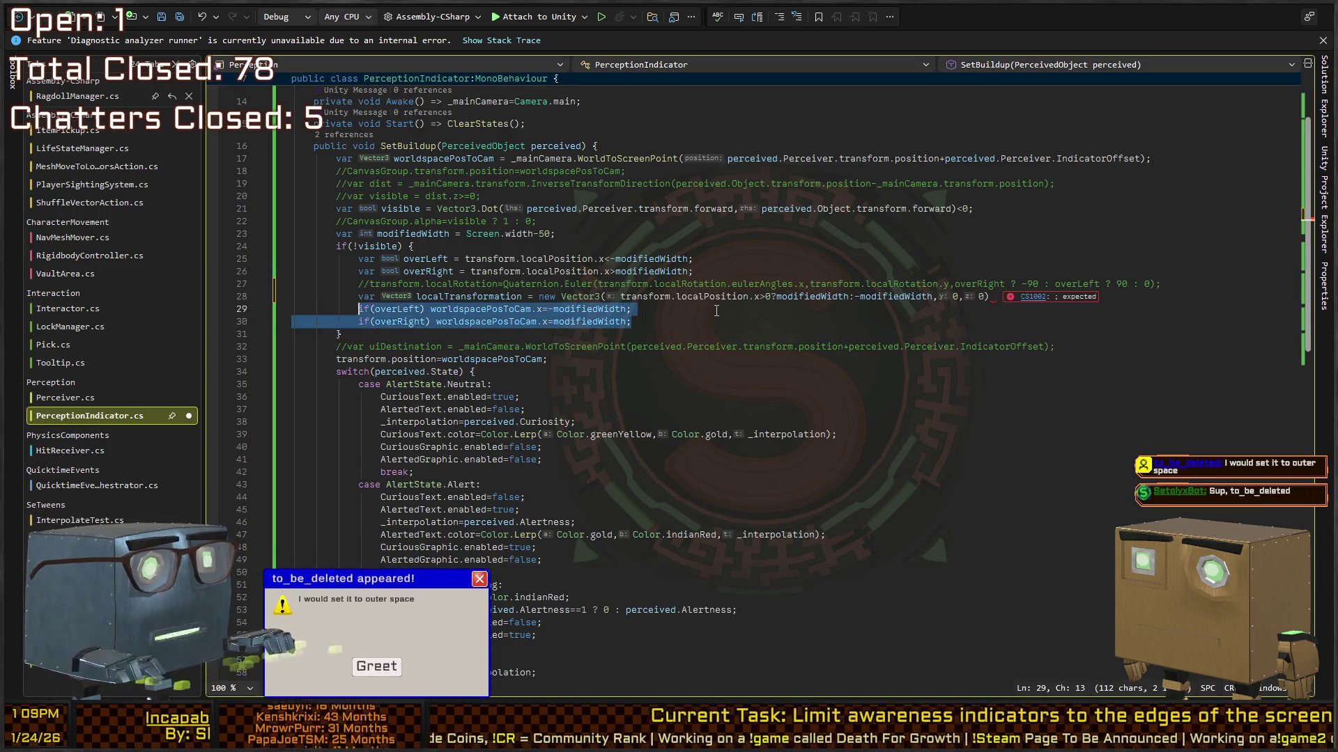
{"action": "key", "text": "Delete"}
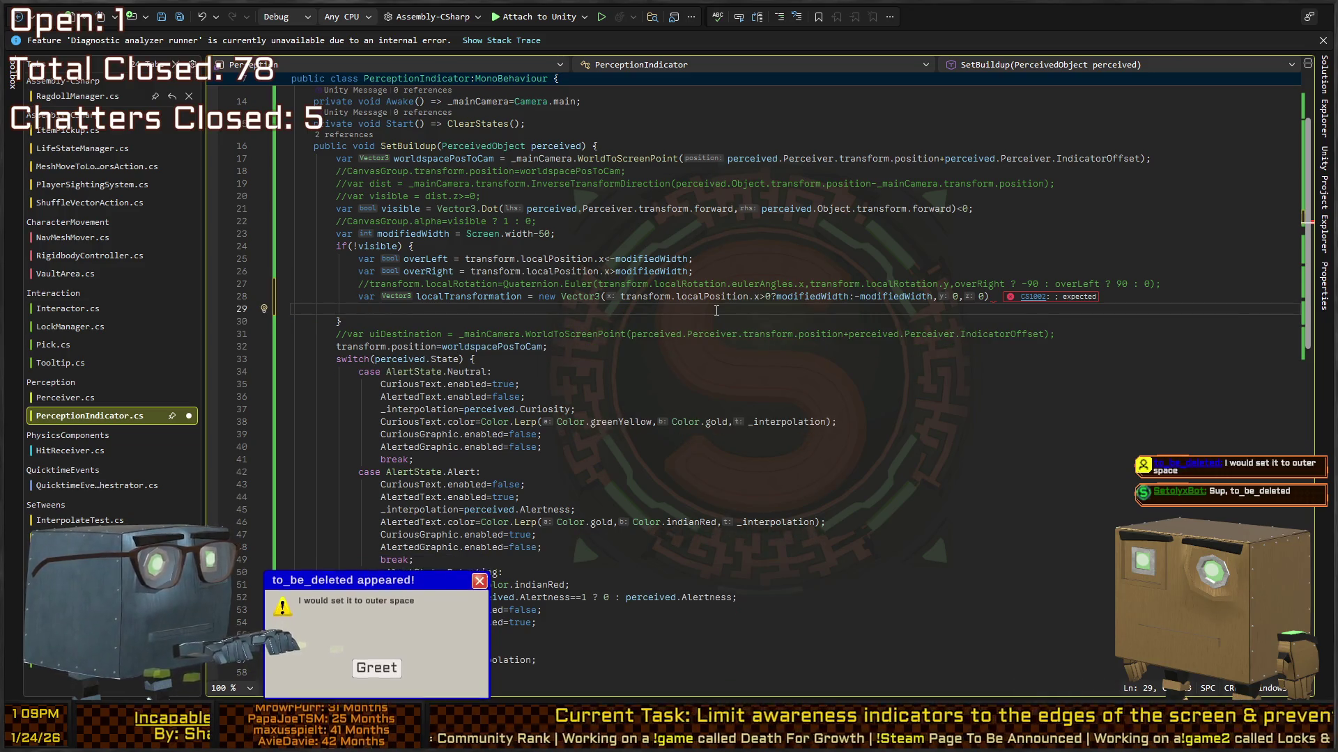
Add _mainCamera.transform.InverseTransformDirection(localTransformation) to worldspacePosToCam on line 29 and save.
{"action": "type", "text": "worldspacePosToCa"}
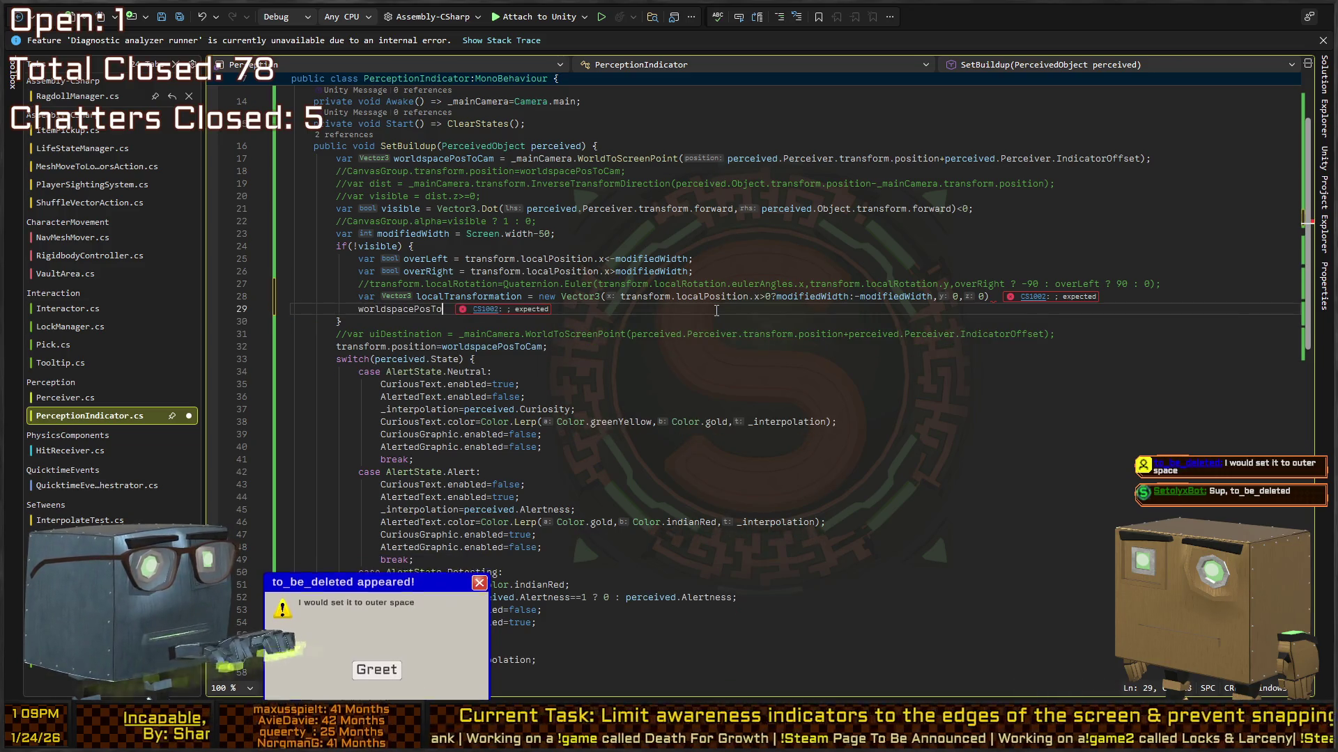
{"action": "type", "text": "m+="}
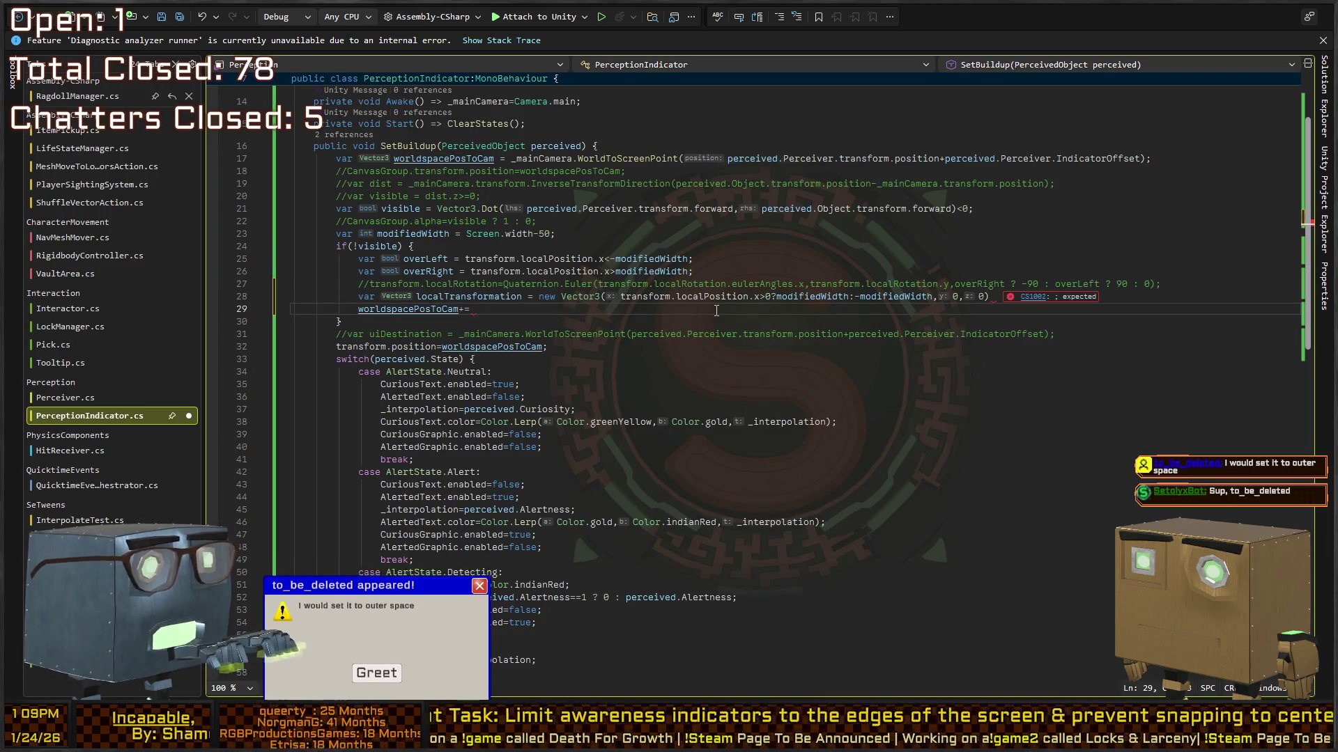
{"action": "type", "text": "_mainCamera.t"}
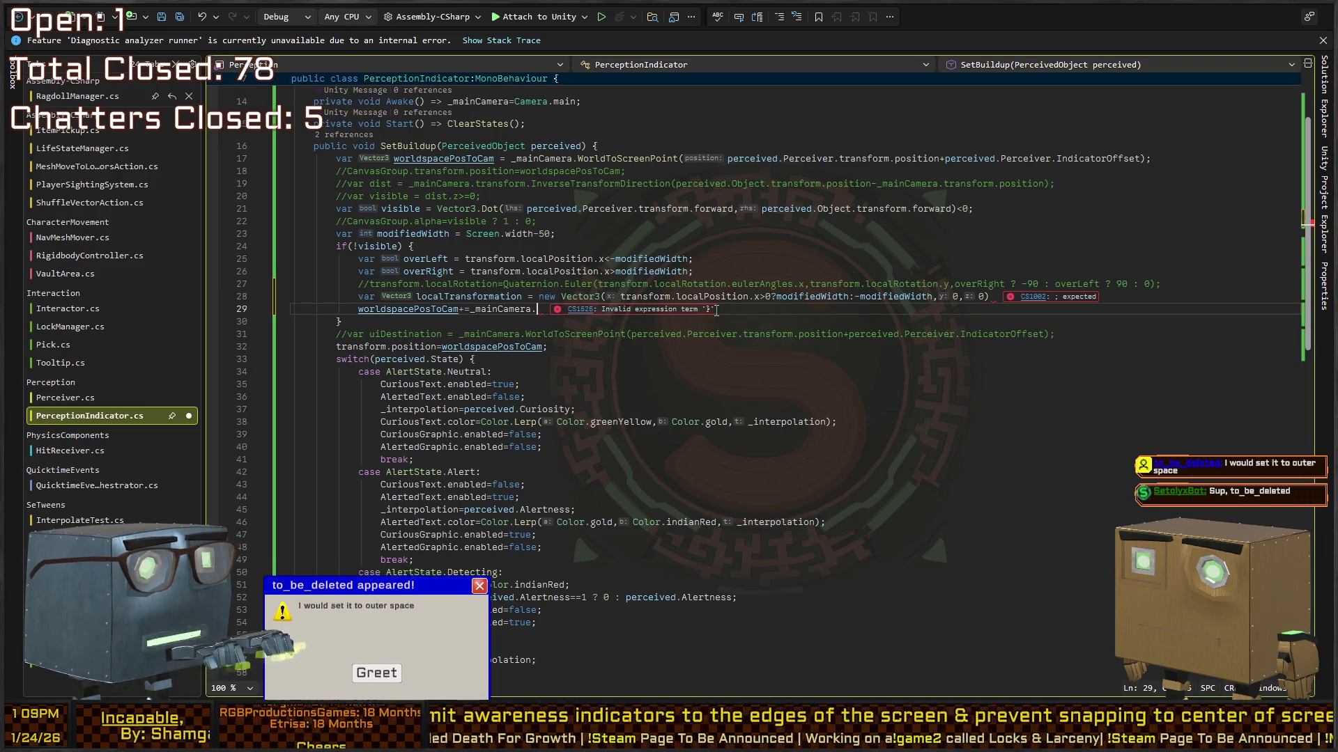
{"action": "key", "text": "BackSpace"}
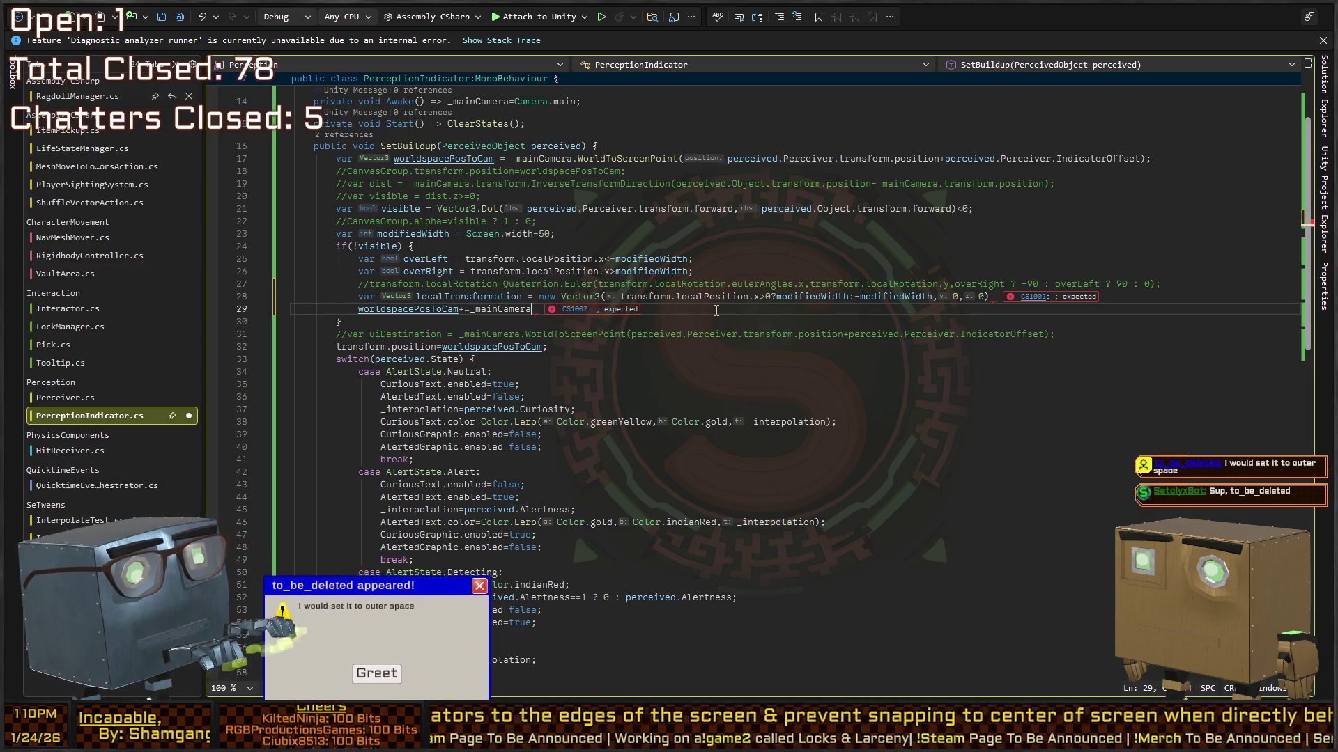
{"action": "type", "text": ".transform.in"}
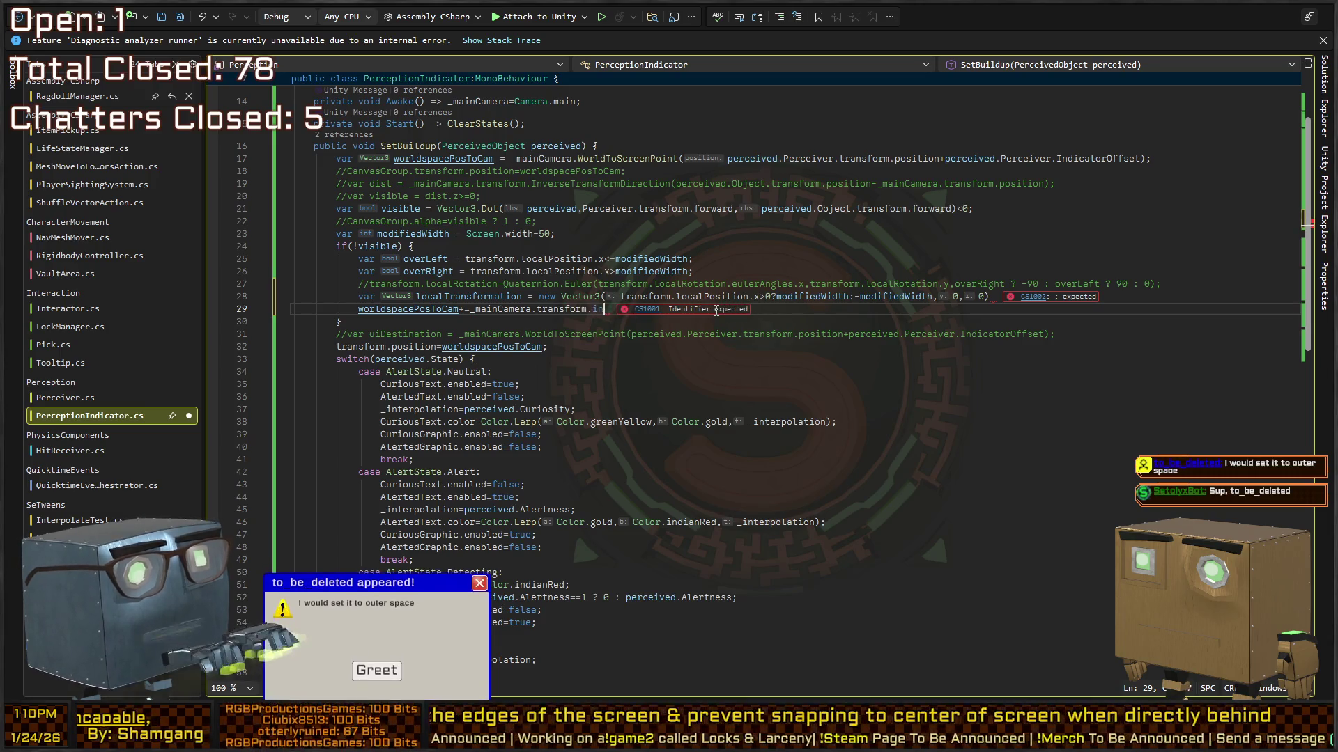
{"action": "type", "text": "versetransform"}
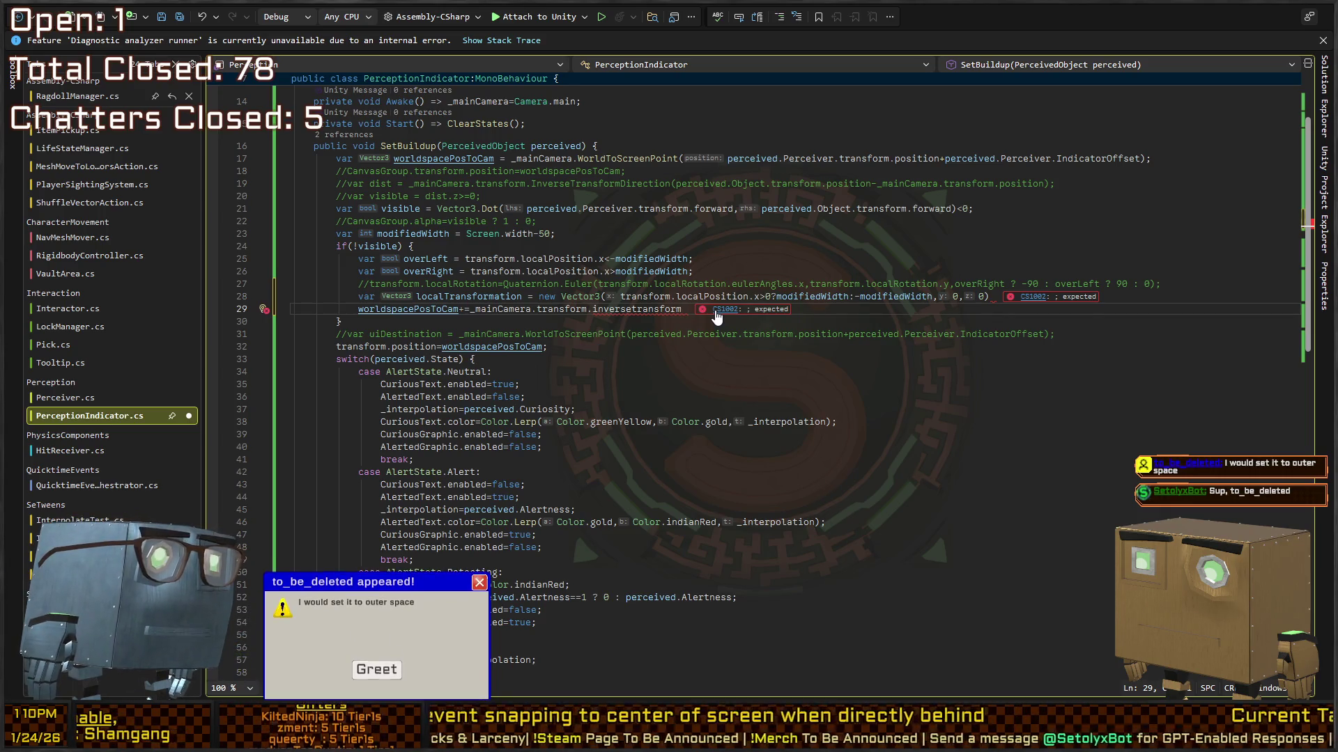
{"action": "type", "text": "Direction"}
{"action": "key", "text": "Tab"}
{"action": "type", "text": "()"}
{"action": "type", "text": "localTransform"}
{"action": "type", "text": "ation);"}
{"action": "key", "text": "ctrl+s"}
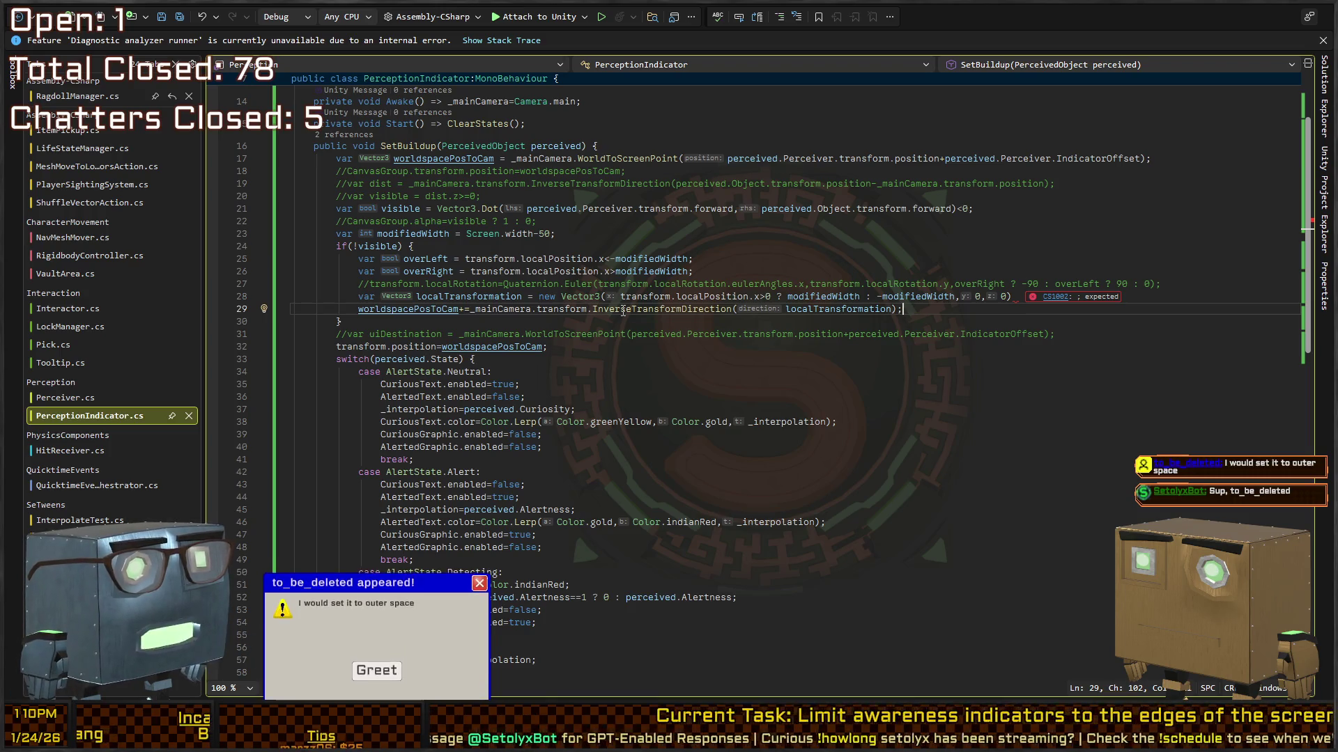
Add the missing semicolon at the end of line 28 and save the script.
{"action": "left_click", "coordinate": [1030, 298]}
{"action": "type", "text": ";"}
{"action": "key", "text": "ctrl+s"}
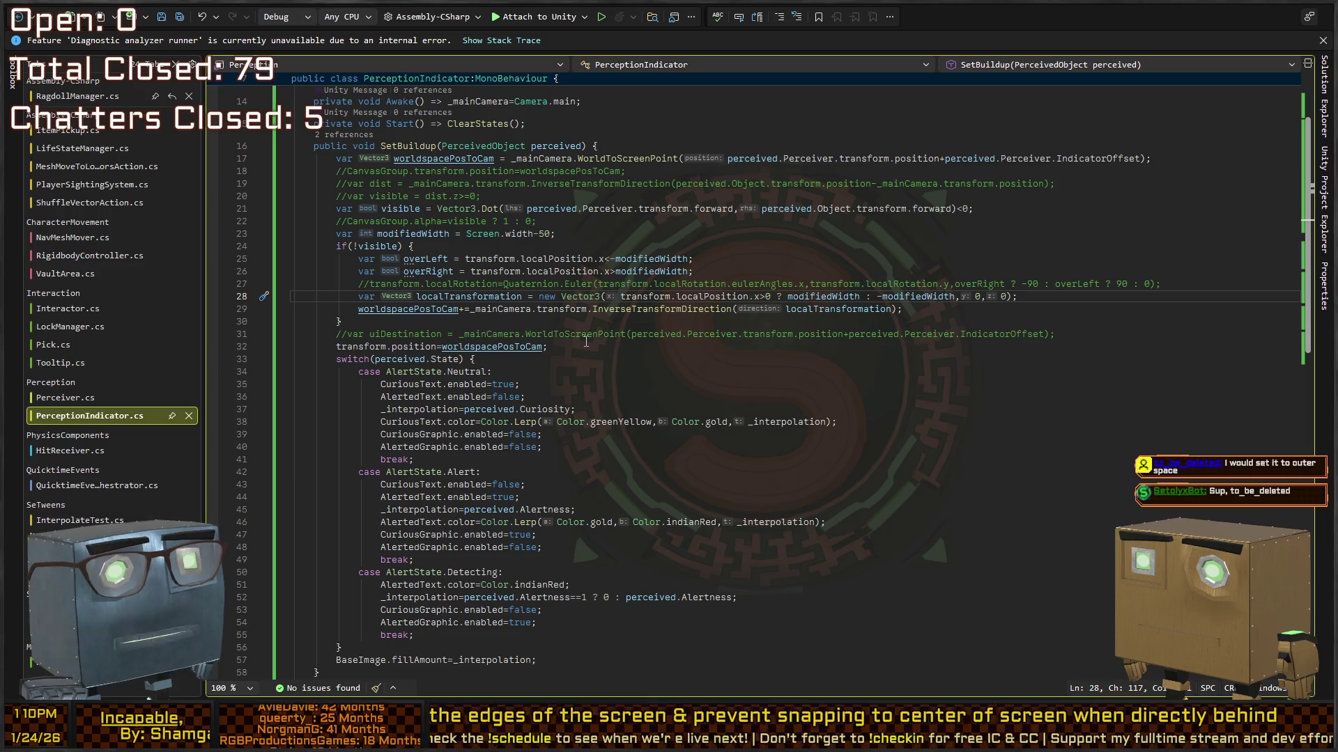
Enter Play mode in Unity, skip the truck cutscene, and walk the player toward the house.
{"action": "key", "text": "alt+Tab"}
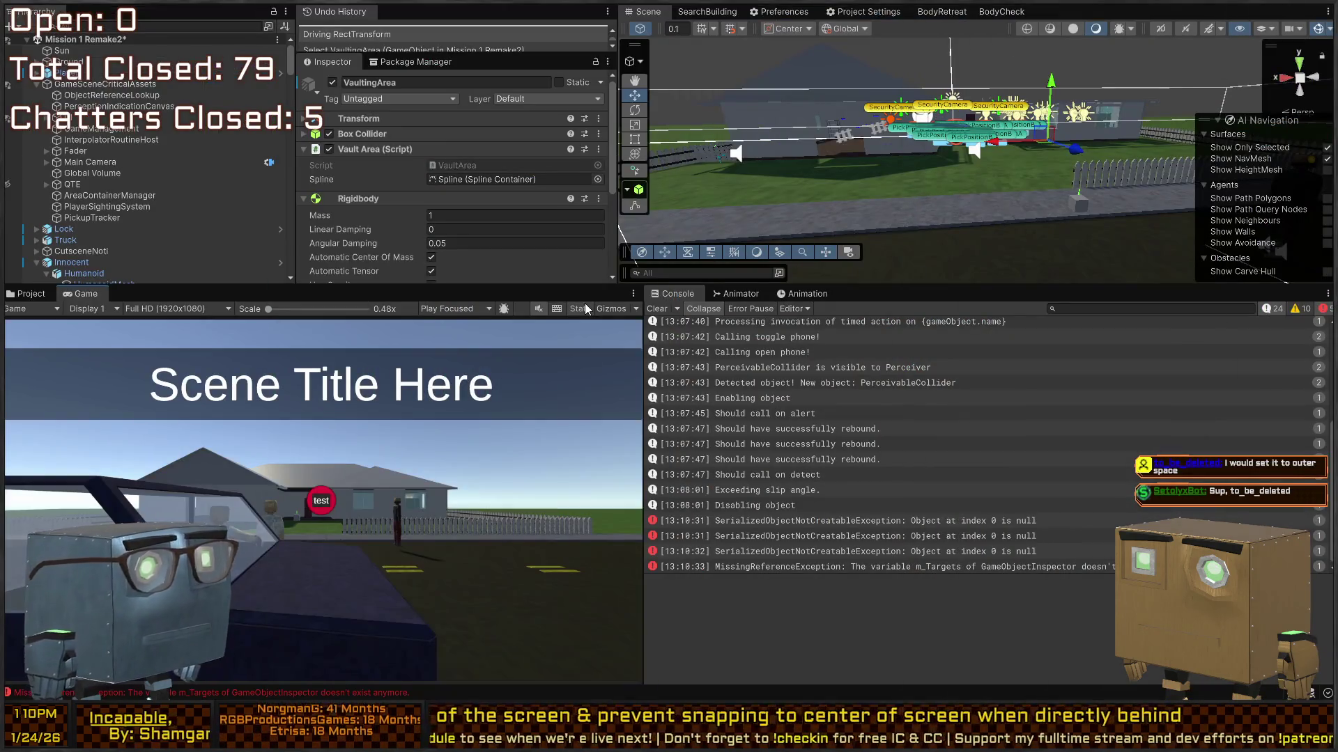
{"action": "key", "text": "ctrl+p"}
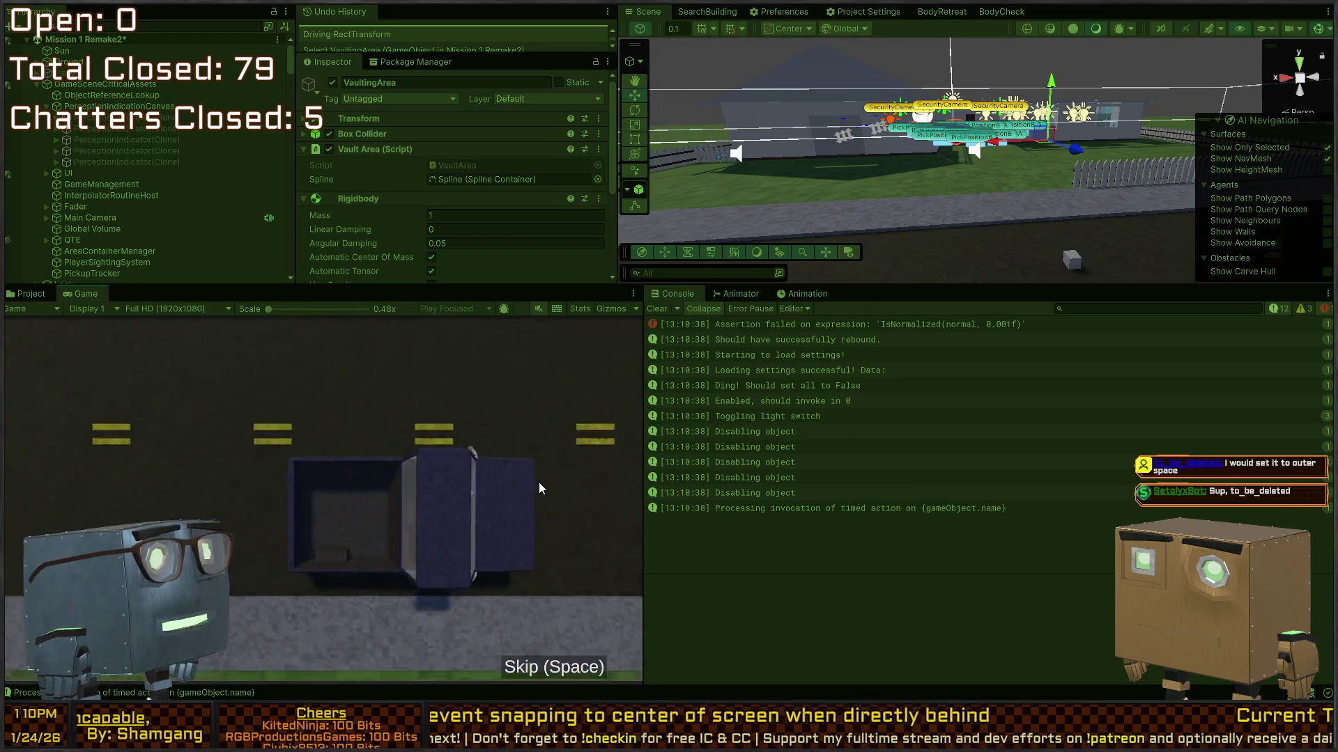
{"action": "key", "text": "space"}
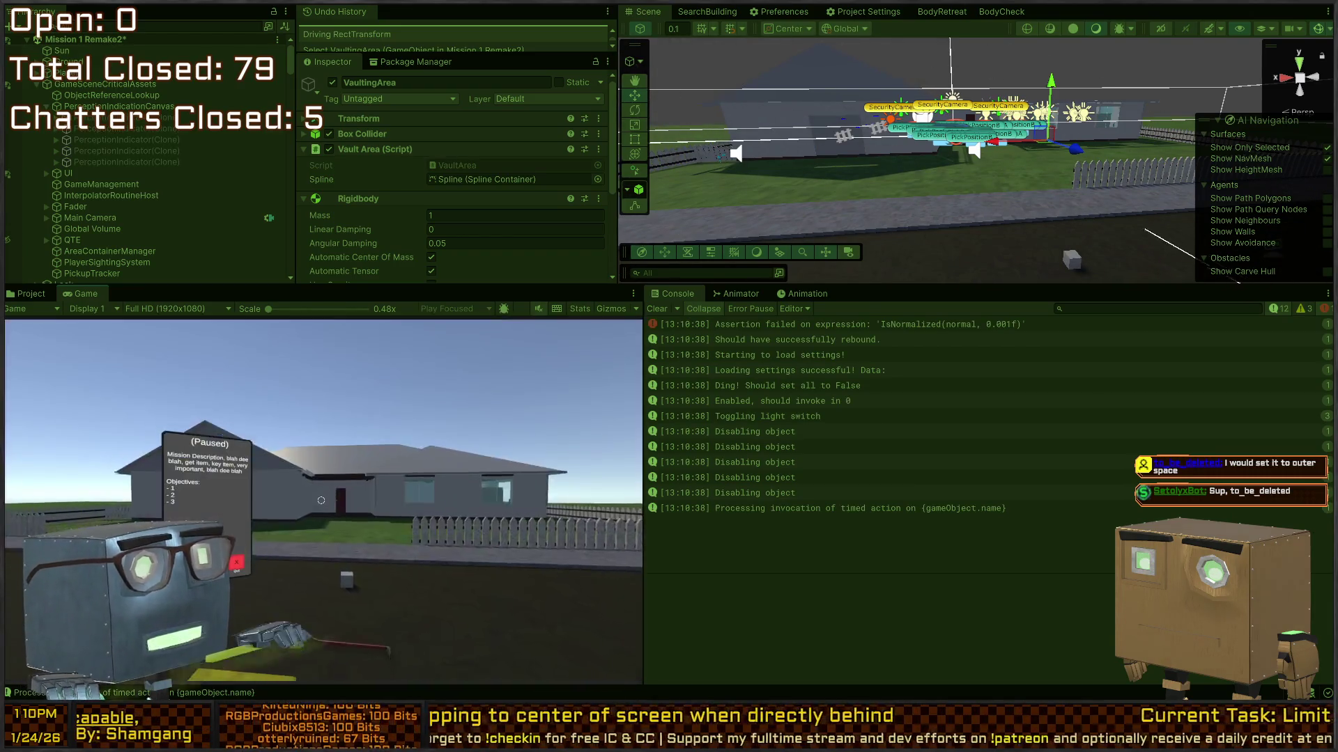
{"action": "key", "text": "w"}
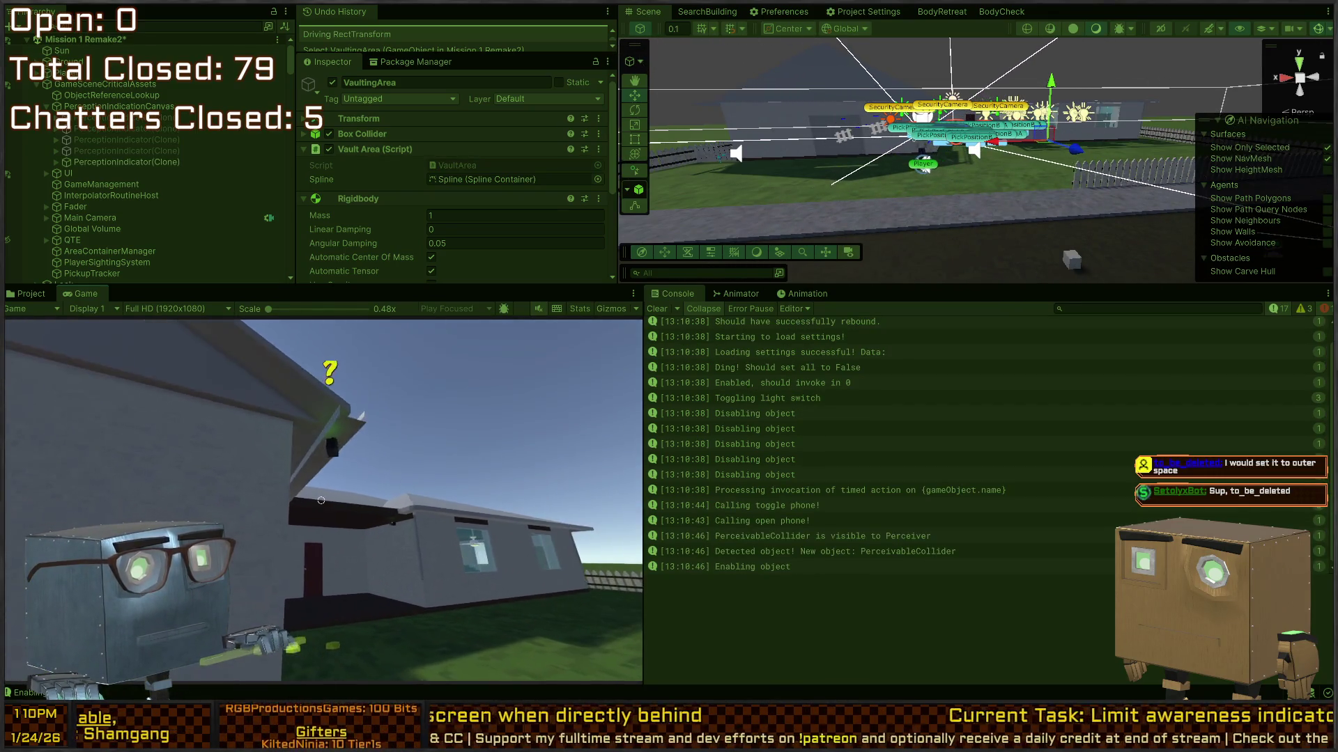
{"action": "key", "text": "s"}
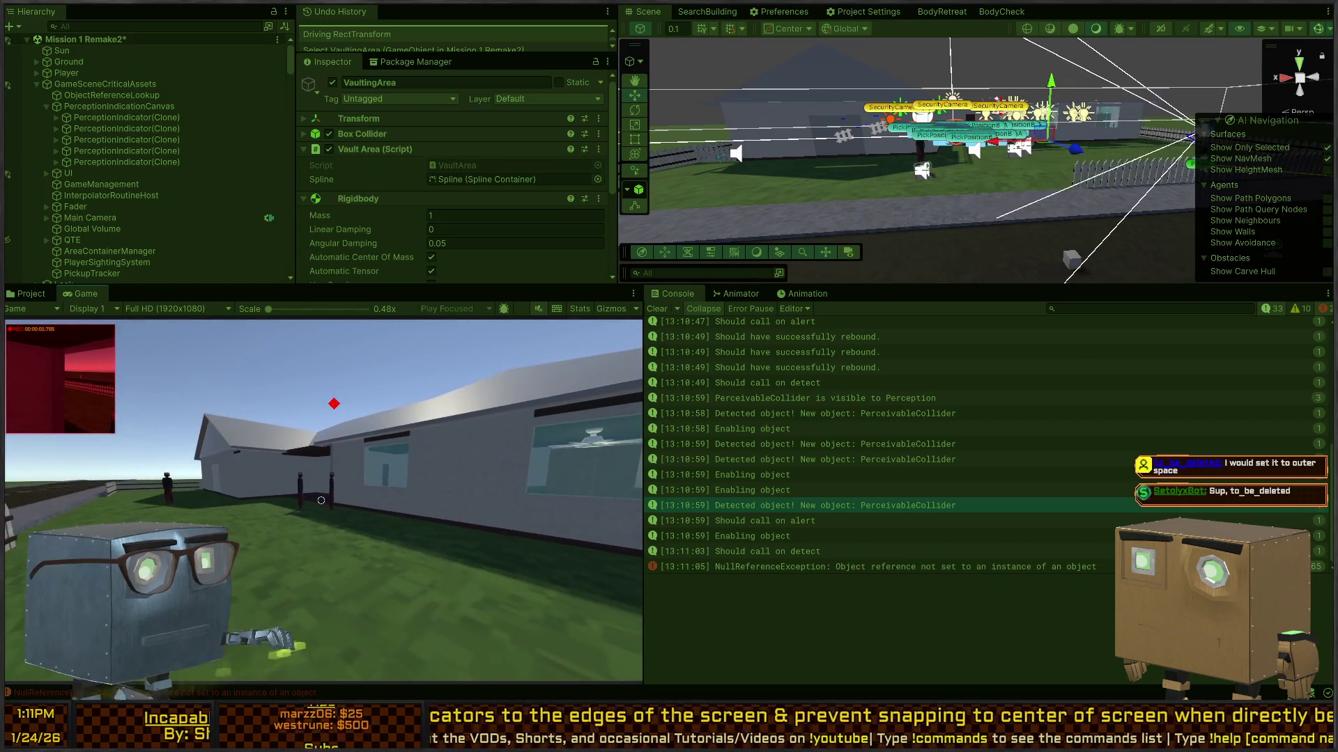
Check the Rect Transform positions of the last, fourth and third PerceptionIndicator clones, then exit Play mode.
{"action": "left_click", "coordinate": [95, 161]}
{"action": "left_click", "coordinate": [115, 152]}
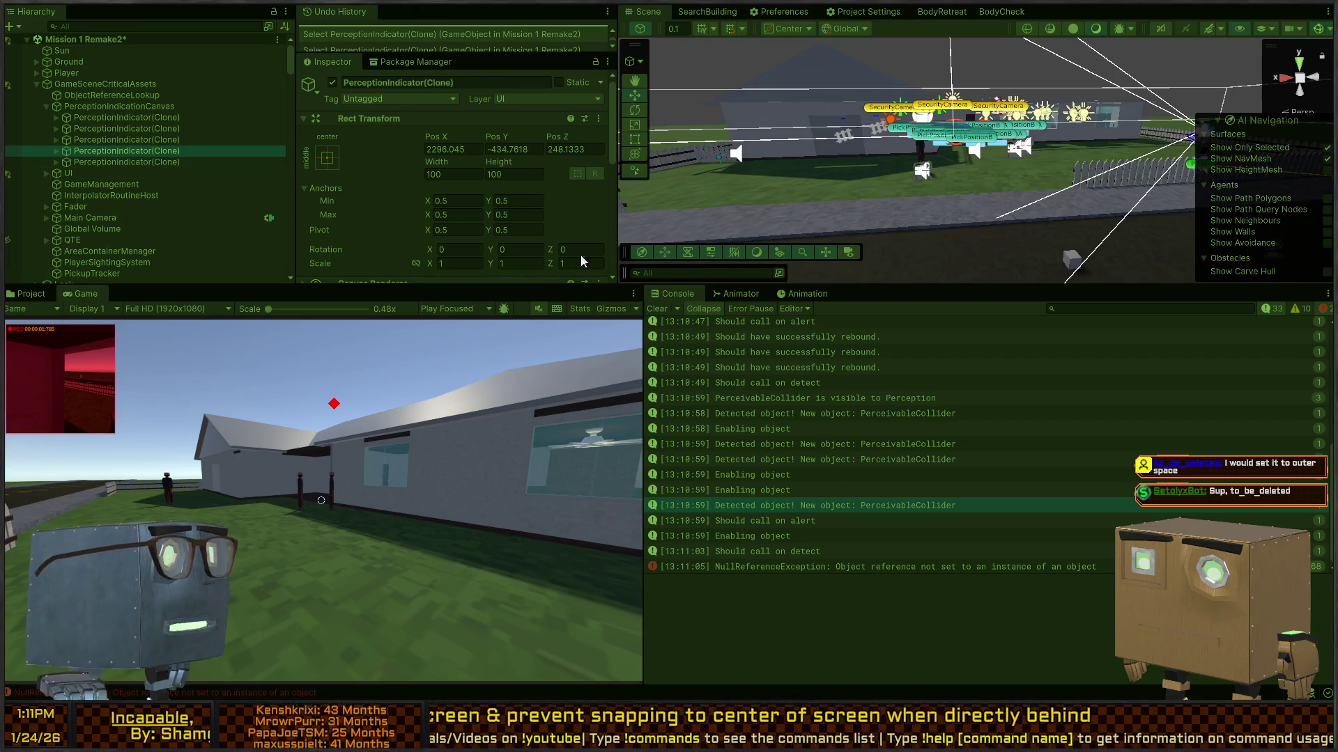
{"action": "scroll", "coordinate": [154, 123], "scroll_direction": "down", "scroll_amount": 3}
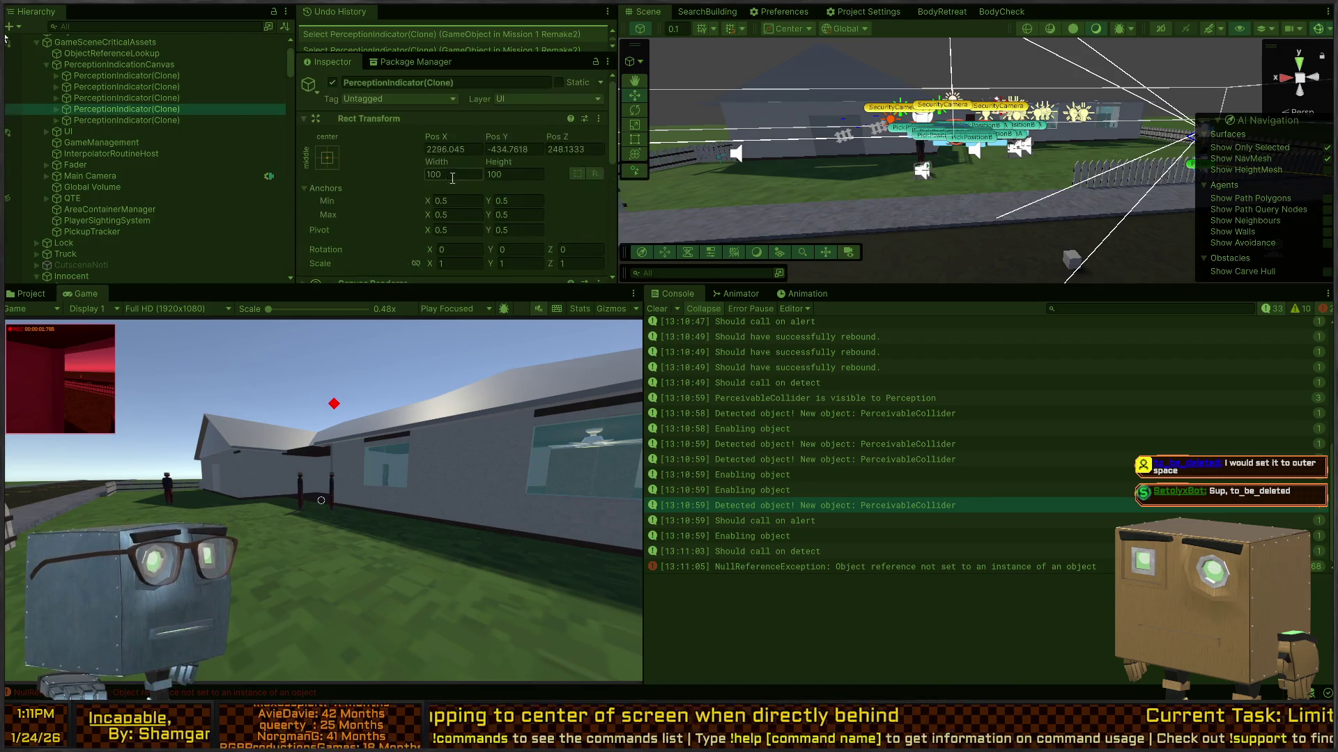
{"action": "left_click", "coordinate": [396, 328]}
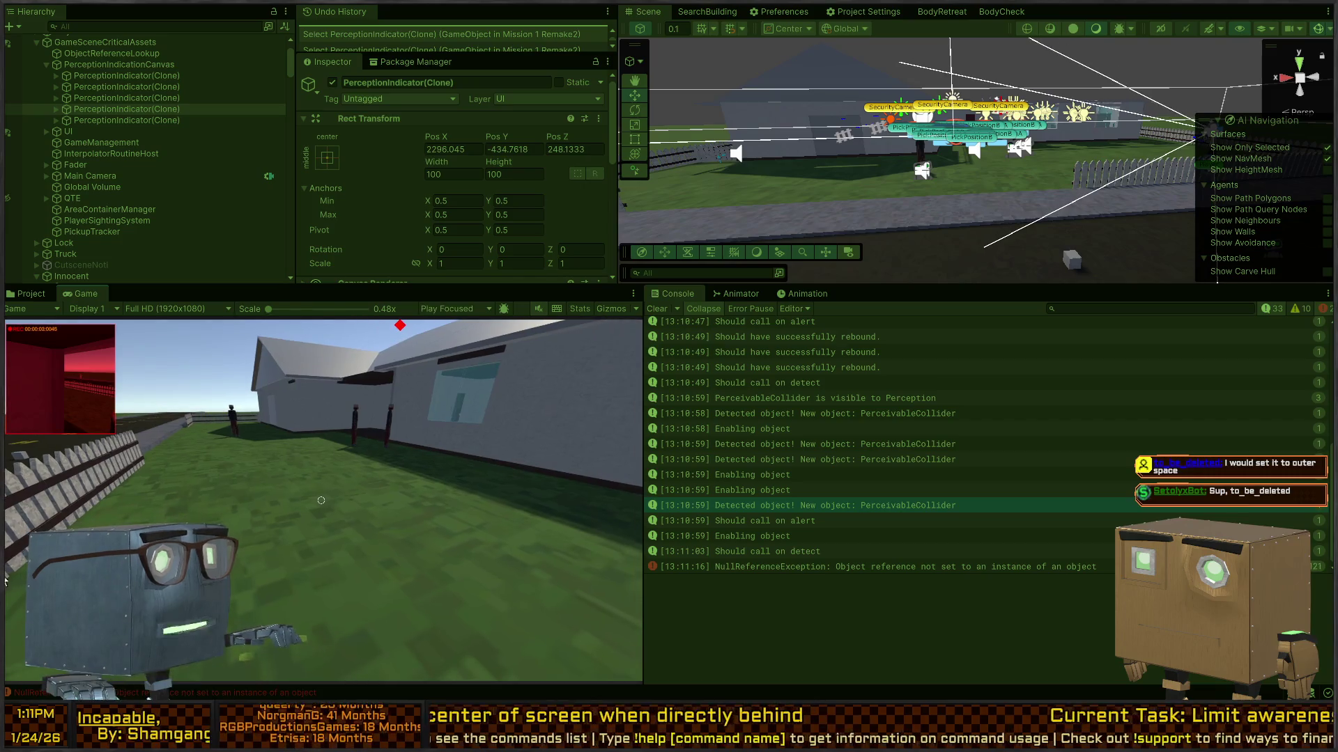
{"action": "left_click", "coordinate": [135, 99]}
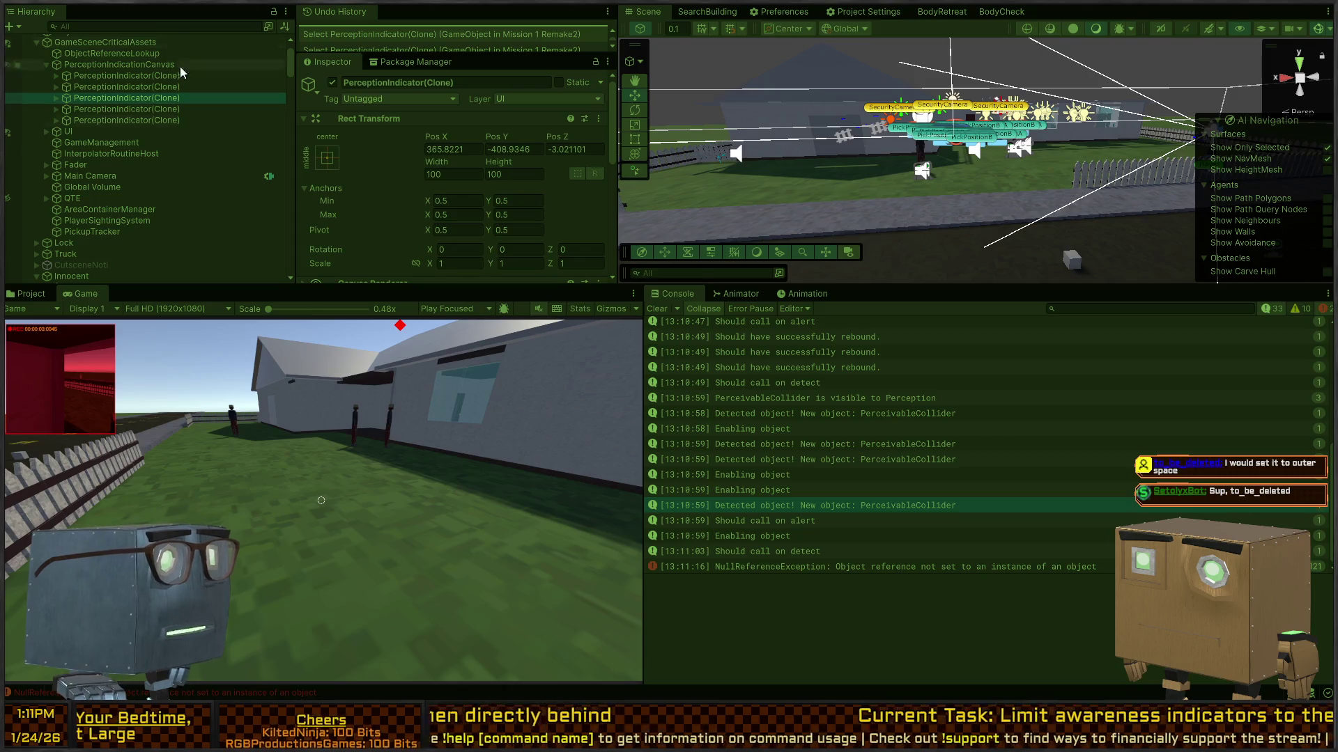
{"action": "left_click", "coordinate": [640, 255]}
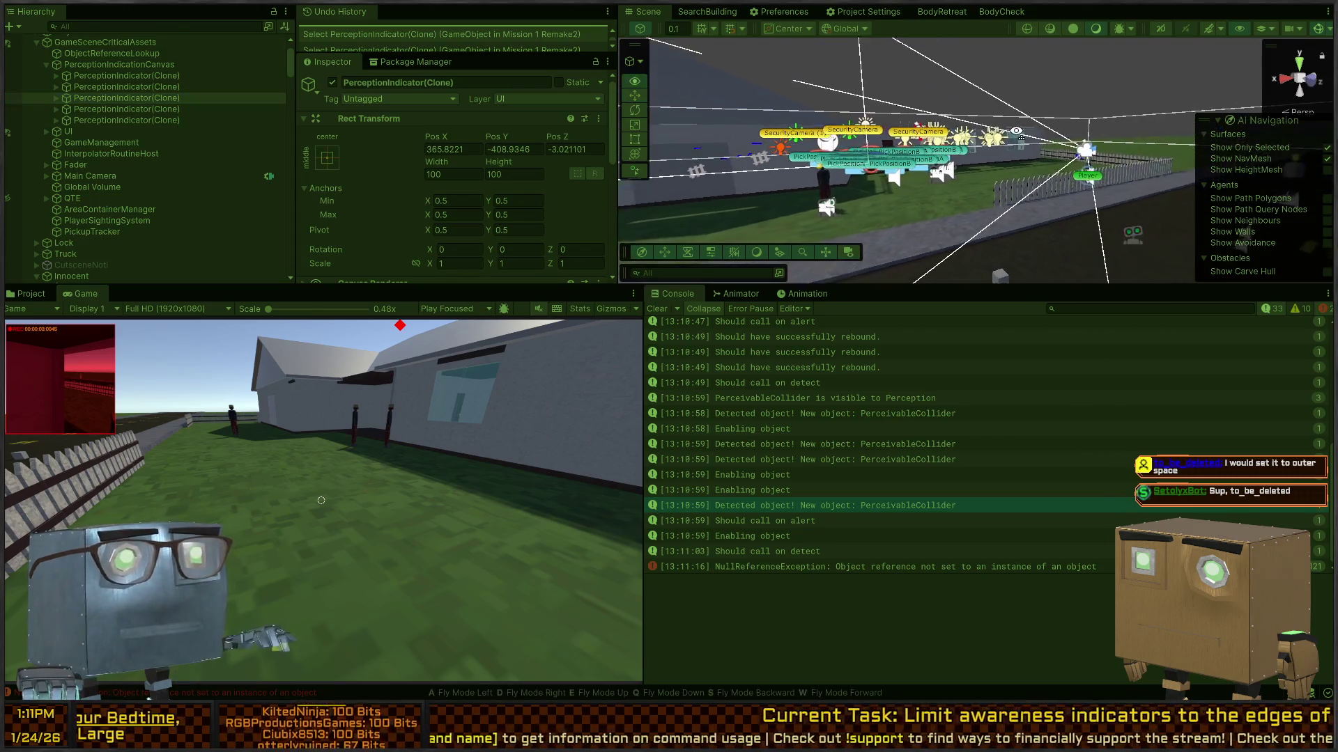
{"action": "key", "text": "ctrl+p"}
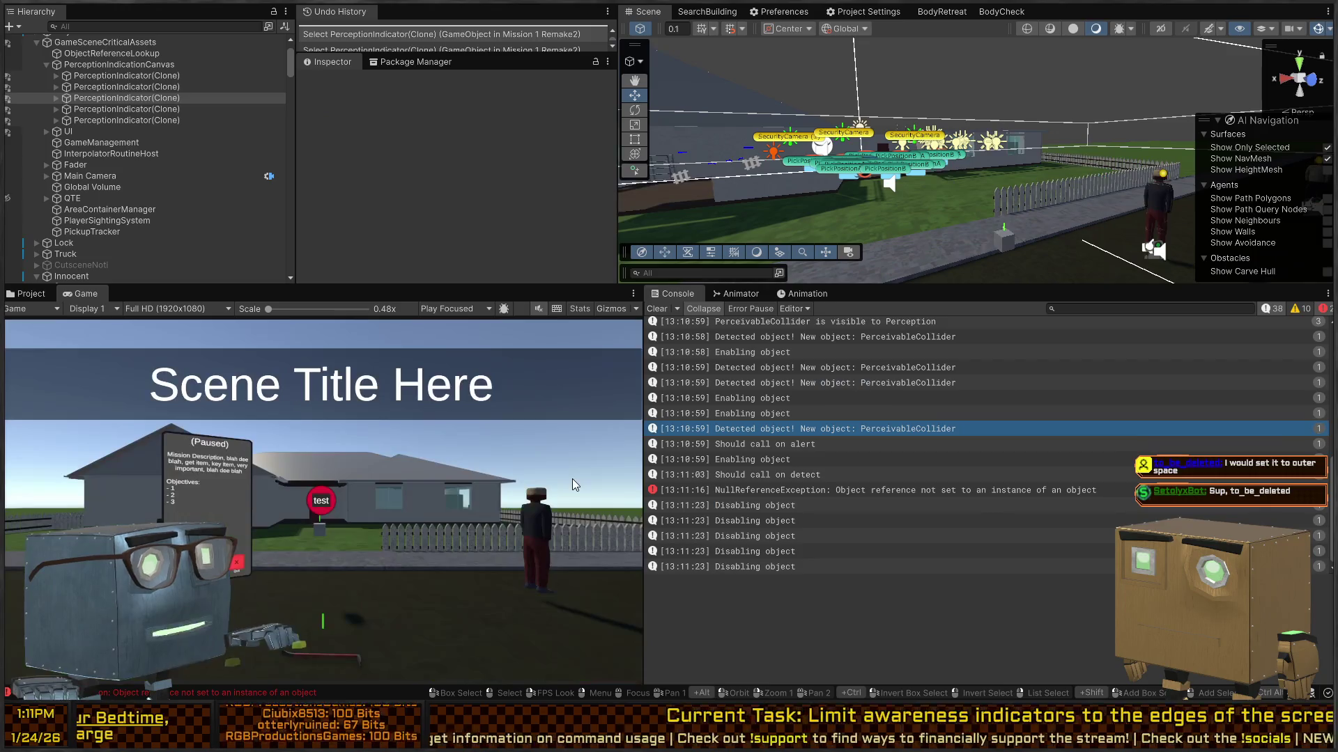
Close the in-game phone panel and walk the player toward the house.
{"action": "key", "text": "Tab"}
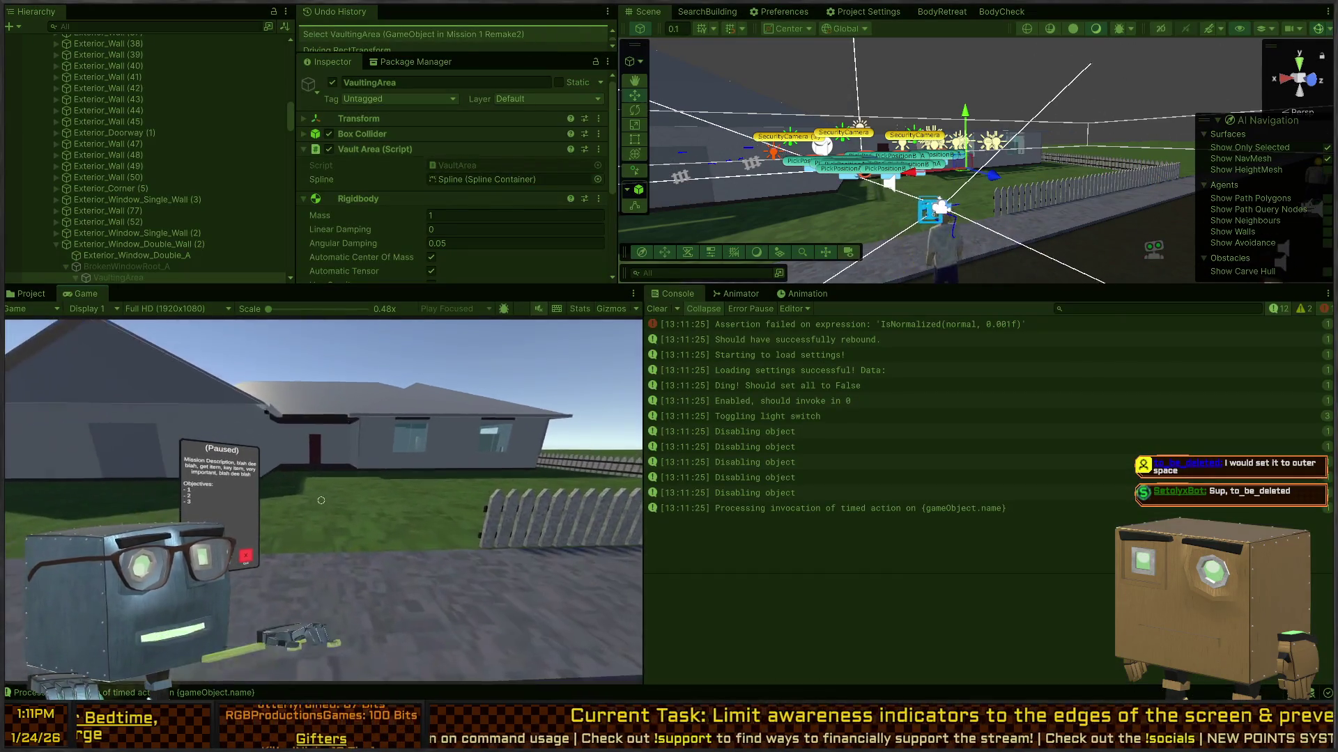
{"action": "key", "text": "w"}
{"action": "key", "text": "w"}
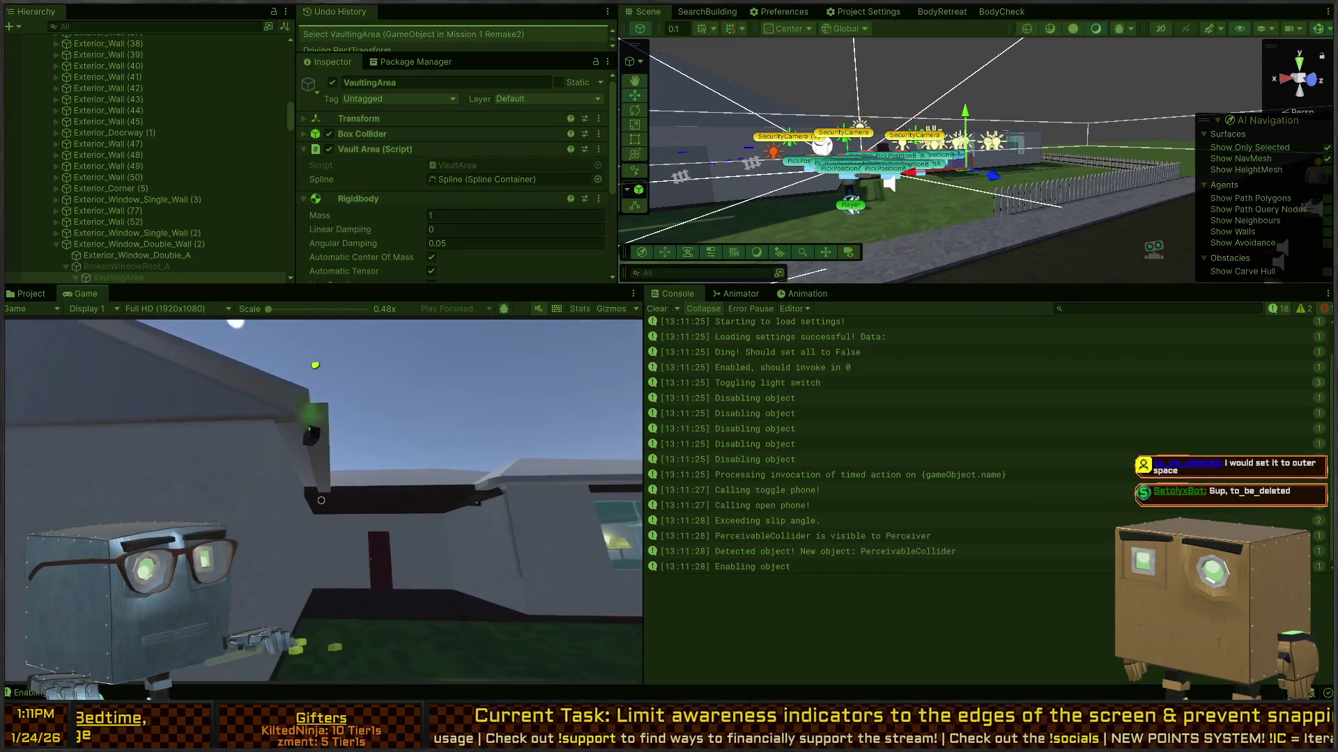
{"action": "key", "text": "w"}
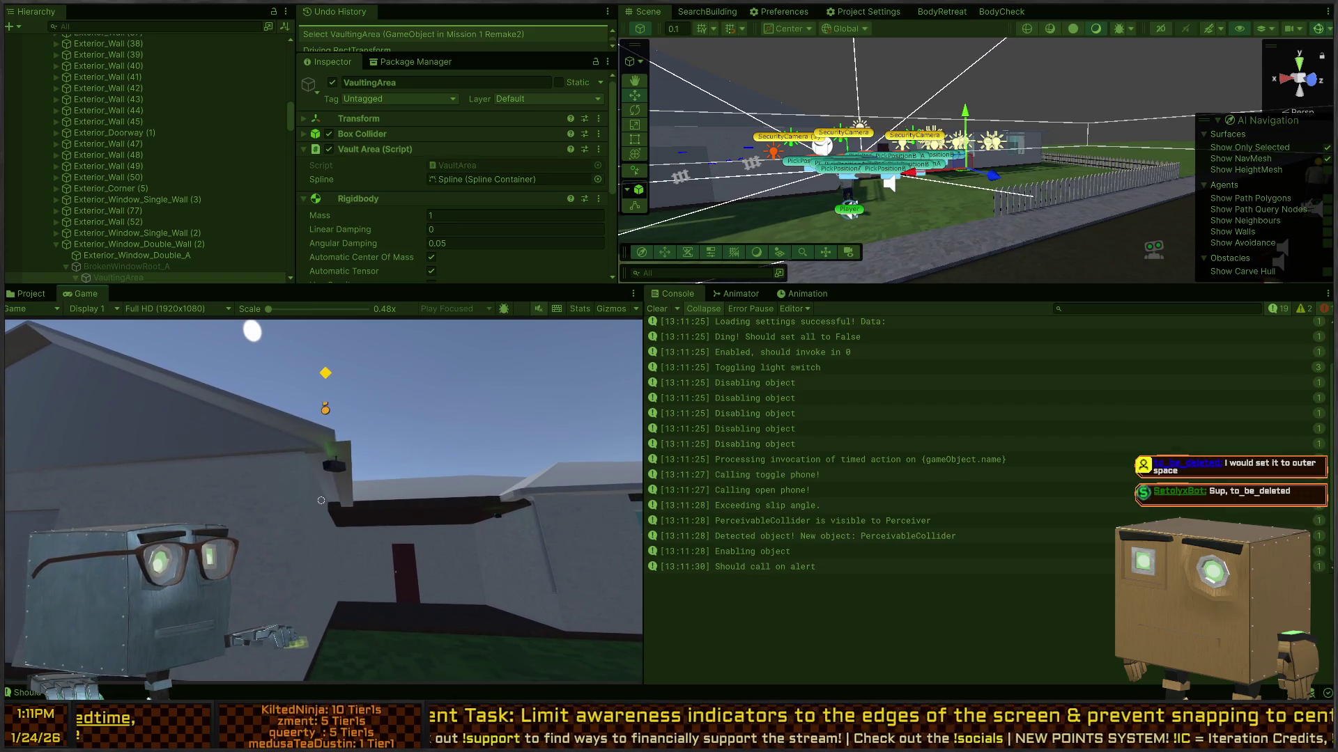
Inspect the last PerceptionIndicator clone's Rect Transform position, then return to Visual Studio.
{"action": "key", "text": "Escape"}
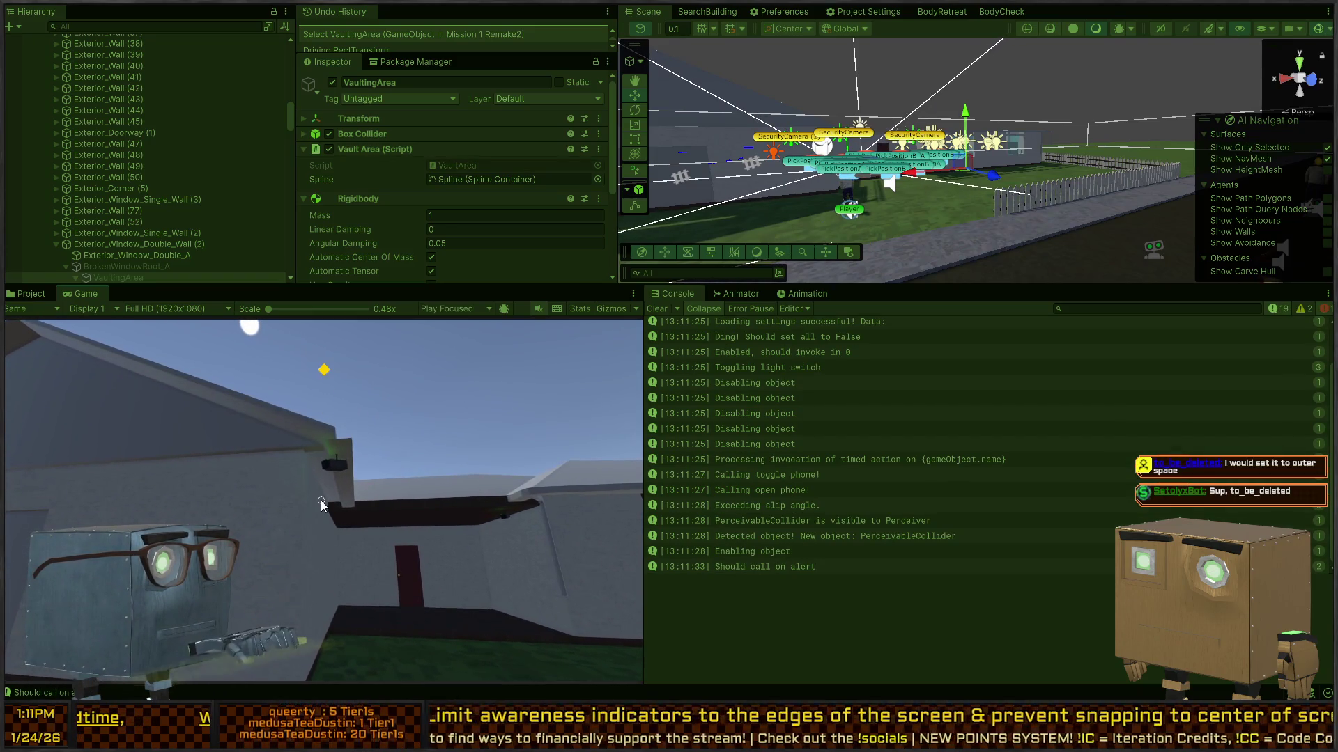
{"action": "left_click", "coordinate": [321, 503]}
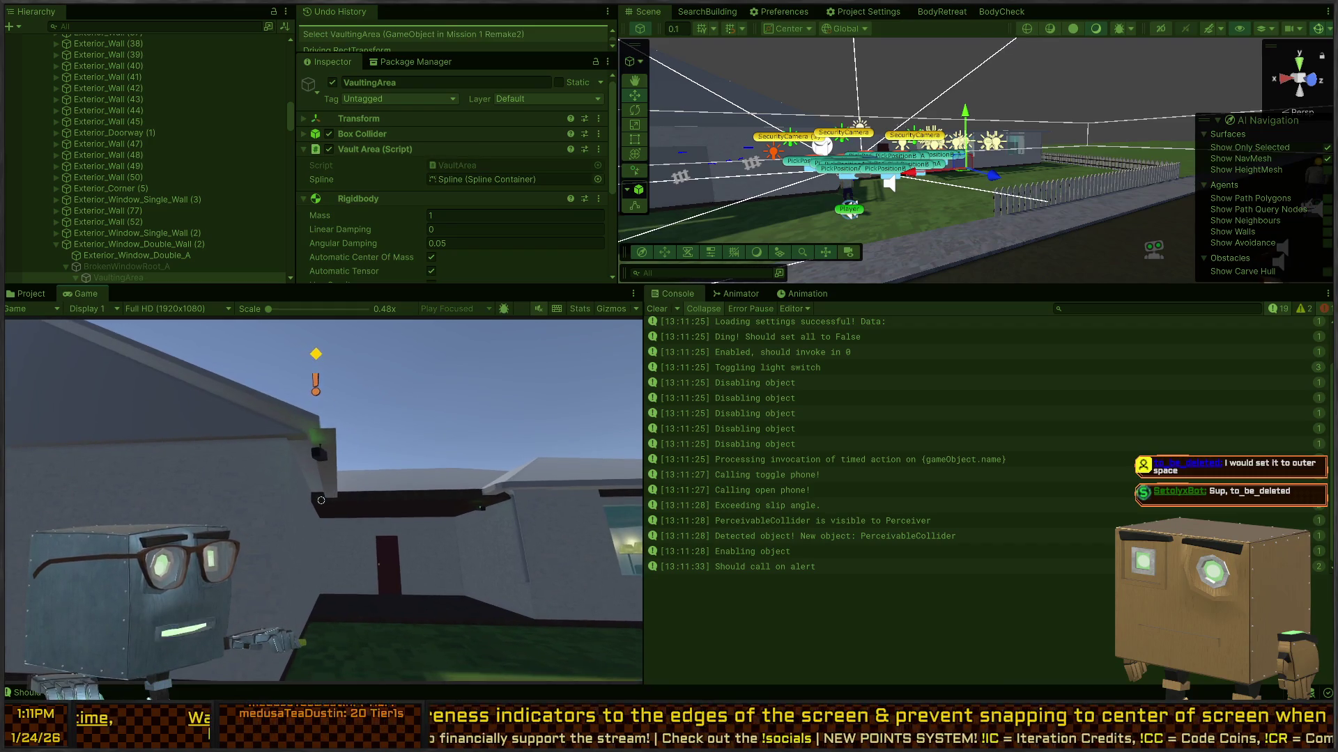
{"action": "key", "text": "Escape"}
{"action": "scroll", "coordinate": [144, 140], "scroll_direction": "up", "scroll_amount": 15}
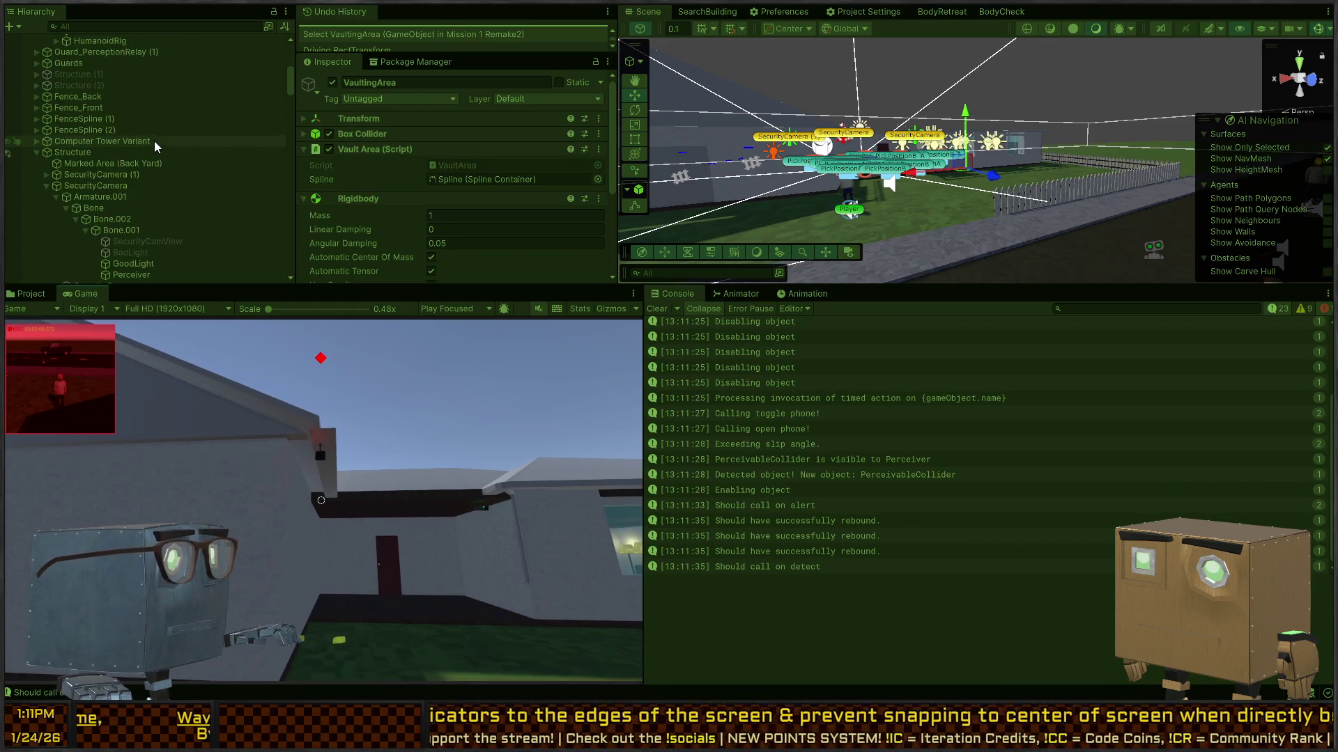
{"action": "left_click", "coordinate": [137, 161]}
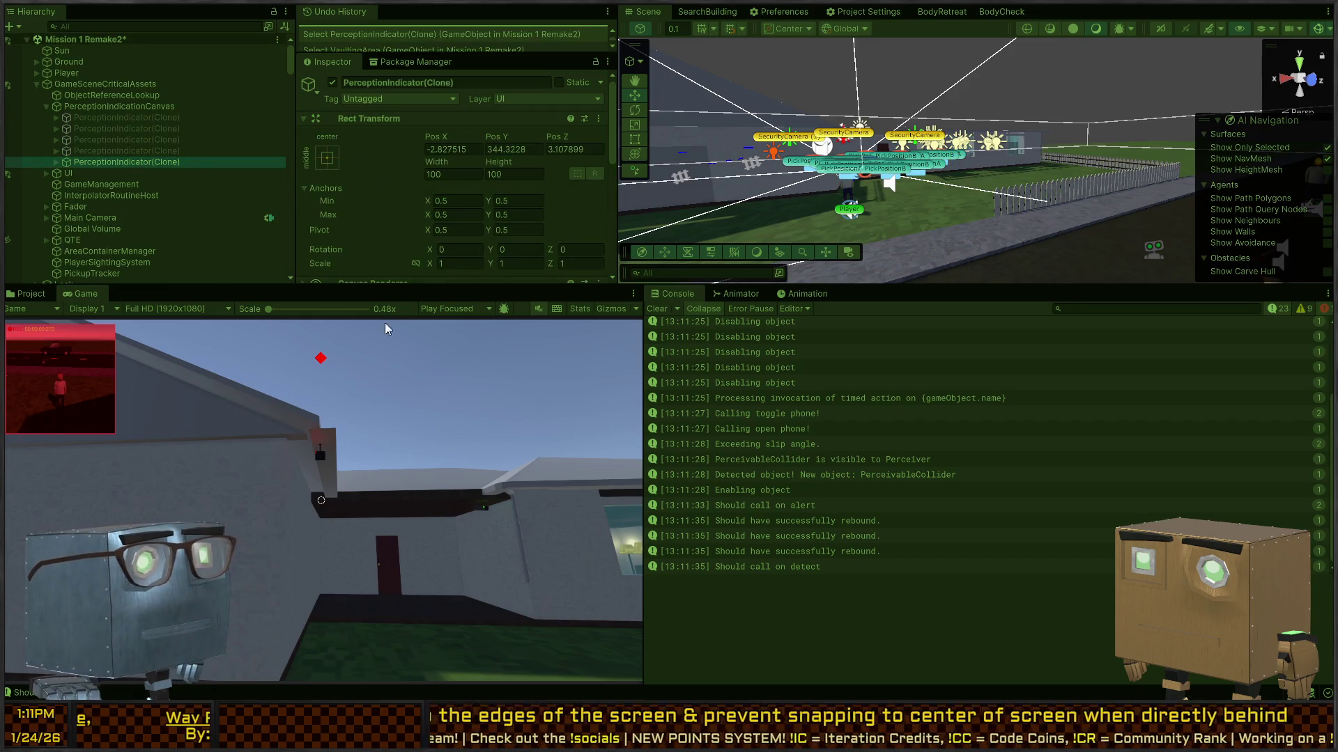
{"action": "left_click", "coordinate": [403, 386]}
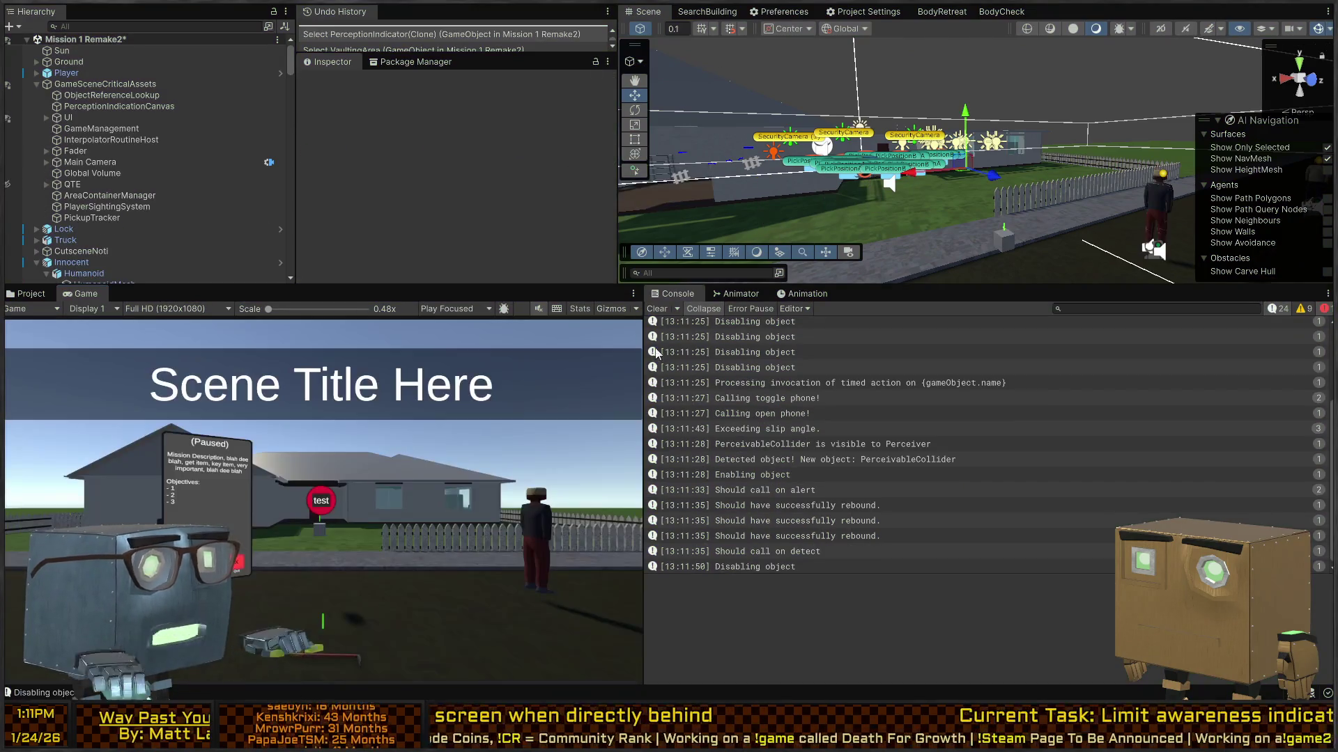
{"action": "key", "text": "alt+Tab"}
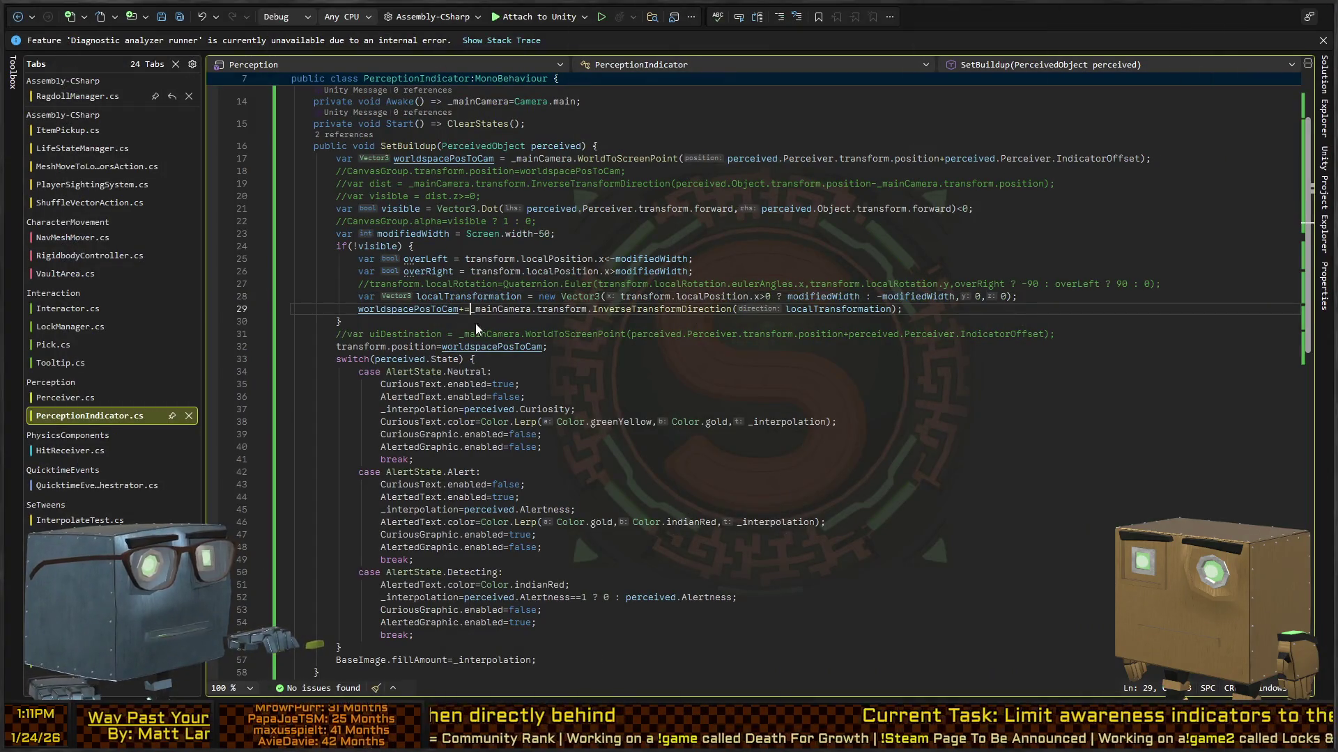
Make line 29 assign worldspacePosToCam.x from InverseTransformDirection(localTransformation).x, then start Play mode in Unity.
{"action": "key", "text": "shift+Left"}
{"action": "key", "text": "shift+Left"}
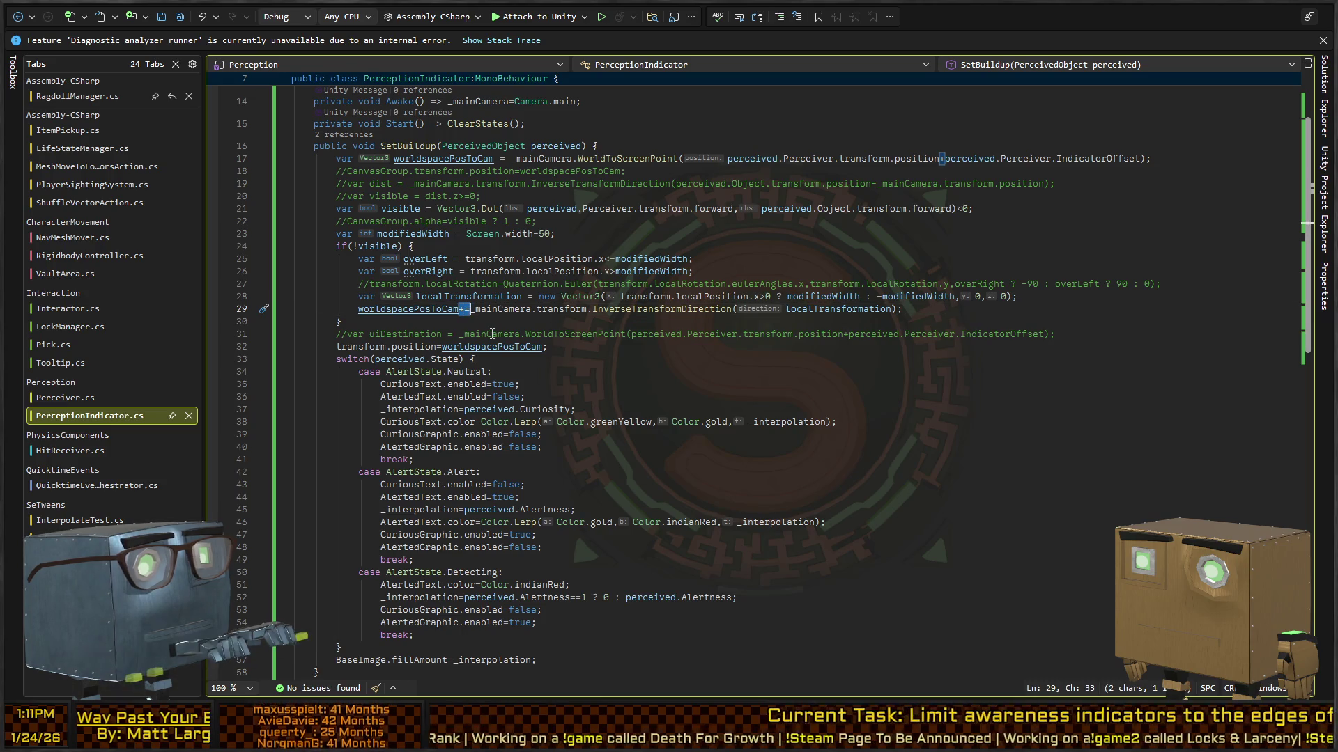
{"action": "type", "text": ".x="}
{"action": "key", "text": "shift+End"}
{"action": "type", "text": "("}
{"action": "key", "text": "ctrl+z"}
{"action": "type", "text": ".x"}
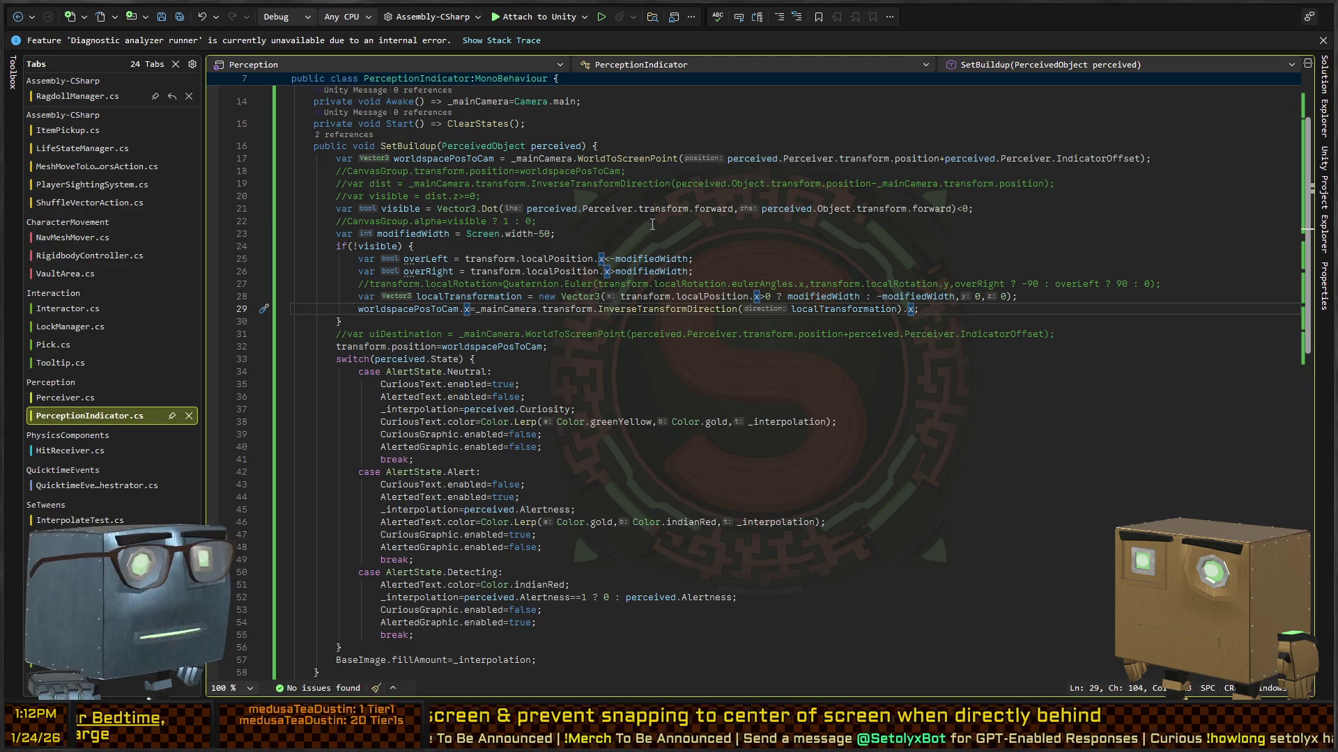
{"action": "key", "text": "alt+Tab"}
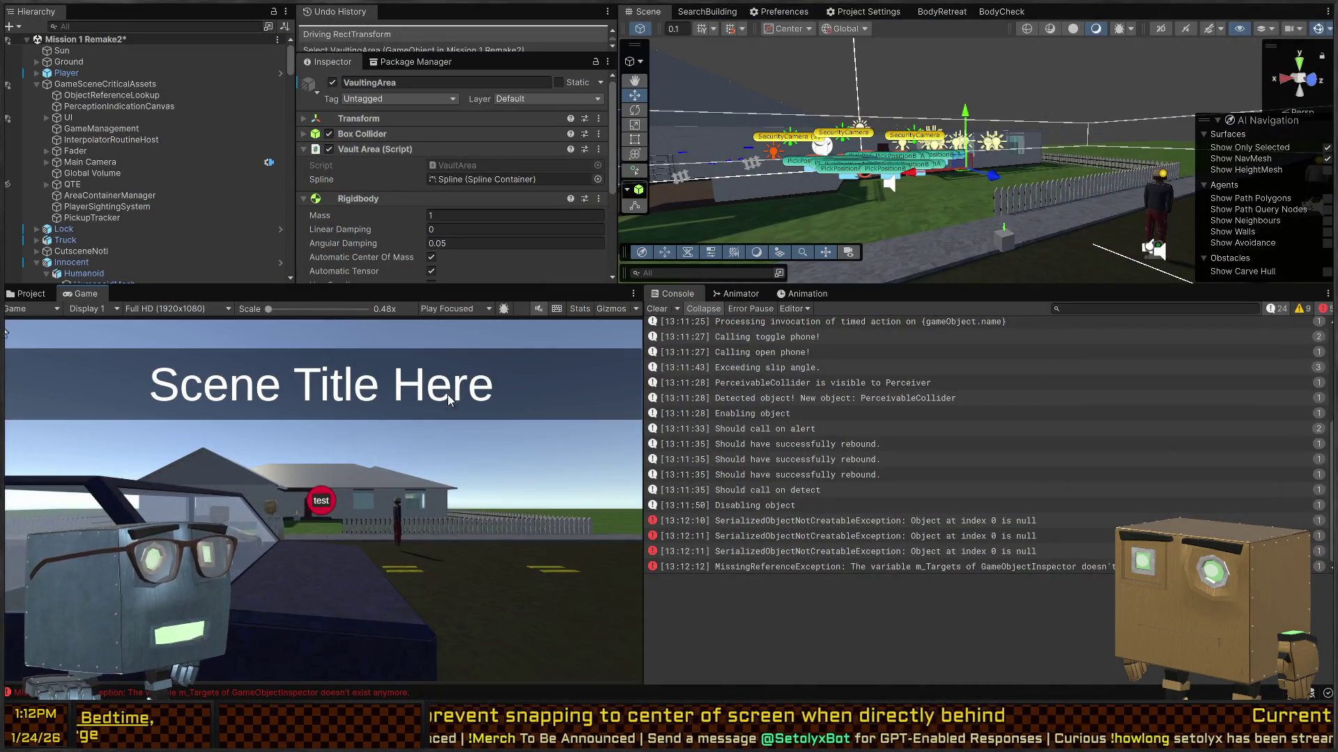
{"action": "key", "text": "ctrl+p"}
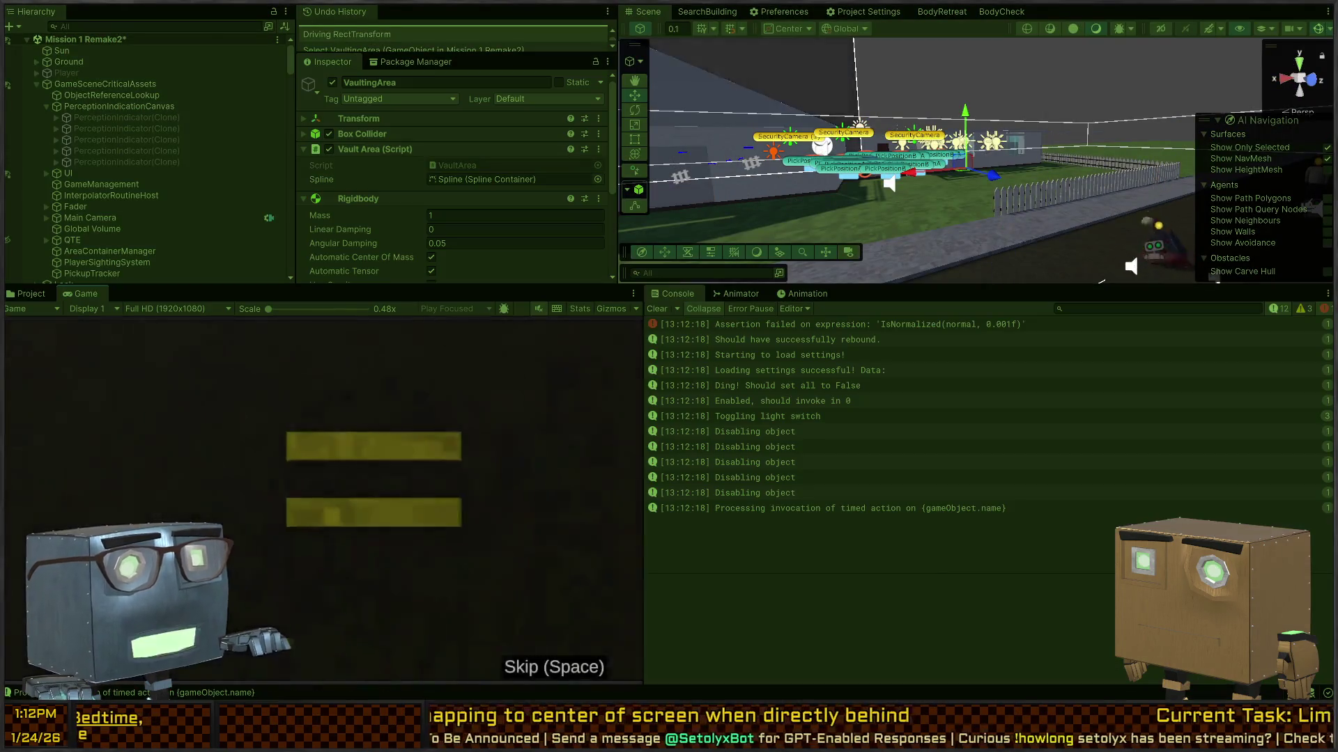
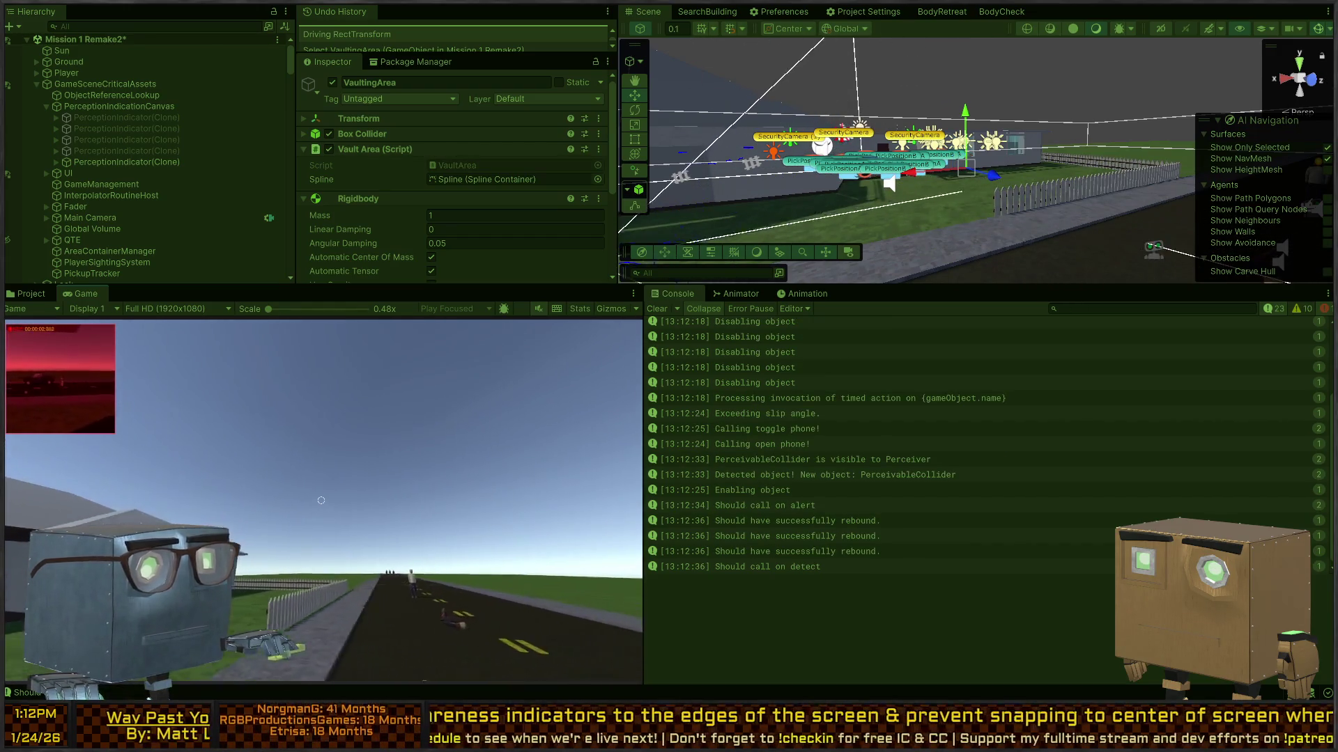
Inspect the last PerceptionIndicator(Clone)'s Rect Transform, then go to PerceptionIndicator.cs in Visual Studio.
{"action": "left_click", "coordinate": [174, 160]}
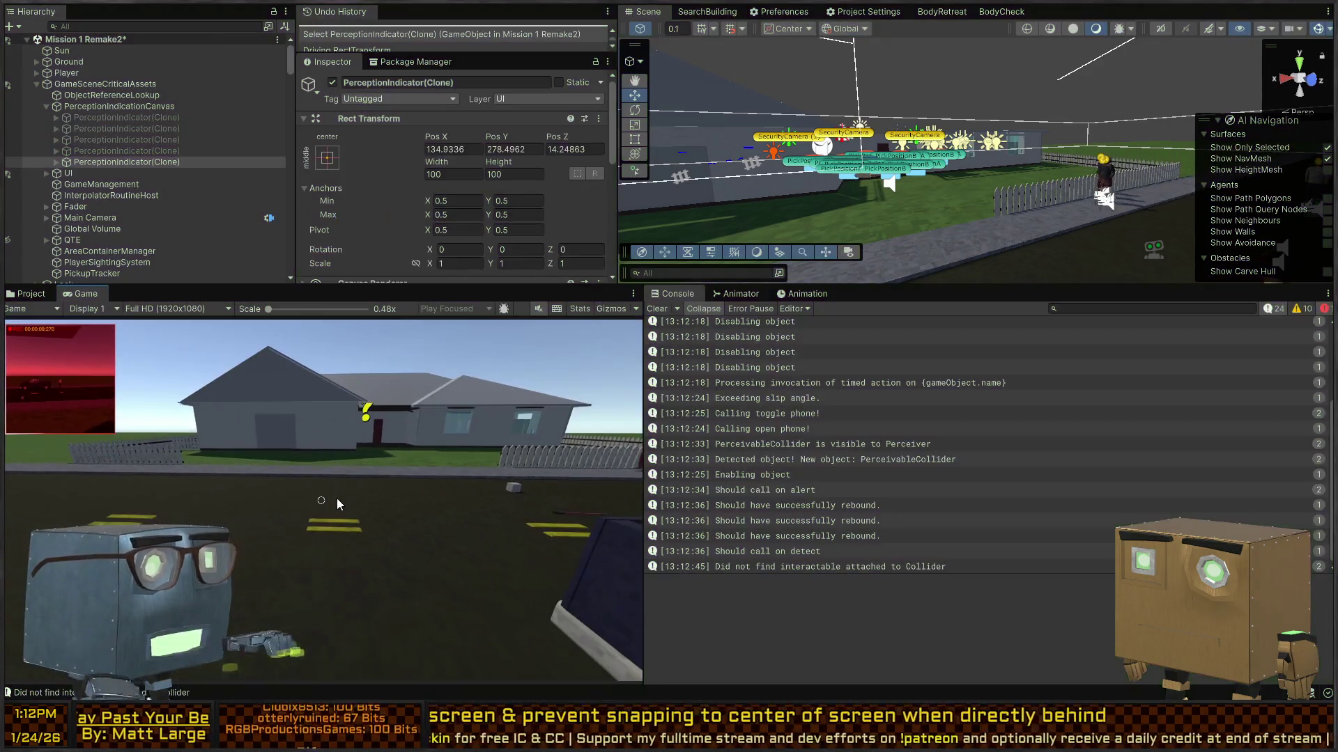
{"action": "key", "text": "alt+Tab"}
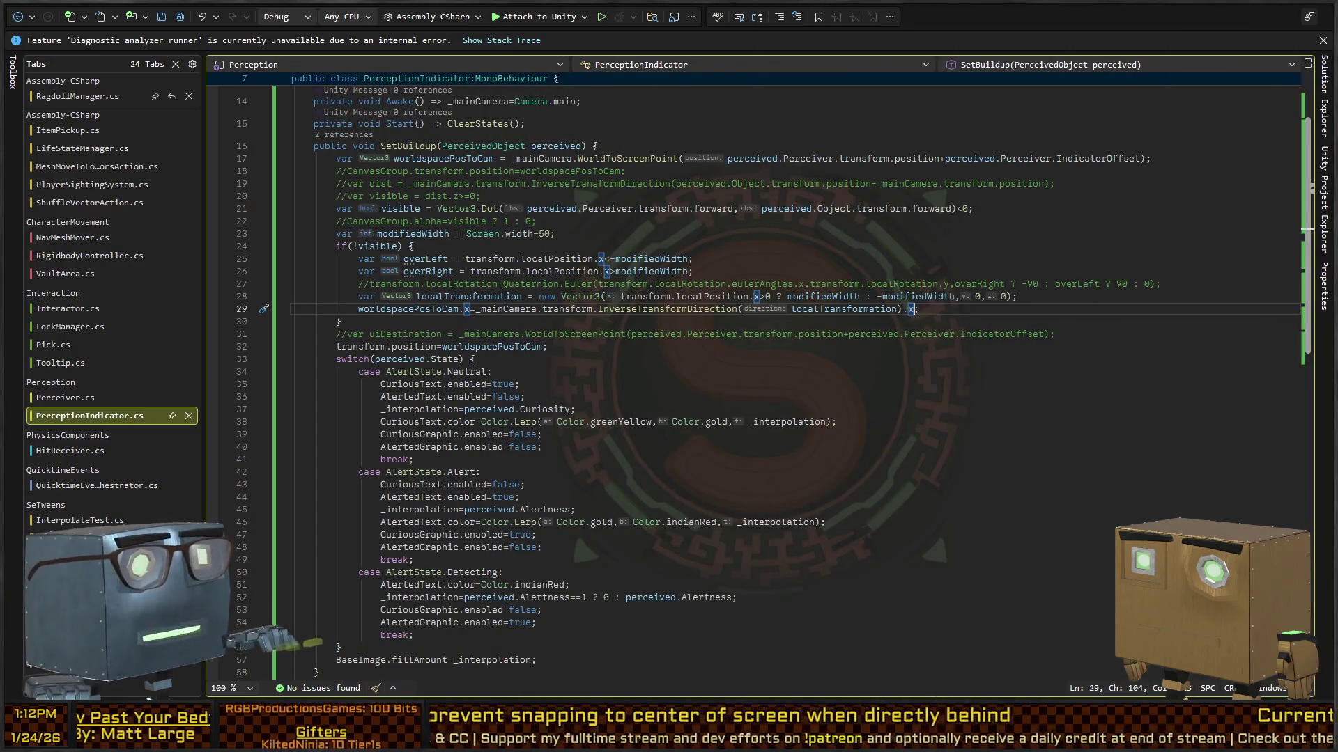
Cut the InverseTransformDirection expression from line 29.
{"action": "left_click", "coordinate": [490, 311]}
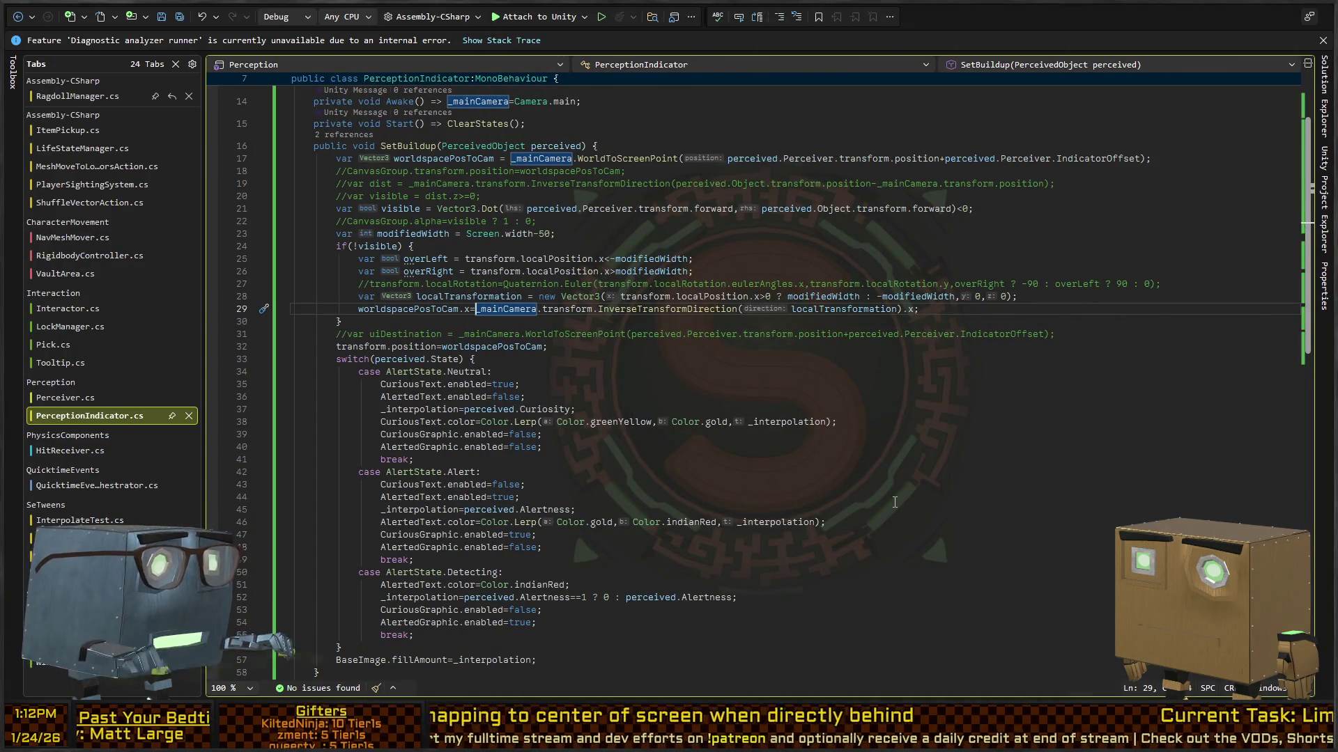
{"action": "key", "text": "ctrl+Right"}
{"action": "key", "text": "ctrl+Right"}
{"action": "key", "text": "ctrl+Right"}
{"action": "key", "text": "Up"}
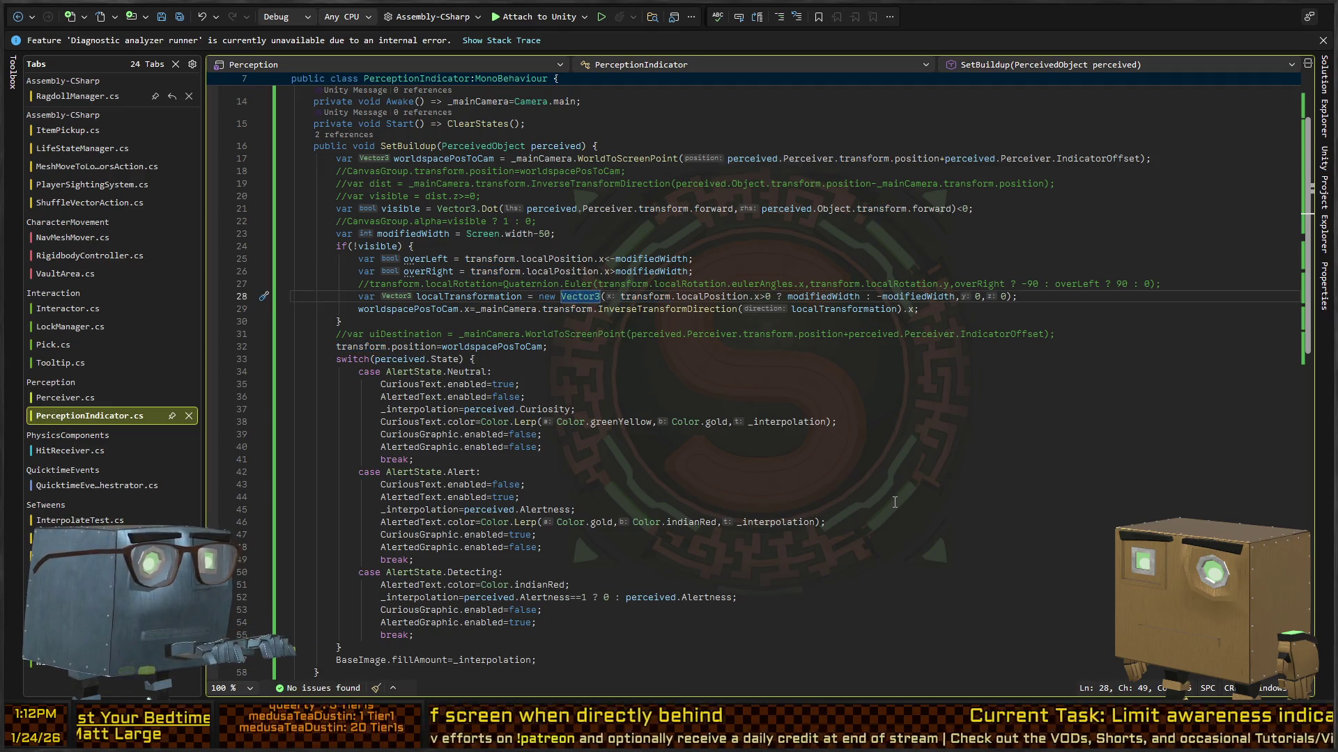
{"action": "key", "text": "Down"}
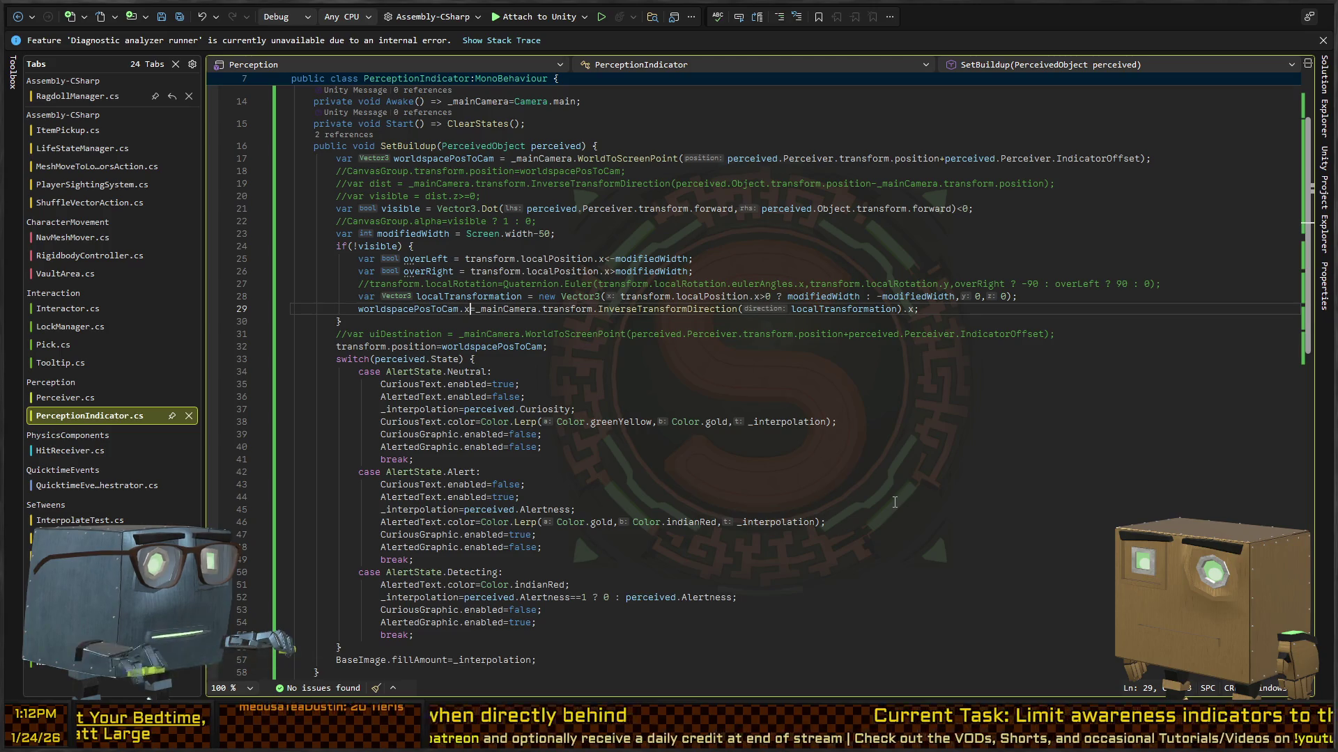
{"action": "key", "text": "shift+End"}
{"action": "key", "text": "ctrl+x"}
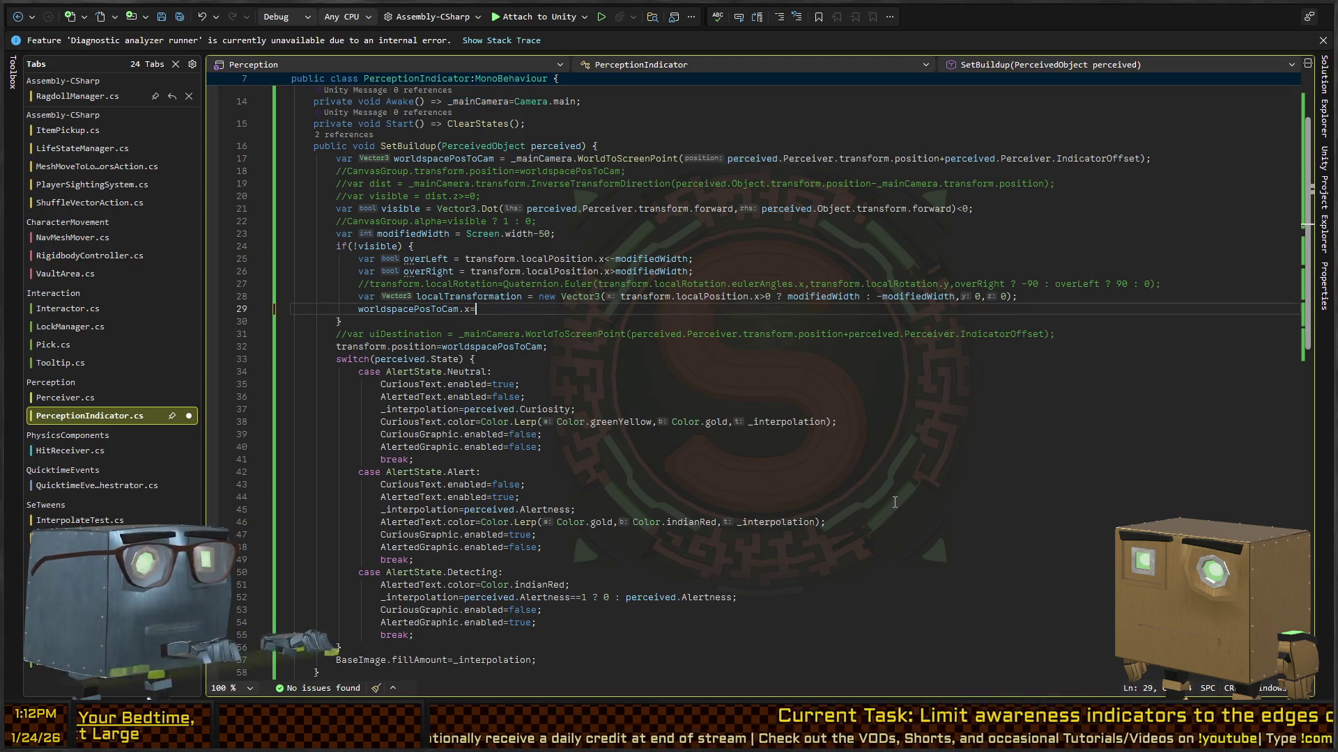
{"action": "key", "text": "Up"}
{"action": "key", "text": "Up"}
Replace the LocalTransformation line by assigning the ±modifiedWidth side conditional to worldspacePosToCam.x, and save.
{"action": "key", "text": "Down"}
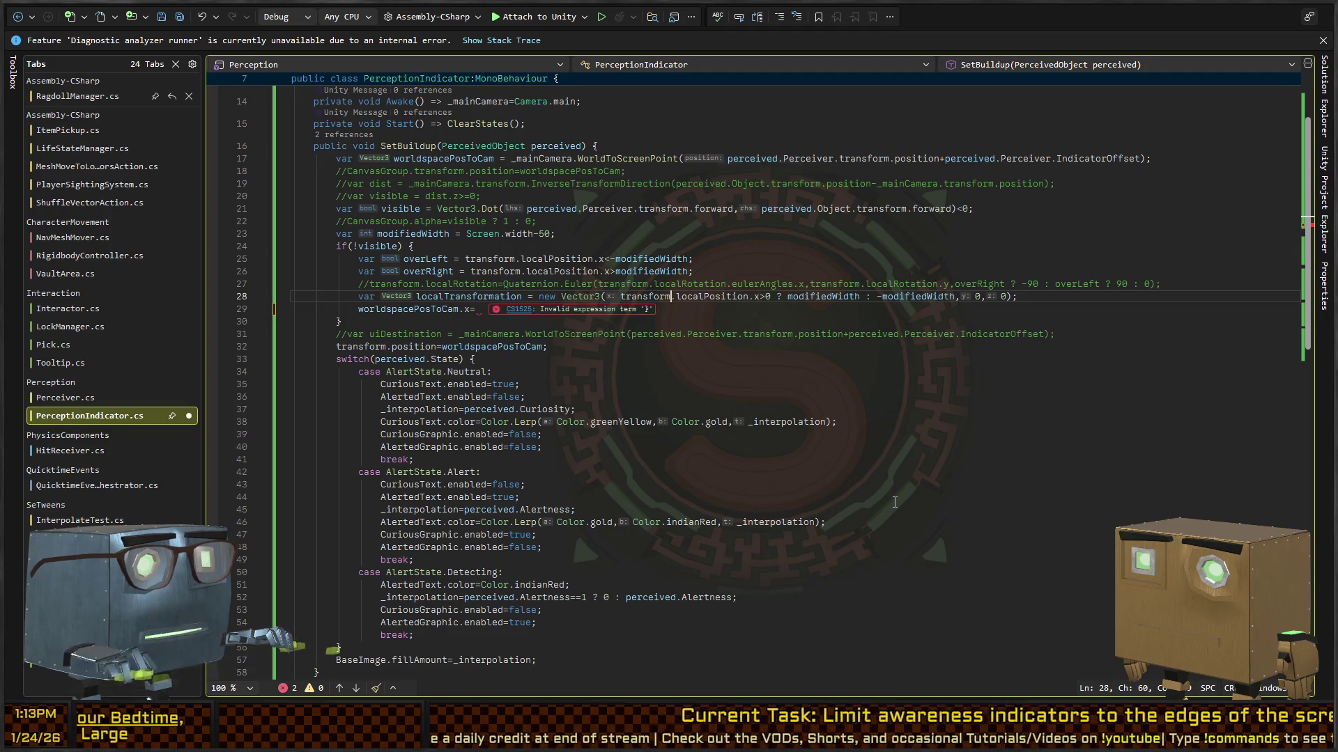
{"action": "key", "text": "shift+End"}
{"action": "key", "text": "shift+Left"}
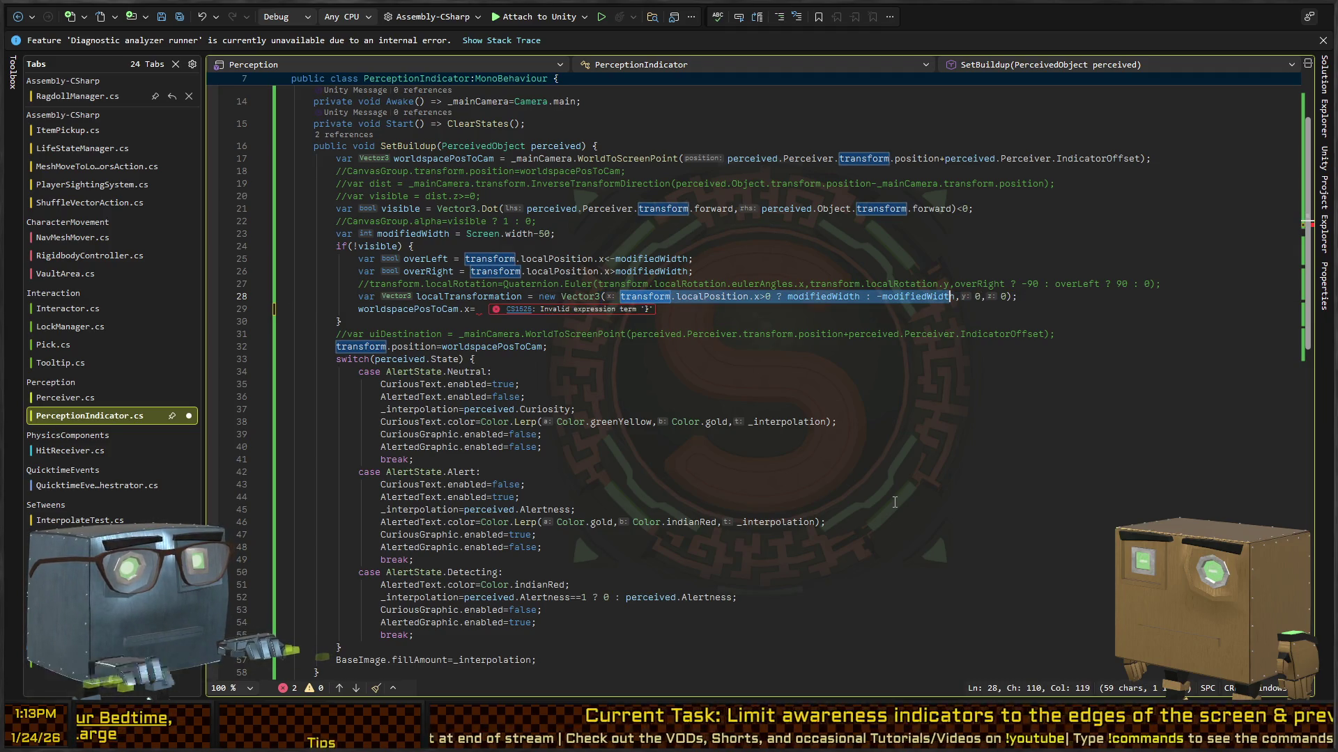
{"action": "key", "text": "shift+Home"}
{"action": "key", "text": "ctrl+shift+l"}
{"action": "key", "text": "ctrl+v"}
{"action": "type", "text": ";"}
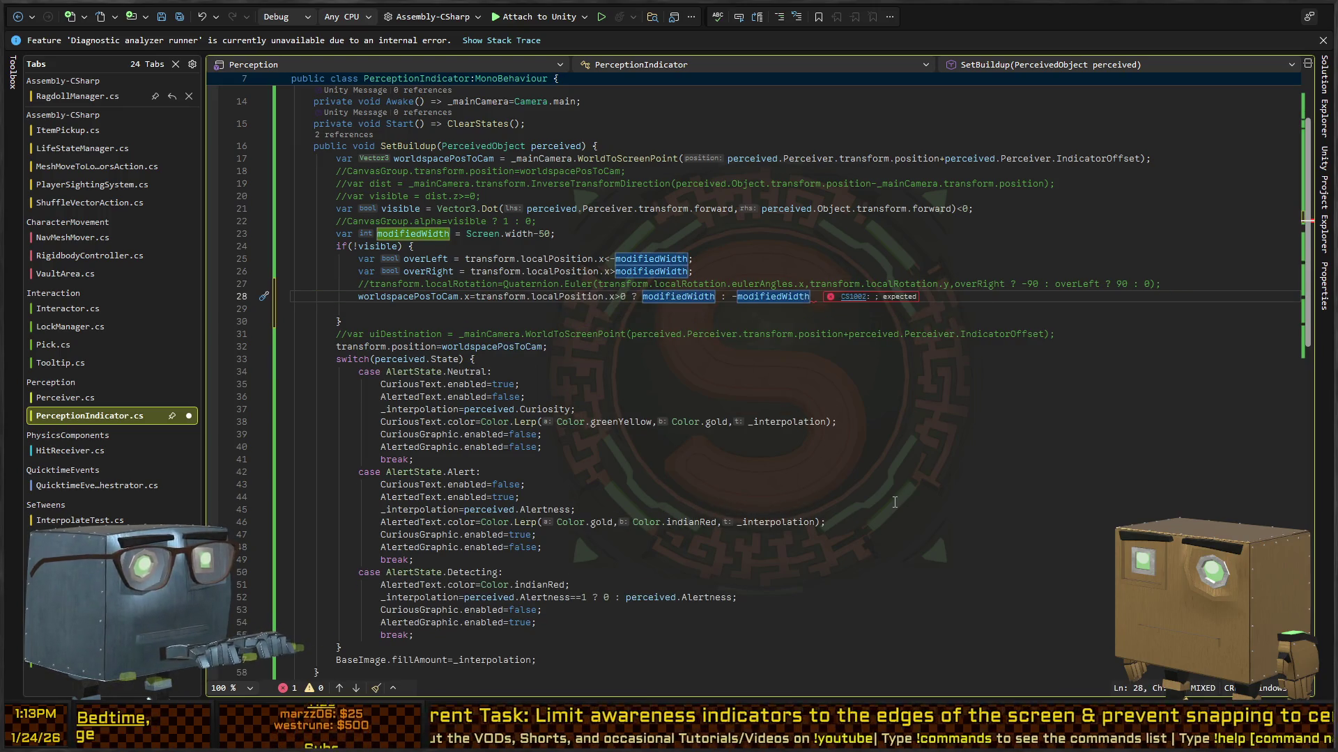
{"action": "key", "text": "Down"}
{"action": "key", "text": "BackSpace"}
{"action": "key", "text": "ctrl+s"}
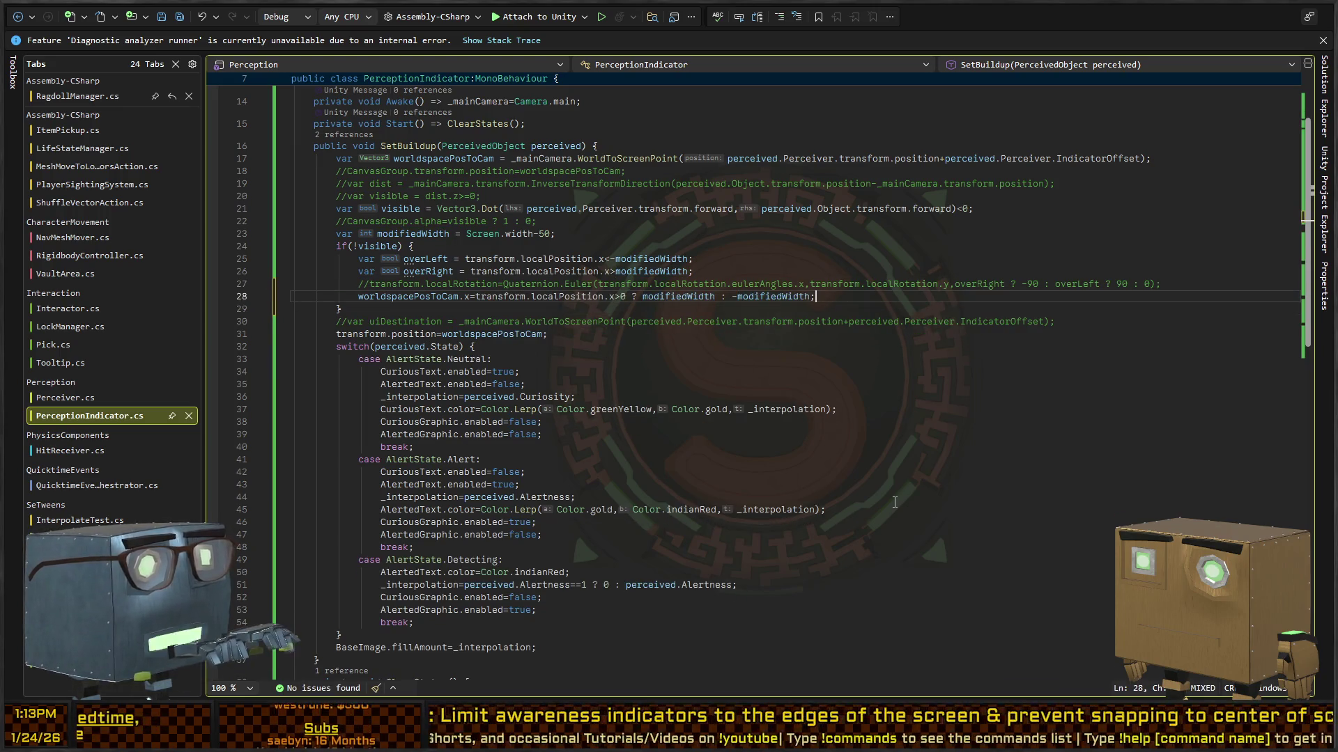
{"action": "key", "text": "alt+Tab"}
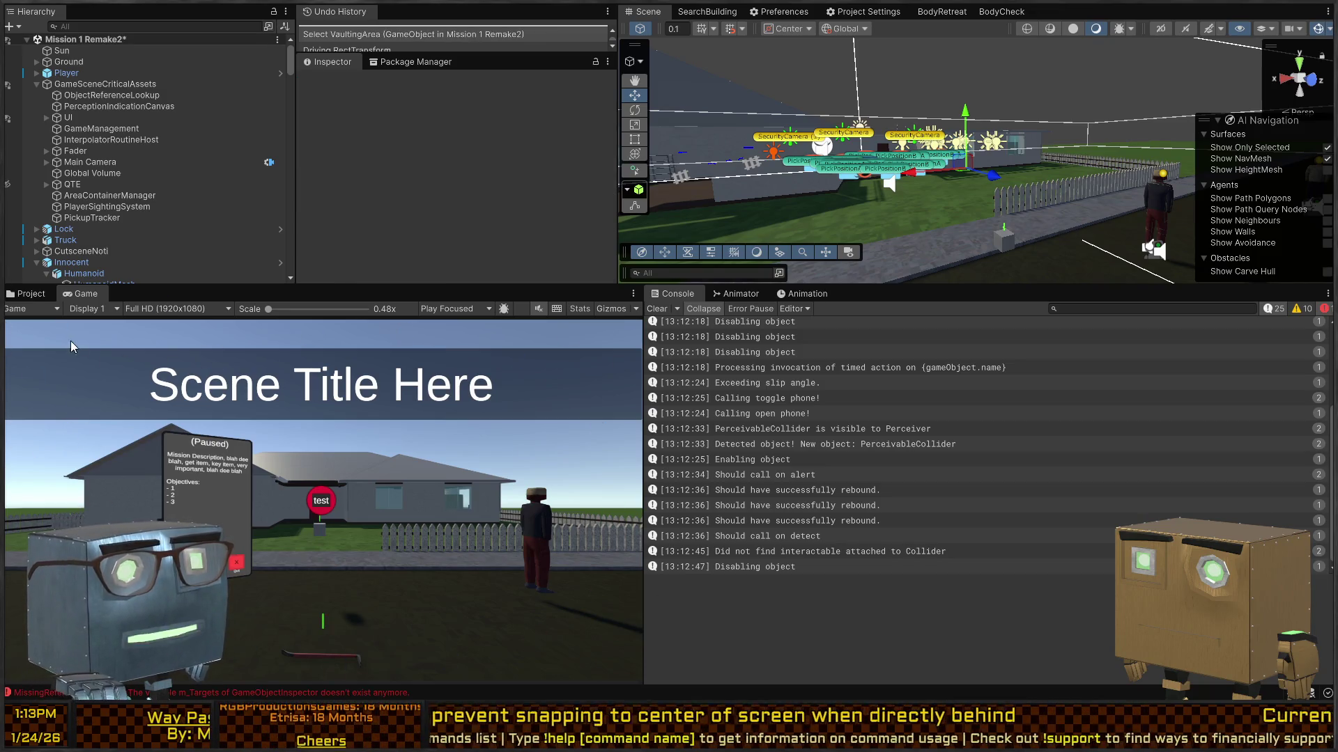
Resume play, walk under the wall-mounted camera, then turn toward the open field.
{"action": "key", "text": "Escape"}
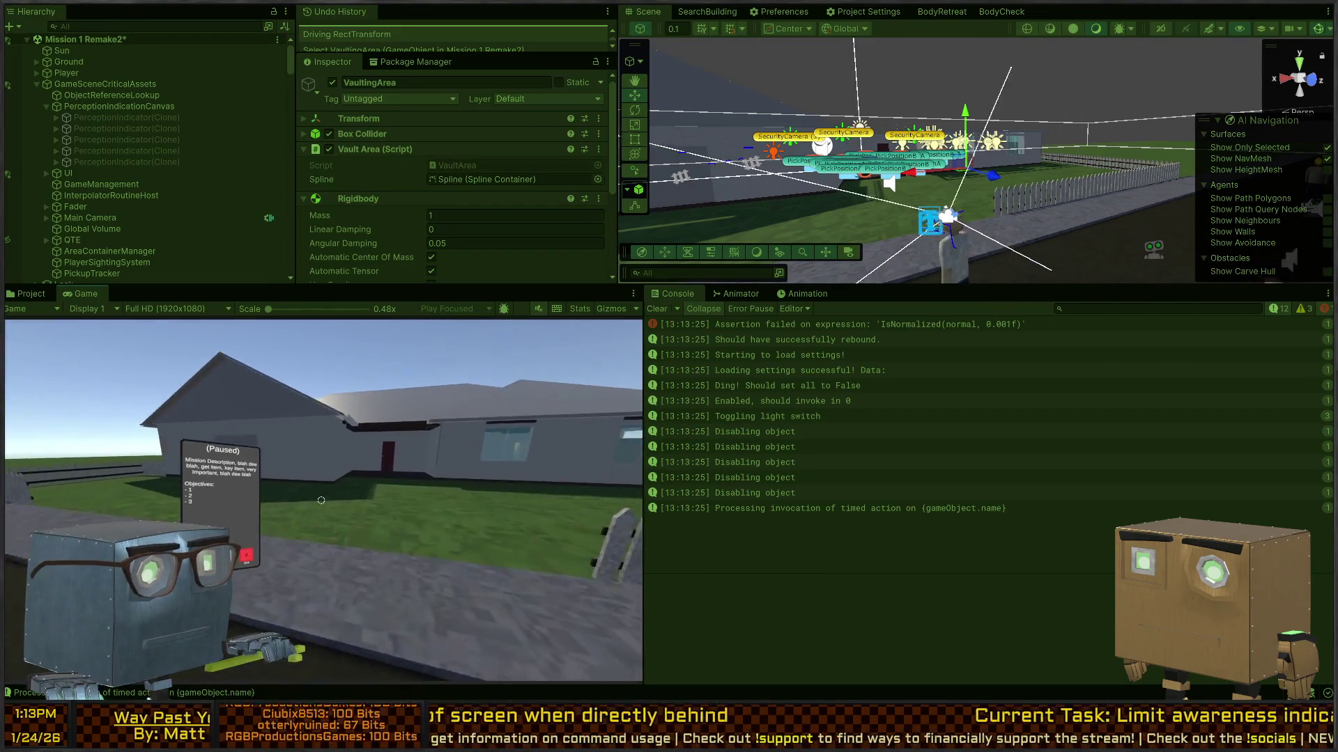
{"action": "key", "text": "w"}
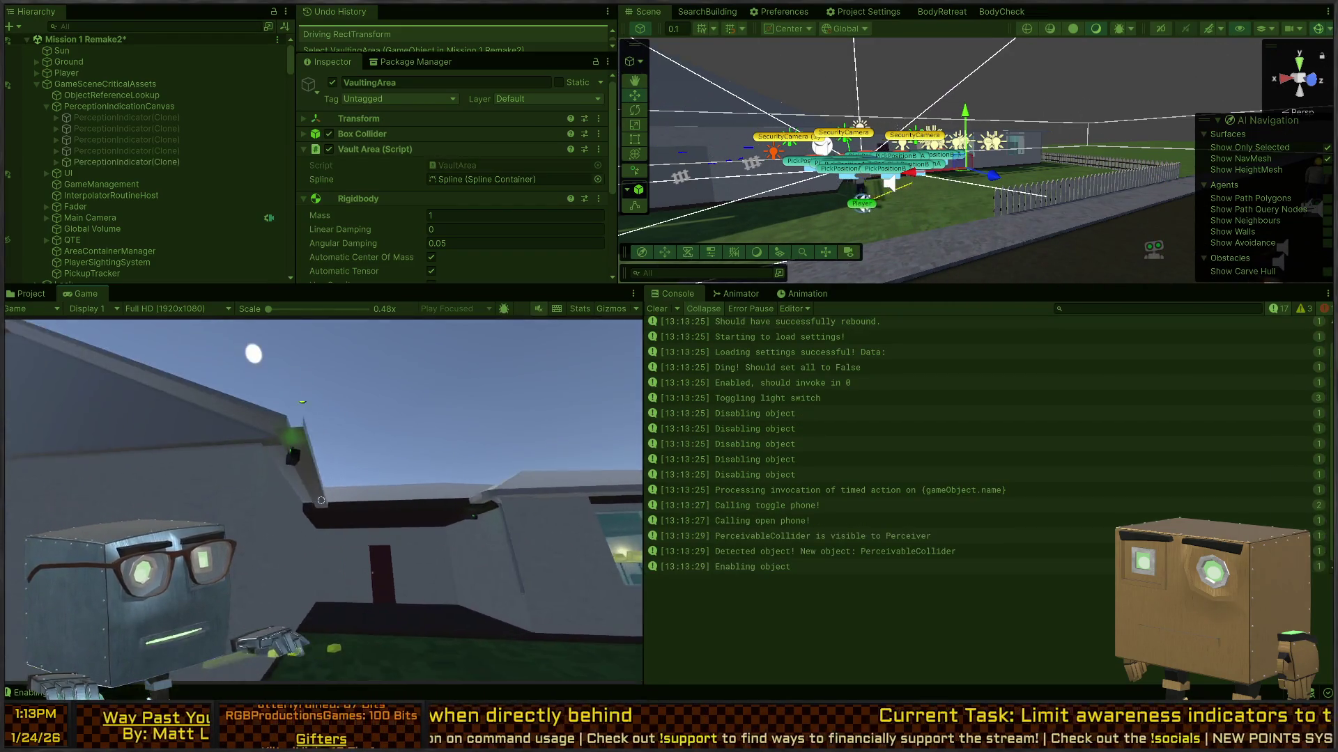
{"action": "key", "text": "w"}
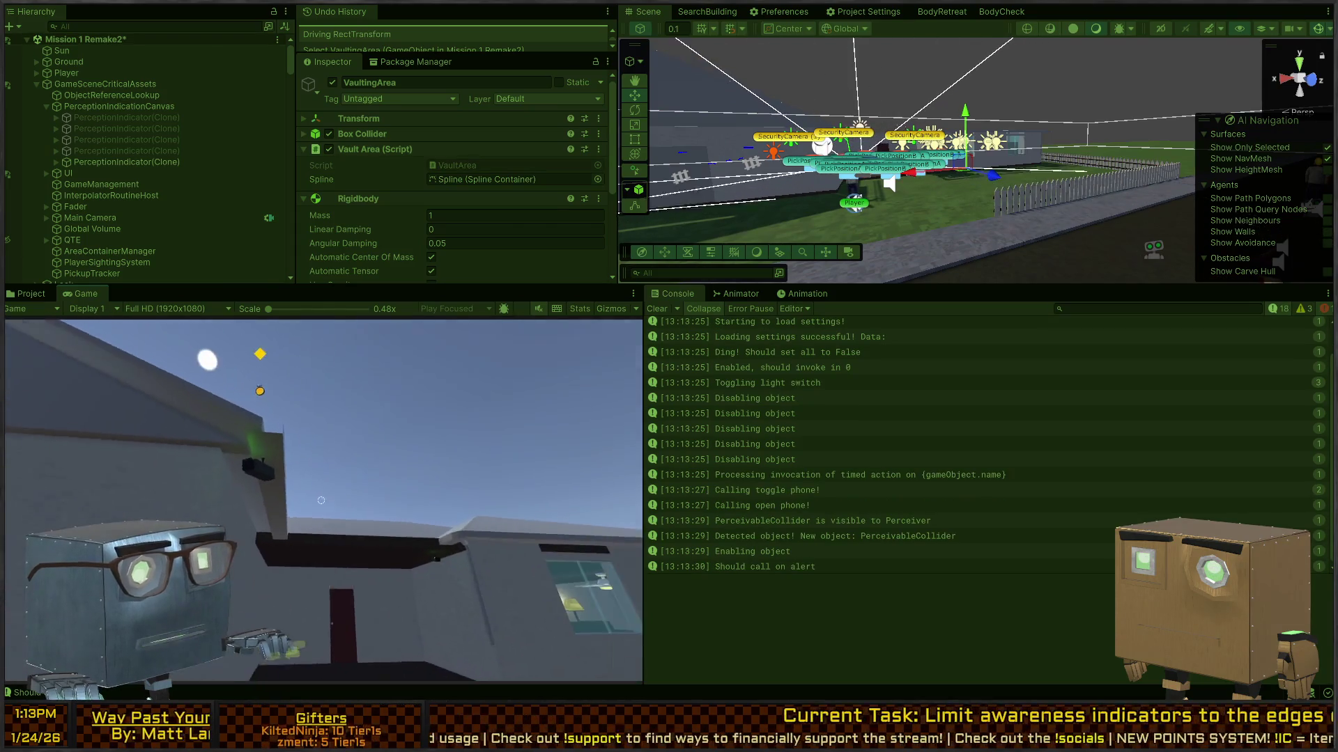
{"action": "key", "text": "w"}
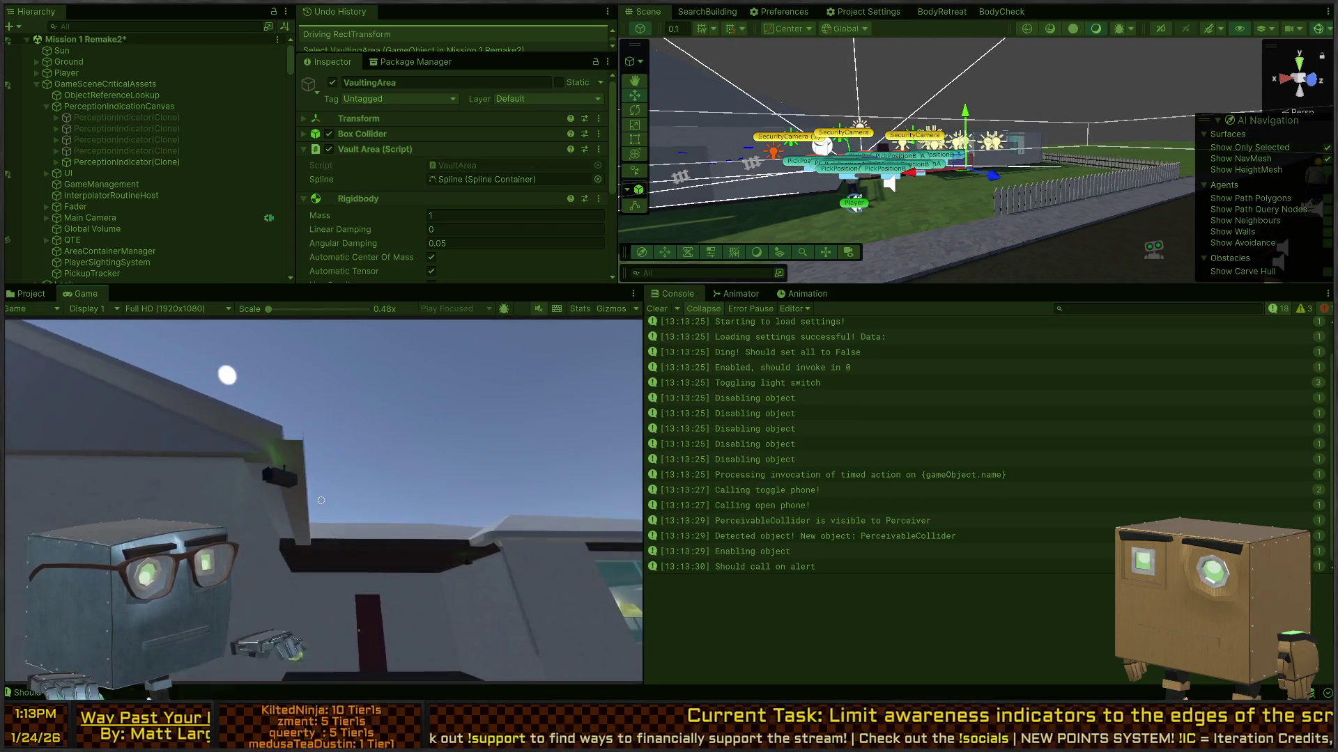
{"action": "key", "text": "w"}
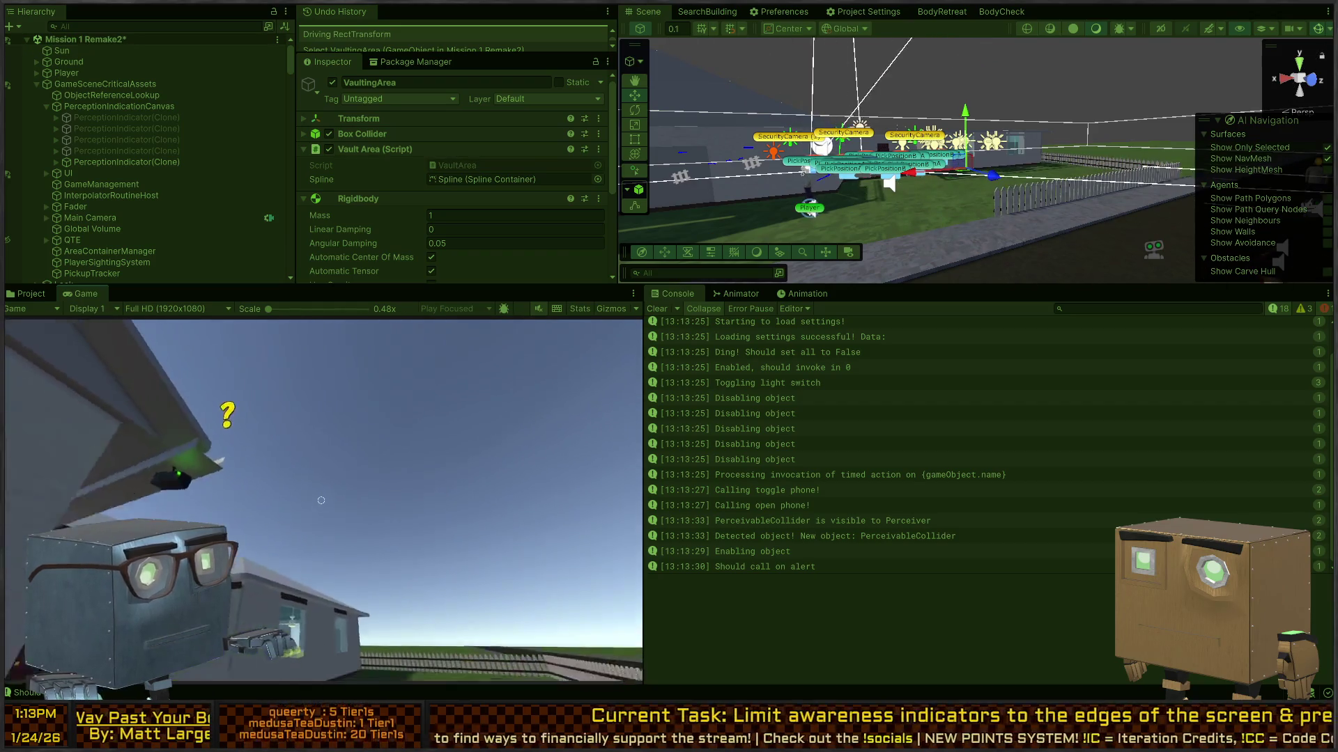
{"action": "key", "text": "w"}
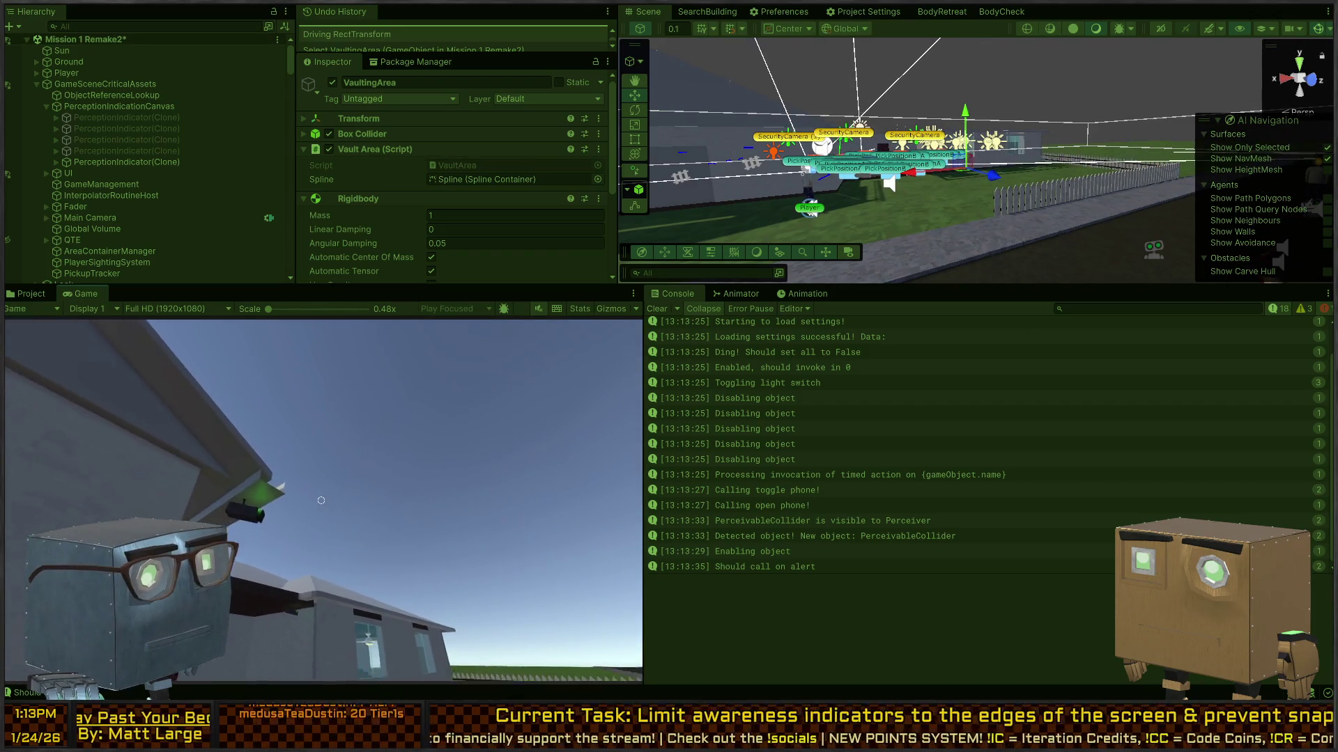
{"action": "key", "text": "w"}
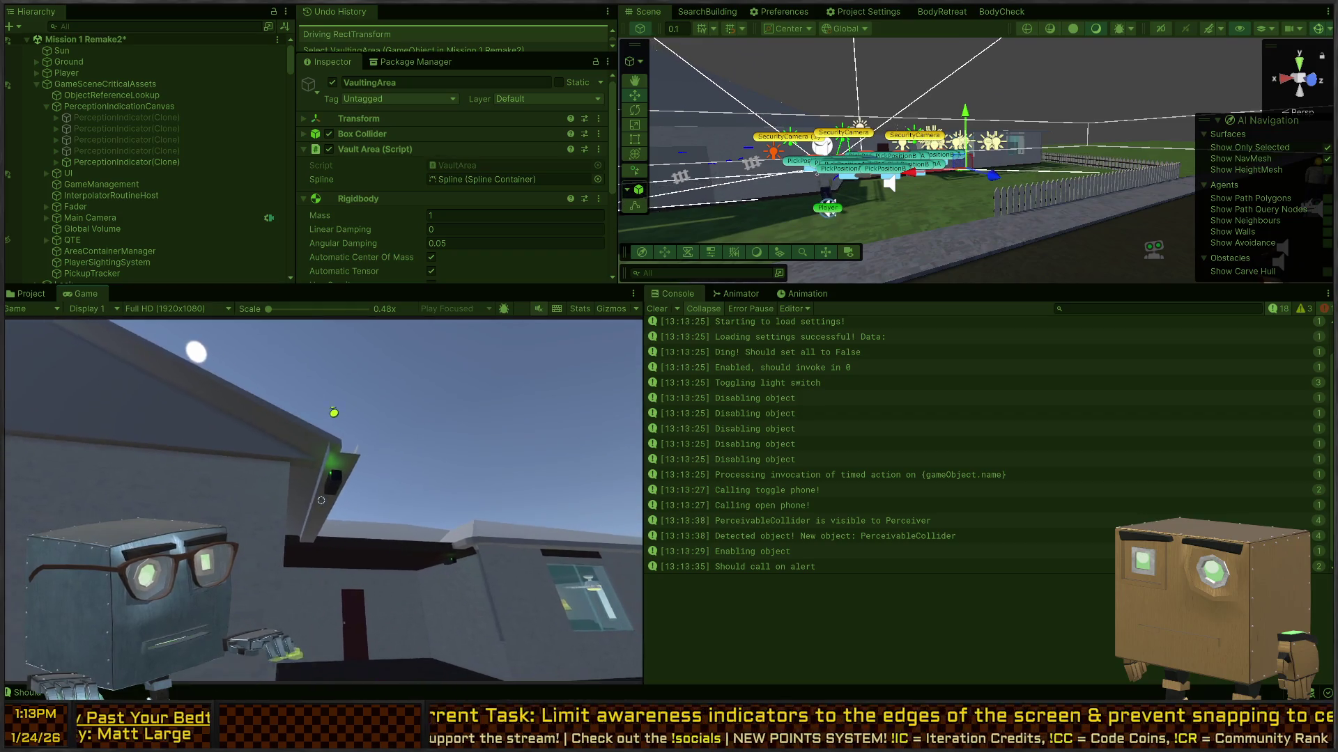
{"action": "key", "text": "w"}
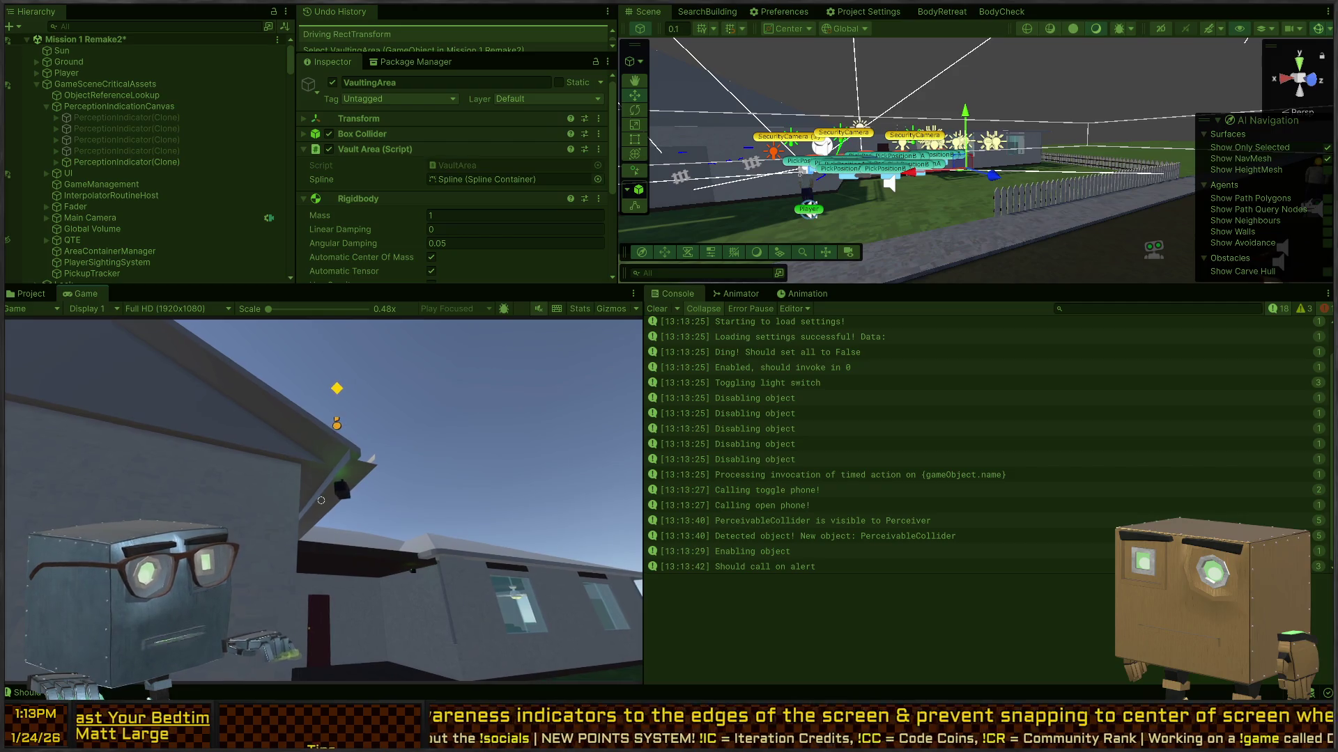
{"action": "key", "text": "space"}
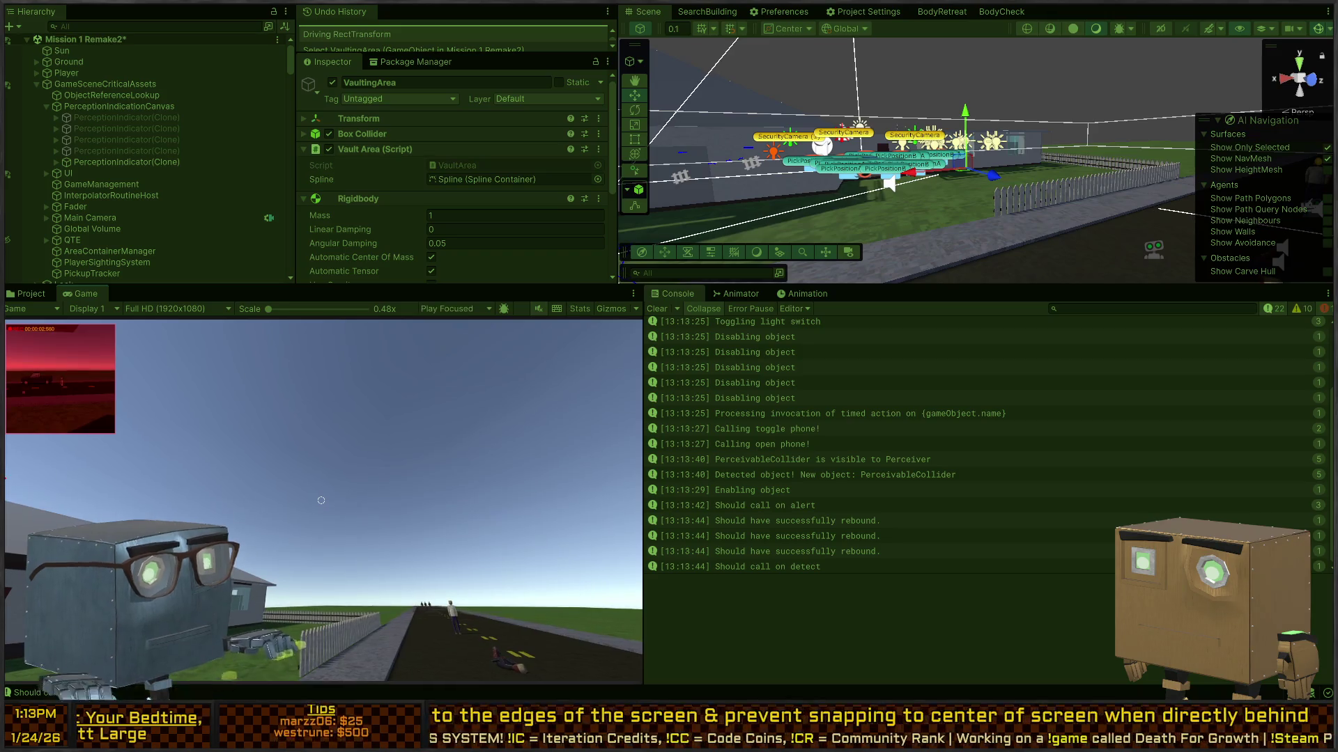
Check the fourth and fifth PerceptionIndicator clones' positions, then return to the script.
{"action": "left_click", "coordinate": [137, 151]}
{"action": "left_click", "coordinate": [140, 162]}
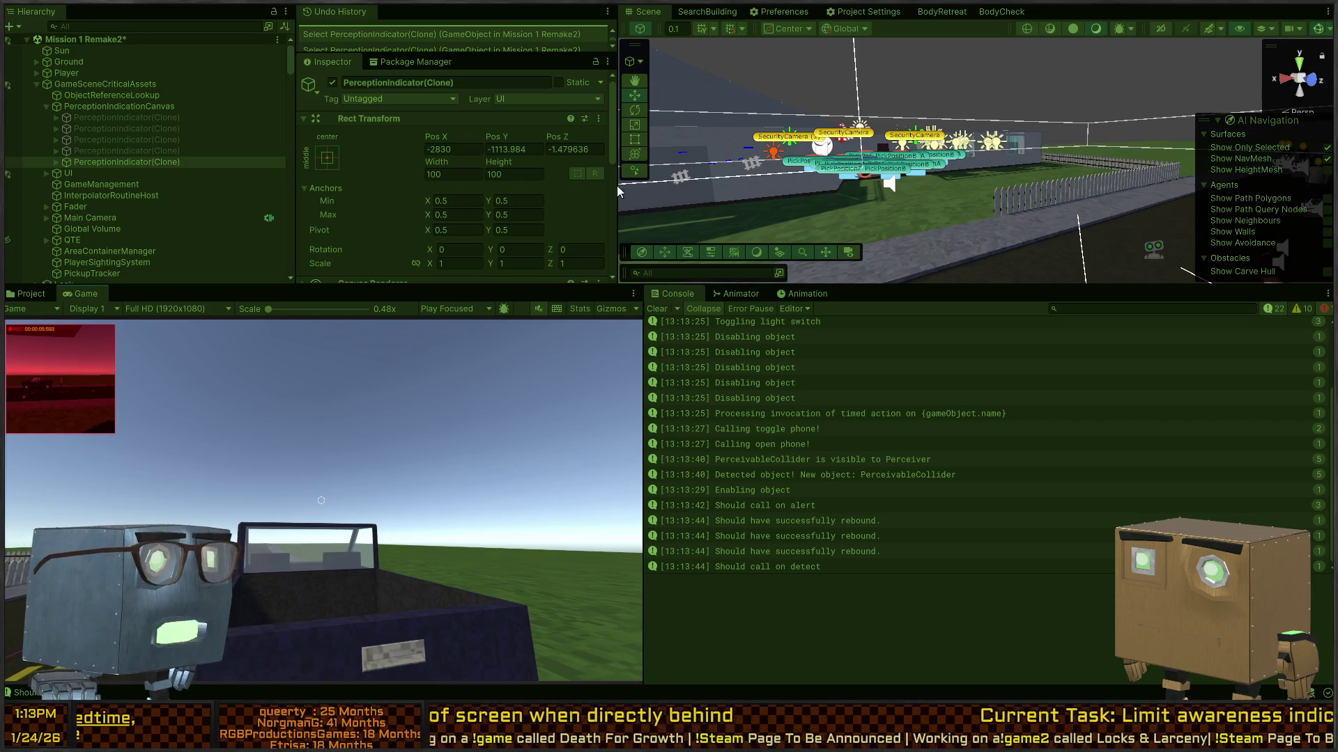
{"action": "key", "text": "alt+Tab"}
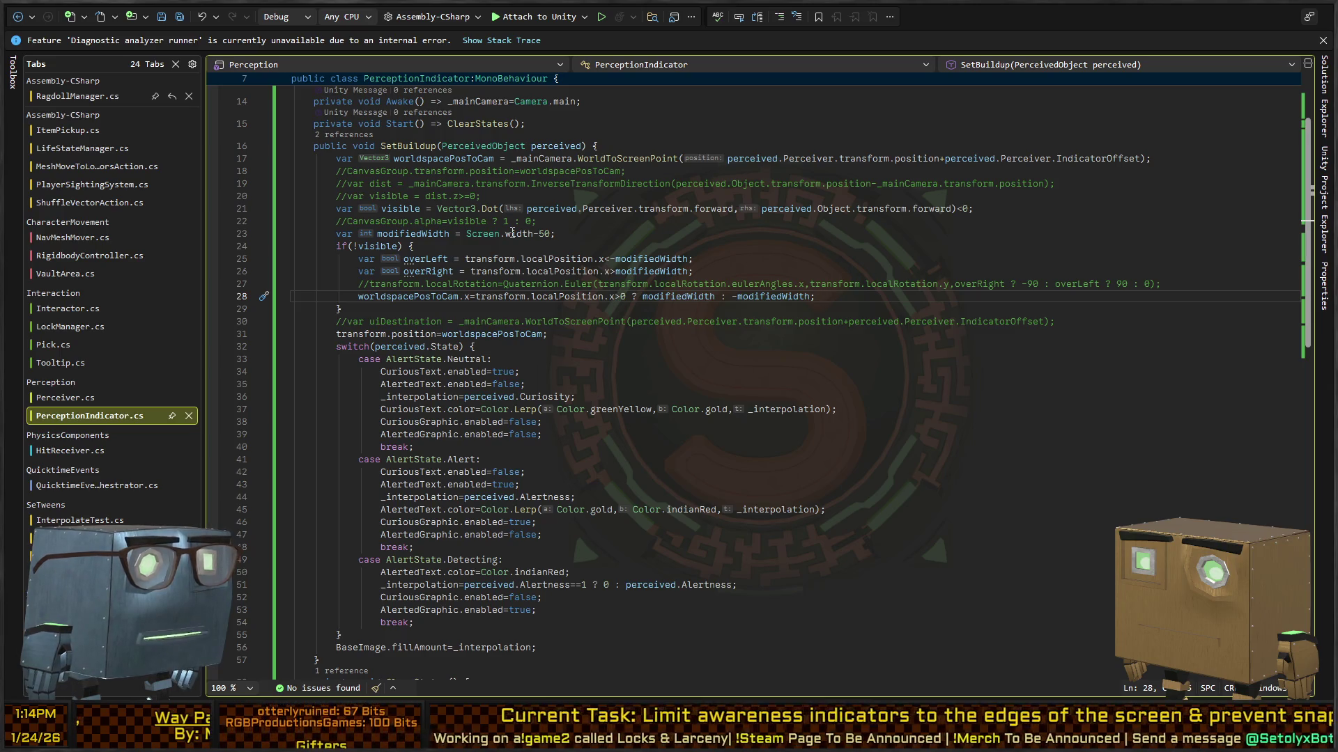
Add Debug.Log($"Width: {Screen.width}"); above the modifiedWidth line and save.
{"action": "left_click", "coordinate": [610, 238]}
{"action": "key", "text": "ctrl+Return"}
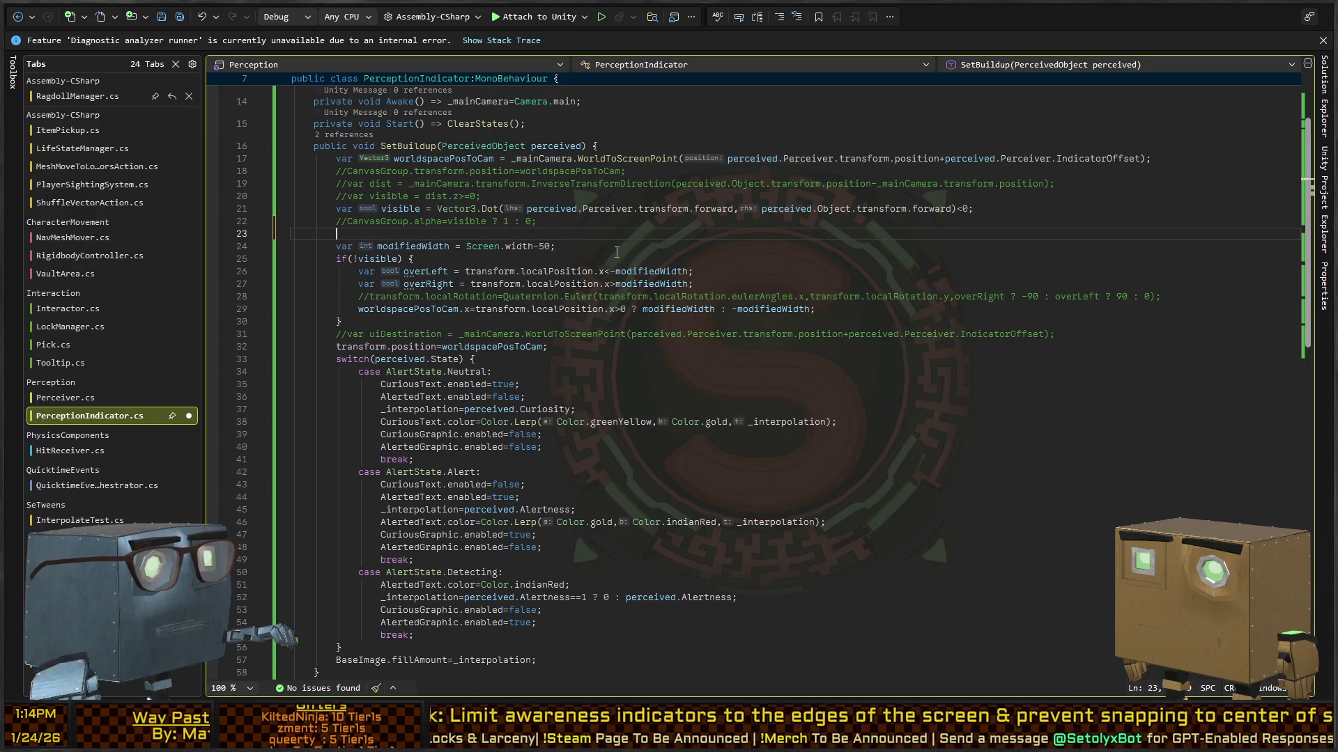
{"action": "type", "text": "Debu"}
{"action": "type", "text": "og(\"Width: {s"}
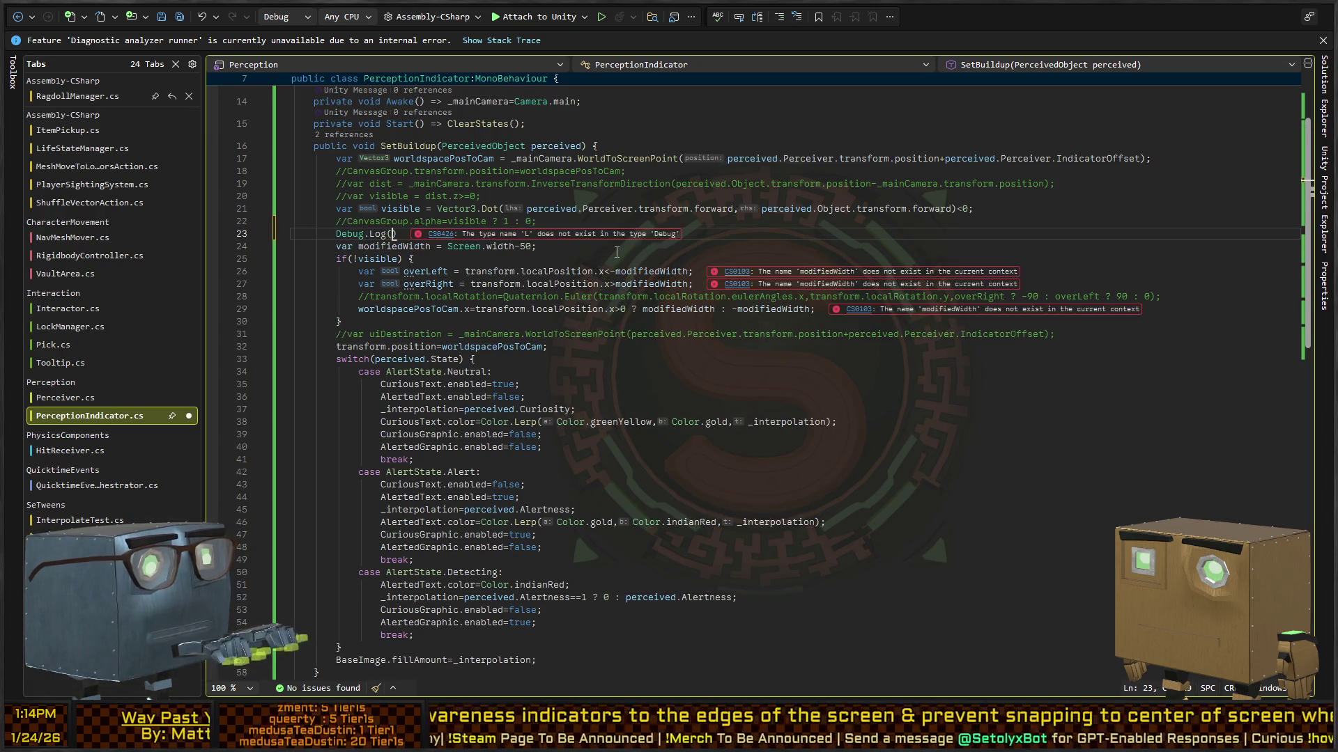
{"action": "type", "text": "creen."}
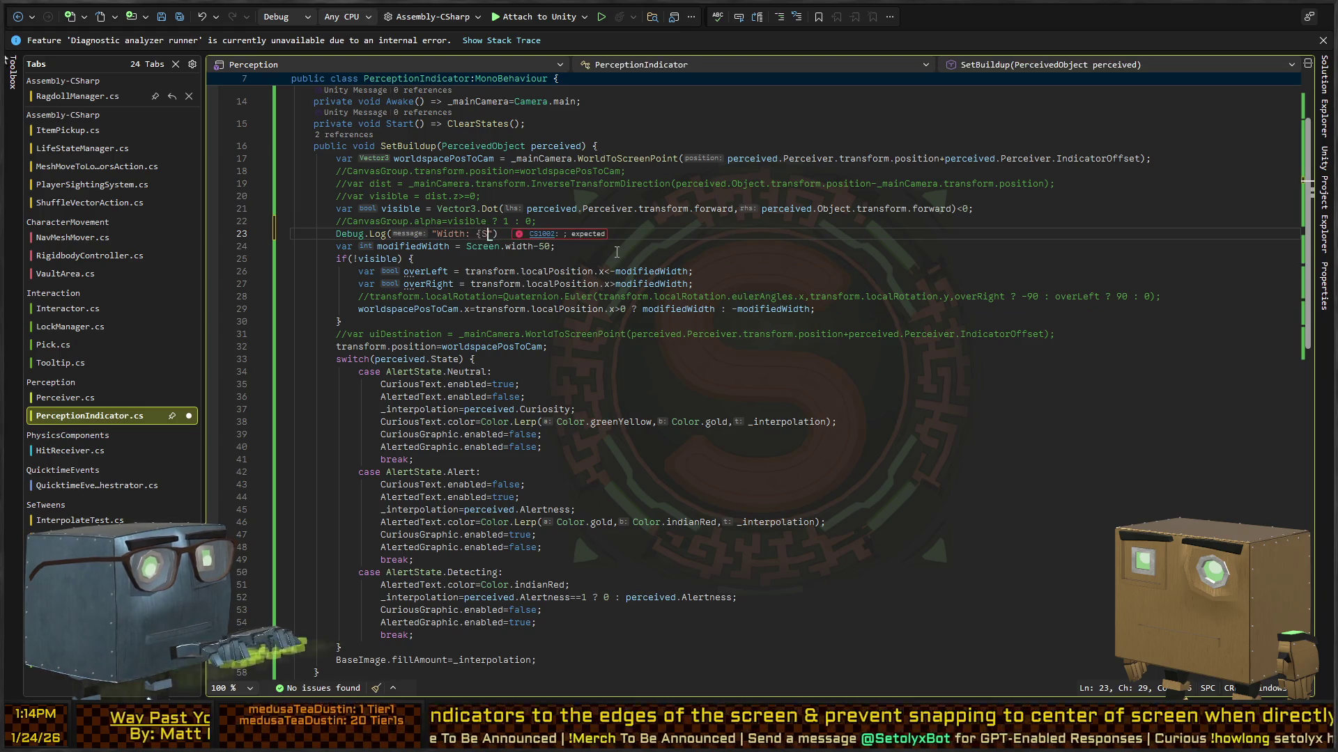
{"action": "type", "text": "width}"}
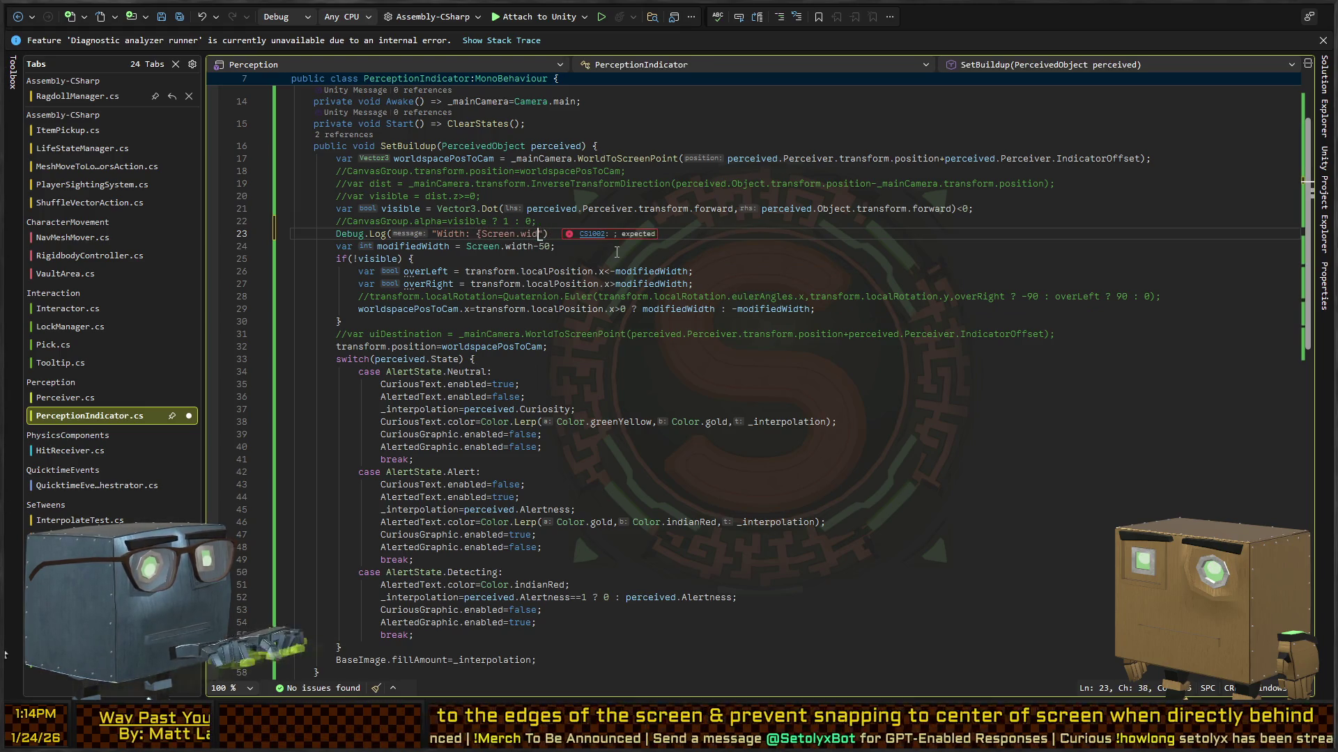
{"action": "key", "text": "ctrl+Left"}
{"action": "key", "text": "ctrl+Left"}
{"action": "key", "text": "ctrl+Left"}
{"action": "type", "text": "$"}
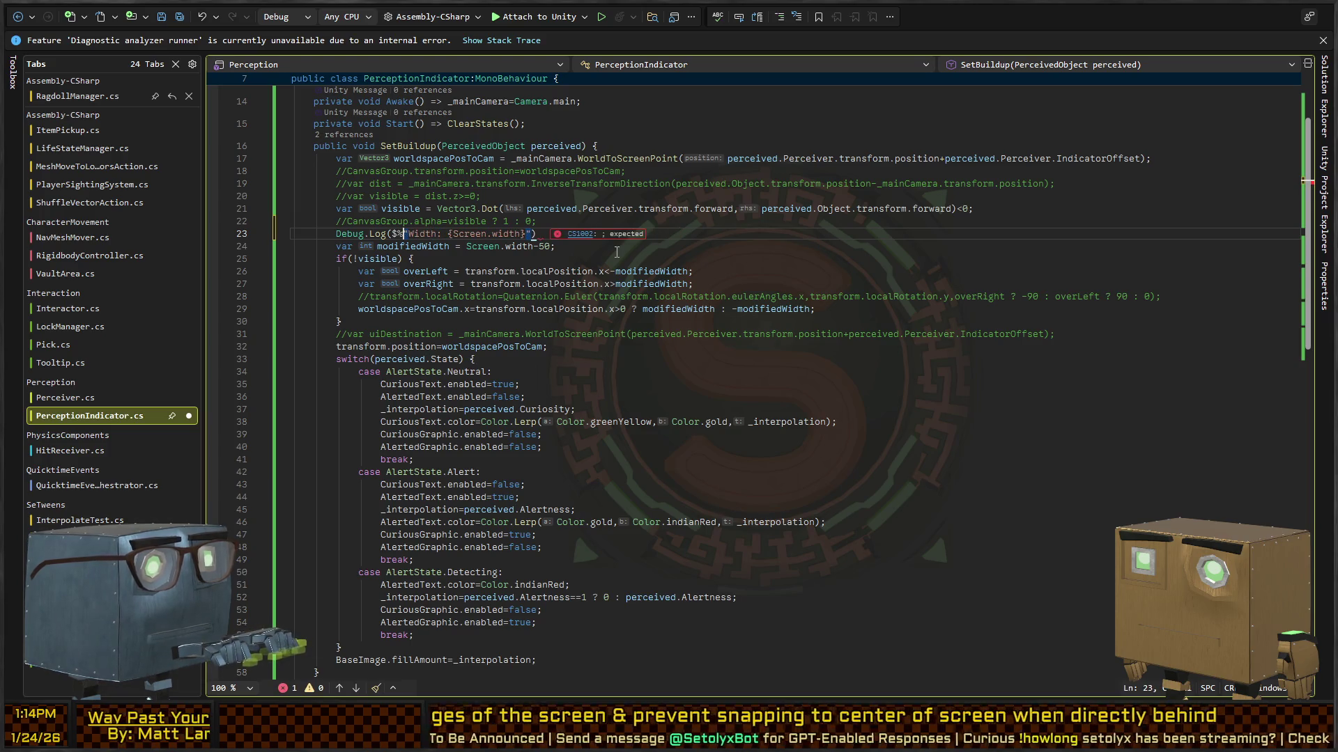
{"action": "key", "text": "End"}
{"action": "type", "text": ";"}
{"action": "key", "text": "ctrl+s"}
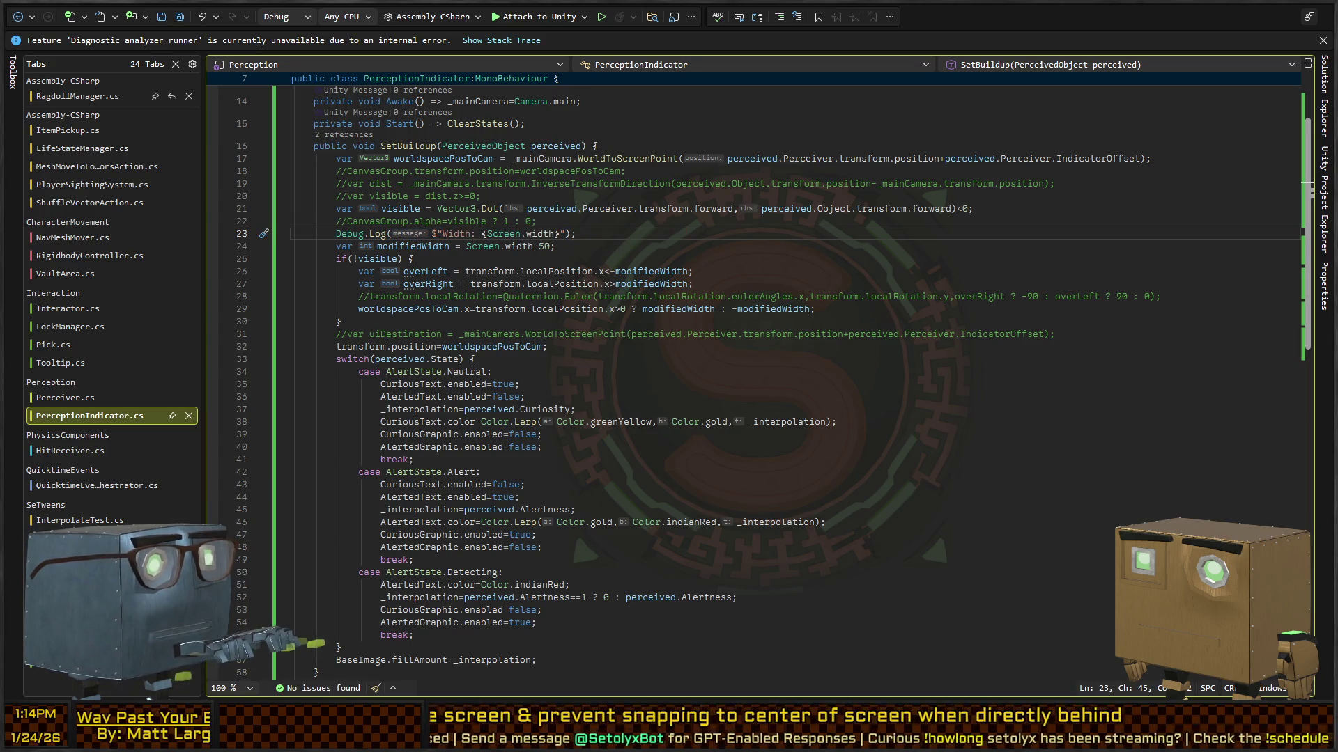
{"action": "key", "text": "alt+Tab"}
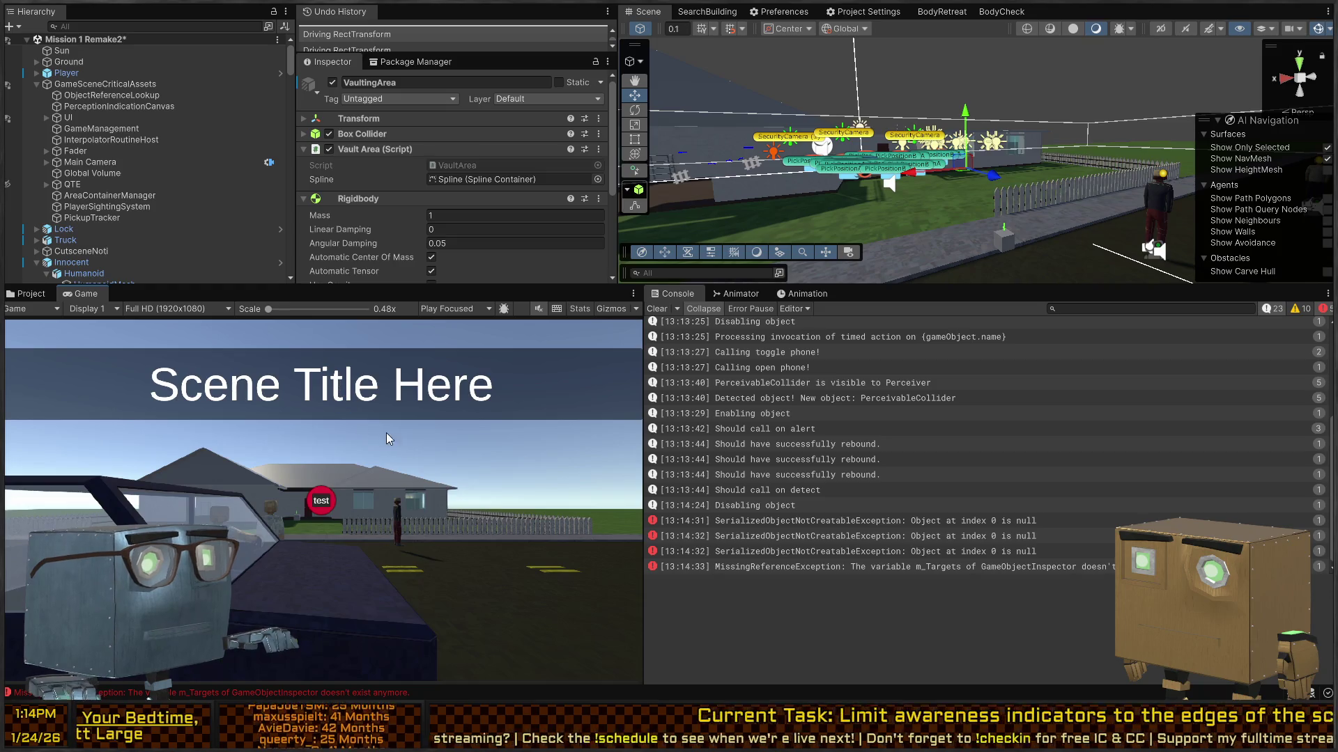
Start play mode and walk the player around the house along its wall.
{"action": "key", "text": "ctrl+p"}
{"action": "key", "text": "w"}
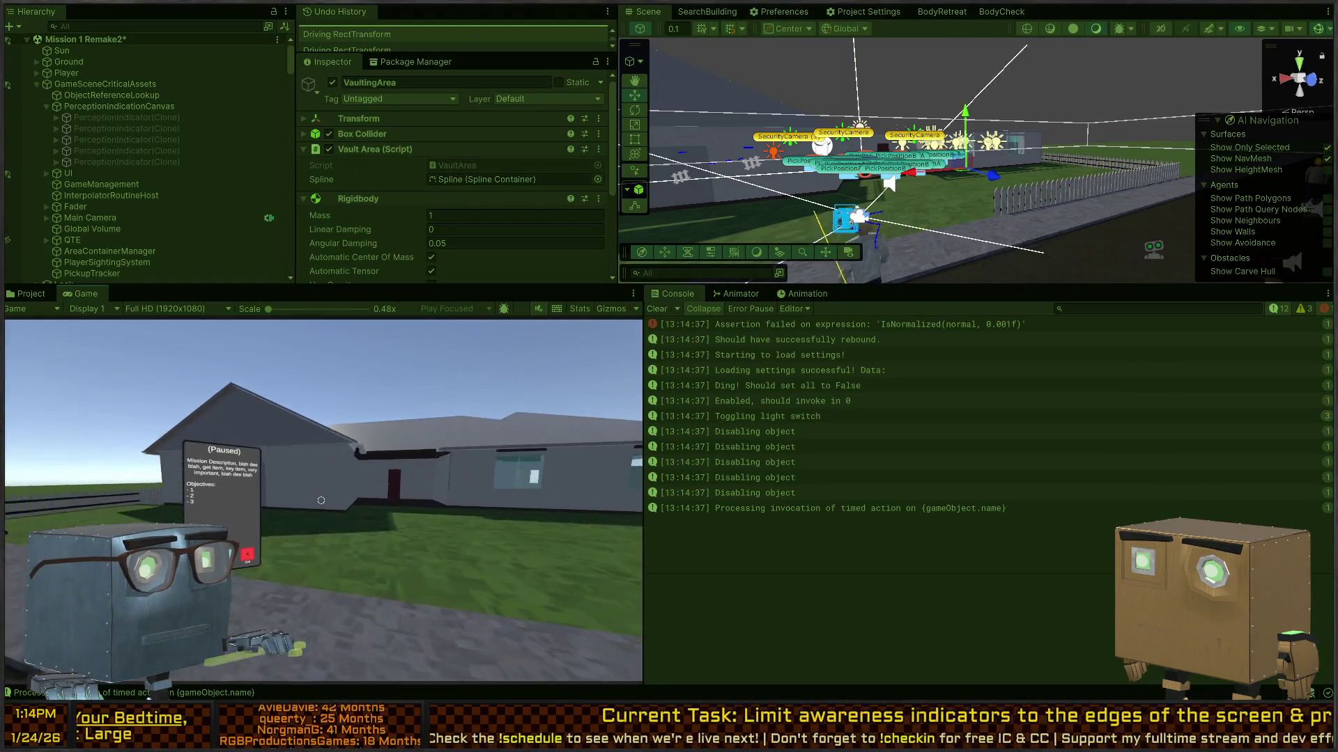
{"action": "key", "text": "Tab"}
{"action": "key", "text": "w"}
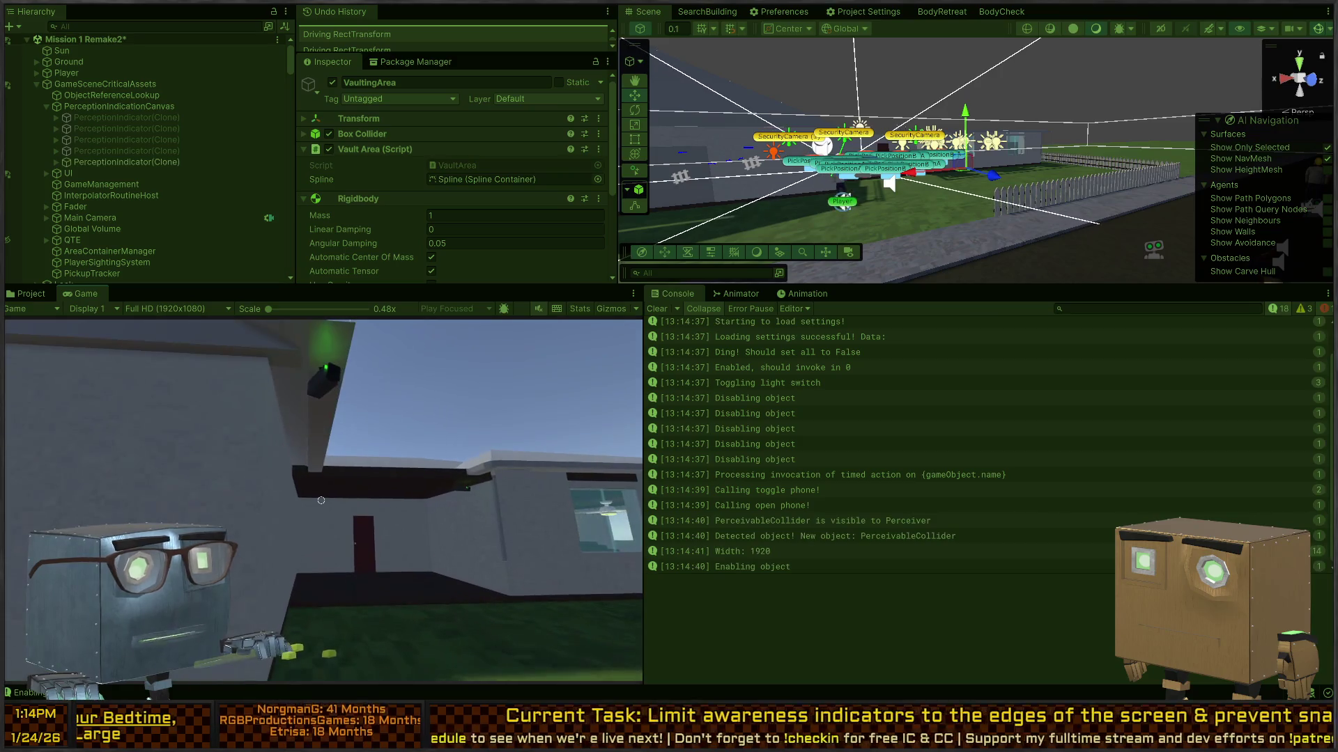
{"action": "key", "text": "w"}
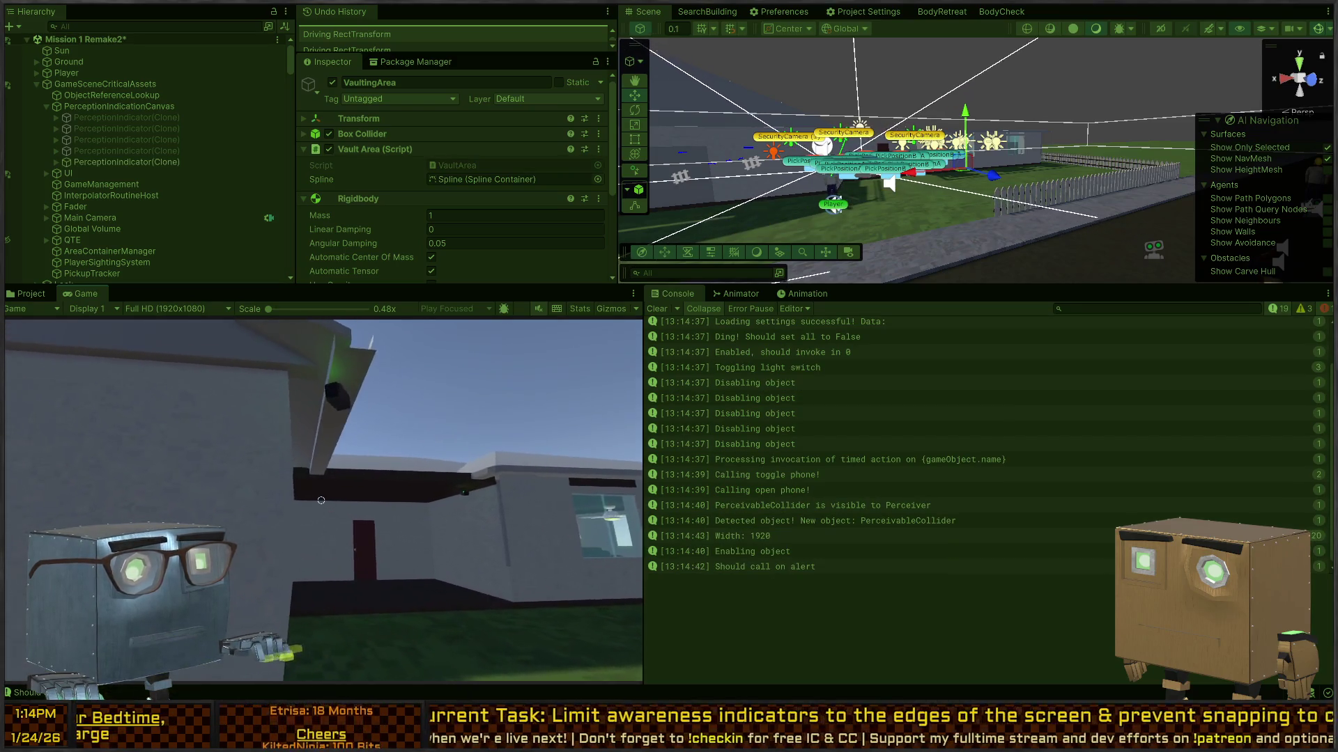
{"action": "key", "text": "w"}
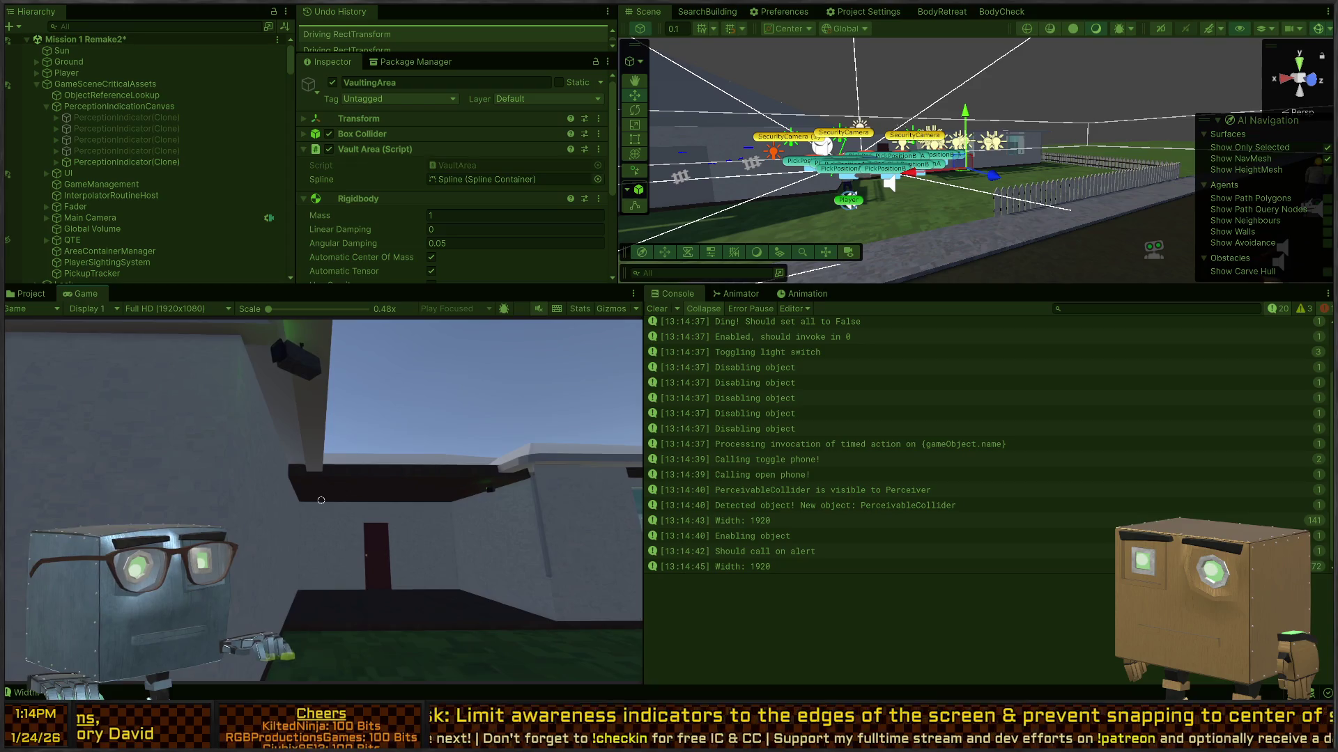
{"action": "key", "text": "w"}
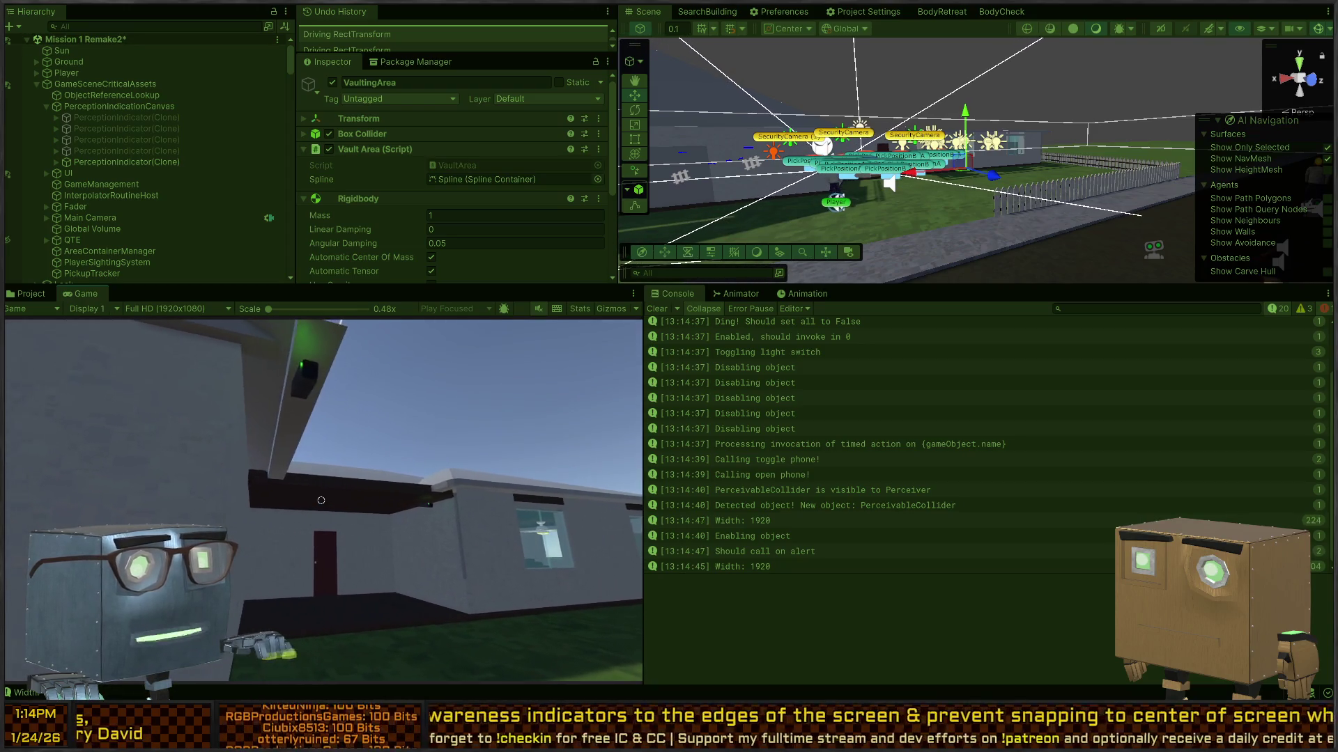
{"action": "key", "text": "w"}
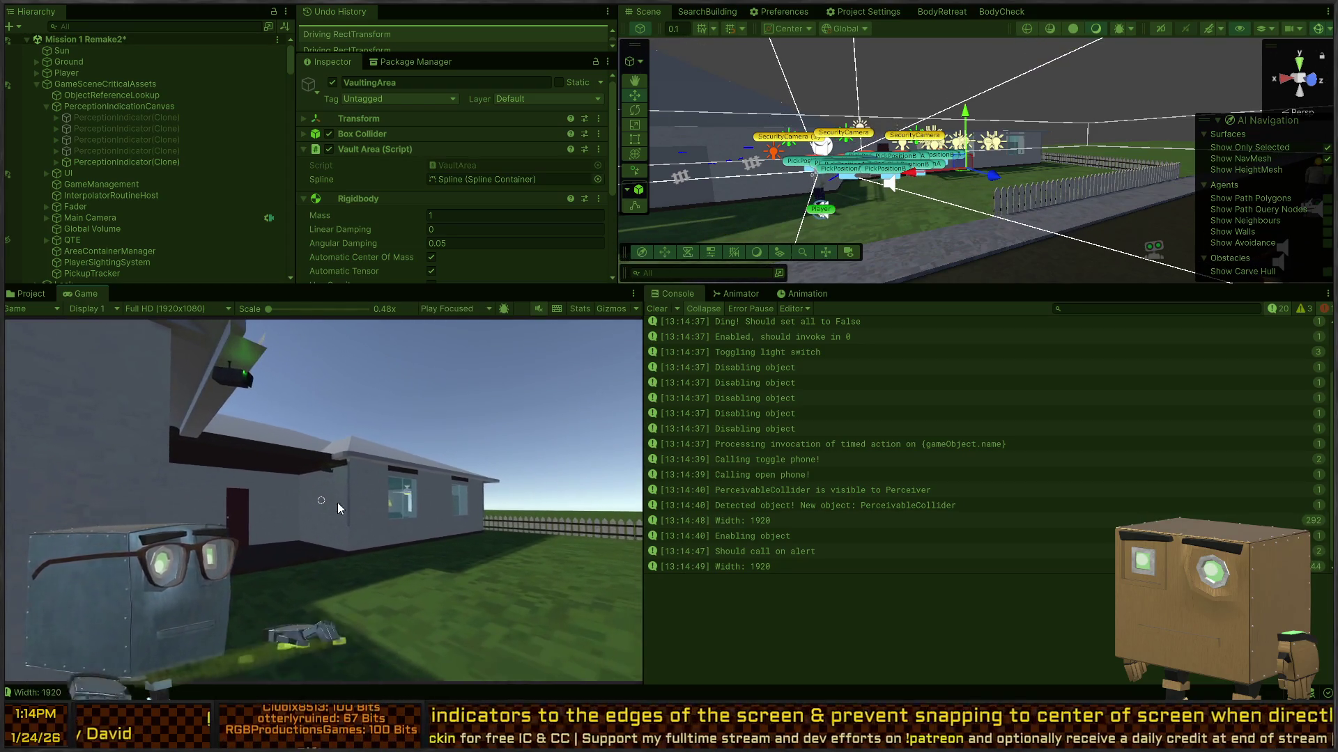
Read the last indicator clone's Pos X of -2830, then stop play and return to the script.
{"action": "left_click", "coordinate": [140, 161]}
{"action": "left_click", "coordinate": [295, 416]}
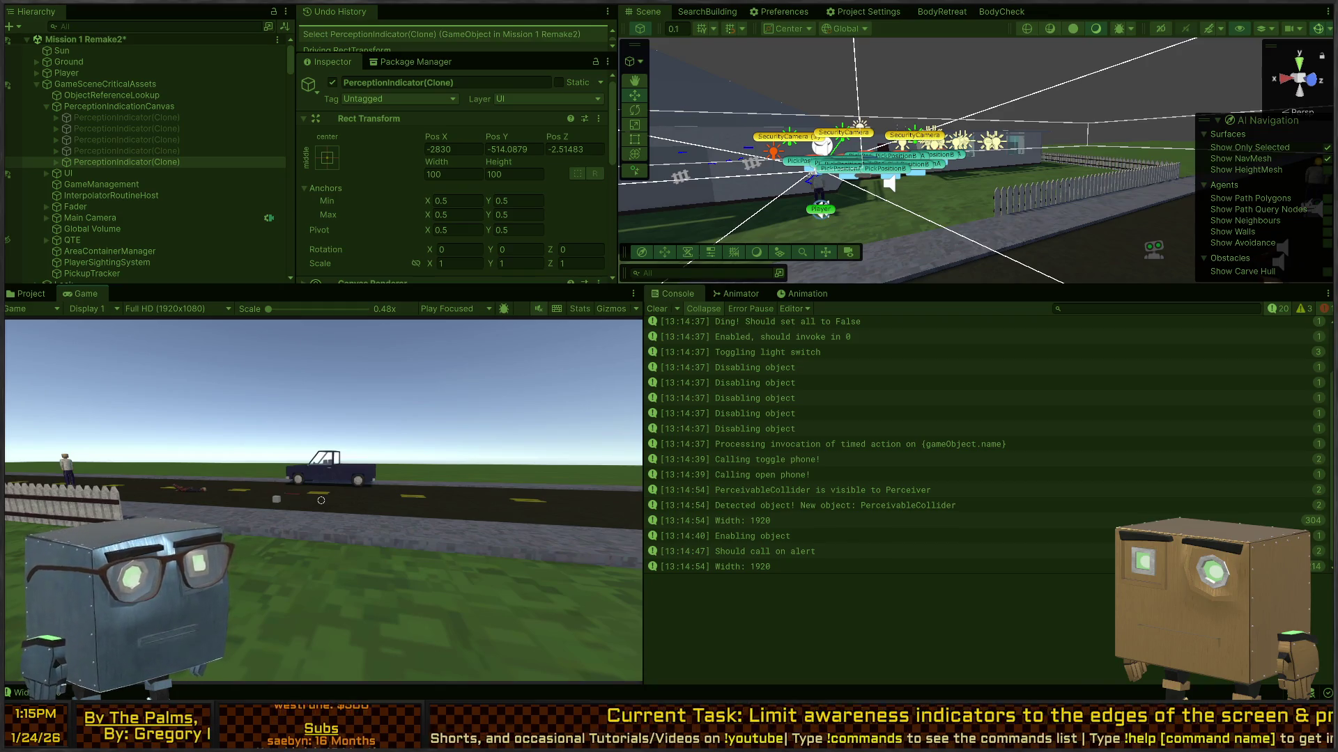
{"action": "key", "text": "ctrl+p"}
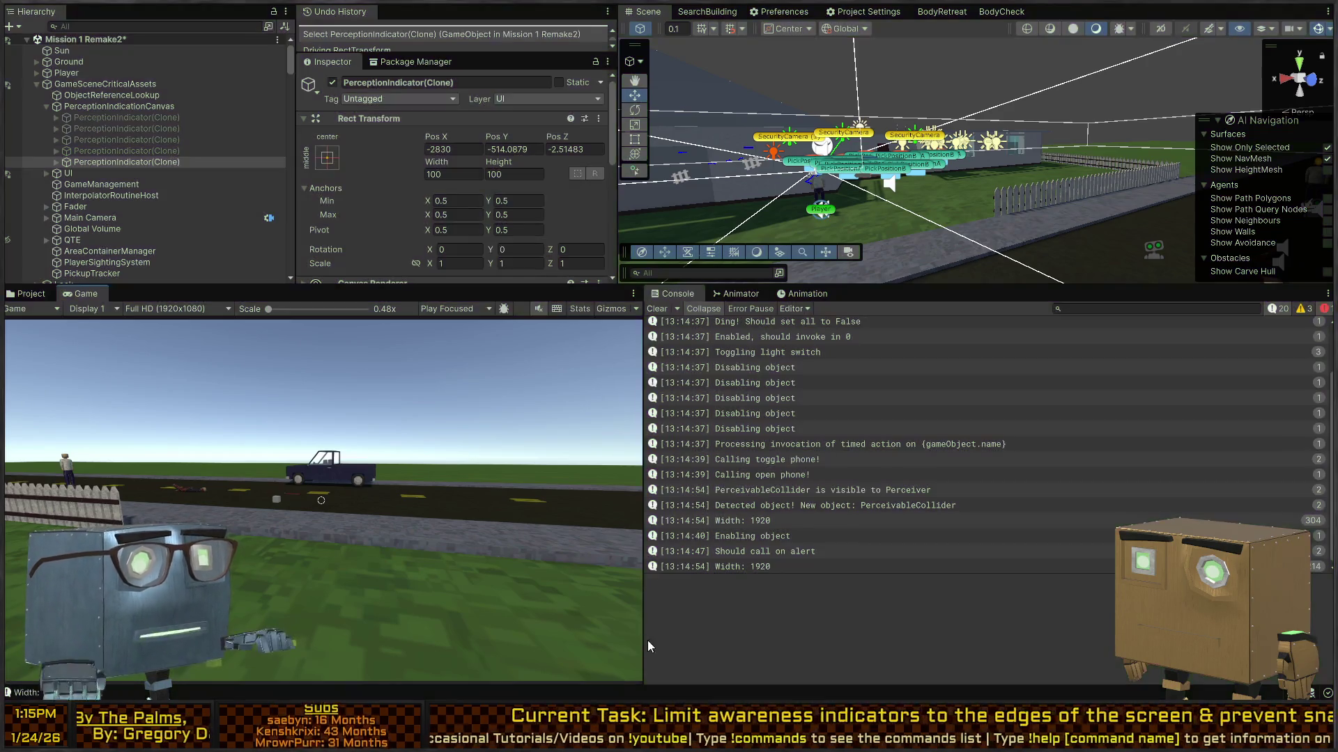
{"action": "key", "text": "alt+Tab"}
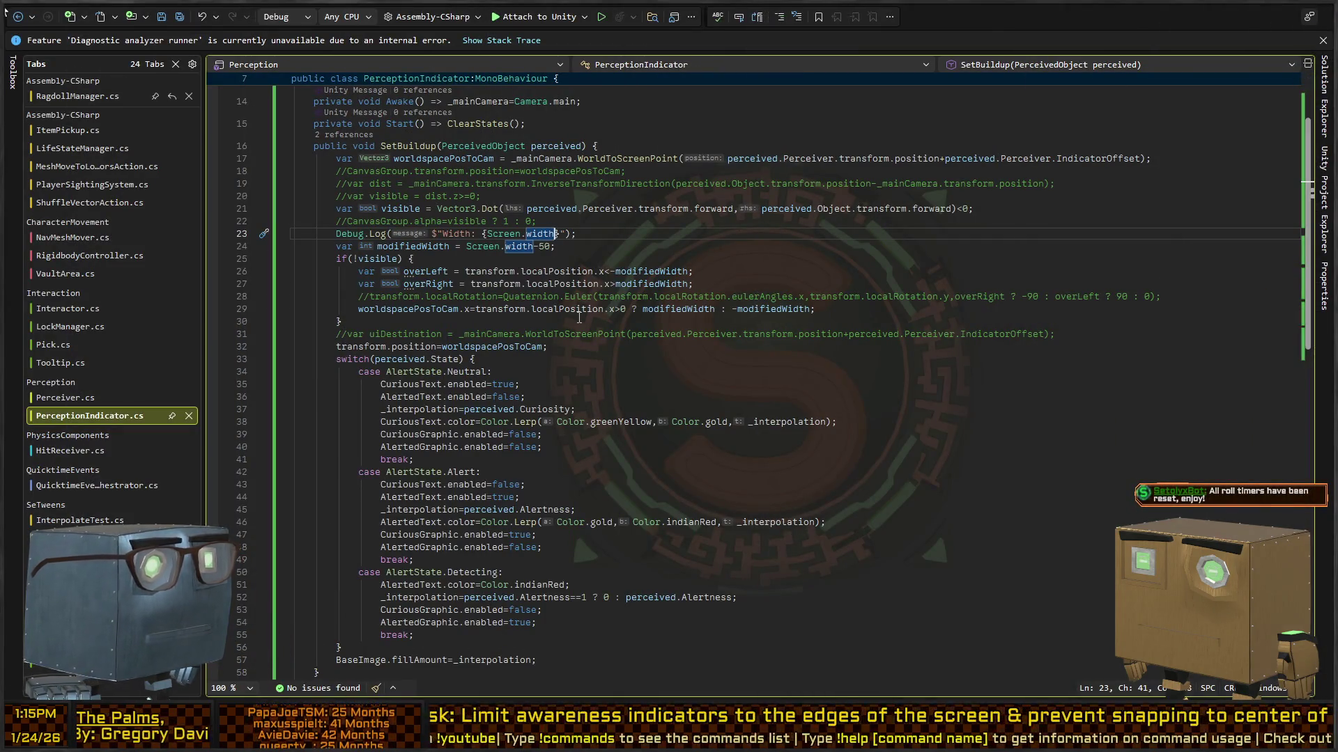
Log Screen.width/2f and compute modifiedWidth as (Screen.width/2f)-50.
{"action": "key", "text": "alt+Tab"}
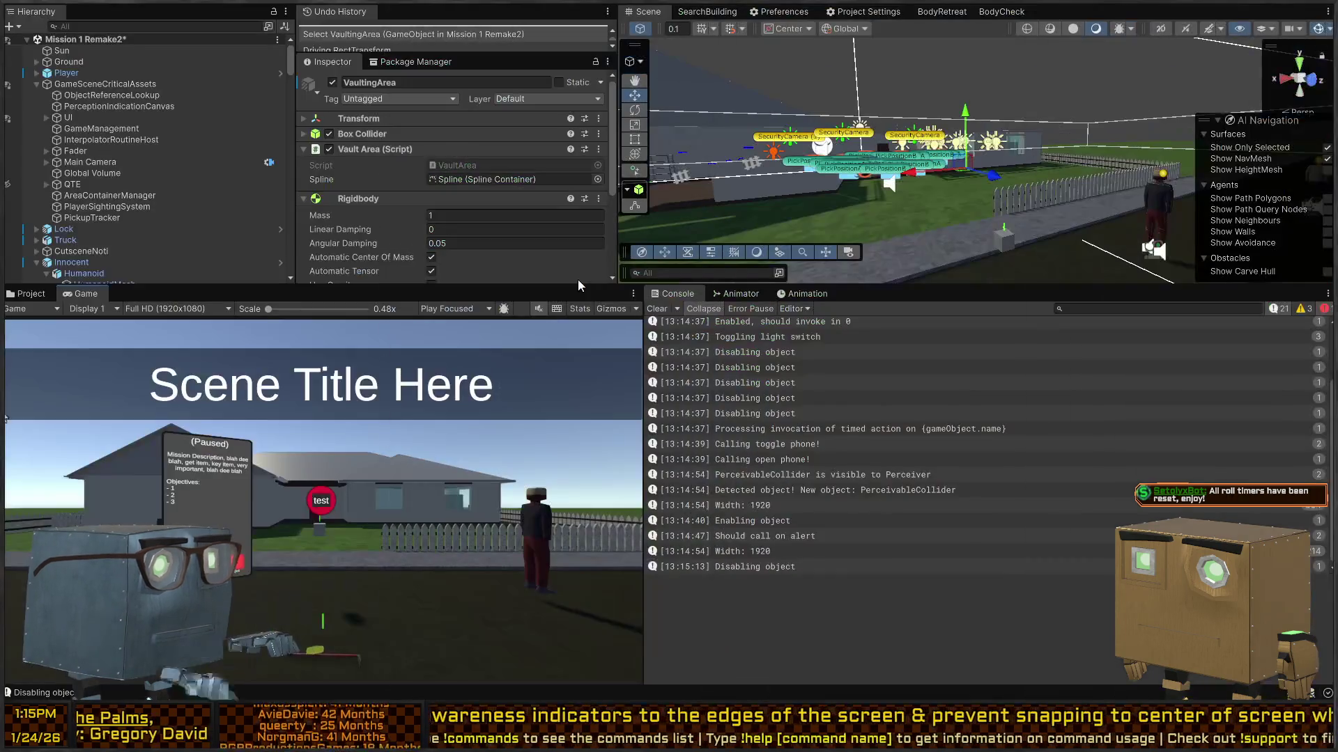
{"action": "key", "text": "alt+Tab"}
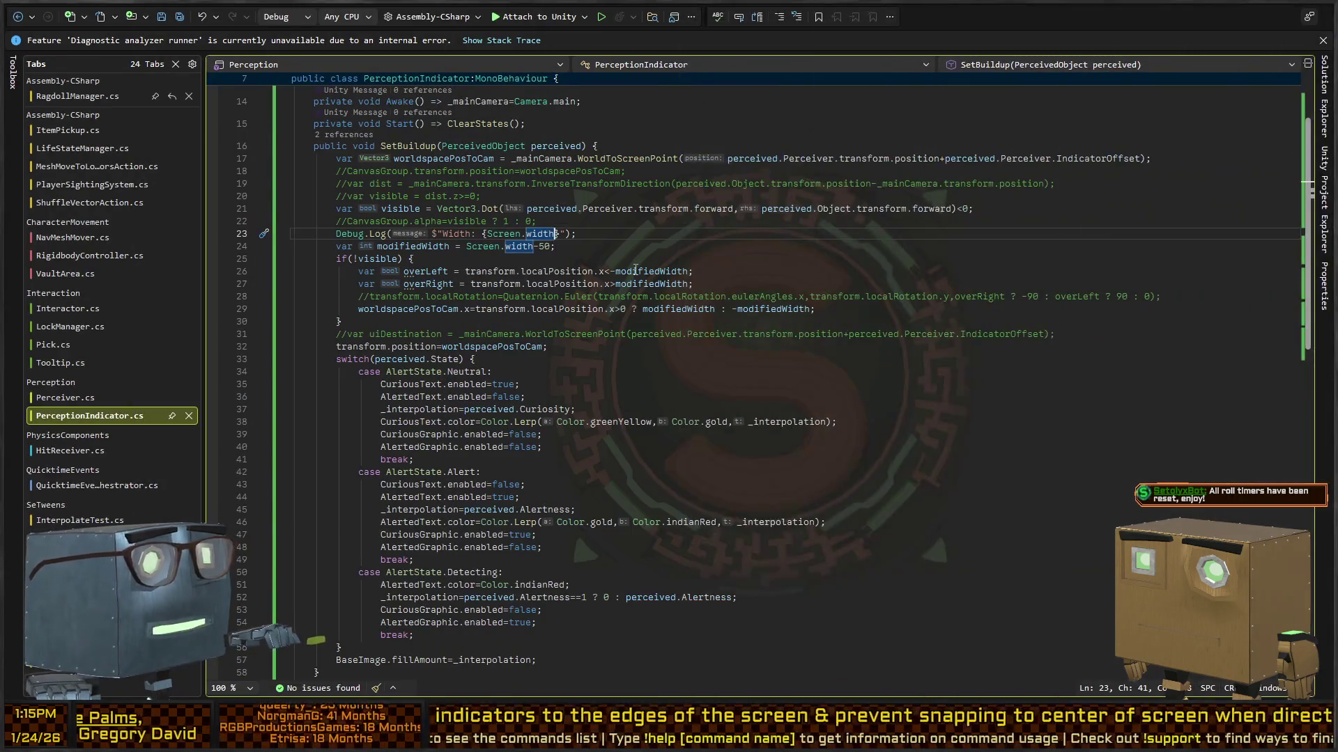
{"action": "type", "text": "/2"}
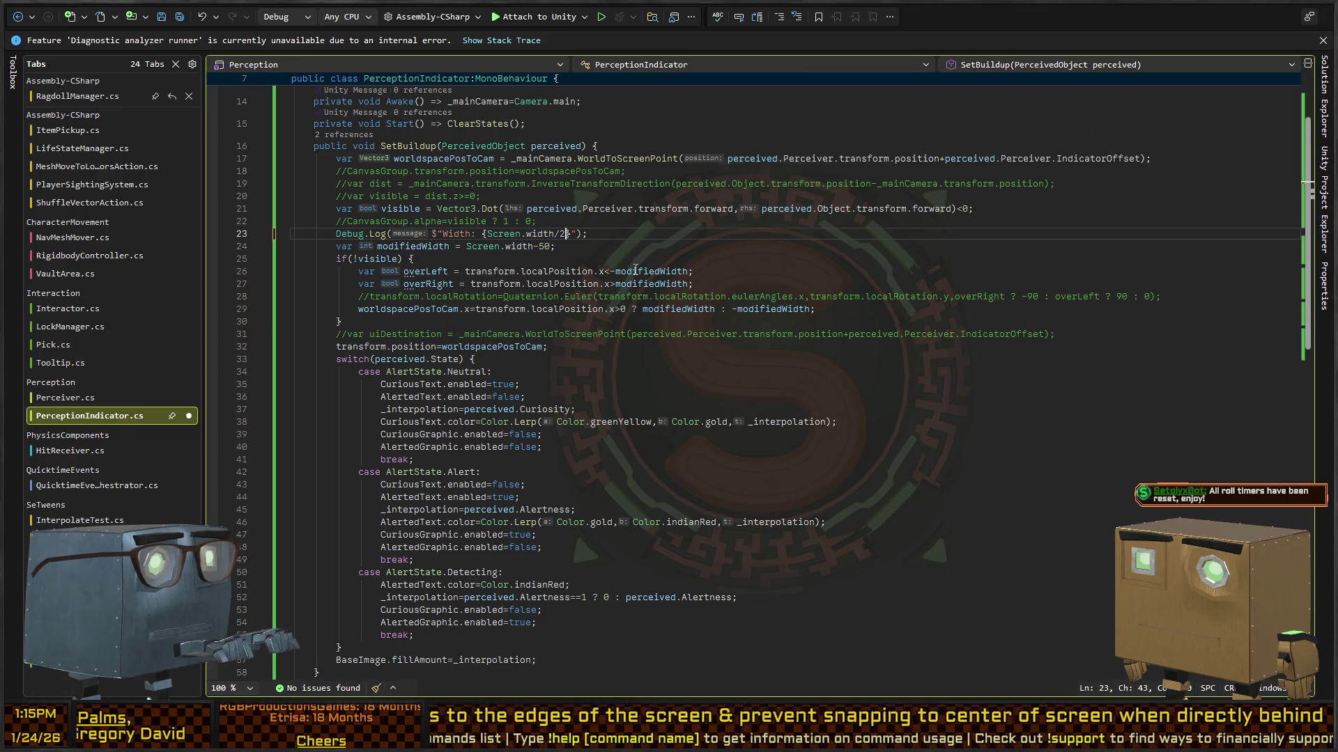
{"action": "type", "text": "f"}
{"action": "key", "text": "Down"}
{"action": "key", "text": "Left"}
{"action": "key", "text": "Left"}
{"action": "key", "text": "Left"}
{"action": "type", "text": "/2"}
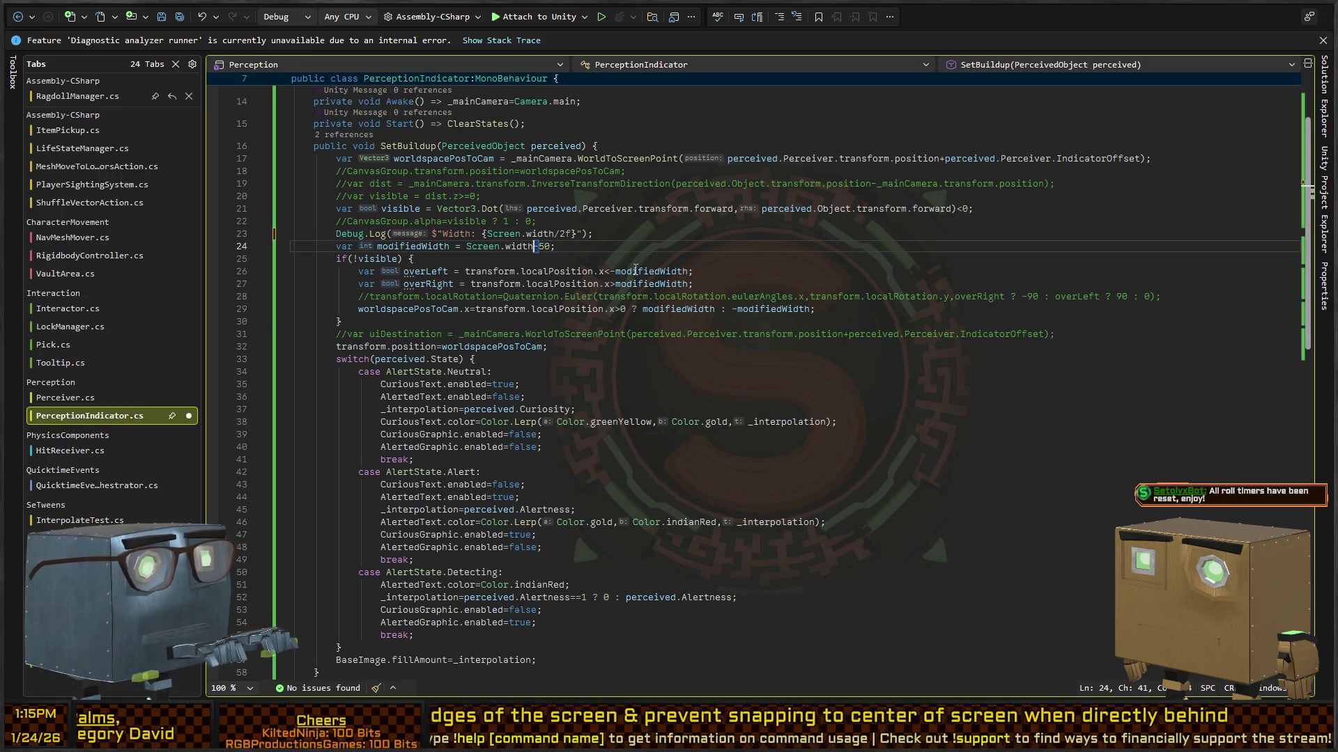
{"action": "key", "text": "ctrl+shift+Left"}
{"action": "key", "text": "ctrl+shift+Left"}
{"action": "key", "text": "ctrl+shift+Left"}
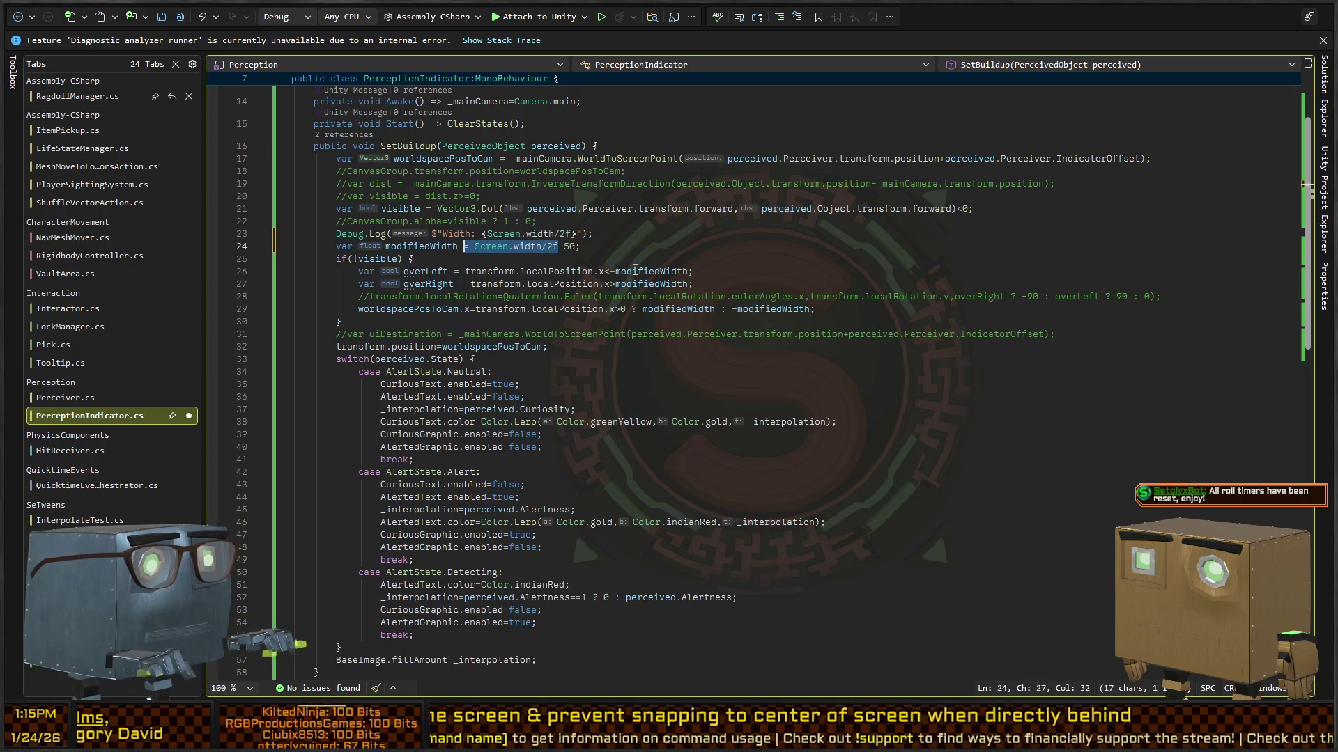
{"action": "type", "text": "("}
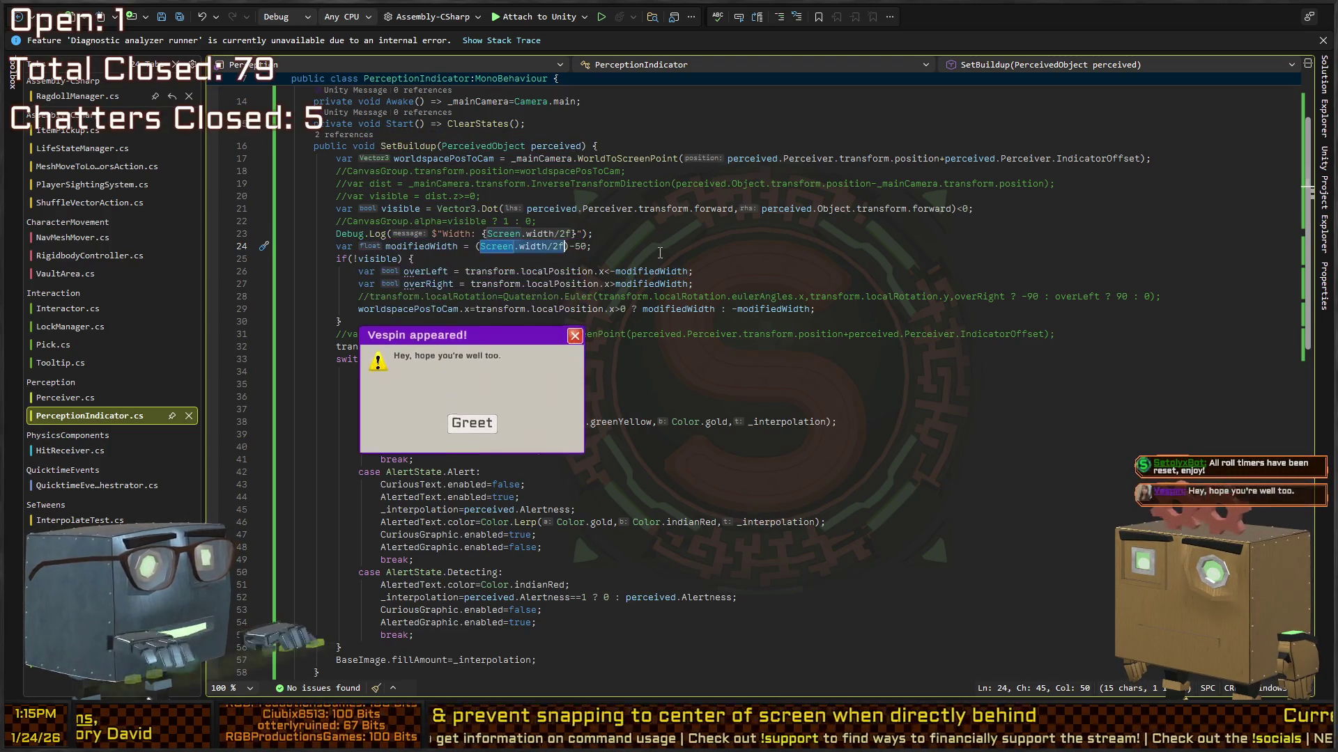
{"action": "key", "text": "alt+Tab"}
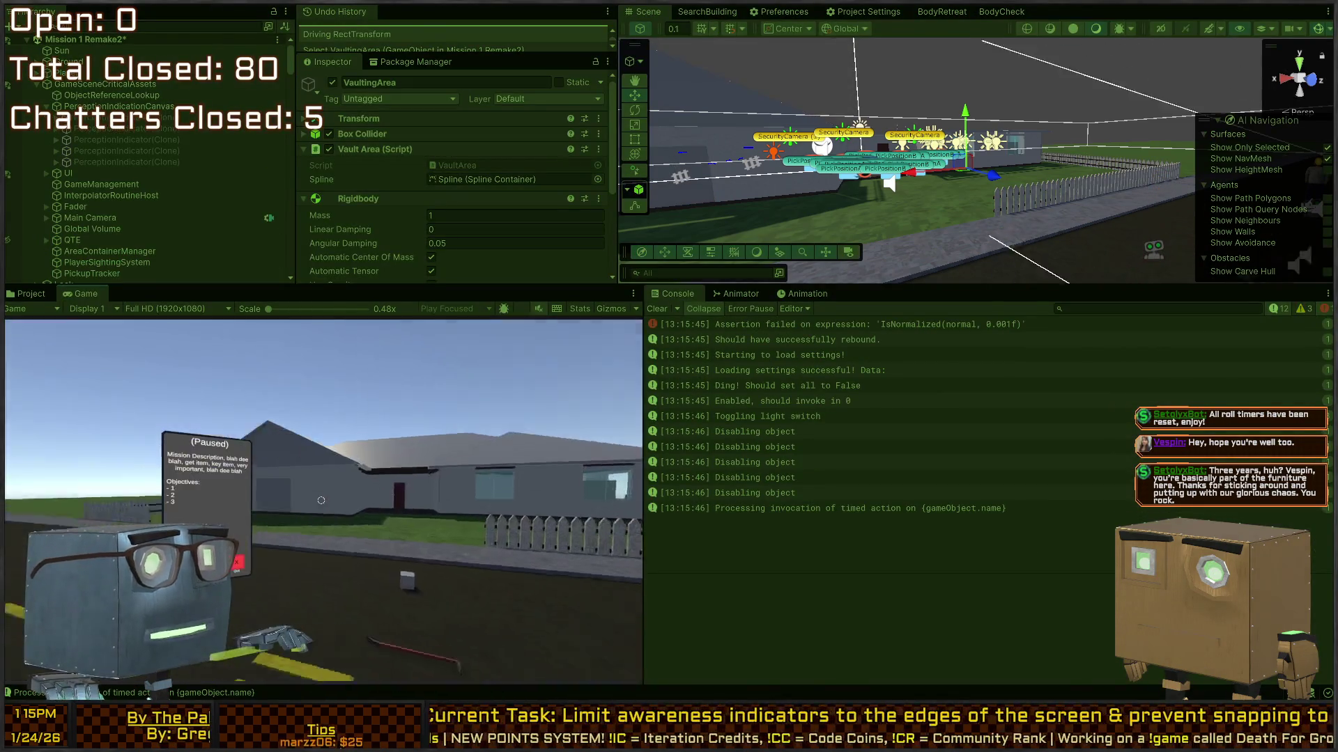
Walk to the house, climb onto its roof, and drop down facing the road.
{"action": "key", "text": "w"}
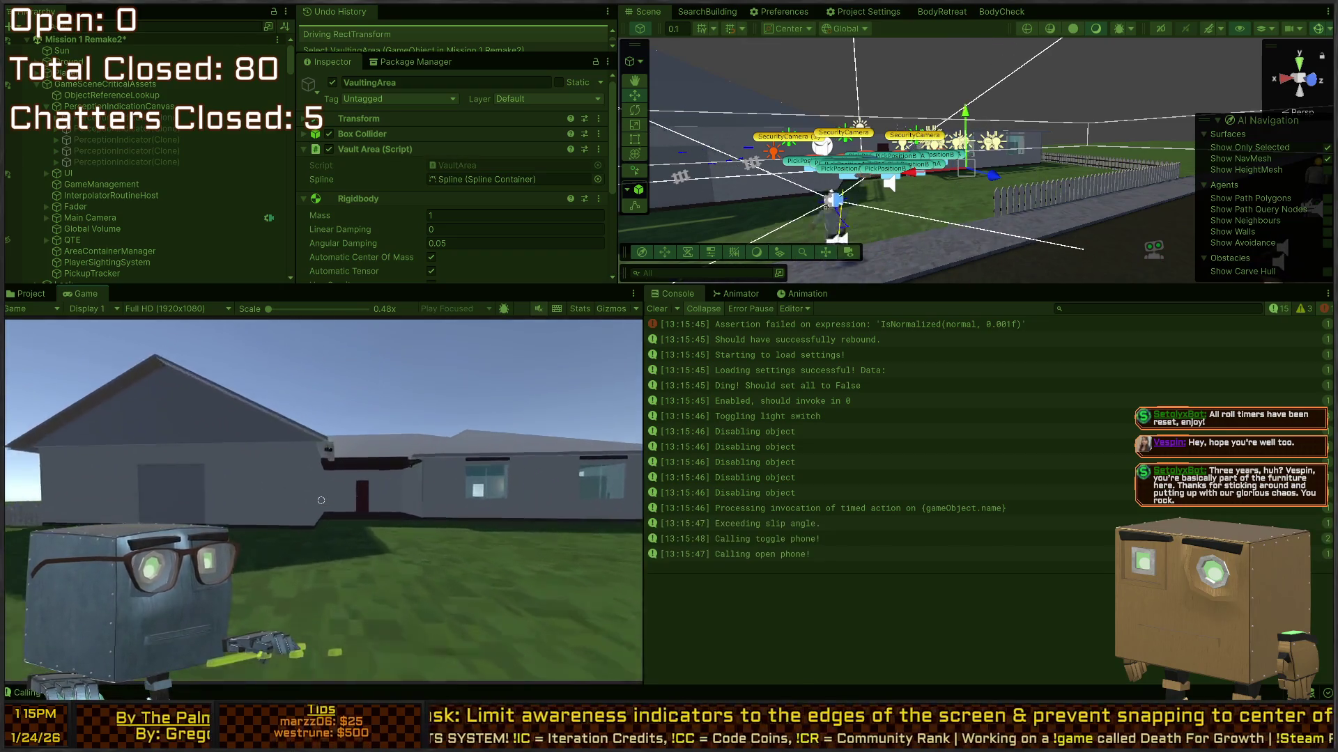
{"action": "key", "text": "w"}
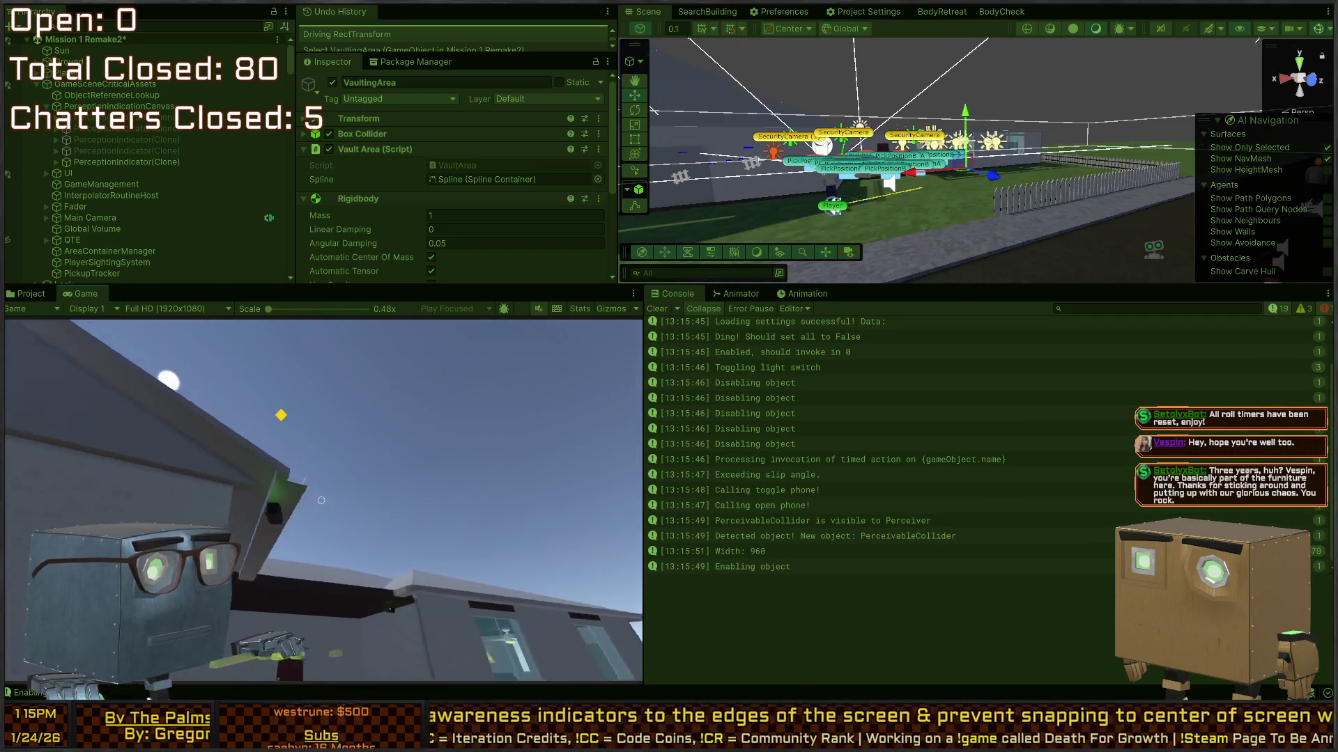
{"action": "key", "text": "space"}
{"action": "key", "text": "w"}
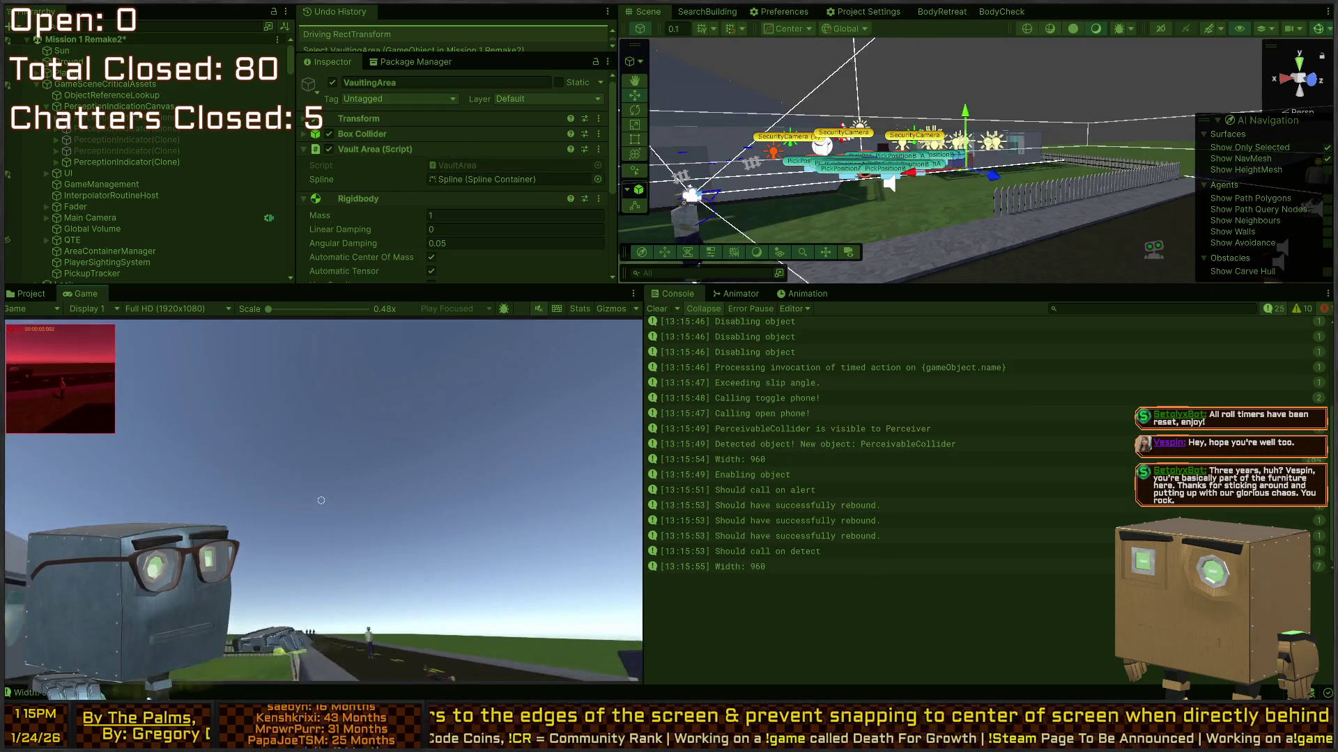
{"action": "key", "text": "w"}
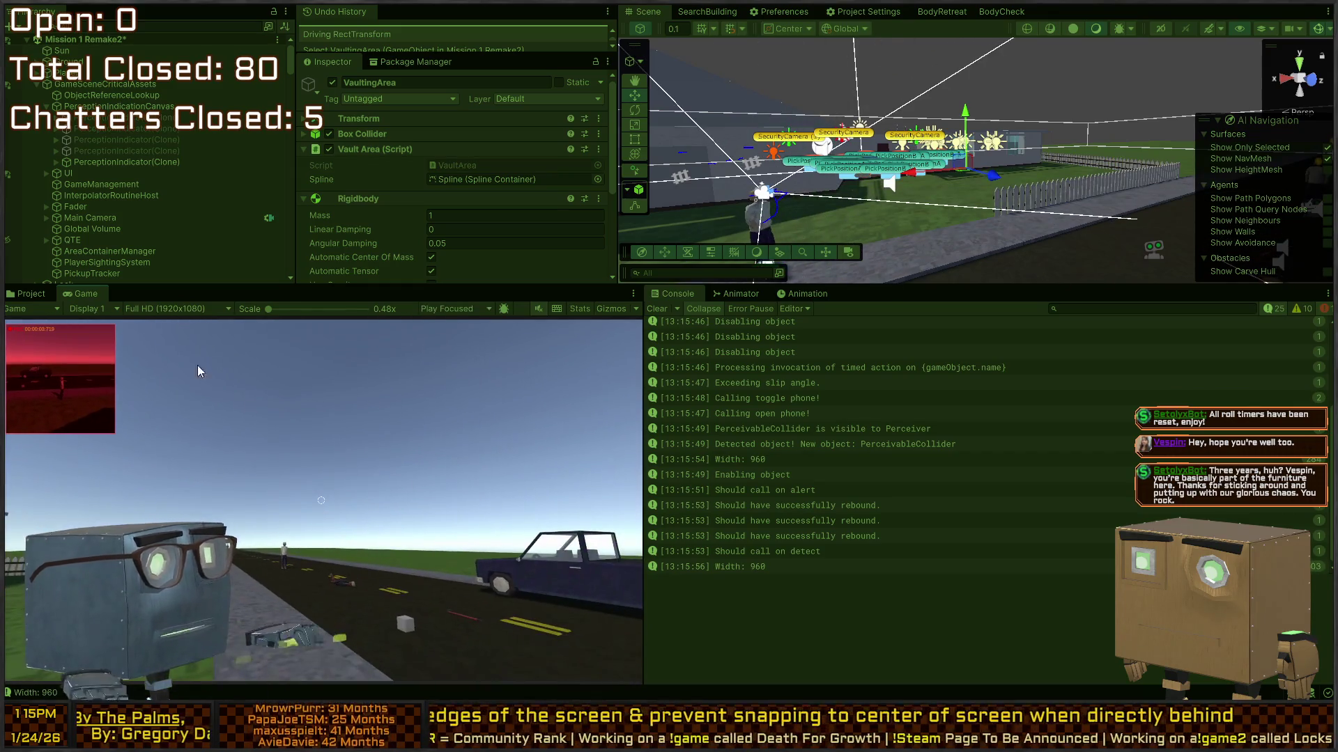
Confirm the Width: 960 log and the indicator clone near X -918, then stop play.
{"action": "left_click", "coordinate": [778, 568]}
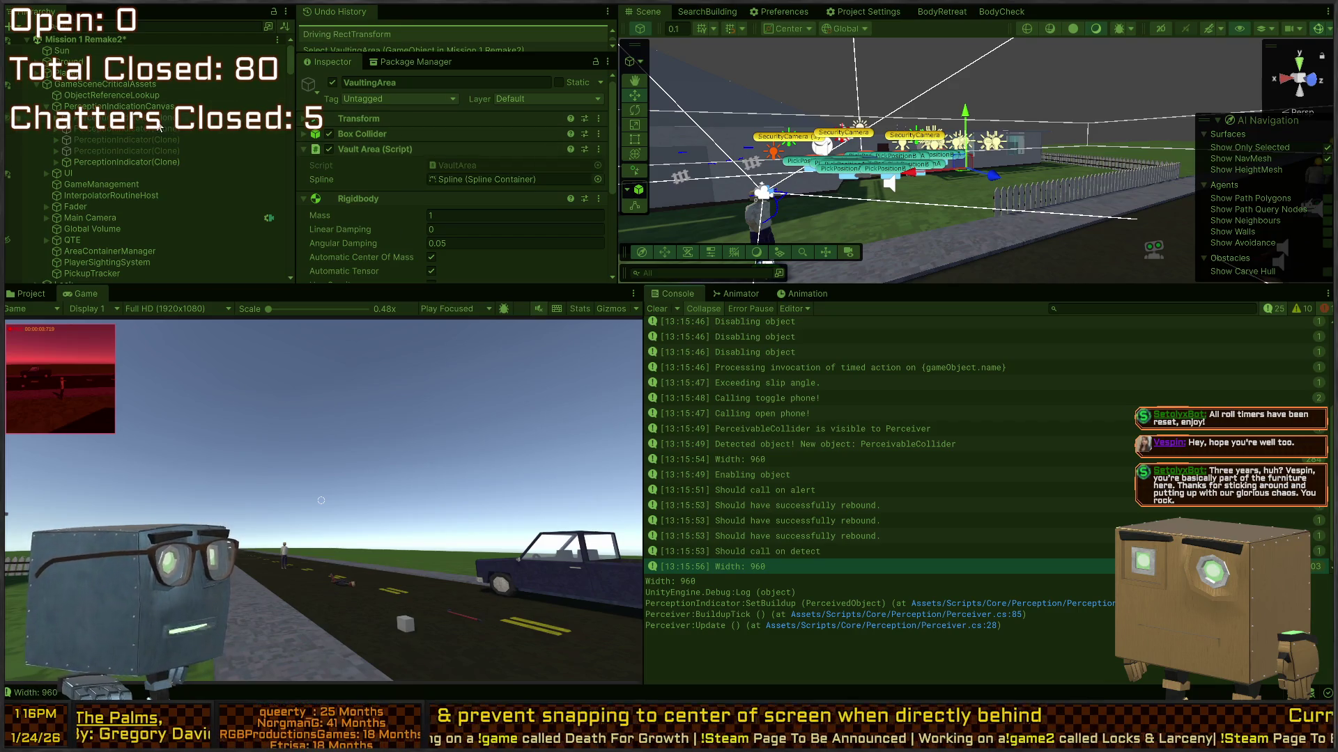
{"action": "left_click", "coordinate": [115, 162]}
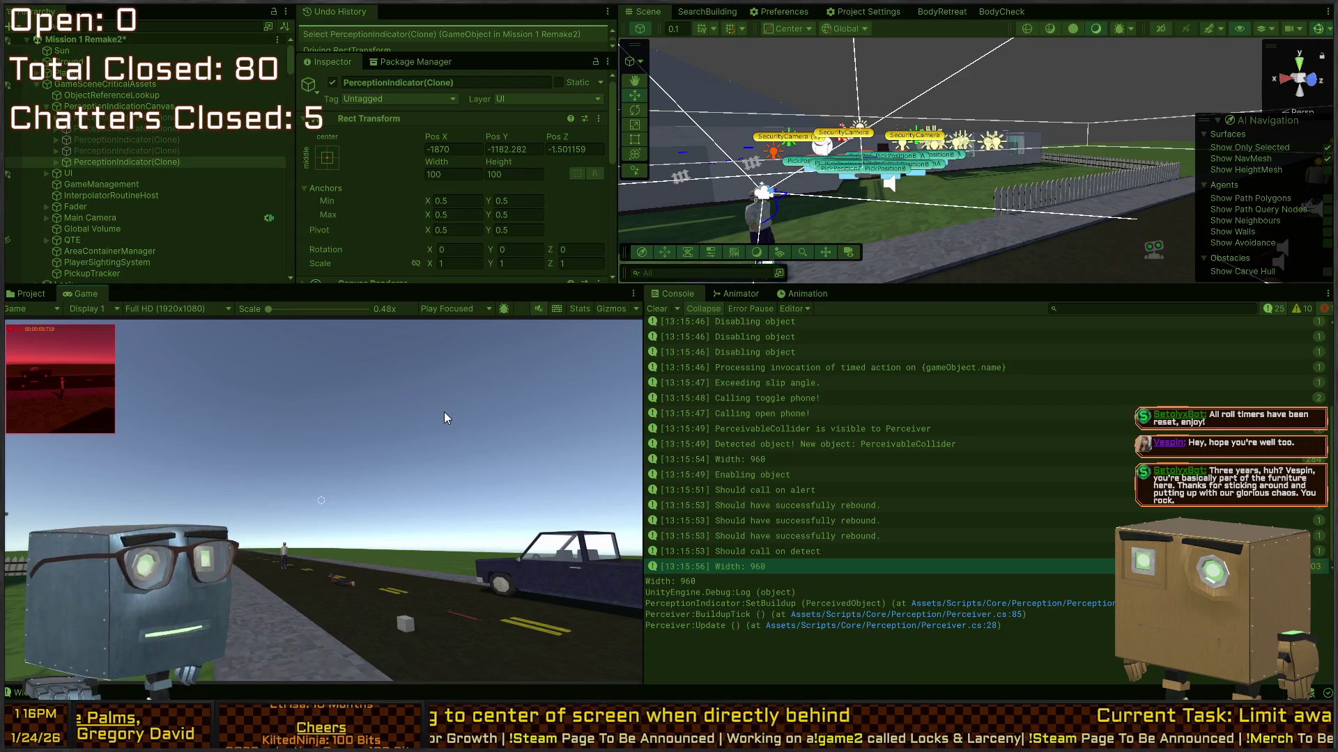
{"action": "left_click", "coordinate": [488, 397]}
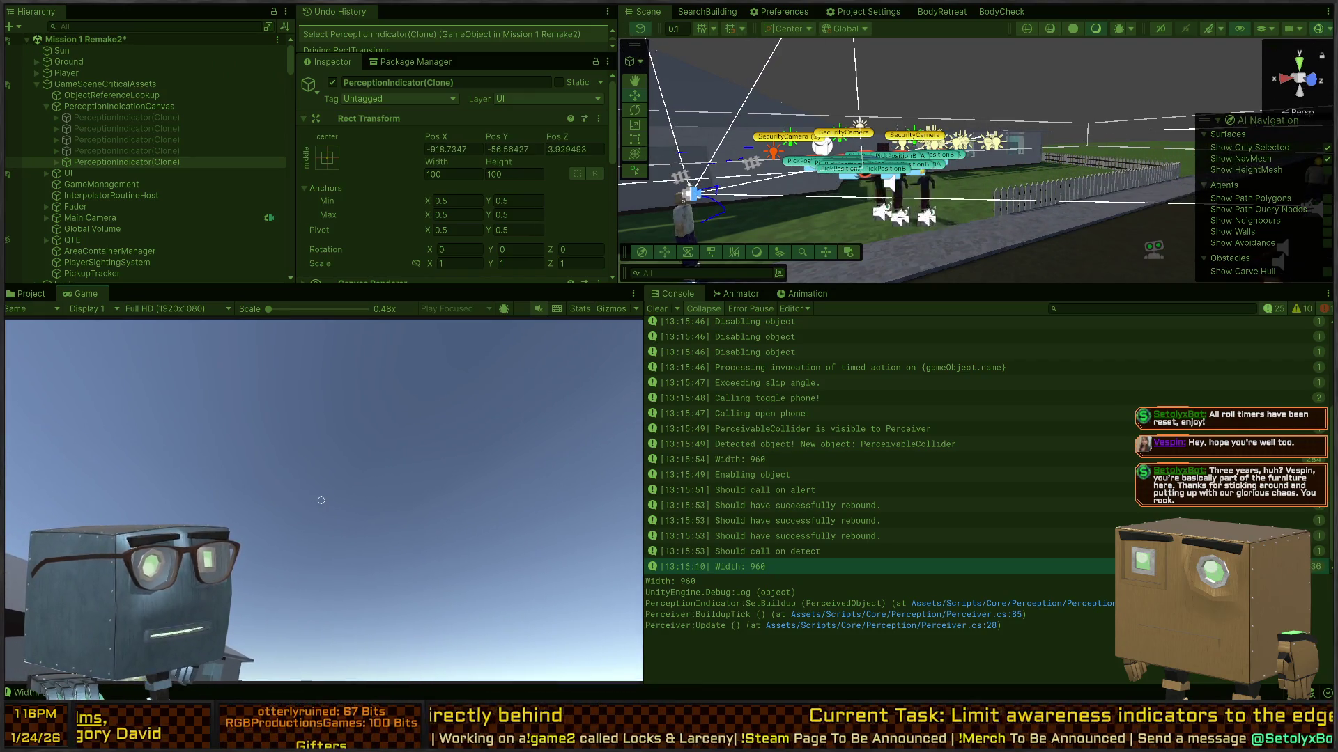
{"action": "key", "text": "ctrl+p"}
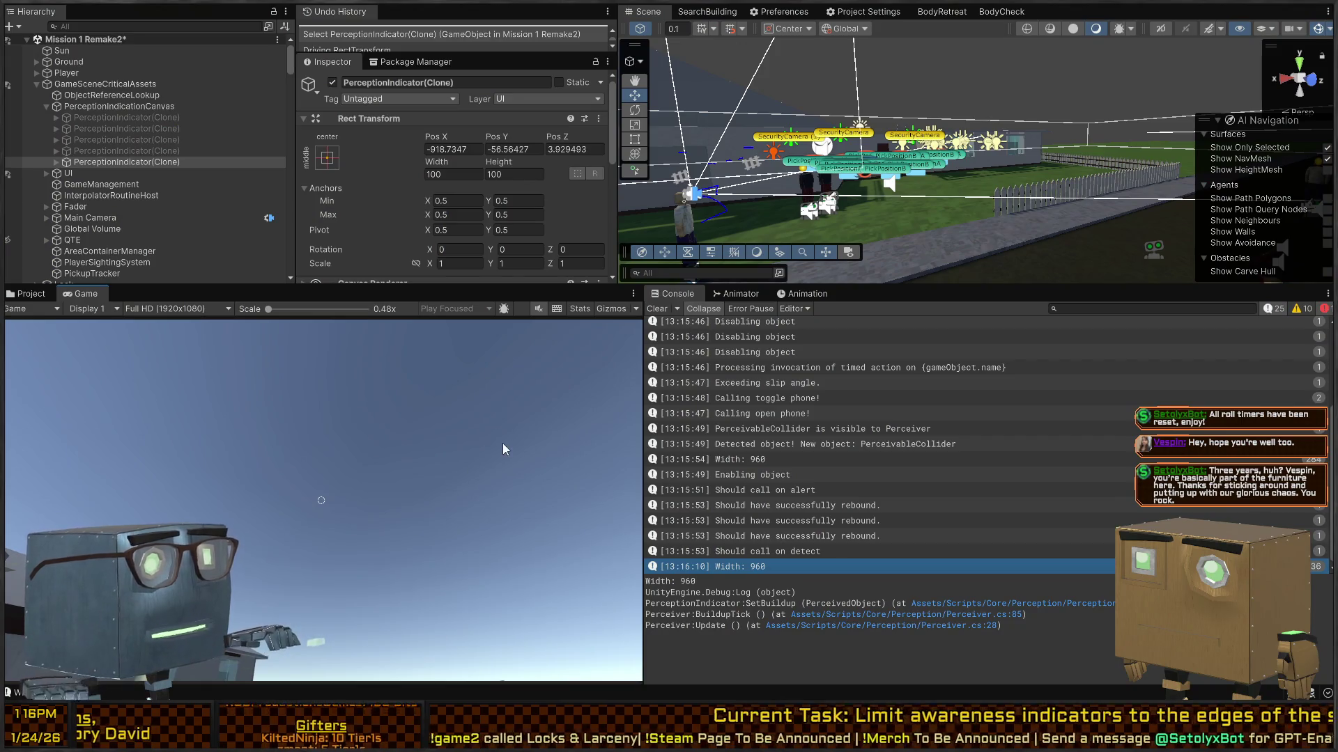
{"action": "key", "text": "alt+Tab"}
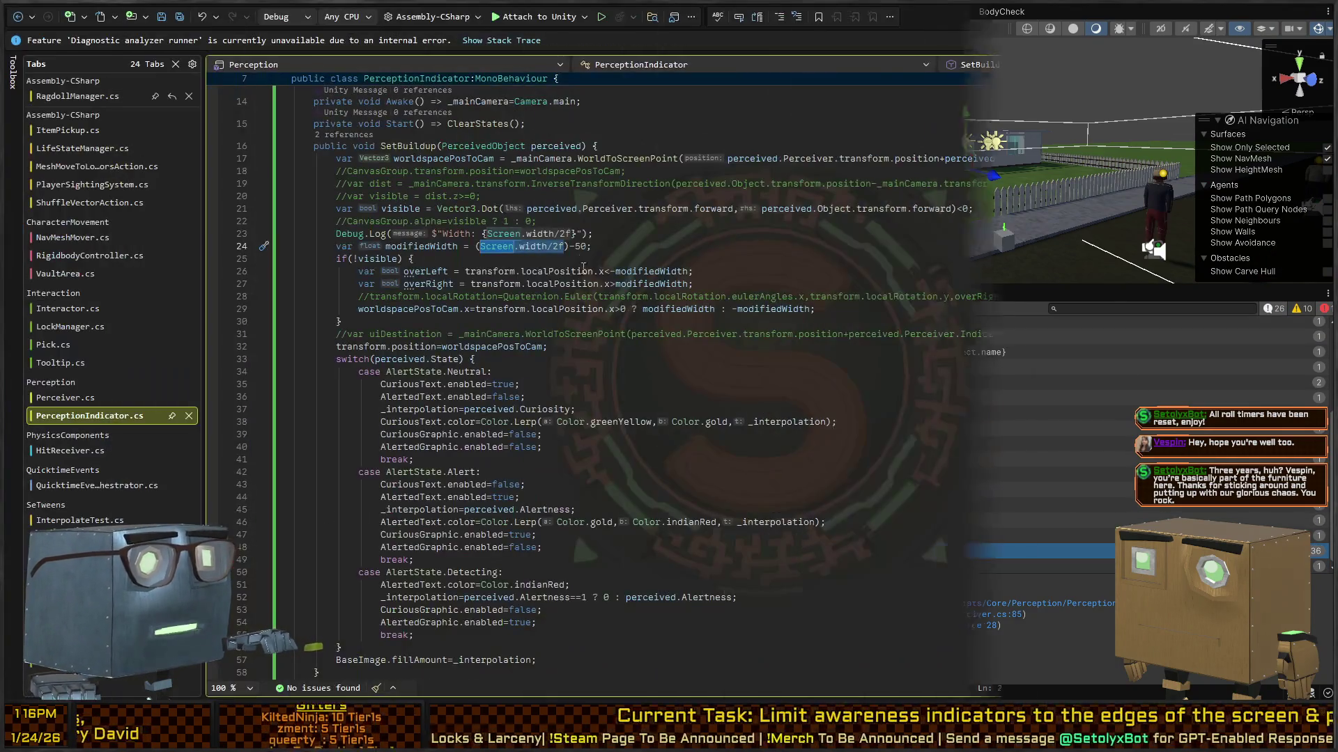
Change the modifiedWidth edge margin on line 24 from 50 to 200.
{"action": "left_click", "coordinate": [582, 247]}
{"action": "key", "text": "ctrl+shift+Left"}
{"action": "type", "text": "20"}
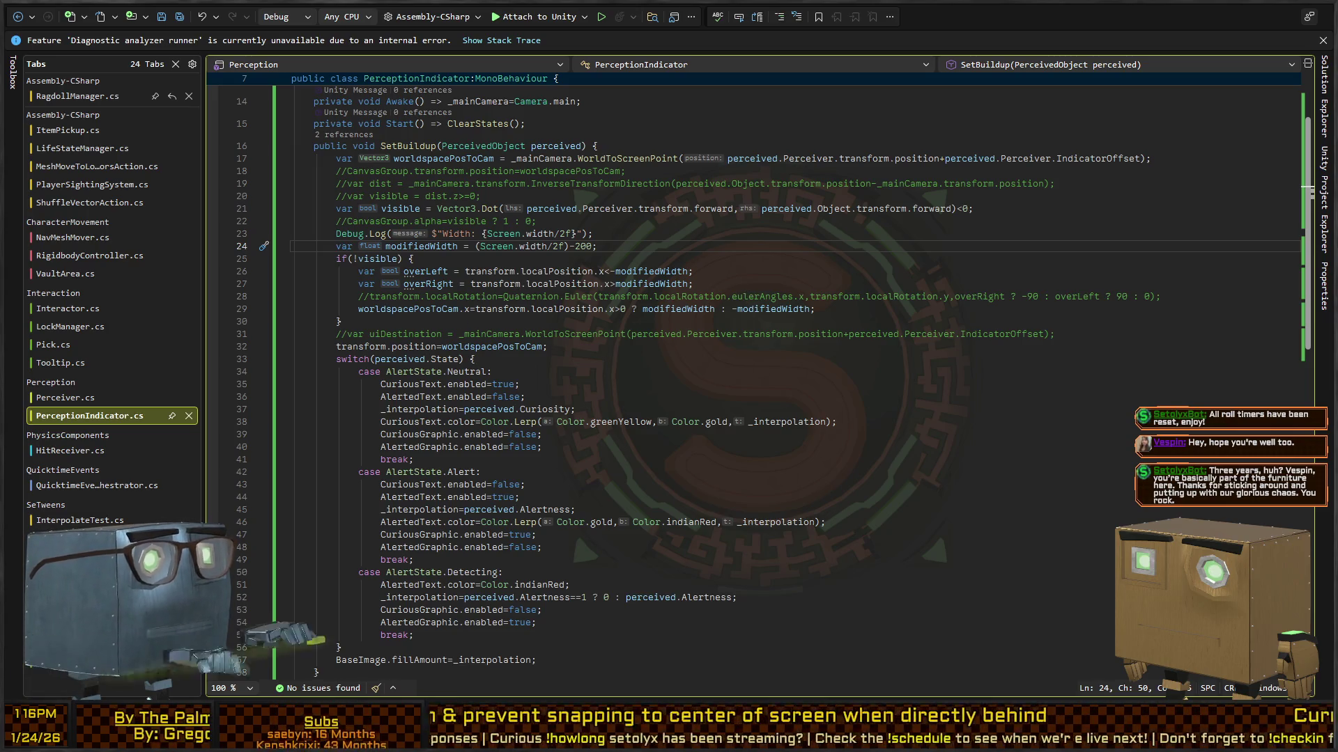
{"action": "key", "text": "alt+Tab"}
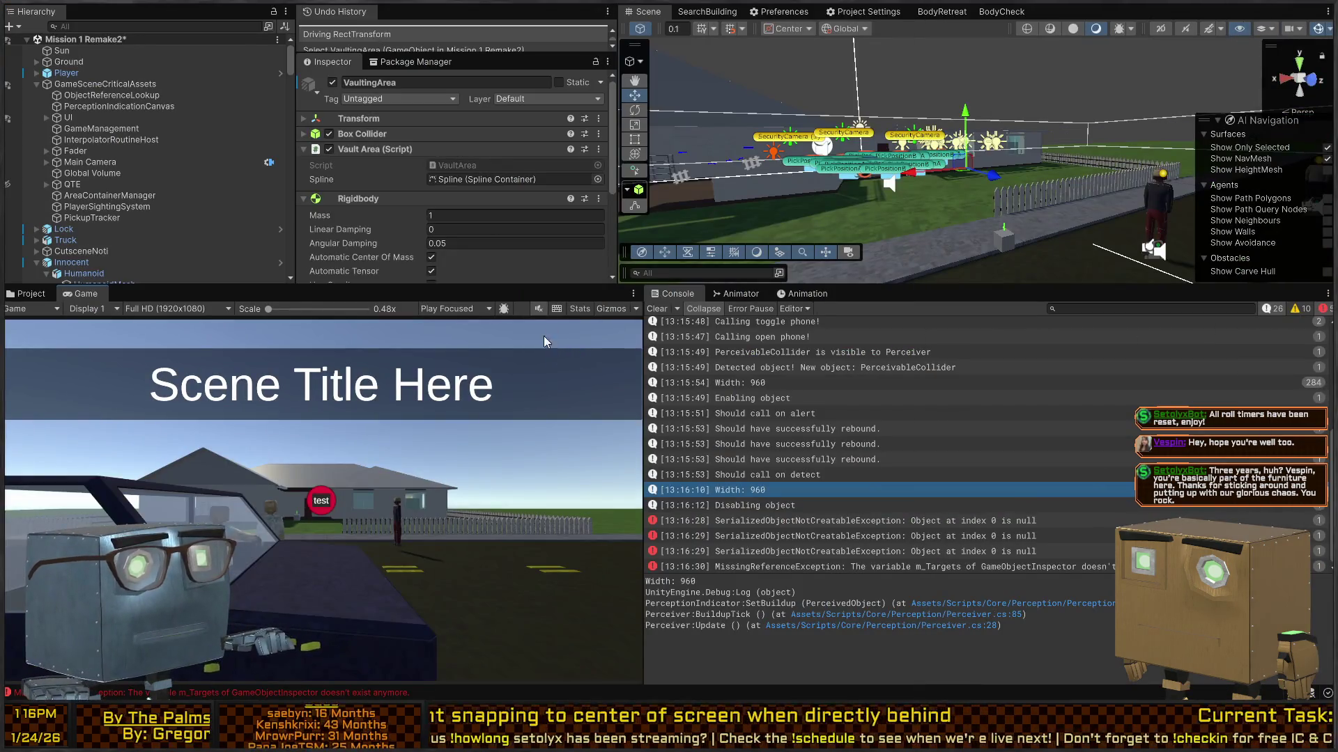
Playtest the 200 margin and find the last indicator clone still out at X -4456.
{"action": "key", "text": "ctrl+p"}
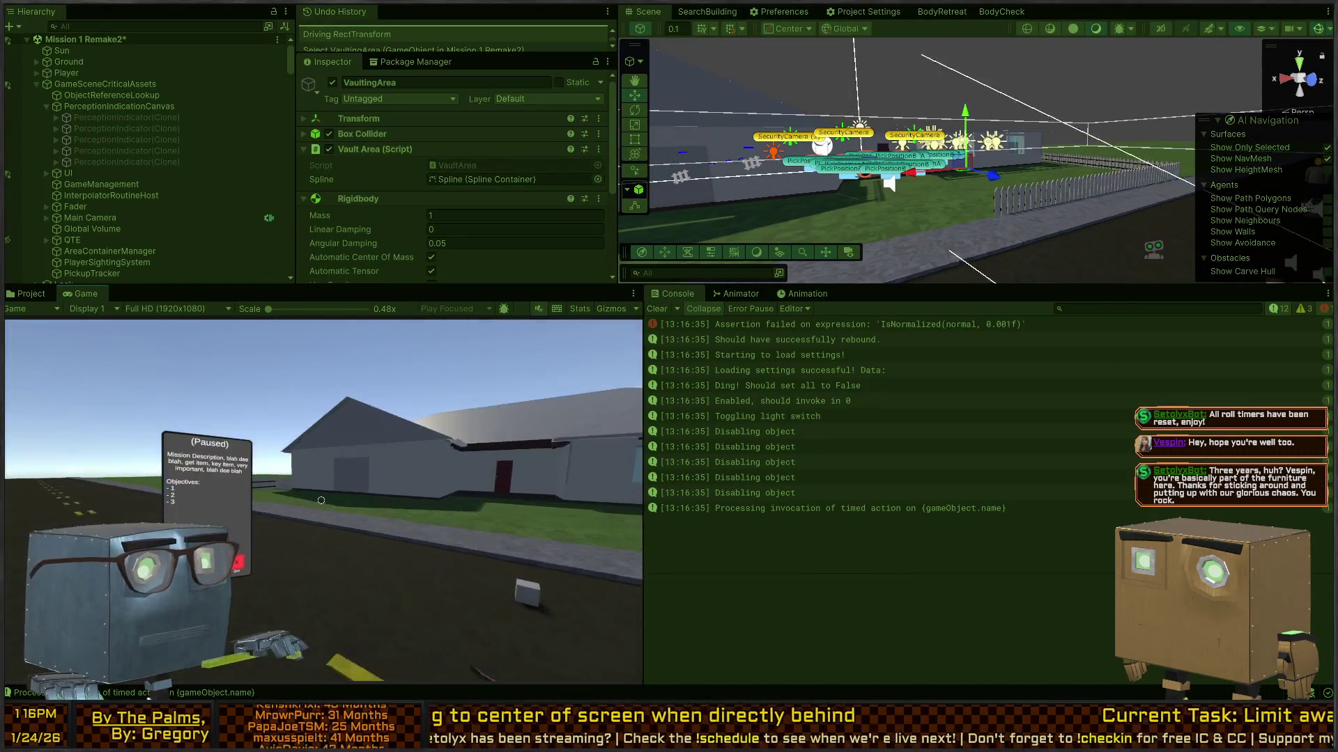
{"action": "left_click", "coordinate": [321, 503]}
{"action": "key", "text": "w"}
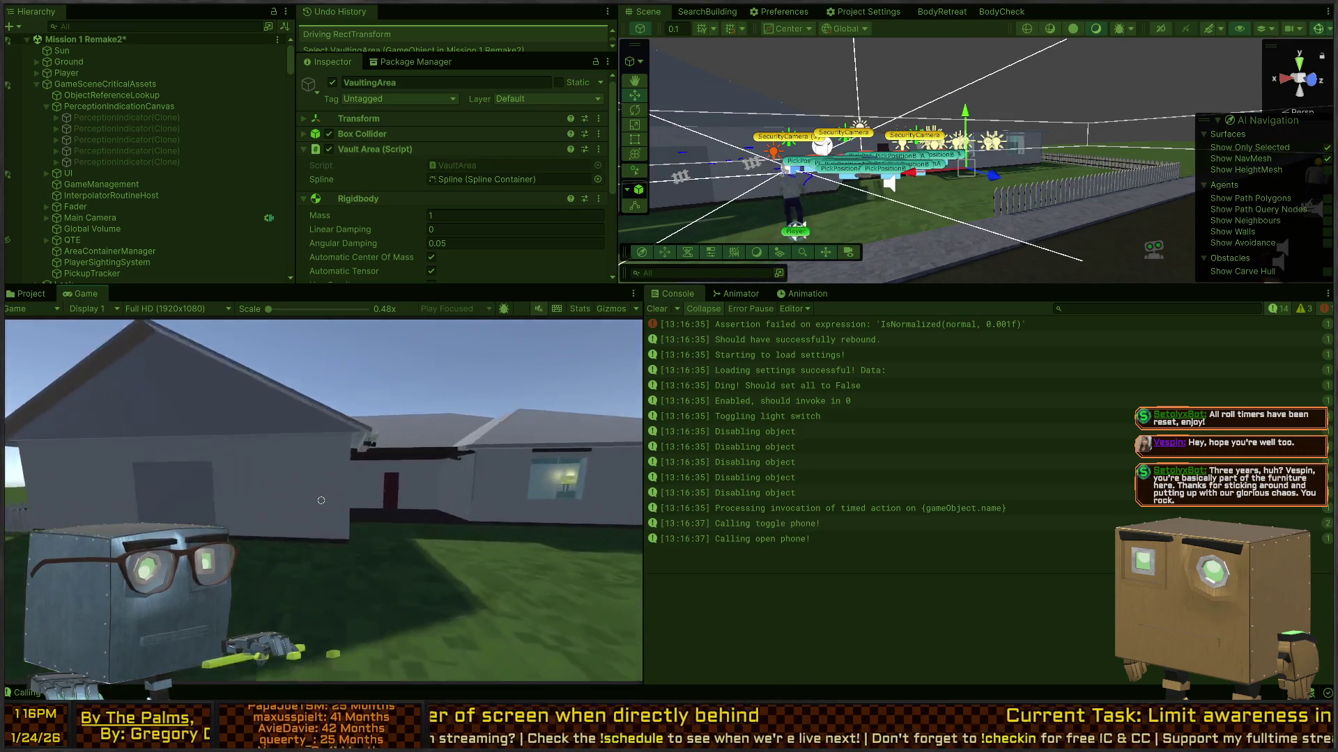
{"action": "key", "text": "w"}
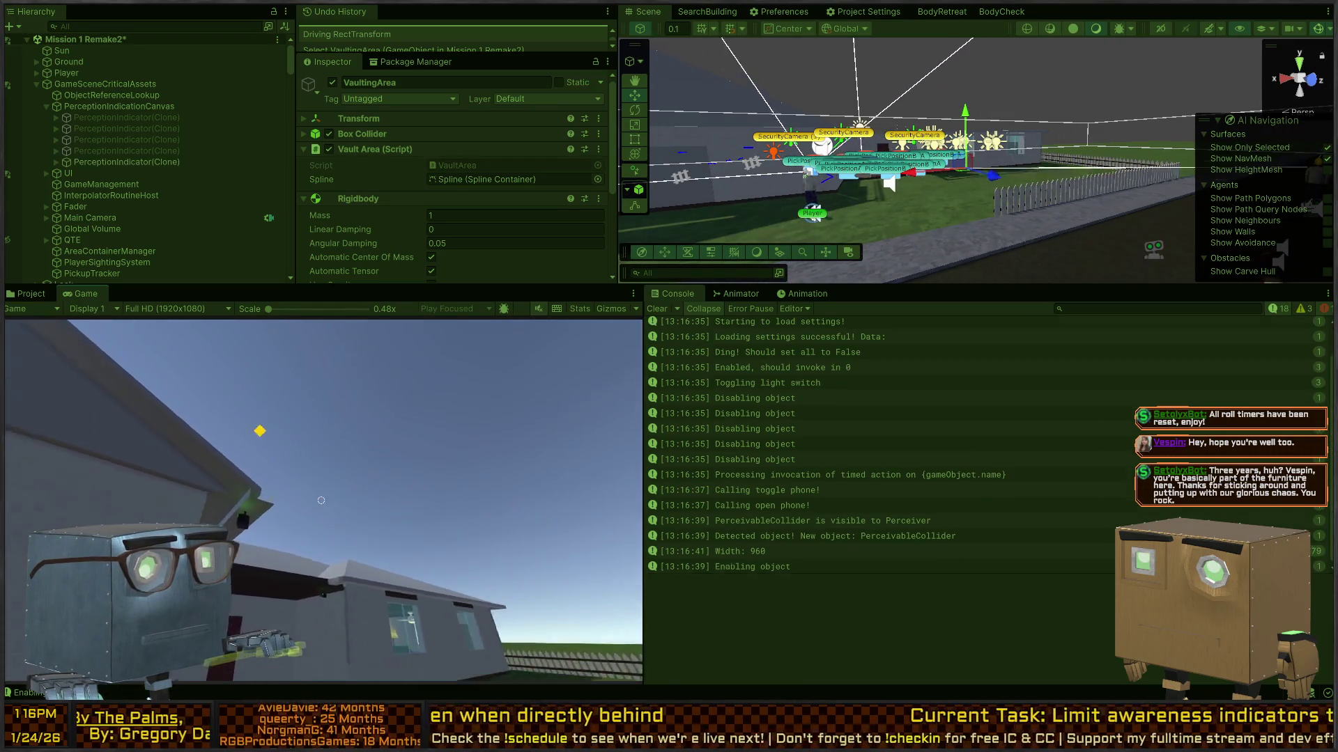
{"action": "key", "text": "w"}
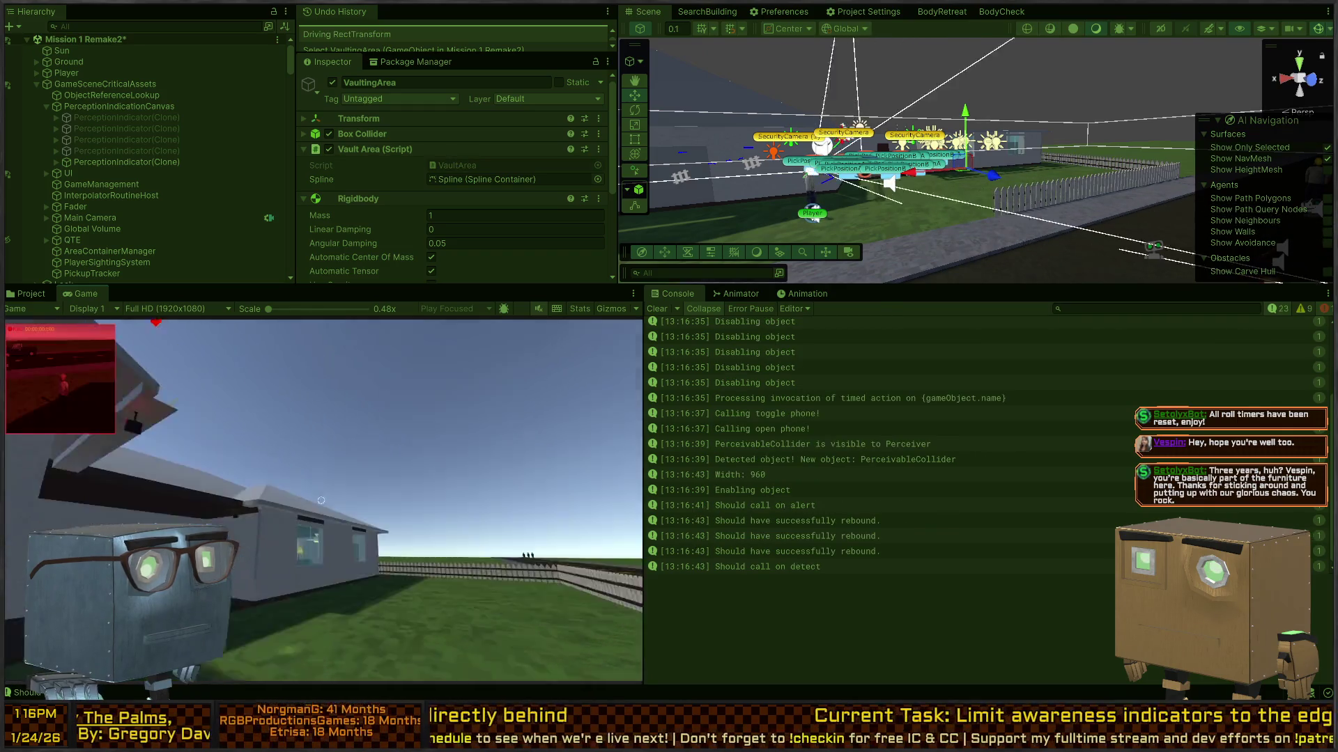
{"action": "key", "text": "Escape"}
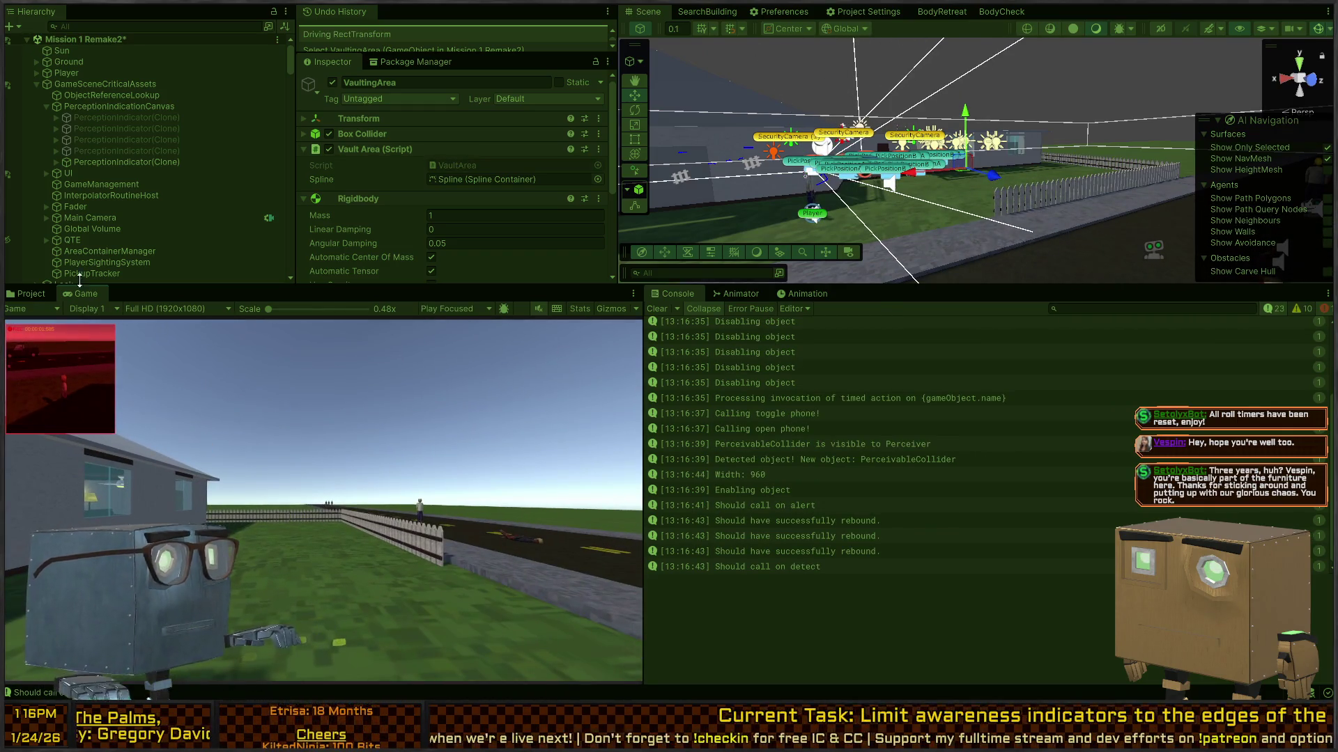
{"action": "left_click", "coordinate": [138, 163]}
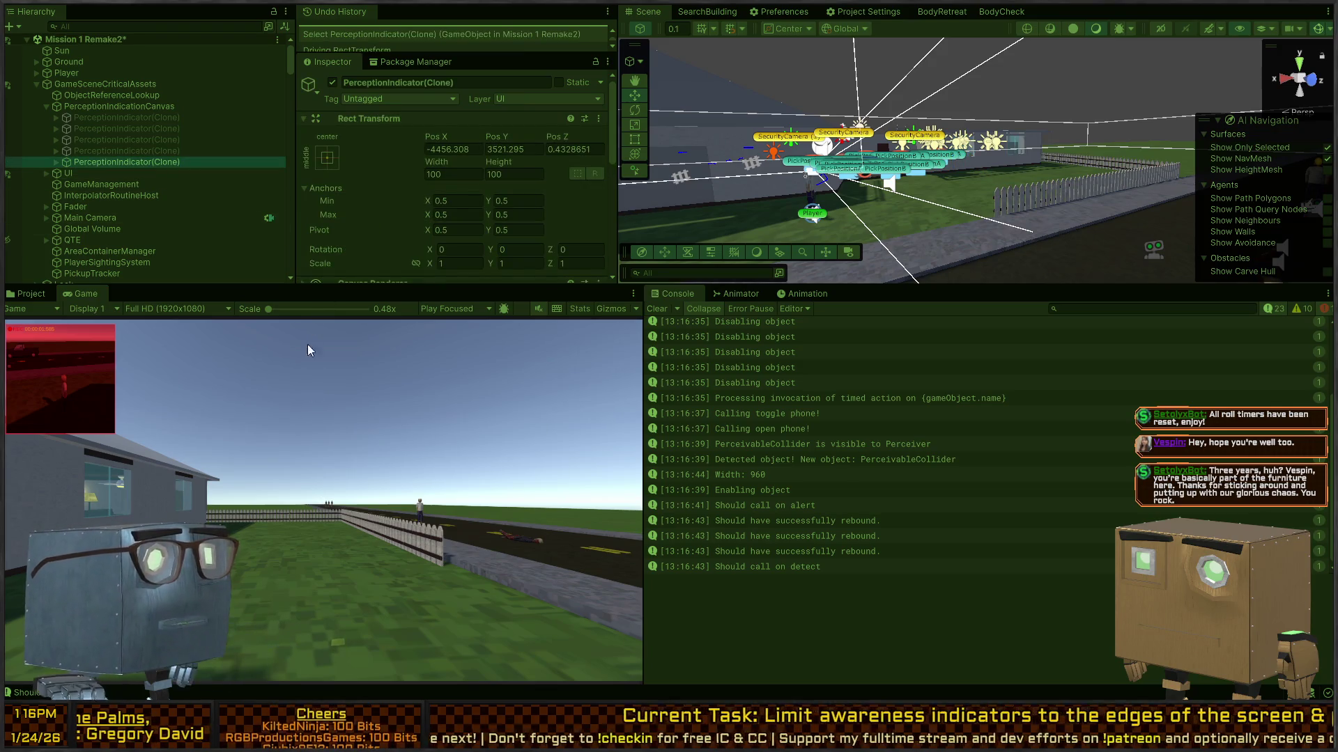
{"action": "left_click", "coordinate": [372, 437]}
{"action": "key", "text": "w"}
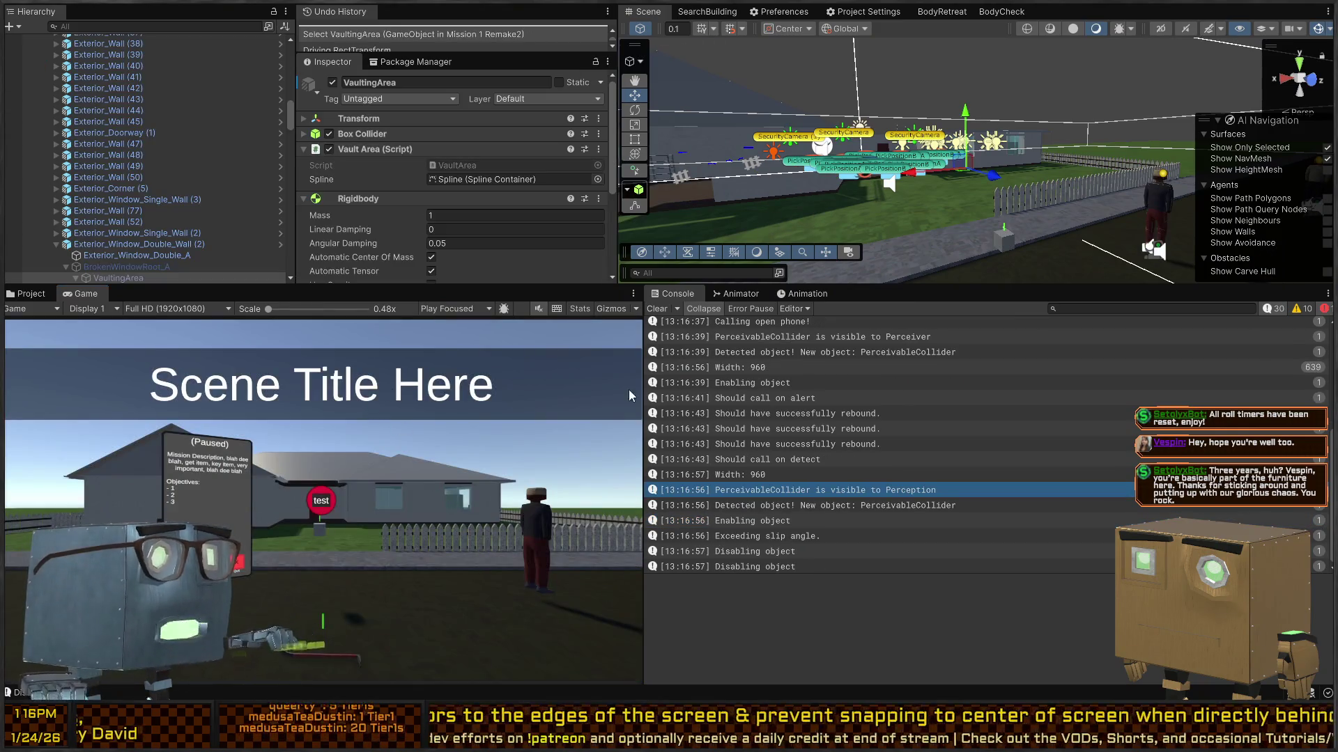
{"action": "key", "text": "alt+Tab"}
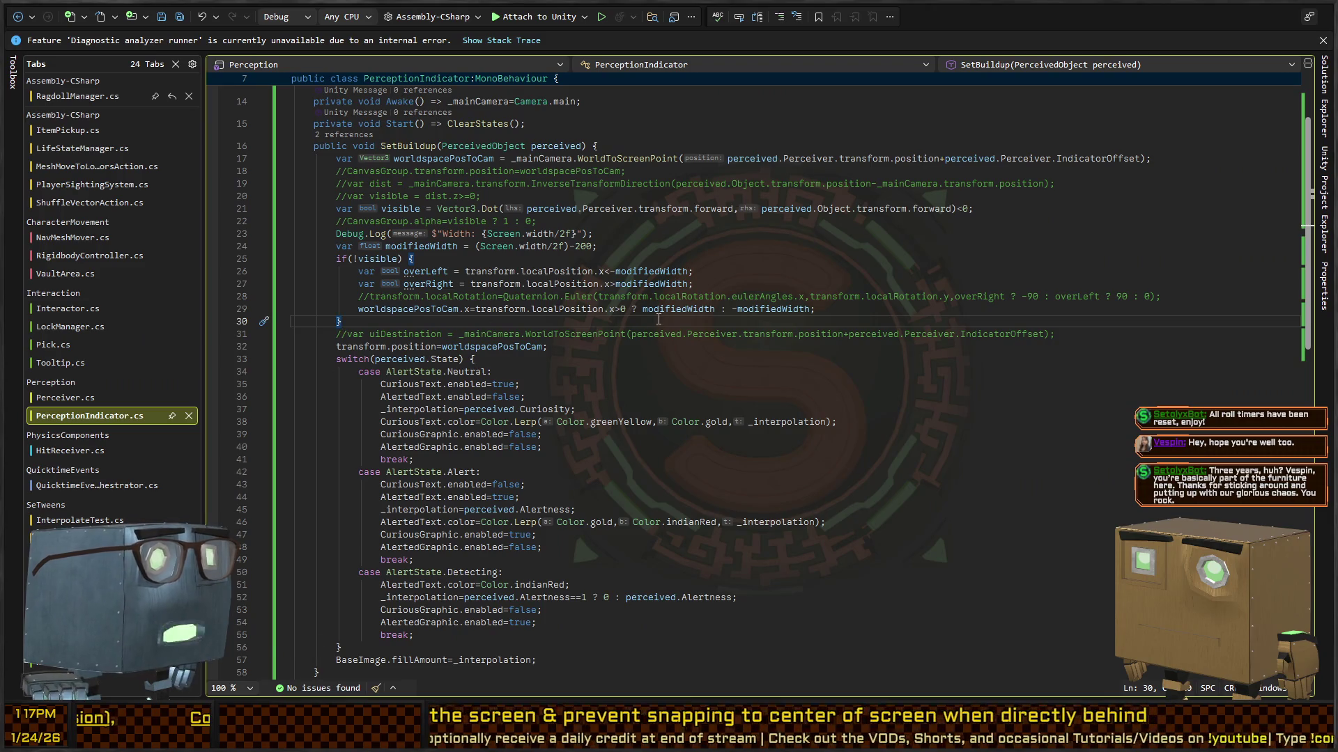
Remove lines 25–31, the if(!visible) block and commented uiDestination line, plus the leftover blank line.
{"action": "key", "text": "Down"}
{"action": "key", "text": "Down"}
{"action": "key", "text": "shift+Up"}
{"action": "key", "text": "shift+Up"}
{"action": "key", "text": "shift+Up"}
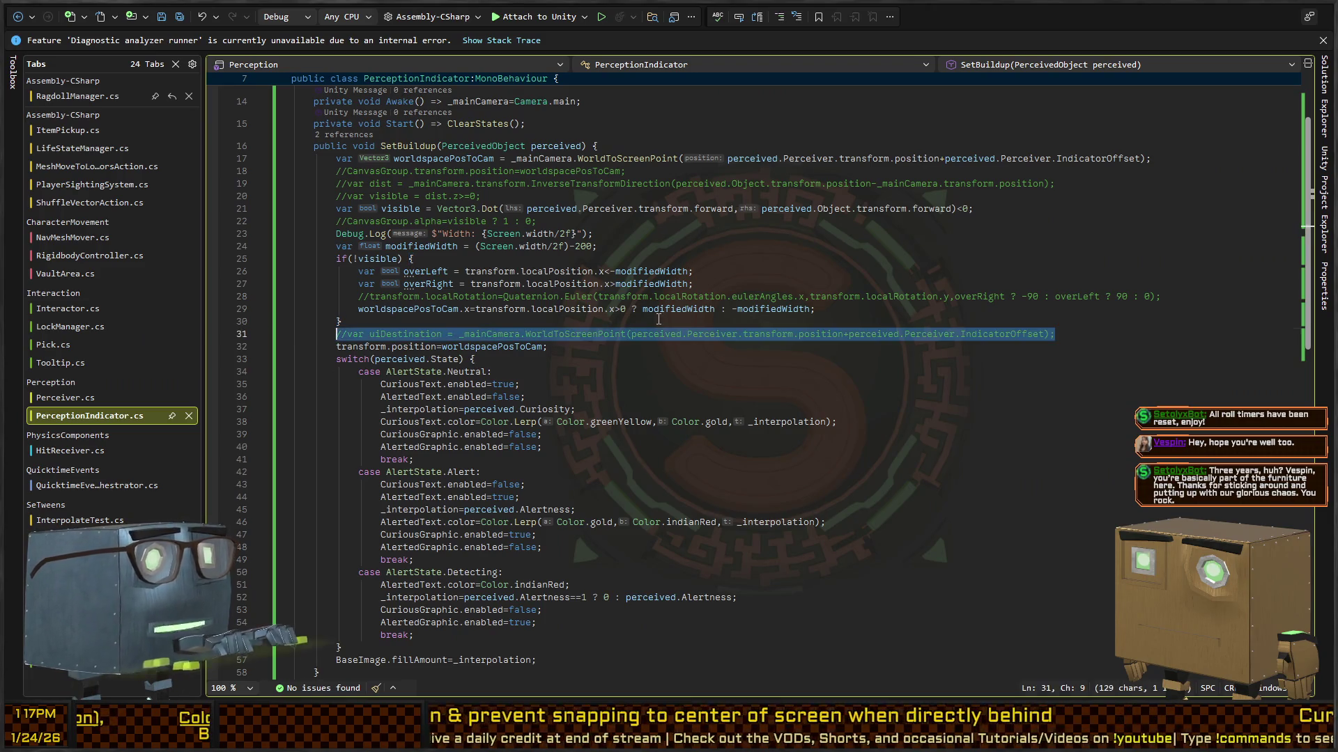
{"action": "key", "text": "shift+Up"}
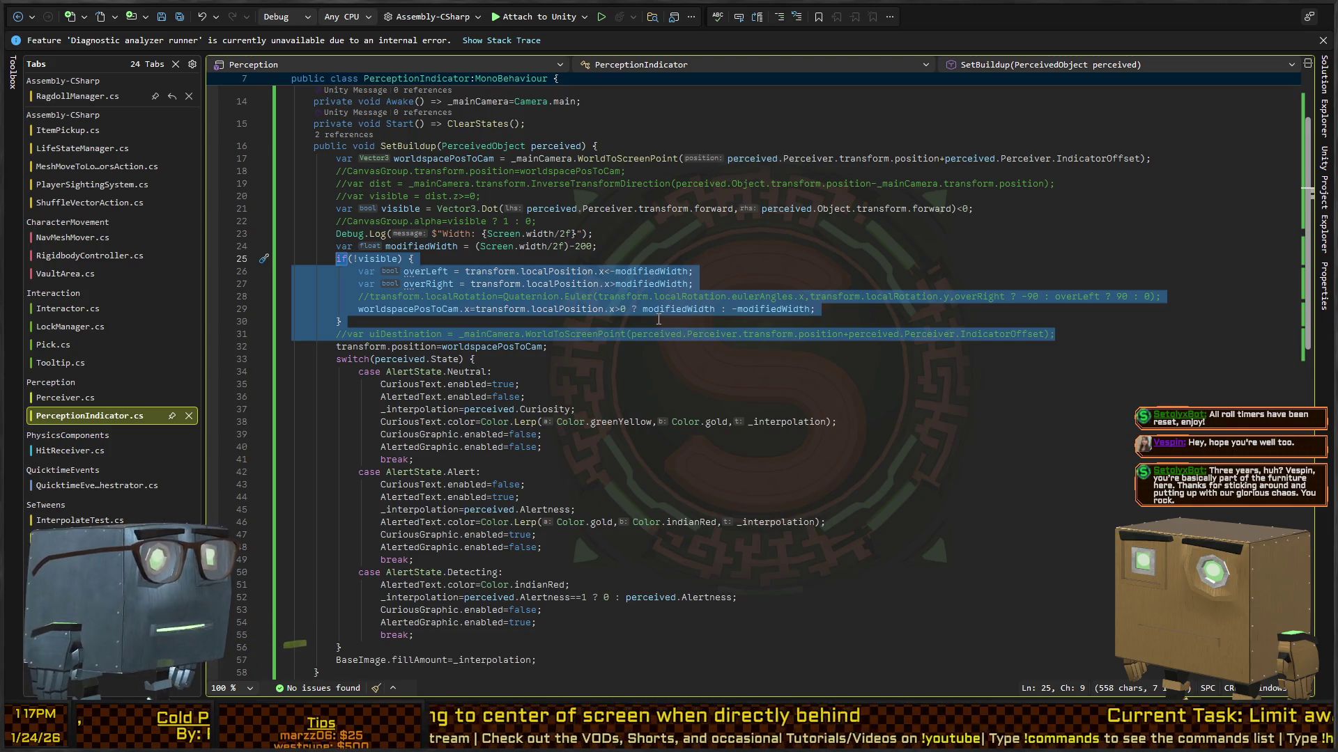
{"action": "key", "text": "Delete"}
{"action": "key", "text": "BackSpace"}
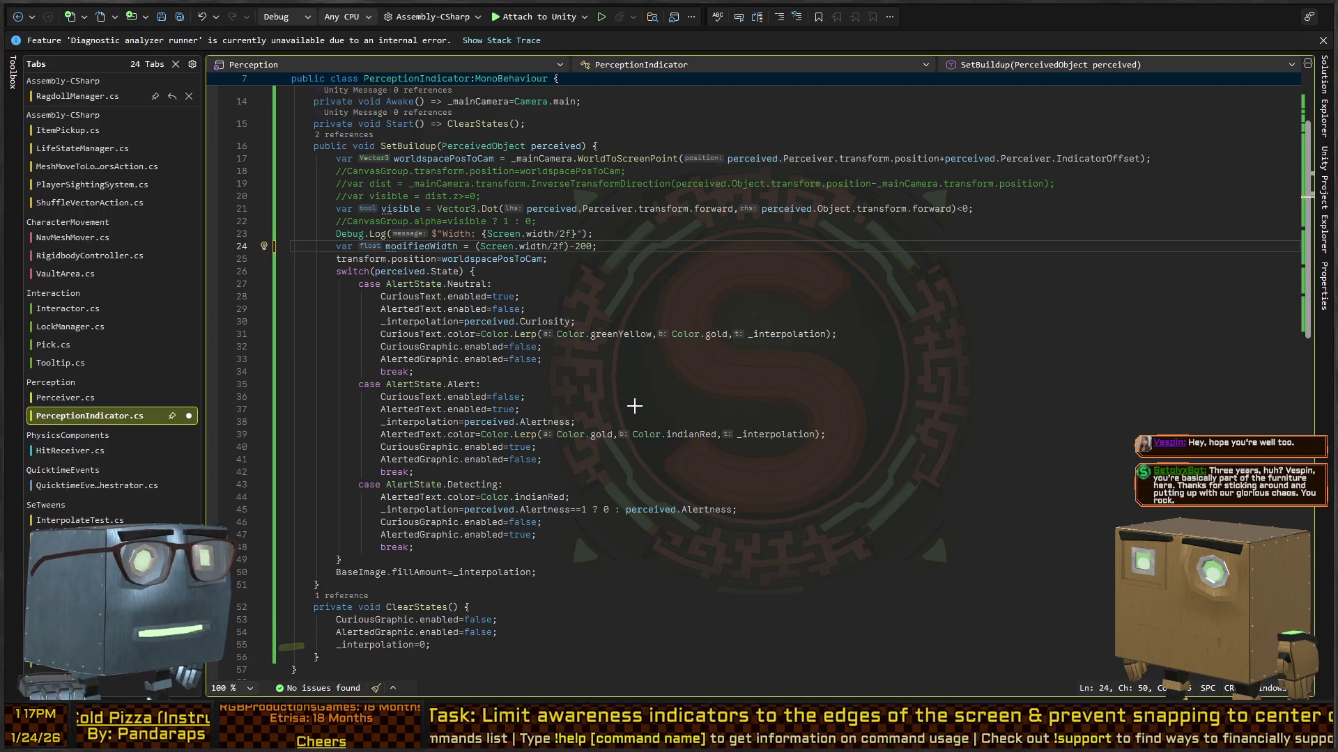
Mark the old code with red X and loop annotations, then clear them.
{"action": "left_click_drag", "start_coordinate": [695, 317], "coordinate": [602, 361]}
{"action": "left_click_drag", "start_coordinate": [627, 277], "coordinate": [721, 393]}
{"action": "mouse_move", "coordinate": [62, 156]}
{"action": "left_mouse_down"}
{"action": "mouse_move", "coordinate": [296, 73]}
{"action": "mouse_move", "coordinate": [1013, 111]}
{"action": "mouse_move", "coordinate": [1230, 460]}
{"action": "mouse_move", "coordinate": [330, 606]}
{"action": "mouse_move", "coordinate": [71, 115]}
{"action": "left_mouse_up"}
{"action": "key", "text": "Escape"}
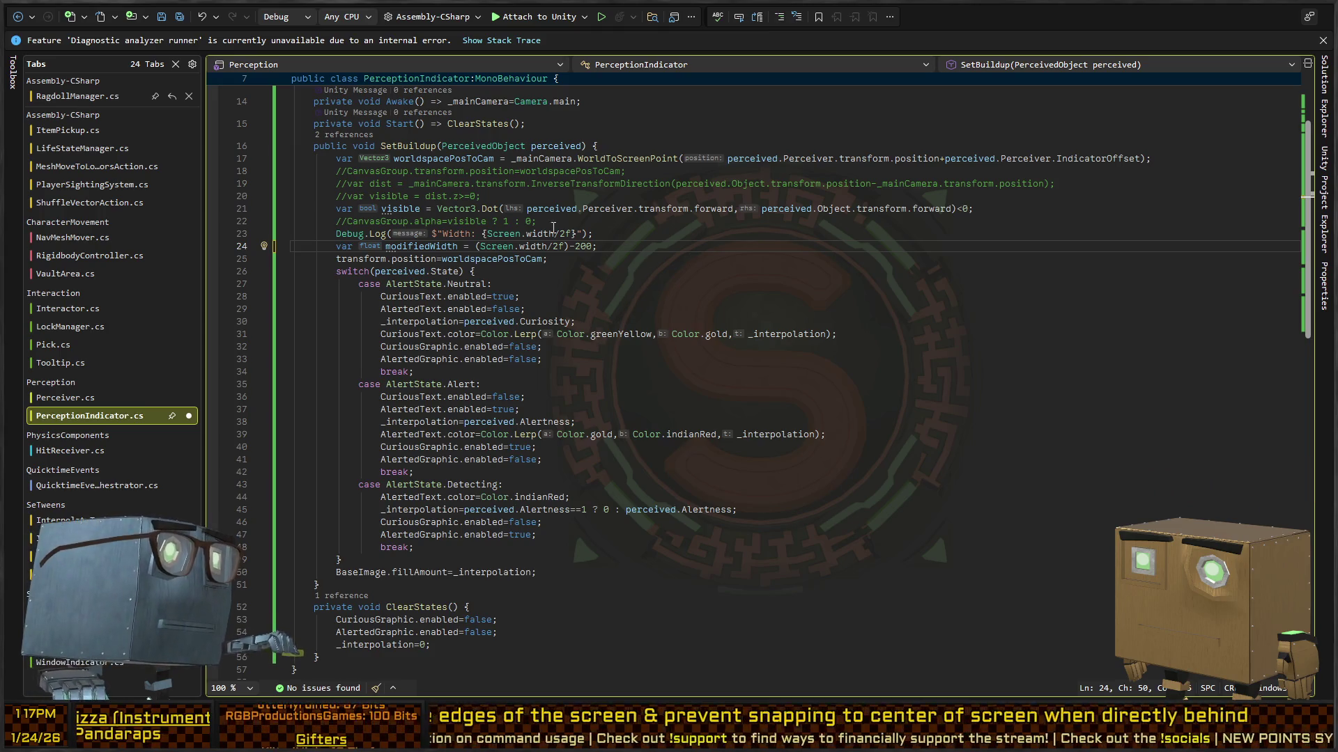
Delete the commented-out CanvasGroup.alpha line and its leftover empty line.
{"action": "left_click", "coordinate": [670, 217]}
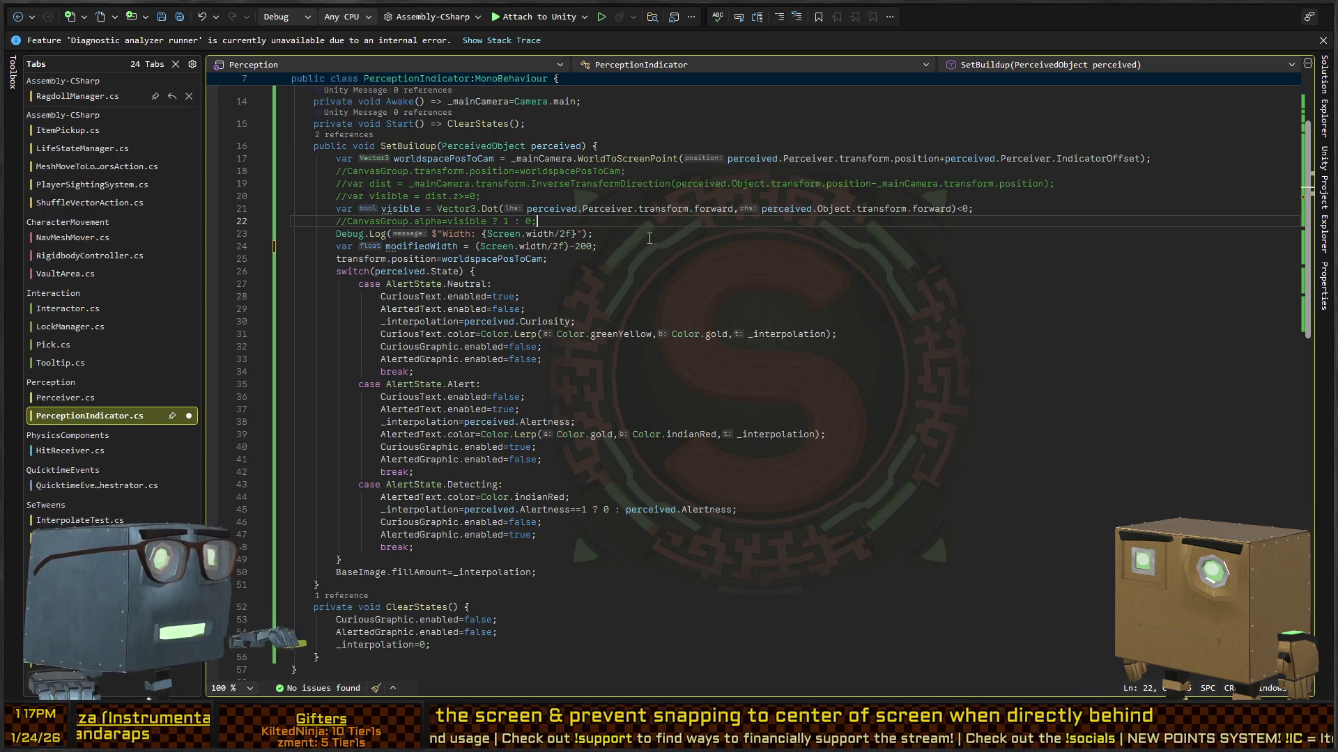
{"action": "key", "text": "shift+End"}
{"action": "key", "text": "Delete"}
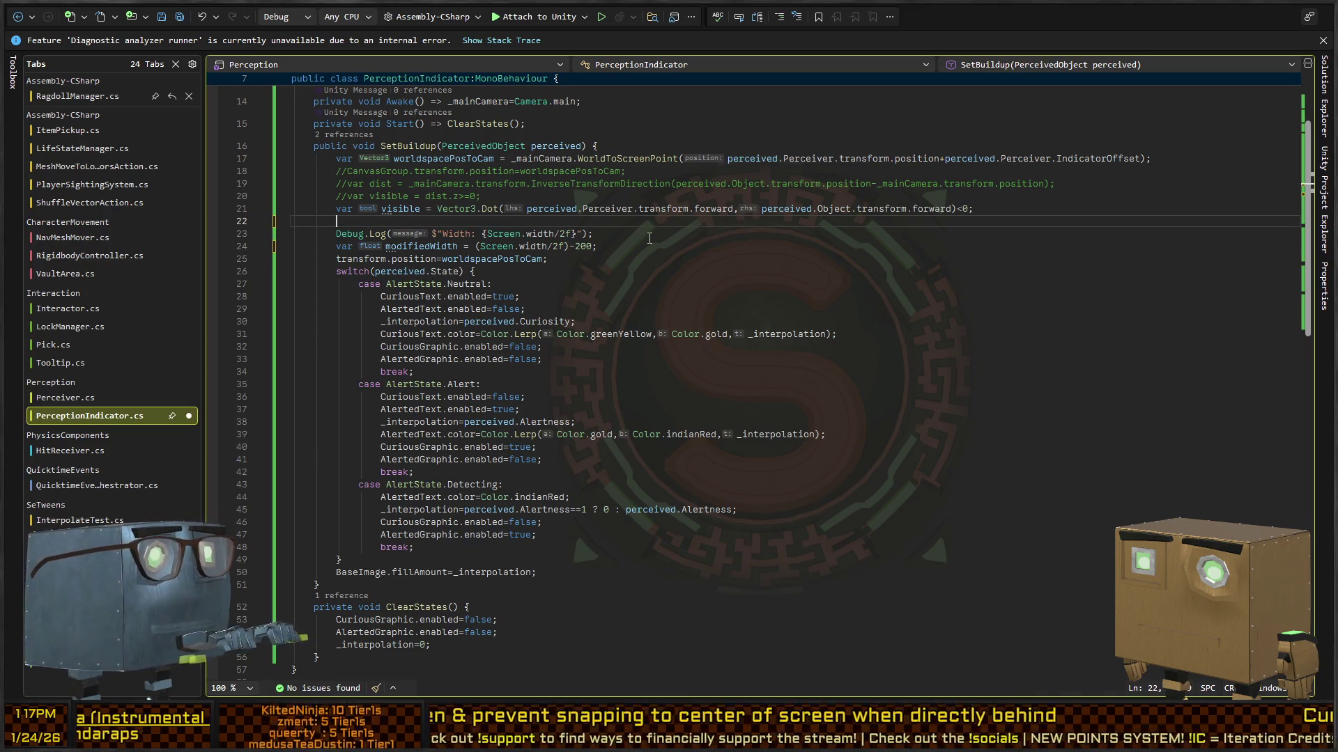
{"action": "key", "text": "Delete"}
Delete commented lines 18–20, leaving a blank line after the visible check.
{"action": "key", "text": "Up"}
{"action": "key", "text": "Up"}
{"action": "key", "text": "End"}
{"action": "key", "text": "shift+Up"}
{"action": "key", "text": "shift+Up"}
{"action": "key", "text": "shift+Home"}
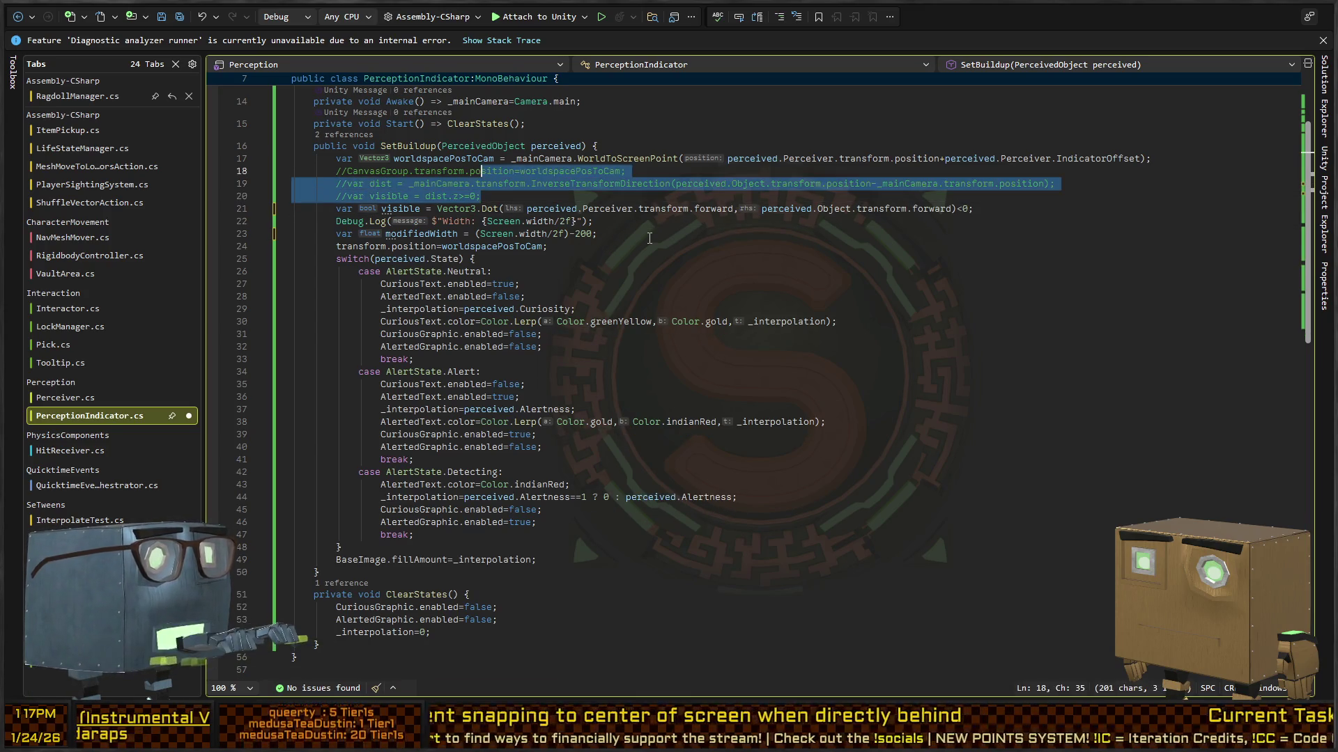
{"action": "key", "text": "Delete"}
{"action": "key", "text": "Delete"}
{"action": "key", "text": "End"}
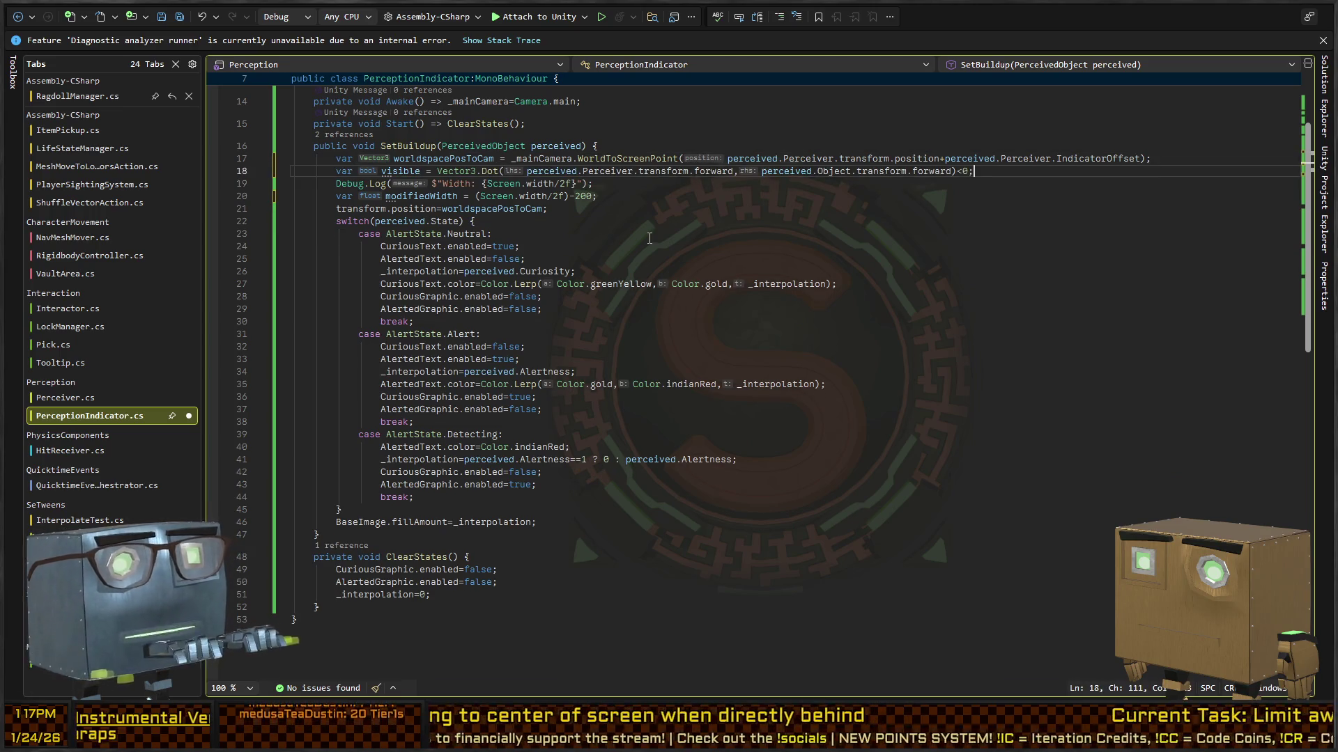
{"action": "key", "text": "Return"}
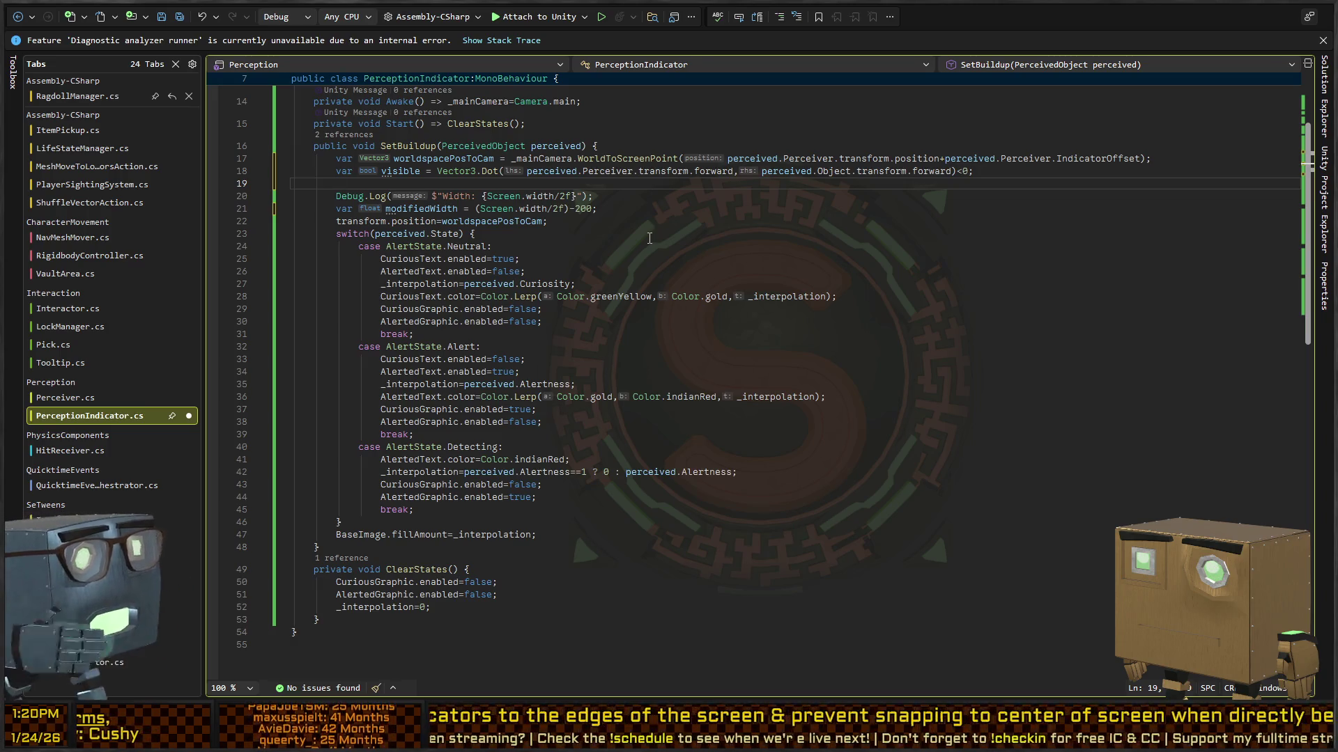
{"action": "left_click", "coordinate": [457, 173]}
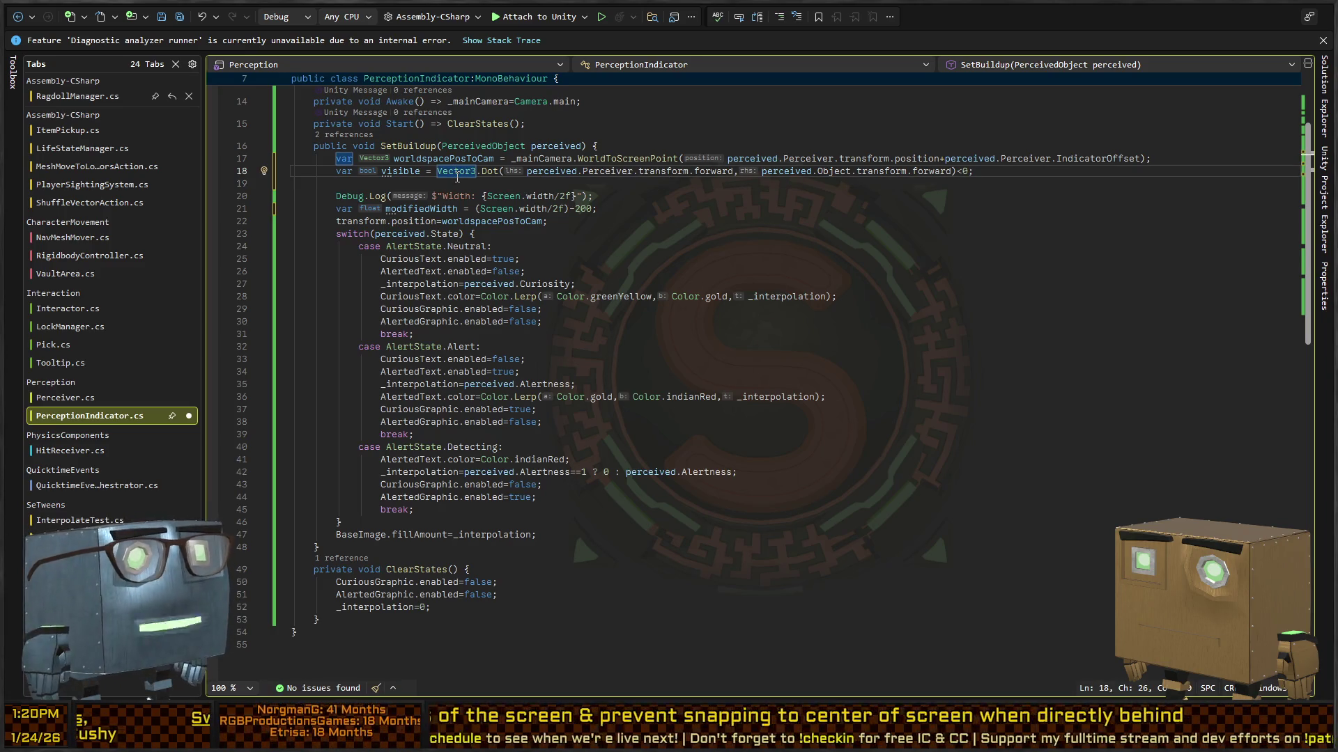
Highlight the references to visible in SetBuildup's dot-product check.
{"action": "left_click", "coordinate": [409, 173]}
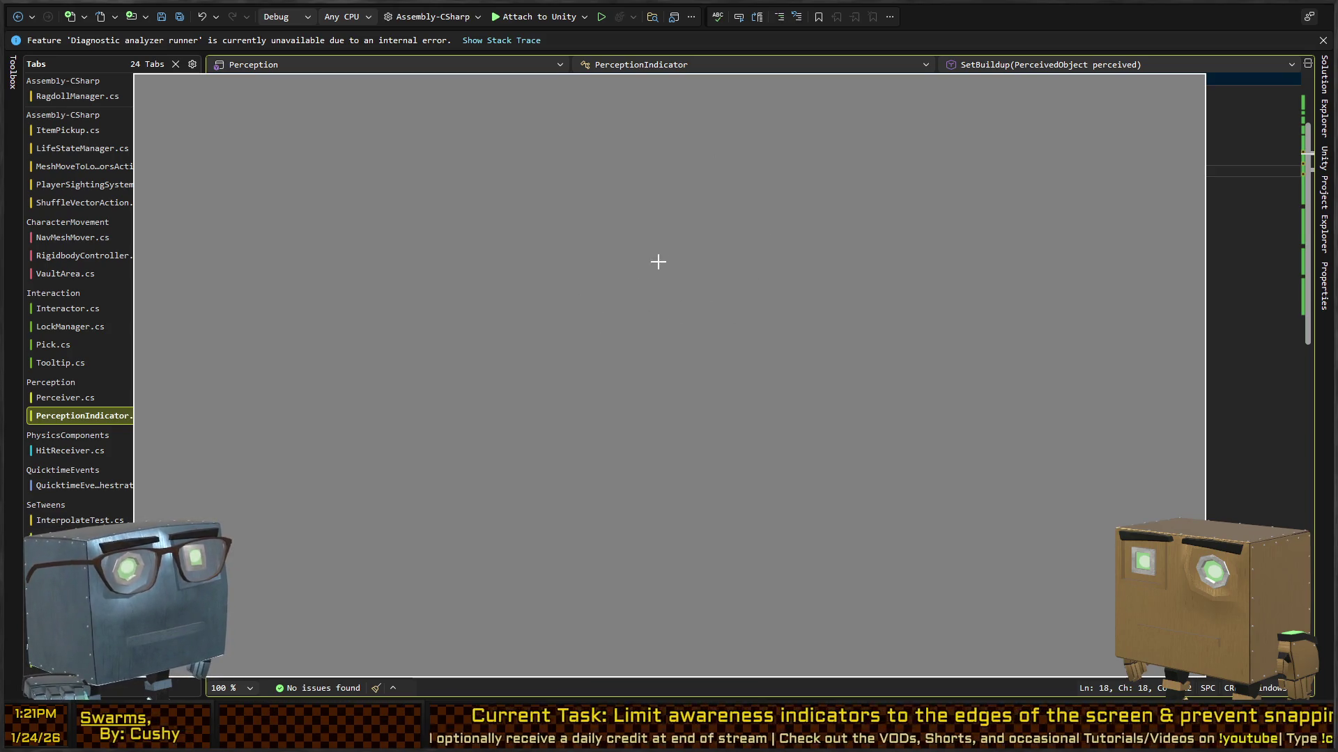
Pick brush colours and begin the camera sketch with a freehand stroke on the canvas.
{"action": "right_click", "coordinate": [634, 233]}
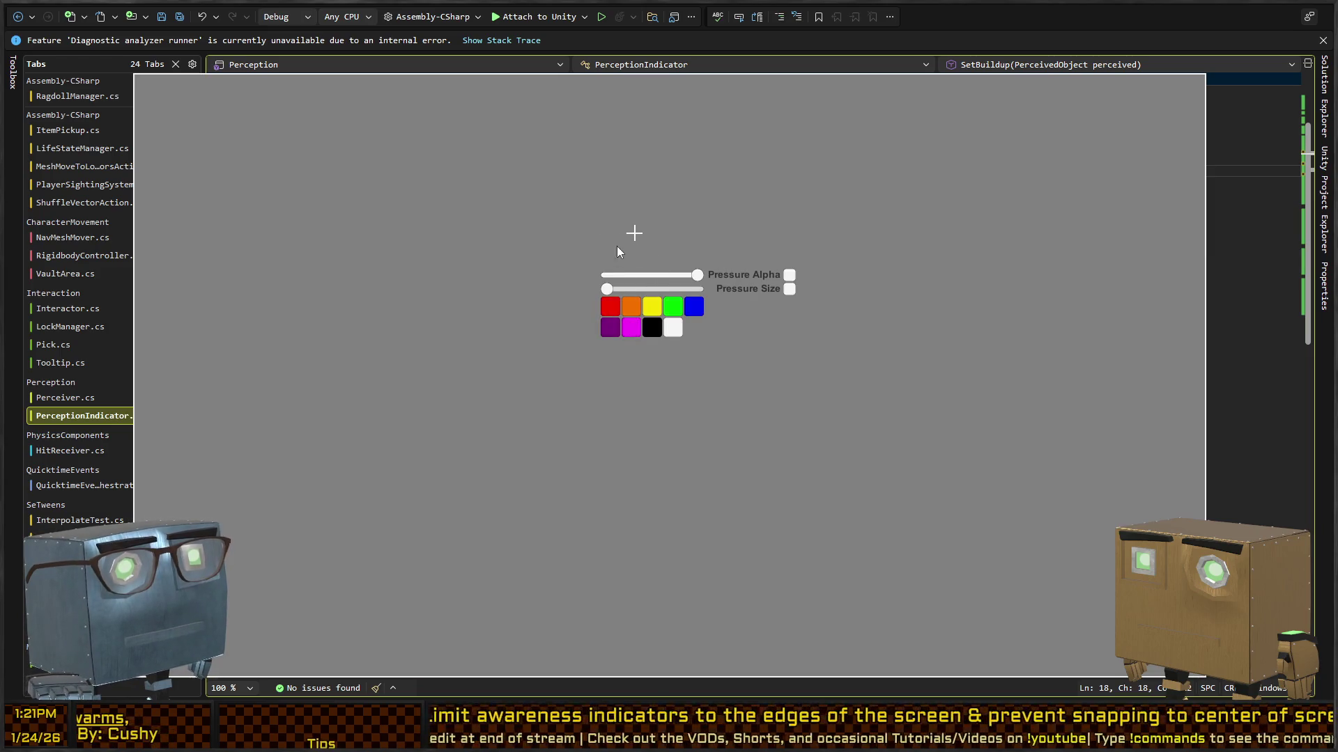
{"action": "right_click", "coordinate": [622, 221]}
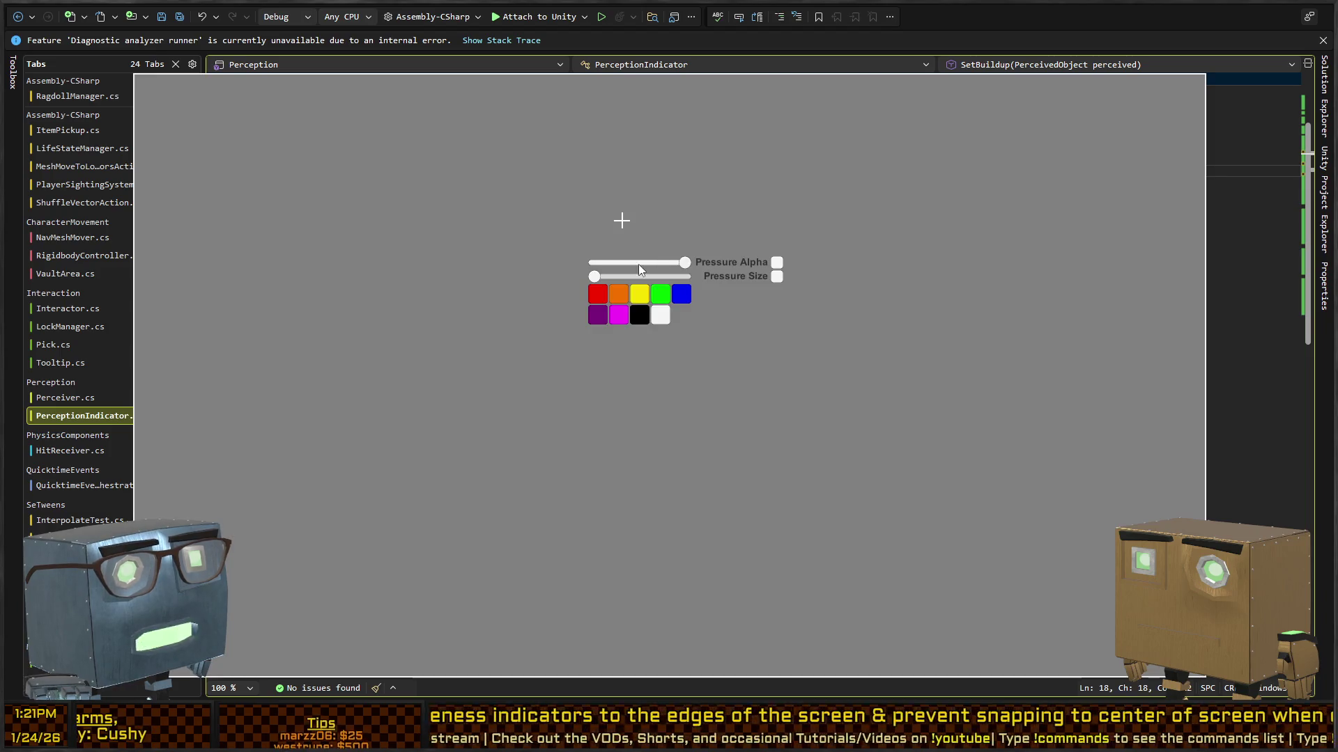
{"action": "left_click", "coordinate": [597, 280]}
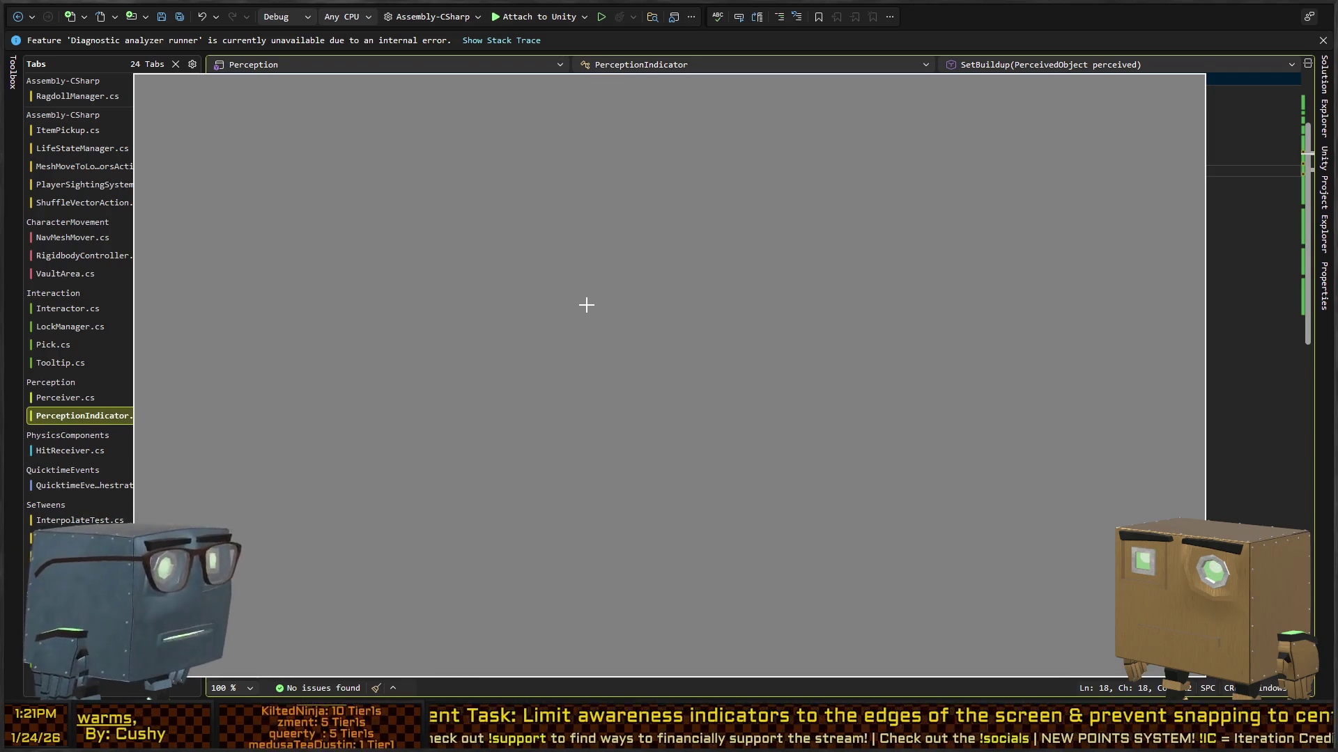
{"action": "mouse_move", "coordinate": [697, 312]}
{"action": "left_mouse_down"}
{"action": "mouse_move", "coordinate": [648, 304]}
{"action": "mouse_move", "coordinate": [680, 310]}
{"action": "left_mouse_up"}
{"action": "right_click", "coordinate": [641, 239]}
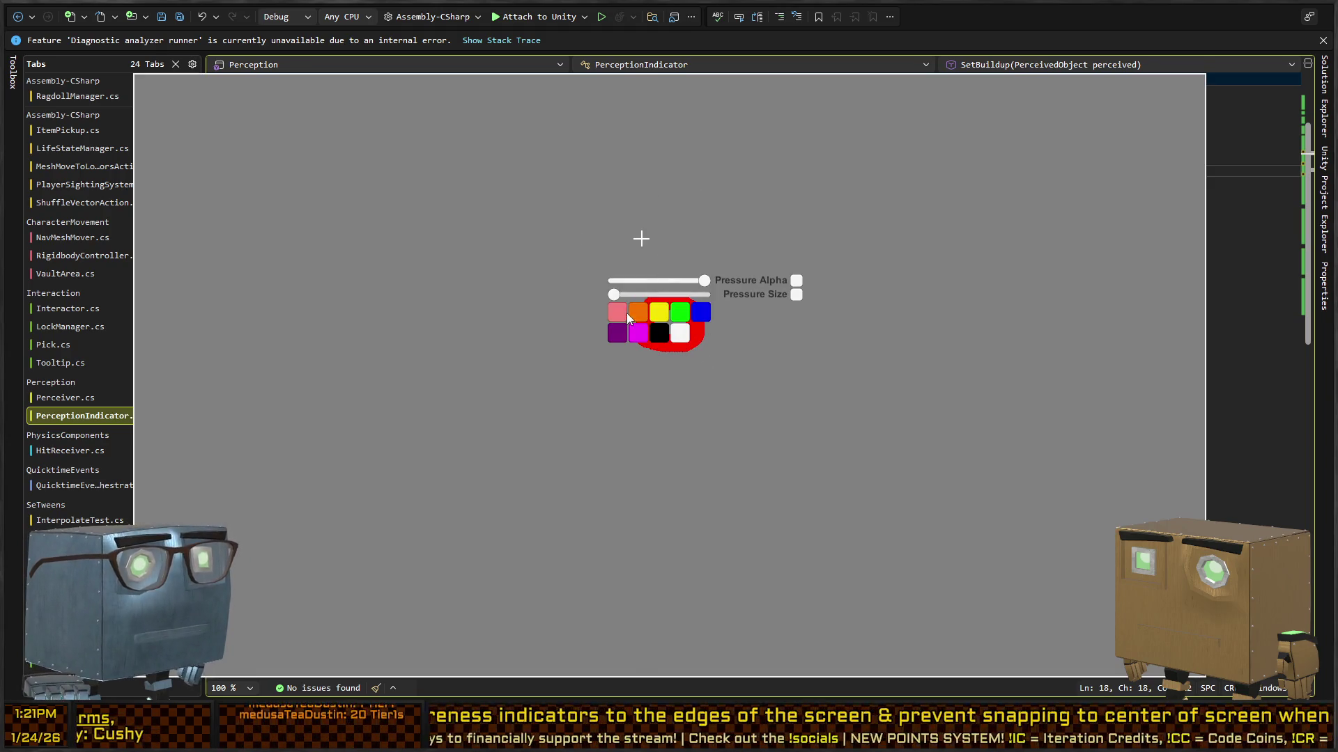
{"action": "left_click", "coordinate": [638, 312]}
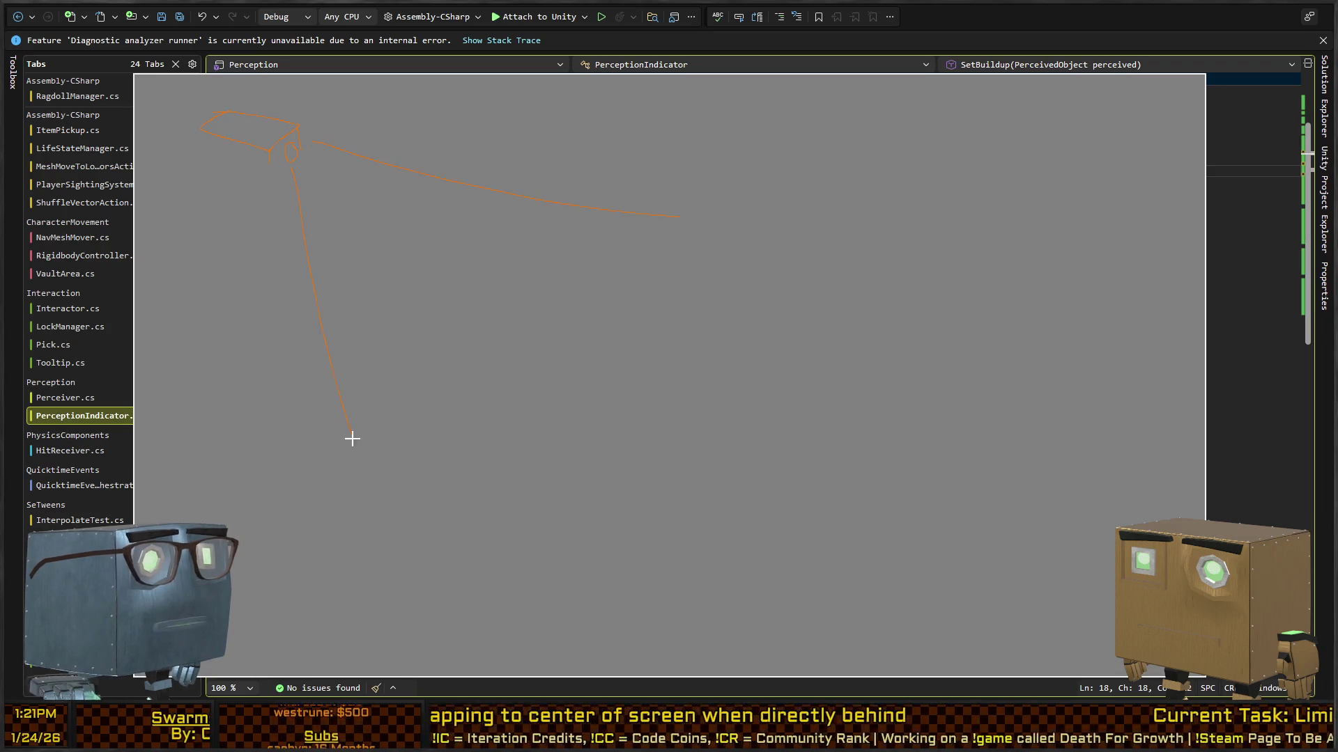
{"action": "right_click", "coordinate": [558, 334]}
Draw a red stick figure with head, body, arms, legs and eyes.
{"action": "left_click", "coordinate": [537, 414]}
{"action": "mouse_move", "coordinate": [531, 333]}
{"action": "left_mouse_down"}
{"action": "mouse_move", "coordinate": [546, 304]}
{"action": "mouse_move", "coordinate": [522, 411]}
{"action": "left_mouse_up"}
{"action": "mouse_move", "coordinate": [531, 338]}
{"action": "left_mouse_down"}
{"action": "mouse_move", "coordinate": [485, 308]}
{"action": "mouse_move", "coordinate": [578, 382]}
{"action": "mouse_move", "coordinate": [499, 439]}
{"action": "mouse_move", "coordinate": [540, 436]}
{"action": "mouse_move", "coordinate": [556, 451]}
{"action": "mouse_move", "coordinate": [475, 429]}
{"action": "left_mouse_up"}
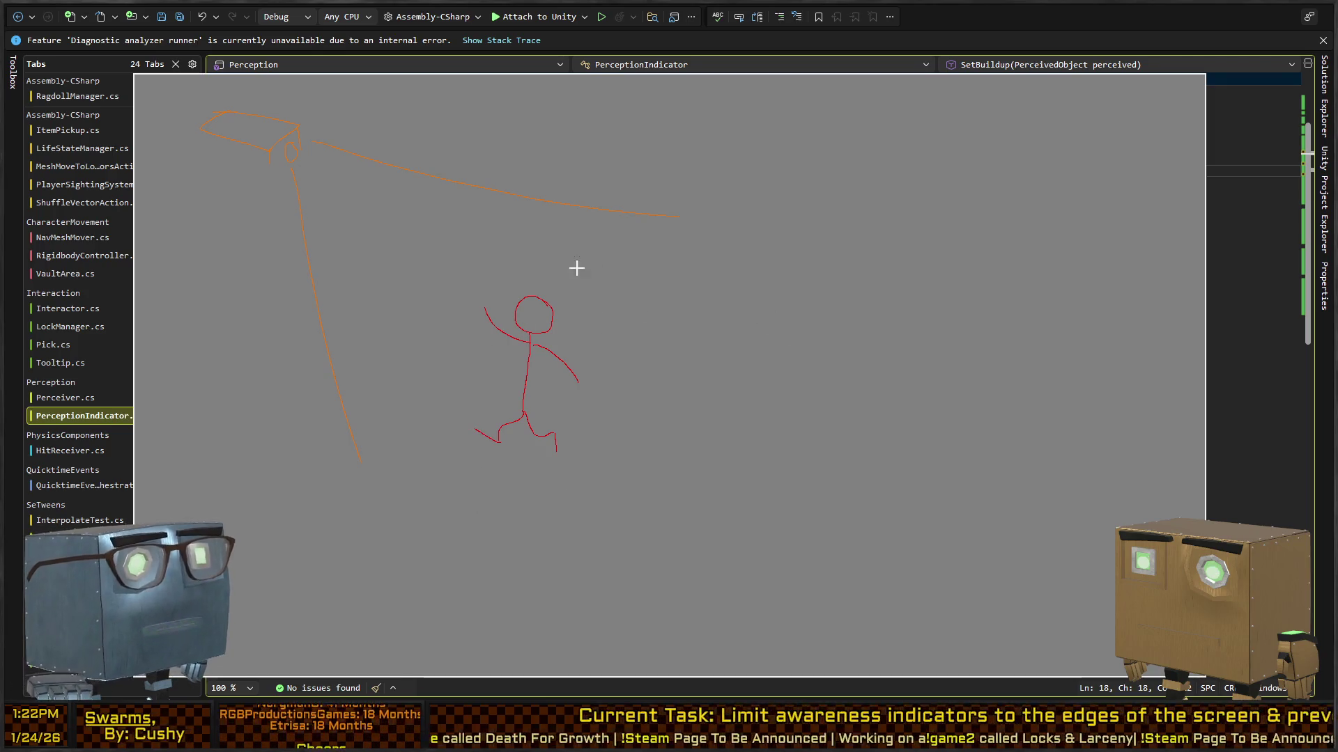
{"action": "key", "text": "ctrl+z"}
{"action": "key", "text": "ctrl+z"}
{"action": "key", "text": "ctrl+z"}
{"action": "key", "text": "ctrl+z"}
{"action": "key", "text": "ctrl+z"}
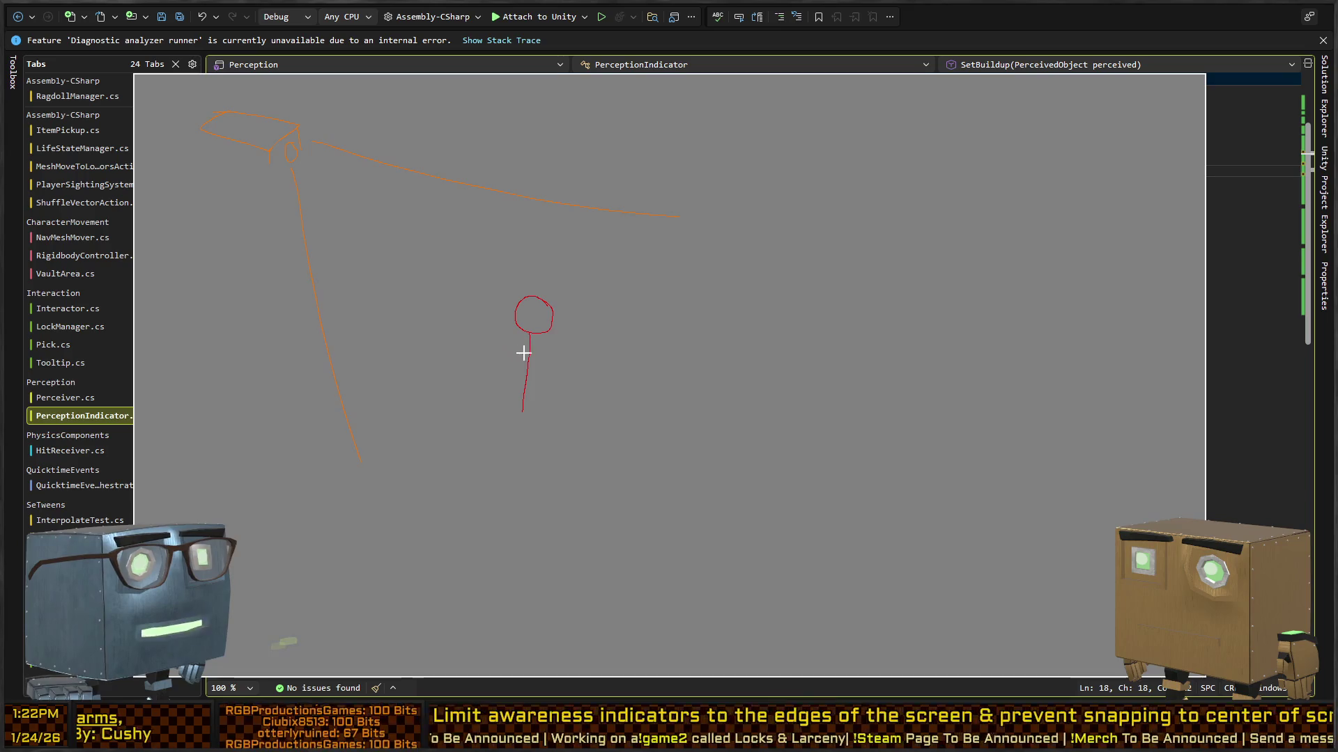
{"action": "mouse_move", "coordinate": [524, 343]}
{"action": "left_mouse_down"}
{"action": "mouse_move", "coordinate": [490, 354]}
{"action": "mouse_move", "coordinate": [583, 343]}
{"action": "left_mouse_up"}
{"action": "mouse_move", "coordinate": [525, 405]}
{"action": "left_mouse_down"}
{"action": "mouse_move", "coordinate": [558, 406]}
{"action": "mouse_move", "coordinate": [499, 441]}
{"action": "left_mouse_up"}
{"action": "left_click_drag", "start_coordinate": [539, 310], "coordinate": [543, 318]}
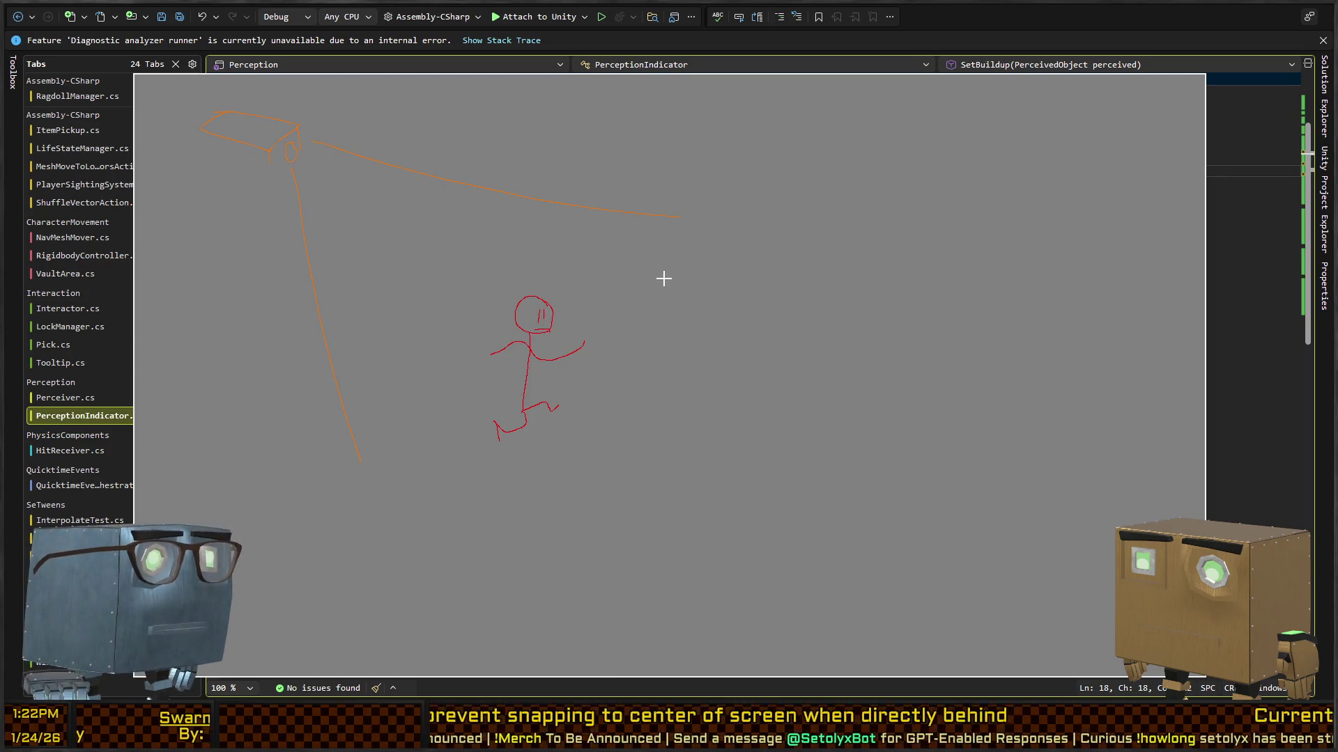
Draw a small red bell shape above an orange box with orange view lines fanning up.
{"action": "left_click_drag", "start_coordinate": [920, 418], "coordinate": [896, 420]}
{"action": "right_click", "coordinate": [884, 335]}
{"action": "left_click", "coordinate": [879, 411]}
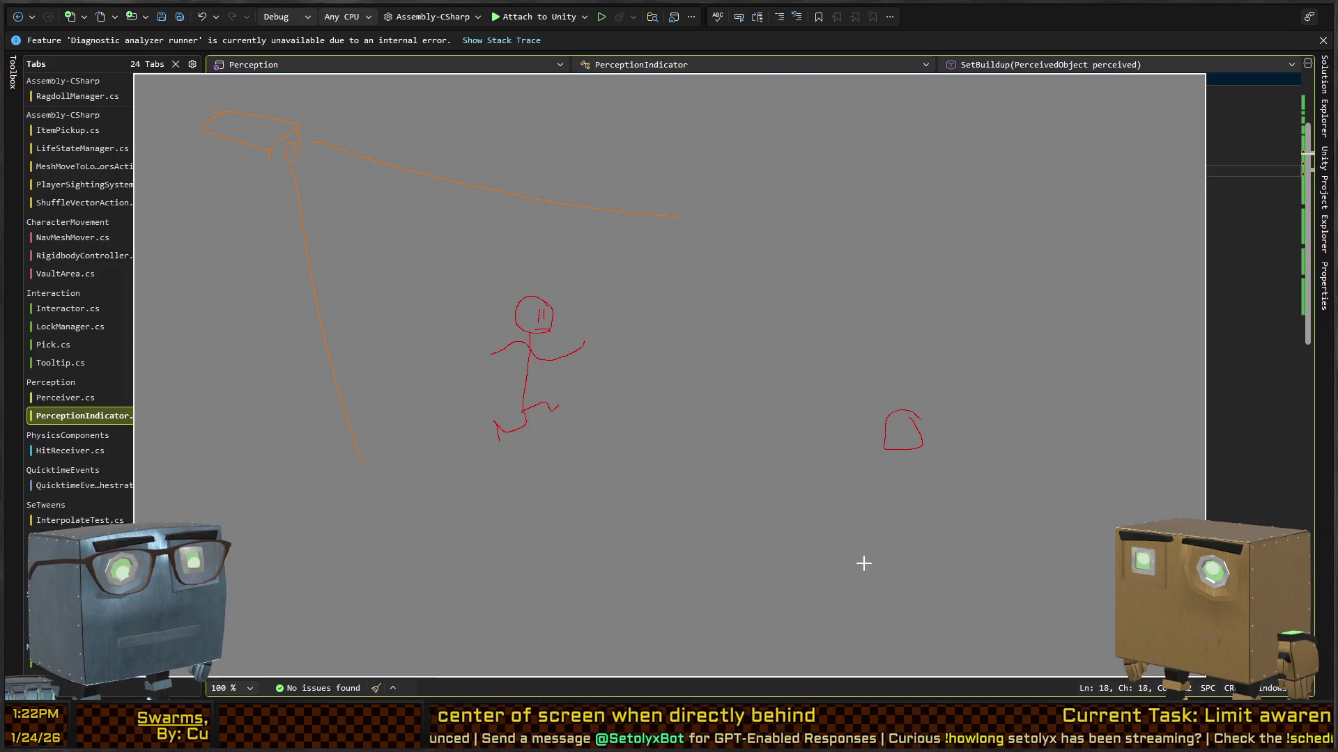
{"action": "left_click_drag", "start_coordinate": [924, 590], "coordinate": [862, 619]}
{"action": "right_click", "coordinate": [861, 600]}
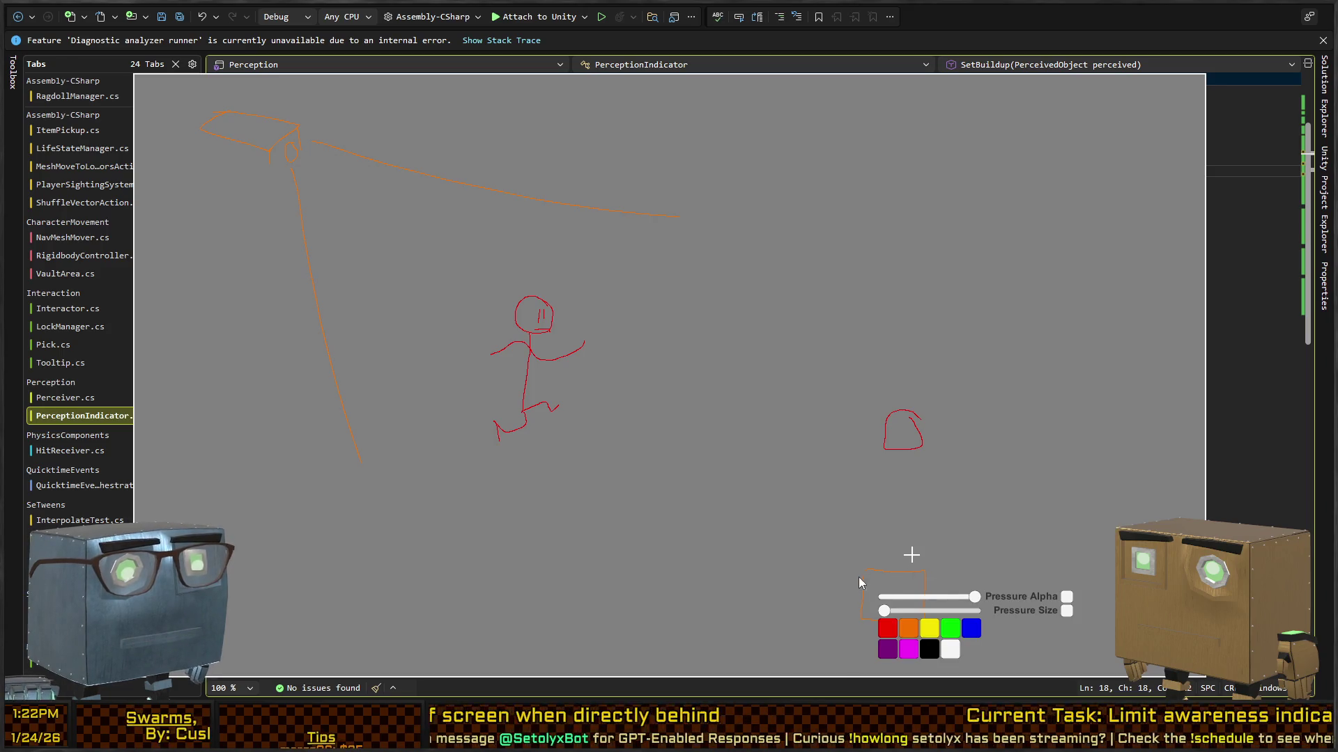
{"action": "left_click", "coordinate": [855, 575]}
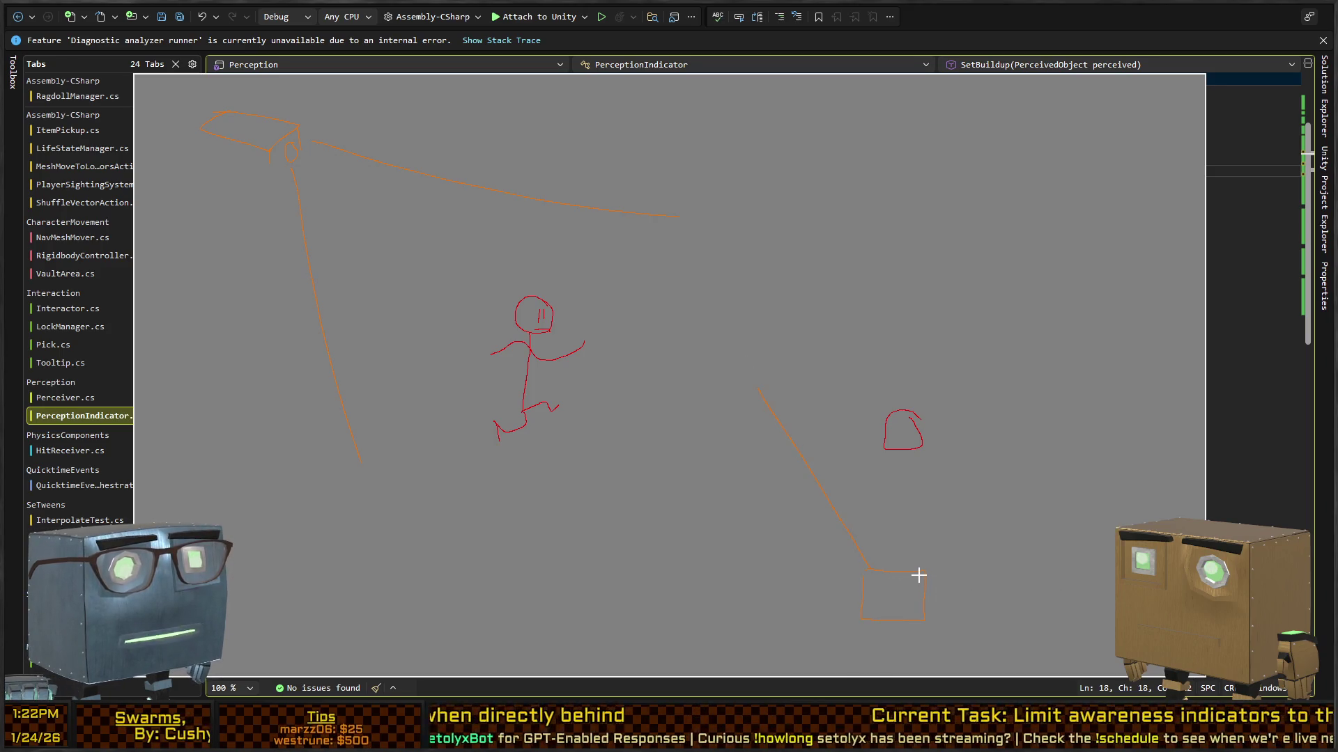
{"action": "left_click_drag", "start_coordinate": [1041, 461], "coordinate": [1167, 342]}
{"action": "left_click_drag", "start_coordinate": [755, 382], "coordinate": [729, 292]}
Try red sight lines through the bell, undo them, and add an orange line from the box.
{"action": "right_click", "coordinate": [934, 346]}
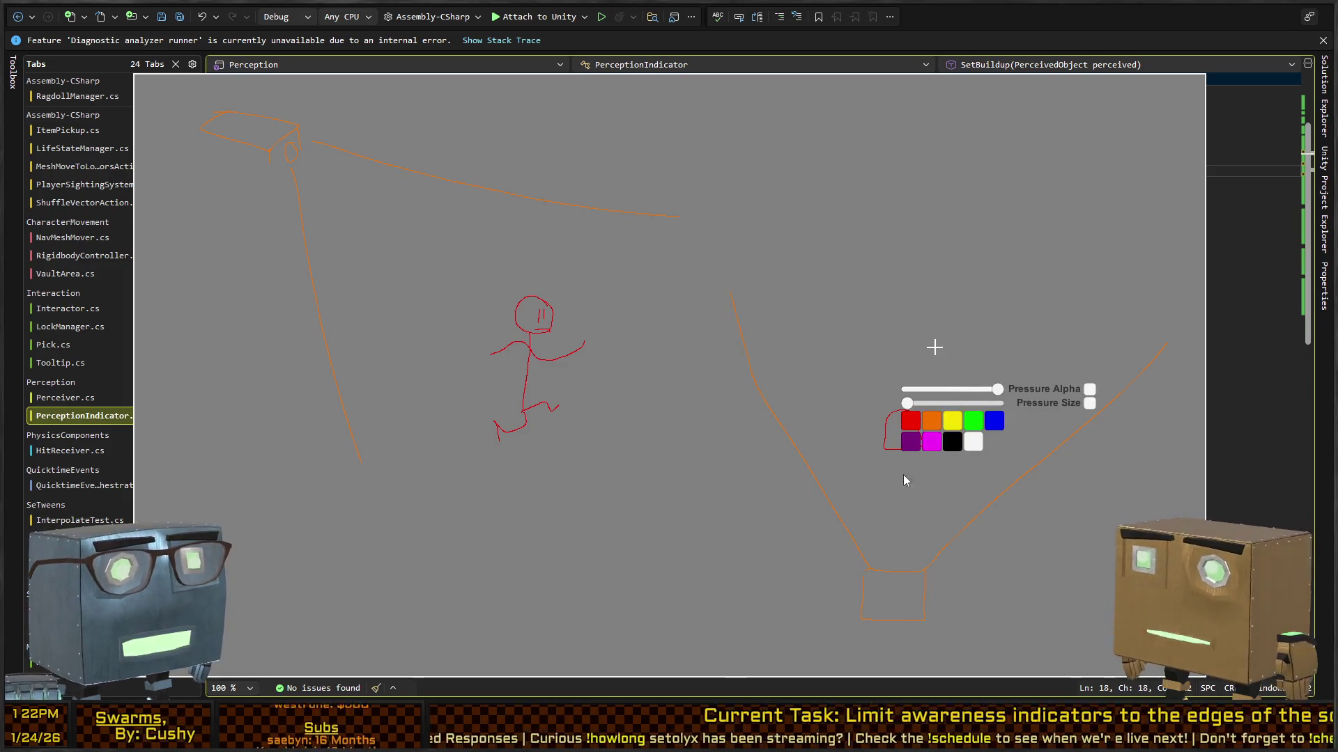
{"action": "left_click", "coordinate": [912, 421]}
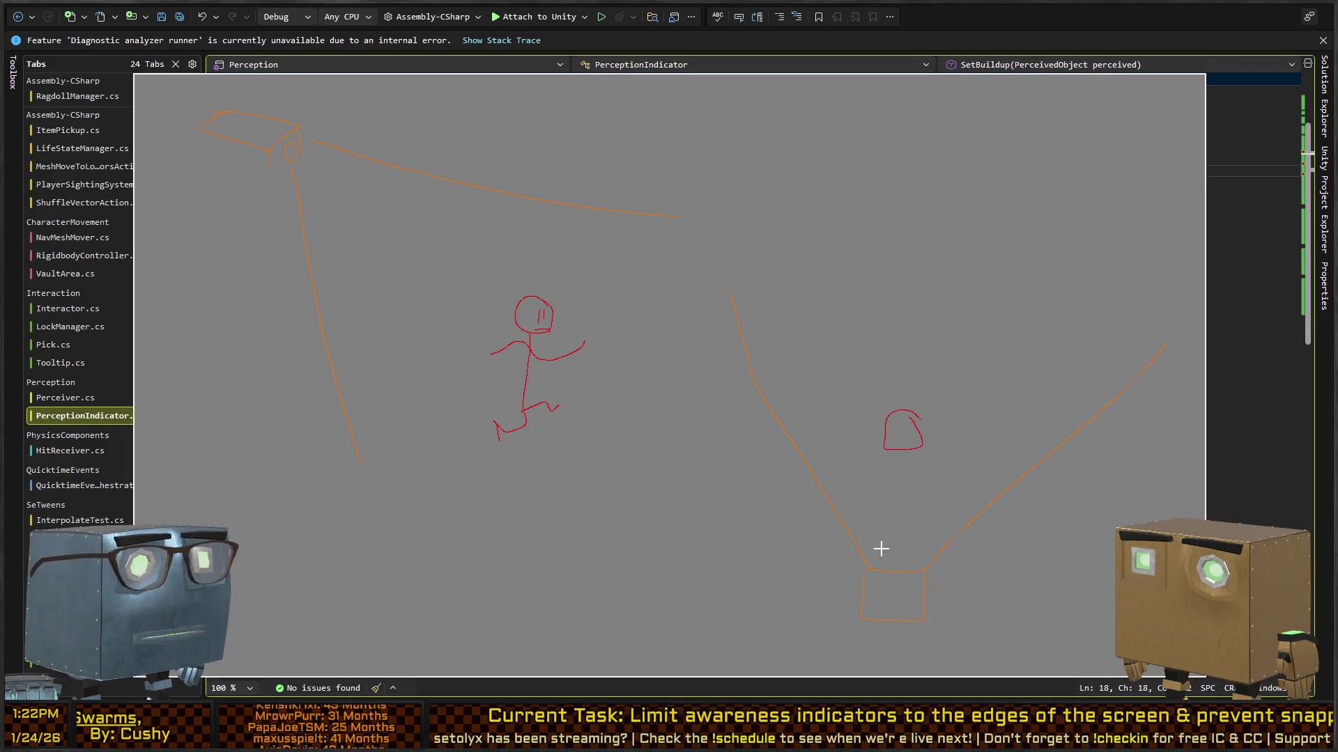
{"action": "left_click_drag", "start_coordinate": [883, 556], "coordinate": [847, 346]}
{"action": "left_click_drag", "start_coordinate": [905, 408], "coordinate": [873, 204]}
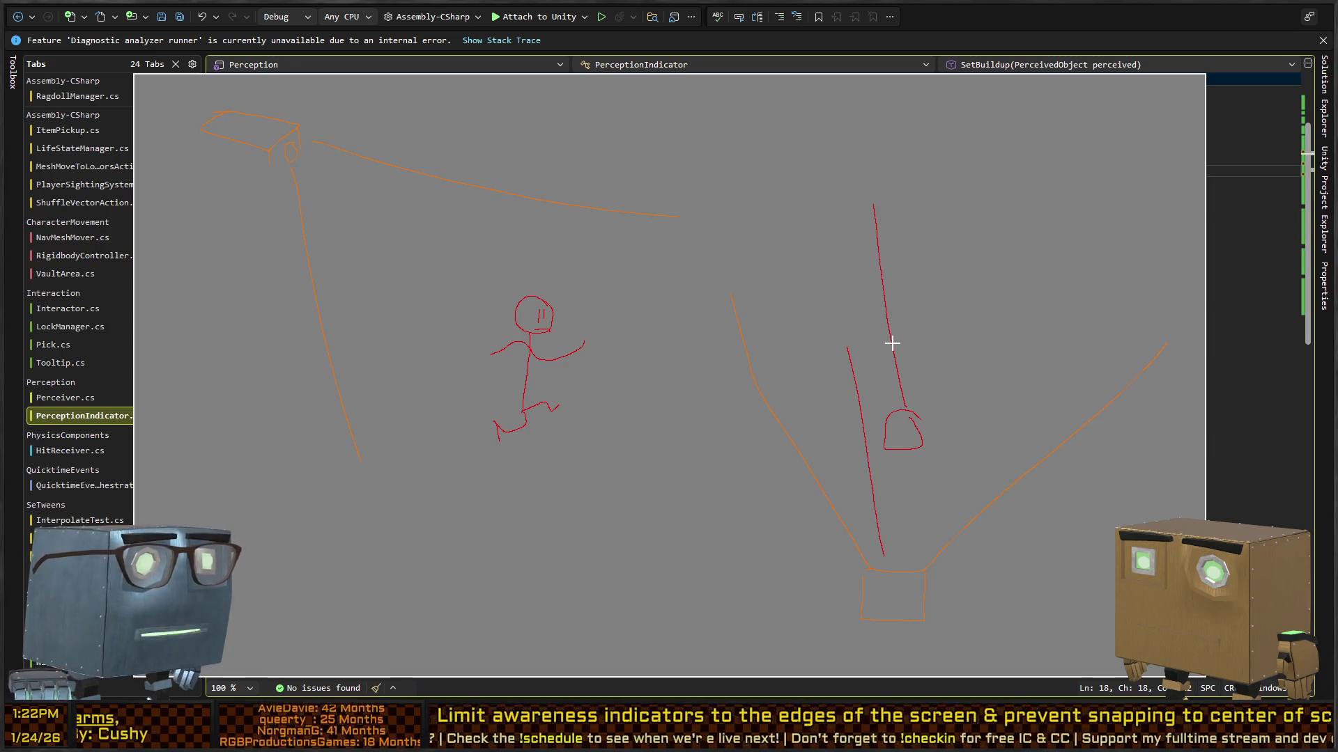
{"action": "key", "text": "ctrl+z"}
{"action": "key", "text": "ctrl+z"}
{"action": "right_click", "coordinate": [871, 551]}
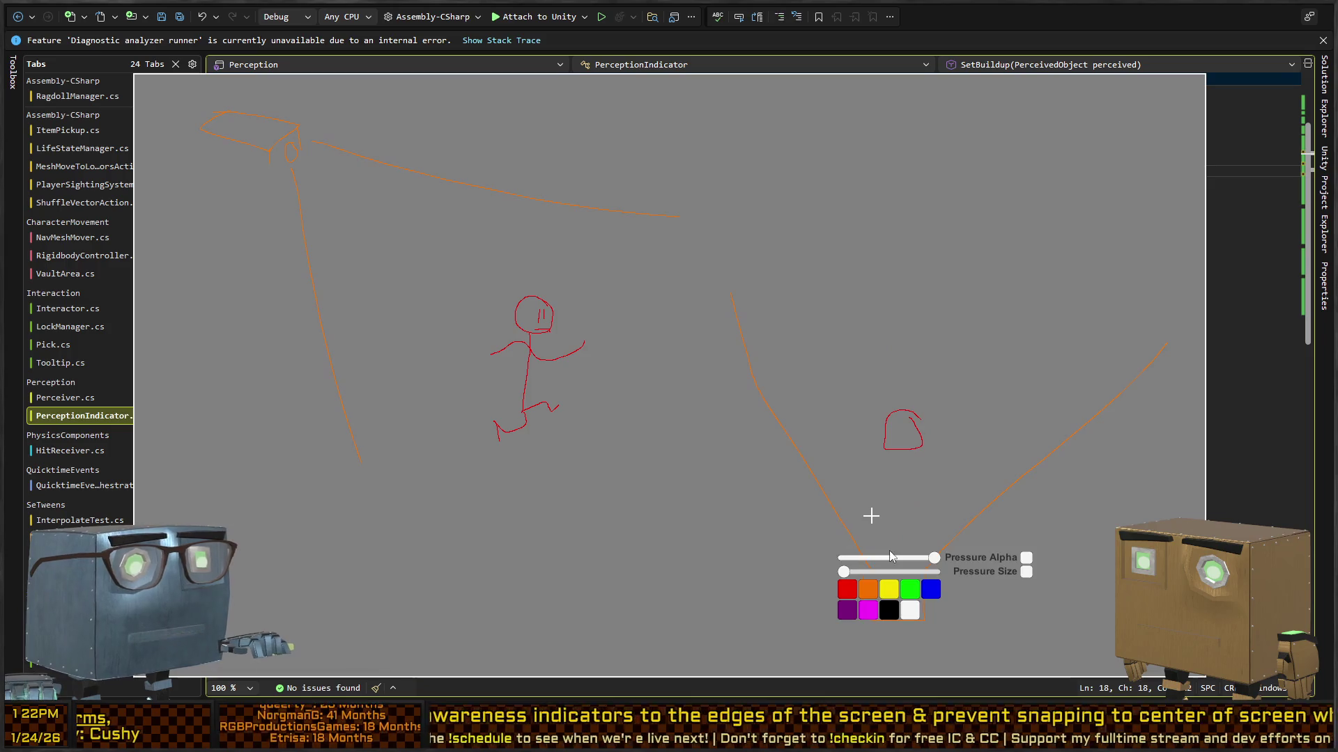
{"action": "left_click", "coordinate": [867, 591]}
{"action": "left_click_drag", "start_coordinate": [896, 537], "coordinate": [892, 362]}
Add a red line from the bell, undo the stray strokes, and switch to the pink pen.
{"action": "right_click", "coordinate": [893, 473]}
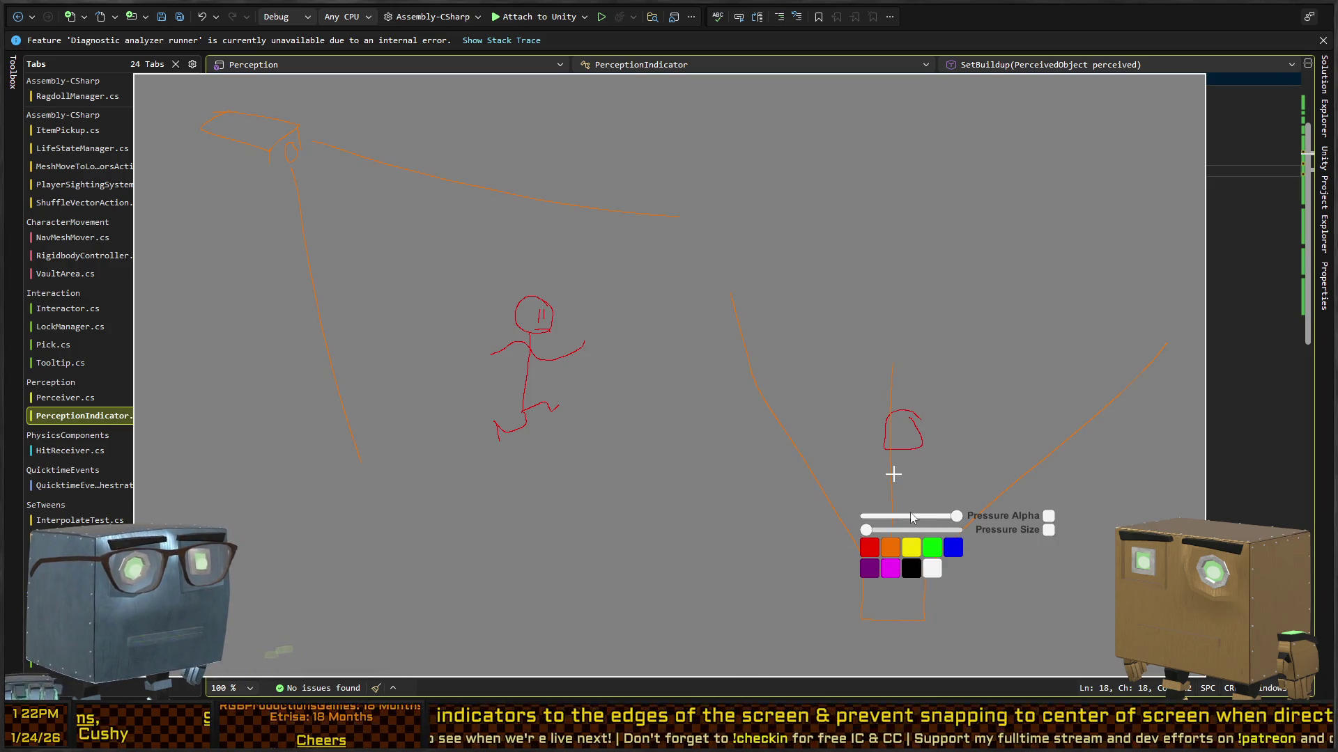
{"action": "left_click", "coordinate": [876, 553]}
{"action": "left_click_drag", "start_coordinate": [891, 412], "coordinate": [841, 275]}
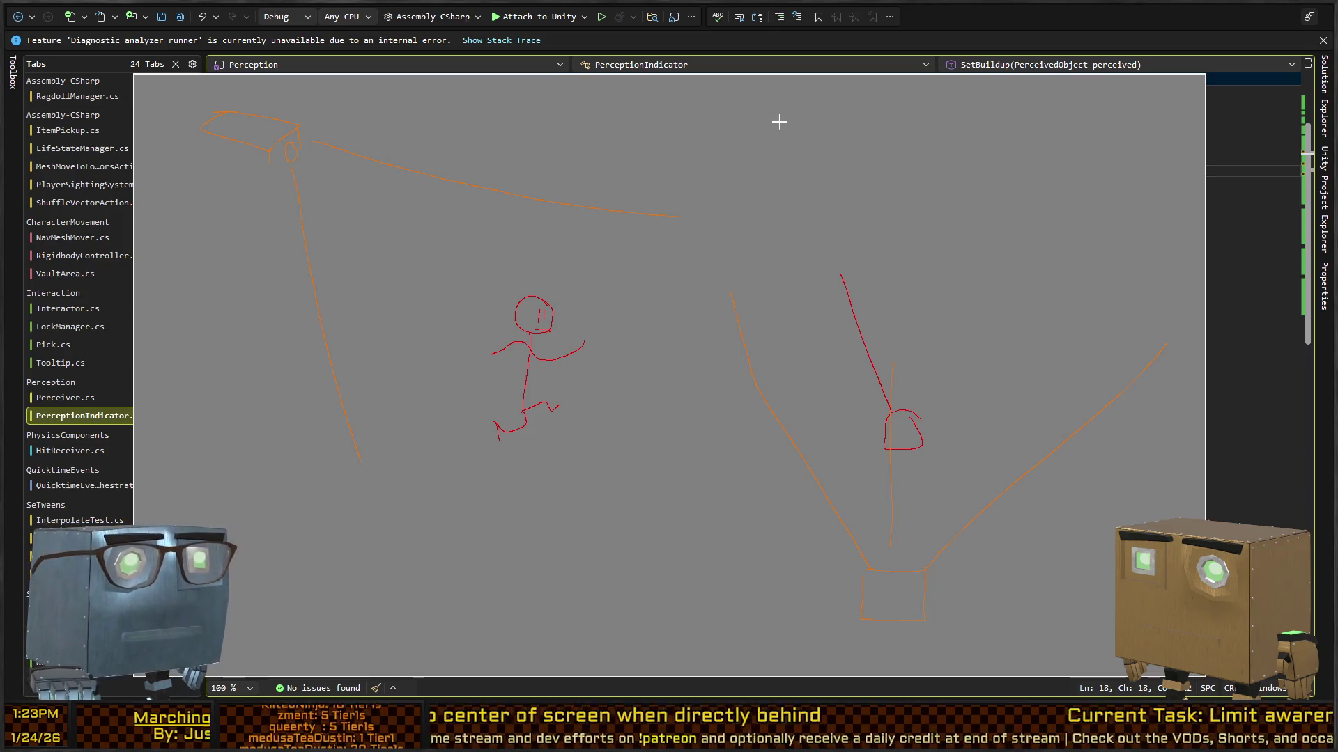
{"action": "left_click_drag", "start_coordinate": [784, 273], "coordinate": [1123, 296]}
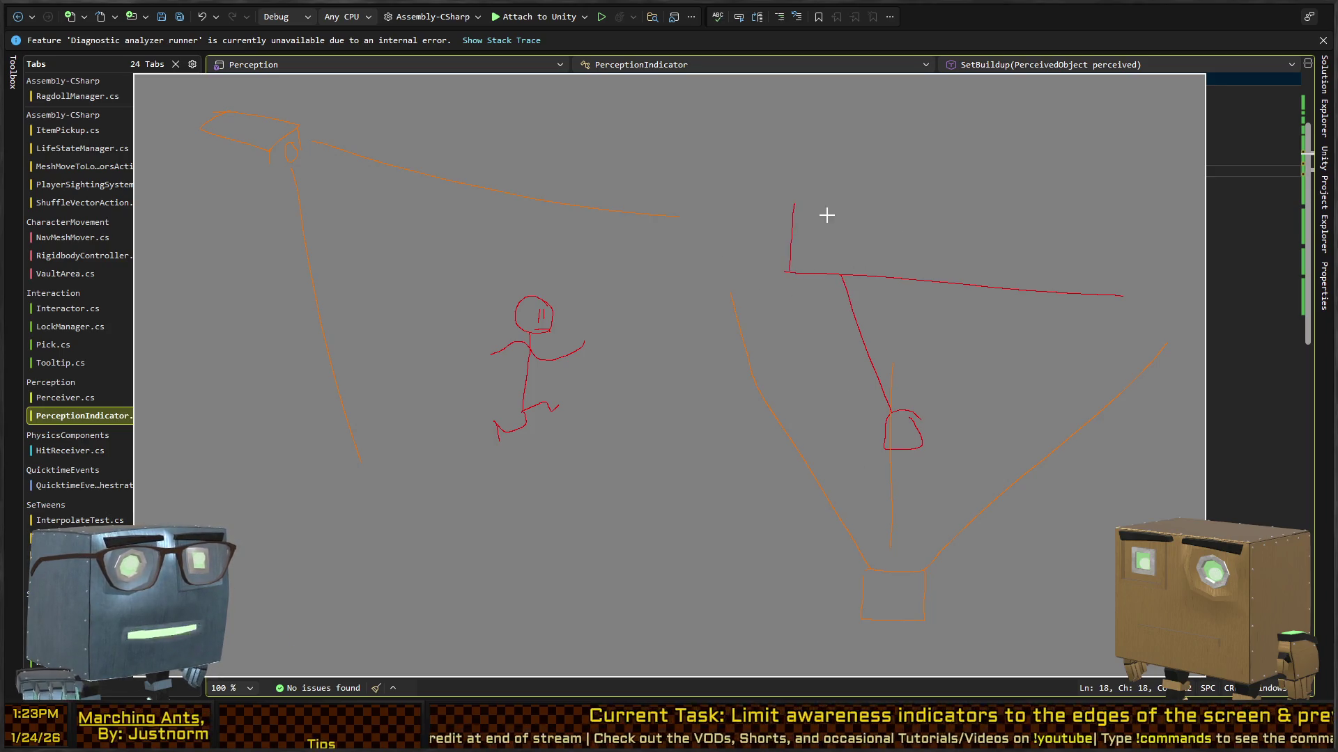
{"action": "key", "text": "ctrl+z"}
{"action": "right_click", "coordinate": [804, 216]}
{"action": "left_click", "coordinate": [780, 292]}
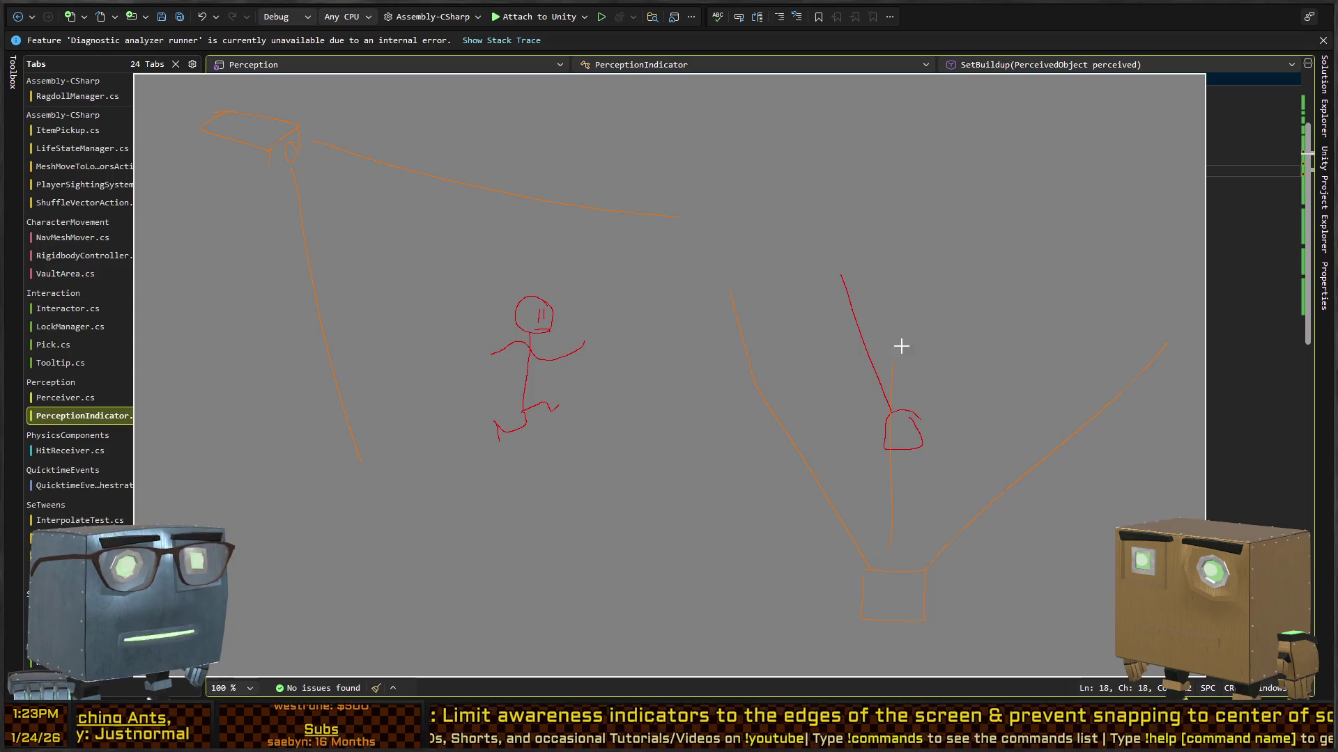
{"action": "key", "text": "ctrl+z"}
{"action": "key", "text": "ctrl+z"}
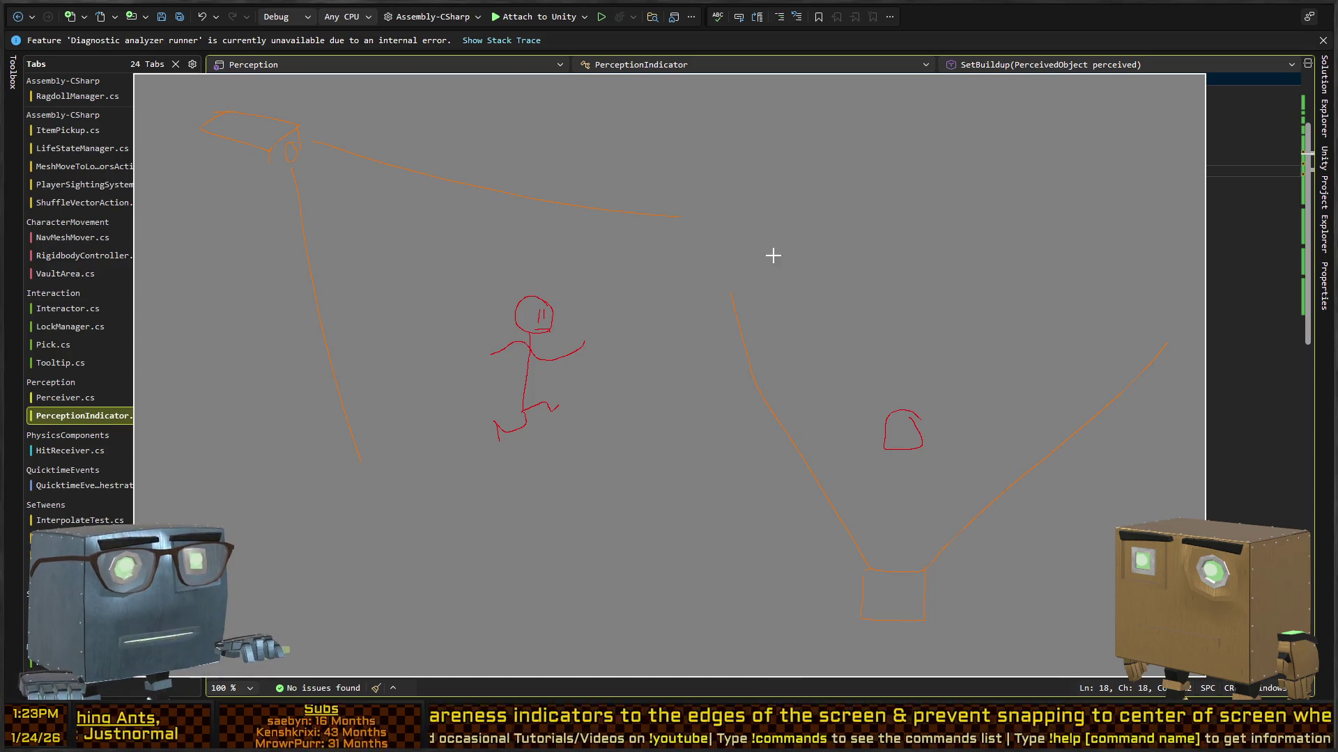
Undo the horizontal line and draw an orange base box with the two view-cone sides.
{"action": "left_click_drag", "start_coordinate": [728, 293], "coordinate": [1163, 305]}
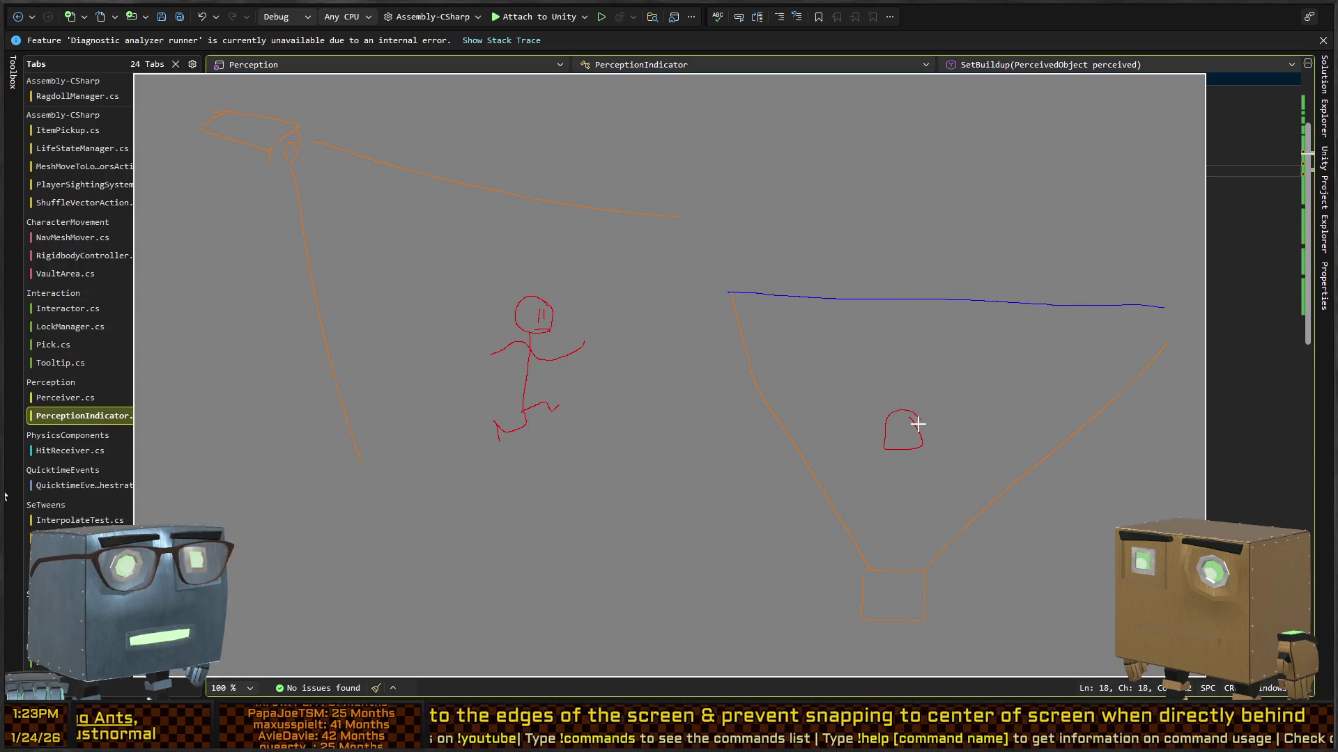
{"action": "key", "text": "ctrl+z"}
{"action": "key", "text": "ctrl+z"}
{"action": "key", "text": "ctrl+z"}
{"action": "right_click", "coordinate": [891, 347]}
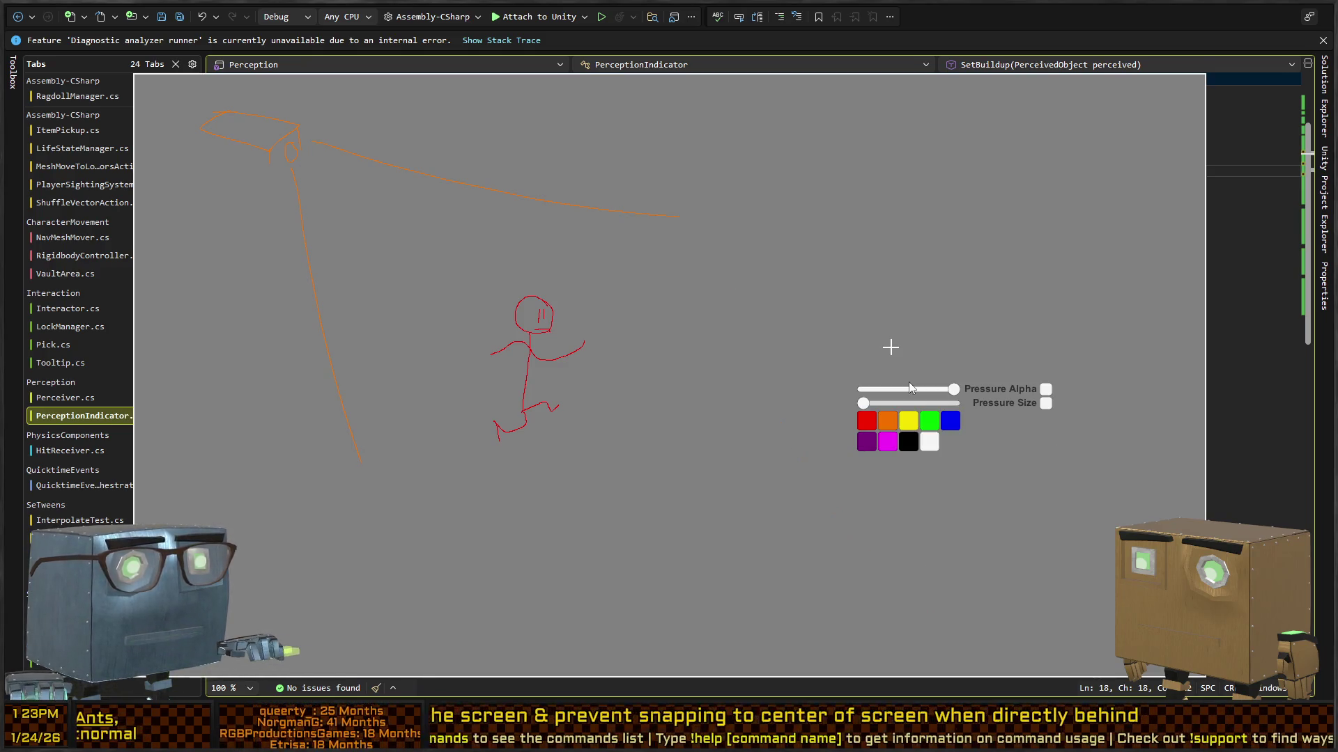
{"action": "left_click", "coordinate": [887, 427]}
{"action": "mouse_move", "coordinate": [858, 488]}
{"action": "left_mouse_down"}
{"action": "mouse_move", "coordinate": [987, 565]}
{"action": "mouse_move", "coordinate": [840, 546]}
{"action": "mouse_move", "coordinate": [843, 478]}
{"action": "mouse_move", "coordinate": [700, 216]}
{"action": "left_mouse_up"}
{"action": "left_click_drag", "start_coordinate": [995, 488], "coordinate": [1113, 185]}
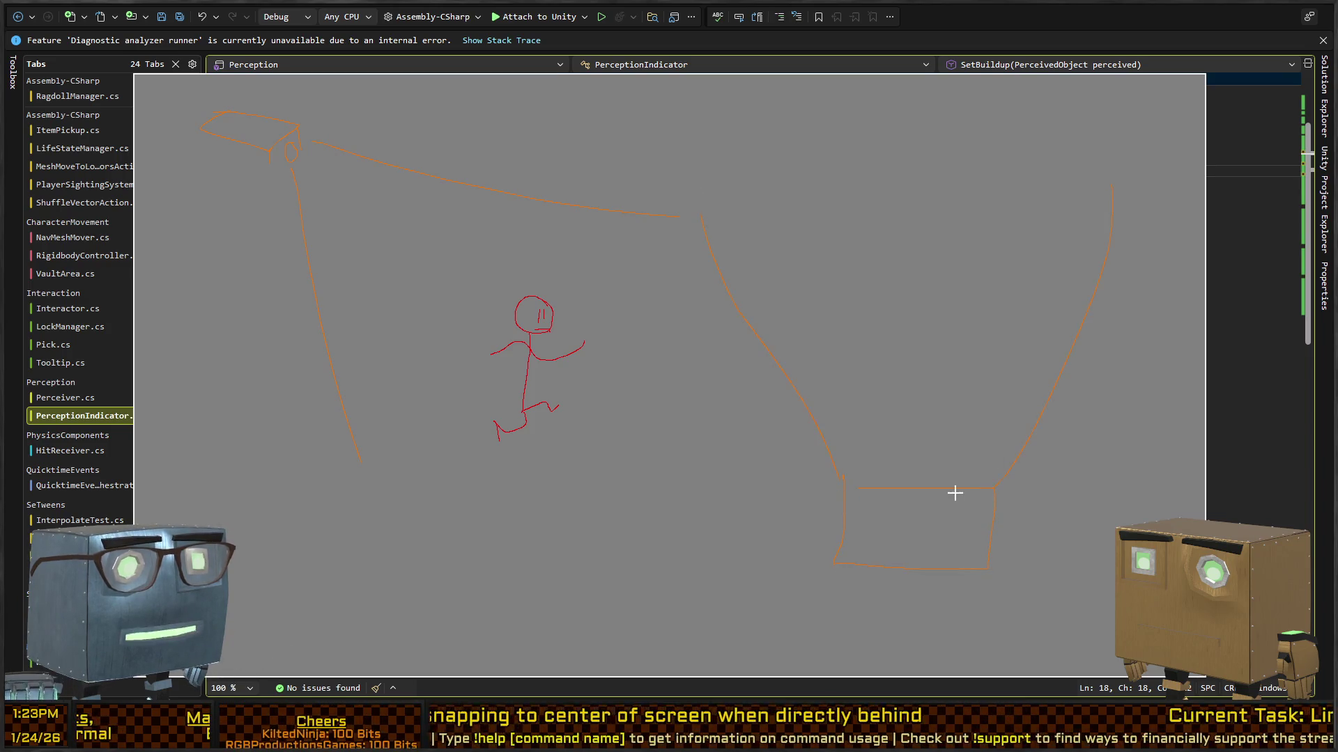
Draw a red indicator circle with an arrow pointing up-left inside the cone.
{"action": "right_click", "coordinate": [961, 370]}
{"action": "left_click", "coordinate": [946, 442]}
{"action": "mouse_move", "coordinate": [1010, 310]}
{"action": "left_mouse_down"}
{"action": "mouse_move", "coordinate": [989, 320]}
{"action": "mouse_move", "coordinate": [1014, 310]}
{"action": "left_mouse_up"}
{"action": "right_click", "coordinate": [1038, 319]}
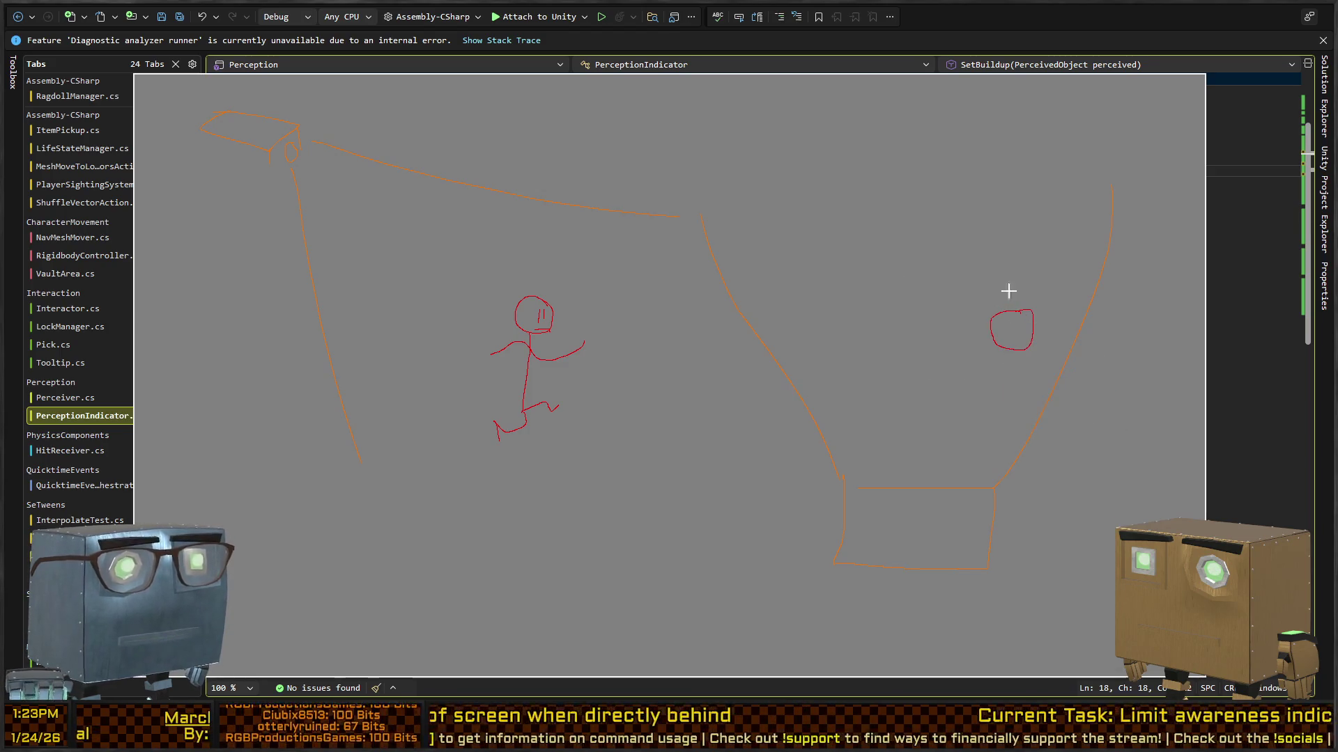
{"action": "mouse_move", "coordinate": [1010, 313]}
{"action": "left_mouse_down"}
{"action": "mouse_move", "coordinate": [968, 227]}
{"action": "mouse_move", "coordinate": [968, 256]}
{"action": "mouse_move", "coordinate": [1040, 234]}
{"action": "left_mouse_up"}
Try a blue line across the cone, switch to light orange, then undo the blue stroke.
{"action": "right_click", "coordinate": [973, 314]}
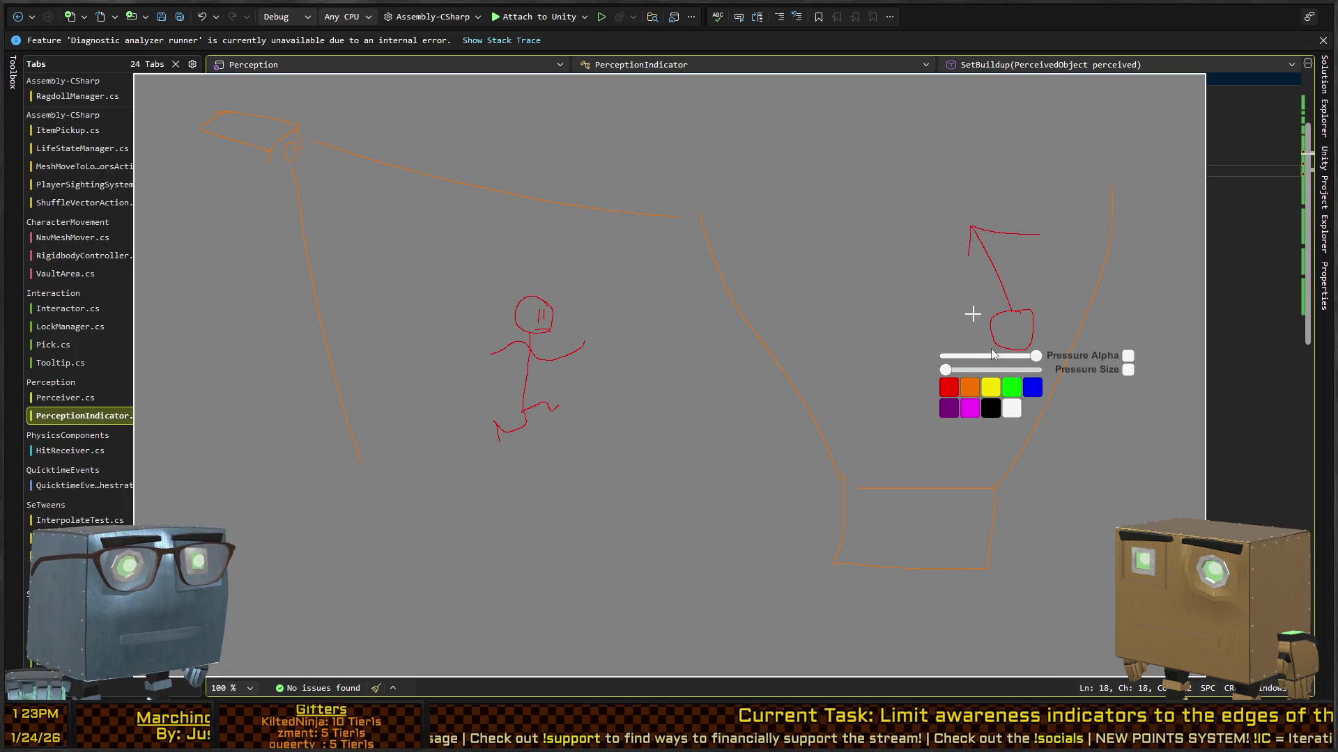
{"action": "left_click", "coordinate": [1037, 388]}
{"action": "left_click_drag", "start_coordinate": [1109, 115], "coordinate": [790, 338]}
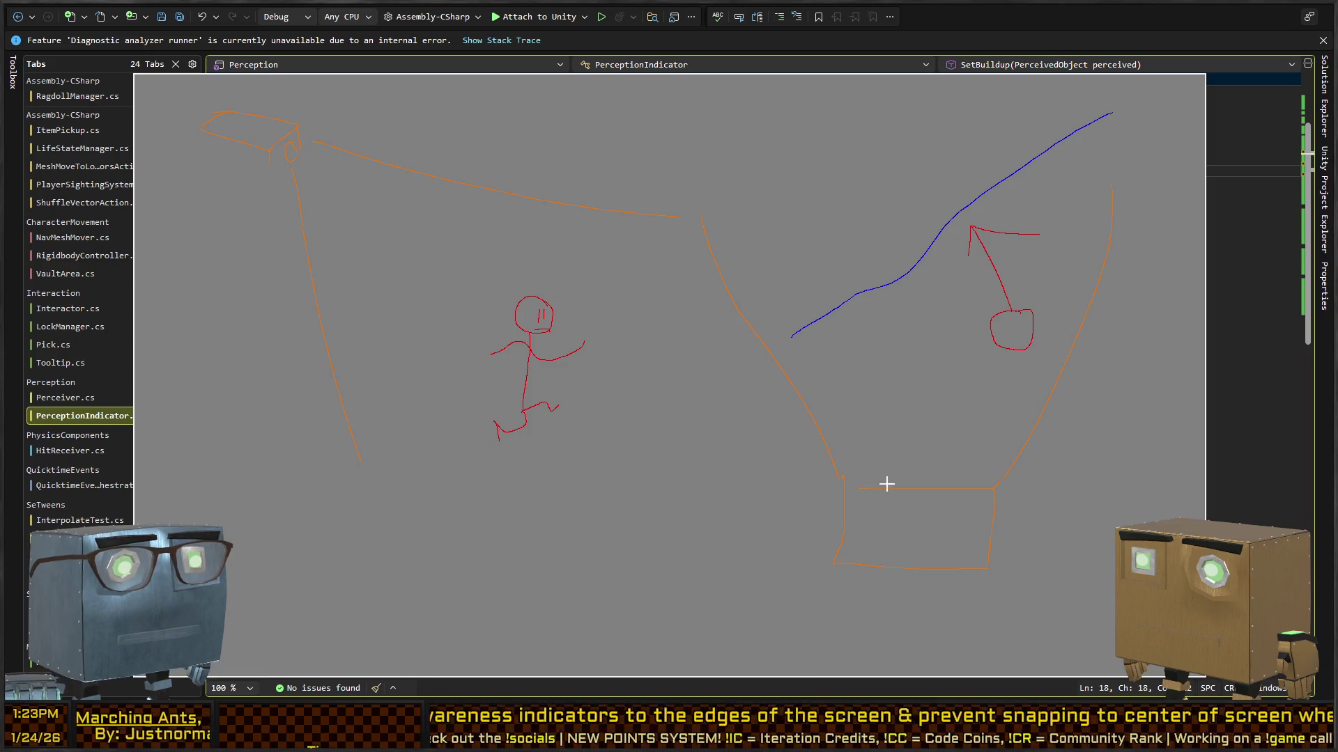
{"action": "right_click", "coordinate": [922, 491]}
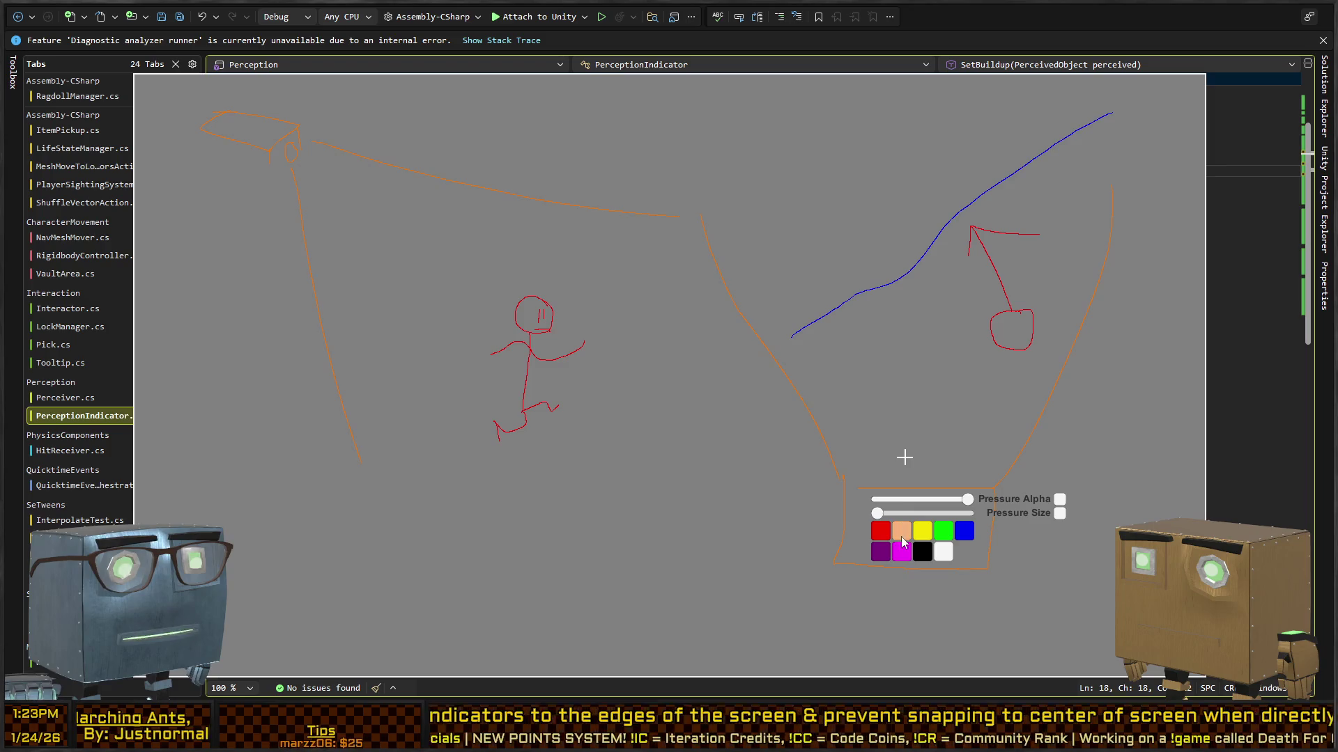
{"action": "left_click", "coordinate": [901, 533]}
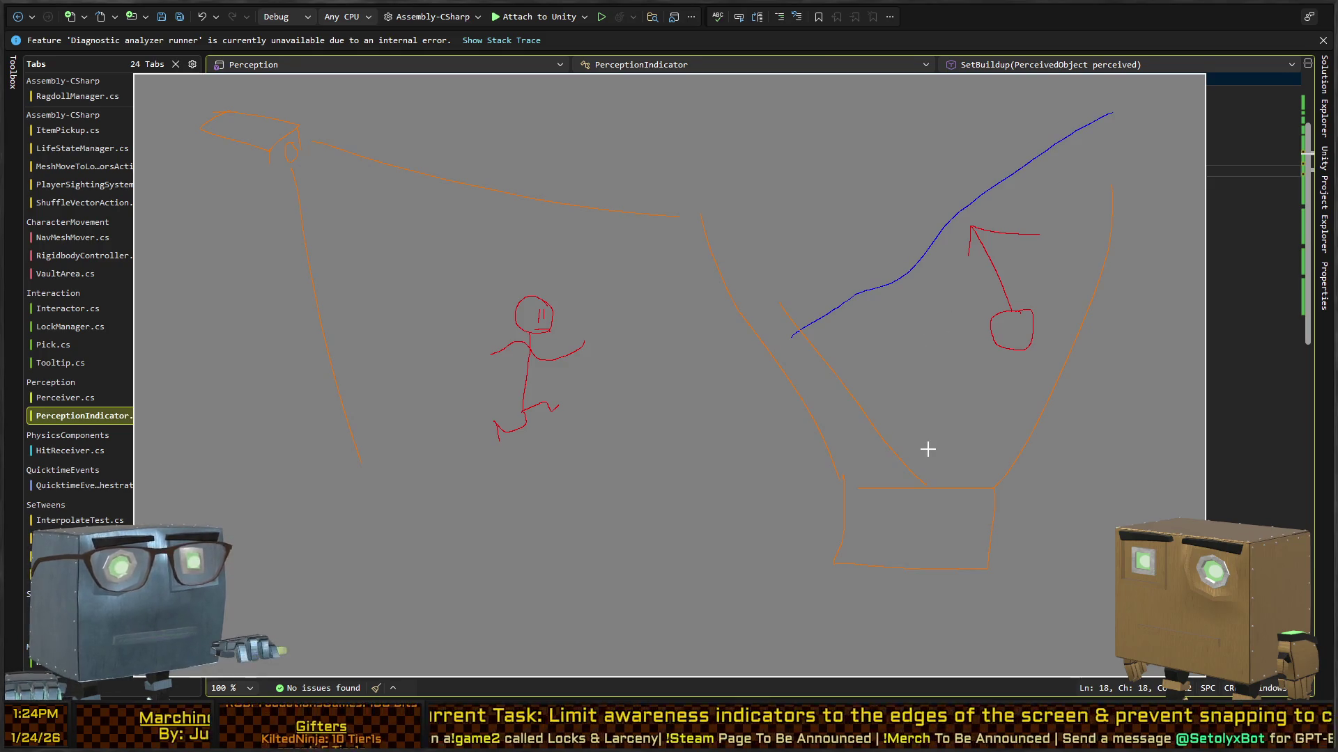
{"action": "key", "text": "ctrl+z"}
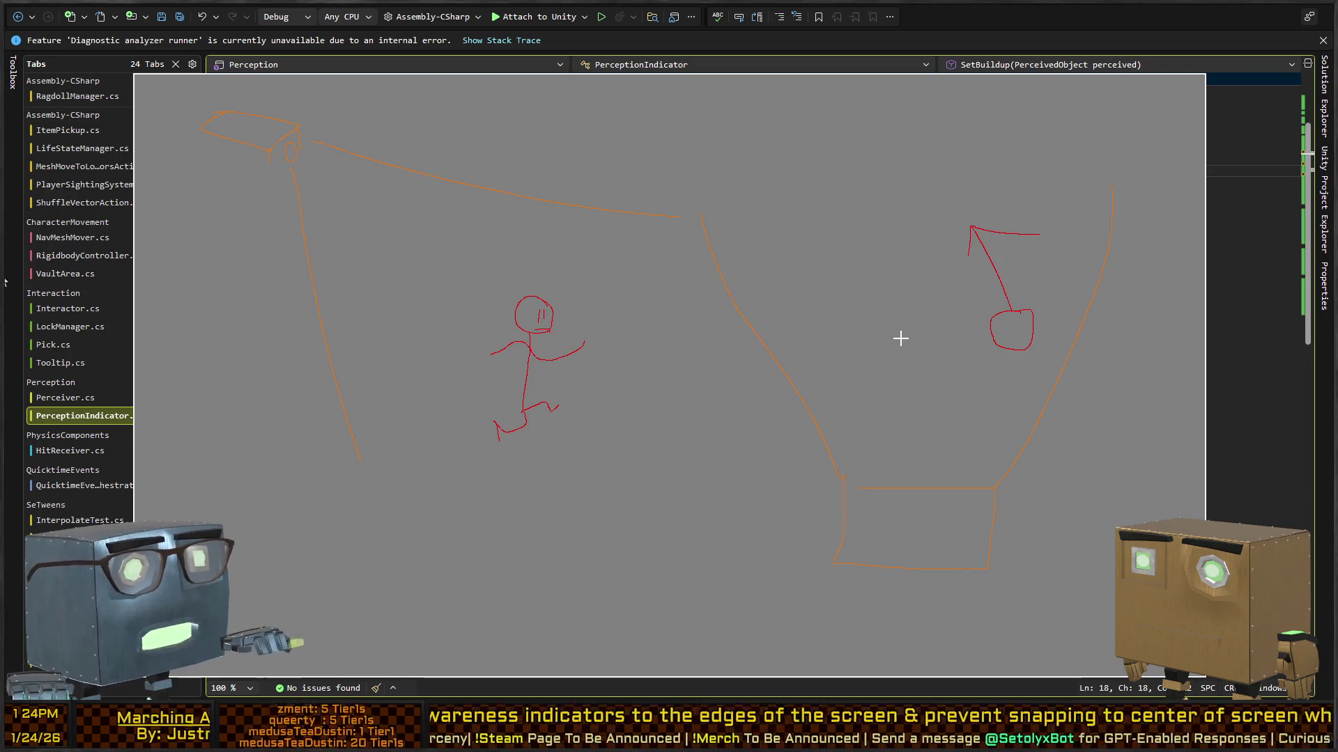
Close the sketch and type '//is it on the left or right side of the player's view?' on line 19.
{"action": "key", "text": "Escape"}
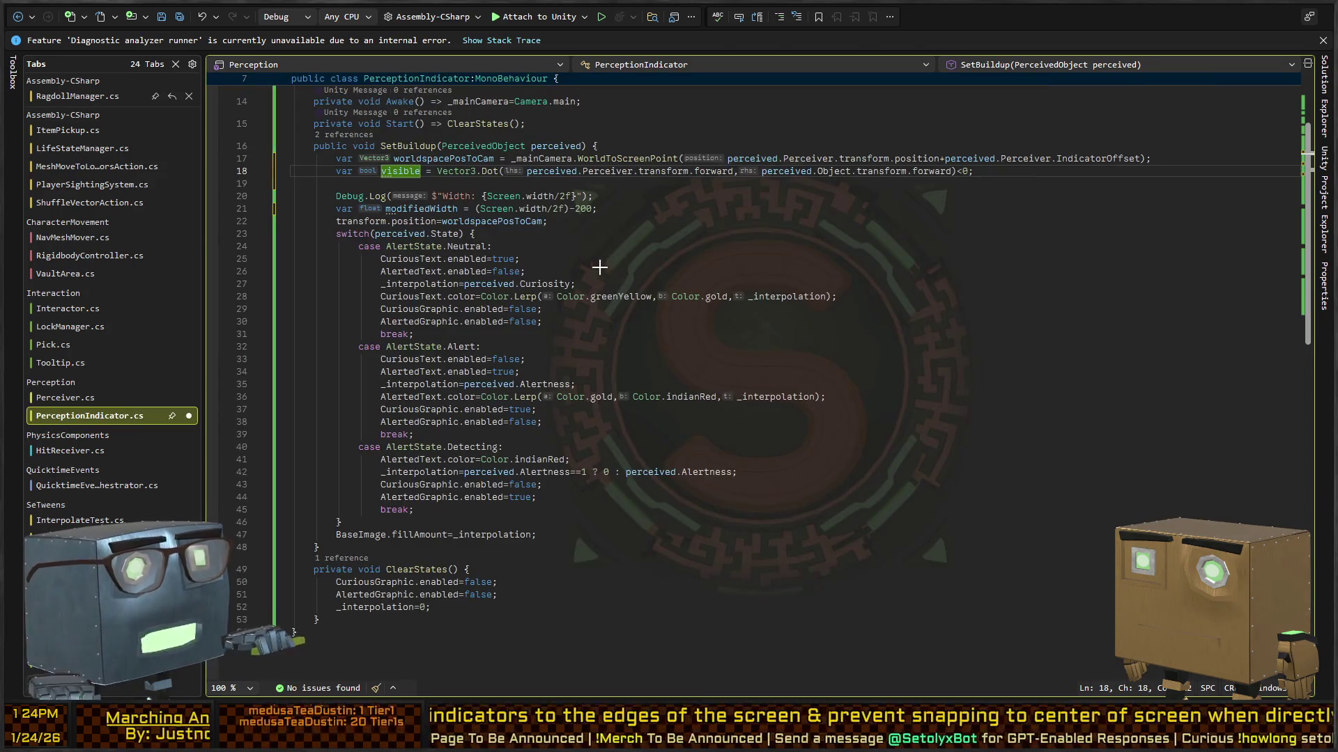
{"action": "scroll", "coordinate": [616, 365], "scroll_direction": "up", "scroll_amount": 3}
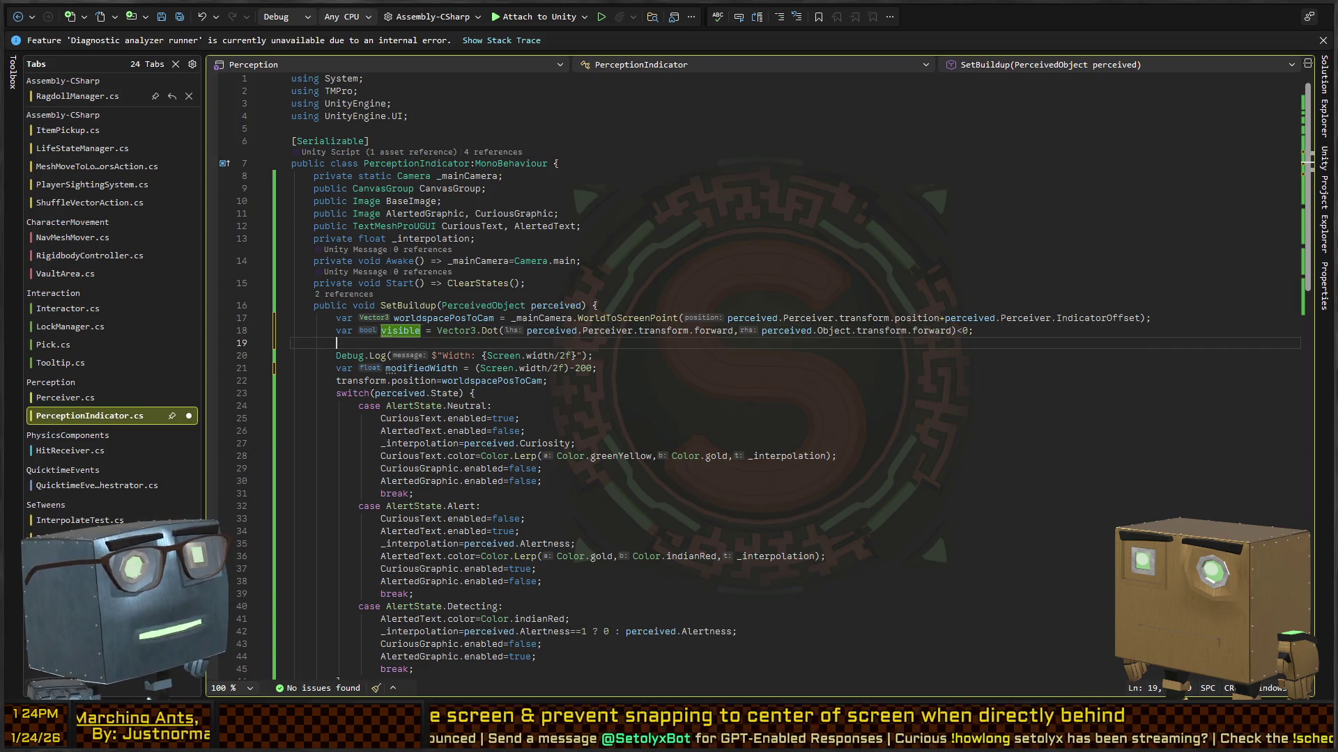
{"action": "key", "text": "Home"}
{"action": "key", "text": "Down"}
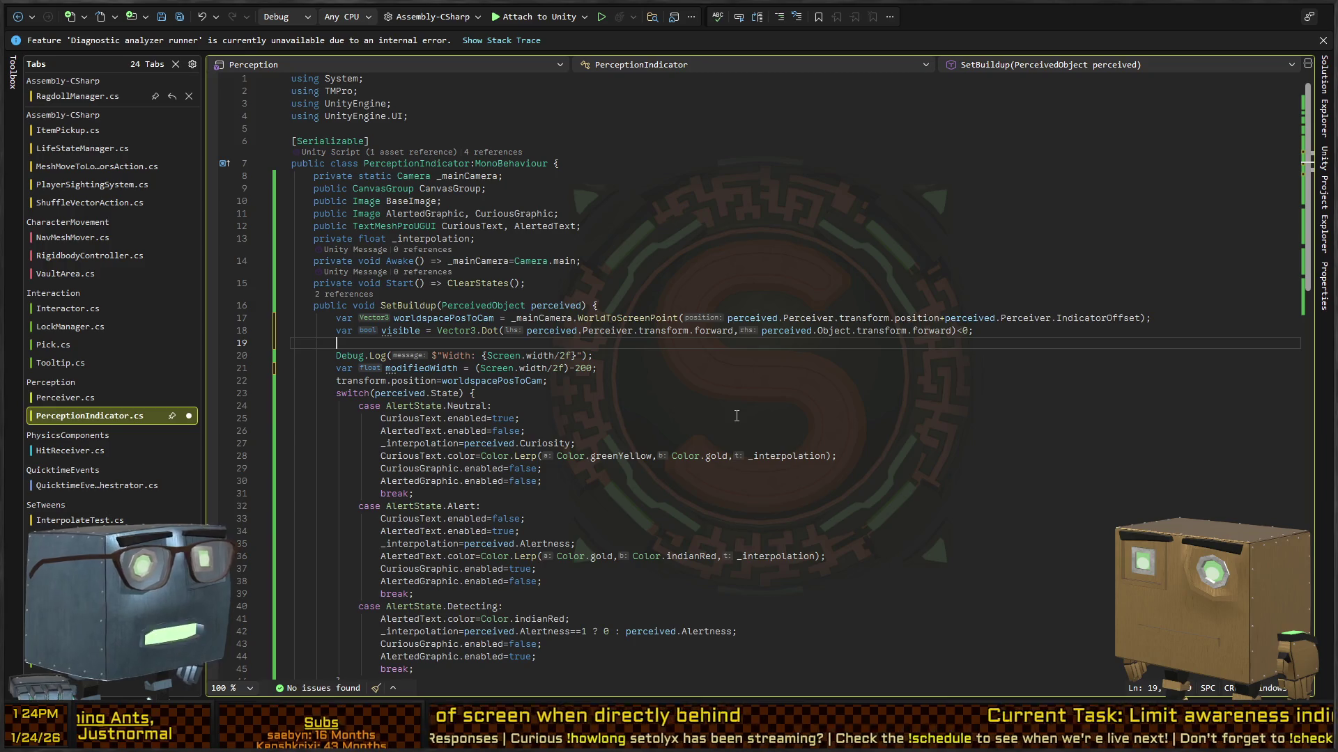
{"action": "type", "text": "//"}
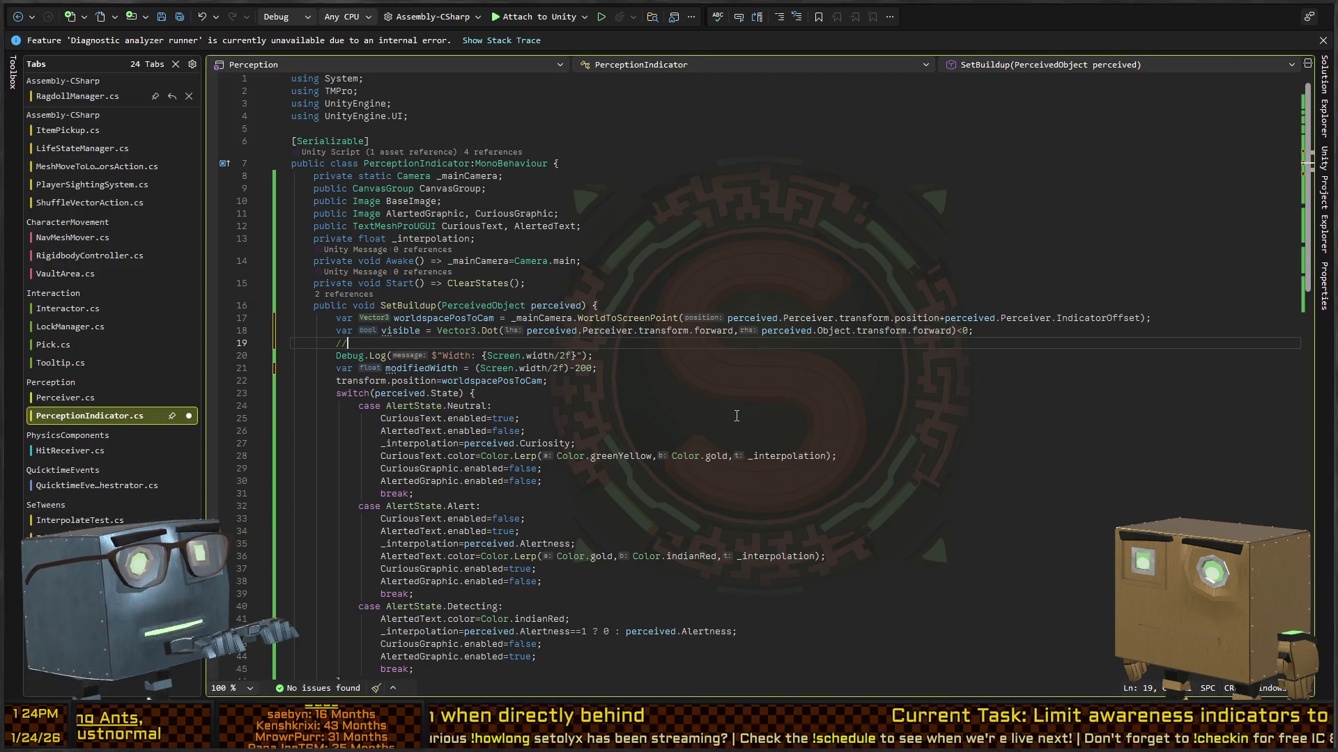
{"action": "type", "text": "is it on the left "}
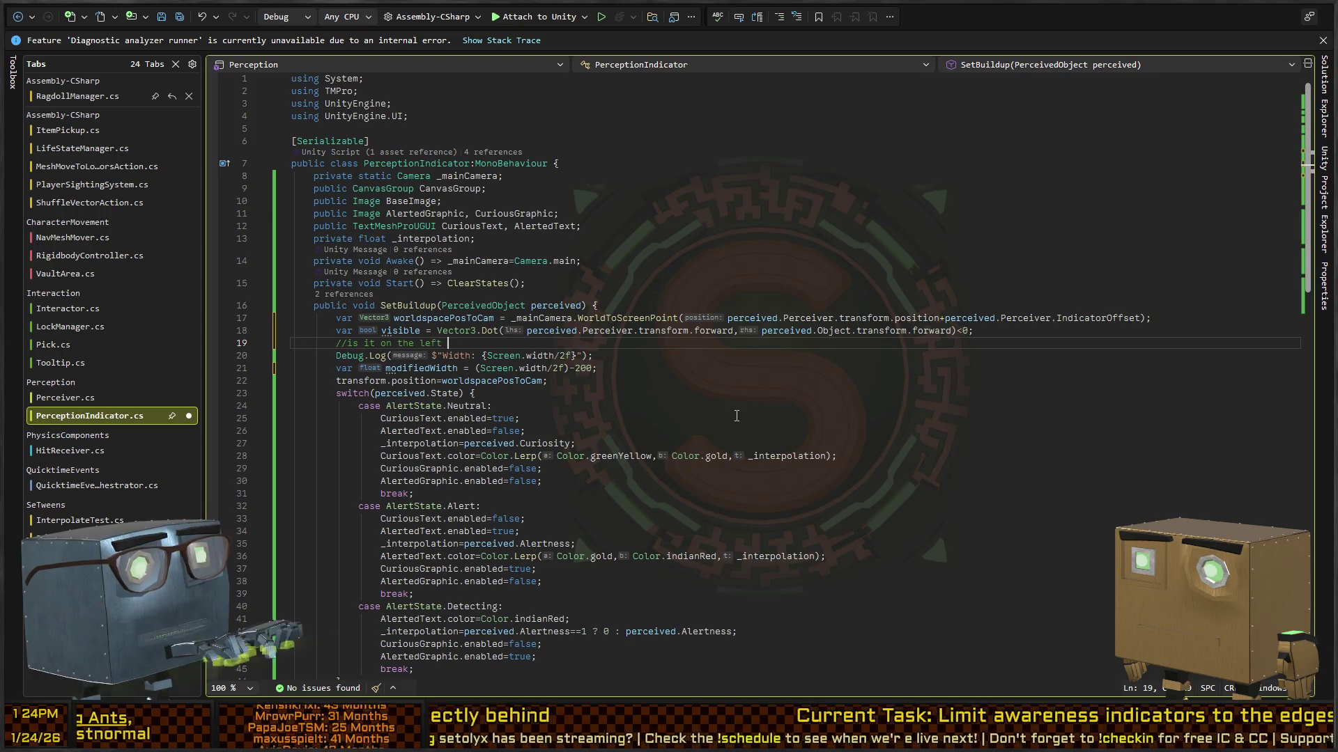
{"action": "type", "text": "or right side of the p"}
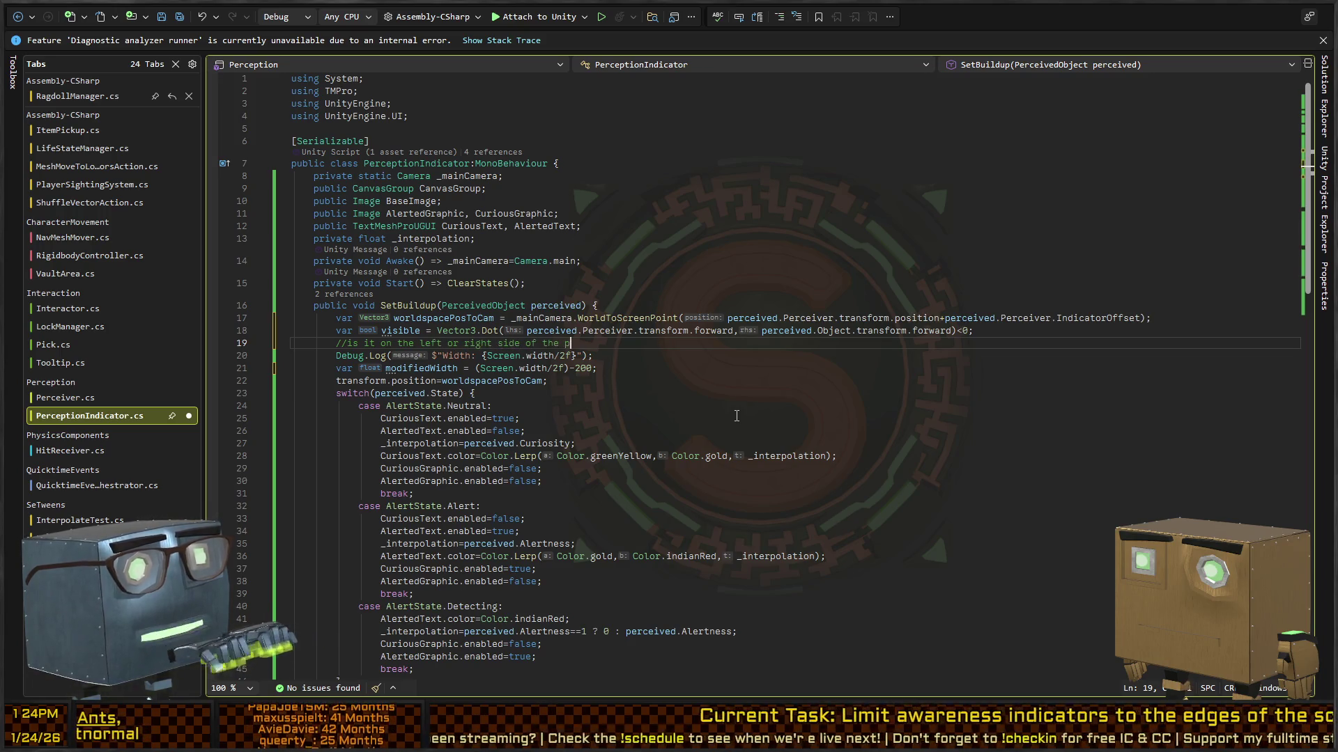
{"action": "type", "text": "layer's view?"}
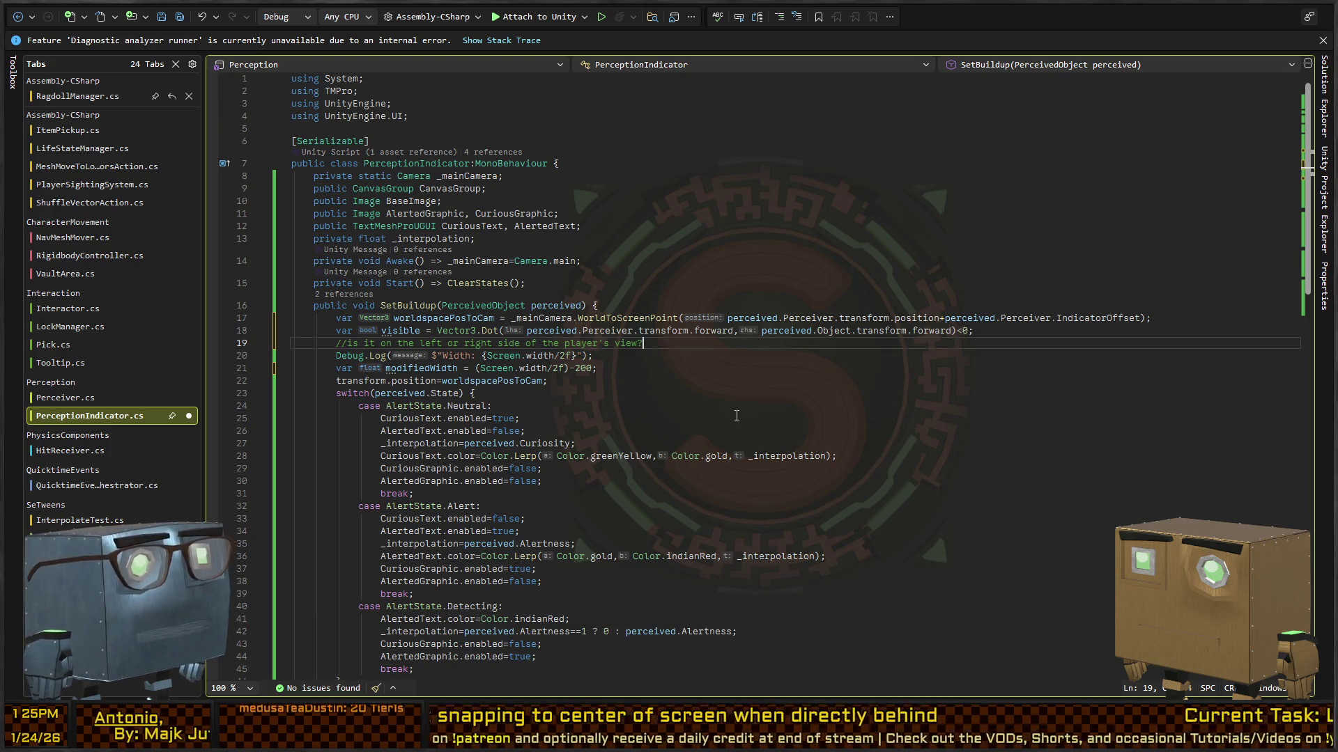
Add 'var angle = Vector3.SignedAngle(perceived.Object.transform.forward, perceived.Perceiver.transform.forward, Vector3.up)' on line 20.
{"action": "key", "text": "Return"}
{"action": "type", "text": "var "}
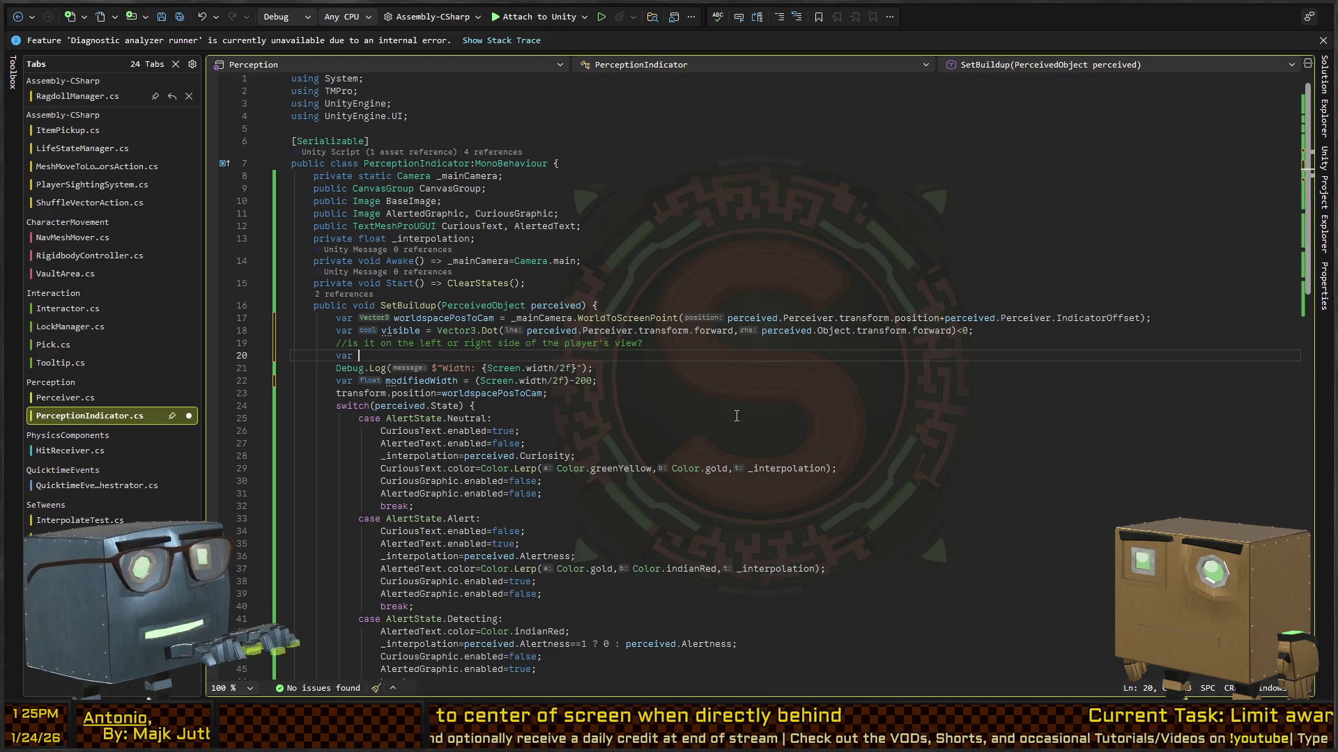
{"action": "type", "text": "ang"}
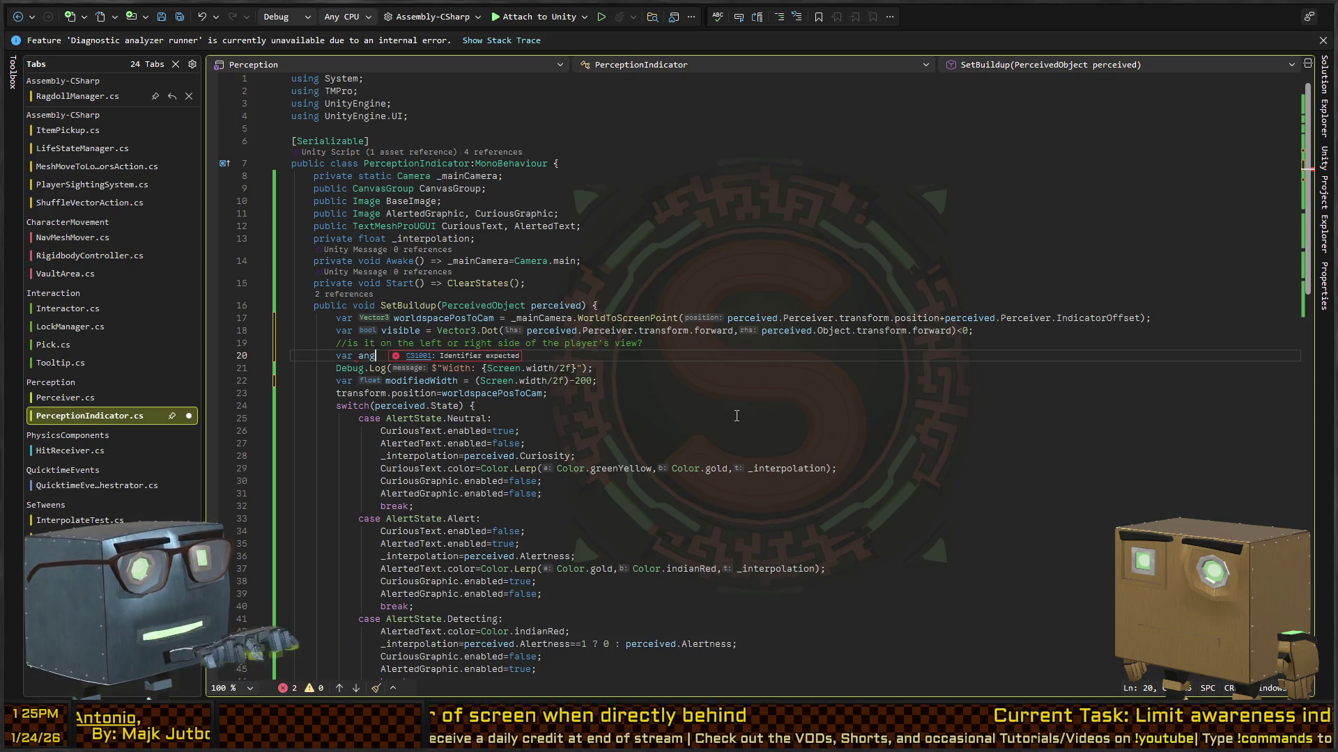
{"action": "type", "text": "le = Ve"}
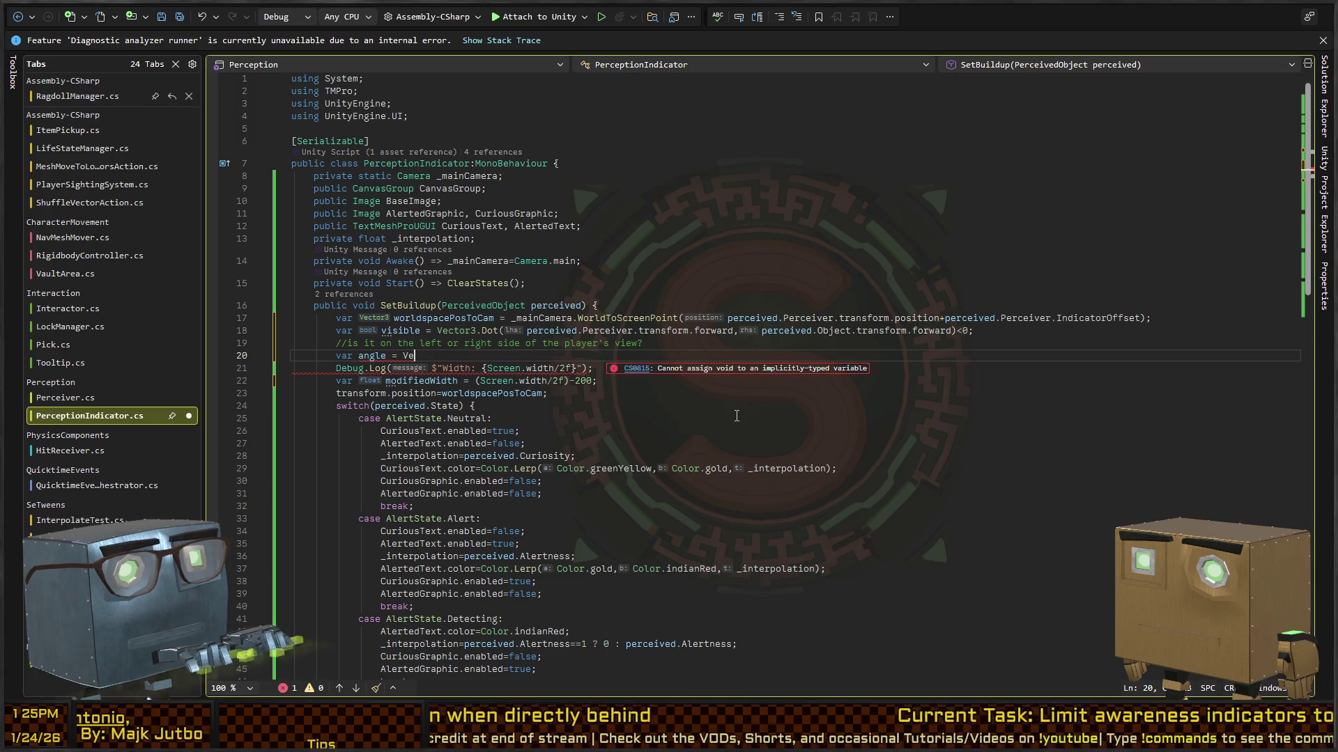
{"action": "type", "text": "ctor3.an"}
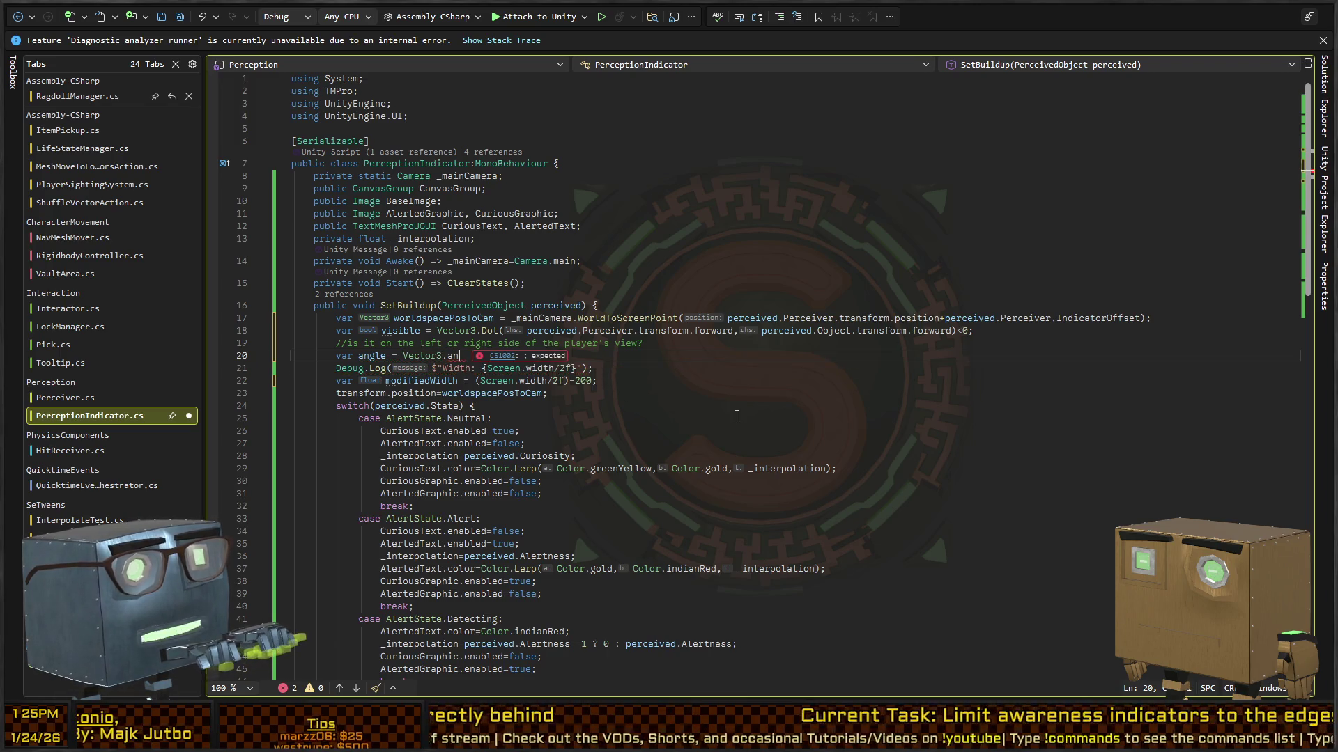
{"action": "key", "text": "BackSpace"}
{"action": "key", "text": "BackSpace"}
{"action": "type", "text": "SignedAnge("}
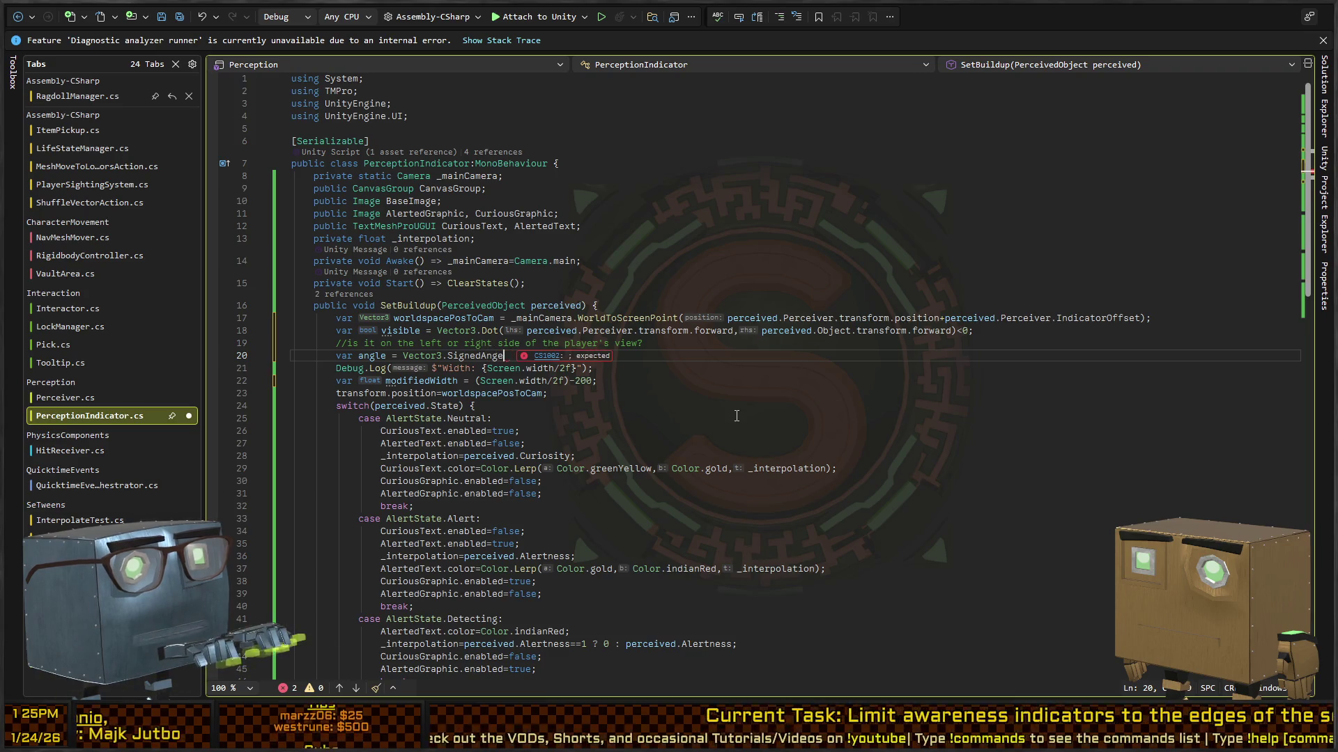
{"action": "key", "text": "BackSpace"}
{"action": "key", "text": "BackSpace"}
{"action": "type", "text": "le("}
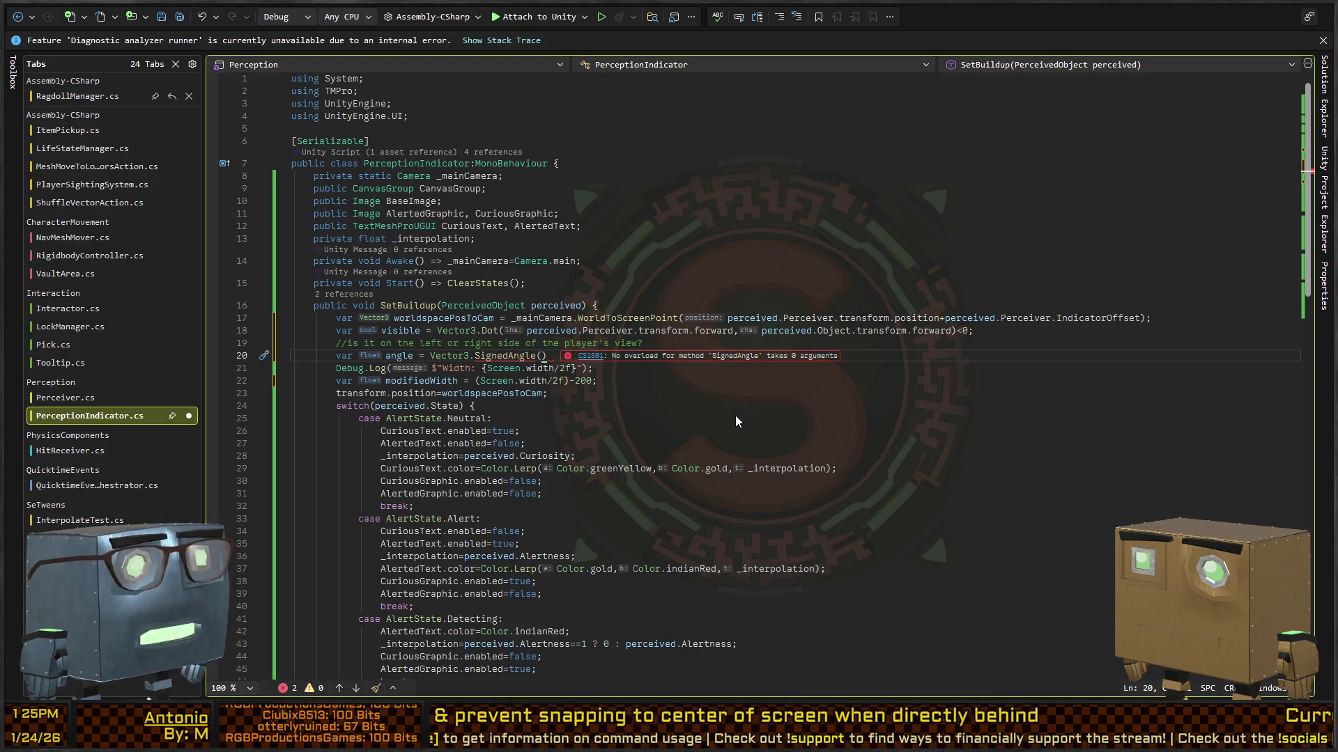
{"action": "type", "text": "perceived."}
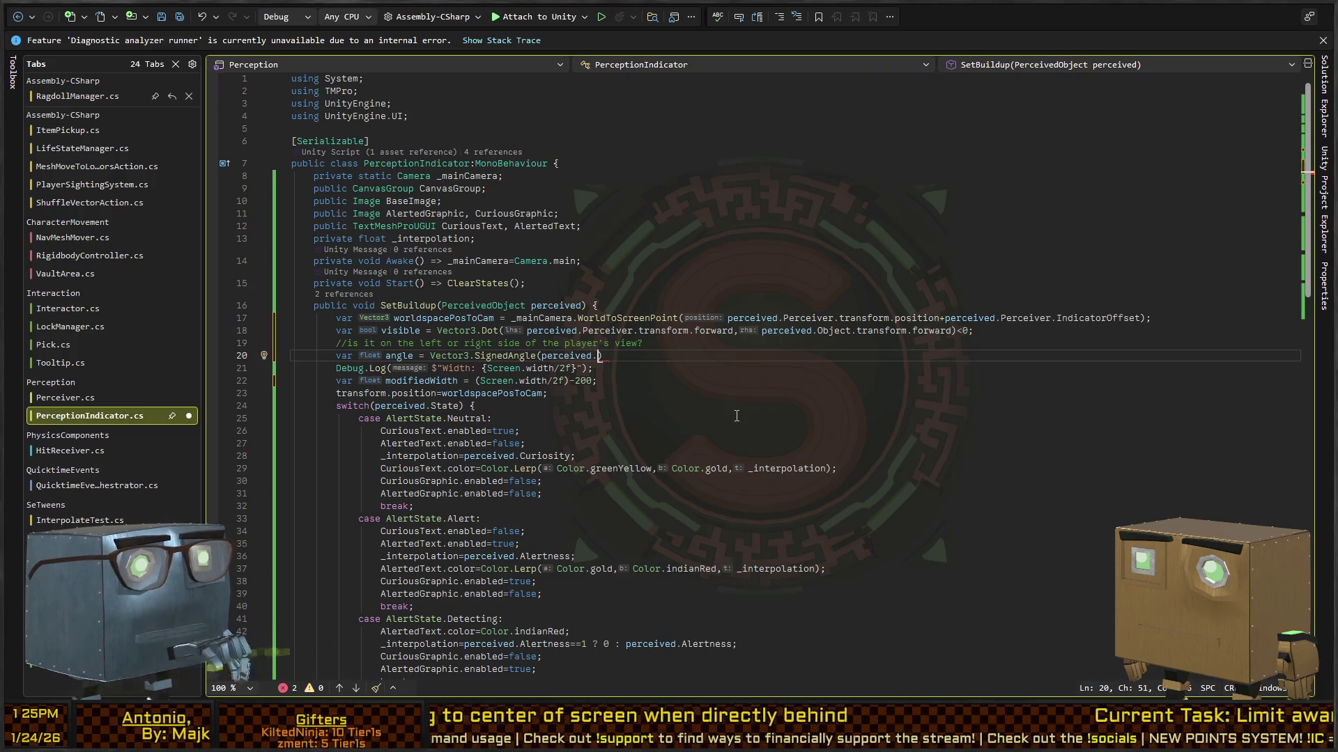
{"action": "type", "text": "Object."}
{"action": "type", "text": "transform.forwar"}
{"action": "type", "text": "d,"}
{"action": "type", "text": "perceived.perc"}
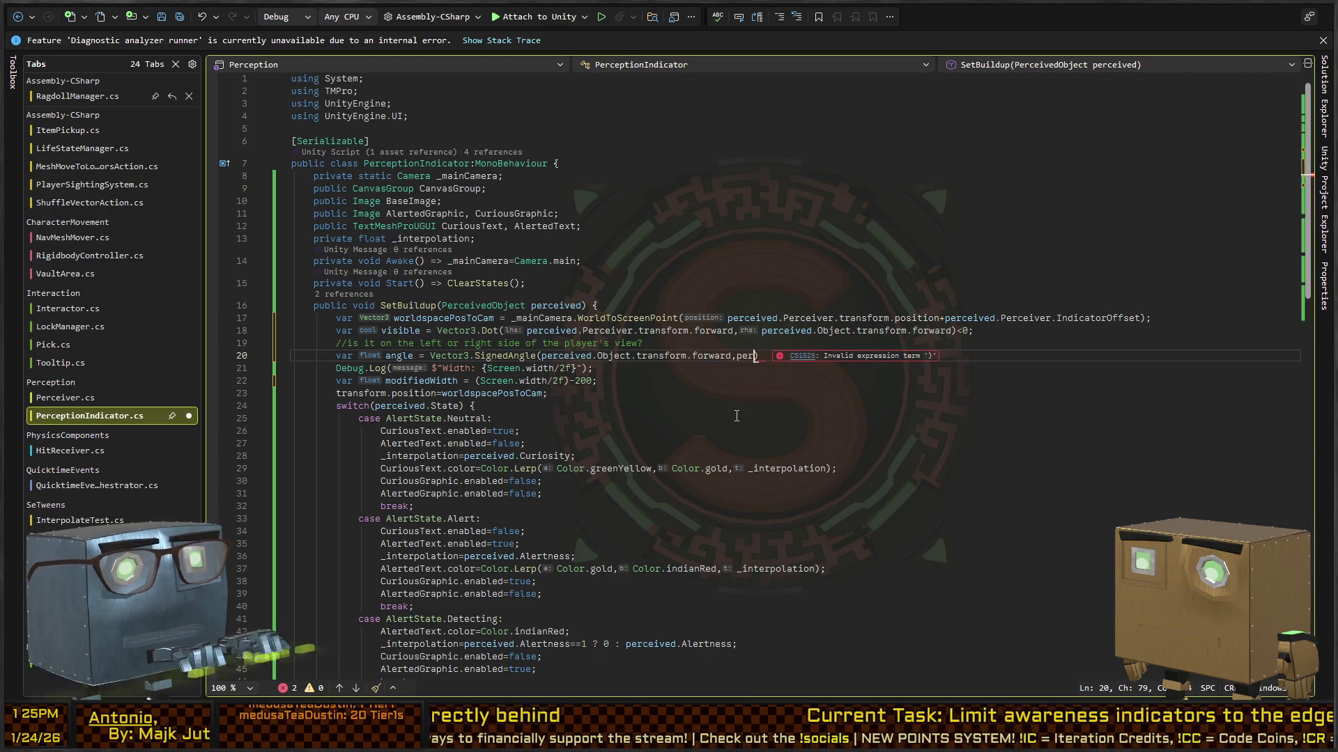
{"action": "type", "text": ".transform.for"}
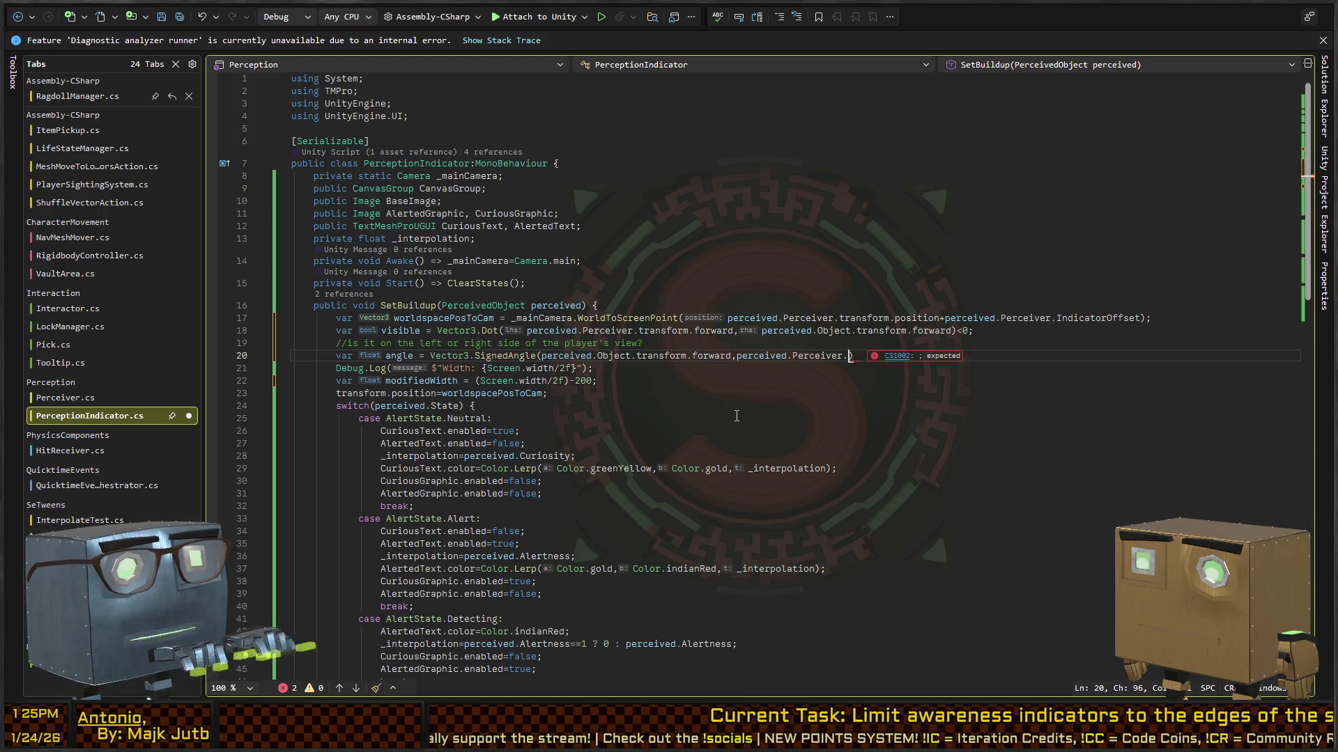
{"action": "type", "text": "ward"}
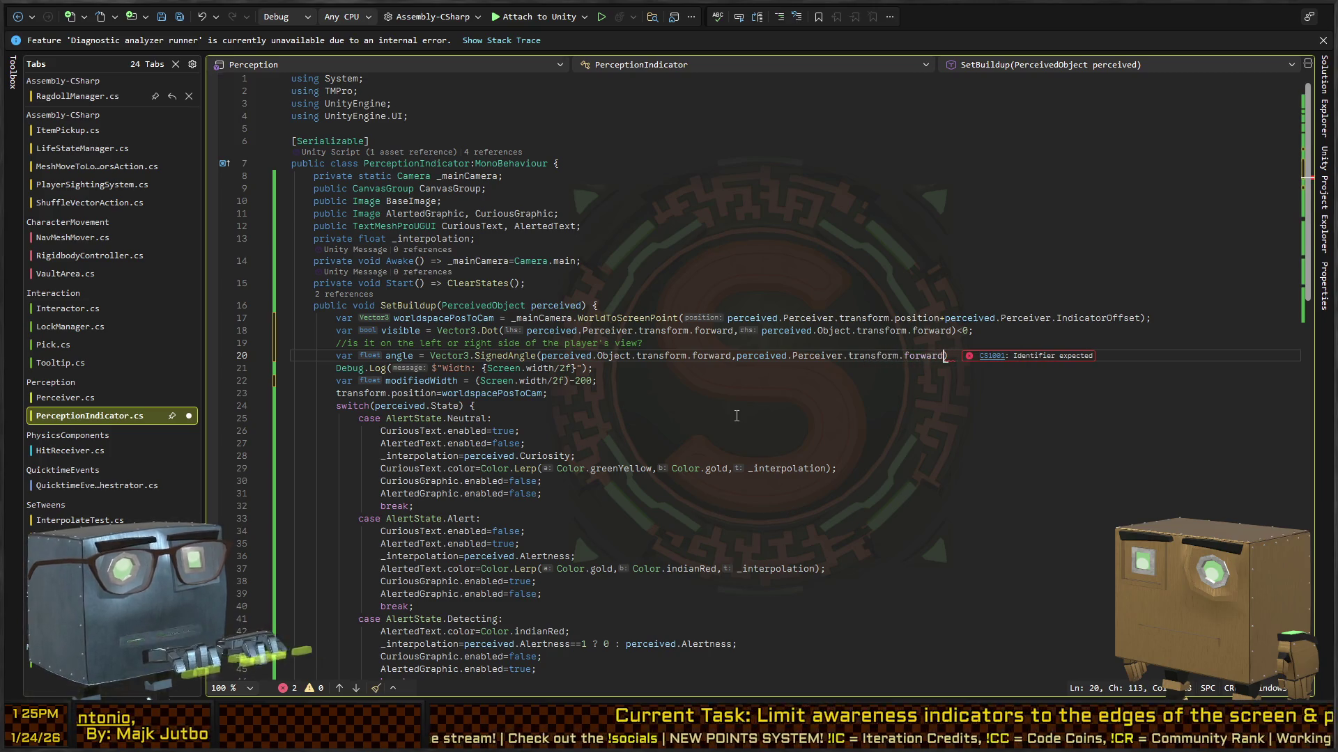
{"action": "type", "text": ","}
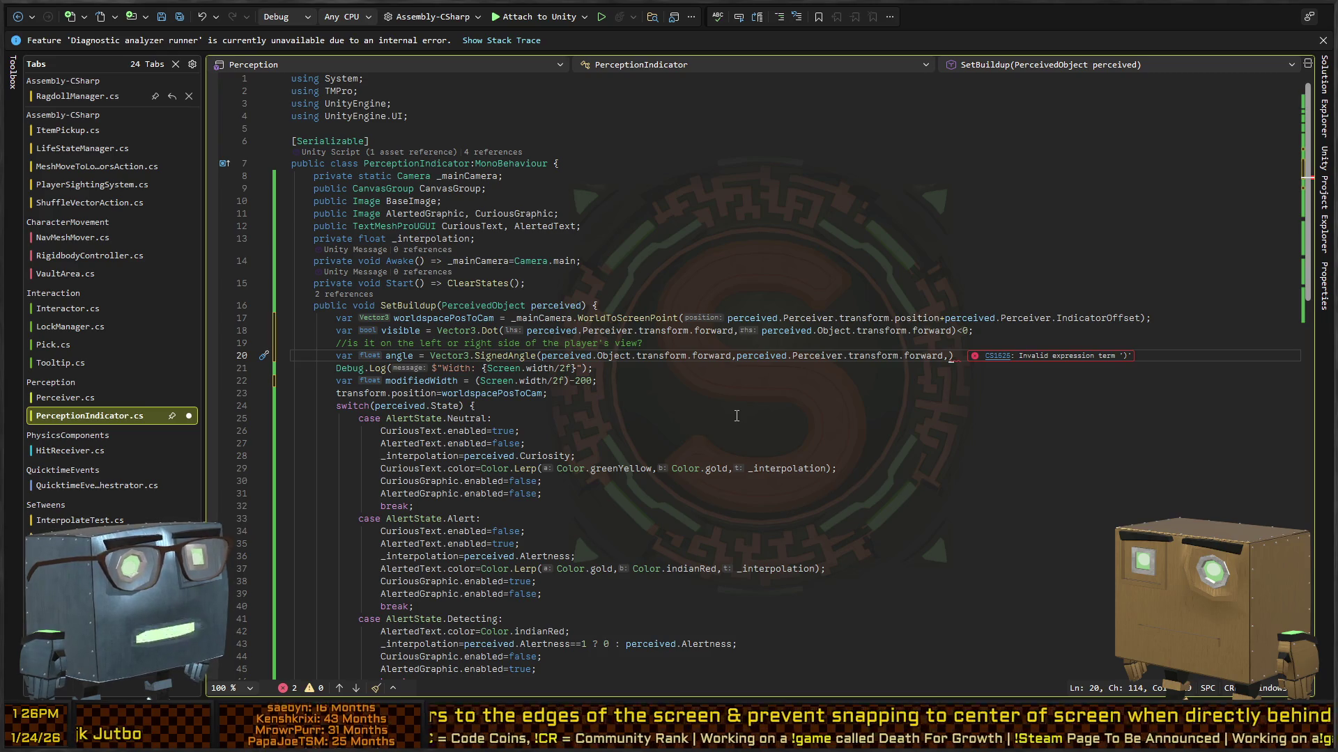
{"action": "type", "text": "Vector3.up"}
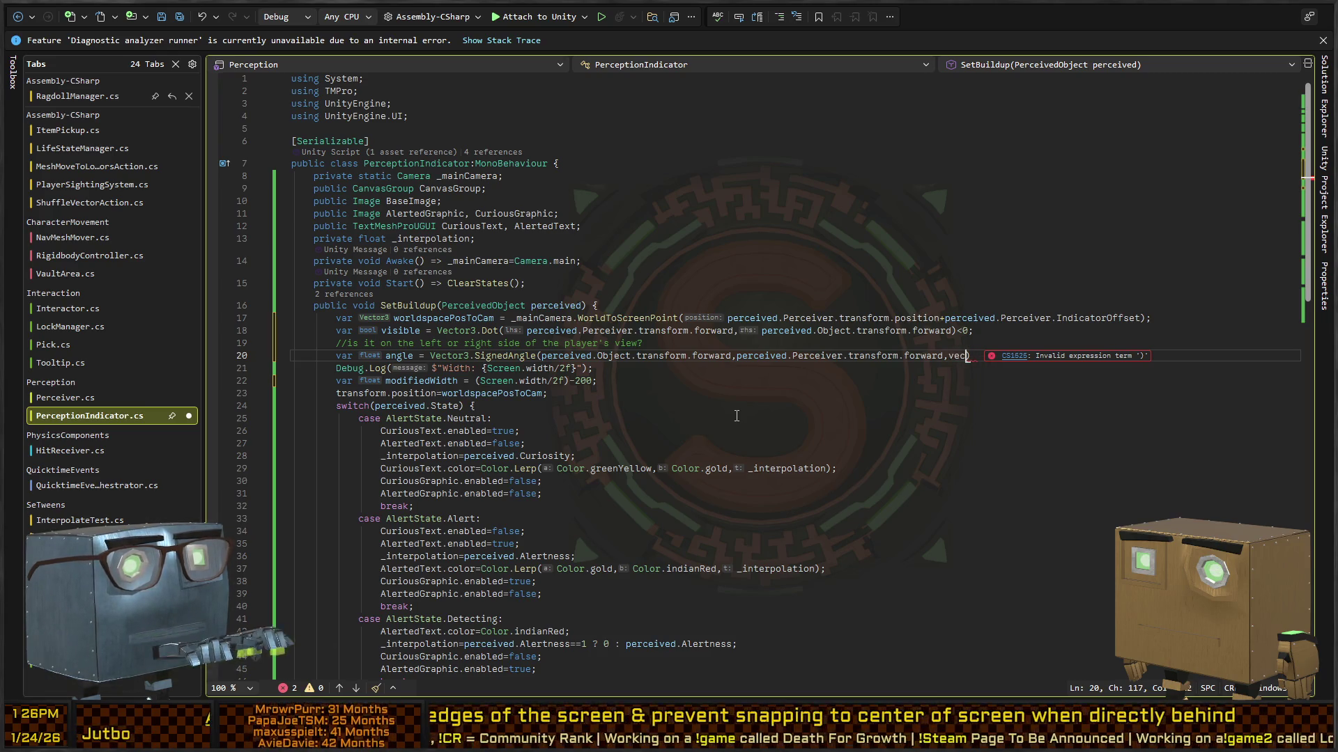
{"action": "type", "text": ")"}
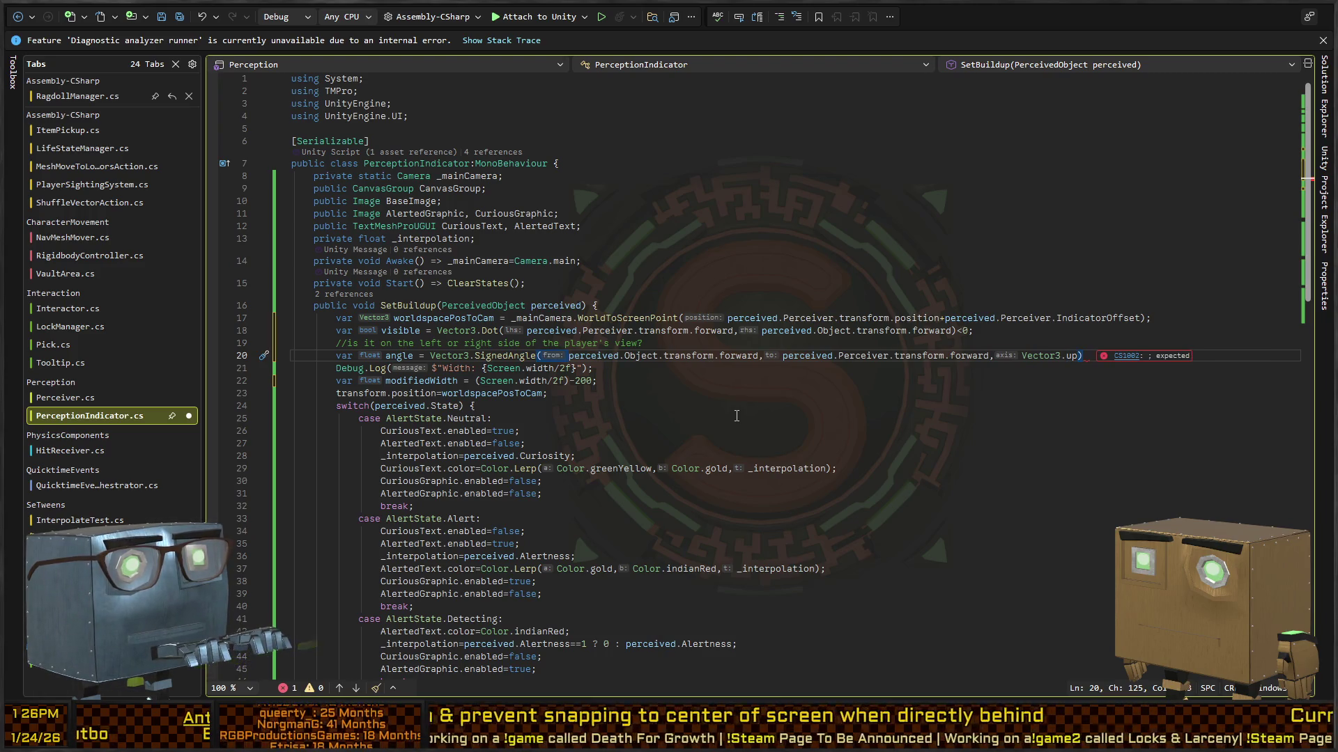
{"action": "key", "text": "ctrl+Left"}
{"action": "key", "text": "ctrl+Left"}
{"action": "key", "text": "ctrl+Left"}
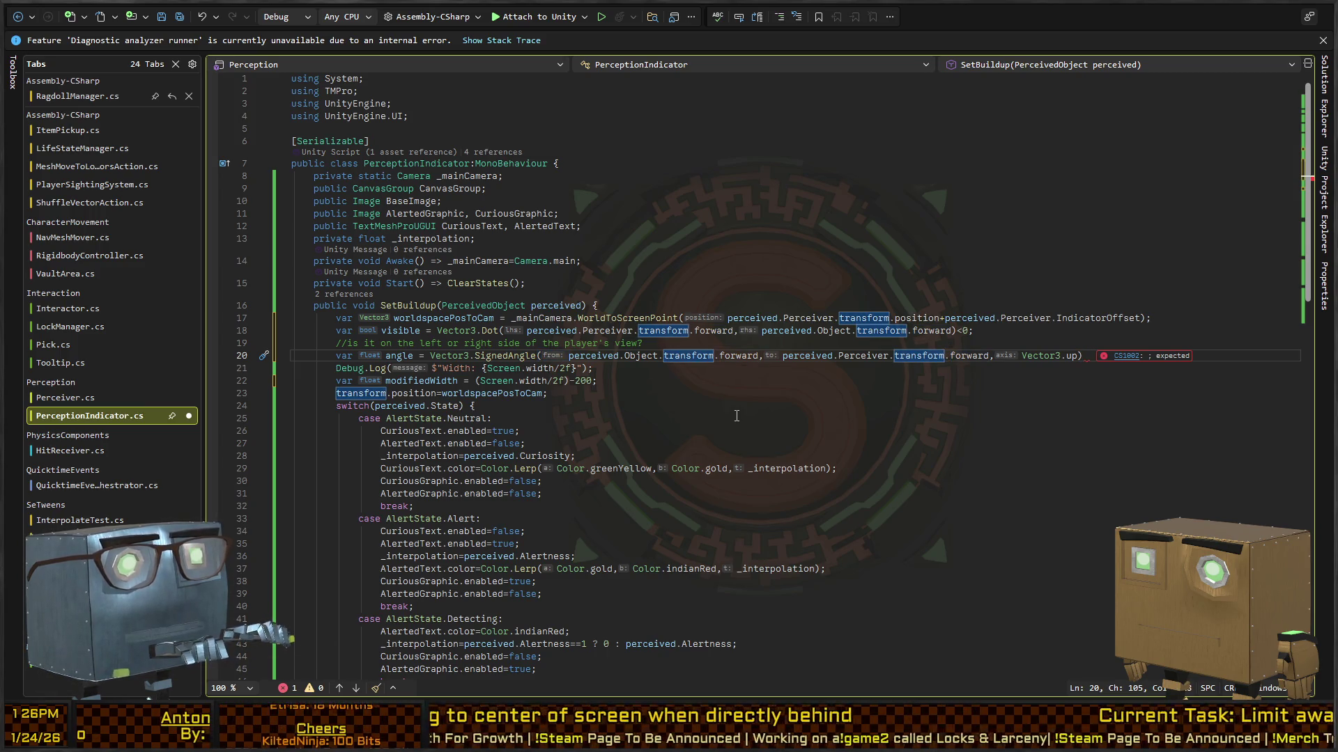
{"action": "key", "text": "End"}
End the angle line with a semicolon and change the Debug.Log message to $"Angle: {angle}".
{"action": "type", "text": ";"}
{"action": "key", "text": "Return"}
{"action": "key", "text": "Down"}
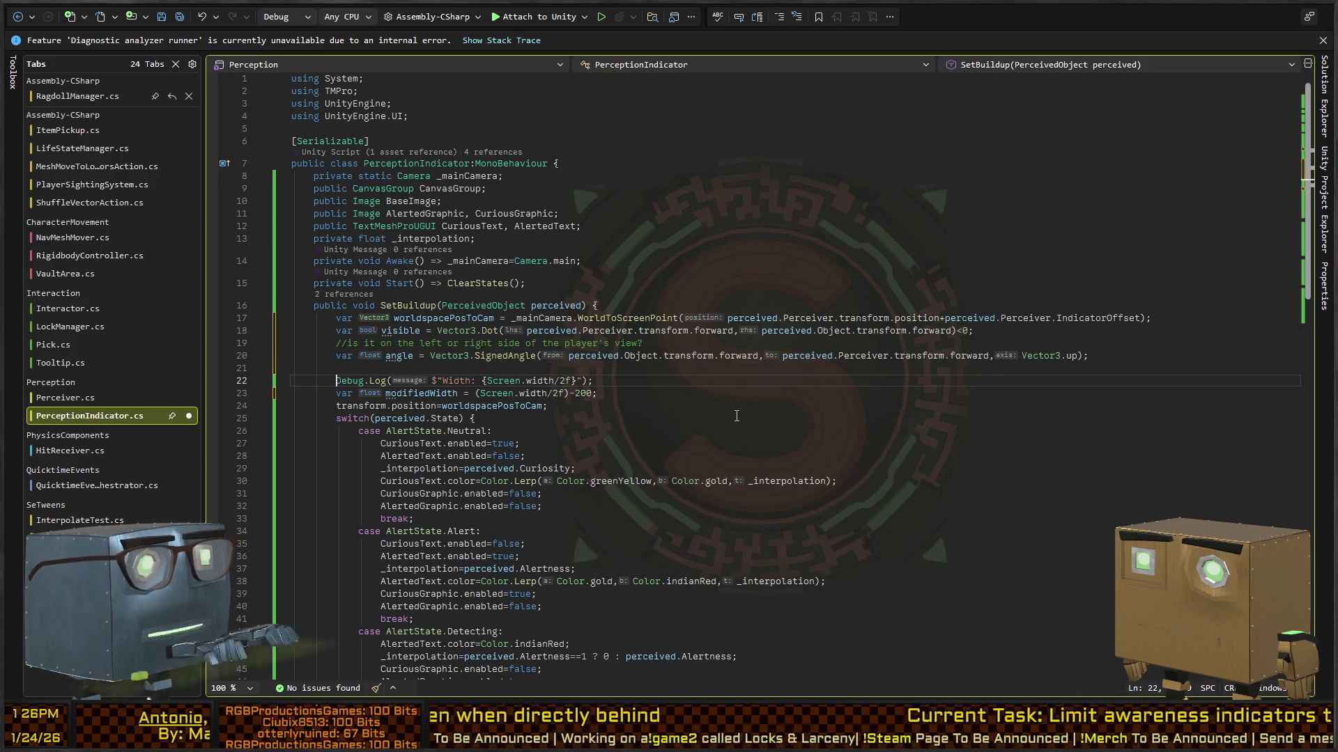
{"action": "key", "text": "ctrl+Right"}
{"action": "key", "text": "ctrl+Right"}
{"action": "key", "text": "ctrl+Right"}
{"action": "key", "text": "ctrl+shift+Right"}
{"action": "key", "text": "ctrl+shift+Right"}
{"action": "key", "text": "ctrl+shift+Right"}
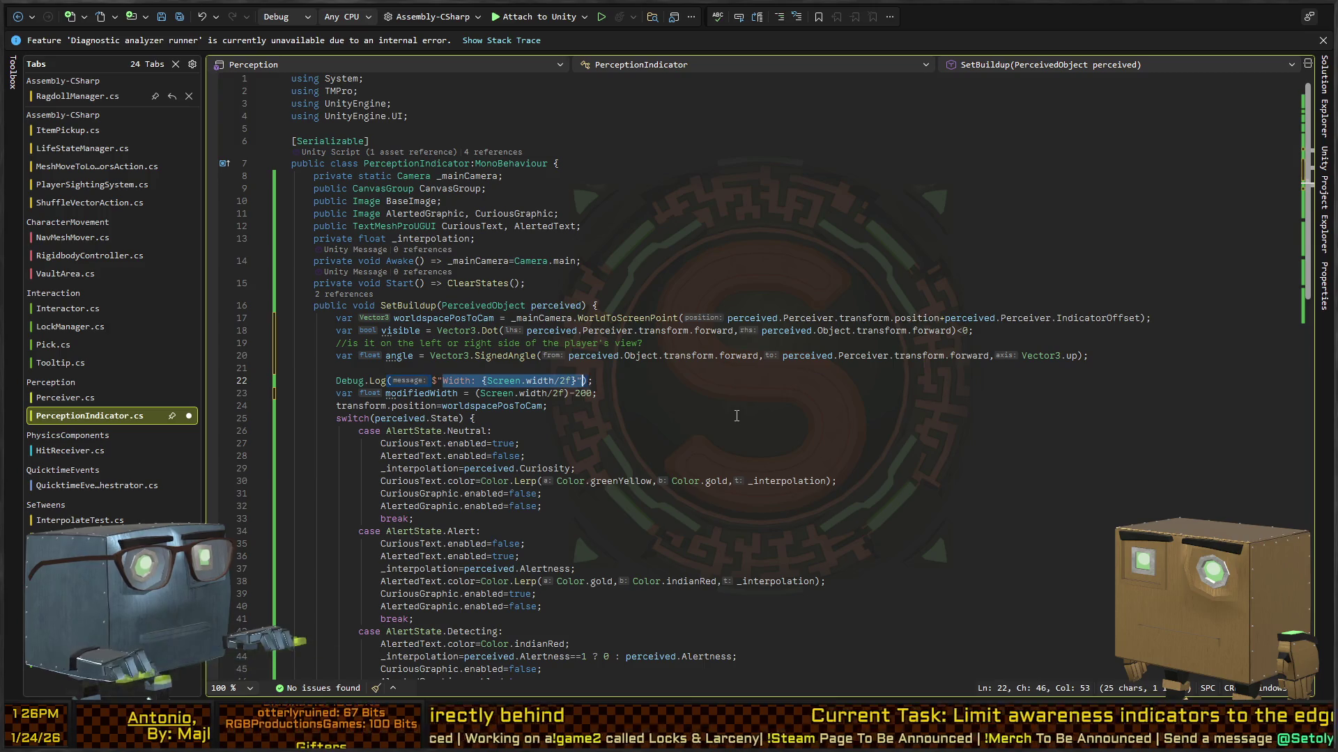
{"action": "type", "text": "Angle: {an"}
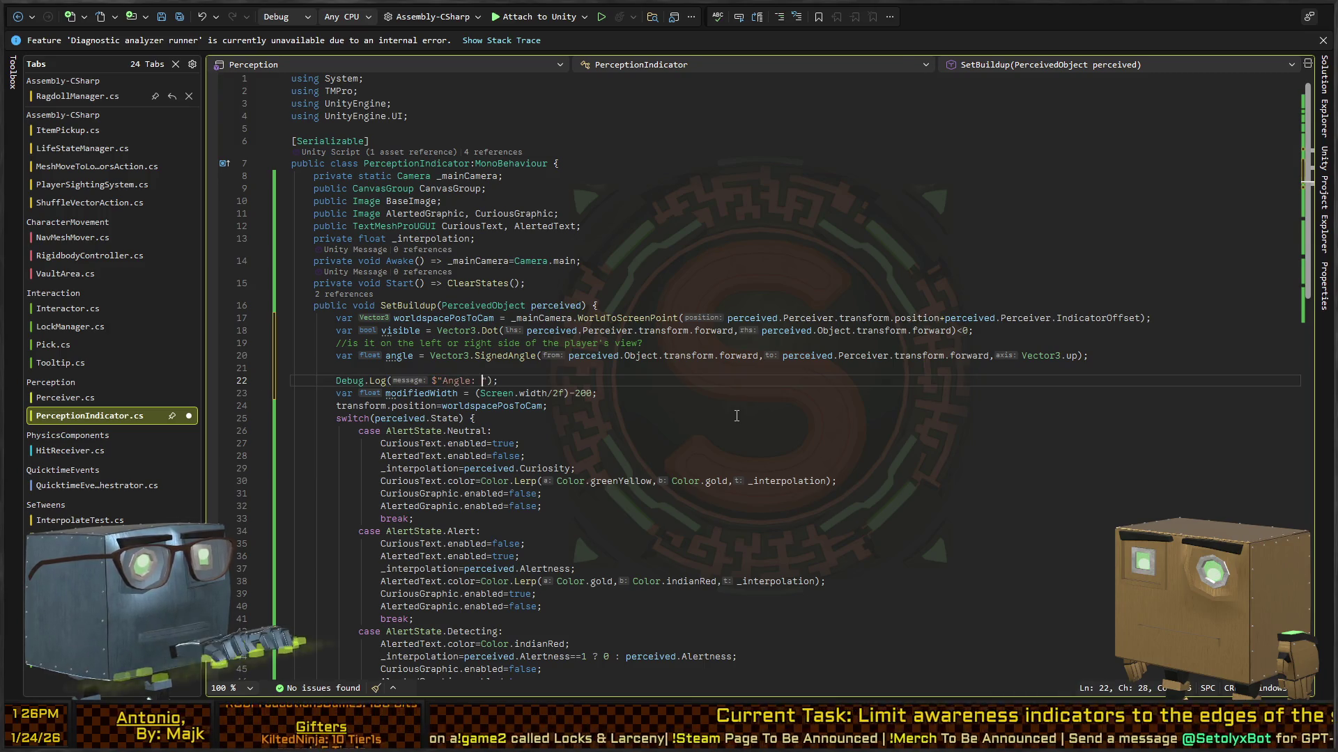
{"action": "type", "text": "gle}"}
{"action": "key", "text": "Up"}
{"action": "key", "text": "Up"}
{"action": "key", "text": "Down"}
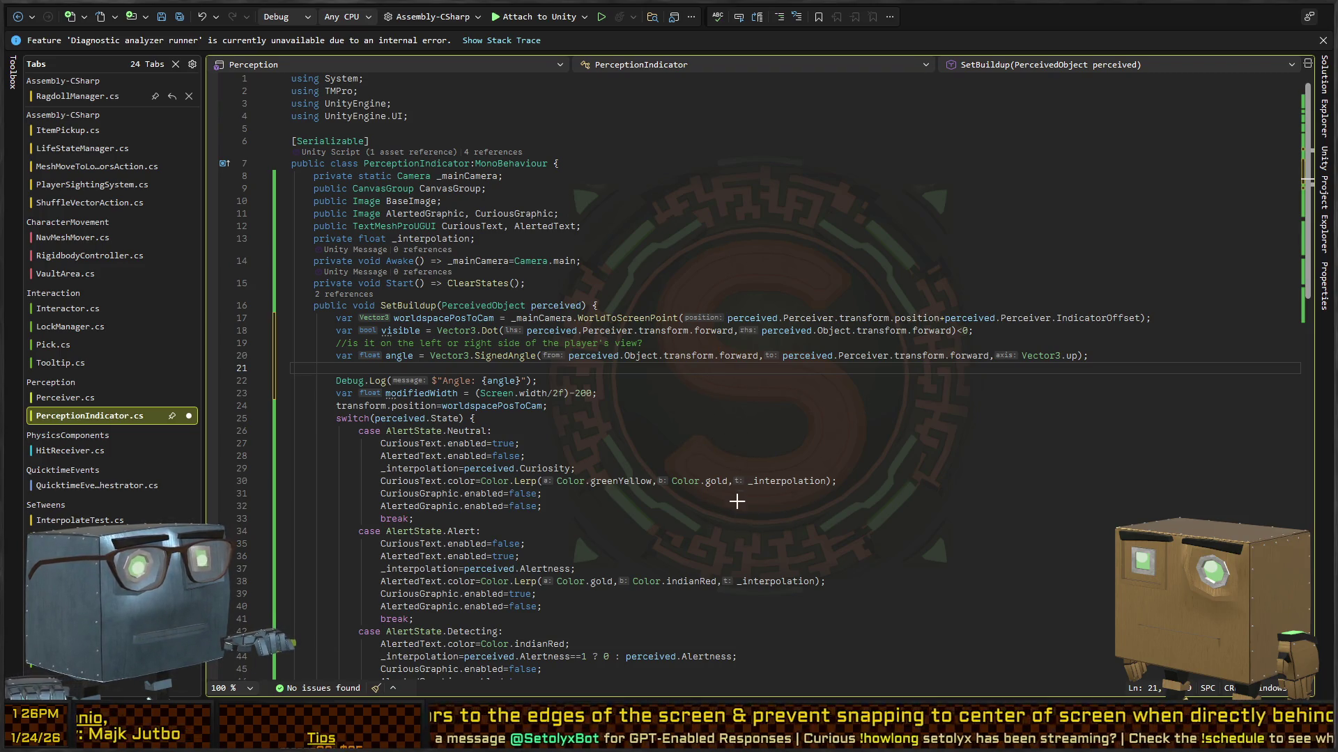
Sketch an orange vertical line with a red line angling up-right from its top, then clear it.
{"action": "left_click_drag", "start_coordinate": [743, 531], "coordinate": [753, 394]}
{"action": "left_click_drag", "start_coordinate": [744, 334], "coordinate": [748, 536]}
{"action": "right_click", "coordinate": [893, 452]}
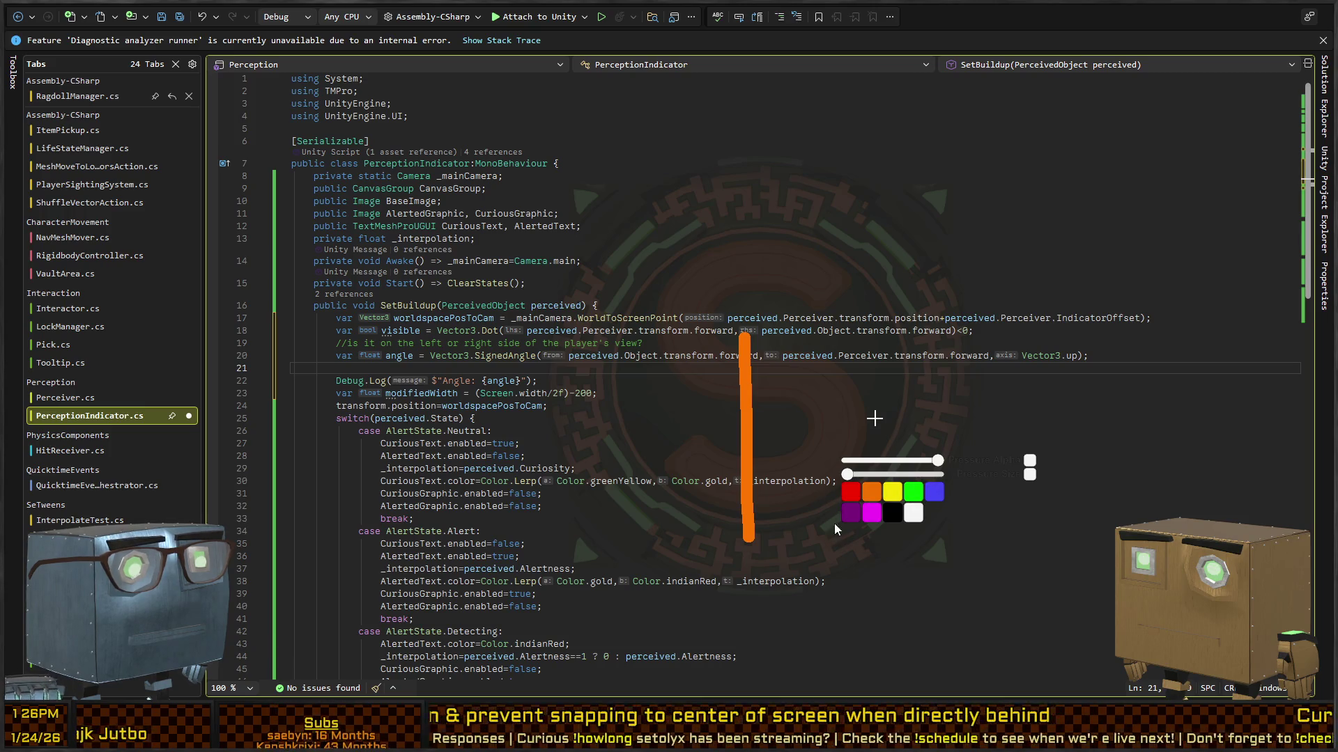
{"action": "left_click", "coordinate": [860, 495]}
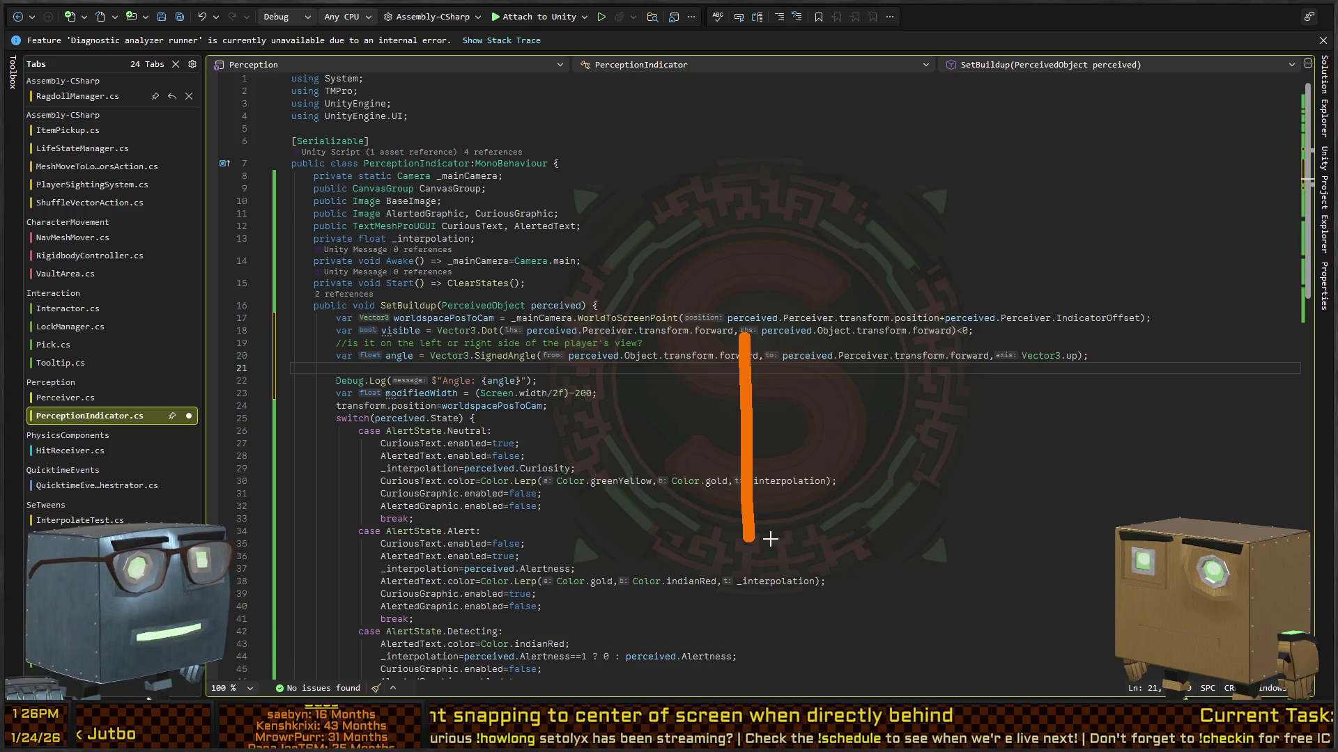
{"action": "left_click_drag", "start_coordinate": [785, 535], "coordinate": [866, 275]}
{"action": "key", "text": "ctrl+z"}
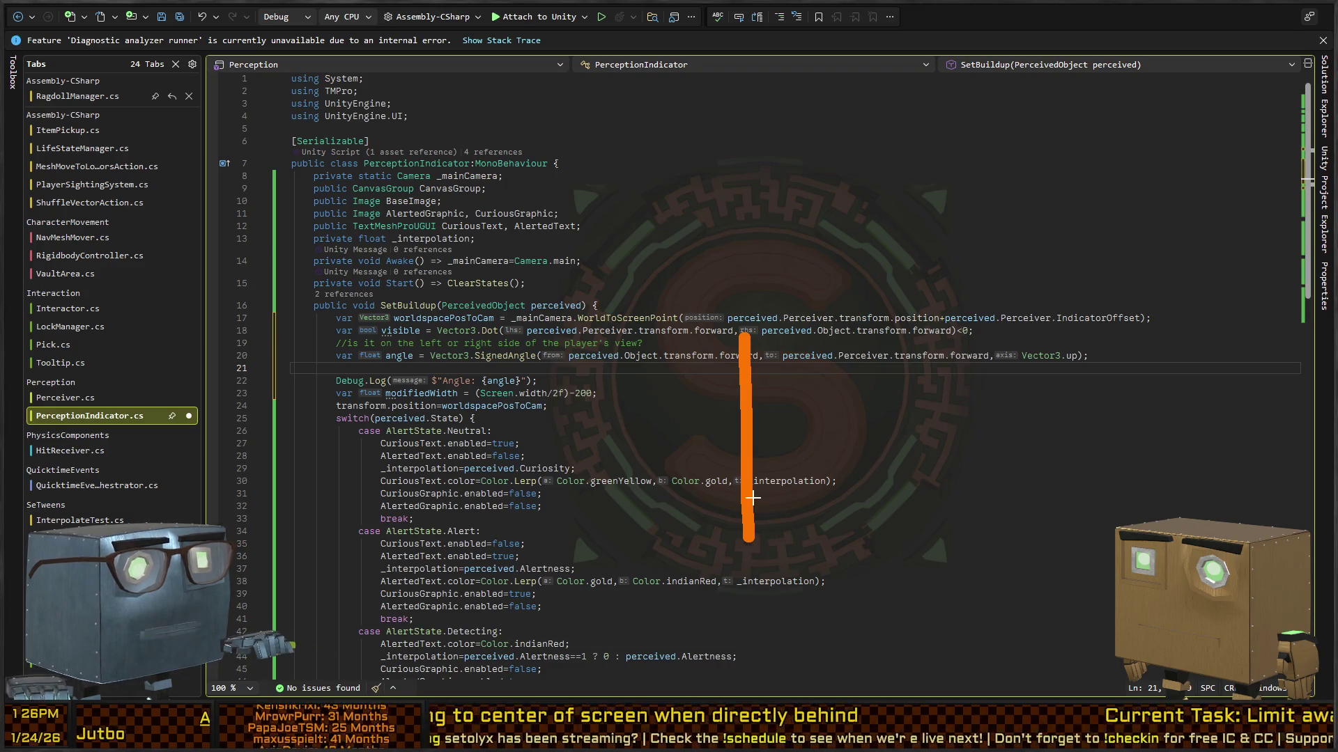
{"action": "left_click_drag", "start_coordinate": [744, 337], "coordinate": [843, 161]}
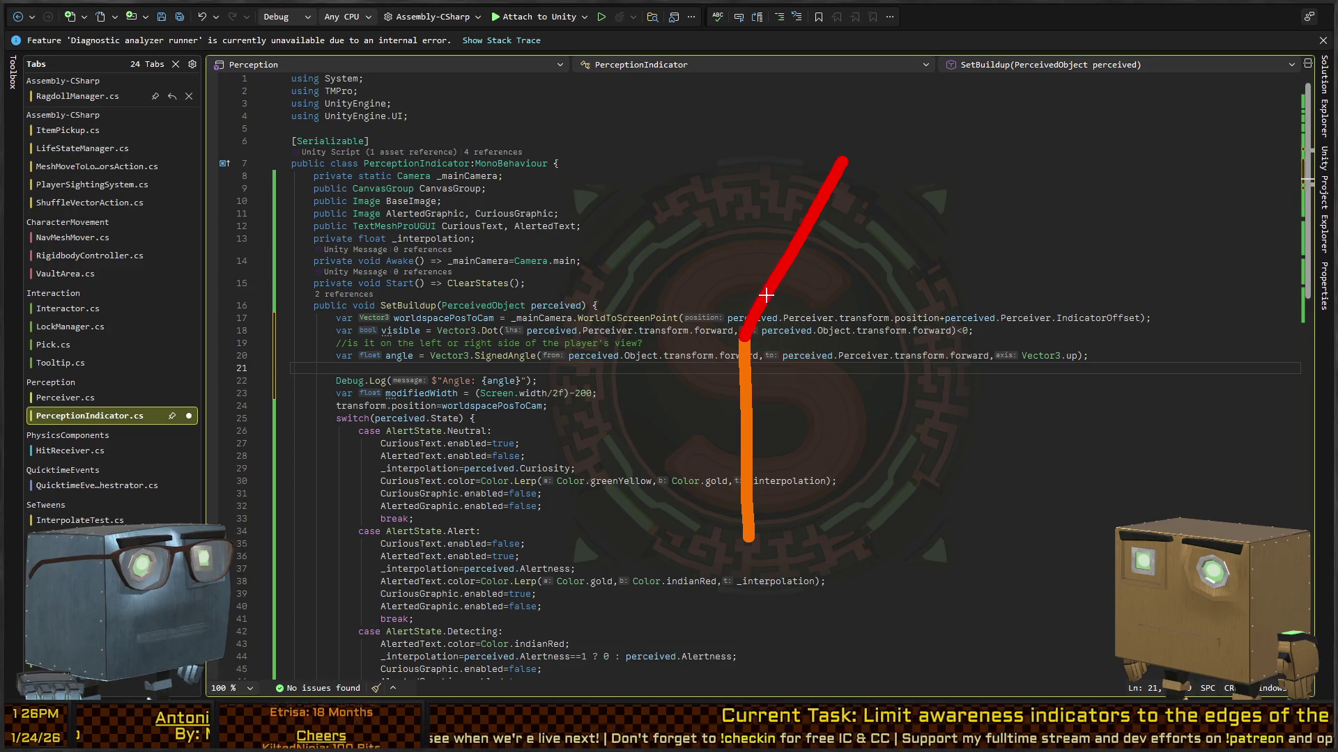
{"action": "mouse_move", "coordinate": [775, 285]}
{"action": "left_mouse_down"}
{"action": "mouse_move", "coordinate": [781, 319]}
{"action": "mouse_move", "coordinate": [743, 381]}
{"action": "mouse_move", "coordinate": [766, 276]}
{"action": "left_mouse_up"}
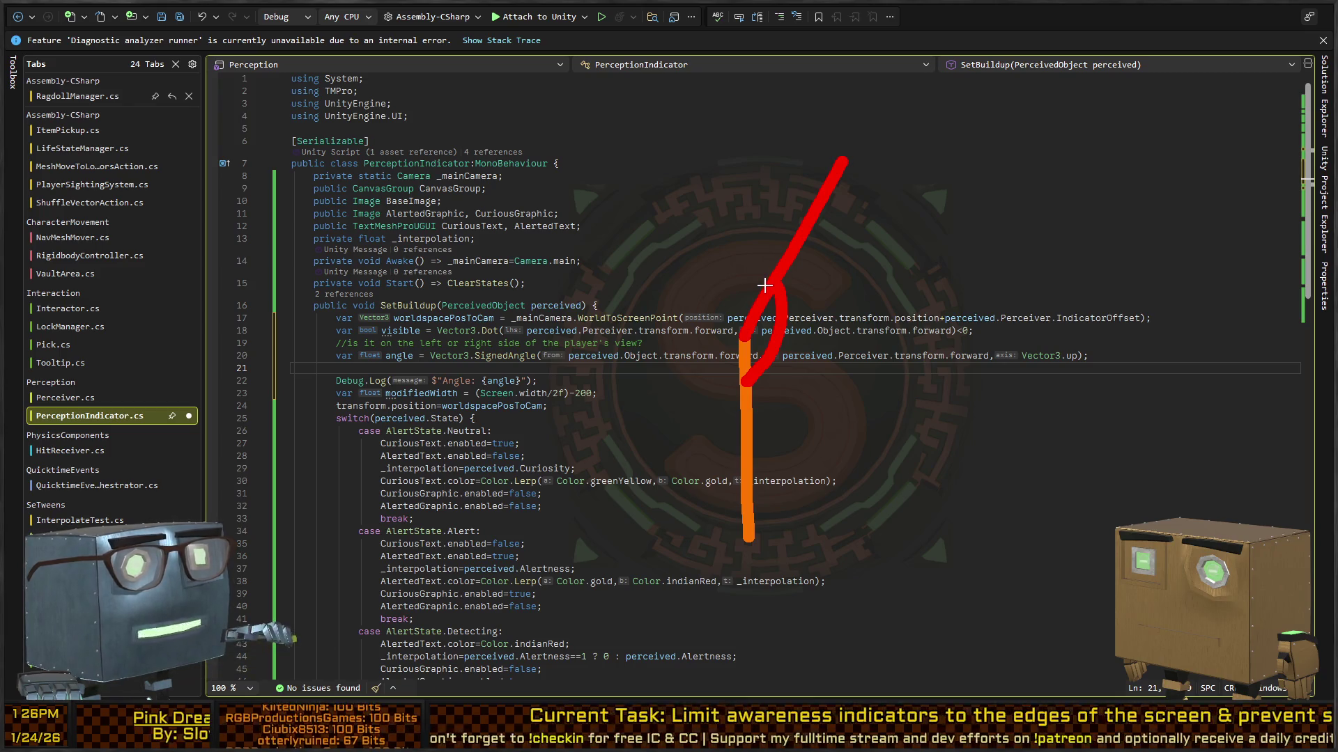
{"action": "left_click_drag", "start_coordinate": [755, 277], "coordinate": [746, 307]}
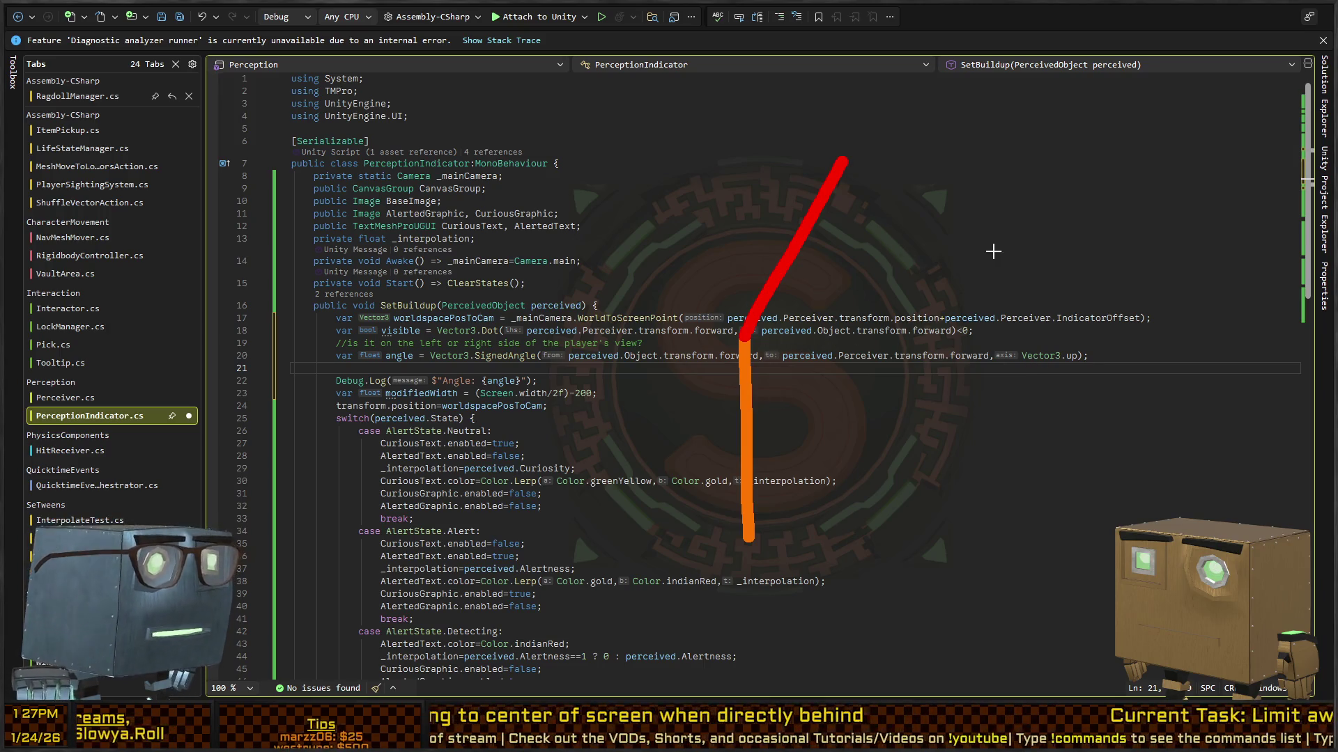
{"action": "key", "text": "Escape"}
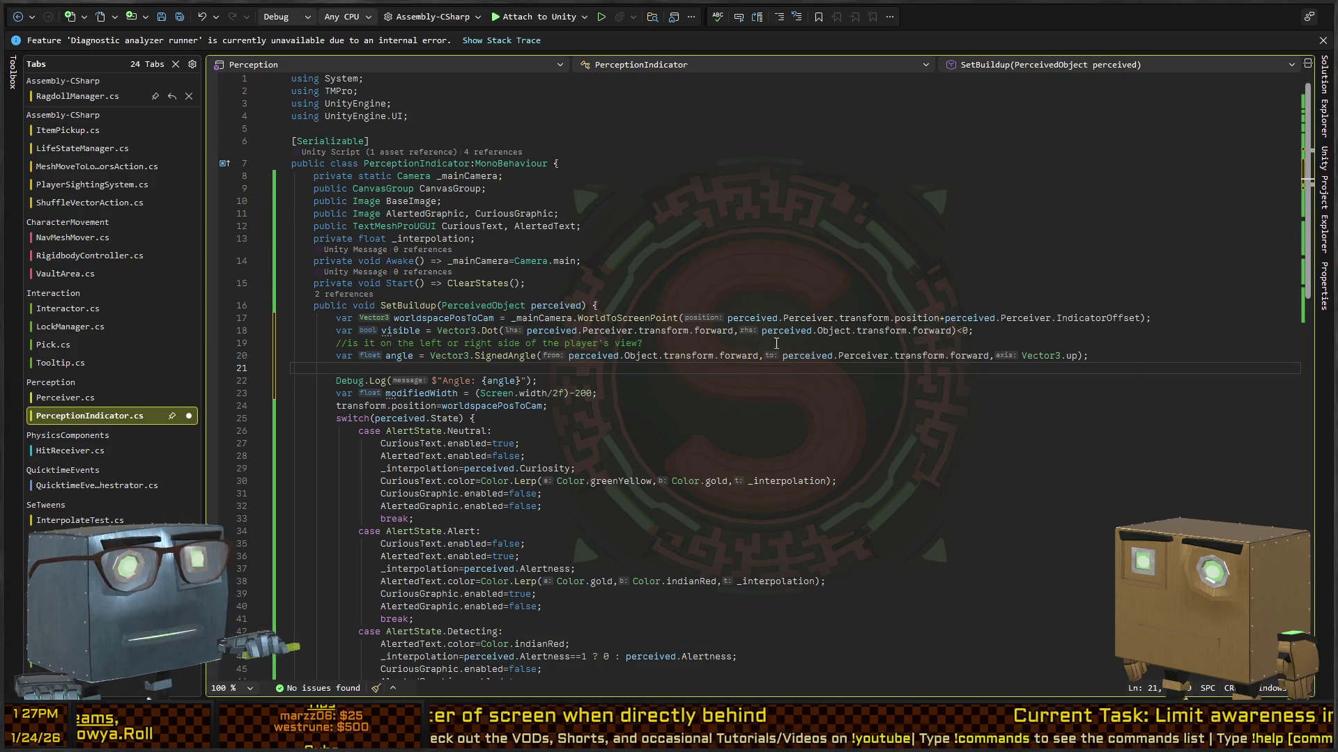
Save PerceptionIndicator.cs with the angle logging and switch to the Unity editor.
{"action": "left_click", "coordinate": [506, 380]}
{"action": "key", "text": "ctrl+s"}
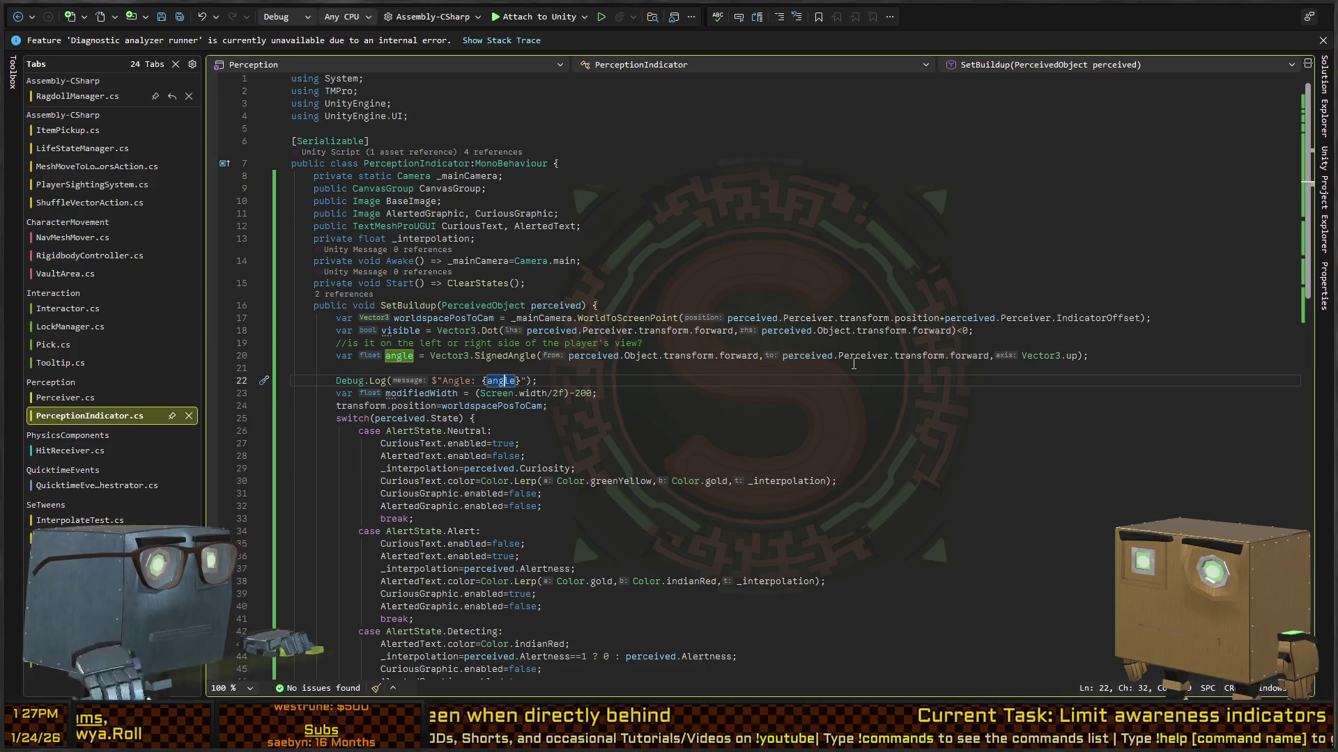
{"action": "key", "text": "alt+Tab"}
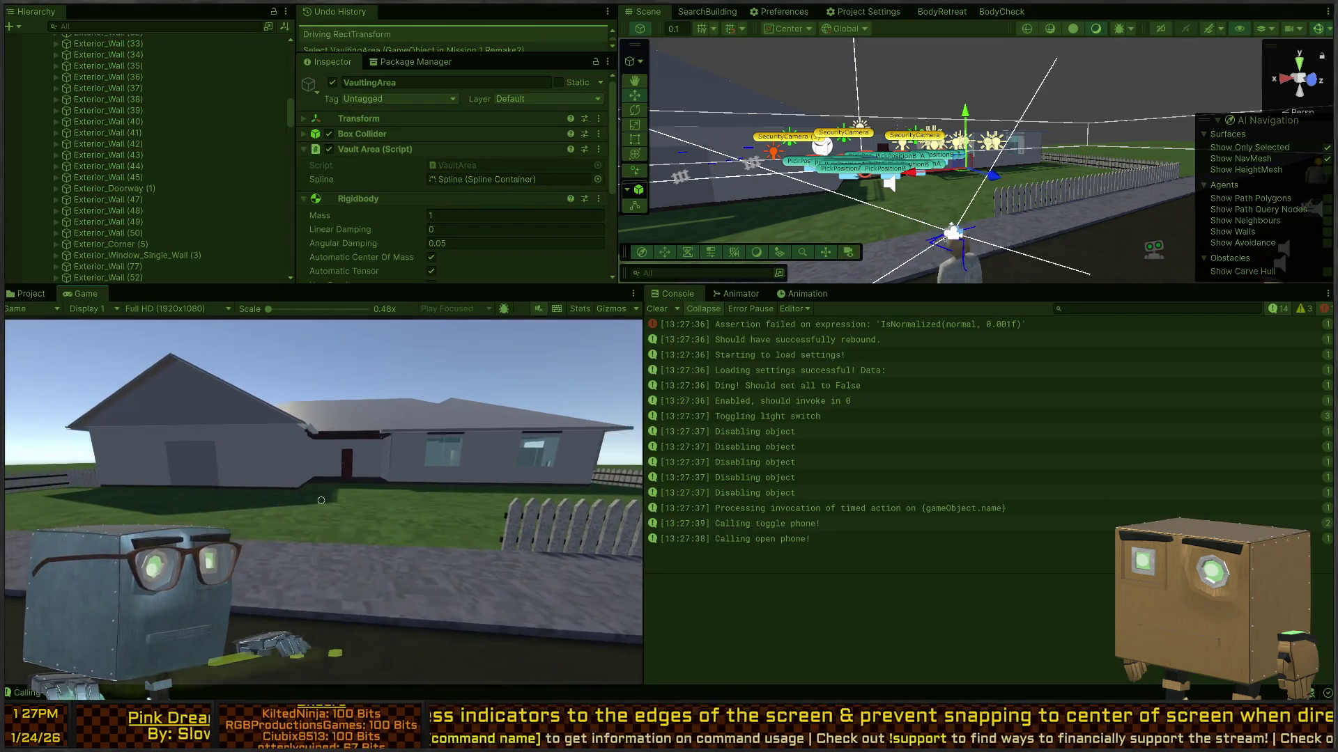
Walk the player past the house, along the road and fence so Angle logs swing from about -50 to 68.
{"action": "key", "text": "w"}
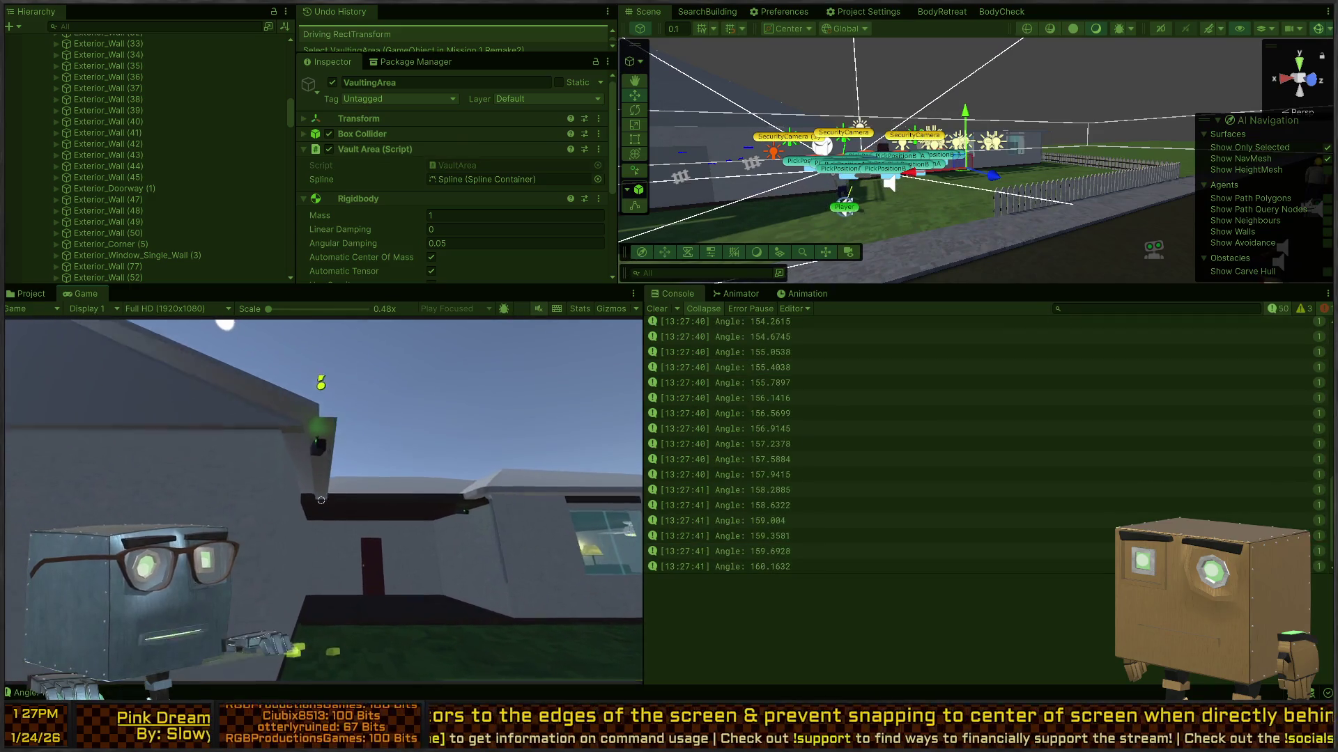
{"action": "key", "text": "w"}
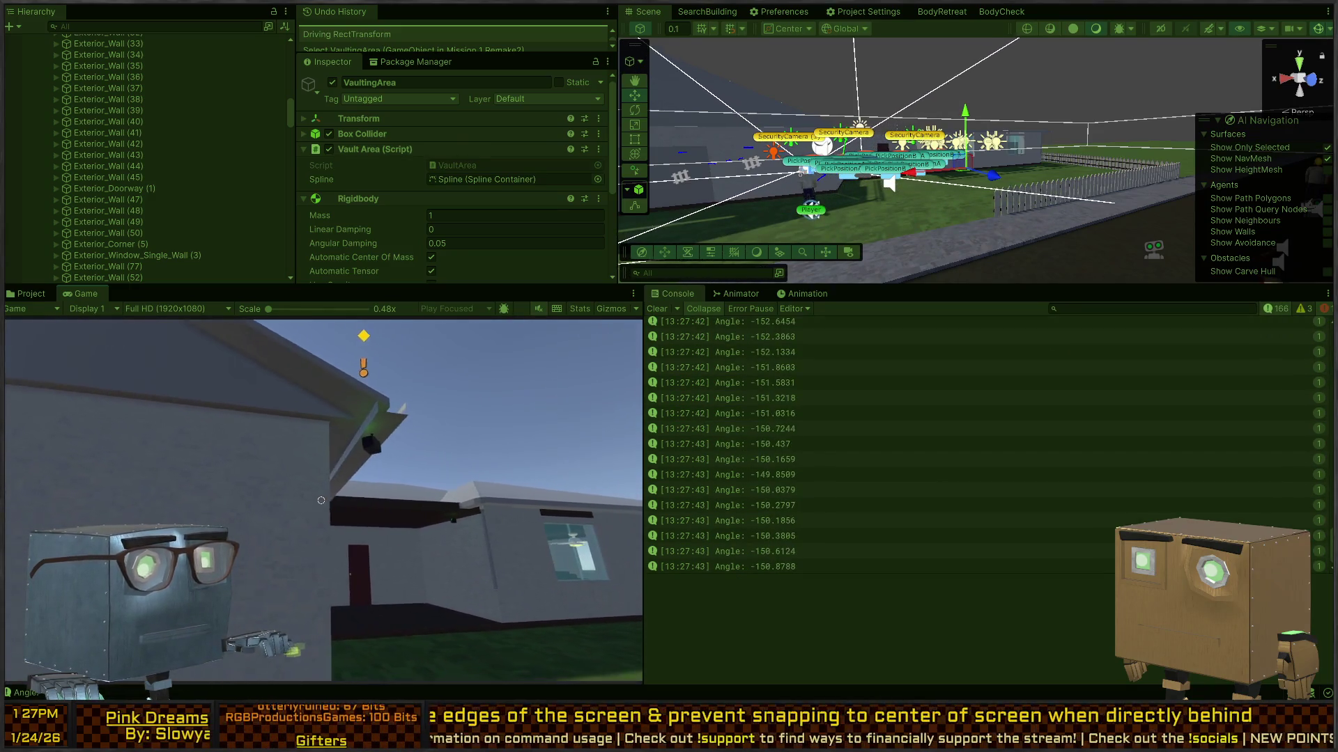
{"action": "key", "text": "w"}
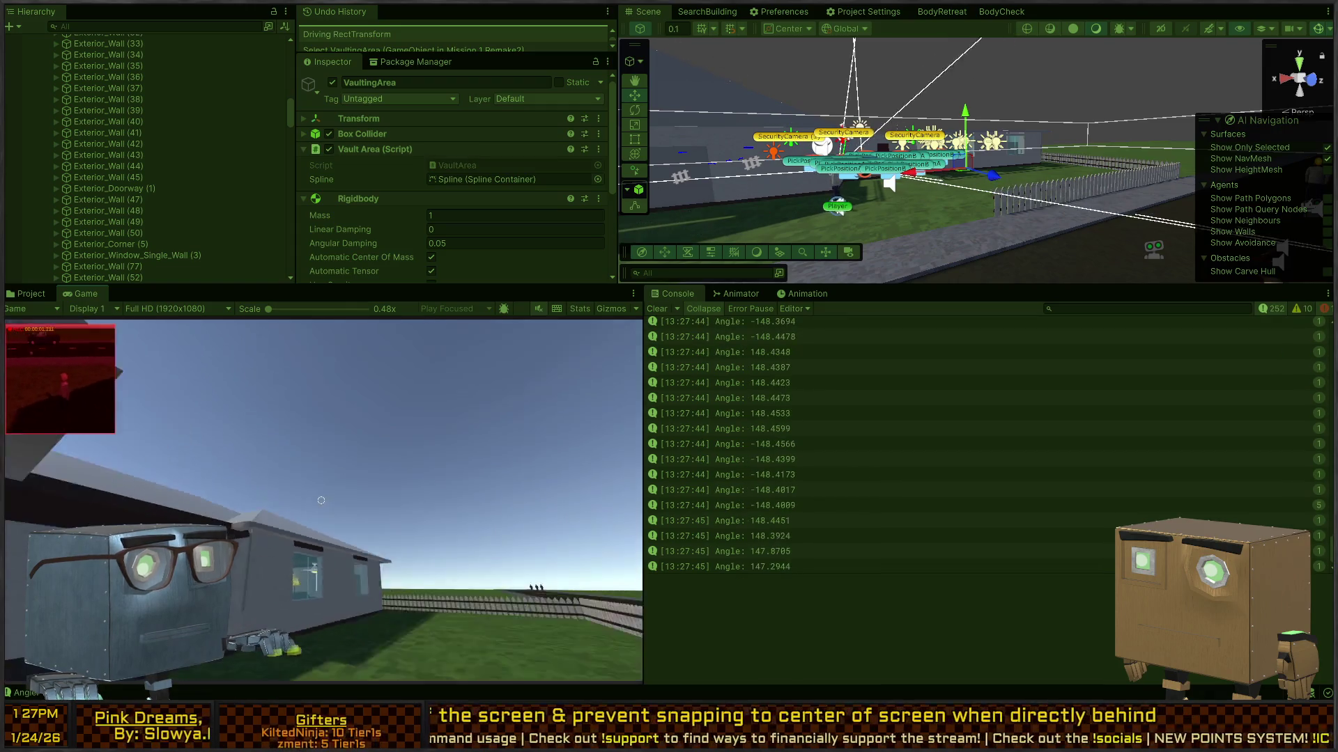
{"action": "key", "text": "w"}
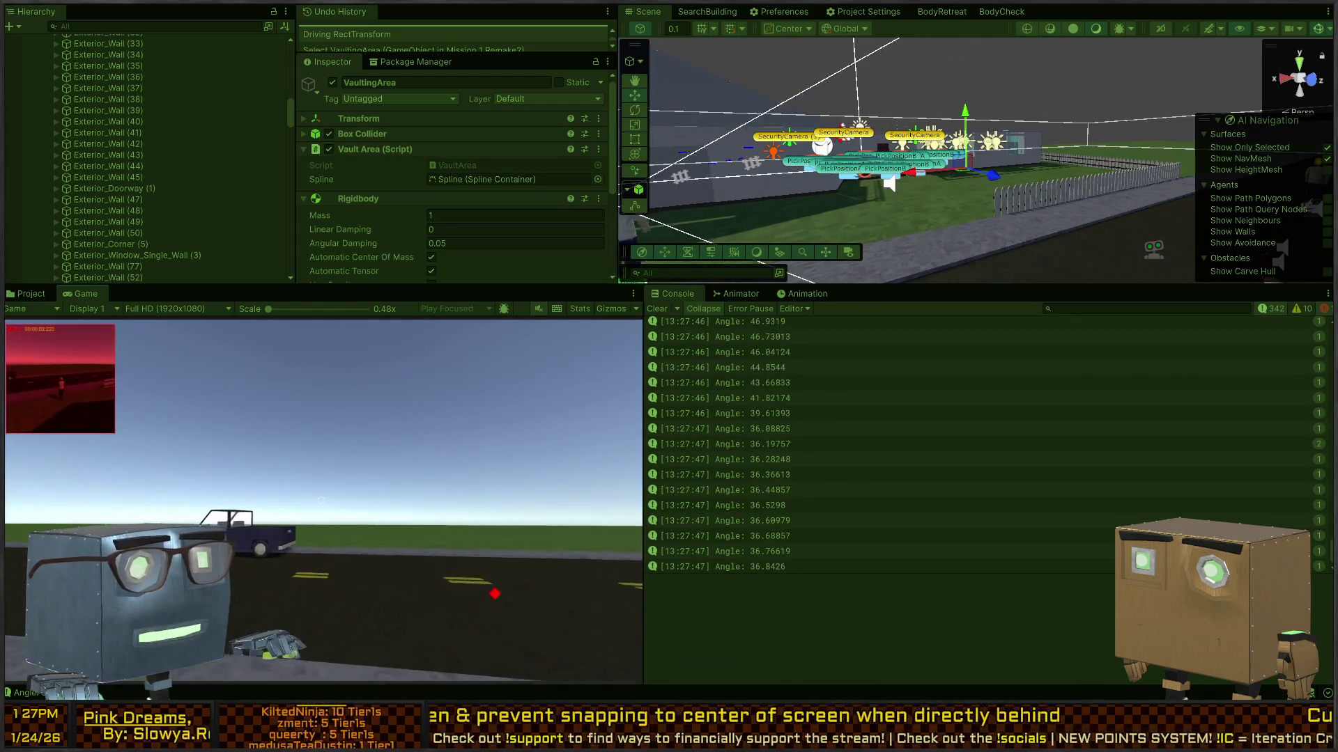
{"action": "key", "text": "w"}
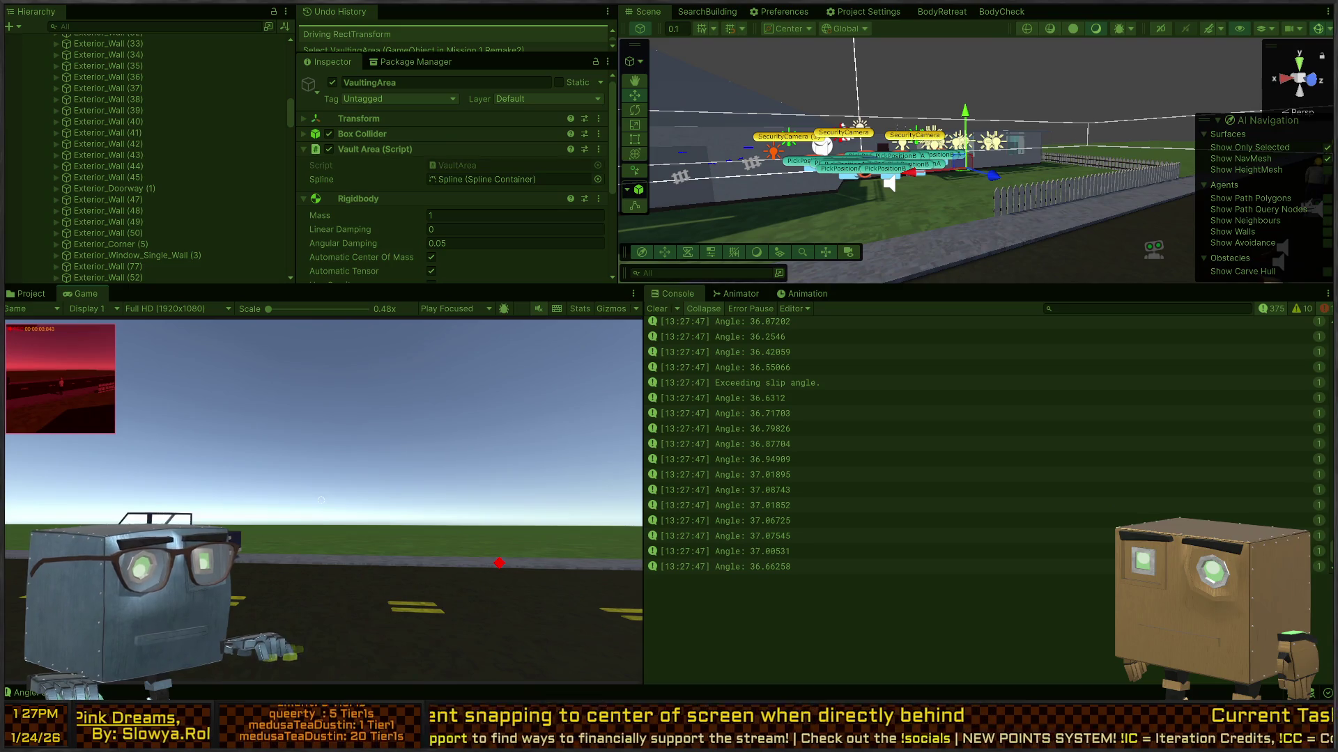
{"action": "key", "text": "w"}
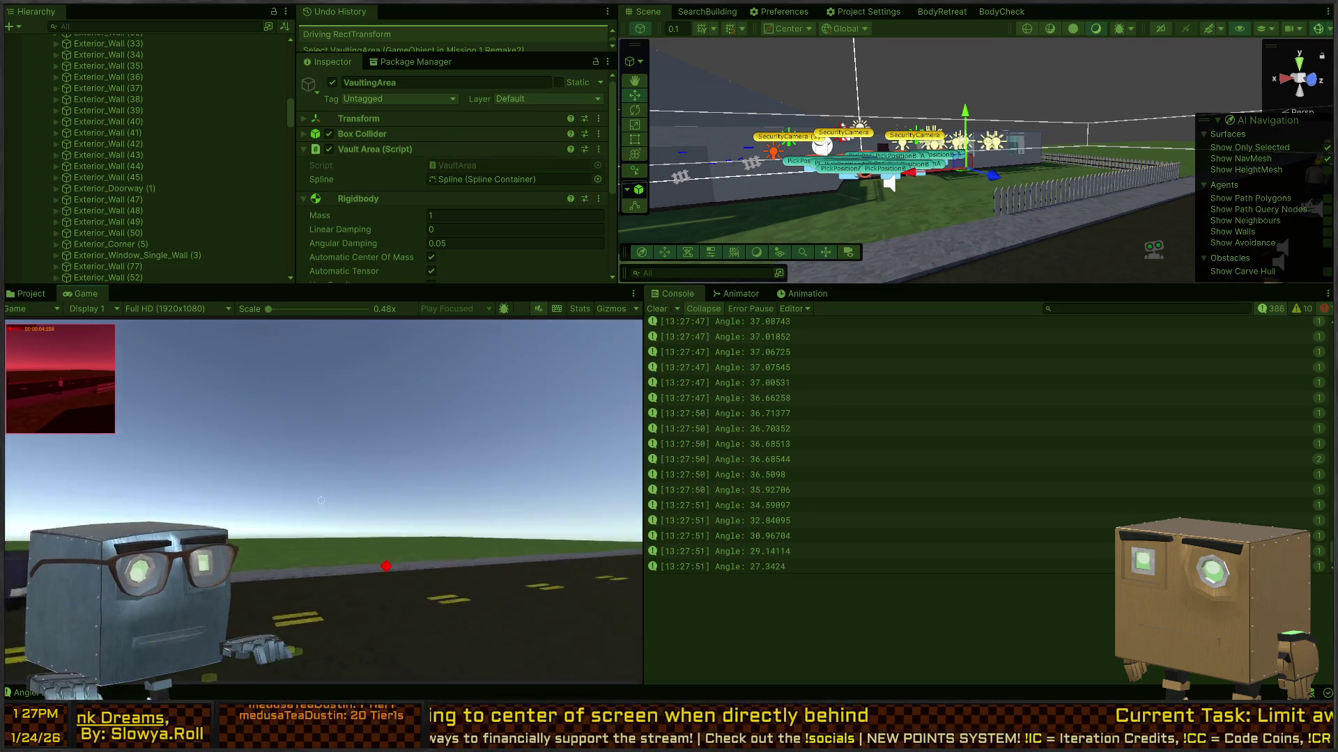
{"action": "key", "text": "w"}
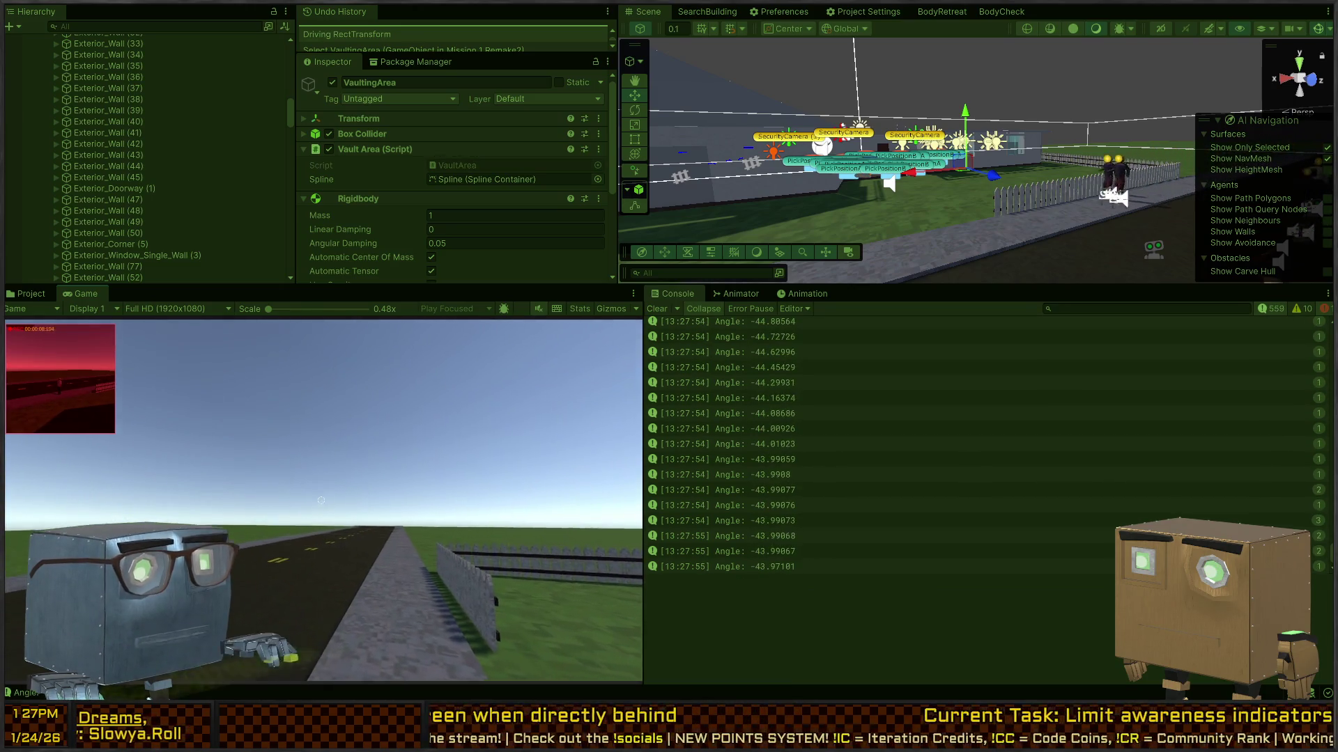
{"action": "key", "text": "d"}
{"action": "key", "text": "d"}
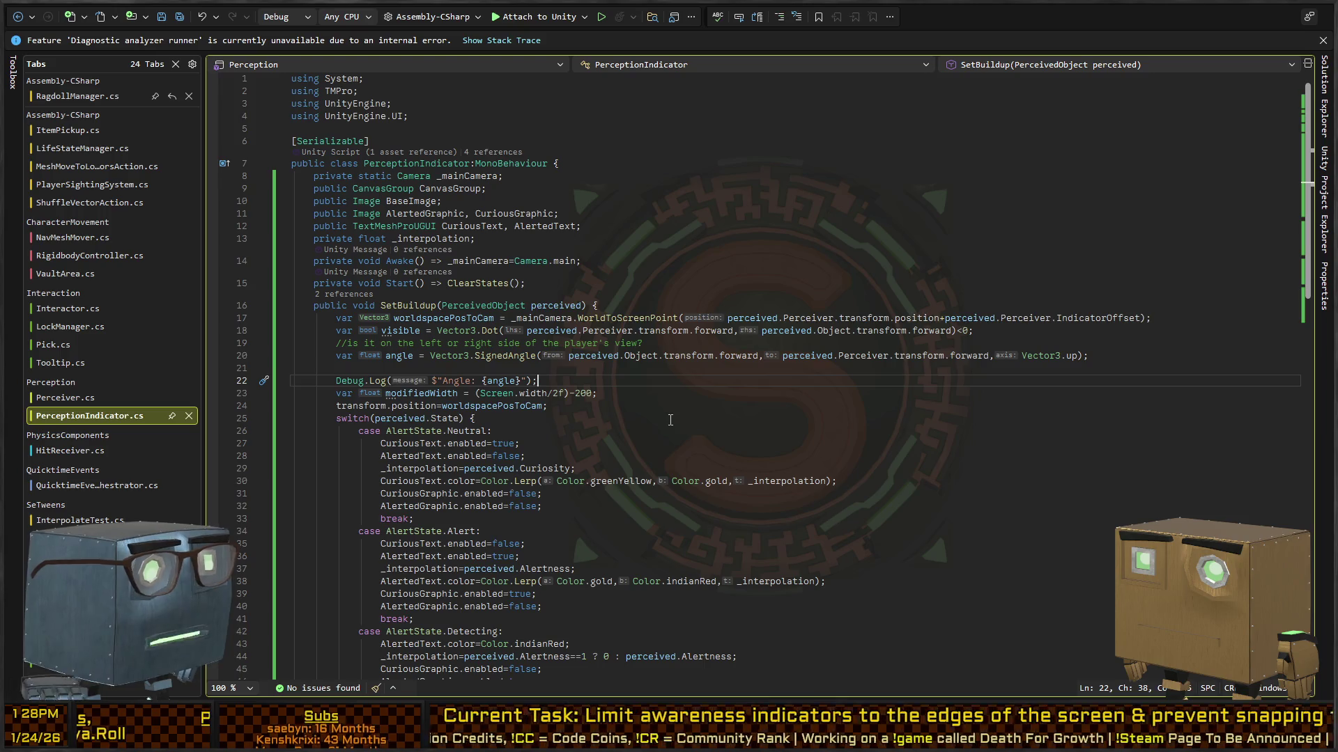
Add an if(!visible) { } block on the empty line 21.
{"action": "key", "text": "Down"}
Move the angle calculation and its Debug.Log line inside the if(!visible) block.
{"action": "key", "text": "Down"}
{"action": "key", "text": "Up"}
{"action": "key", "text": "Up"}
{"action": "key", "text": "Up"}
{"action": "type", "text": "(!visible) {"}
{"action": "key", "text": "Return"}
{"action": "key", "text": "Down"}
{"action": "key", "text": "Down"}
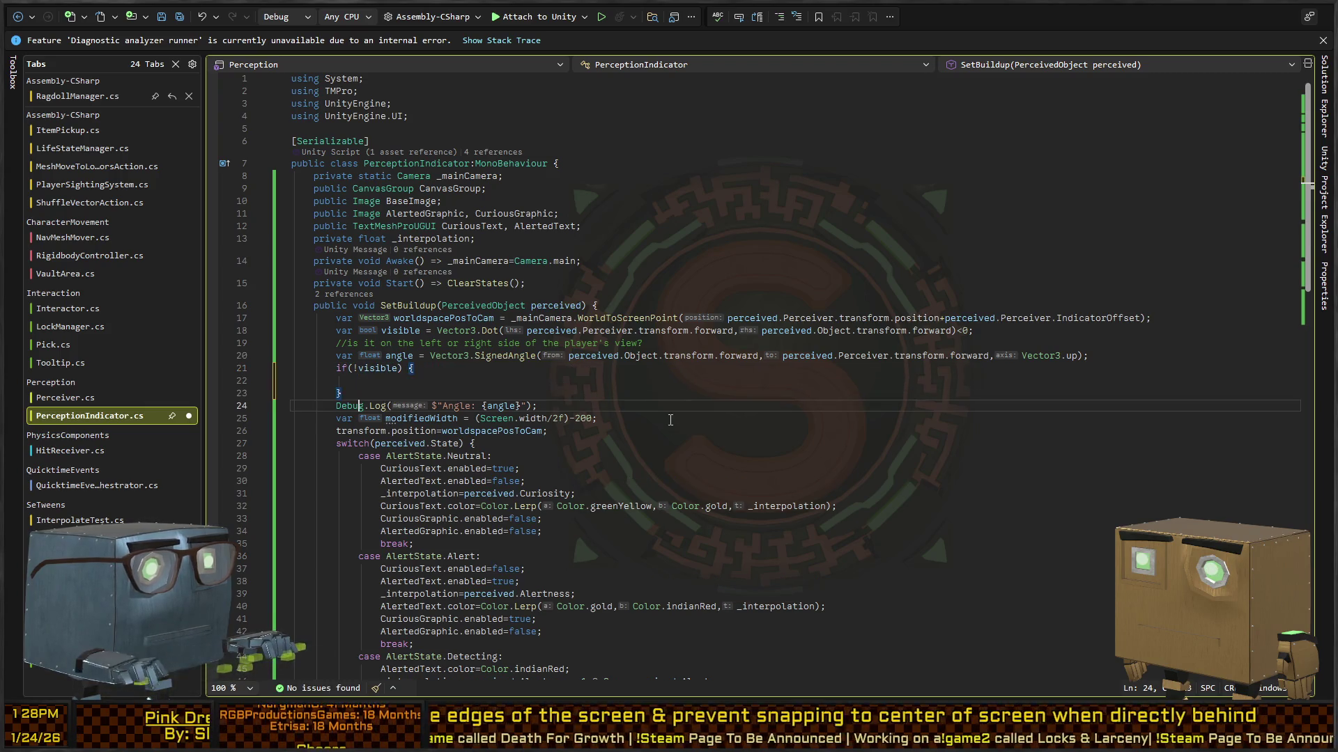
{"action": "key", "text": "Up"}
{"action": "key", "text": "Up"}
{"action": "key", "text": "Up"}
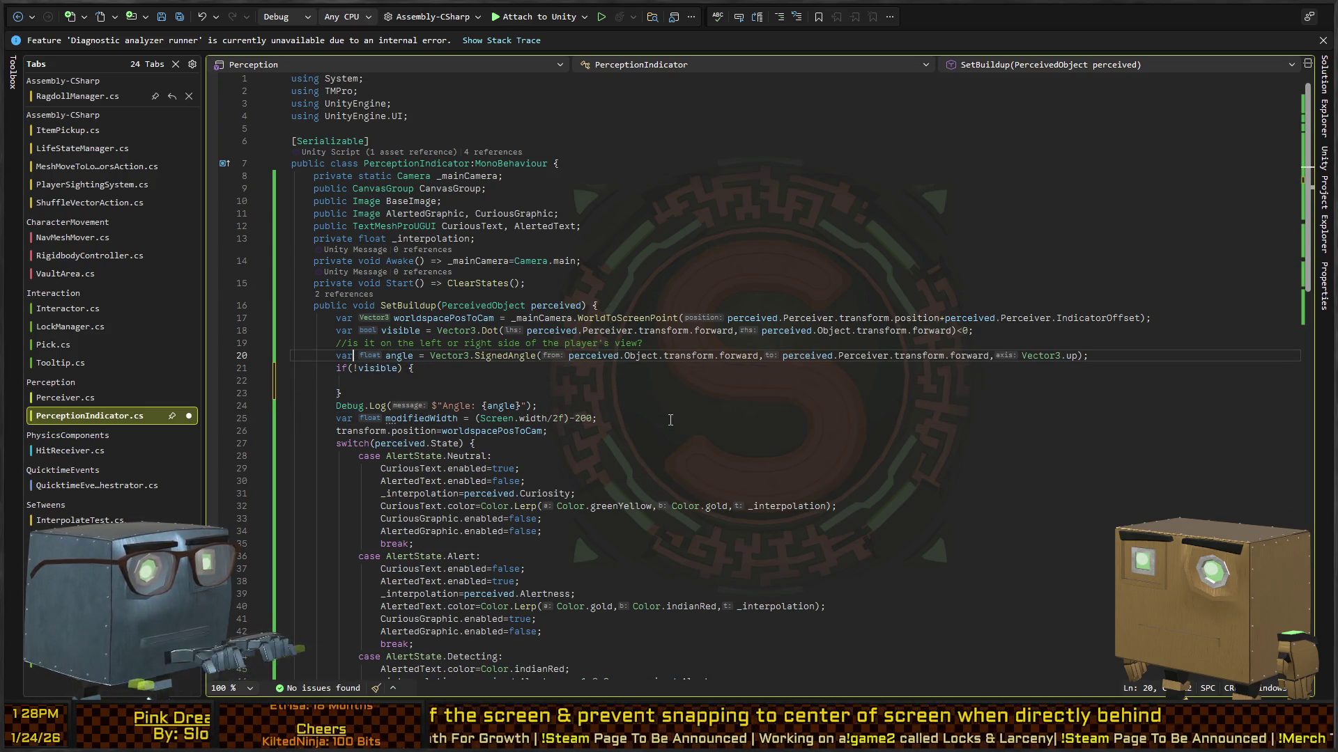
{"action": "key", "text": "alt+Down"}
{"action": "key", "text": "Tab"}
{"action": "key", "text": "Down"}
{"action": "key", "text": "Down"}
{"action": "key", "text": "Down"}
{"action": "key", "text": "alt+Up"}
{"action": "key", "text": "Tab"}
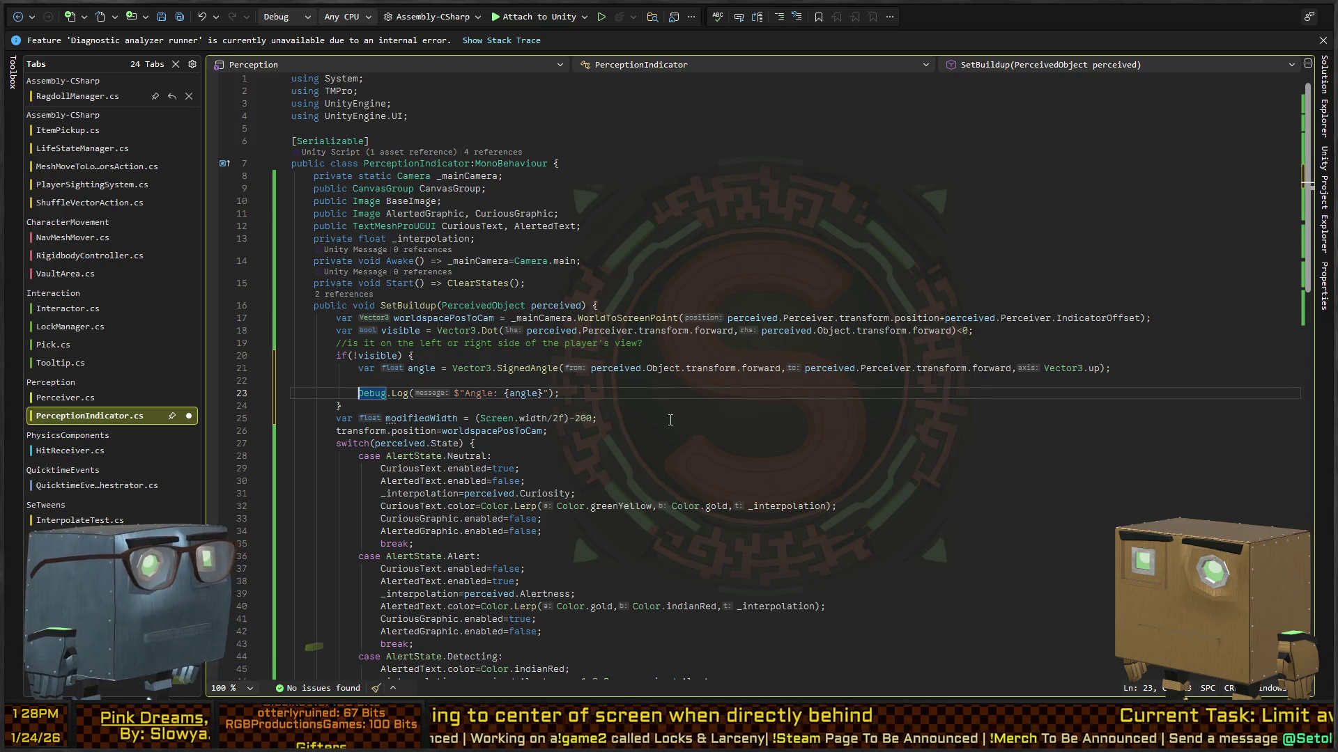
{"action": "key", "text": "alt+Up"}
{"action": "key", "text": "Down"}
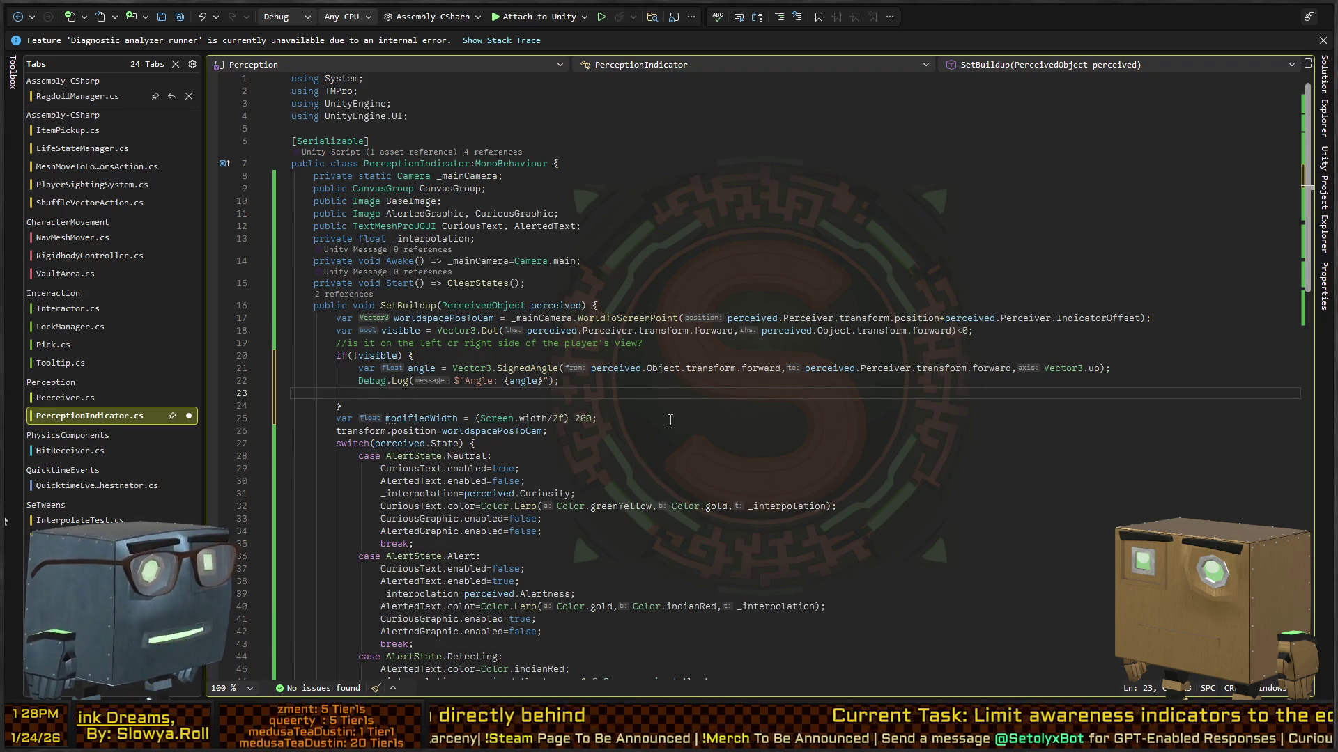
Start the assignment worldspacePosToCam.x= below the angle log.
{"action": "type", "text": "worldsp"}
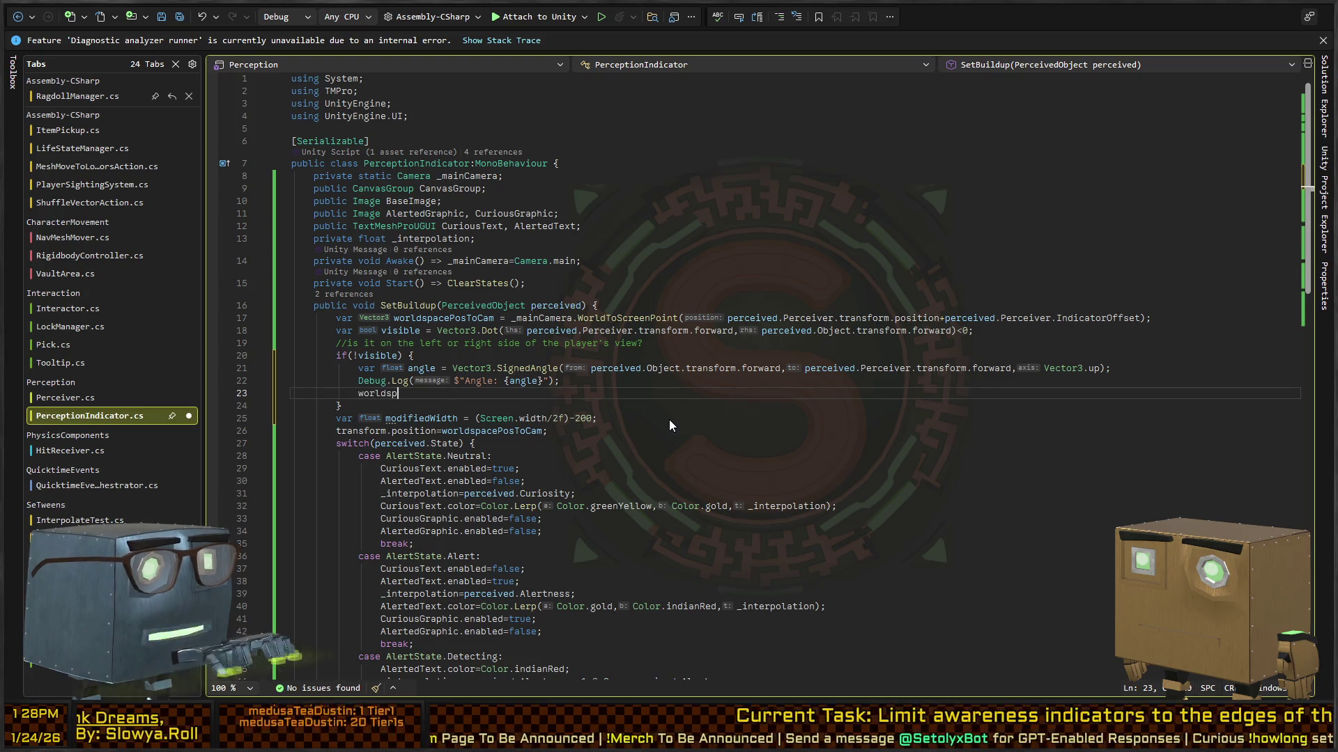
{"action": "type", "text": "acePosToCam.x="}
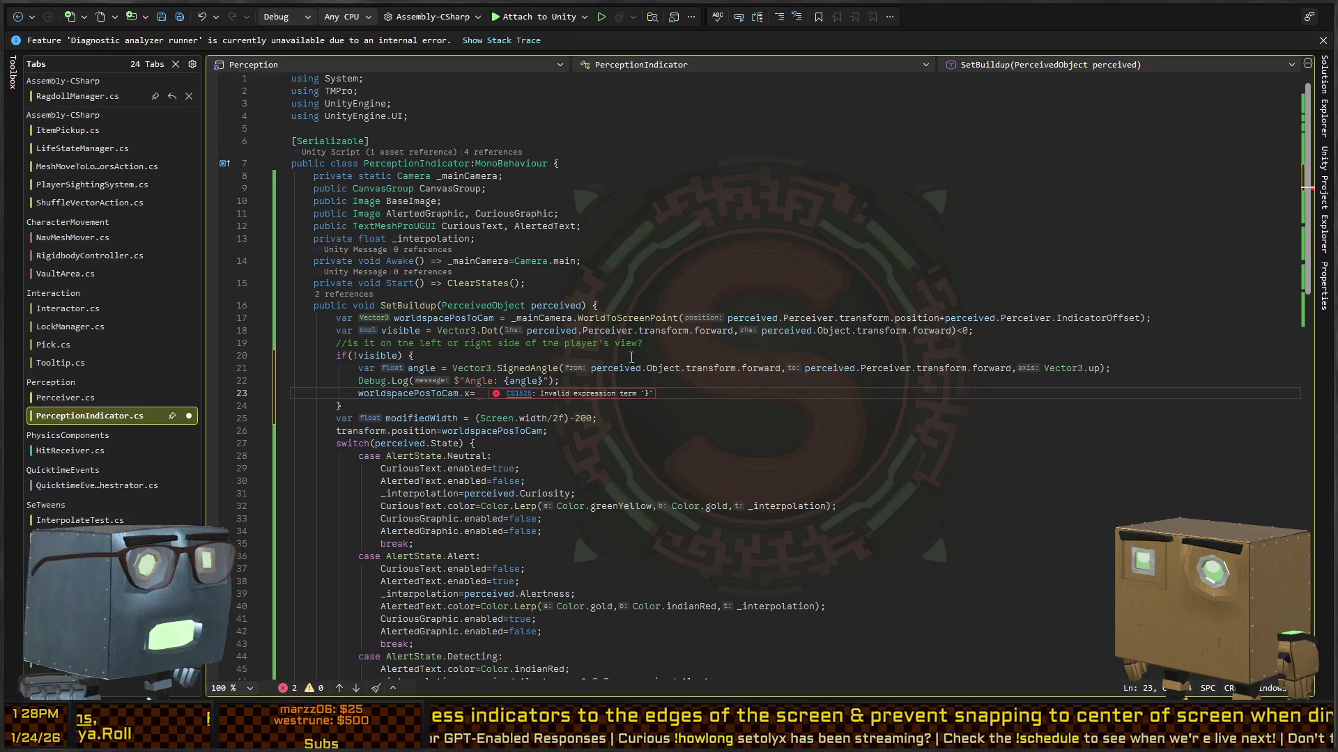
{"action": "key", "text": "alt+Tab"}
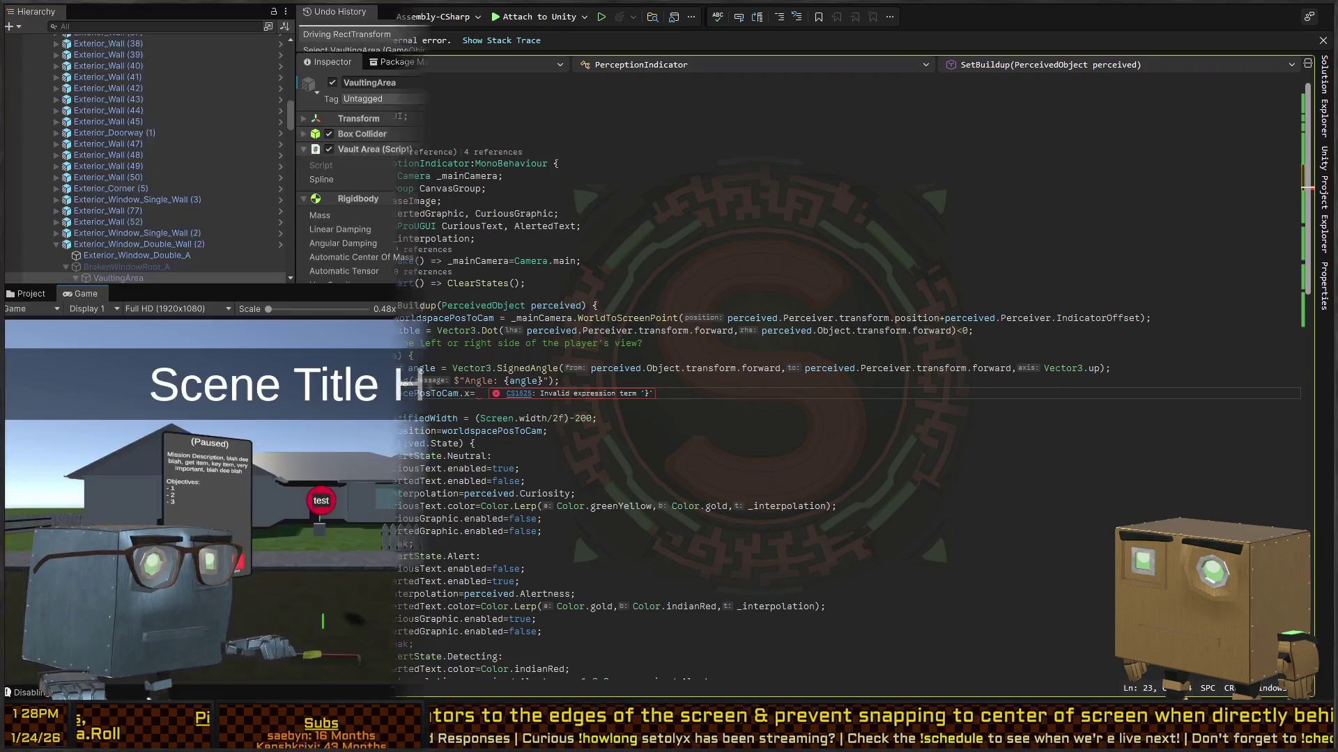
{"action": "key", "text": "alt+Tab"}
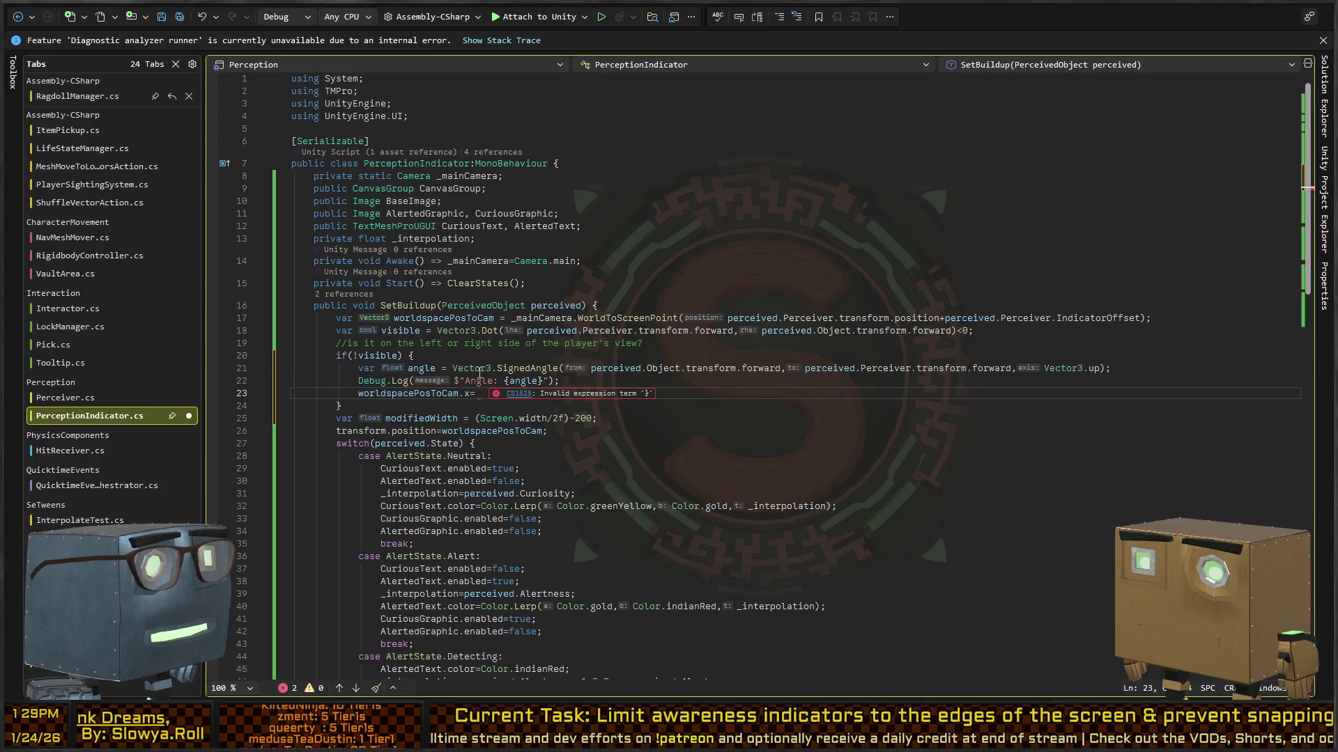
{"action": "left_click", "coordinate": [399, 394]}
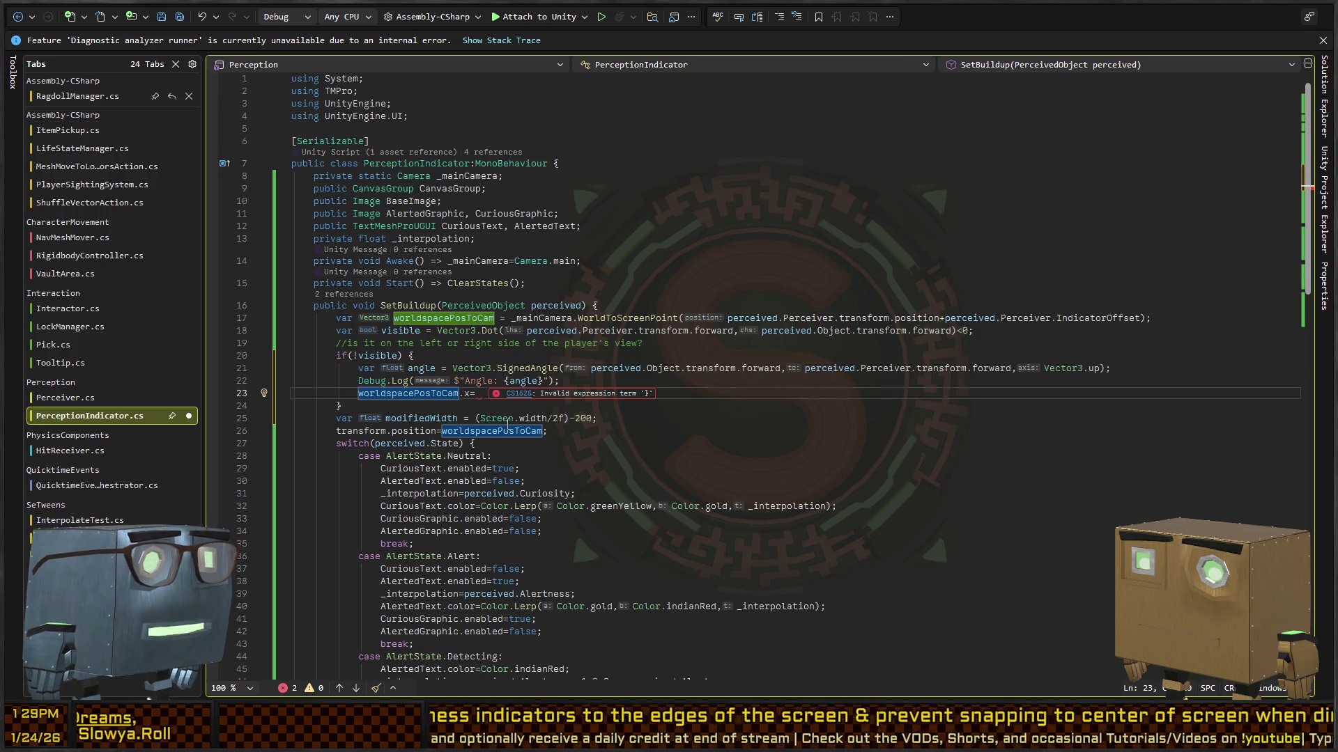
Move the modifiedWidth line up into the if block, above the x assignment.
{"action": "key", "text": "Down"}
{"action": "key", "text": "Down"}
{"action": "key", "text": "alt+Up"}
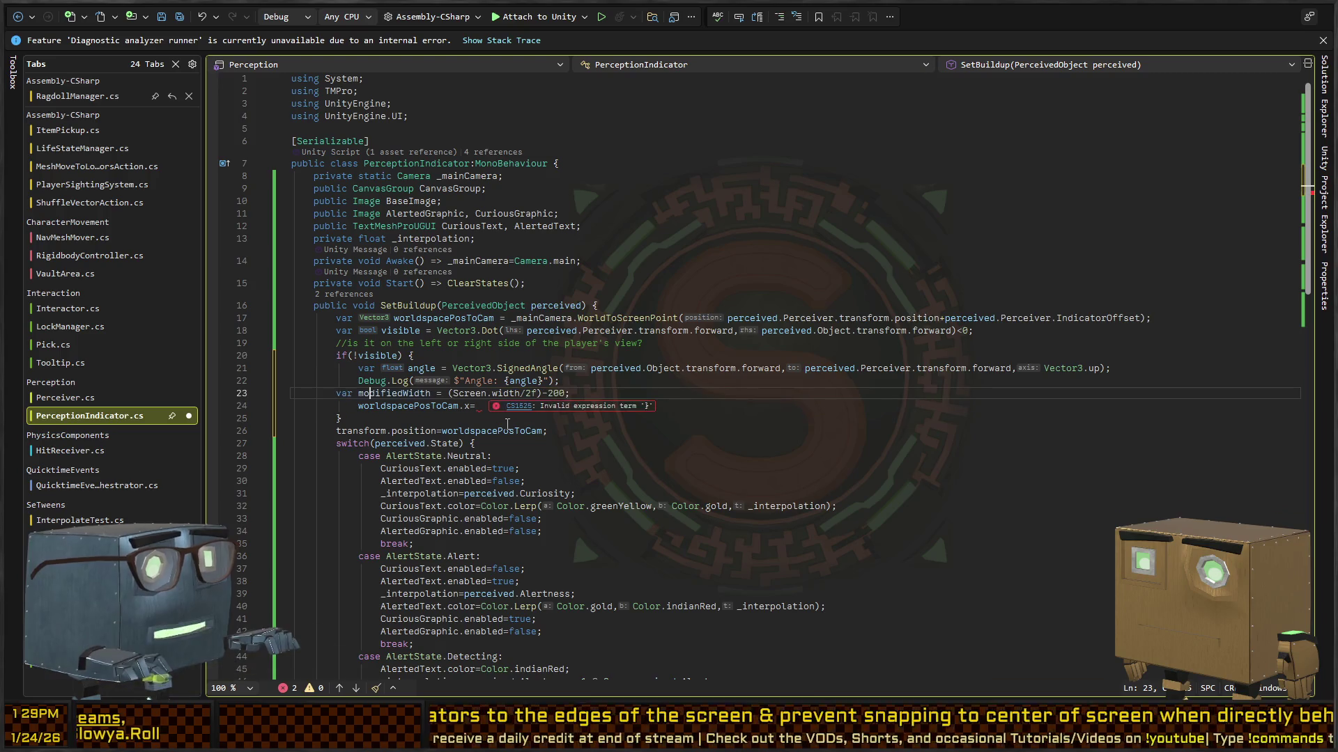
{"action": "key", "text": "alt+Up"}
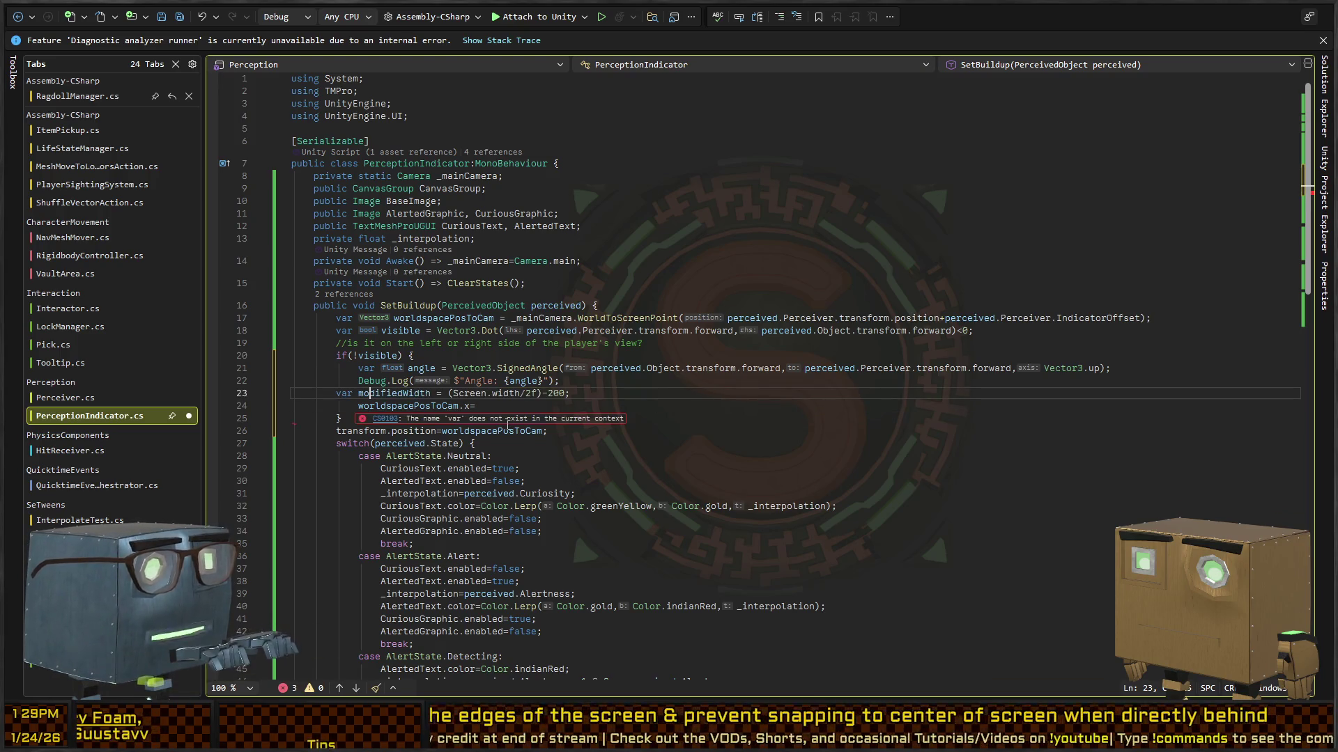
{"action": "key", "text": "Down"}
Complete the x assignment as angle<0 ? modifiedWidth : -modifiedWidth; and save the script.
{"action": "key", "text": "End"}
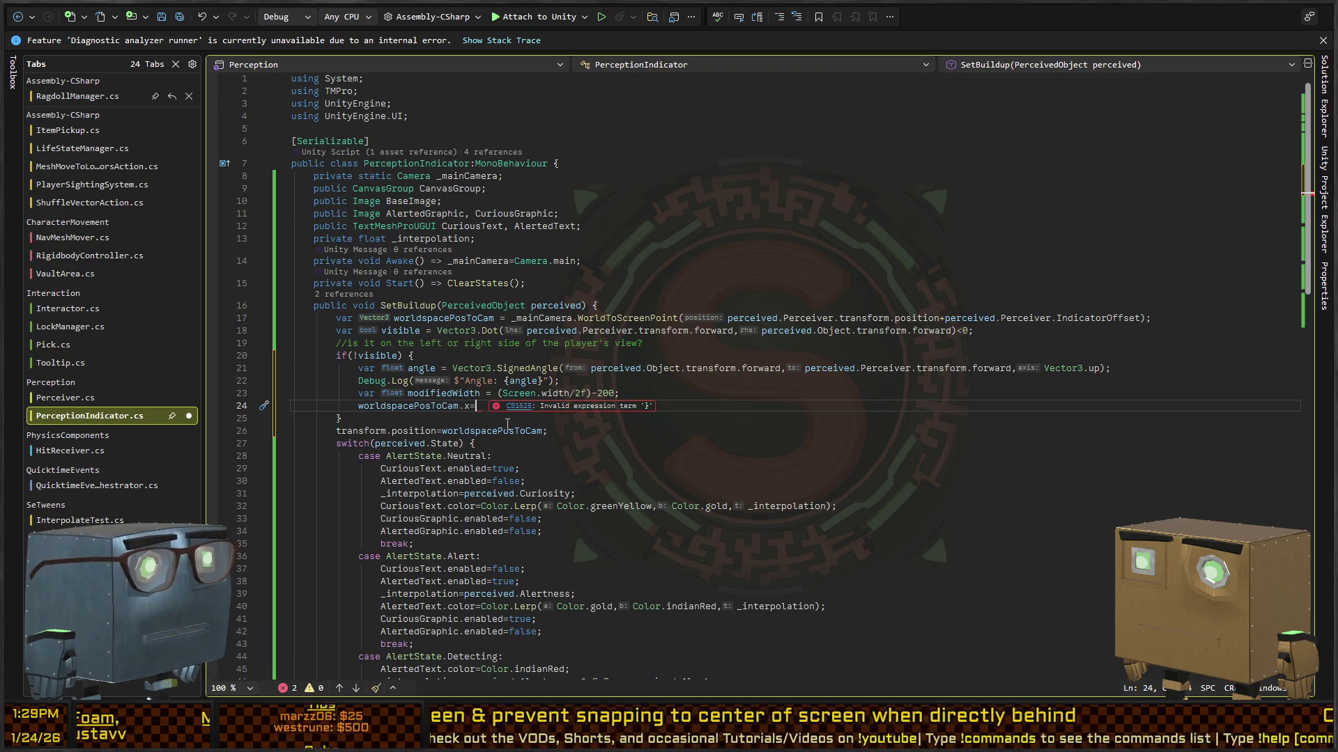
{"action": "type", "text": "angl"}
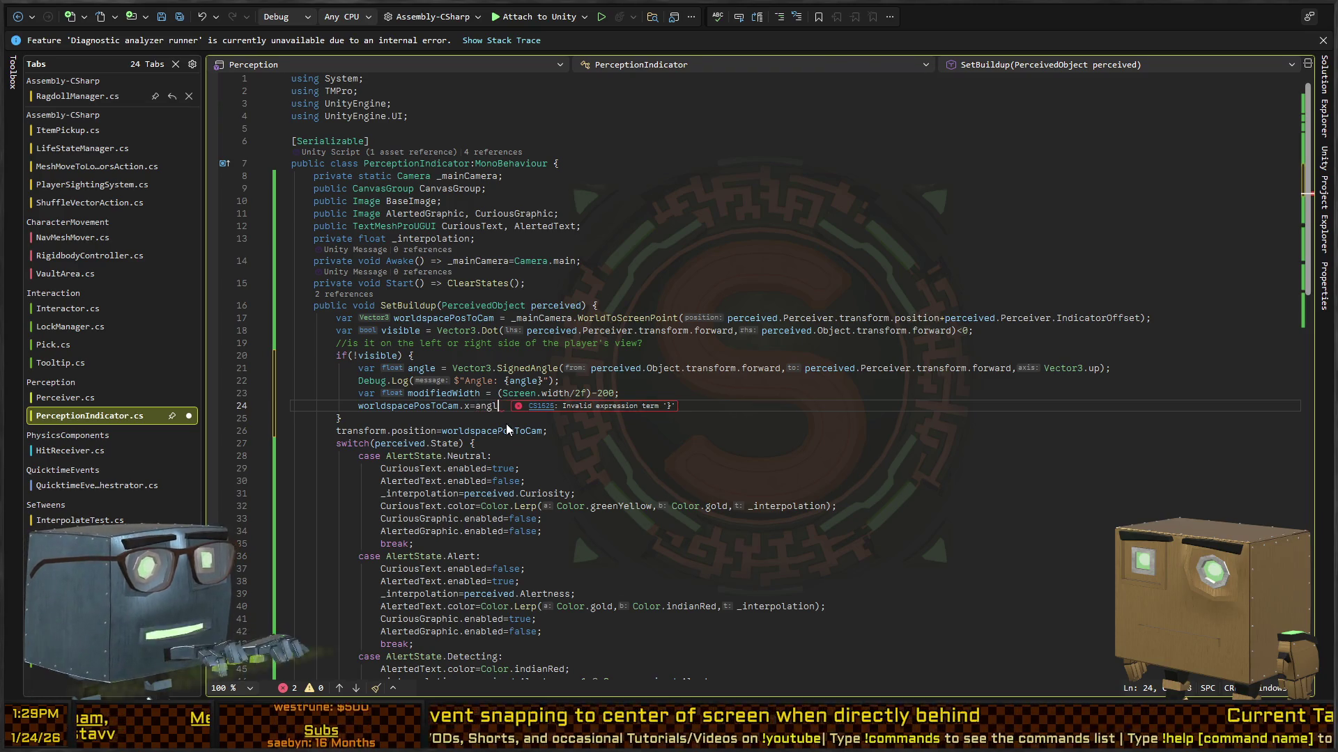
{"action": "type", "text": "e<0 ? modifiedWidth "}
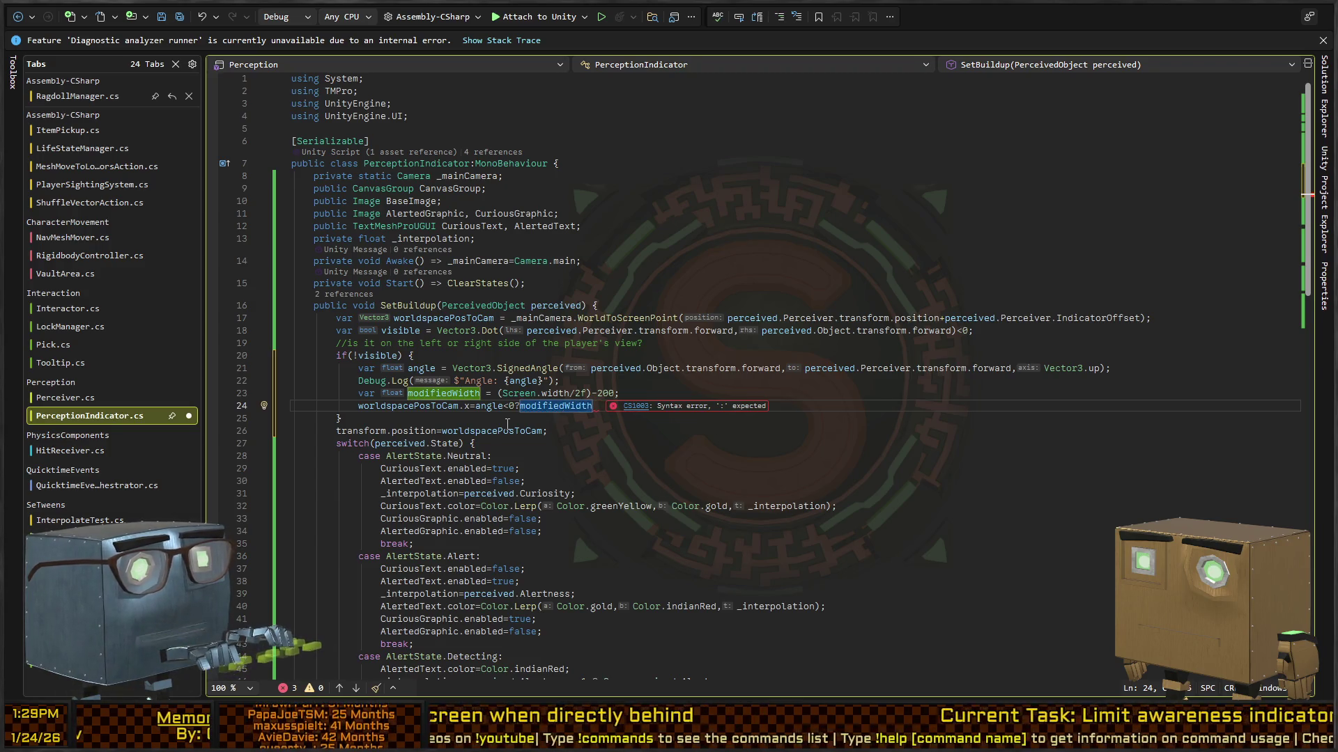
{"action": "type", "text": ": "}
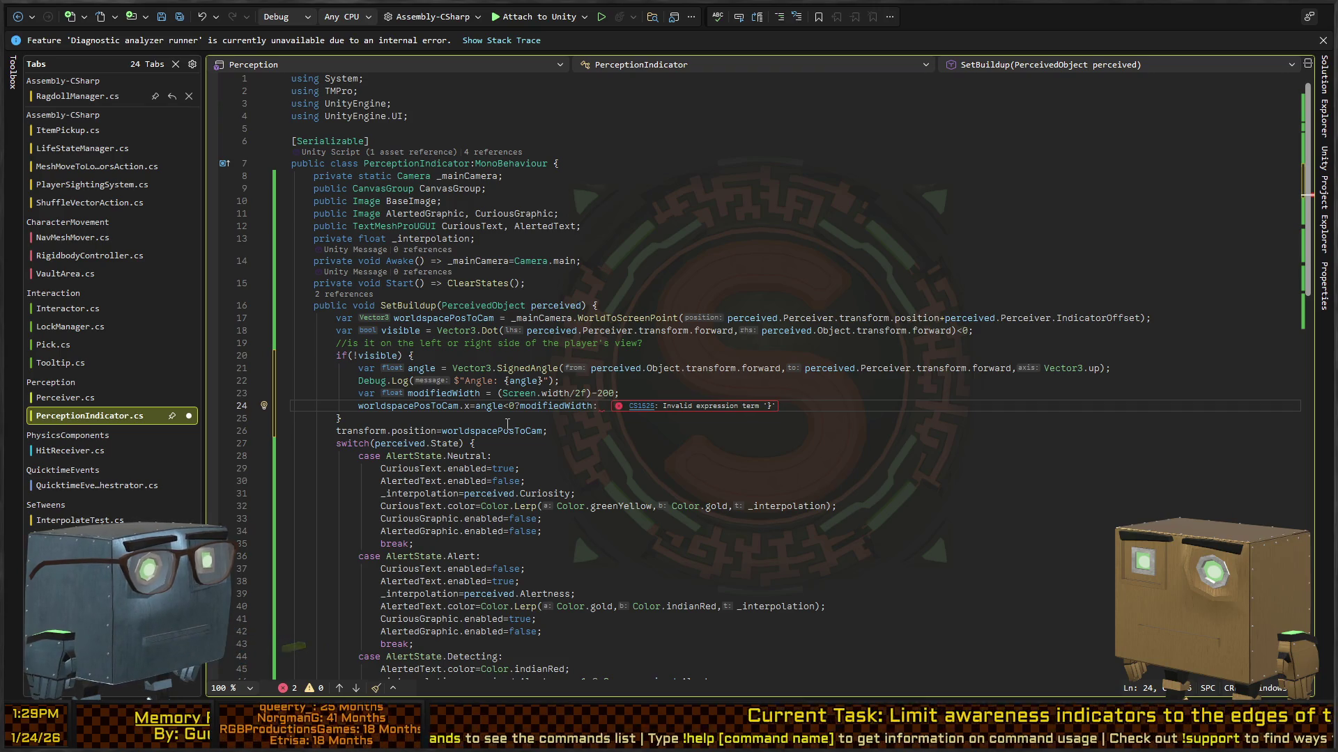
{"action": "type", "text": "-modified"}
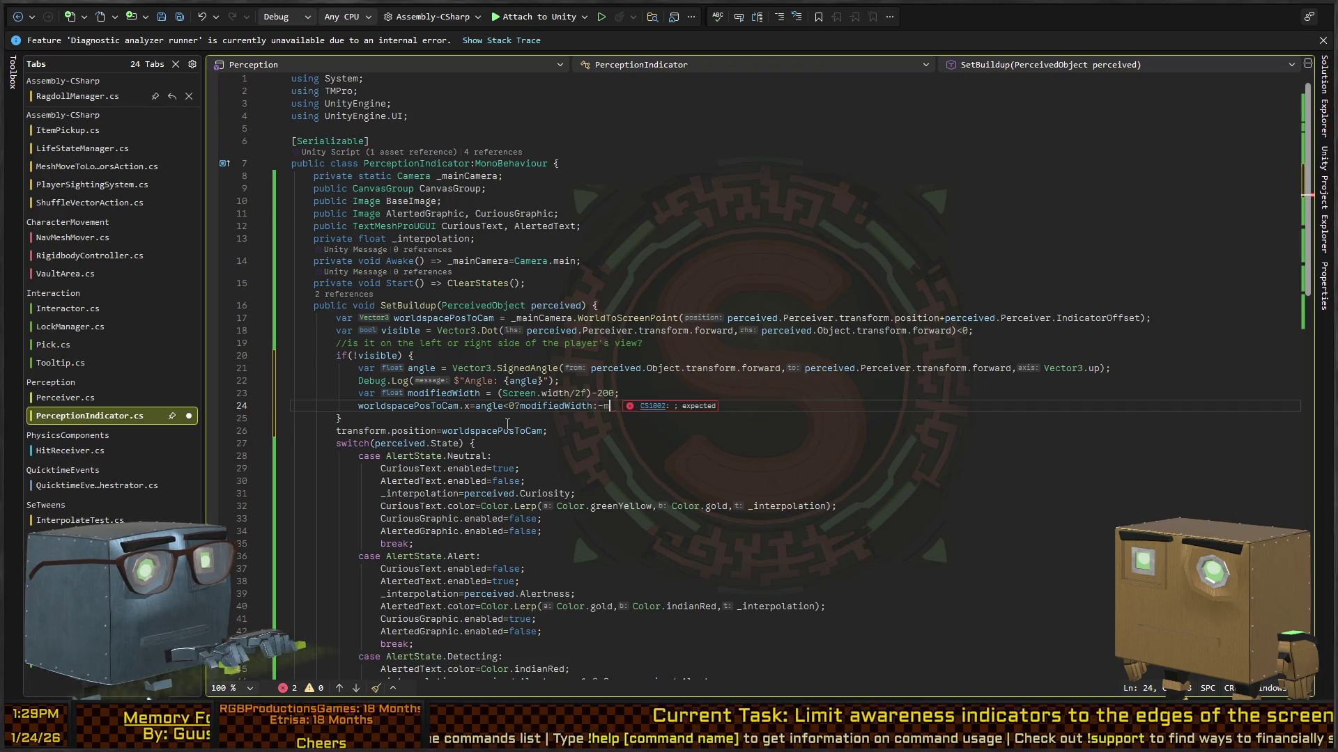
{"action": "type", "text": "Width;"}
{"action": "key", "text": "Down"}
{"action": "key", "text": "ctrl+s"}
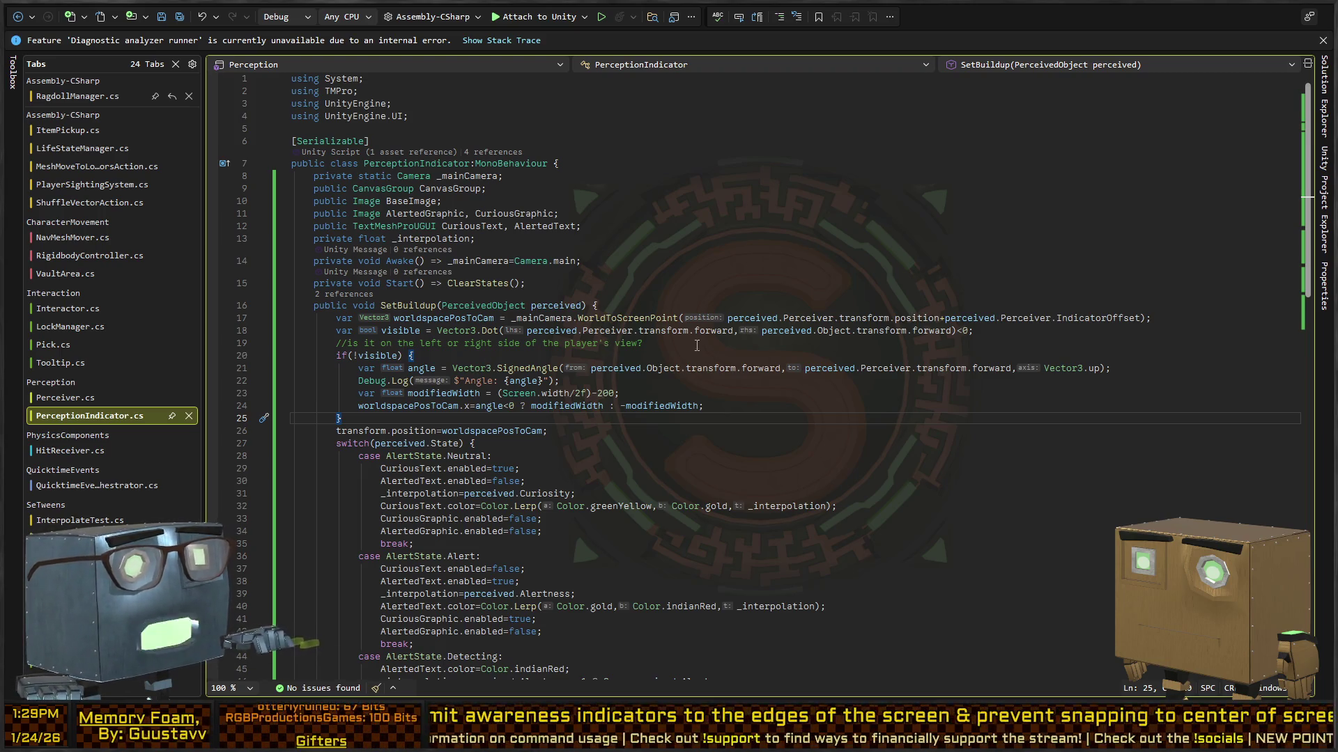
{"action": "left_click", "coordinate": [414, 430]}
{"action": "double_click", "coordinate": [414, 430]}
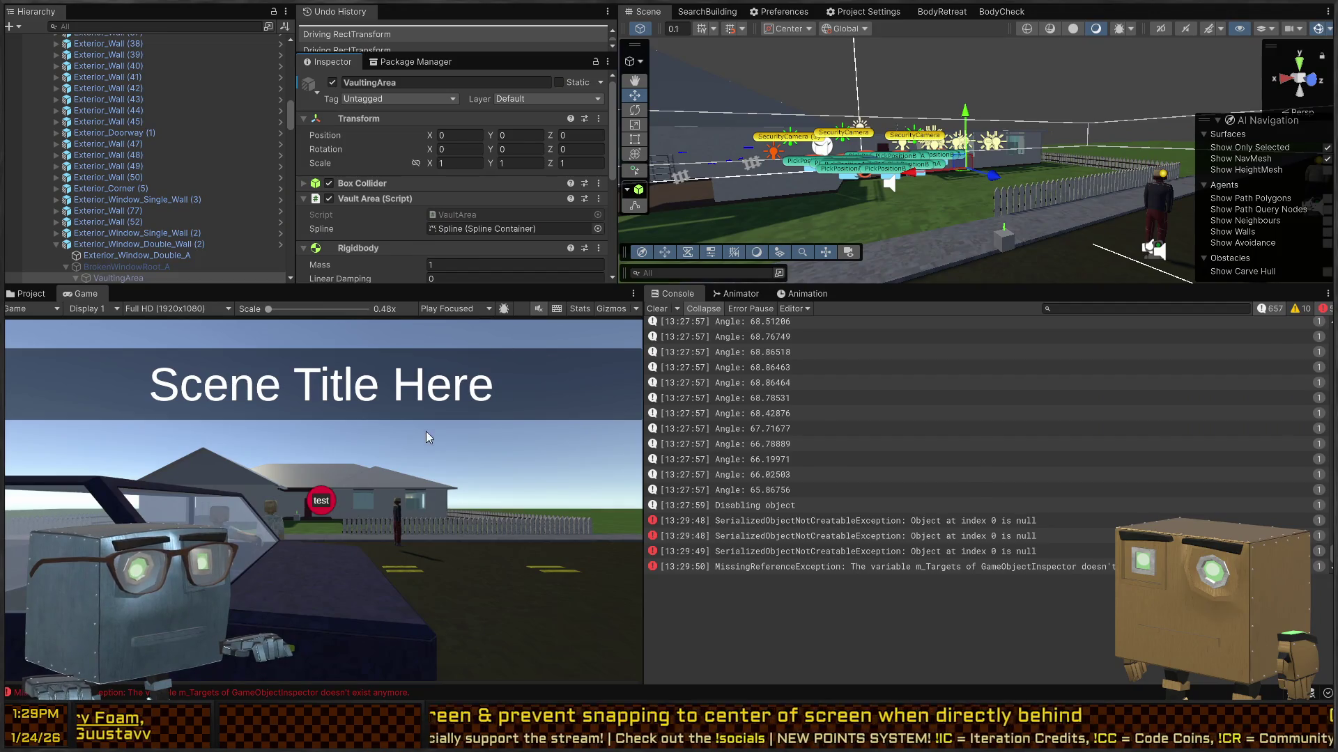
Start the playtest, close the in-game phone, and walk the player around the house.
{"action": "key", "text": "ctrl+p"}
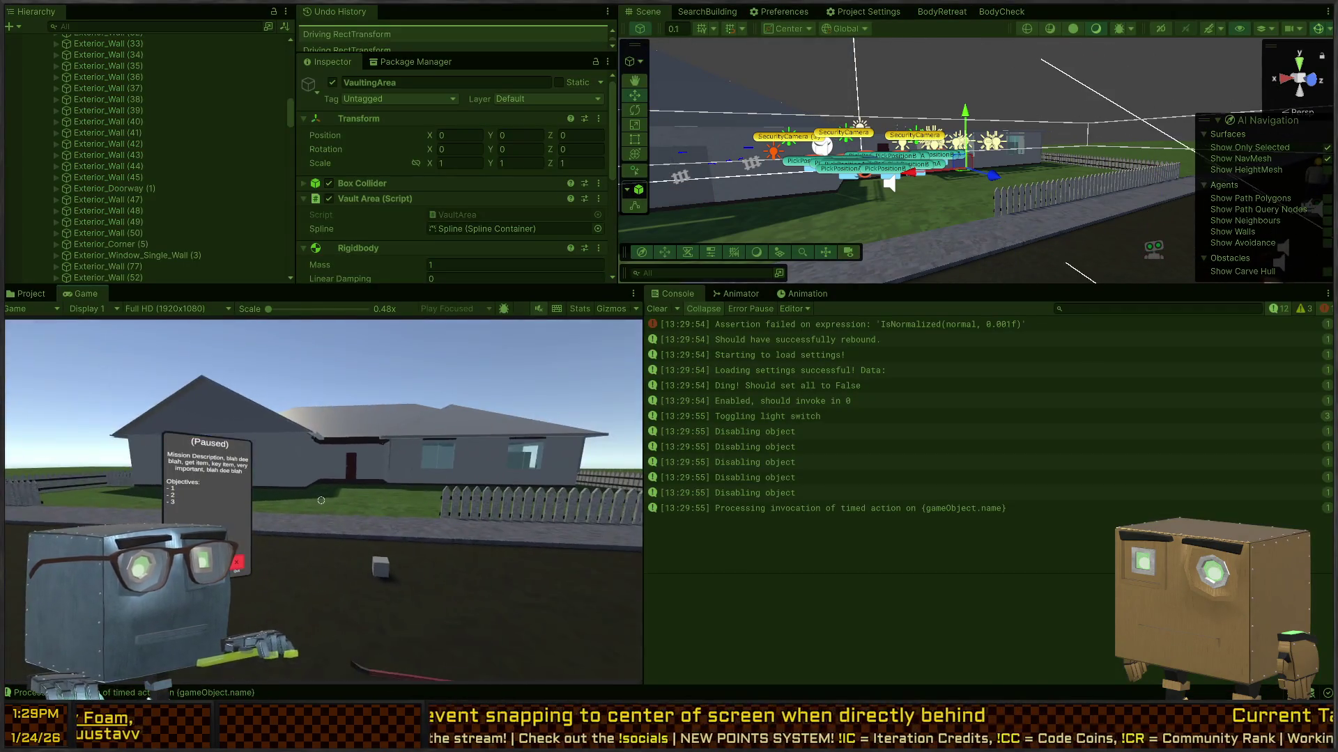
{"action": "key", "text": "Tab"}
{"action": "key", "text": "Tab"}
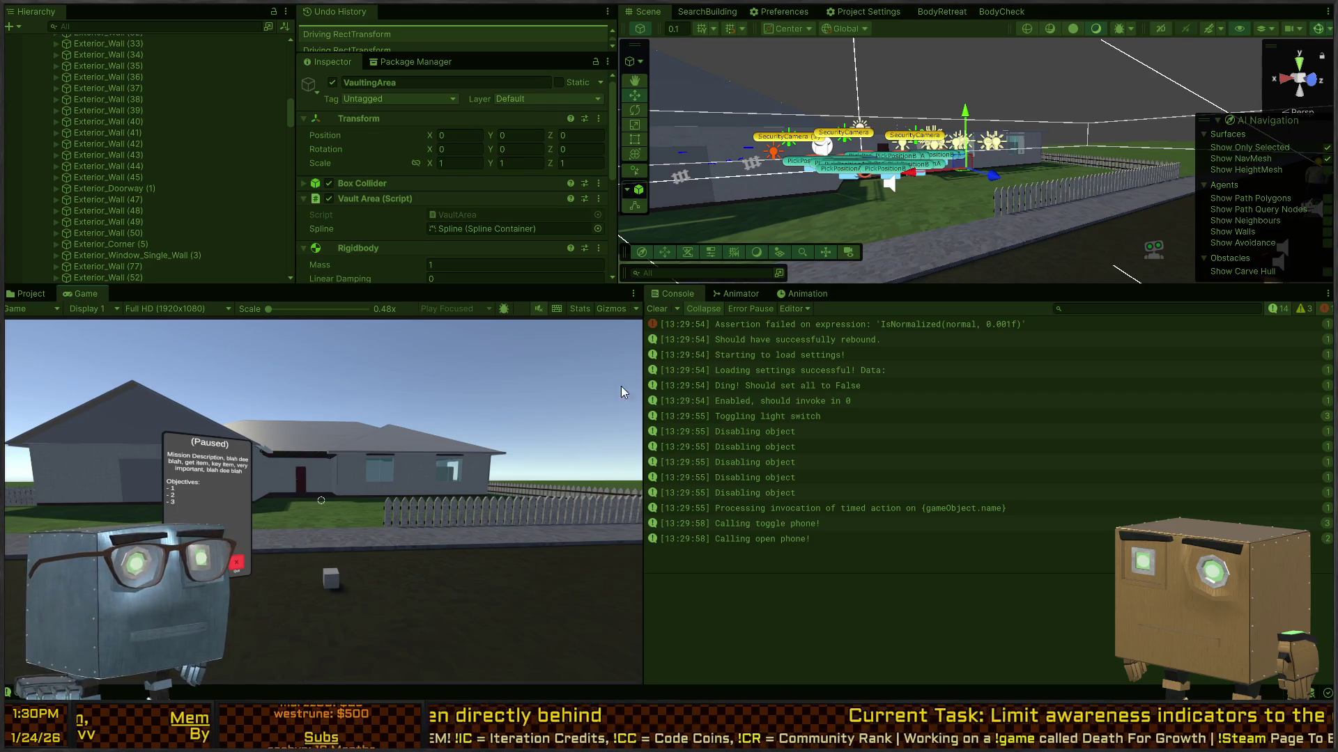
{"action": "left_click", "coordinate": [656, 308]}
{"action": "left_click", "coordinate": [365, 446]}
{"action": "key", "text": "Tab"}
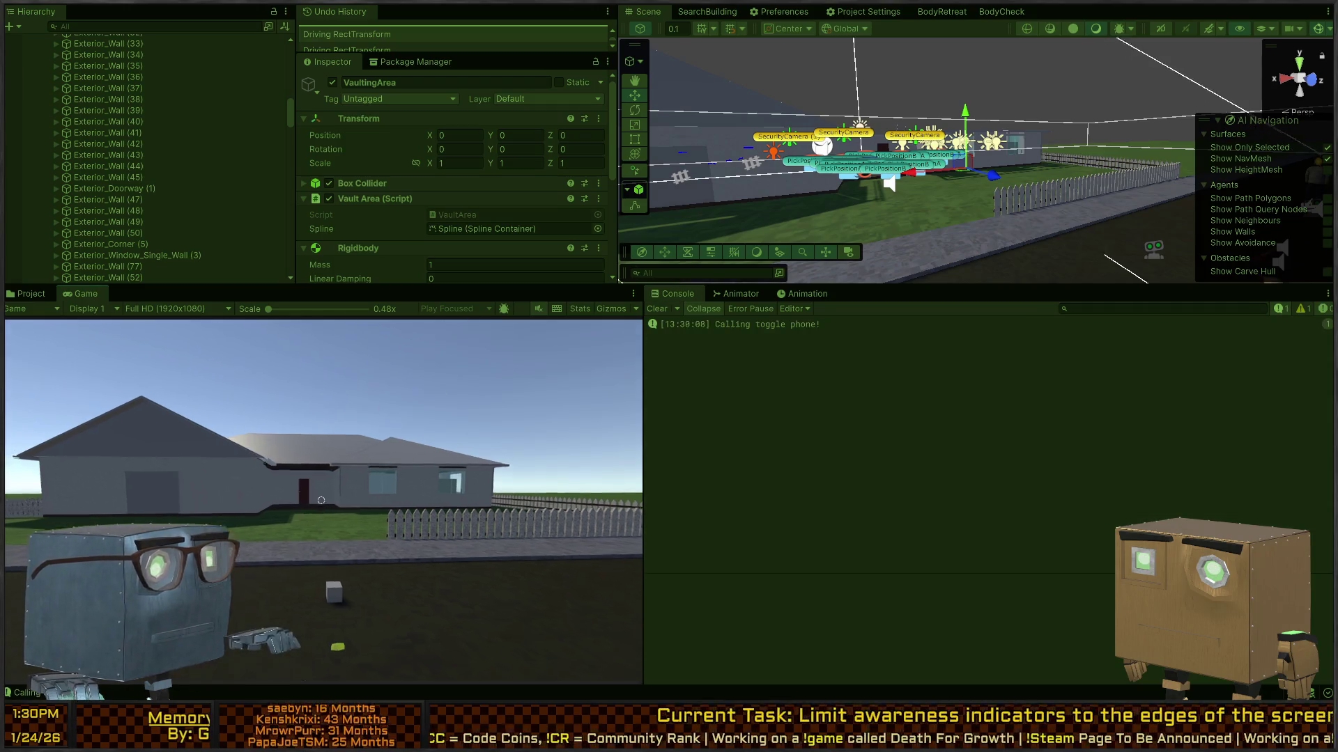
{"action": "key", "text": "w"}
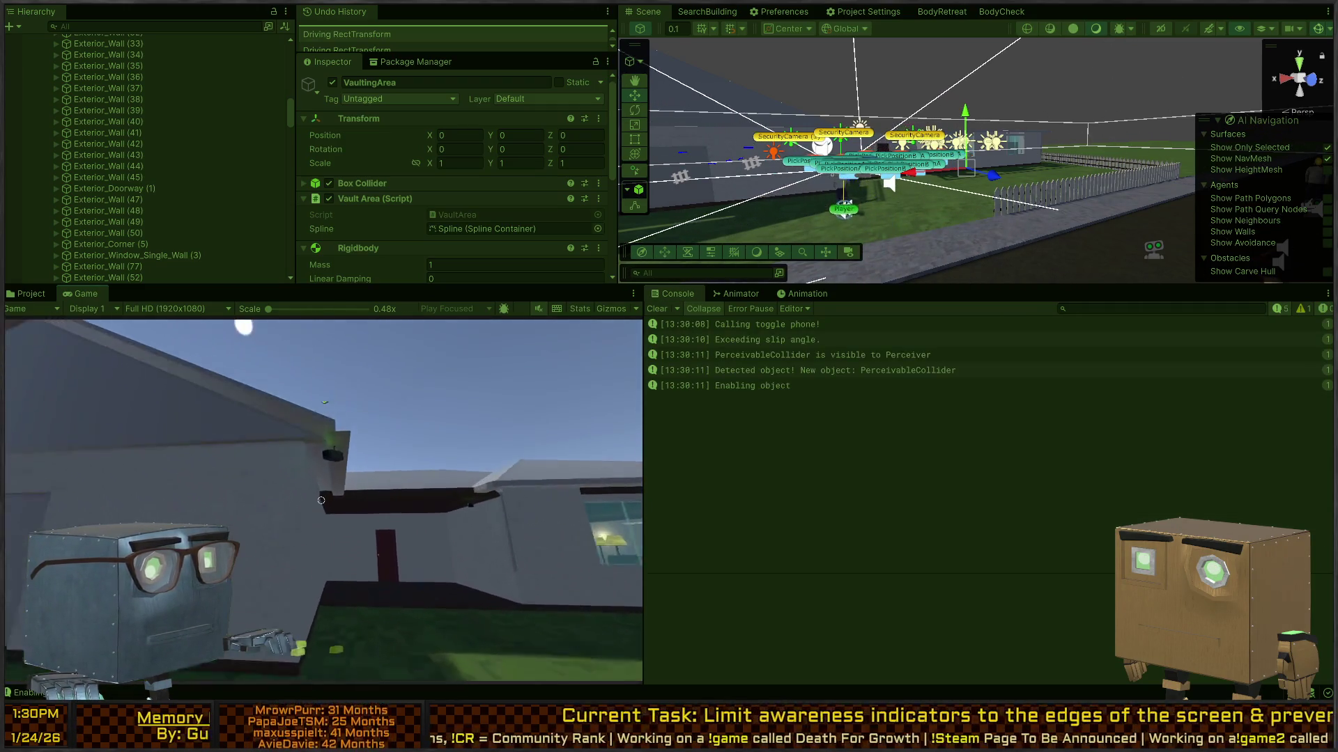
{"action": "key", "text": "s"}
{"action": "key", "text": "w"}
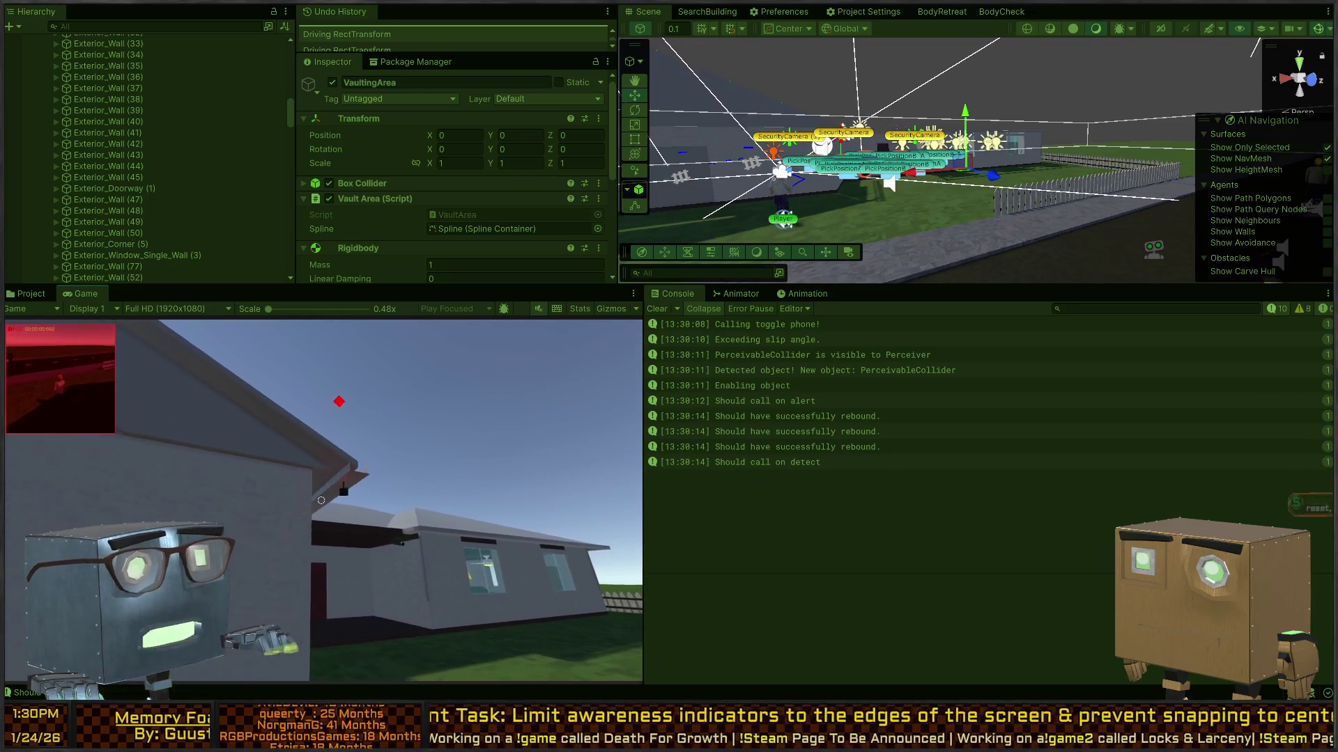
{"action": "key", "text": "w"}
{"action": "key", "text": "w"}
{"action": "key", "text": "Escape"}
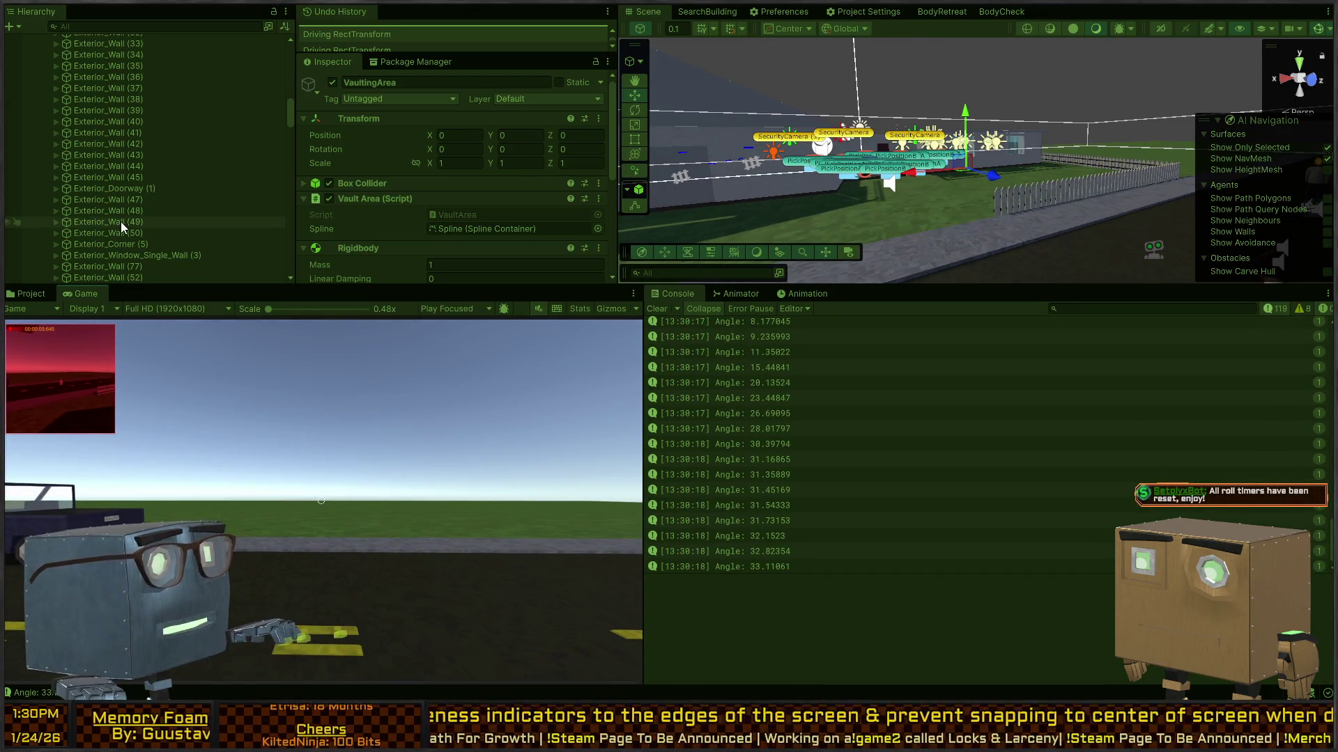
Inspect a spawned PerceptionIndicator(Clone) in the Hierarchy, whose Pos X reads -1720.
{"action": "scroll", "coordinate": [160, 158], "scroll_direction": "up", "scroll_amount": 10}
{"action": "scroll", "coordinate": [123, 182], "scroll_direction": "down", "scroll_amount": 1}
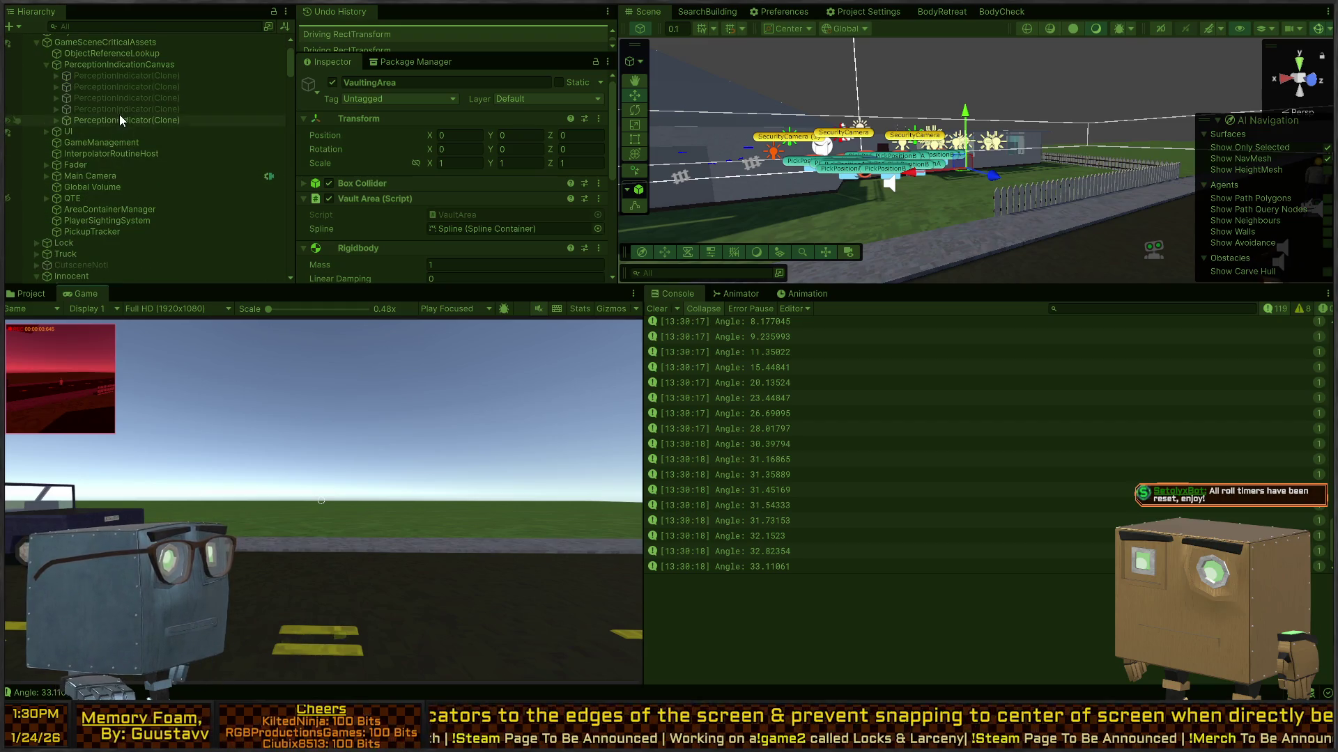
{"action": "left_click", "coordinate": [116, 120]}
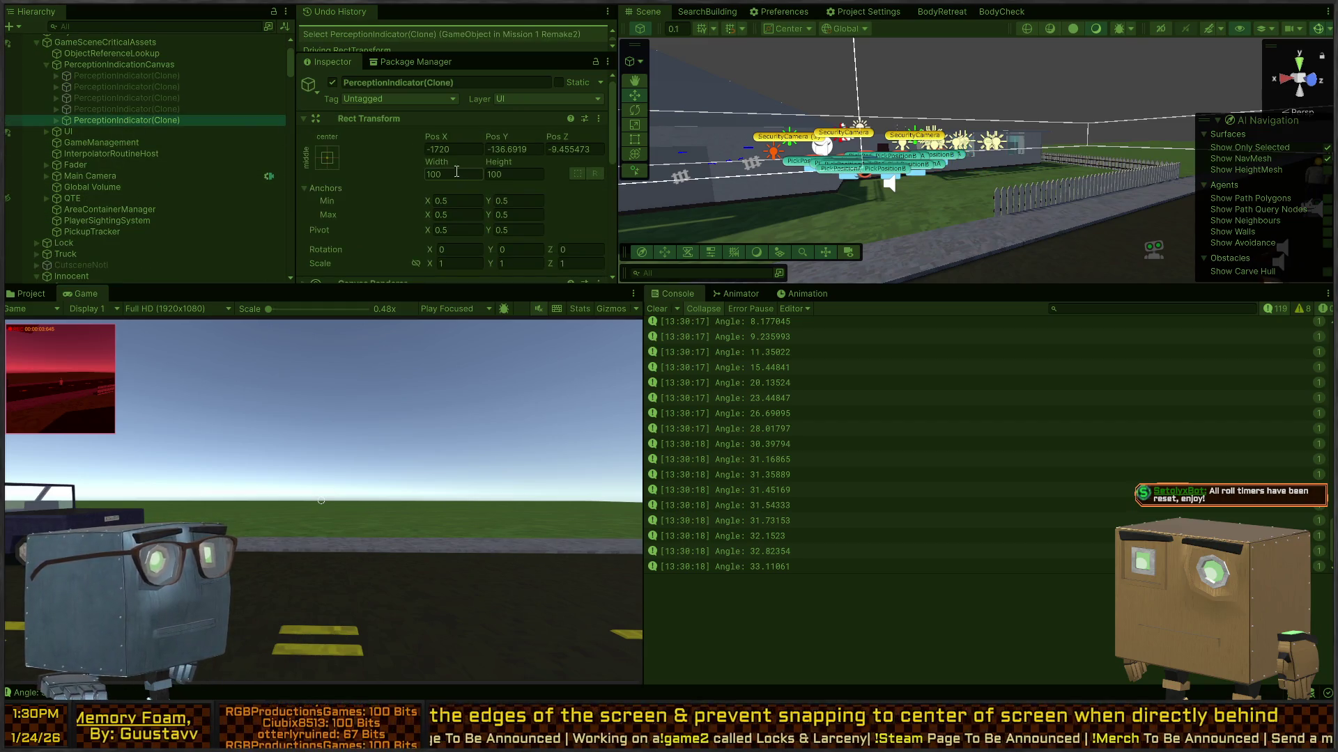
{"action": "left_click", "coordinate": [407, 407]}
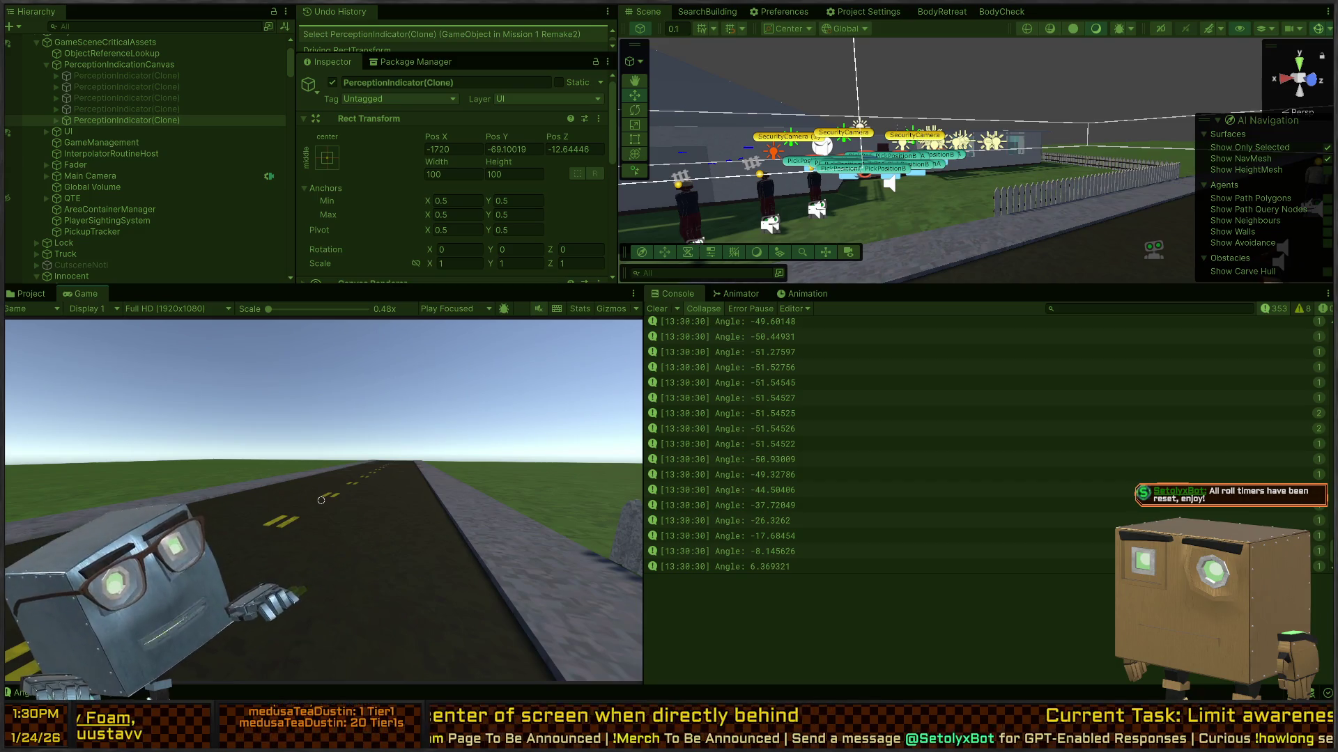
{"action": "key", "text": "alt+Tab"}
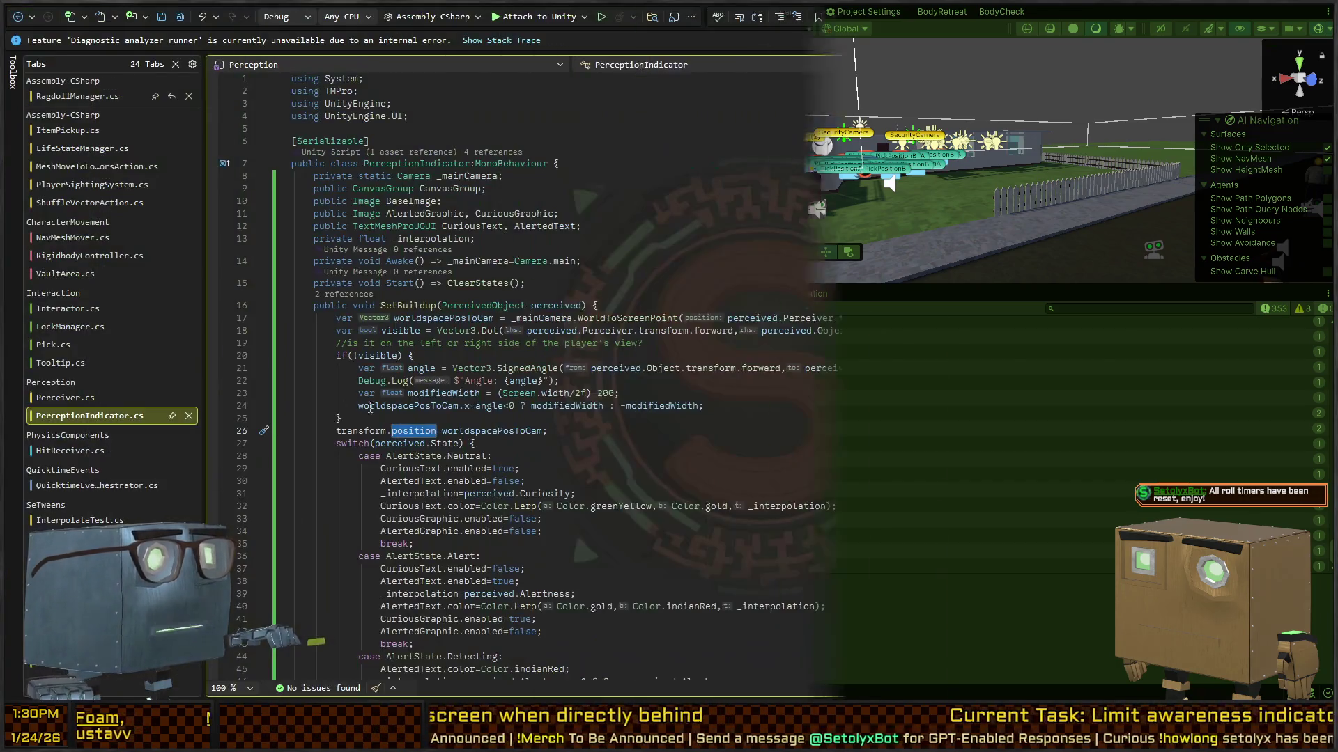
Begin wrapping the line 24 ternary in new Vector3(.
{"action": "left_click", "coordinate": [413, 428]}
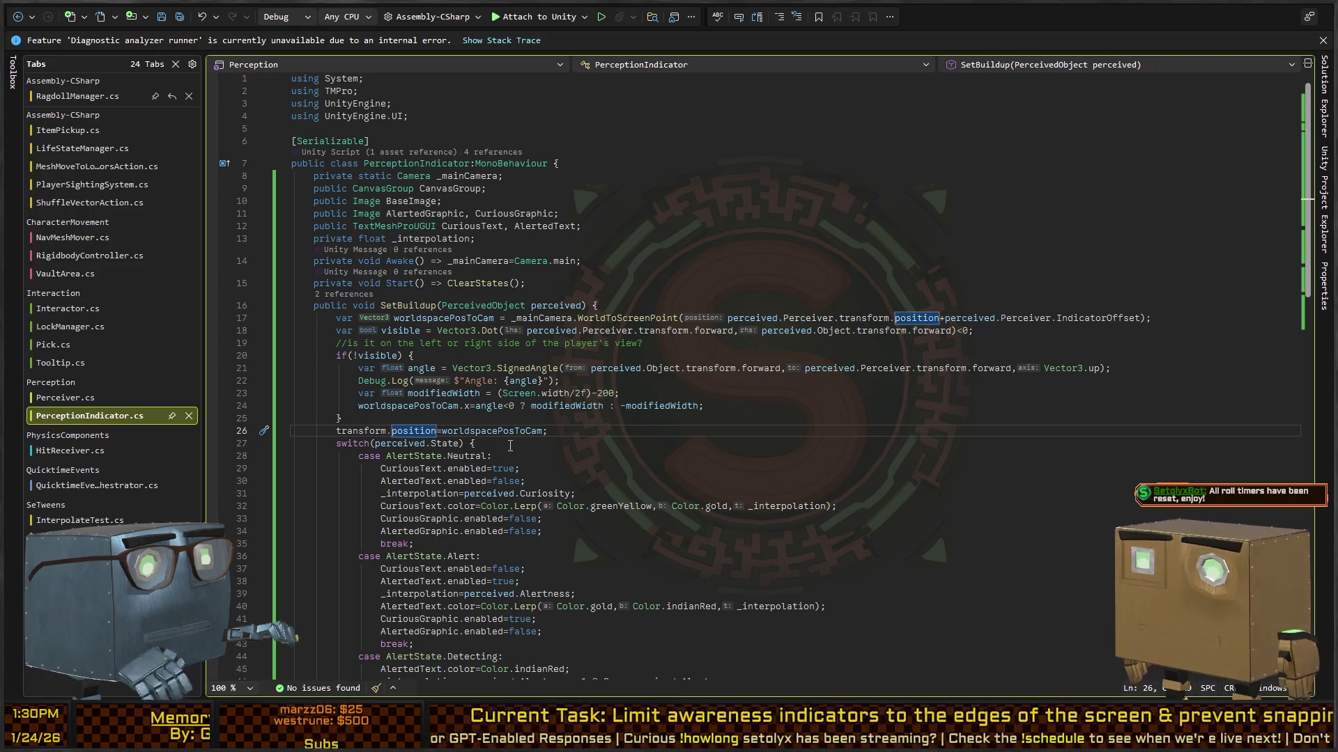
{"action": "key", "text": "Up"}
{"action": "key", "text": "Up"}
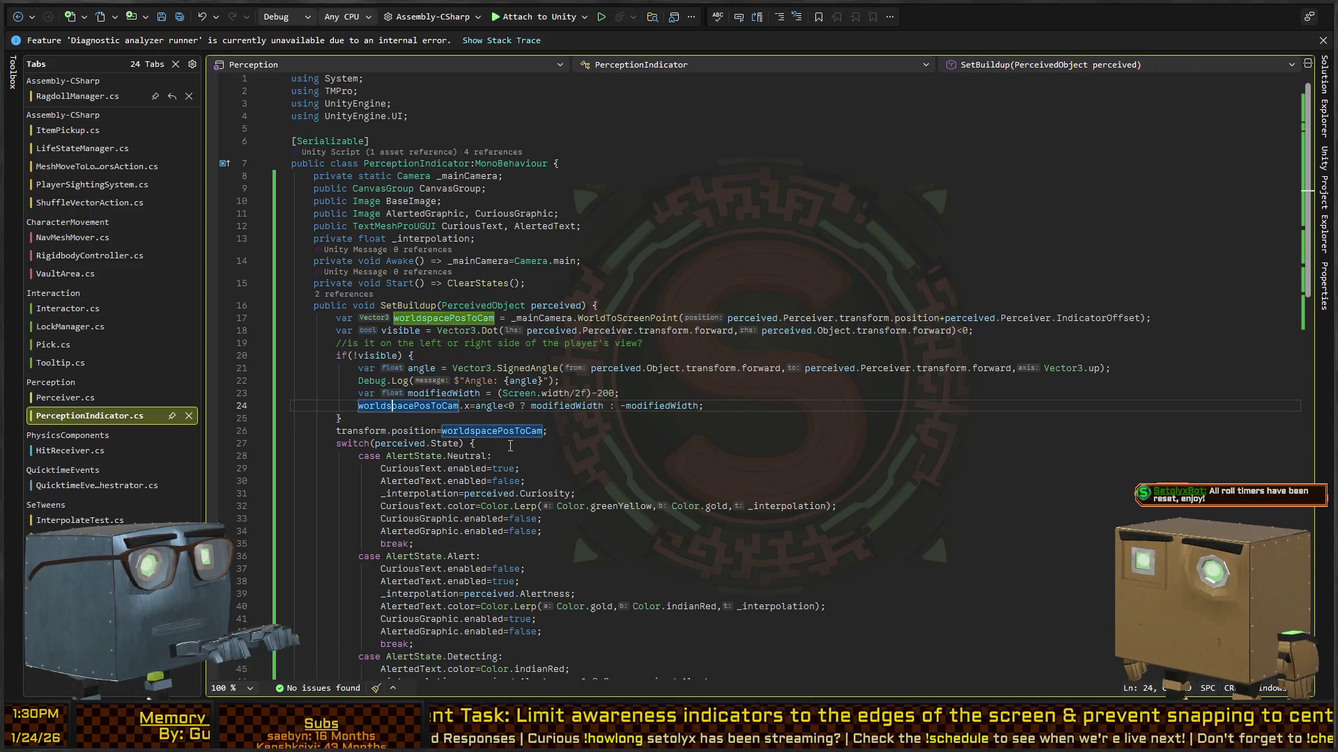
{"action": "key", "text": "Down"}
{"action": "key", "text": "Down"}
{"action": "key", "text": "ctrl+Right"}
{"action": "key", "text": "ctrl+Right"}
{"action": "key", "text": "ctrl+Right"}
{"action": "key", "text": "ctrl+shift+Left"}
{"action": "key", "text": "ctrl+shift+Left"}
{"action": "key", "text": "ctrl+shift+Left"}
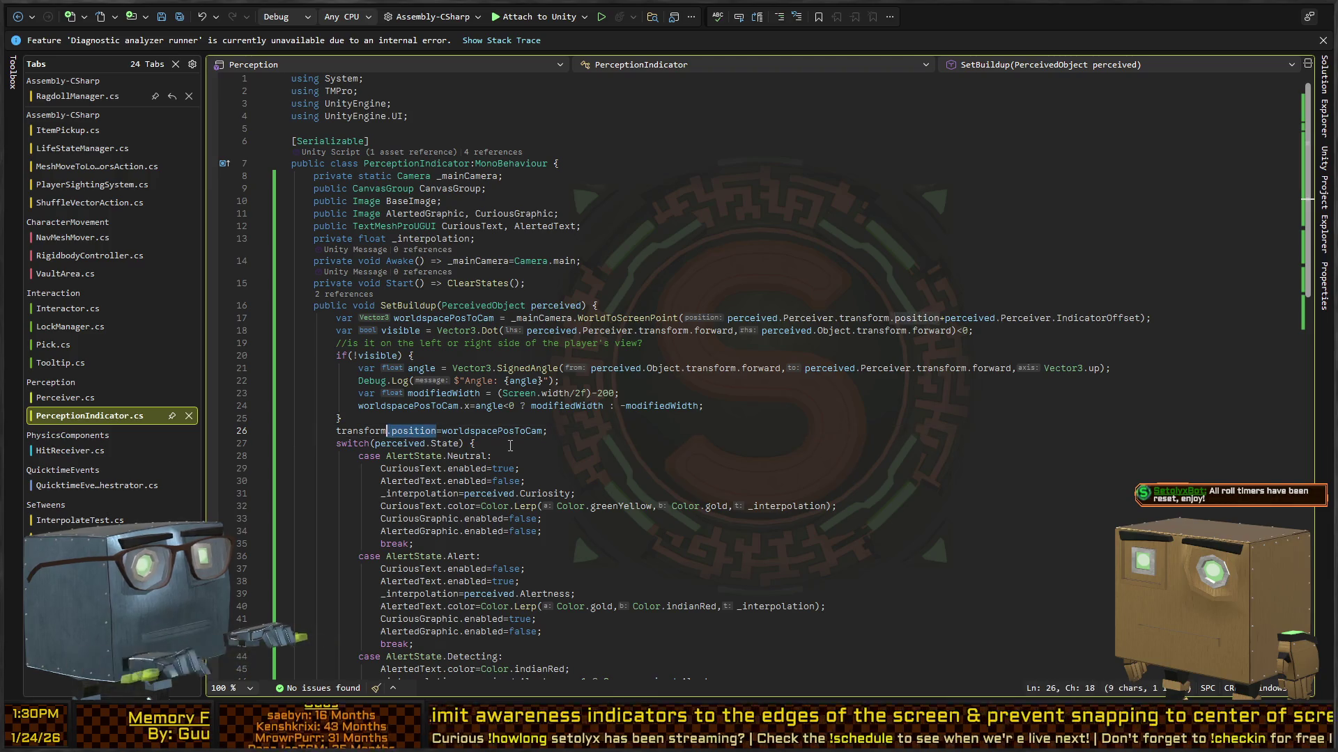
{"action": "key", "text": "Up"}
{"action": "key", "text": "Up"}
{"action": "key", "text": "ctrl+Right"}
{"action": "key", "text": "ctrl+Right"}
{"action": "key", "text": "ctrl+Right"}
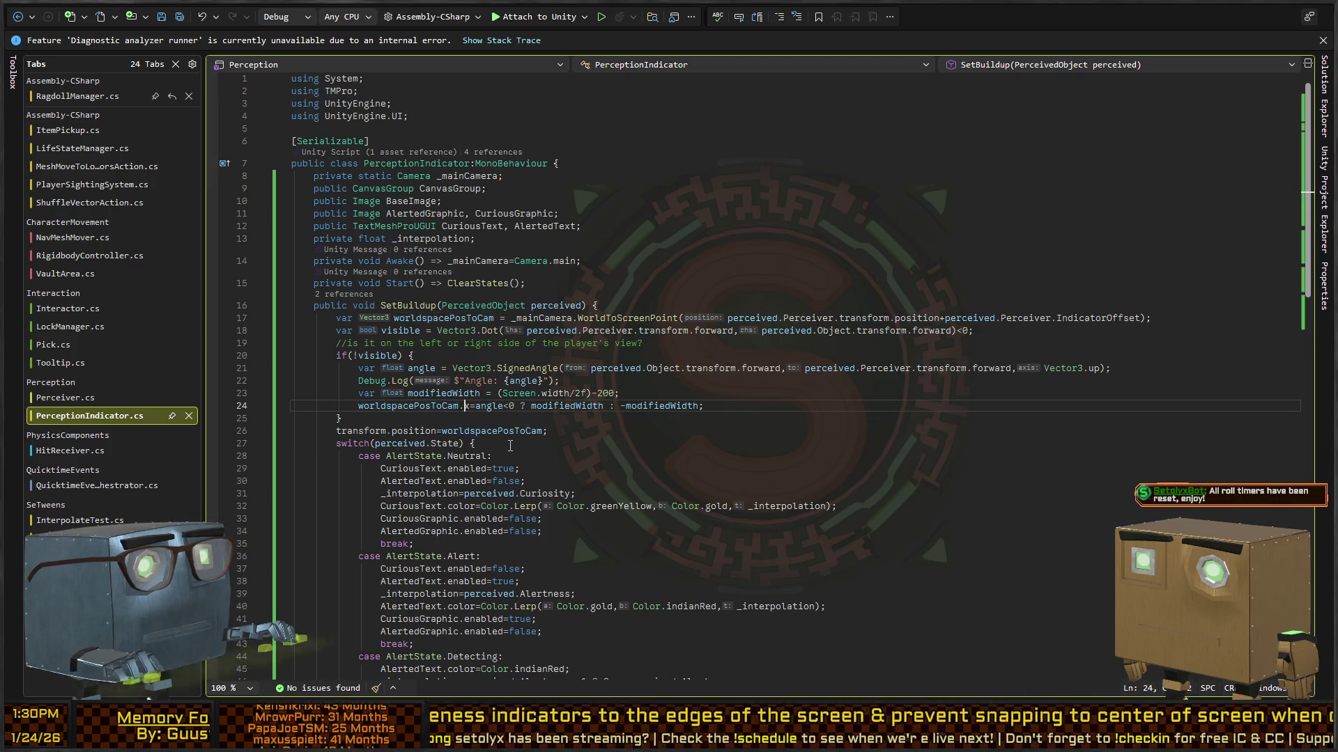
{"action": "type", "text": "new "}
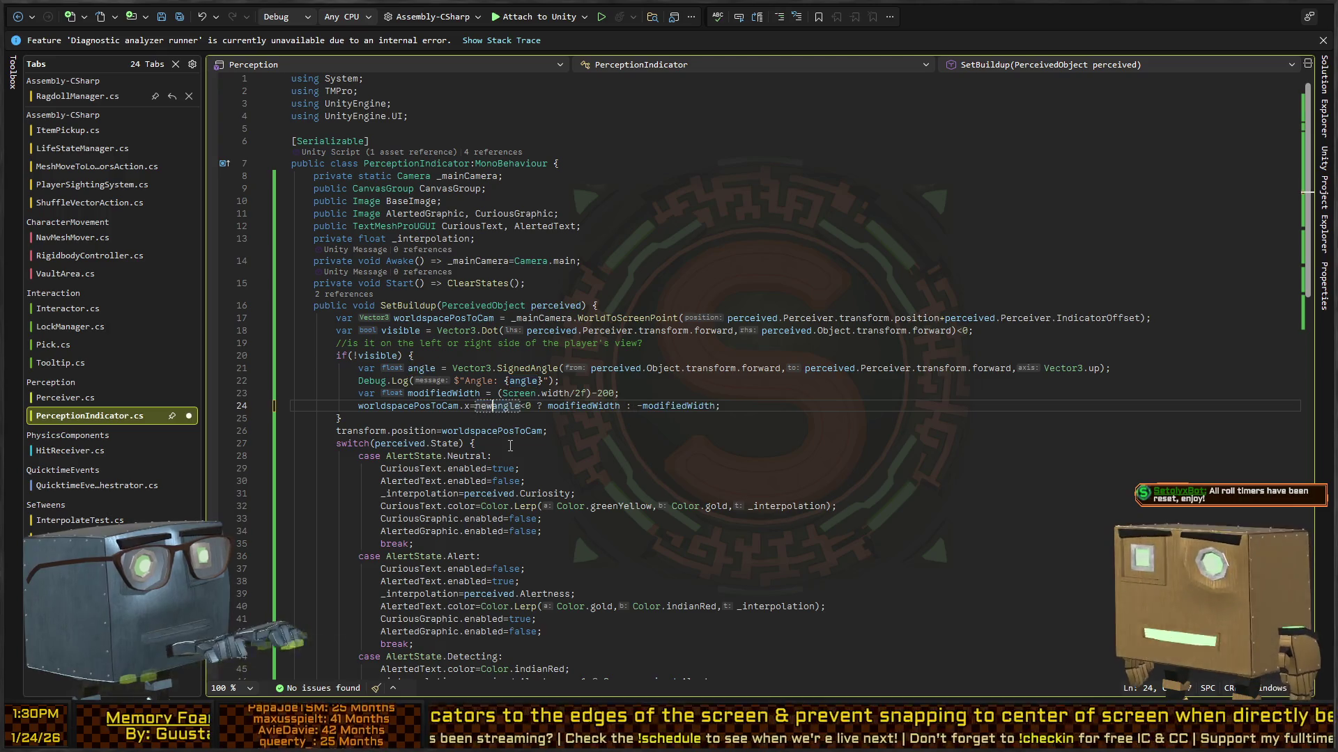
{"action": "type", "text": "Vector3("}
Close the Vector3 with zero y and z arguments: new Vector3(..., 0, 0).
{"action": "key", "text": "End"}
{"action": "key", "text": "Left"}
{"action": "type", "text": ",0,)"}
{"action": "key", "text": "Left"}
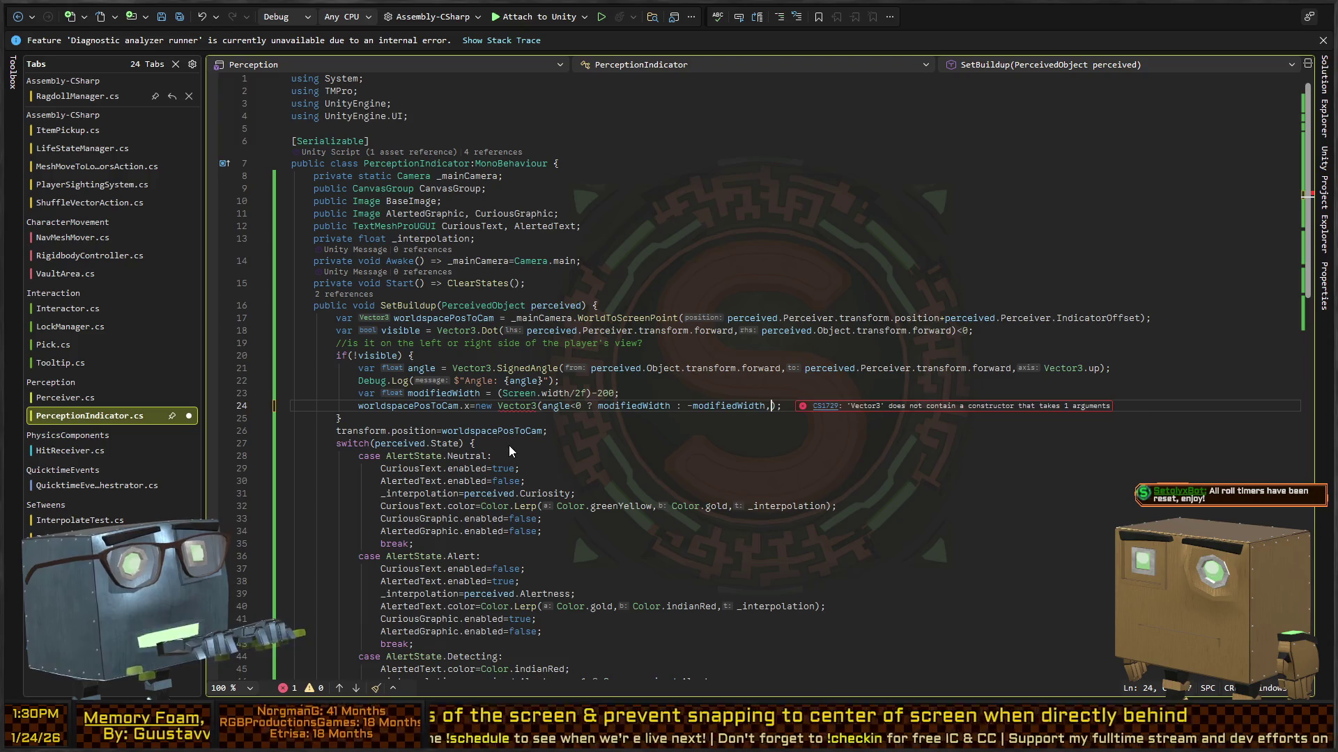
{"action": "type", "text": "0, 0"}
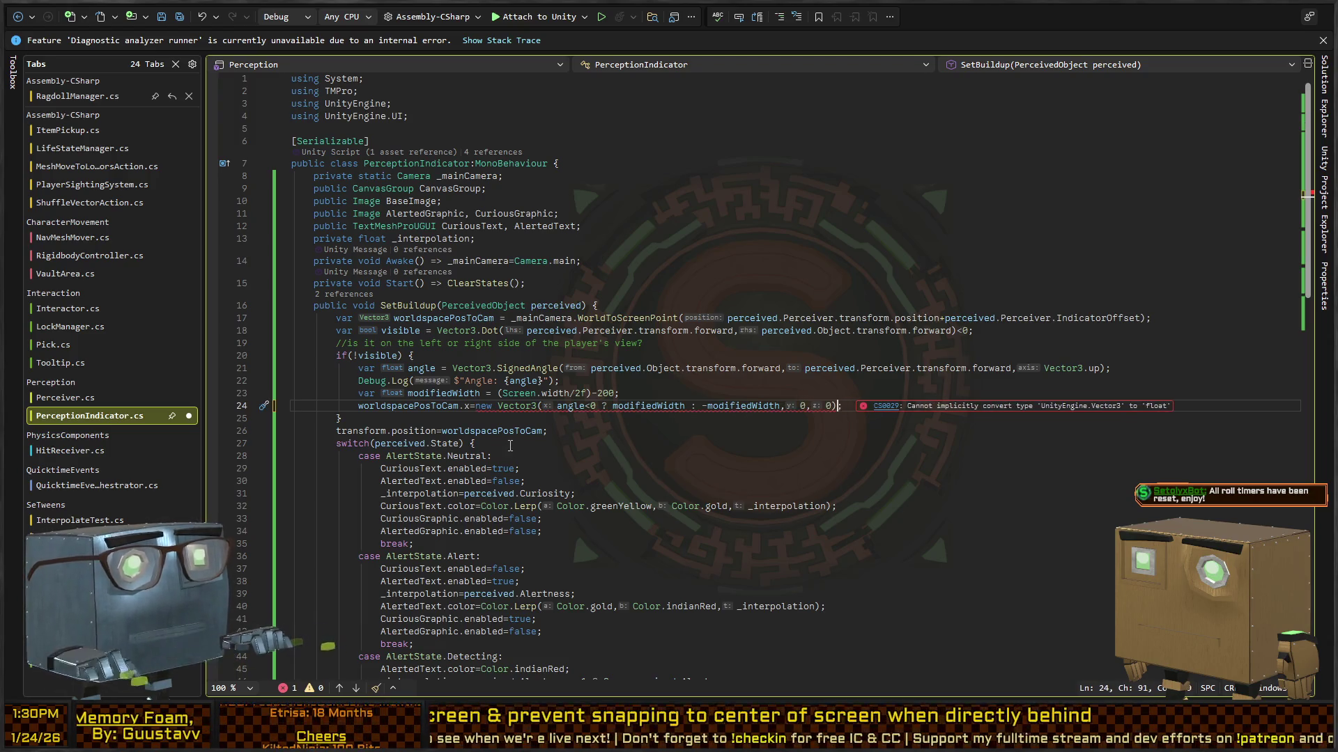
{"action": "key", "text": "Left"}
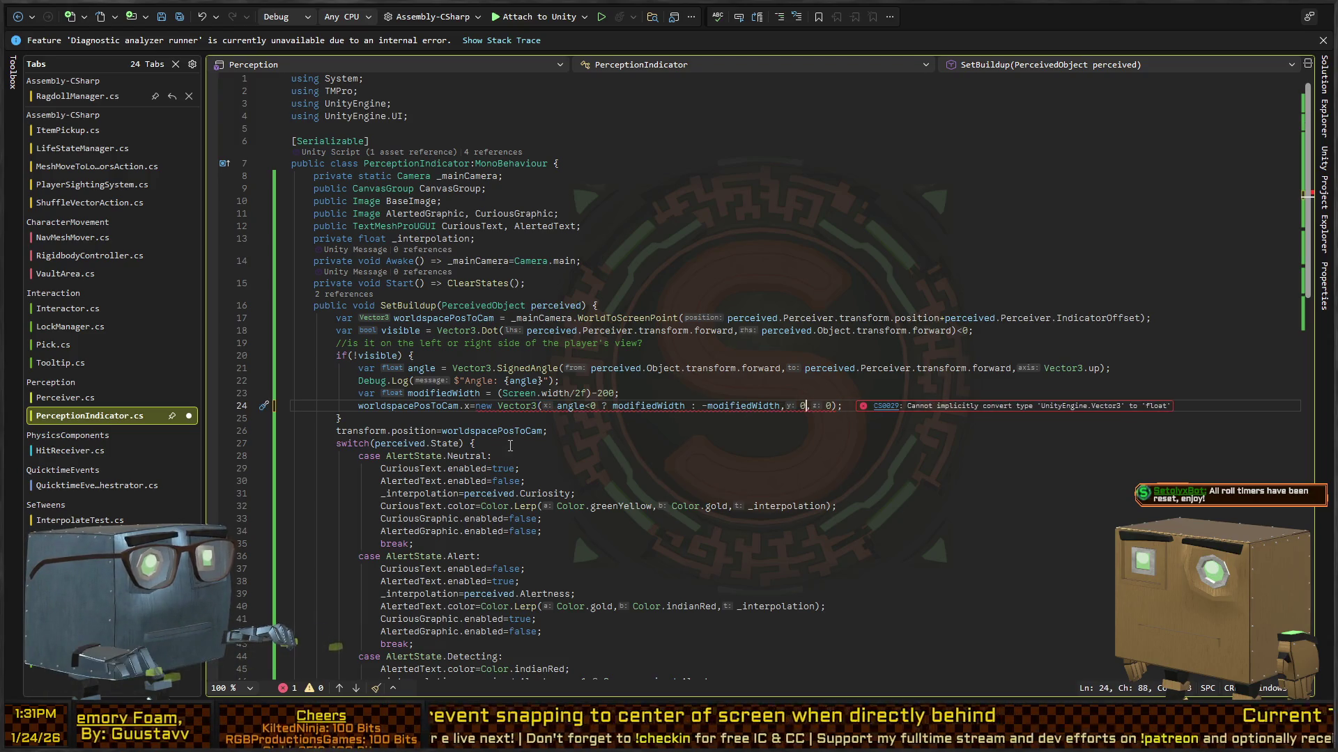
Wrap the new Vector3 expression in a transform call, starting to type Inversetransform.
{"action": "key", "text": "ctrl+Left"}
{"action": "key", "text": "ctrl+Left"}
{"action": "key", "text": "ctrl+Left"}
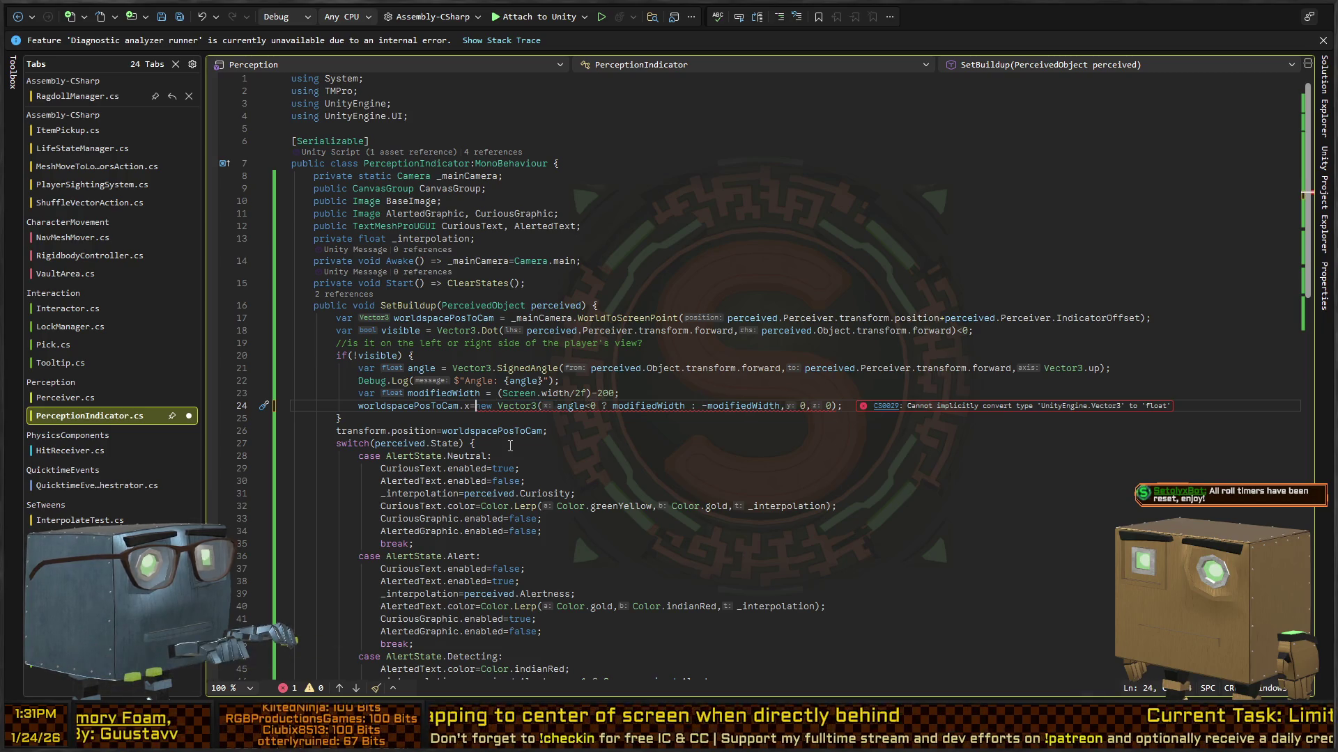
{"action": "key", "text": "shift+End"}
{"action": "key", "text": "shift+Left"}
{"action": "key", "text": "ctrl+x"}
{"action": "type", "text": "transform.position("}
{"action": "key", "text": "ctrl+v"}
{"action": "key", "text": "ctrl+BackSpace"}
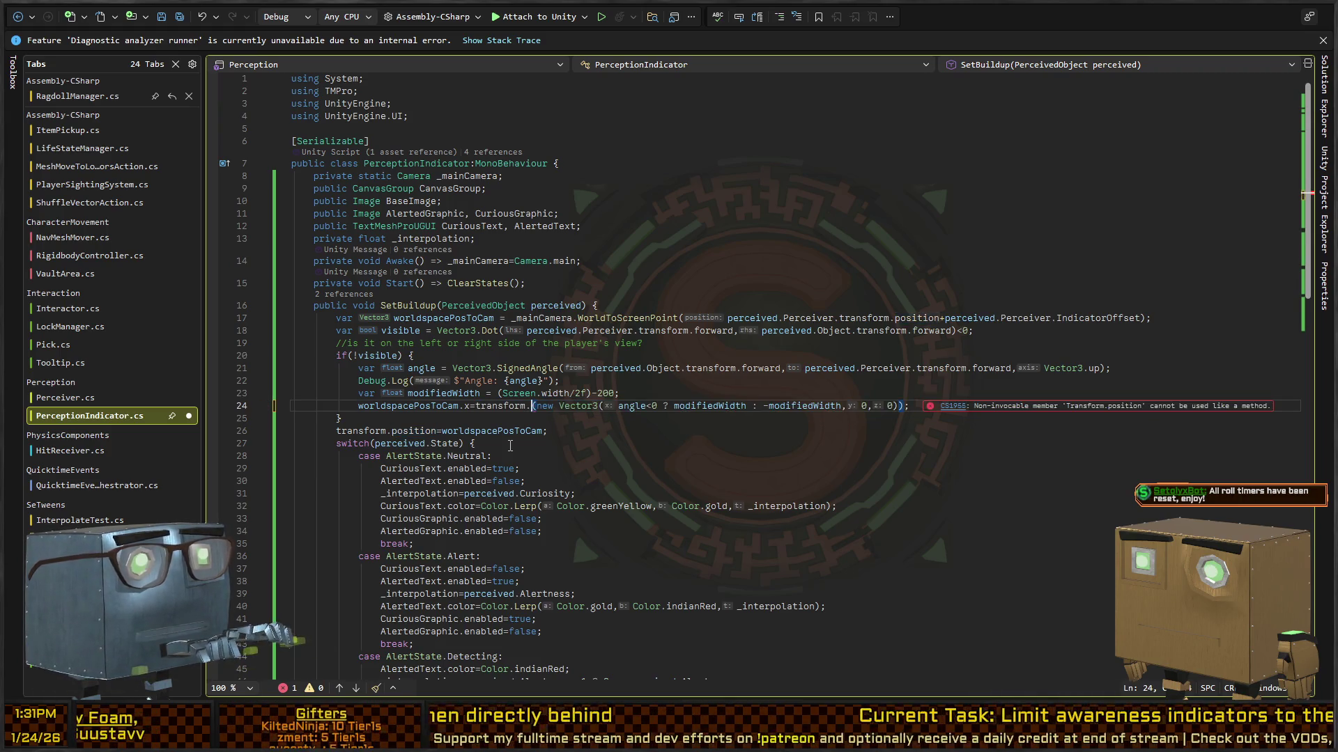
{"action": "type", "text": "Inversetransfo"}
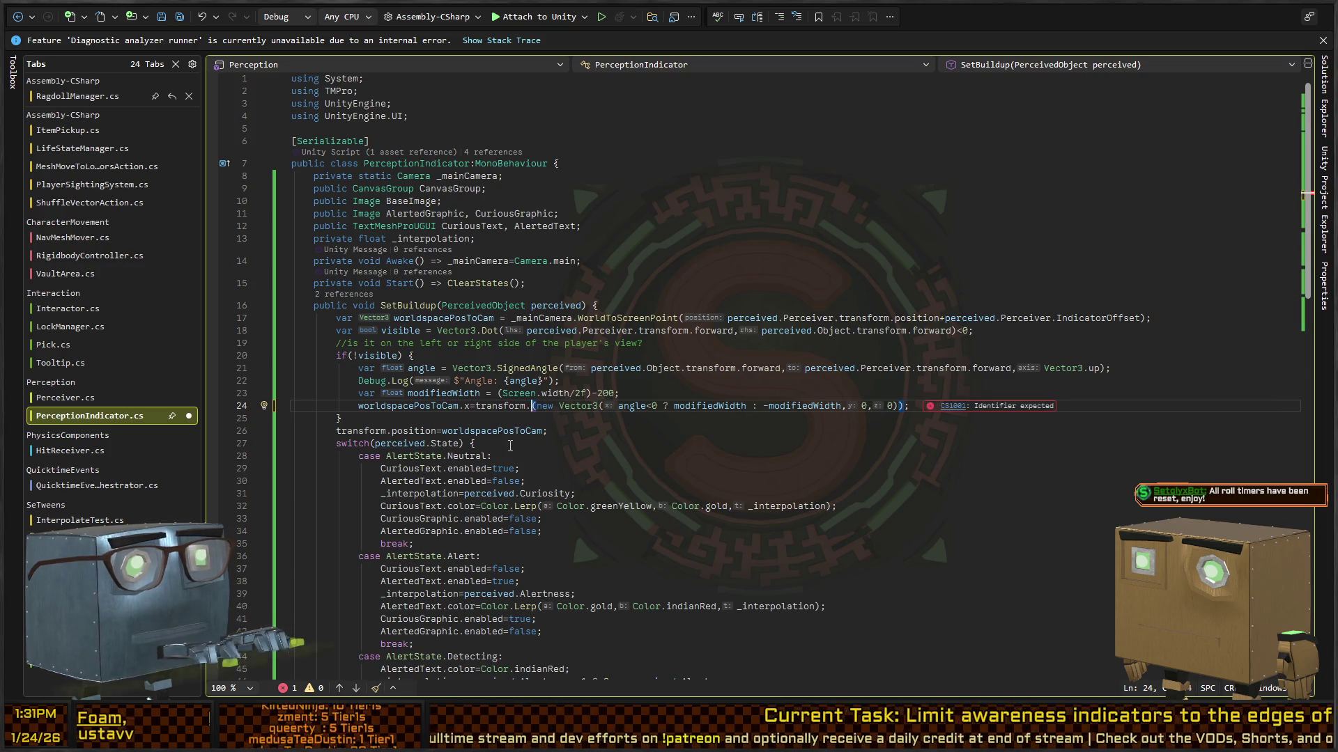
{"action": "type", "text": "rm"}
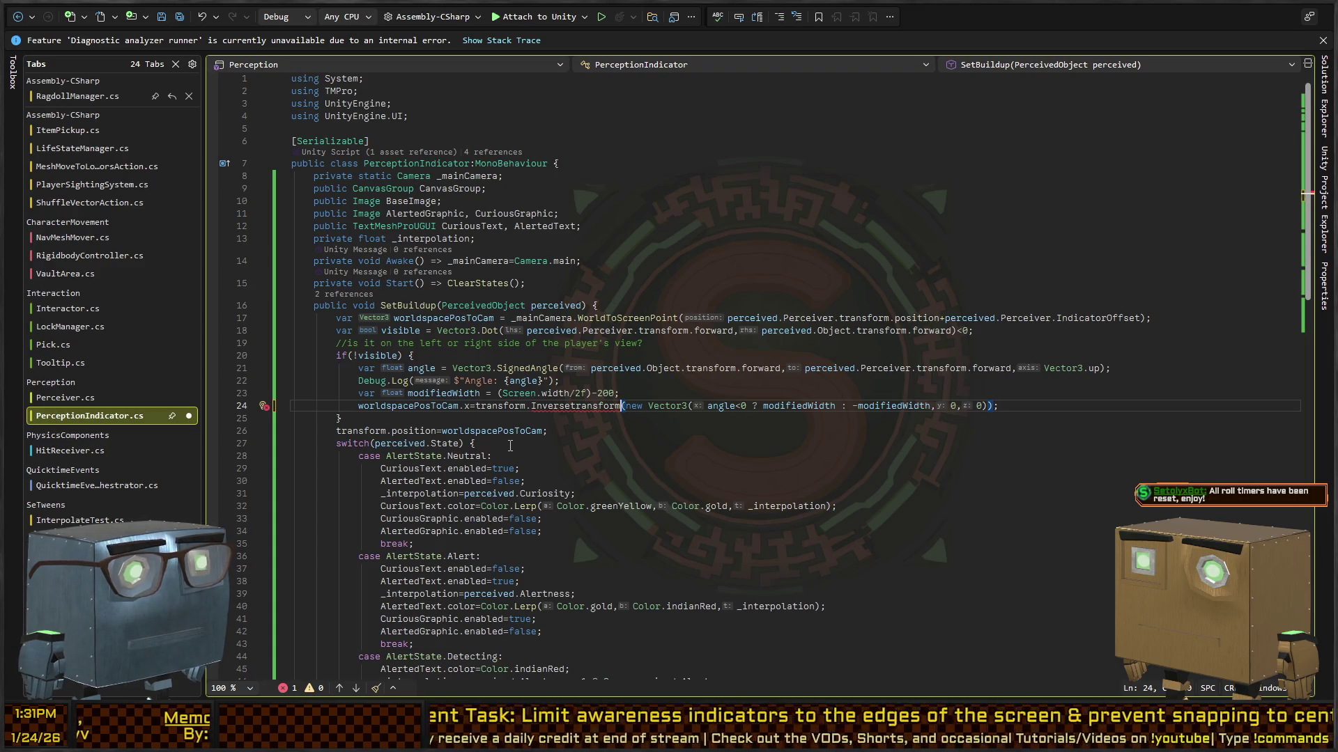
Correct the transform direction method name on the Vector3, then start Play mode in Unity.
{"action": "key", "text": "BackSpace"}
{"action": "key", "text": "BackSpace"}
{"action": "key", "text": "BackSpace"}
{"action": "key", "text": "BackSpace"}
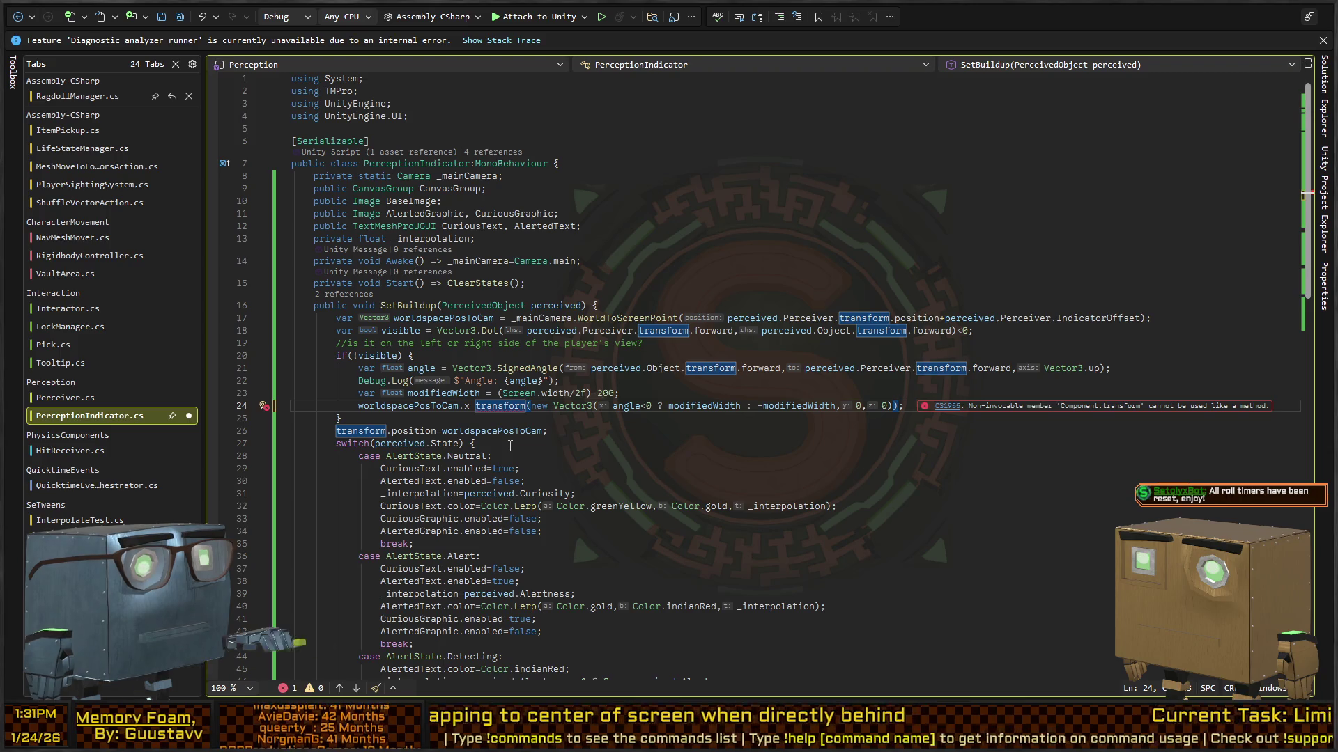
{"action": "type", "text": ".Inve"}
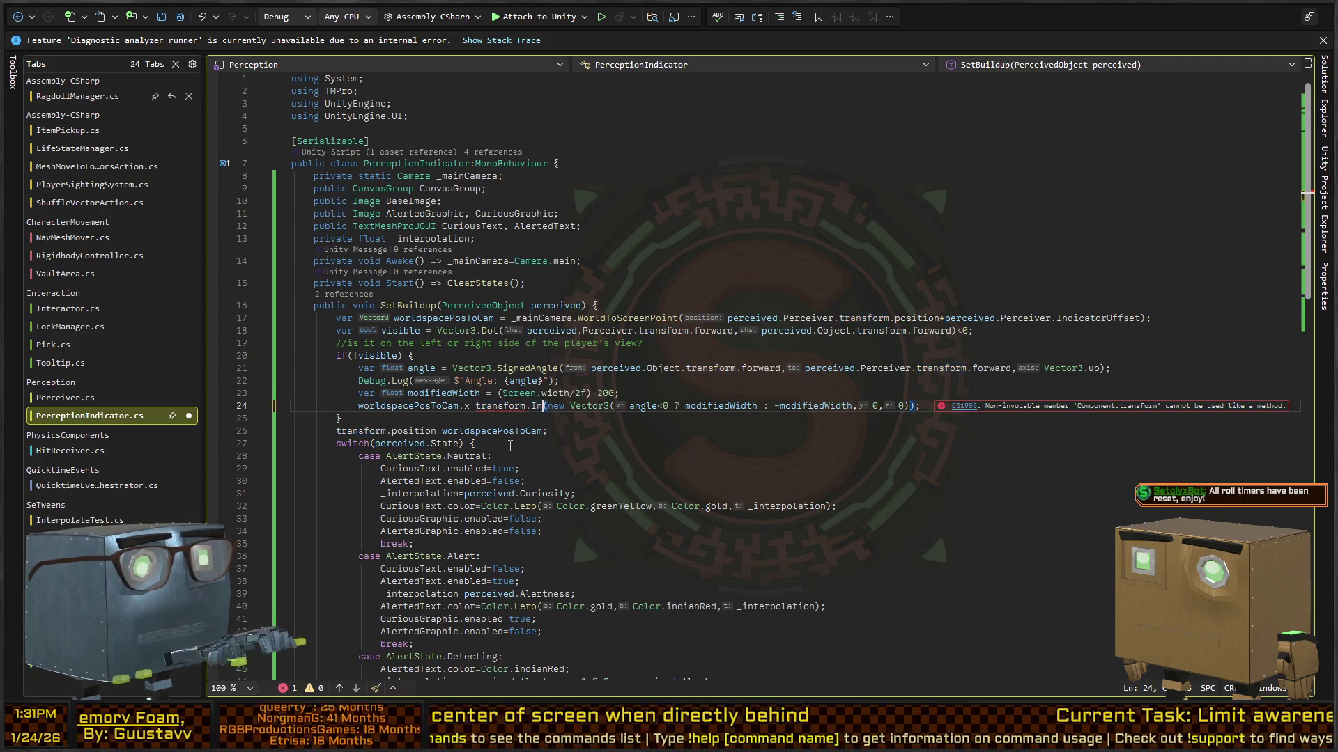
{"action": "type", "text": "rsetransformdirectio"}
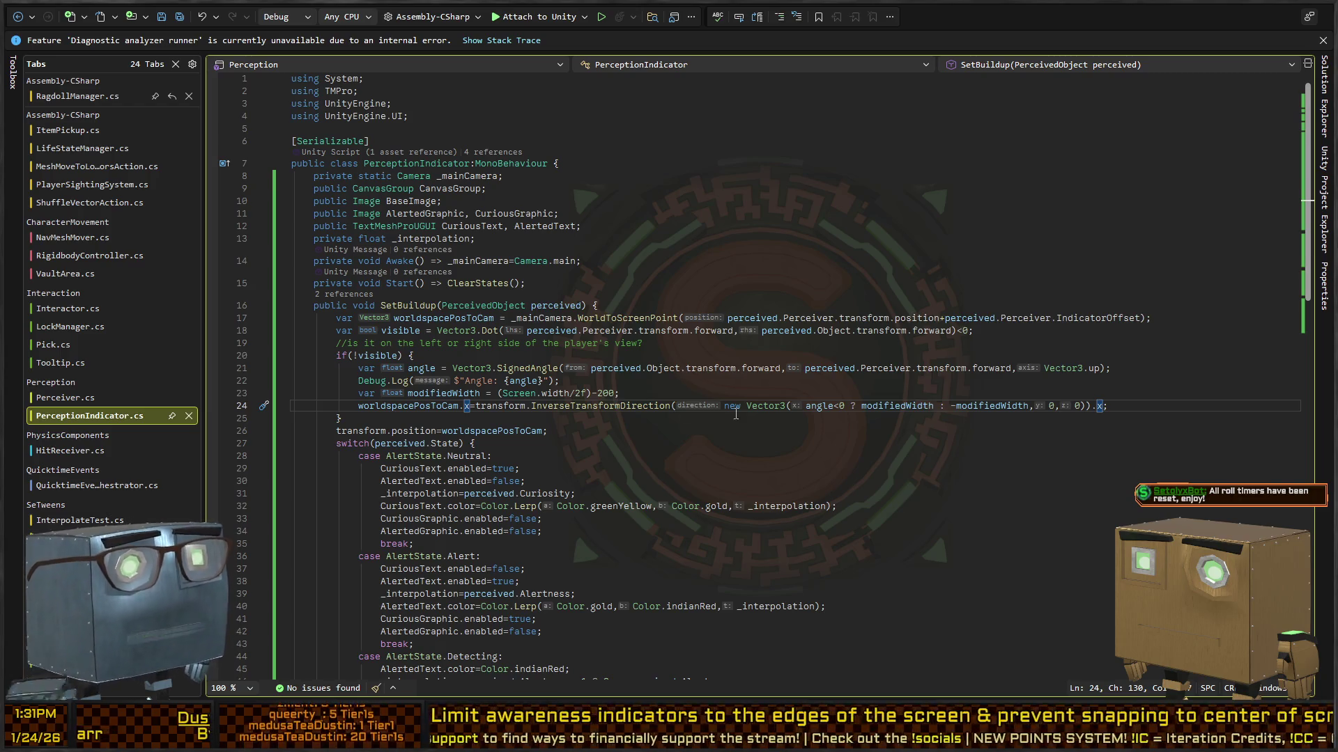
{"action": "scroll", "coordinate": [483, 397], "scroll_direction": "down", "scroll_amount": 4}
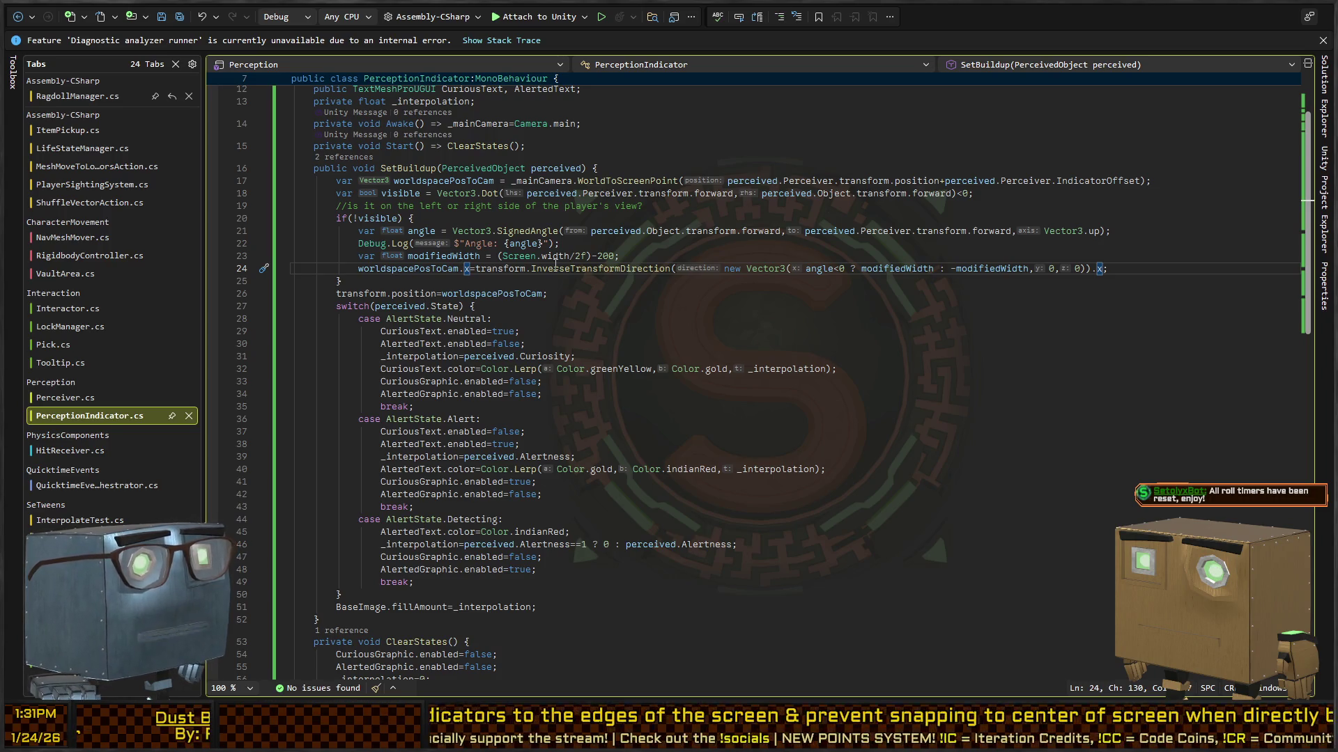
{"action": "double_click", "coordinate": [600, 270]}
{"action": "type", "text": "TransformDirection"}
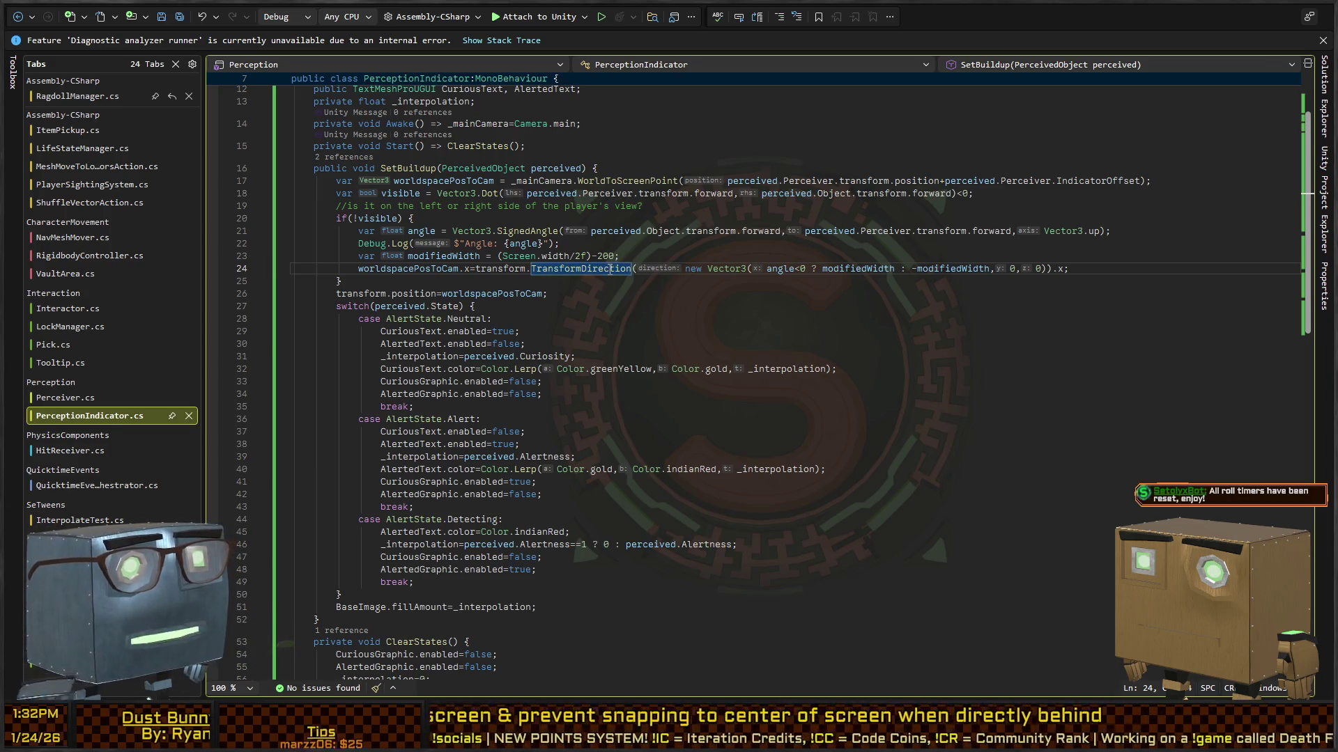
{"action": "key", "text": "alt+Tab"}
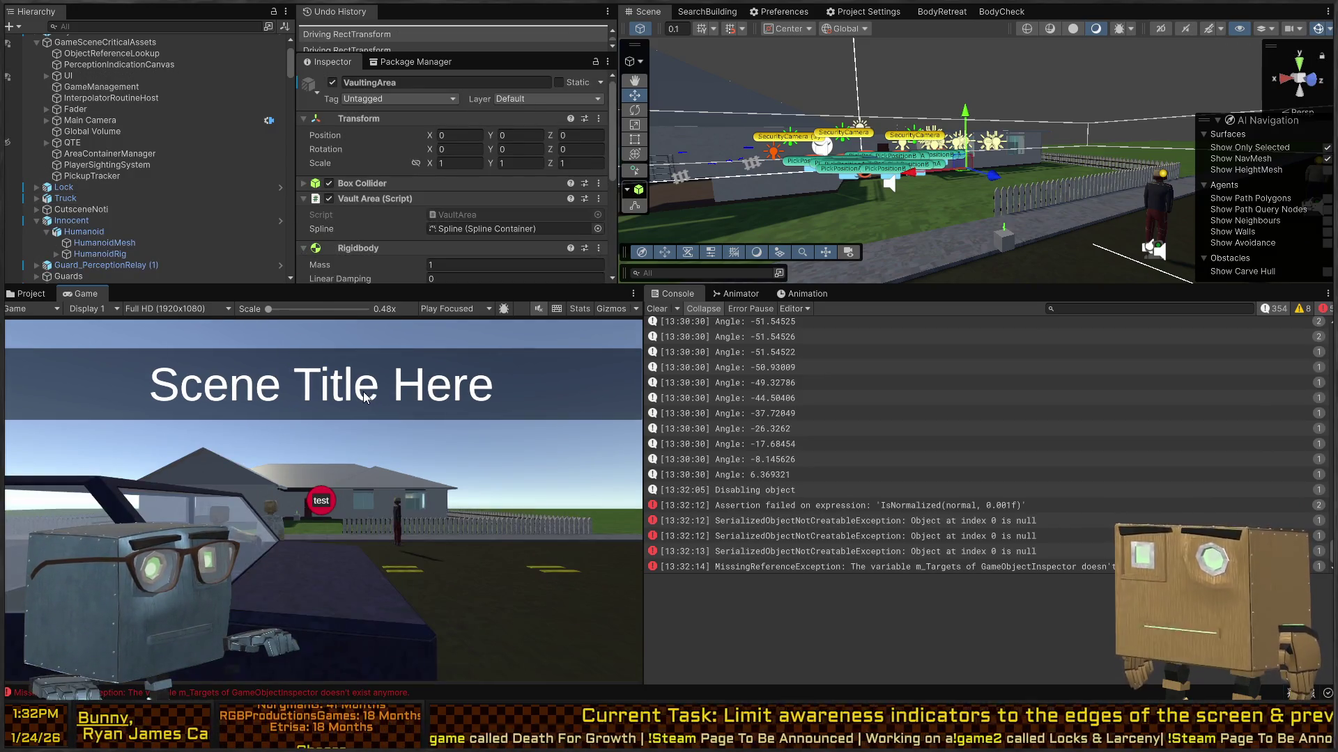
{"action": "key", "text": "ctrl+p"}
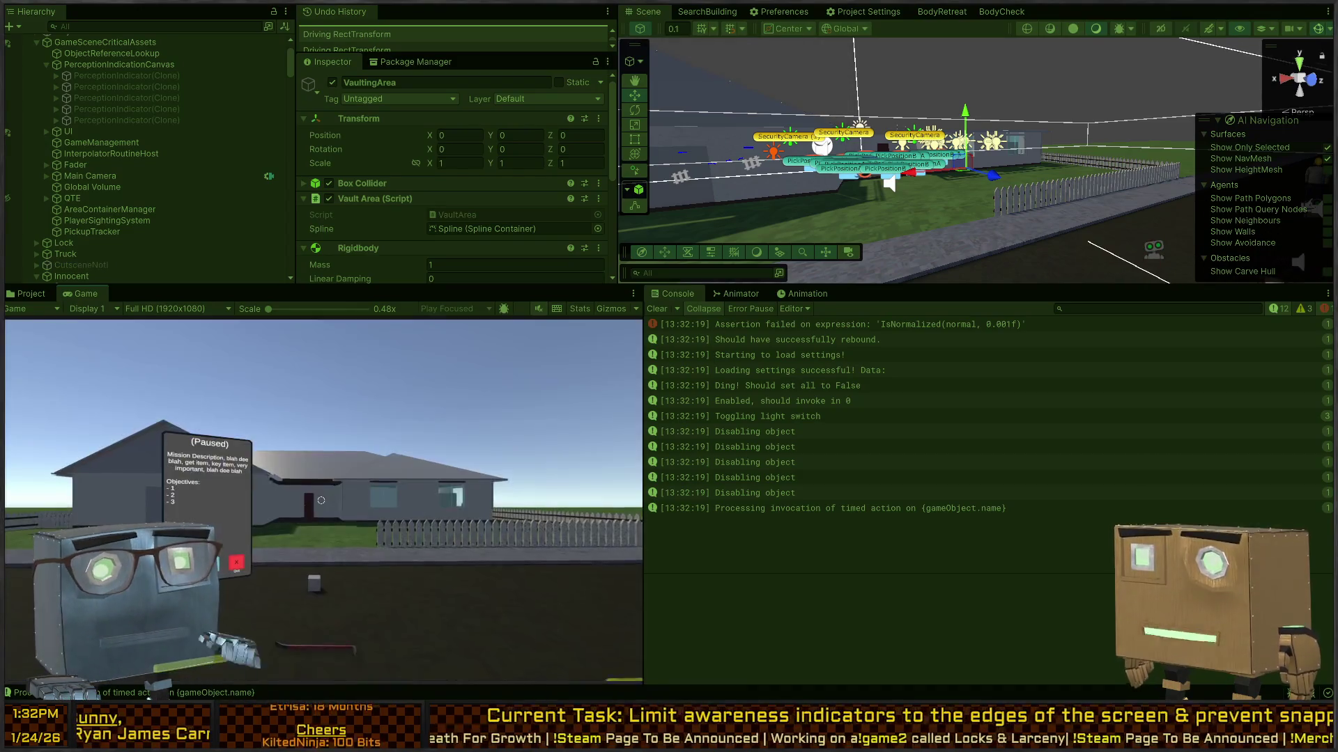
Walk the player around the house to the road until detected, logging Angles from 57 to 19.
{"action": "key", "text": "w"}
{"action": "key", "text": "Tab"}
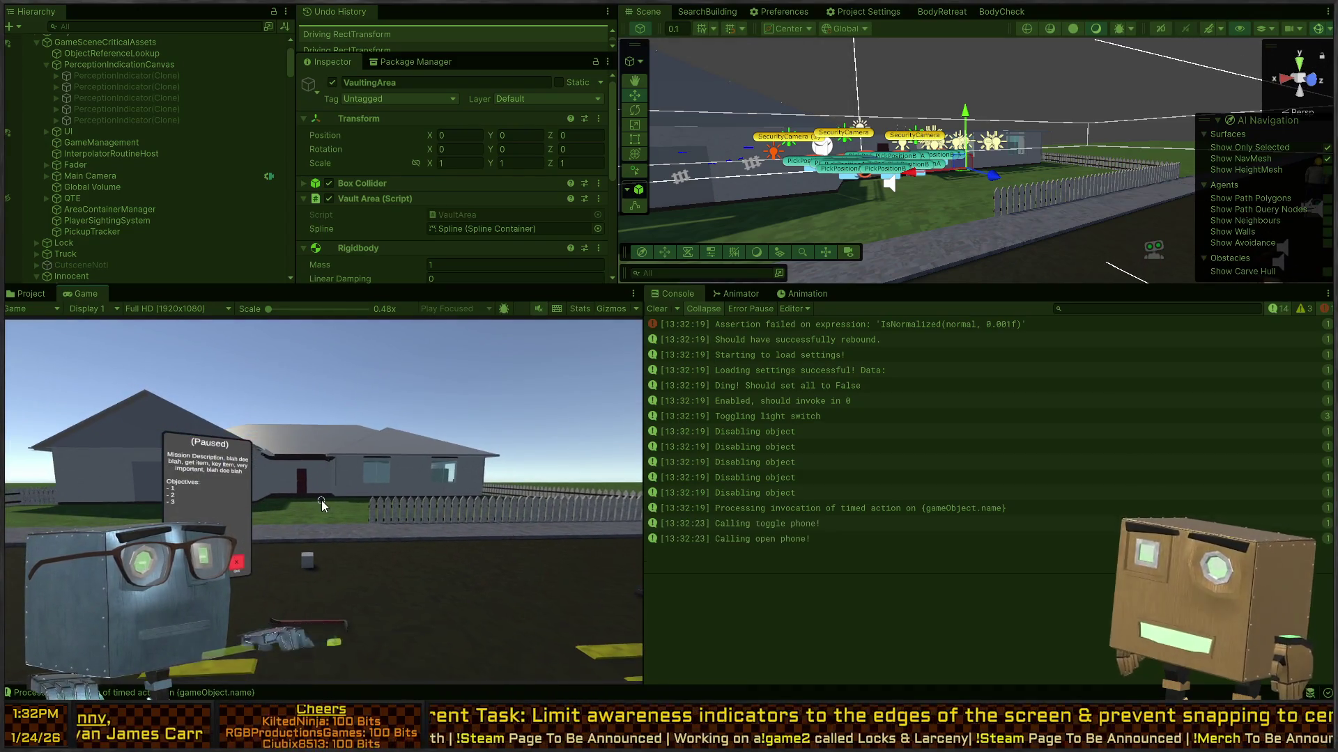
{"action": "key", "text": "w"}
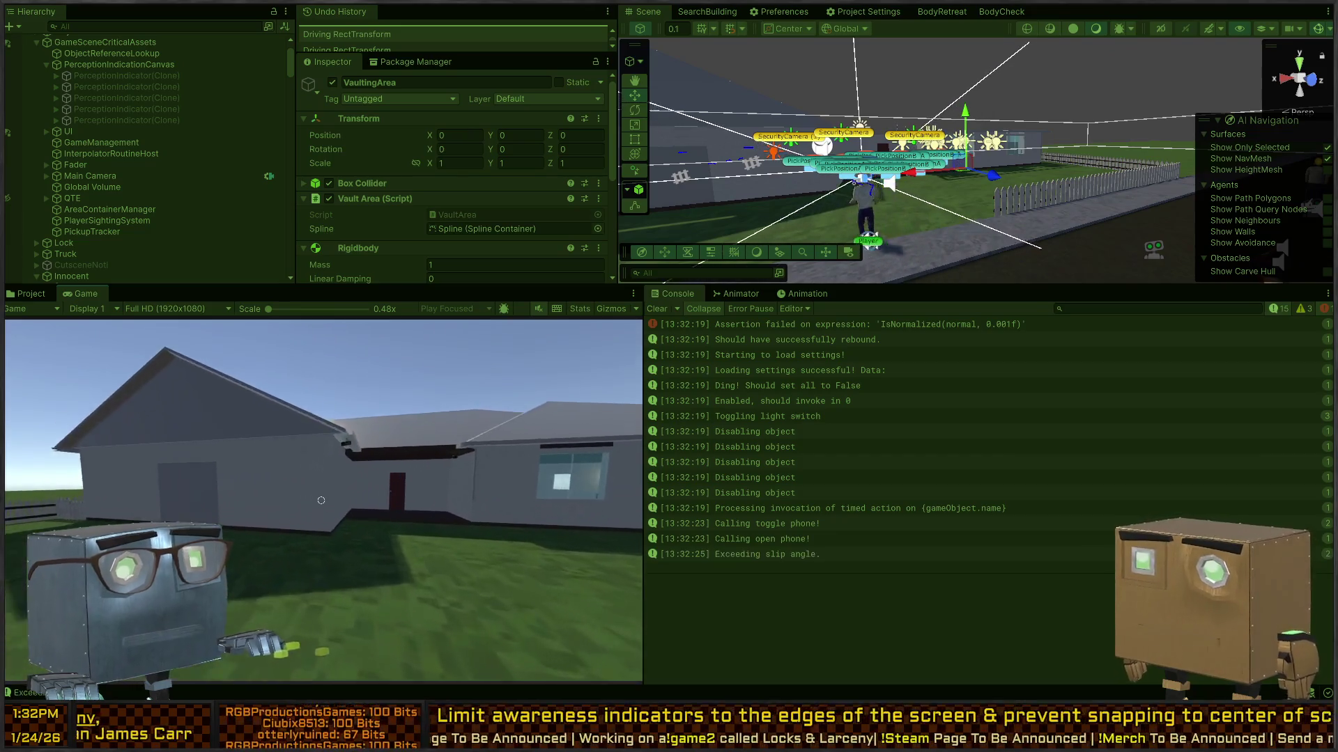
{"action": "key", "text": "w"}
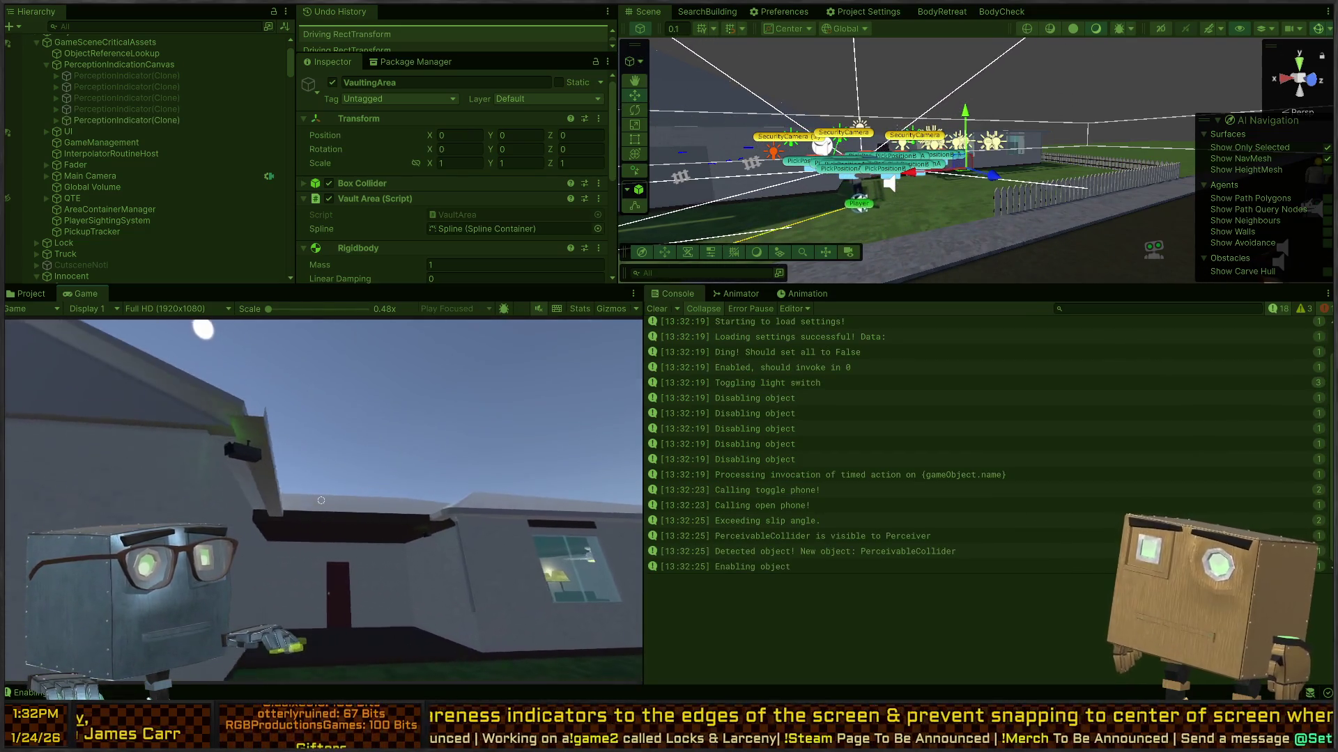
{"action": "key", "text": "w"}
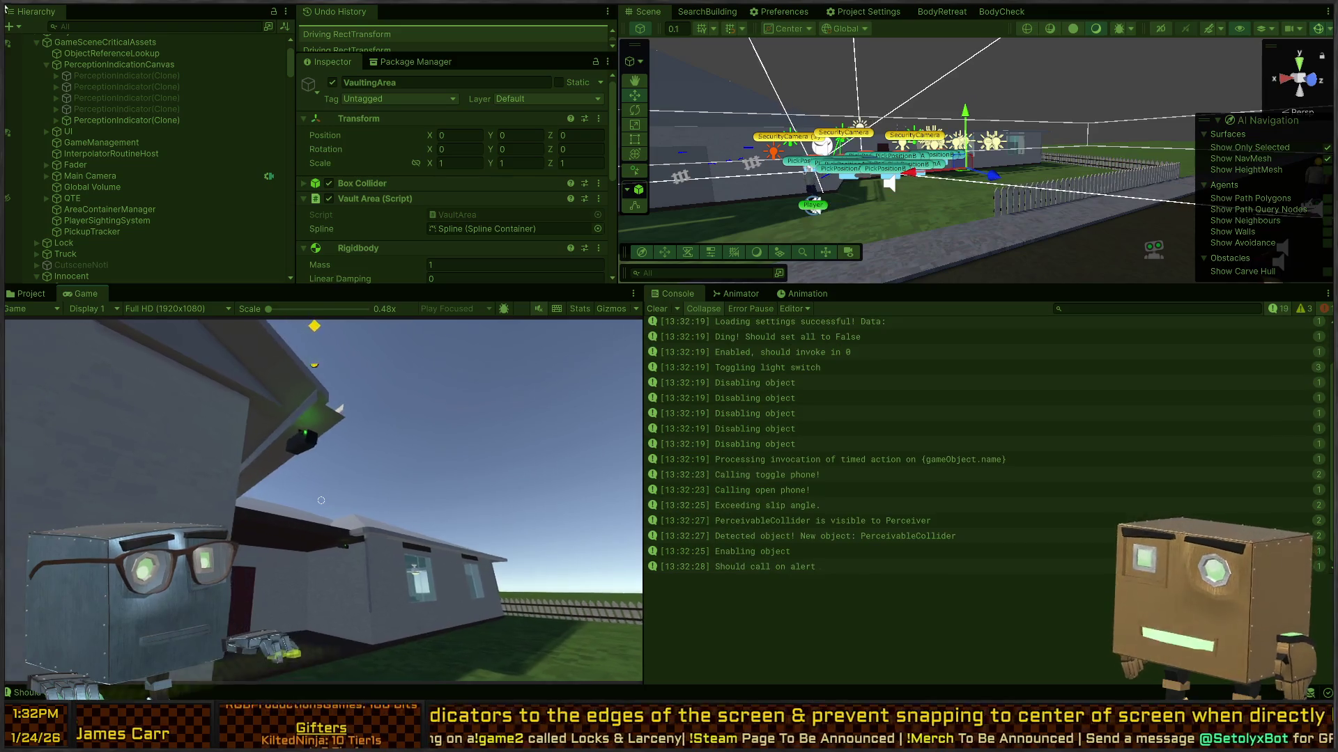
{"action": "key", "text": "w"}
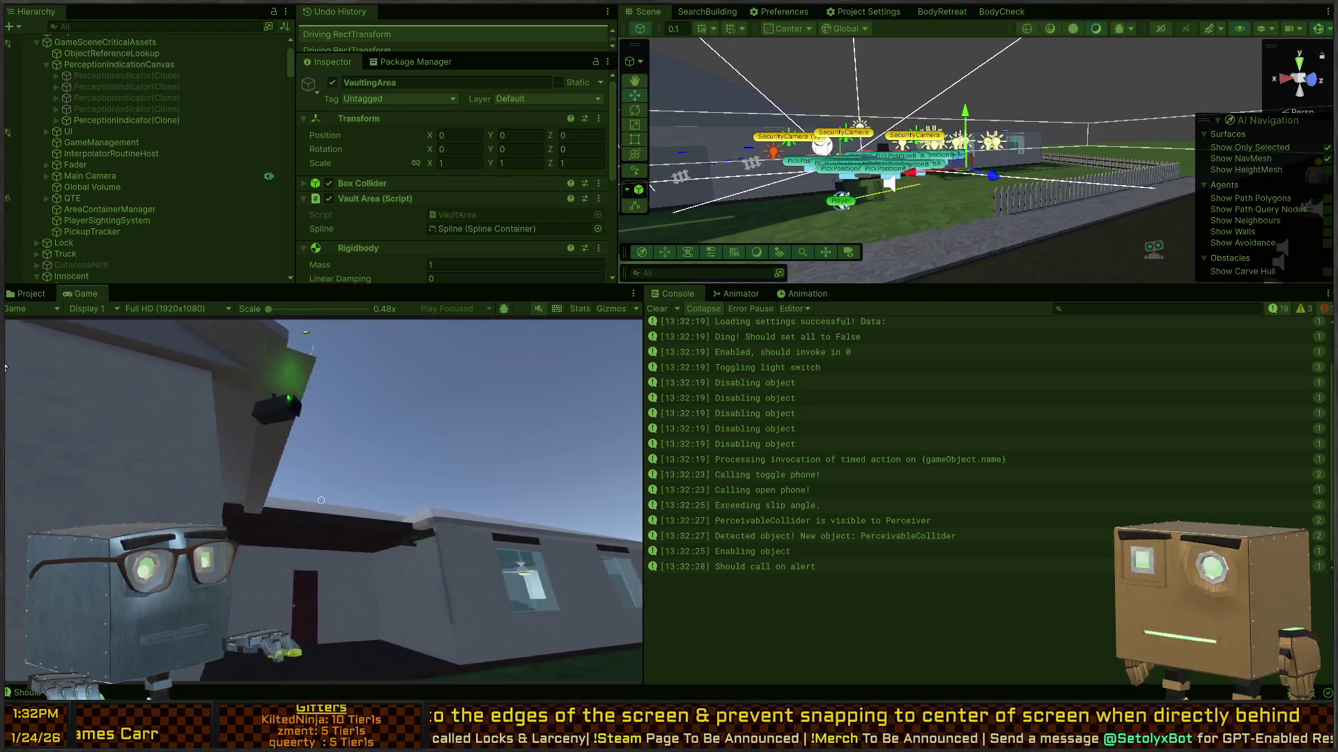
{"action": "key", "text": "w"}
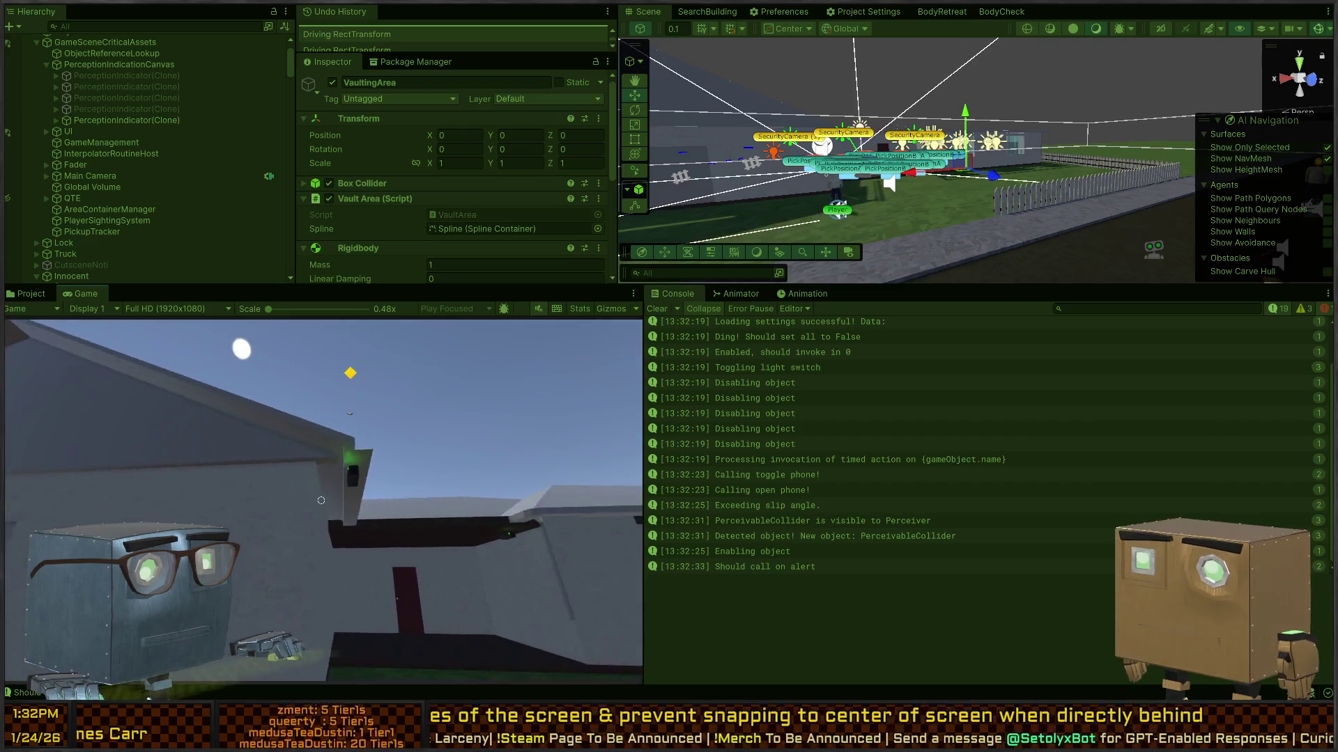
{"action": "key", "text": "w"}
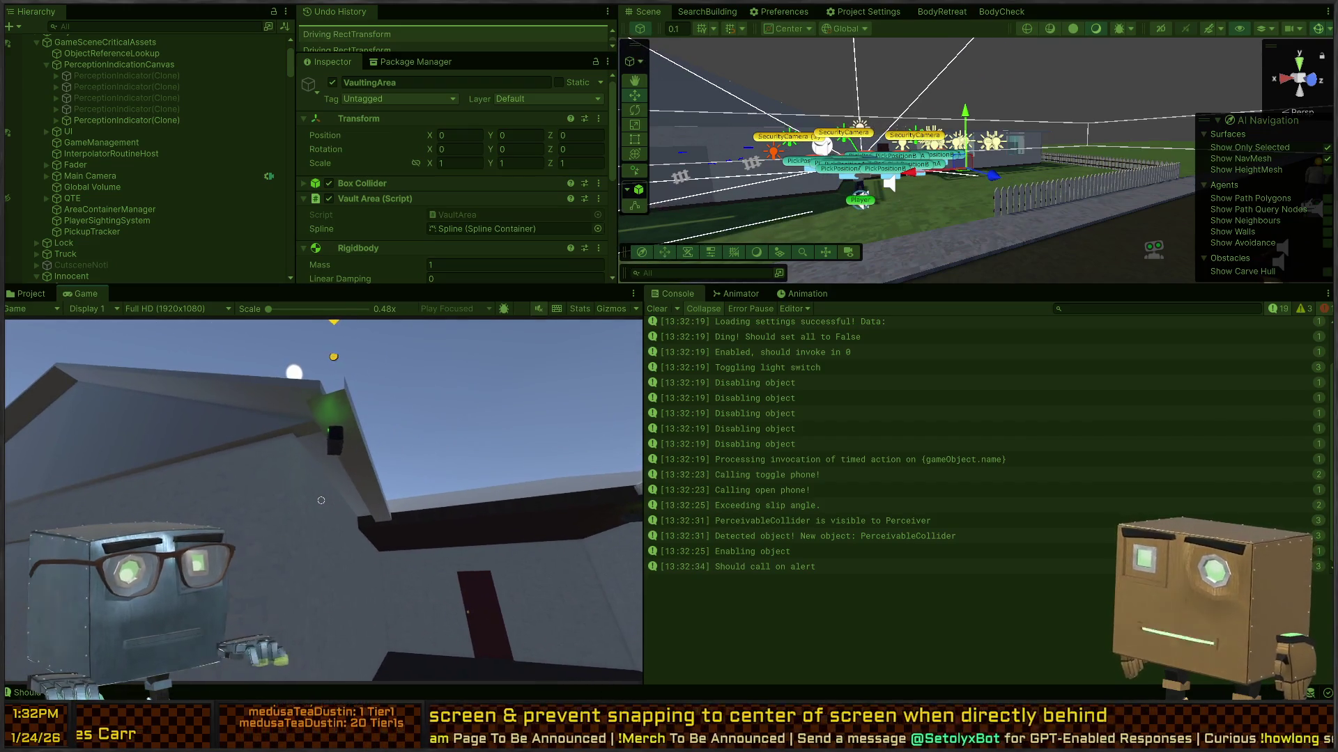
{"action": "key", "text": "w"}
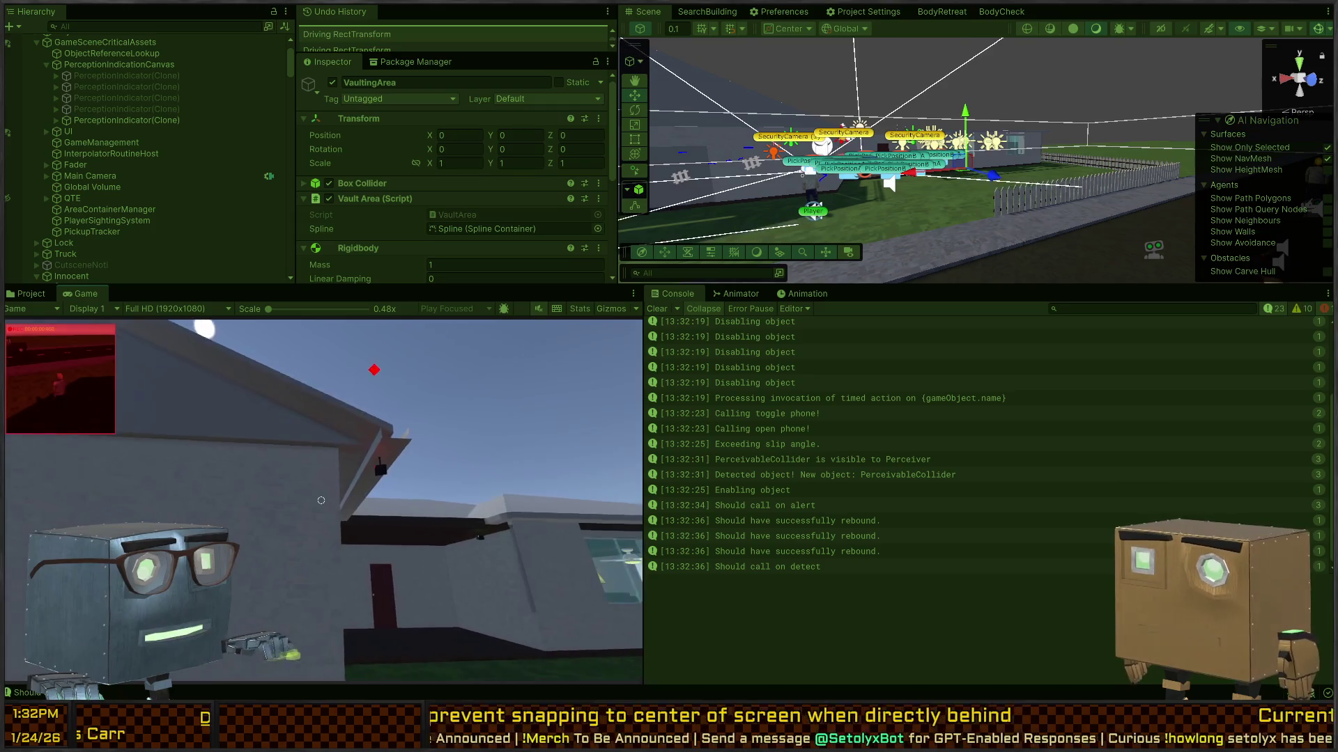
{"action": "key", "text": "w"}
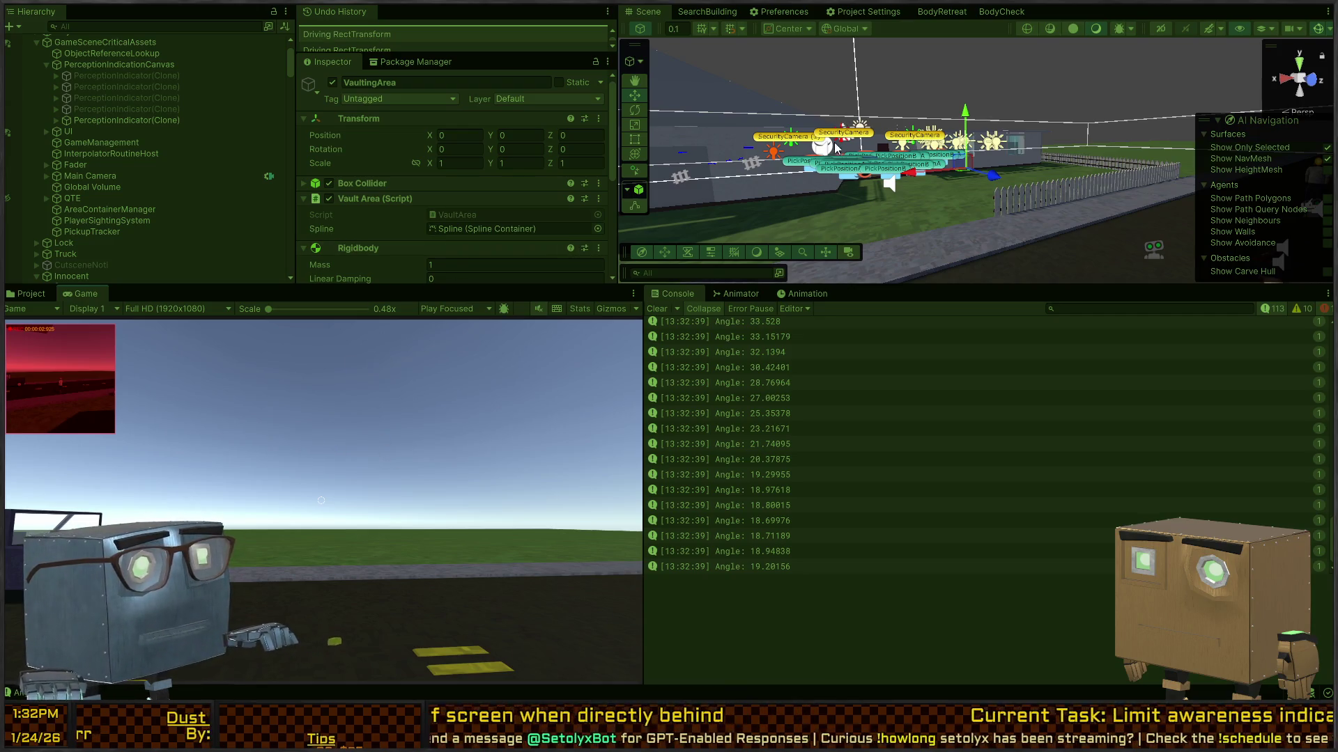
{"action": "left_click", "coordinate": [127, 120]}
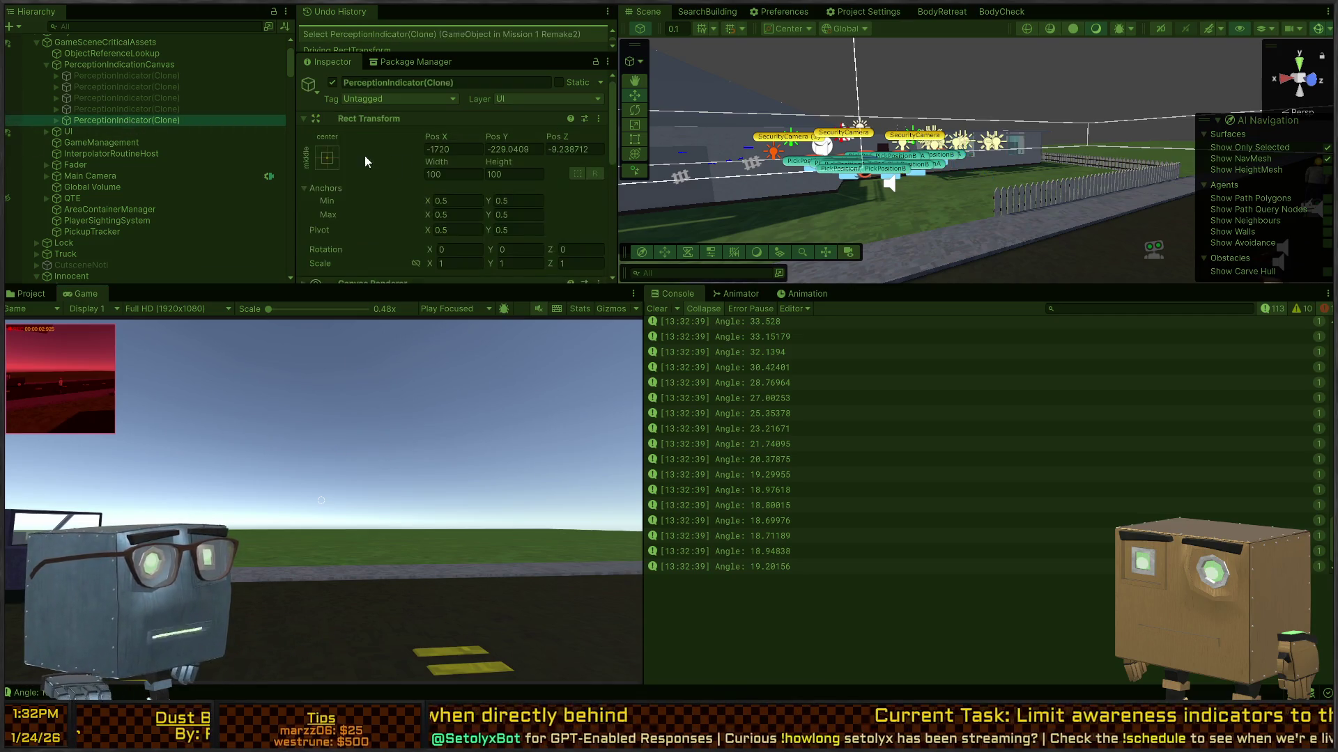
Halve the live indicator clone's Pos X value.
{"action": "mouse_move", "coordinate": [996, 161]}
{"action": "left_mouse_down"}
{"action": "mouse_move", "coordinate": [860, 111]}
{"action": "mouse_move", "coordinate": [853, 93]}
{"action": "left_mouse_up"}
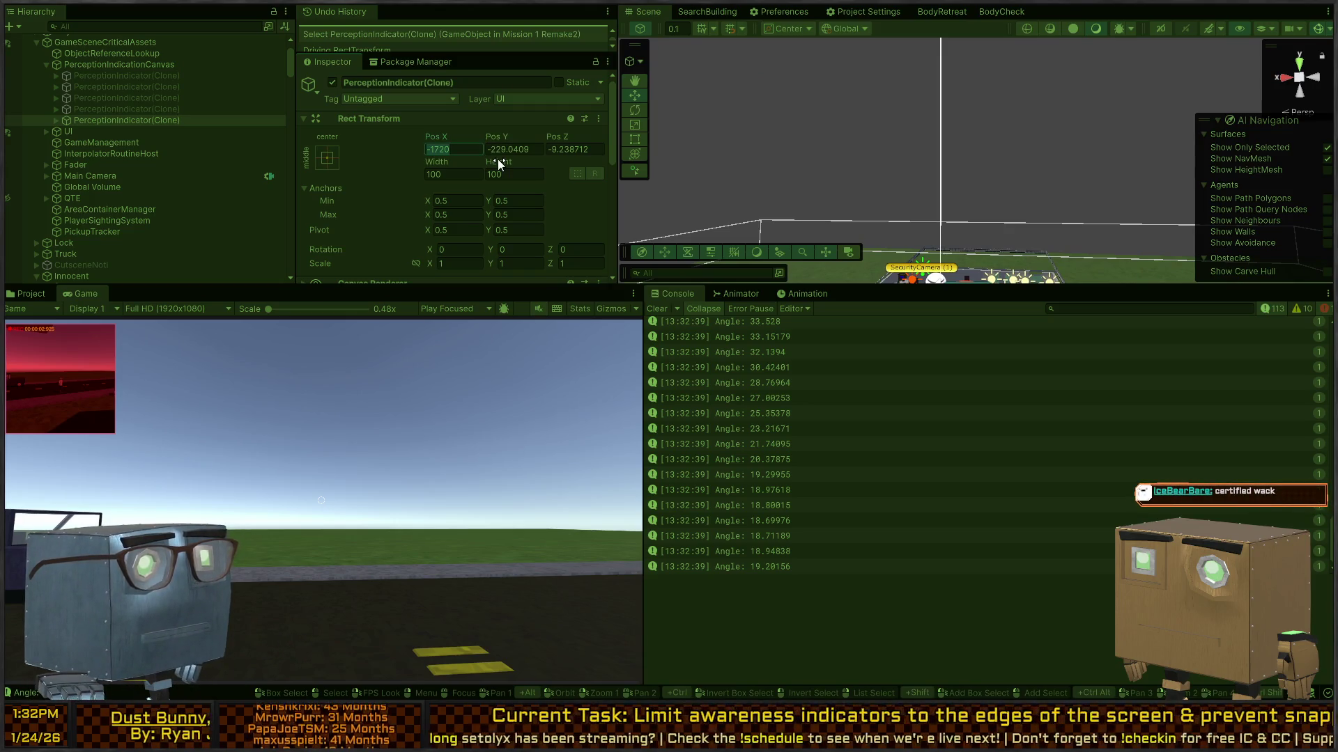
{"action": "type", "text": "2"}
{"action": "key", "text": "Return"}
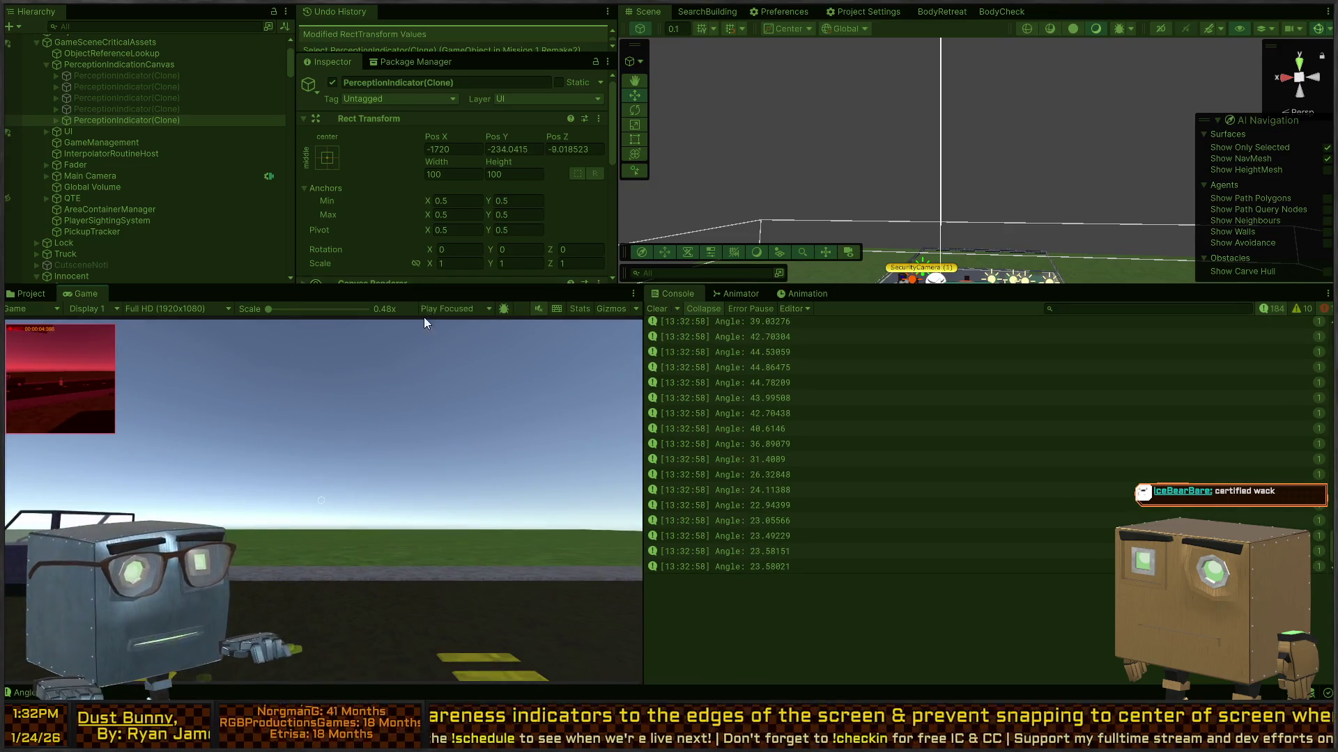
Frame the indicator in a zoomed-out 2D Scene view, then stop the playtest.
{"action": "mouse_move", "coordinate": [634, 206]}
{"action": "left_mouse_down"}
{"action": "mouse_move", "coordinate": [902, 123]}
{"action": "mouse_move", "coordinate": [887, 115]}
{"action": "left_mouse_up"}
{"action": "key", "text": "f"}
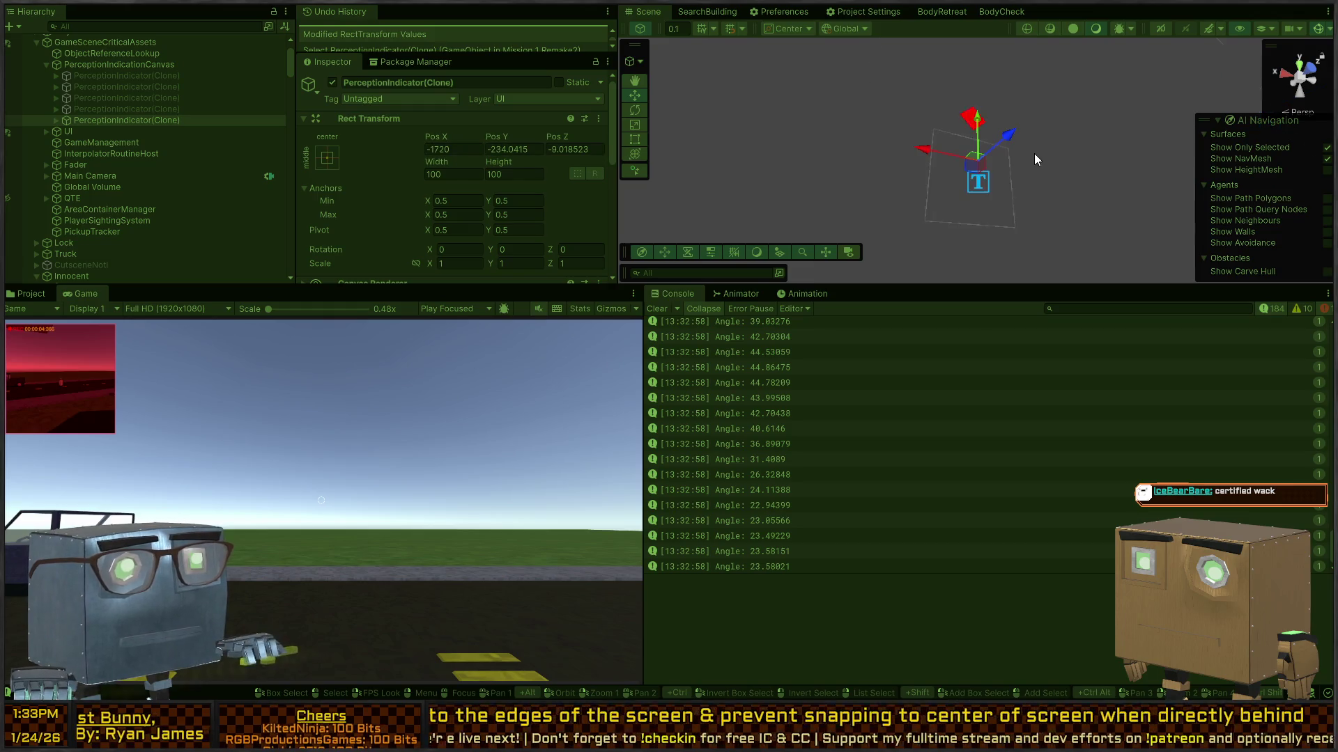
{"action": "left_click", "coordinate": [1161, 31]}
{"action": "scroll", "coordinate": [974, 159], "scroll_direction": "down", "scroll_amount": 5}
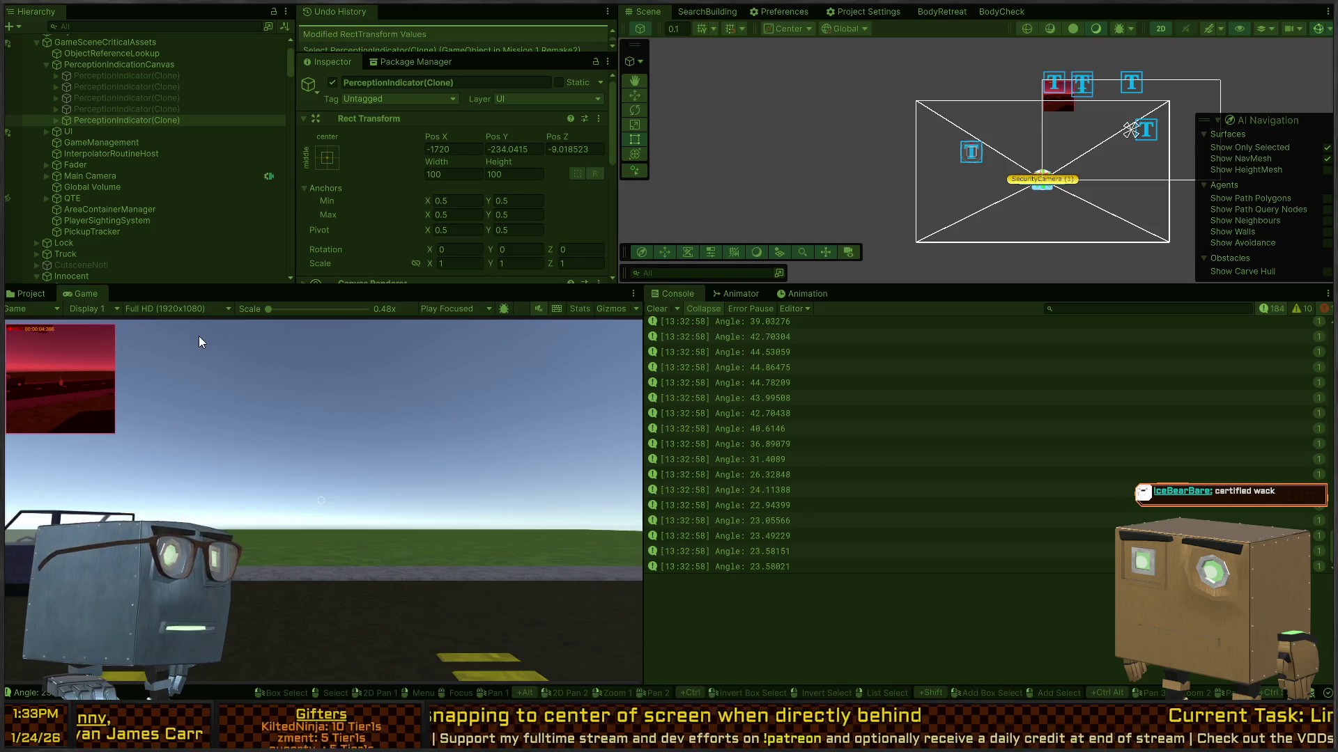
{"action": "left_click", "coordinate": [428, 460]}
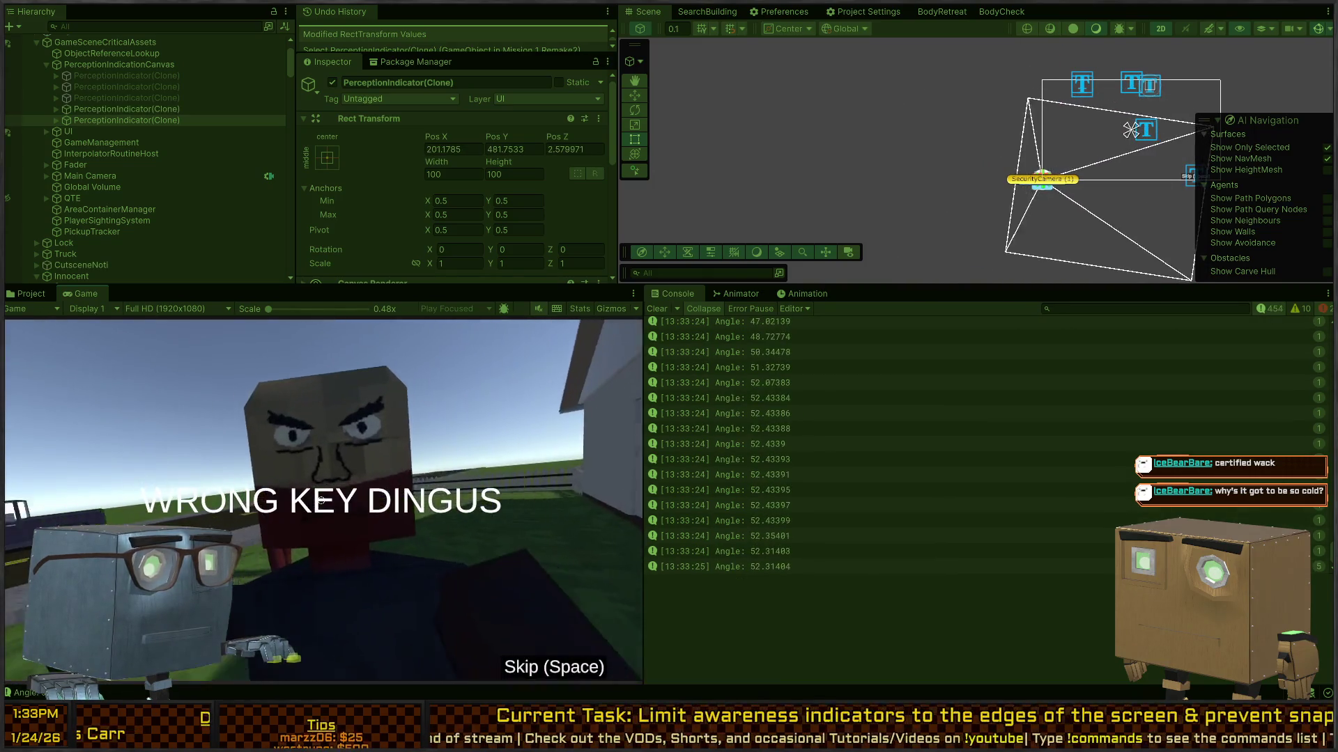
{"action": "key", "text": "ctrl+p"}
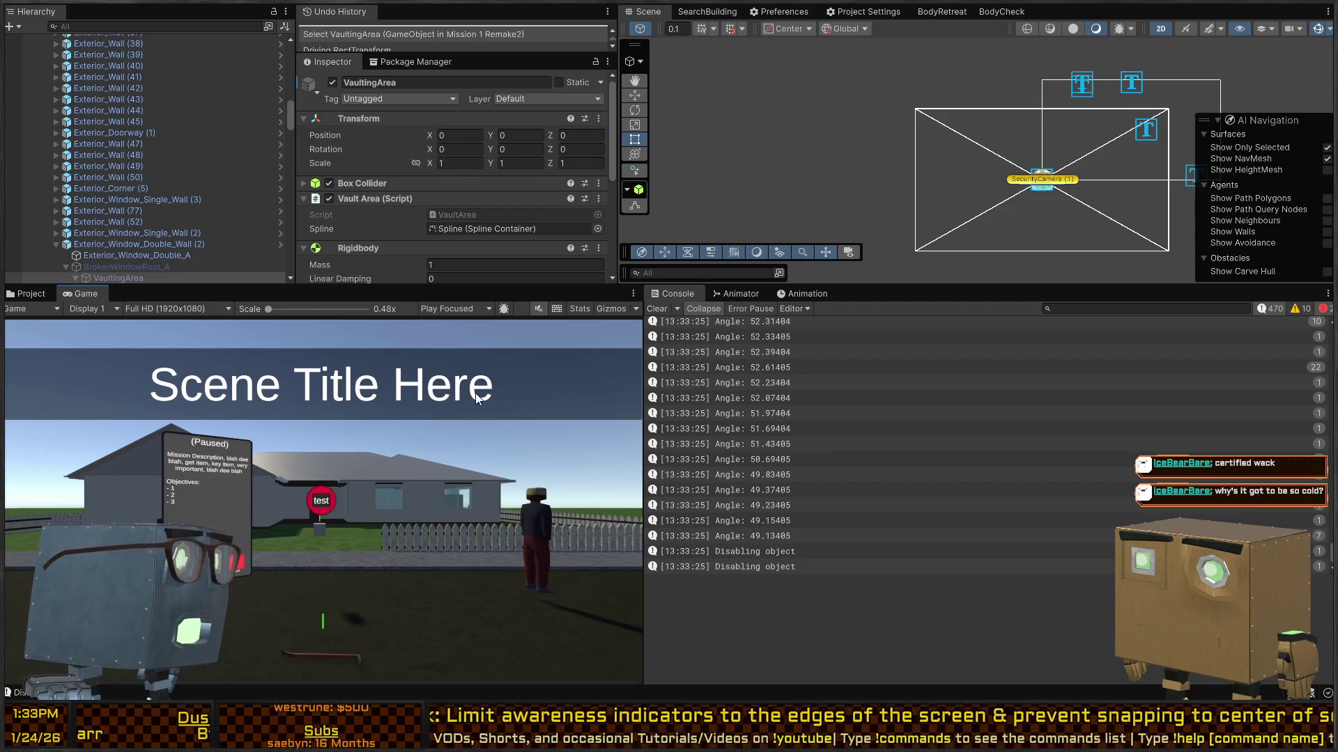
Restart the playtest and walk the player forward until the perceiver detects them.
{"action": "key", "text": "ctrl+p"}
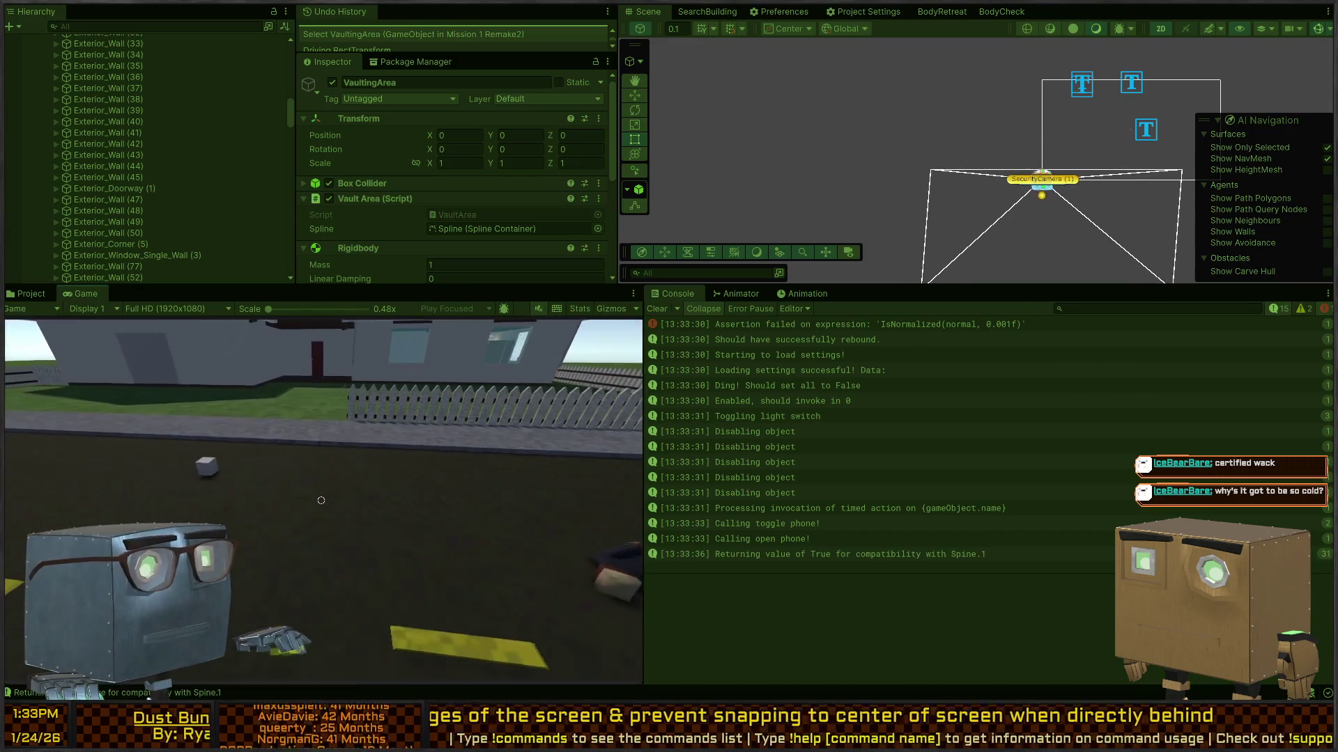
{"action": "key", "text": "w"}
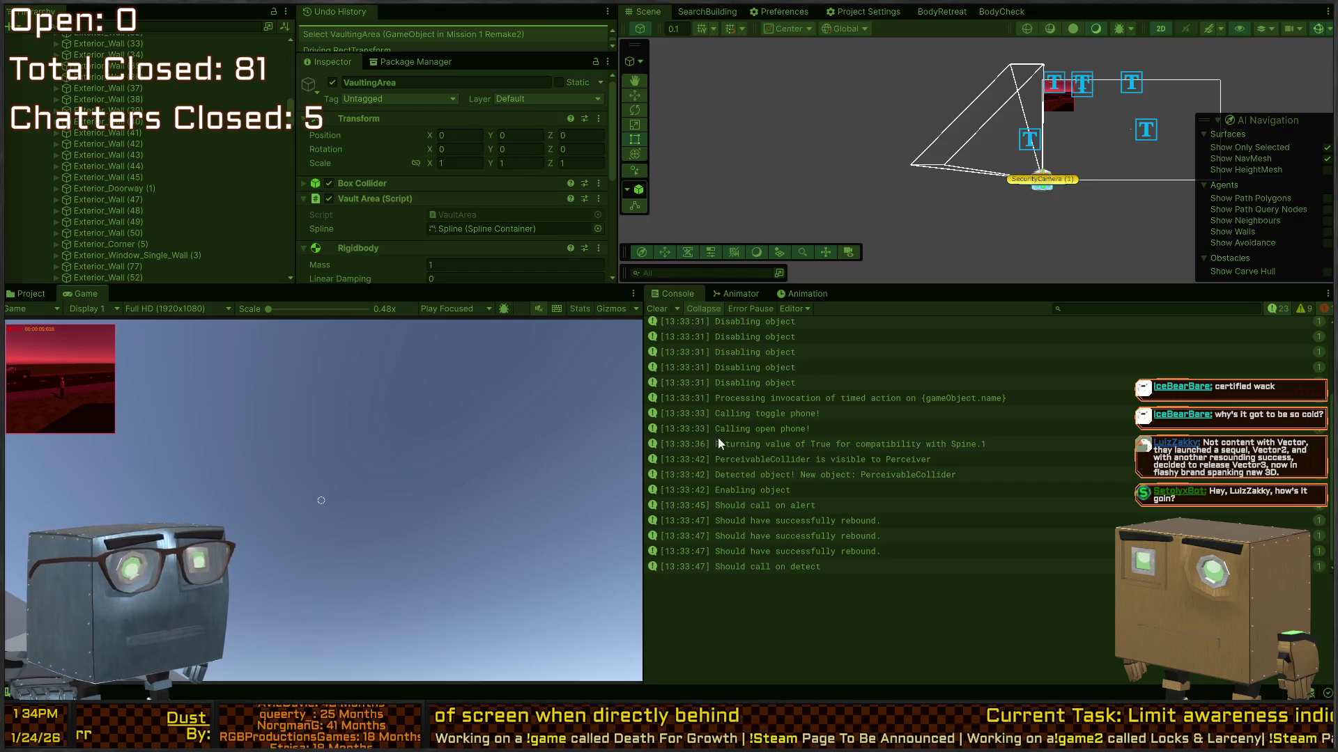
Empty the Unity Console log, exit Play mode, and go back to PerceptionIndicator.cs.
{"action": "left_click", "coordinate": [655, 309]}
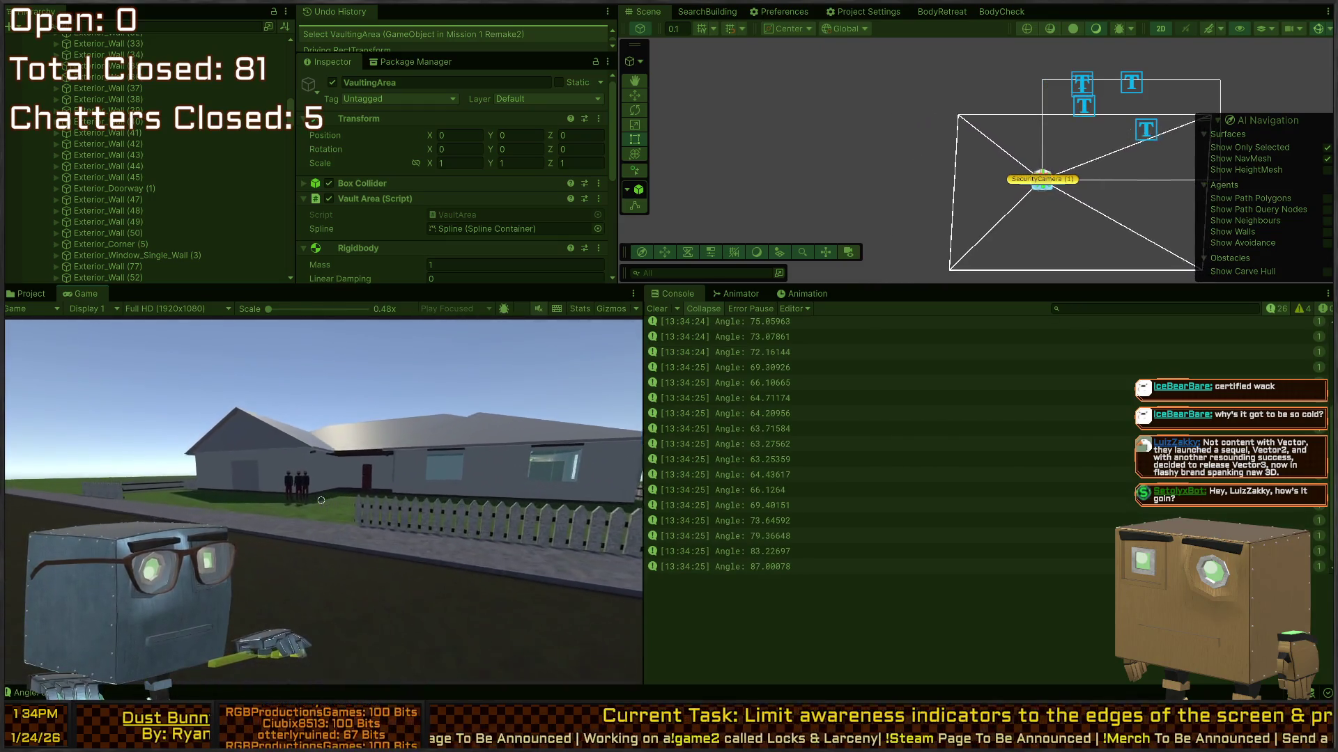
{"action": "key", "text": "Escape"}
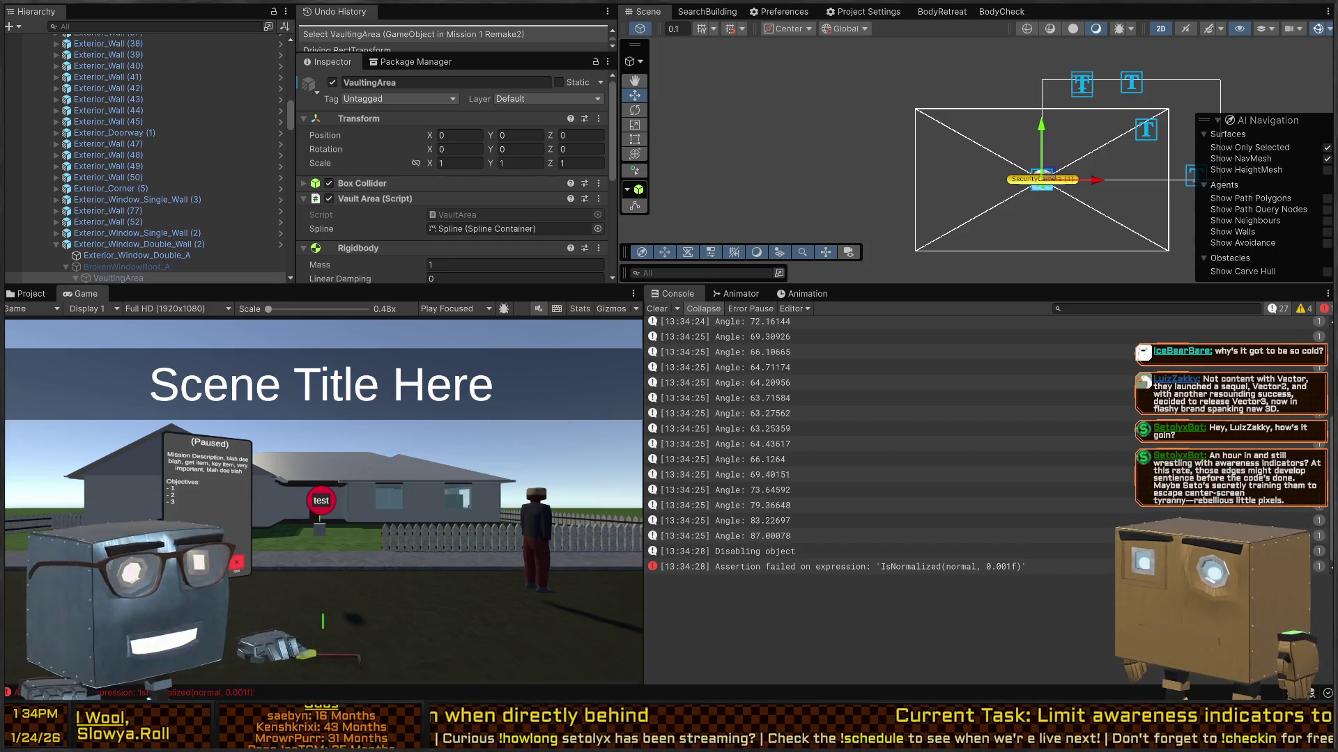
{"action": "key", "text": "alt+Tab"}
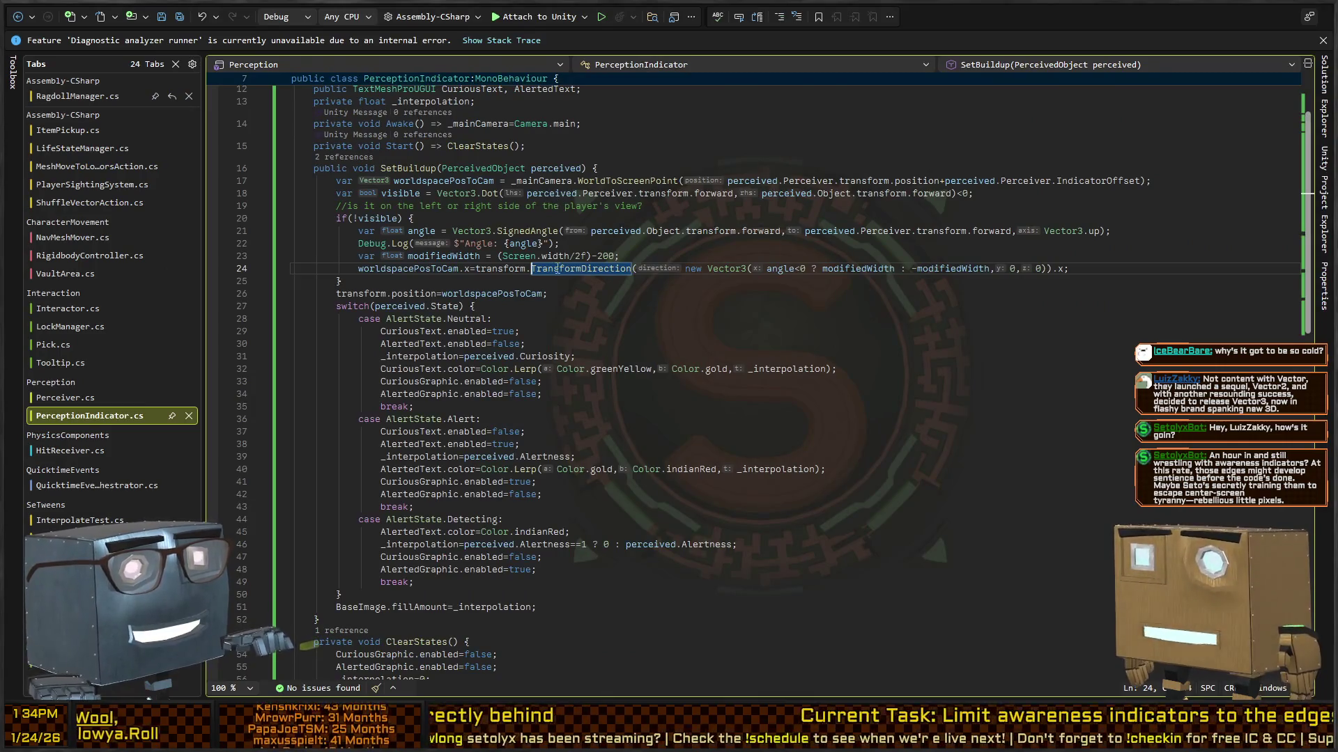
Highlight the transform references on line 24's TransformDirection clamp, then return to Unity.
{"action": "left_click", "coordinate": [482, 269]}
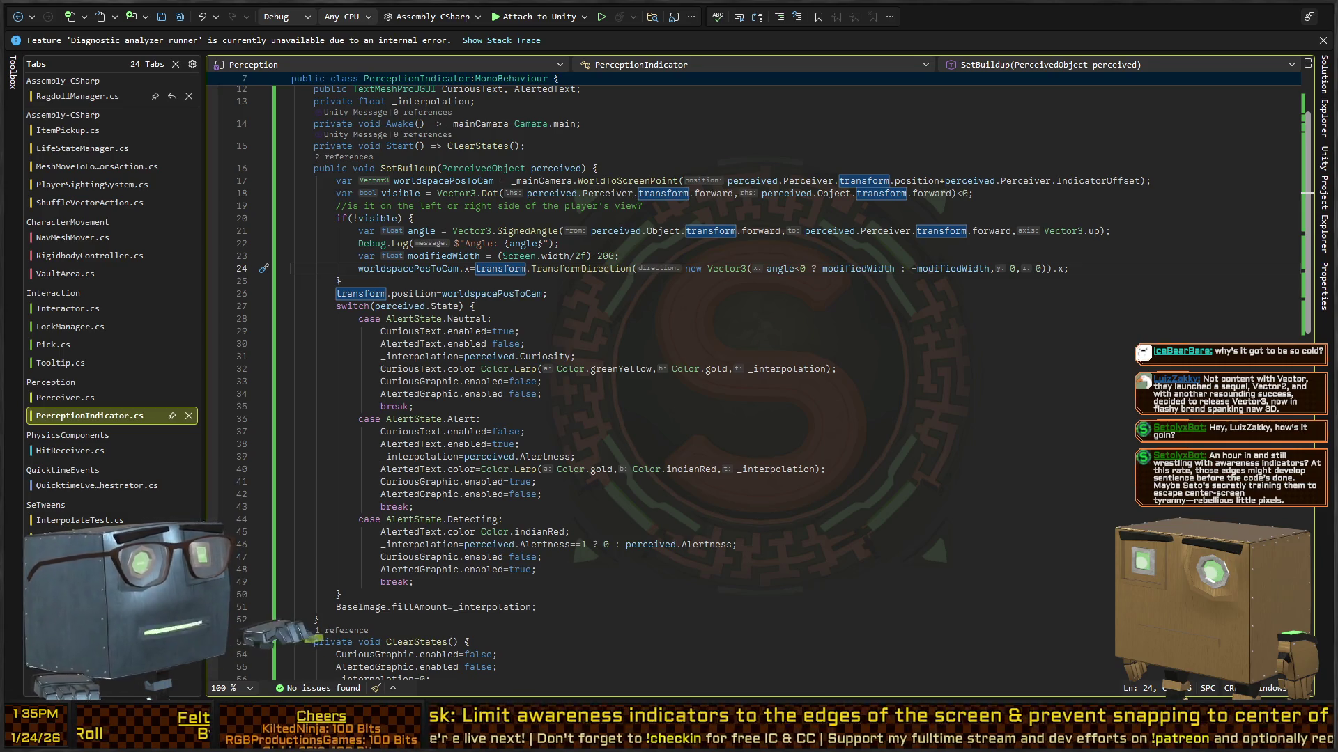
{"action": "key", "text": "alt+Tab"}
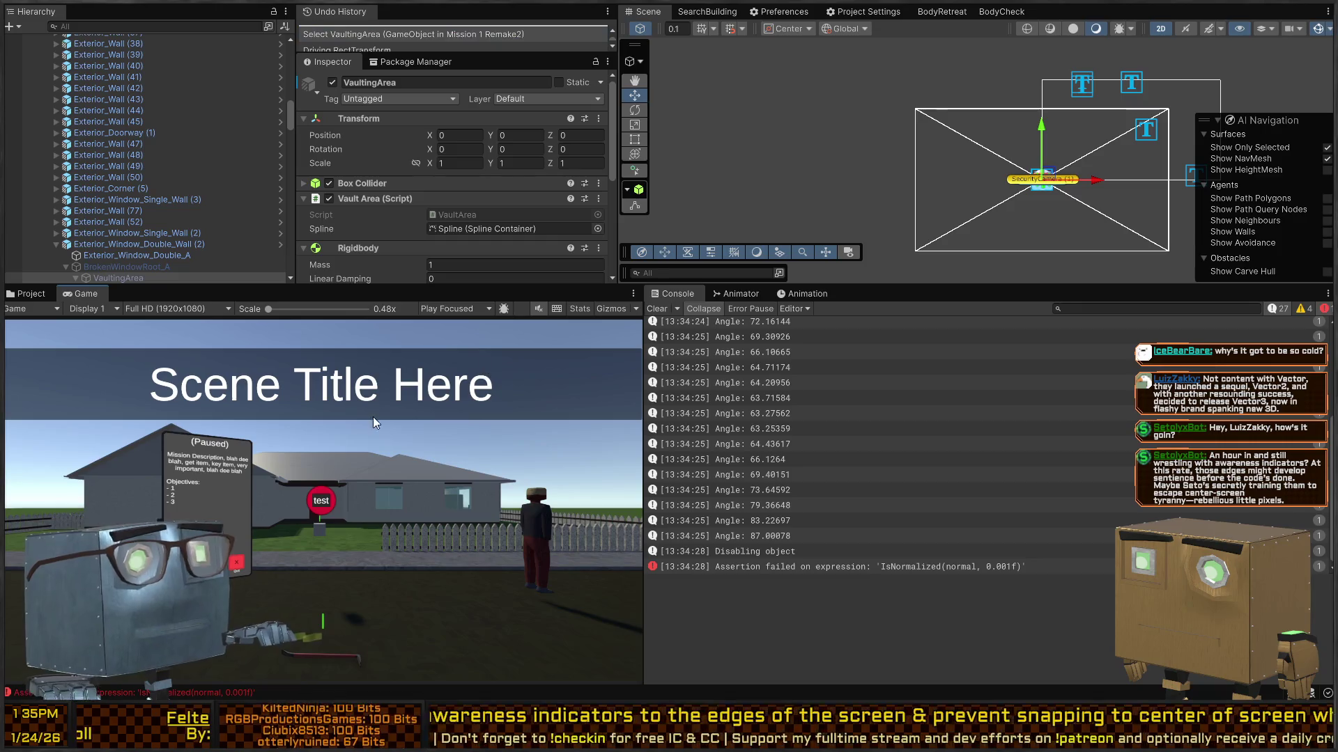
Start a fresh Unity playtest, closing and then reopening the phone while facing the house.
{"action": "key", "text": "ctrl+p"}
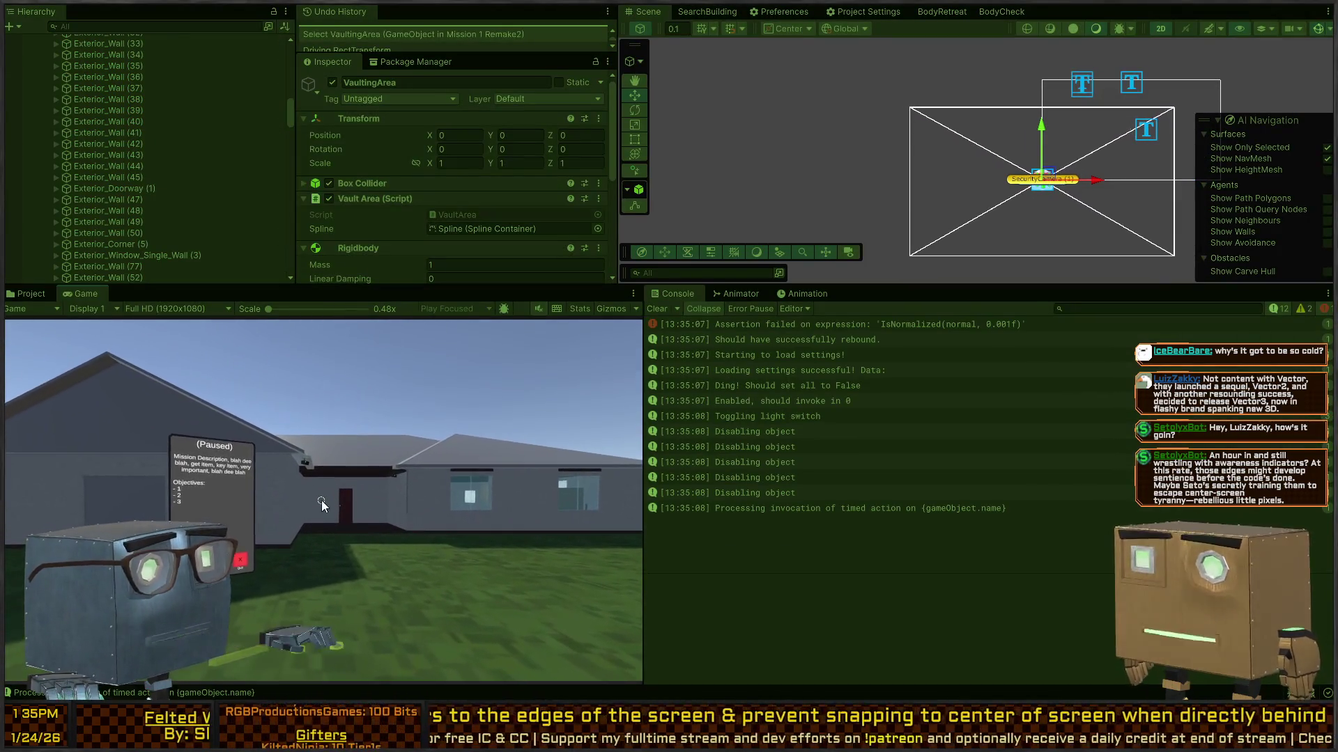
{"action": "key", "text": "Escape"}
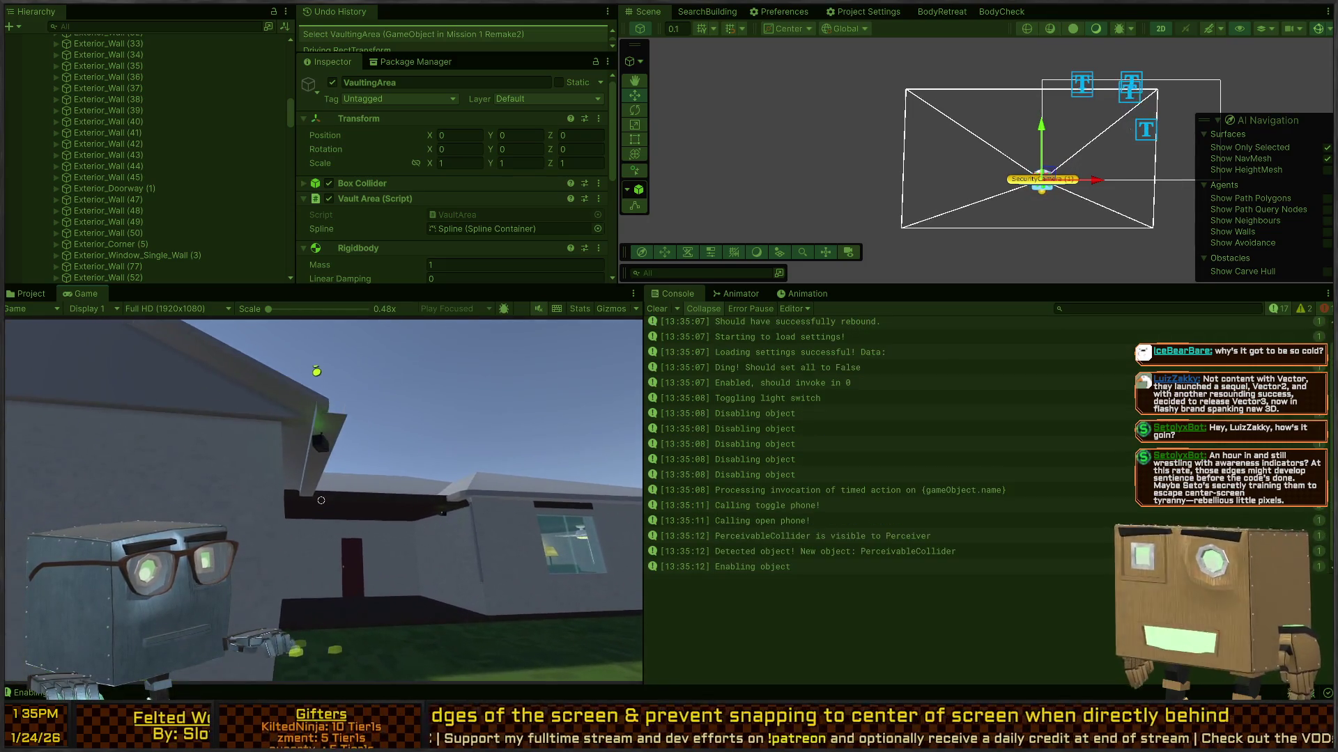
{"action": "key", "text": "Escape"}
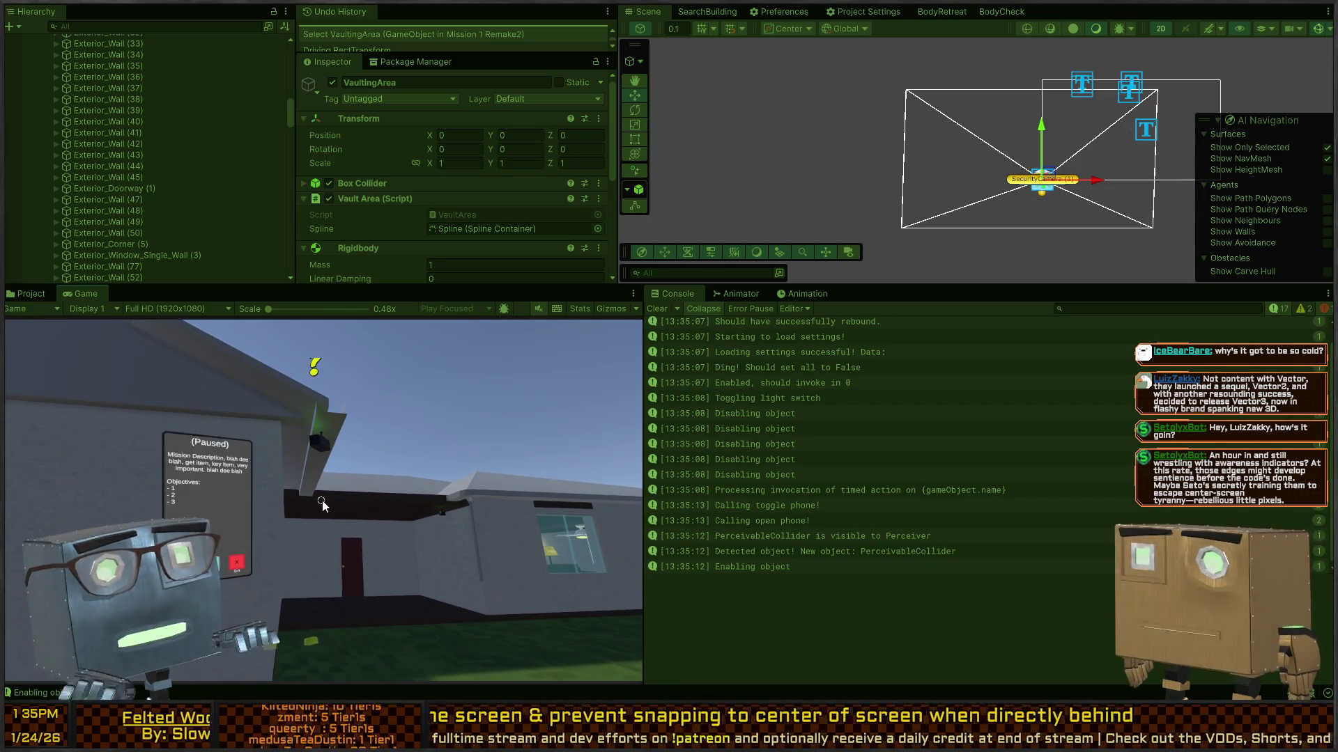
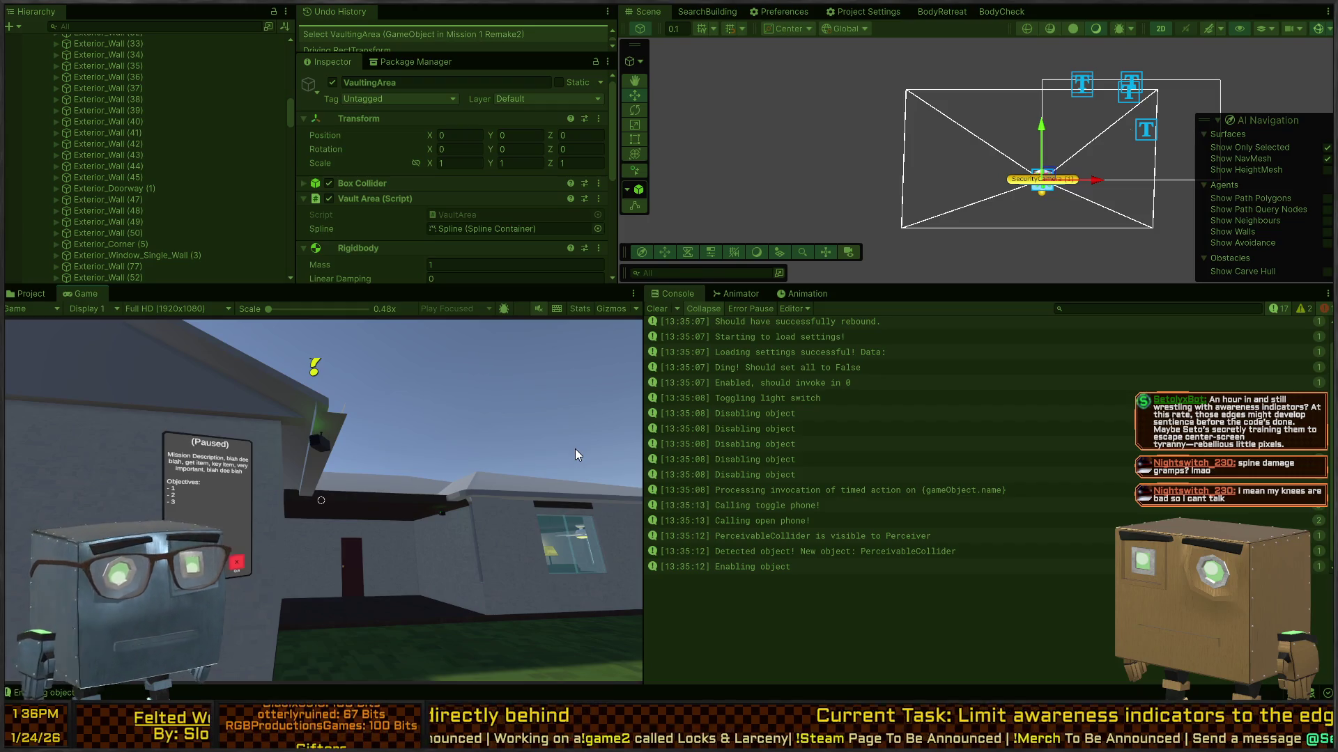
Resume the game and select a PerceptionIndicator(Clone) to view its Rect Transform position (926.35, 312.67).
{"action": "key", "text": "Escape"}
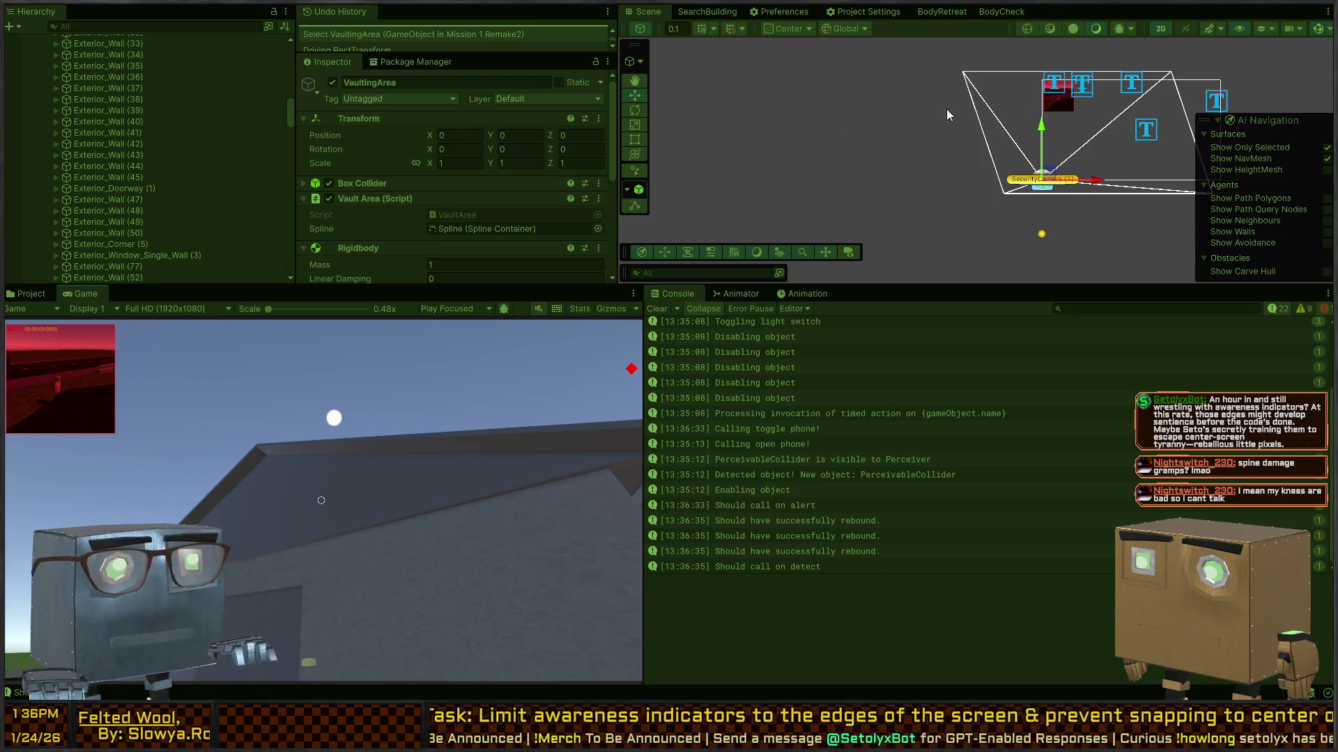
{"action": "scroll", "coordinate": [130, 156], "scroll_direction": "up", "scroll_amount": 5}
{"action": "scroll", "coordinate": [118, 171], "scroll_direction": "up", "scroll_amount": 10}
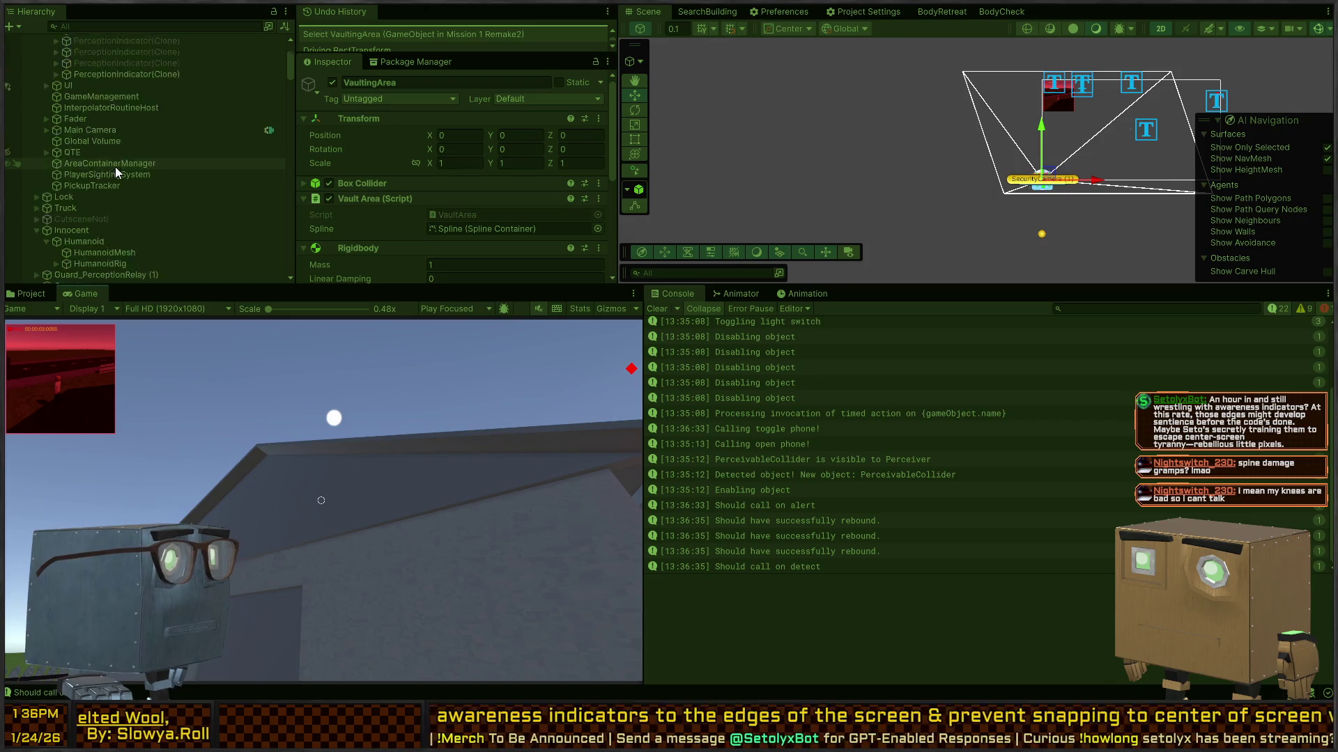
{"action": "left_click", "coordinate": [141, 163]}
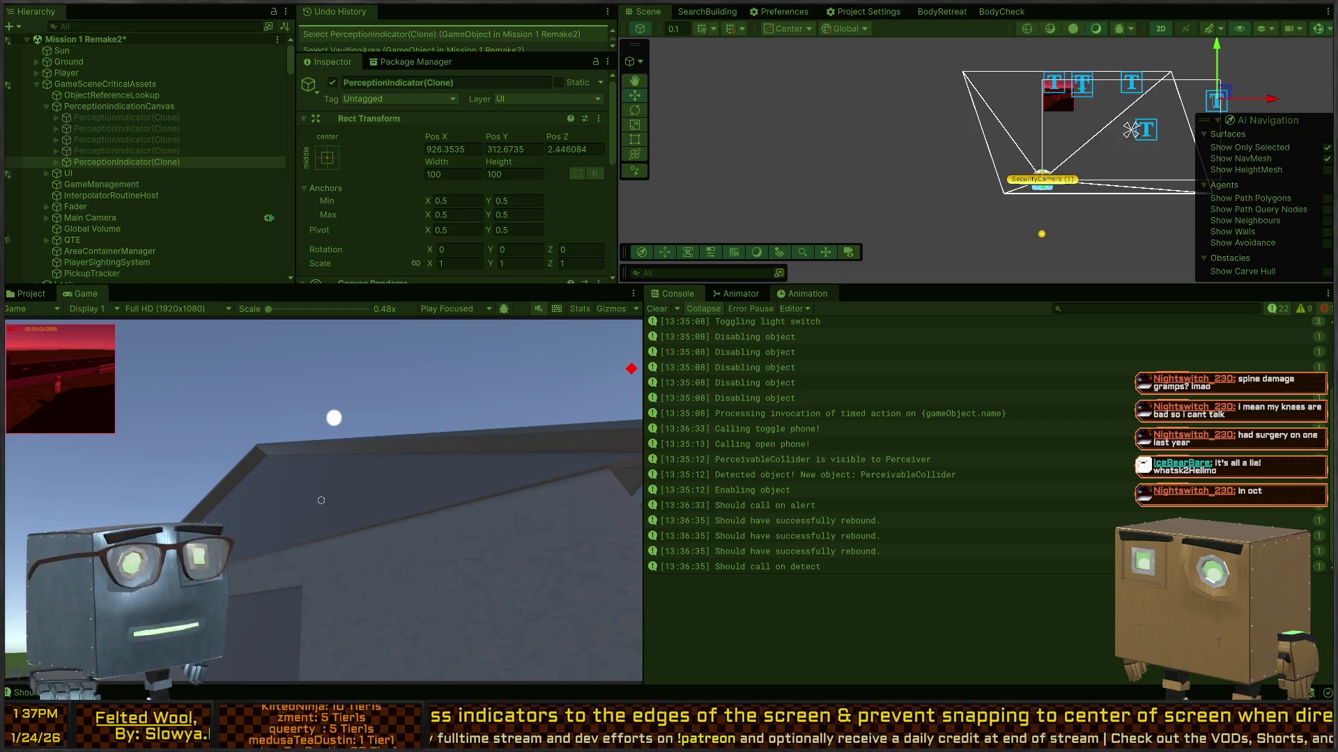
Inspect the GameCanvas, the indicator prefab's AlertText and the PerceptionIndicator parent object in the Scene view.
{"action": "left_click_drag", "start_coordinate": [910, 114], "coordinate": [769, 157]}
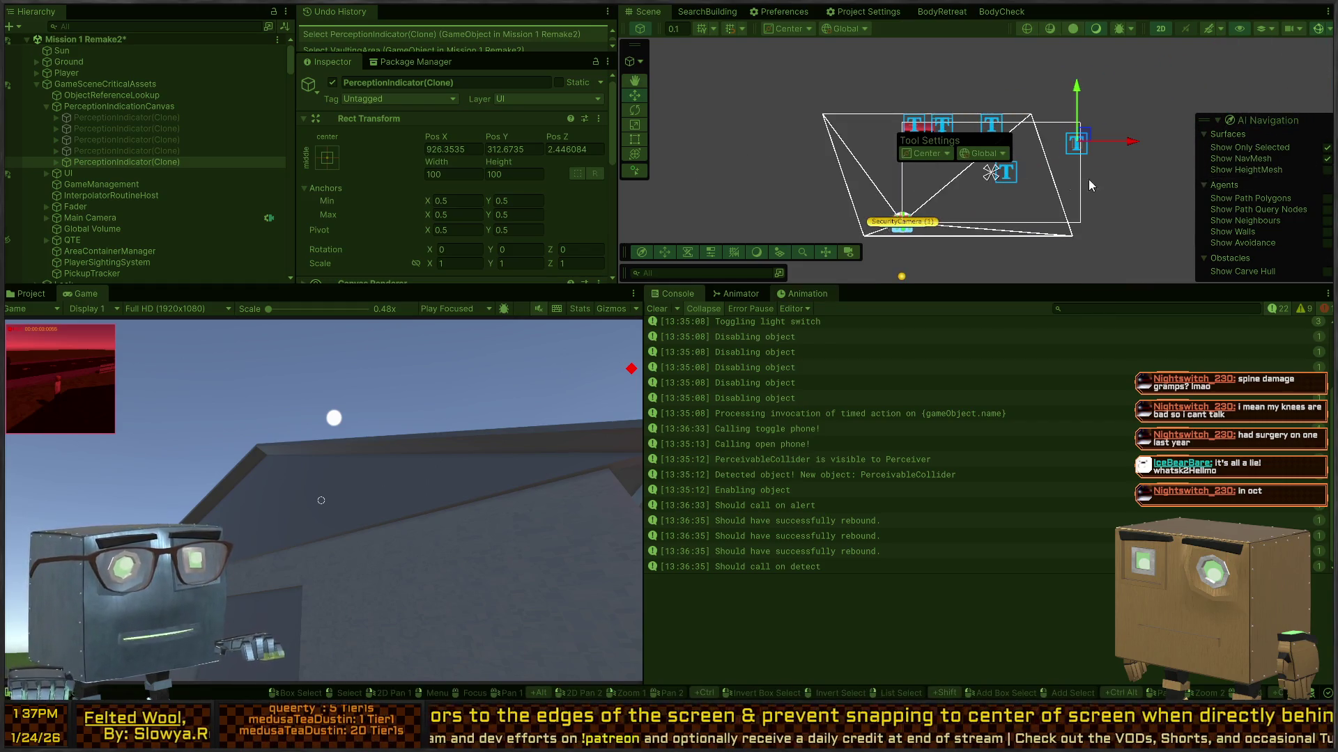
{"action": "left_click", "coordinate": [1022, 154]}
{"action": "scroll", "coordinate": [1045, 147], "scroll_direction": "up", "scroll_amount": 5}
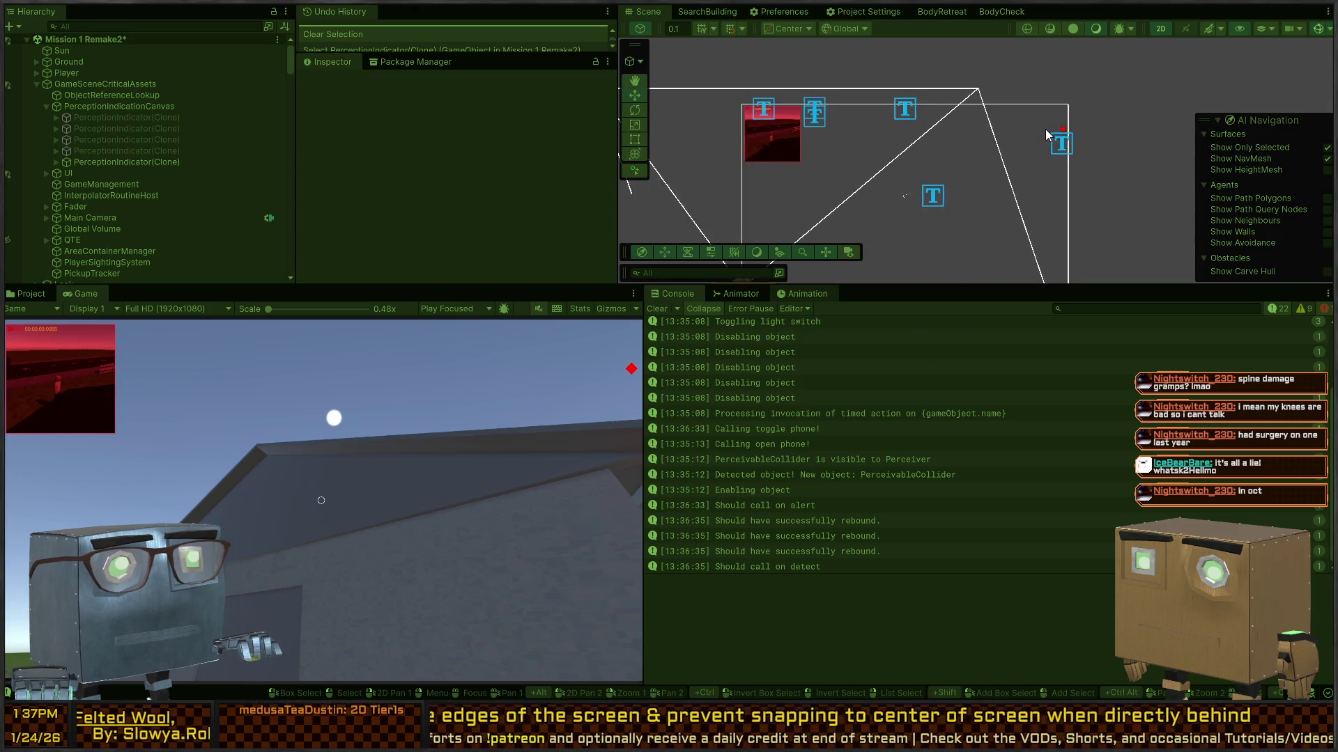
{"action": "scroll", "coordinate": [1079, 134], "scroll_direction": "up", "scroll_amount": 3}
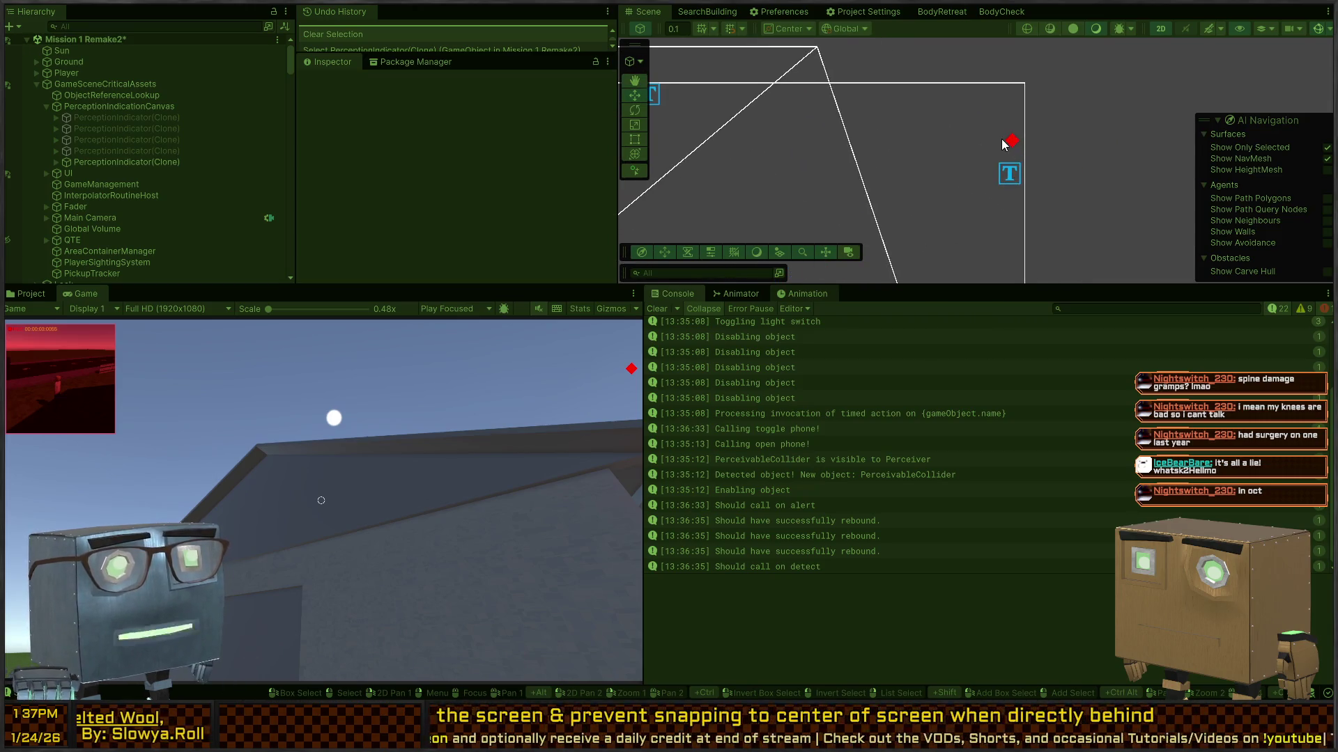
{"action": "left_click", "coordinate": [1008, 142]}
{"action": "left_click", "coordinate": [1012, 144]}
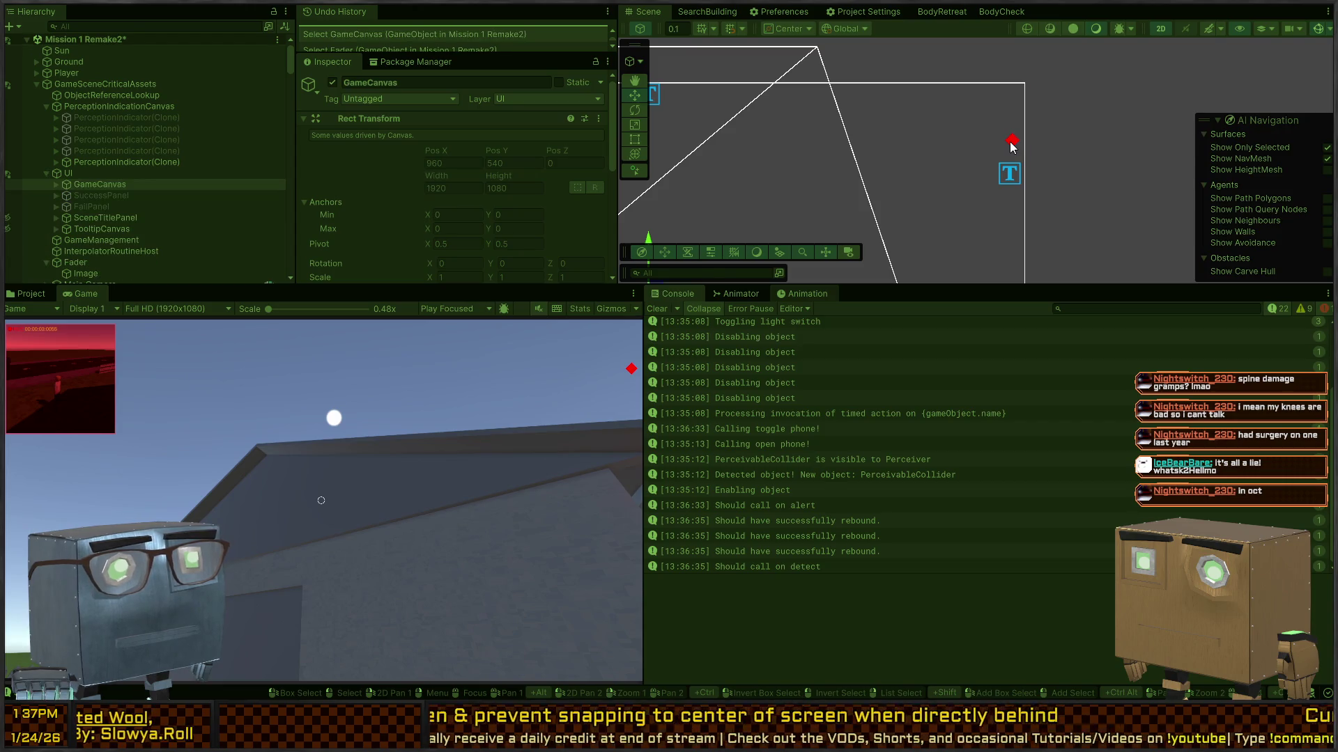
{"action": "left_click", "coordinate": [1010, 174]}
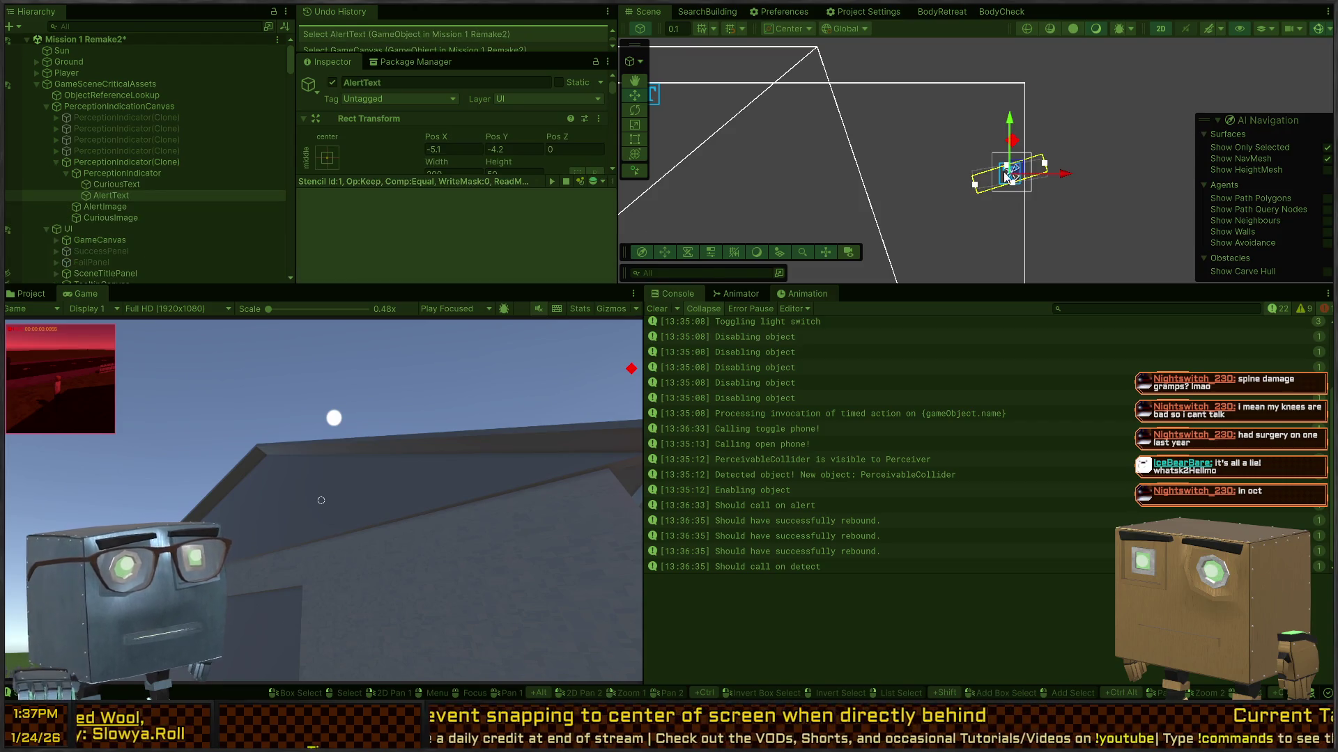
{"action": "left_click", "coordinate": [109, 173]}
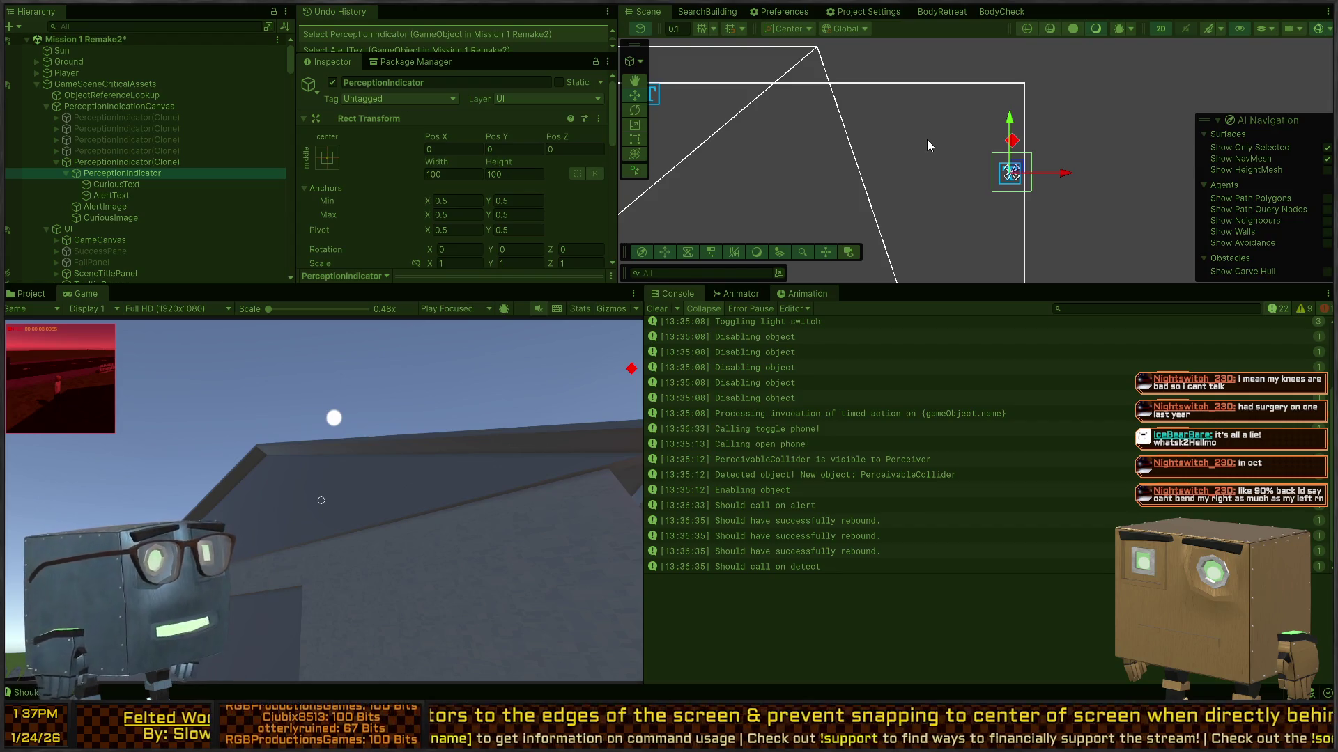
Frame the indicator in the Scene view and check the Animator and Animation panels before returning to the Console.
{"action": "mouse_move", "coordinate": [923, 152]}
{"action": "left_mouse_down"}
{"action": "mouse_move", "coordinate": [1065, 128]}
{"action": "mouse_move", "coordinate": [1038, 129]}
{"action": "left_mouse_up"}
{"action": "scroll", "coordinate": [927, 162], "scroll_direction": "down", "scroll_amount": 4}
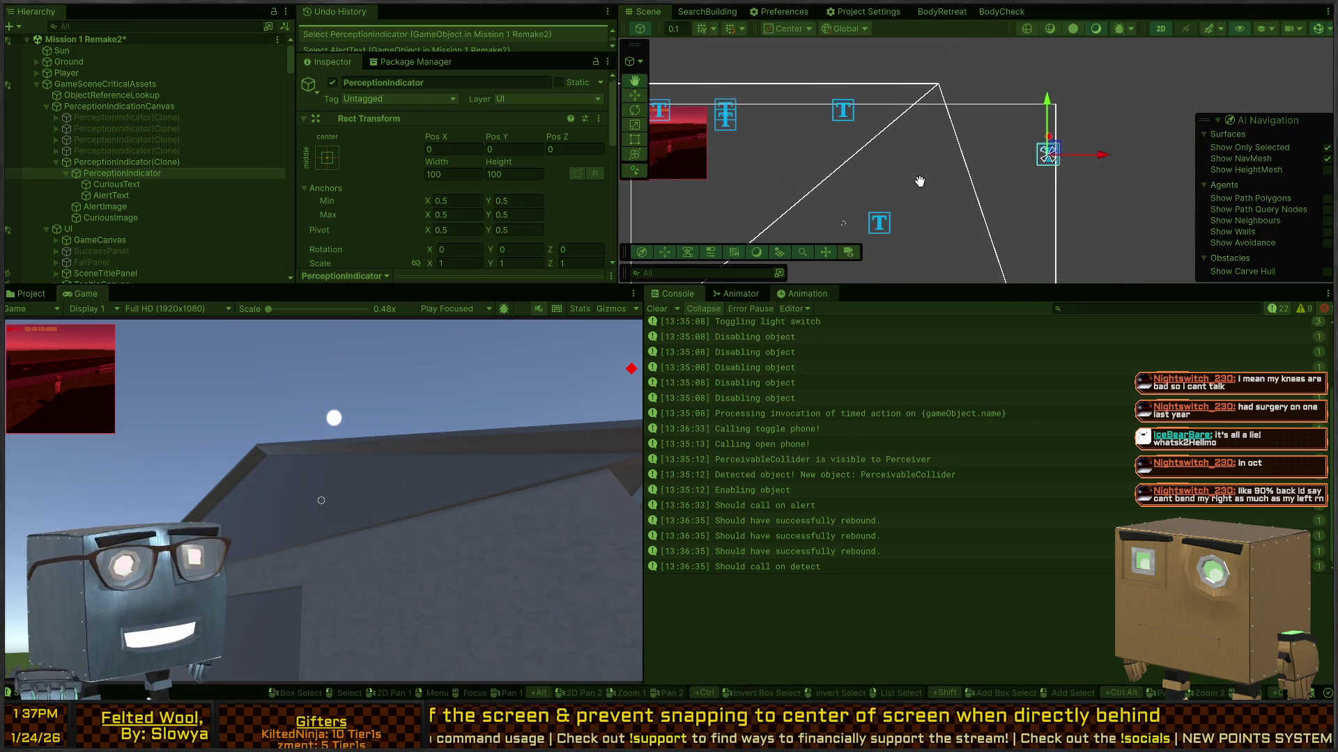
{"action": "left_click_drag", "start_coordinate": [847, 153], "coordinate": [780, 129]}
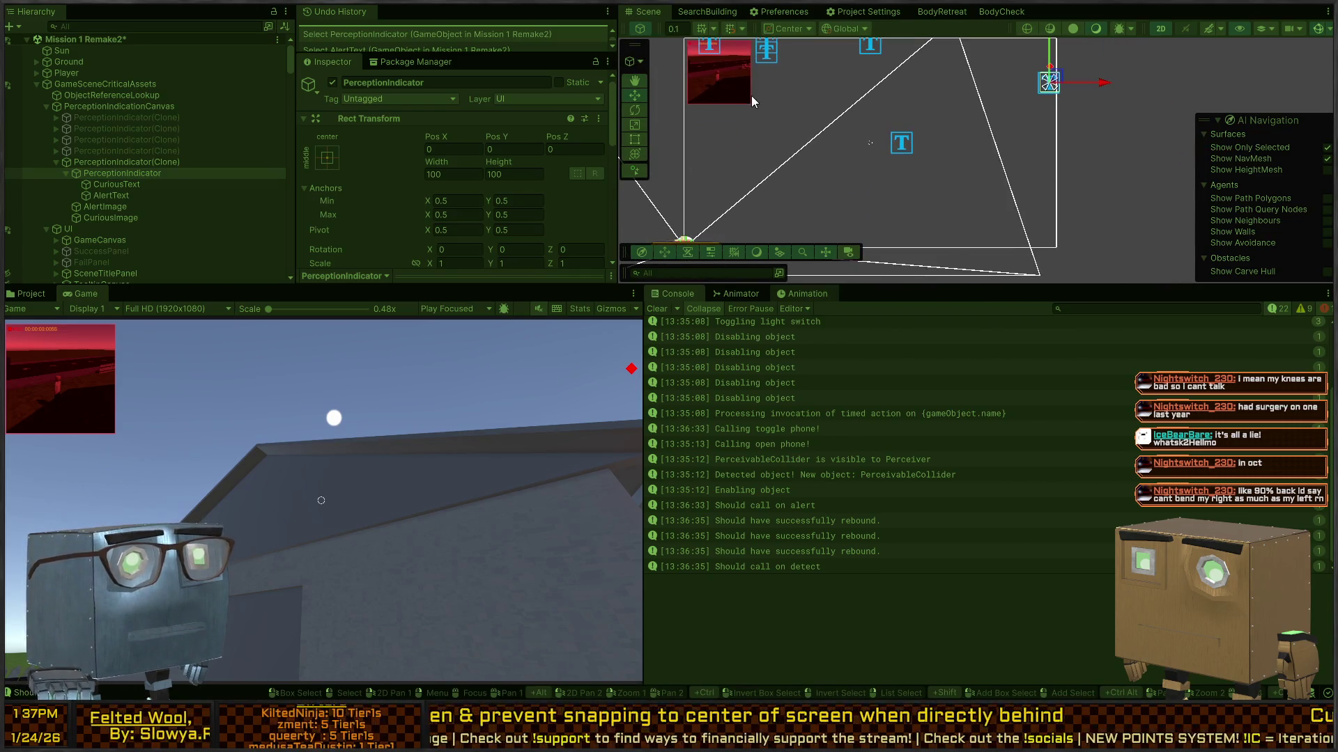
{"action": "left_click", "coordinate": [739, 297]}
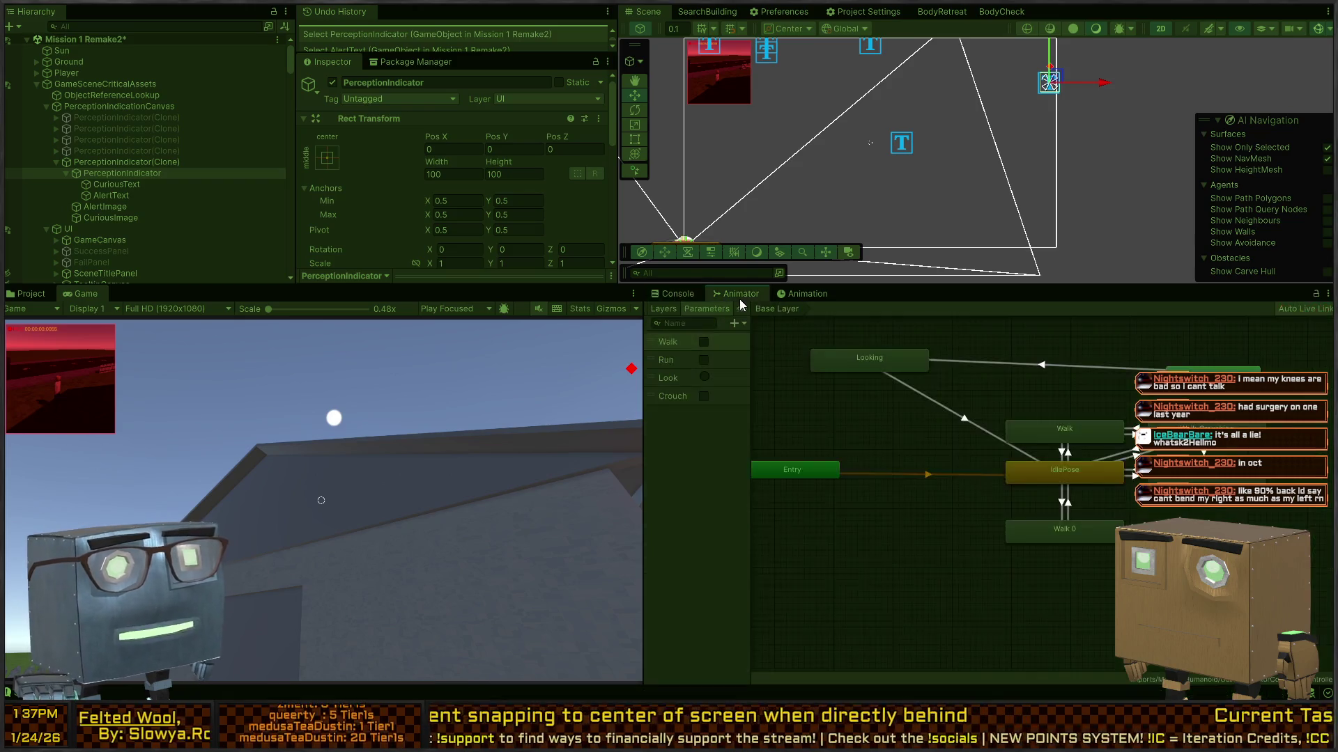
{"action": "left_click", "coordinate": [795, 295]}
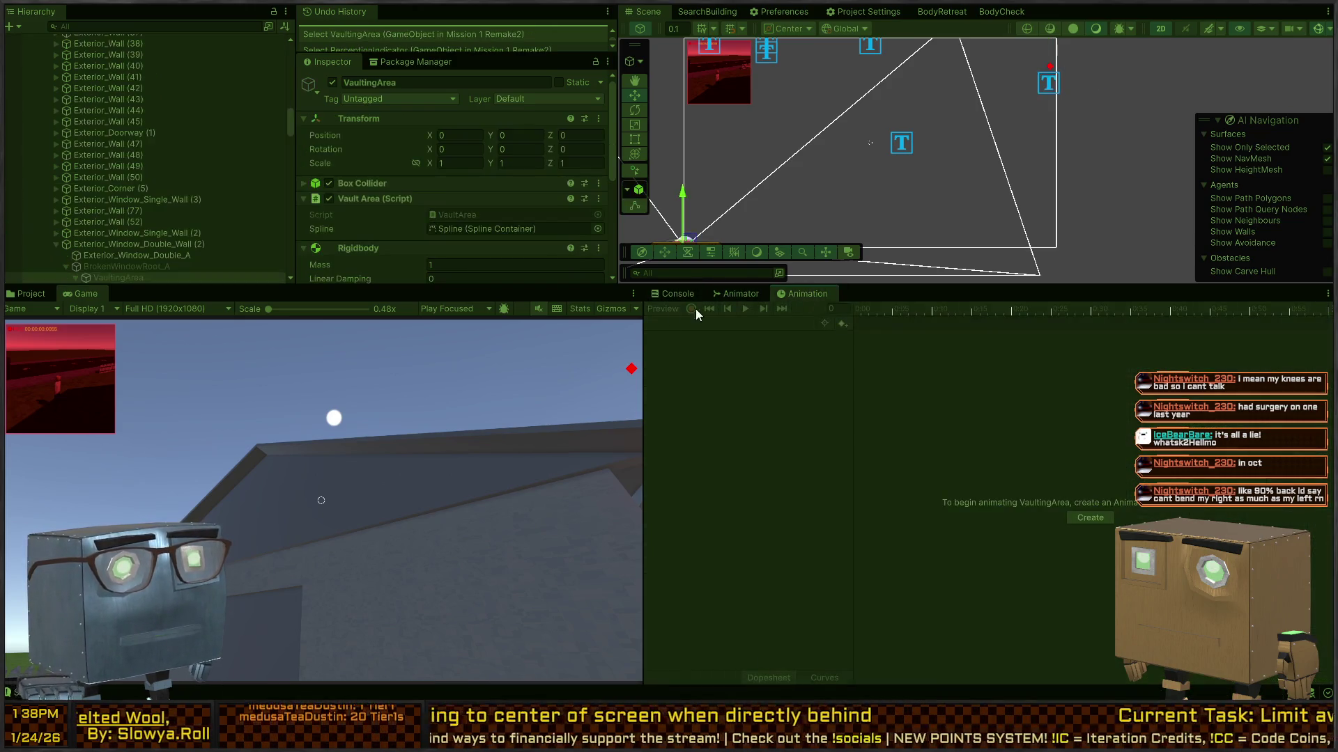
{"action": "left_click", "coordinate": [675, 293]}
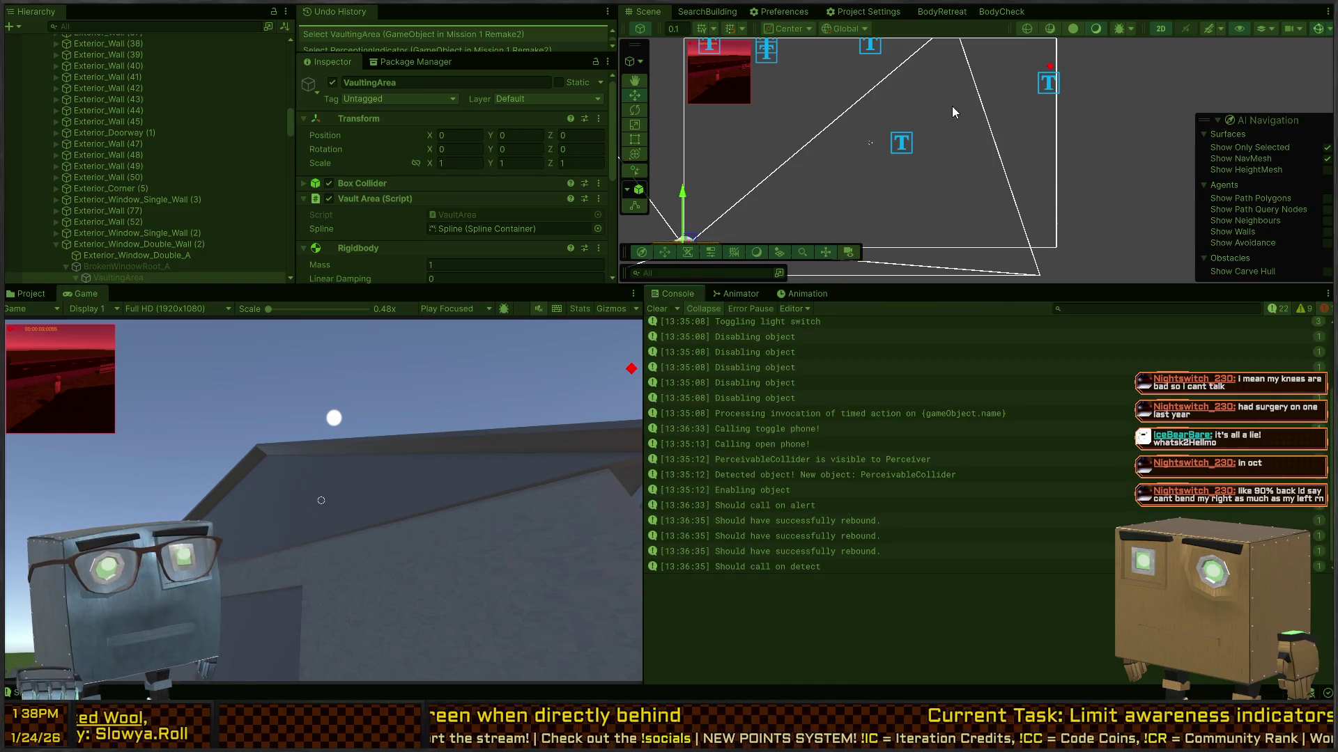
Check the Fader Image and the Main Camera settings, then switch to PerceptionIndicator.cs.
{"action": "left_click", "coordinate": [1051, 69]}
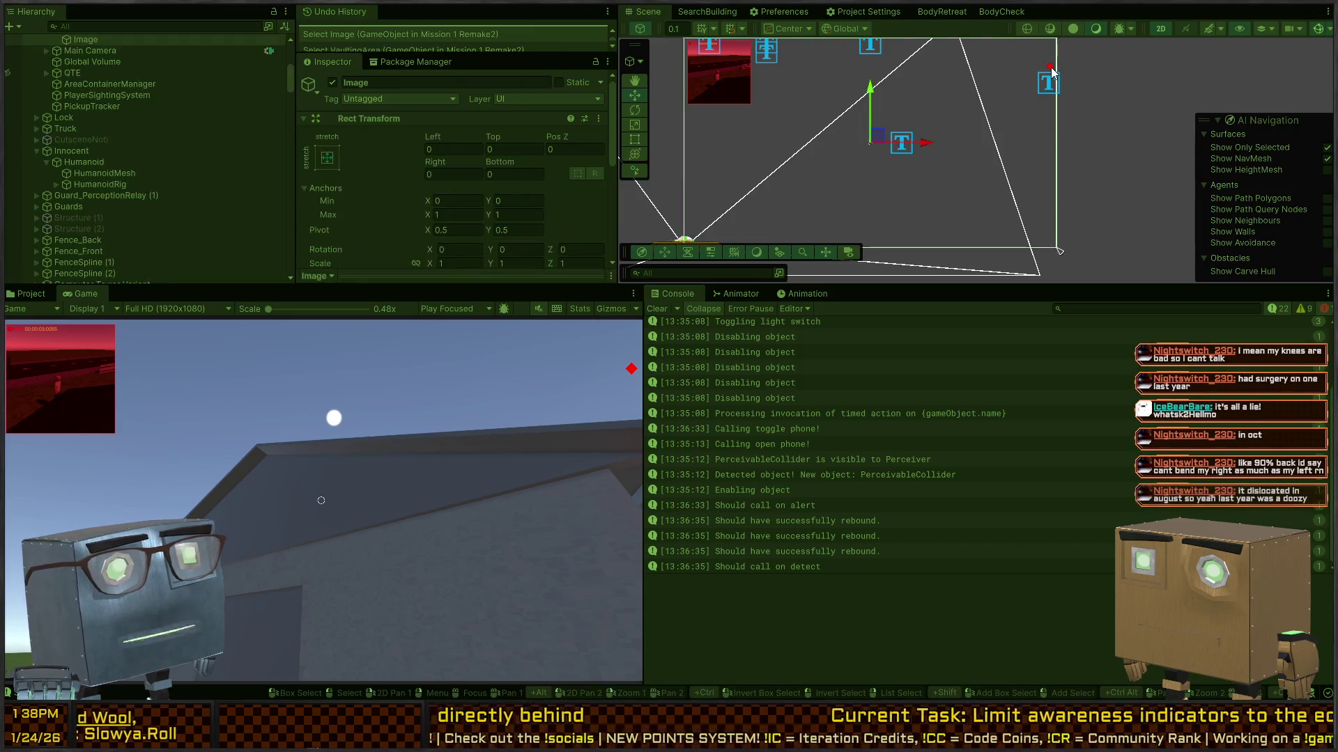
{"action": "left_click", "coordinate": [98, 62]}
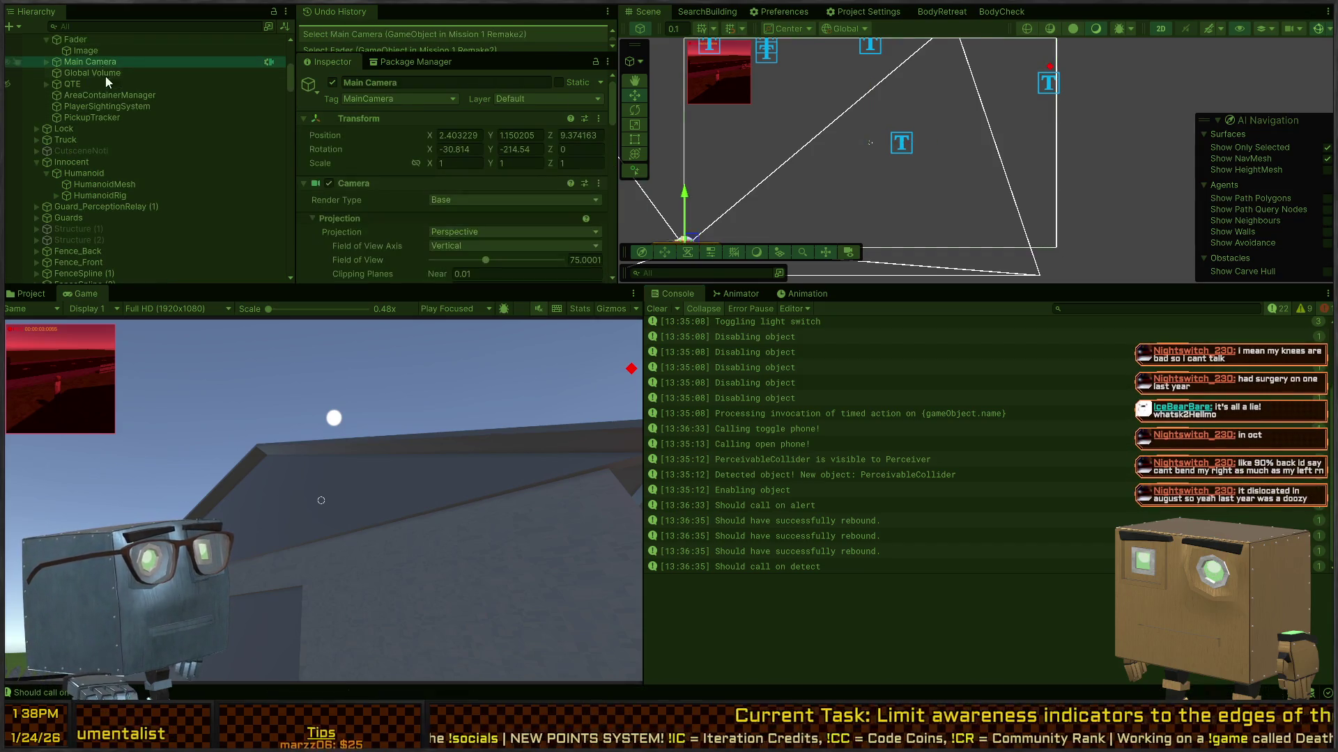
{"action": "scroll", "coordinate": [106, 77], "scroll_direction": "up", "scroll_amount": 3}
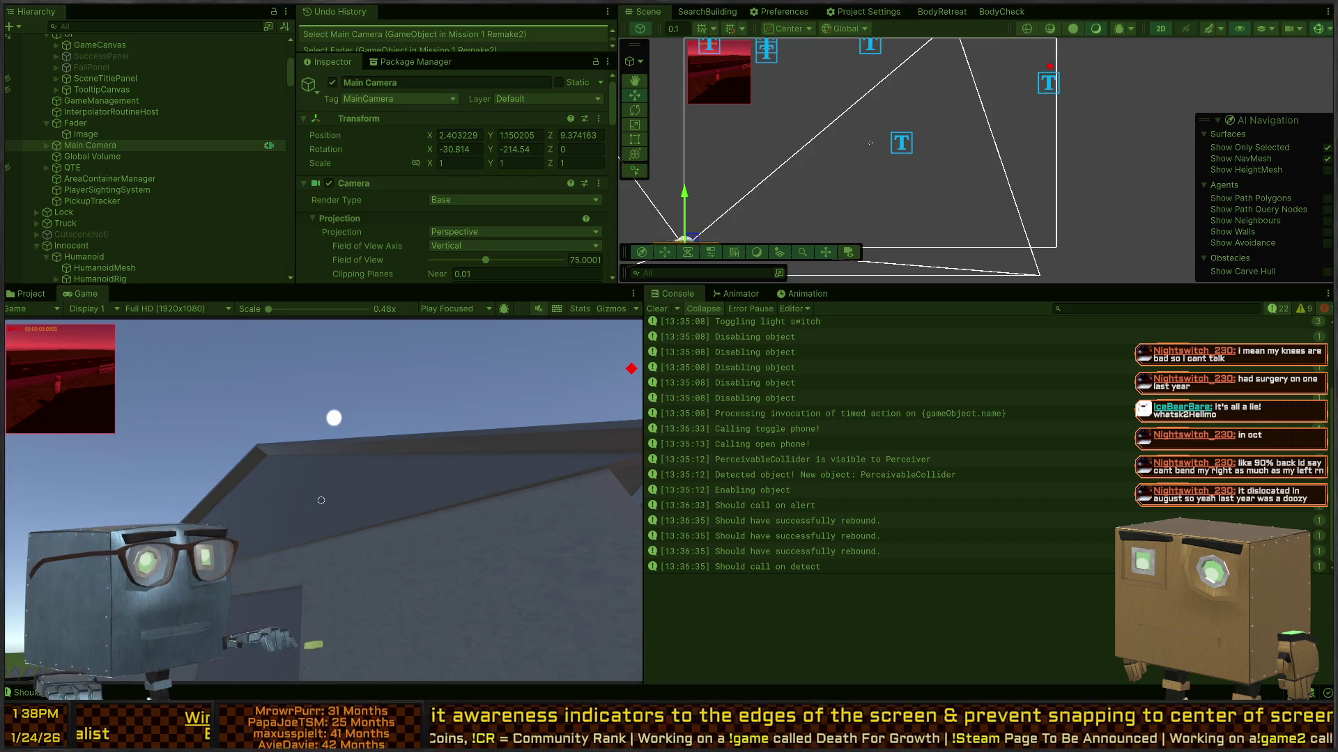
{"action": "key", "text": "alt+Tab"}
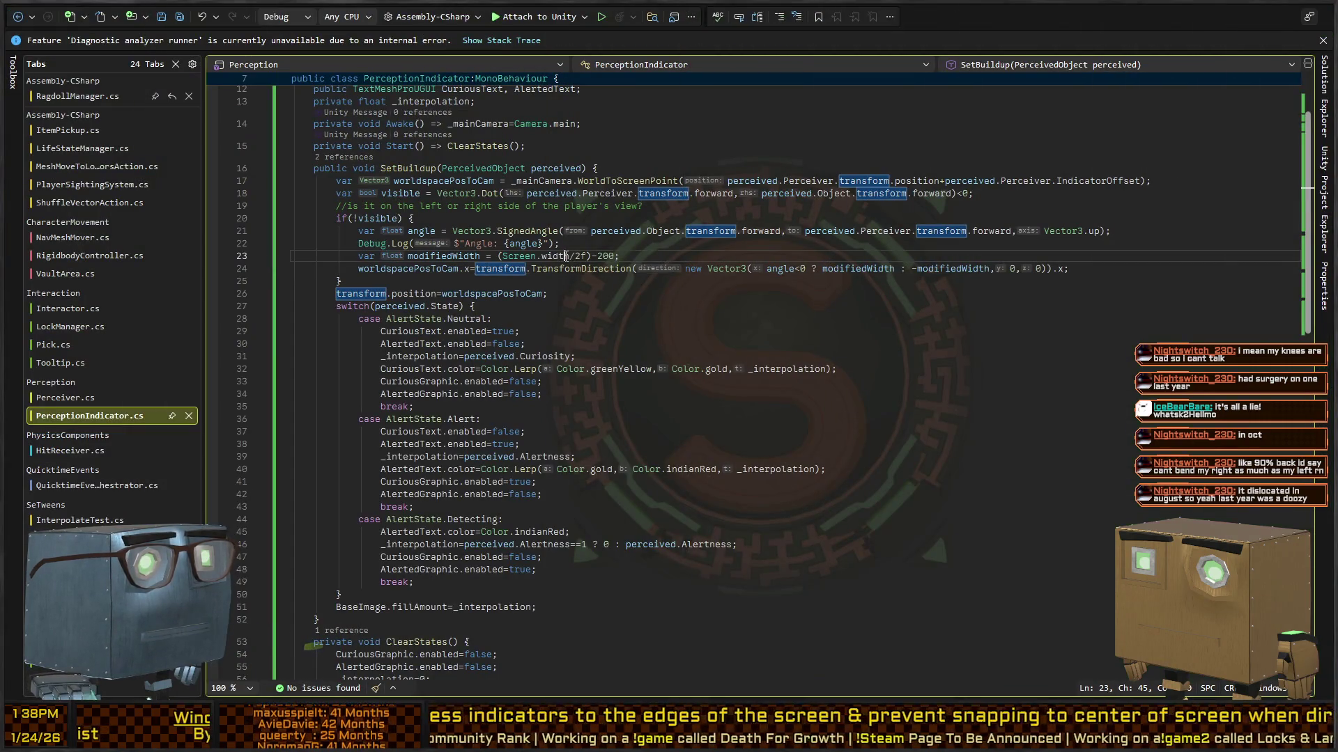
{"action": "left_click", "coordinate": [568, 256]}
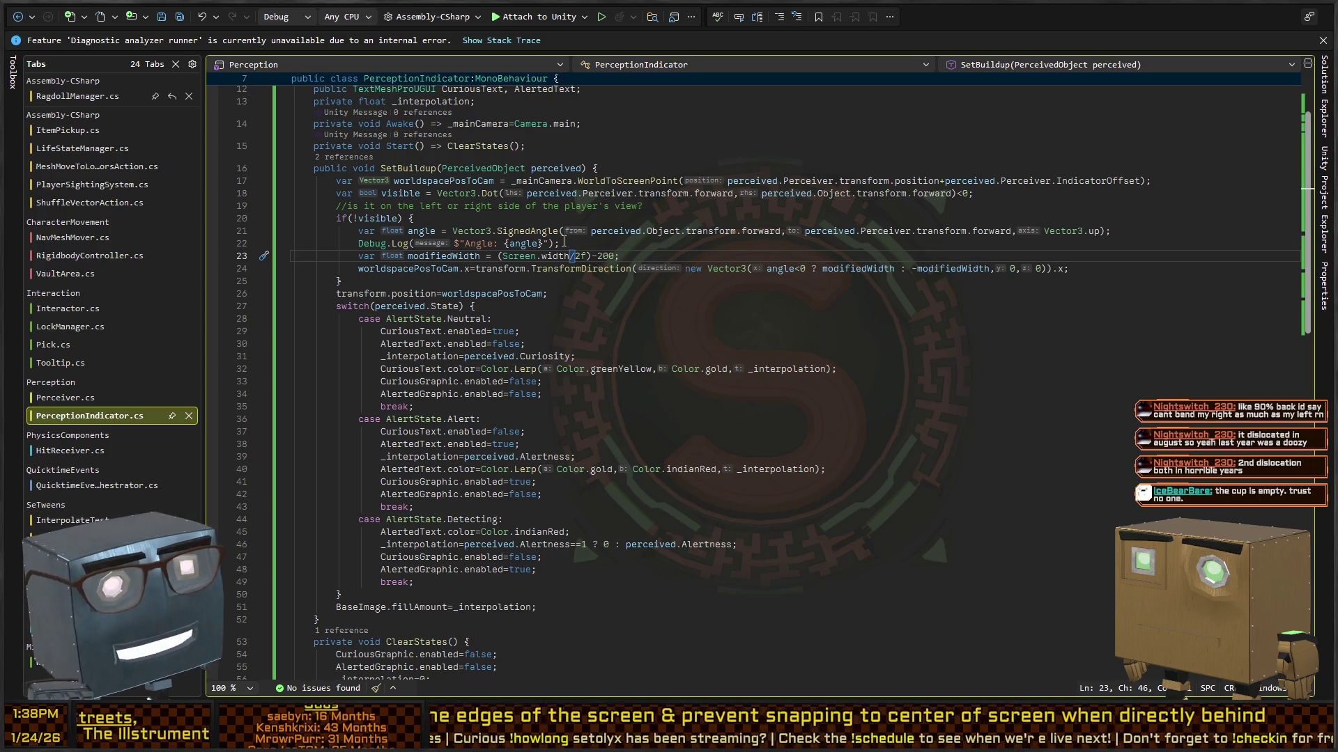
{"action": "left_click", "coordinate": [650, 290]}
{"action": "left_click", "coordinate": [641, 230]}
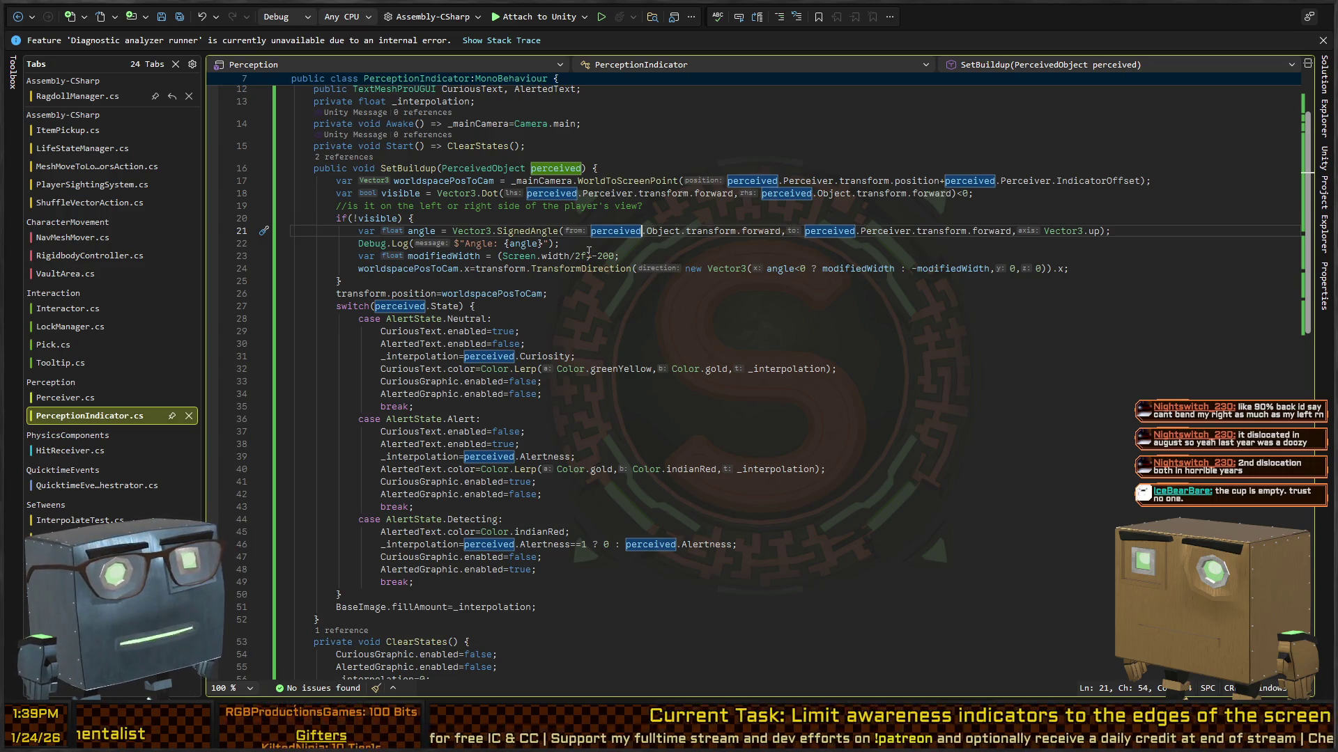
{"action": "left_click", "coordinate": [526, 294]}
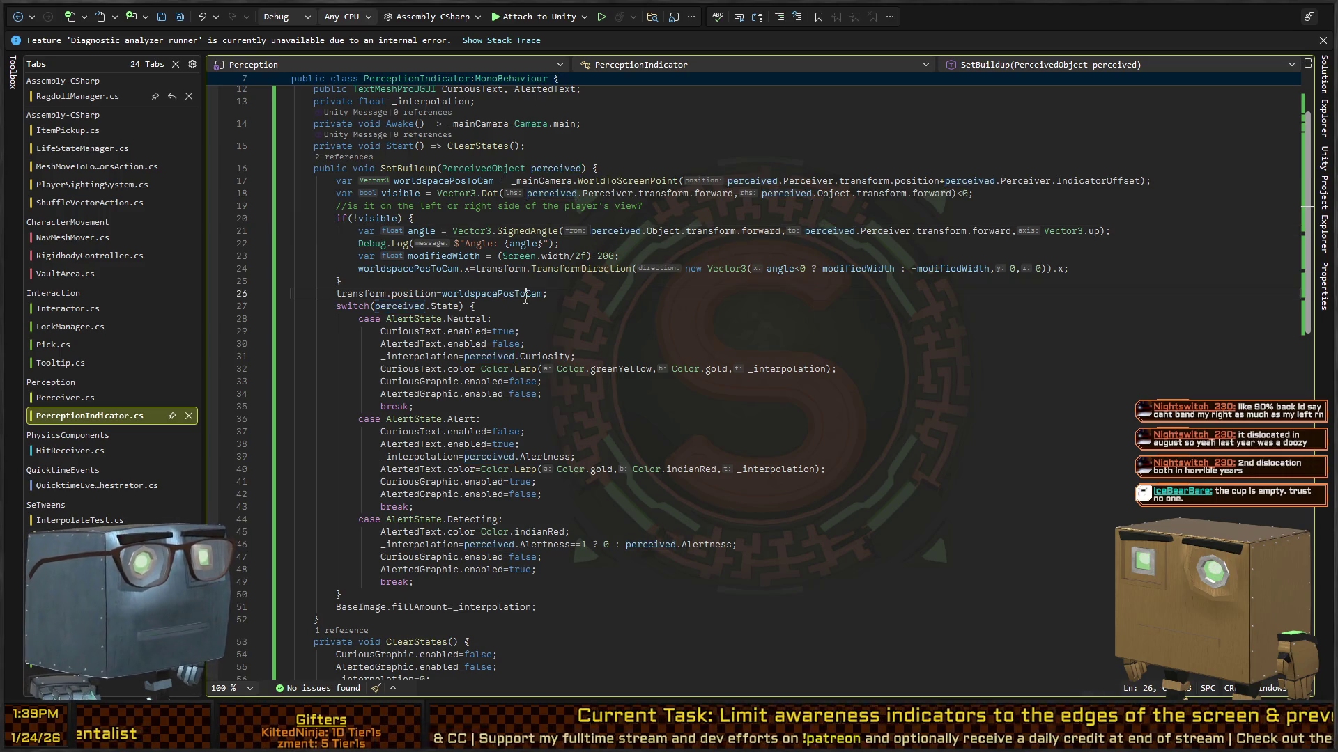
{"action": "left_click", "coordinate": [636, 256]}
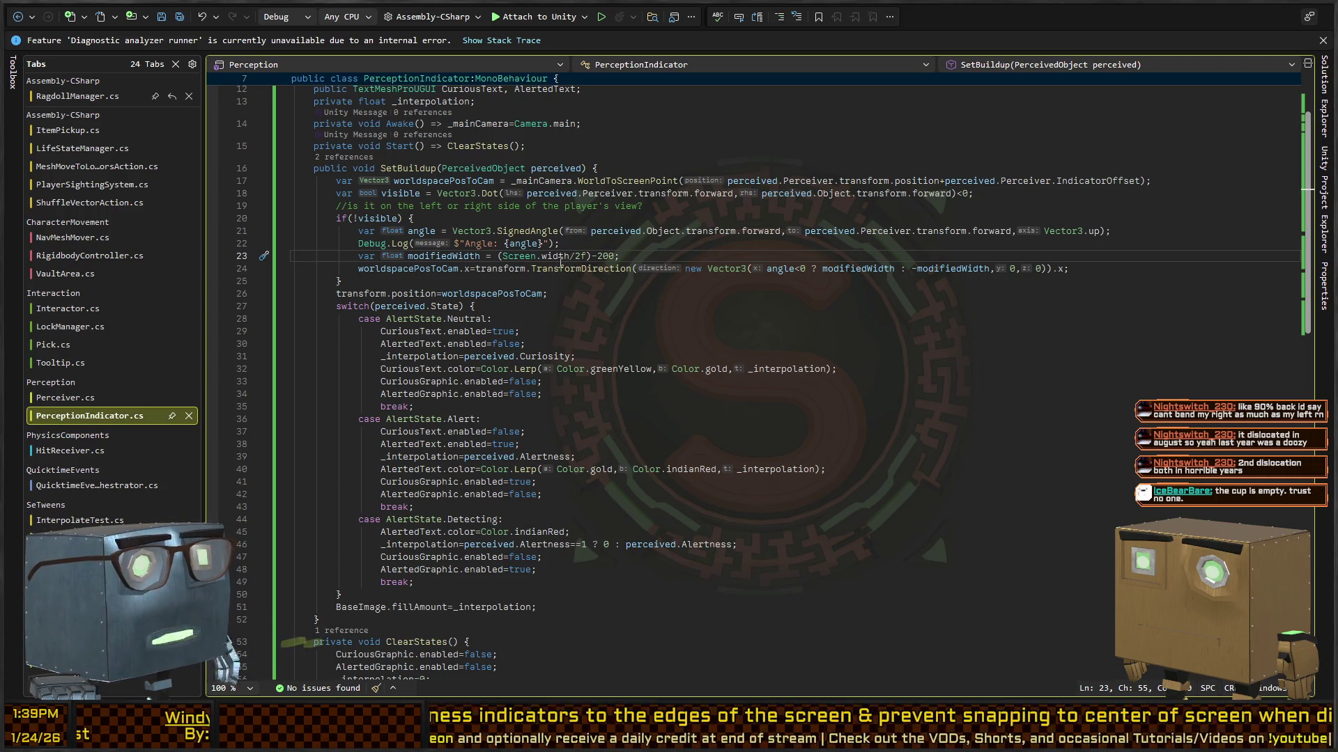
{"action": "key", "text": "alt+Tab"}
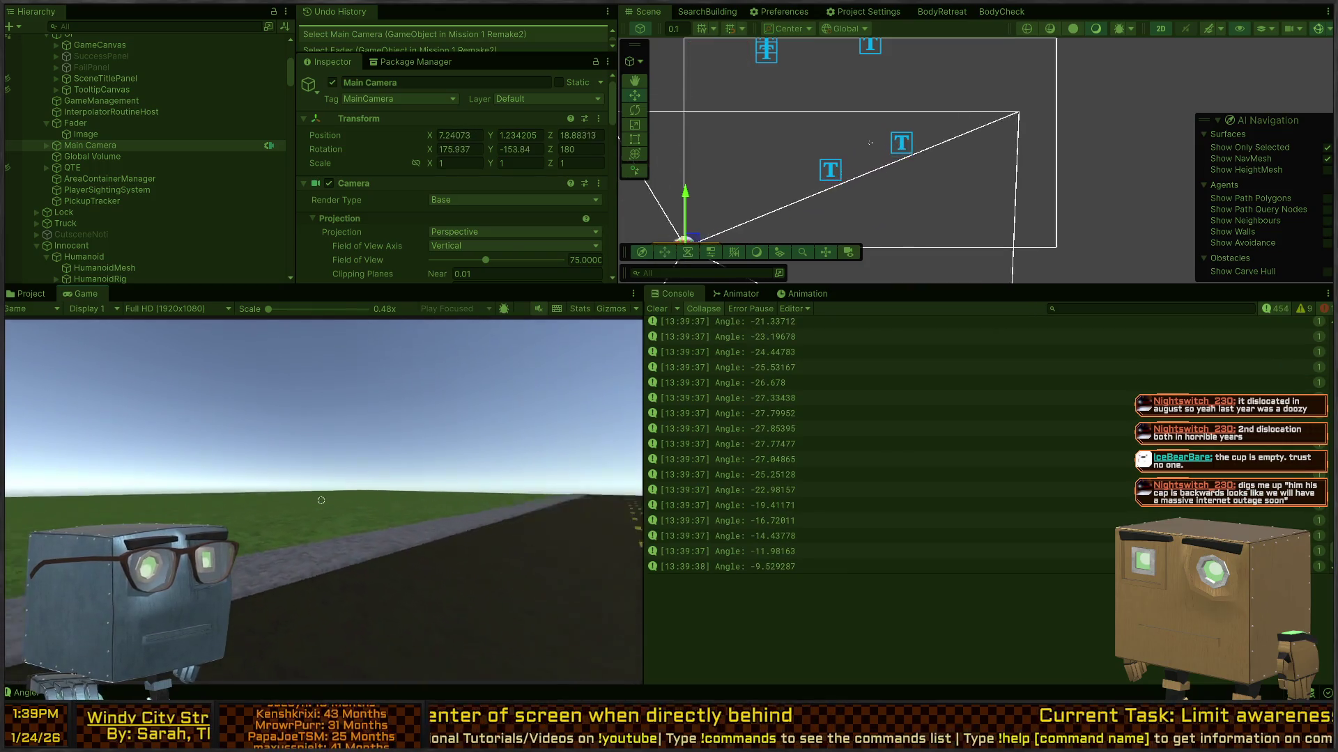
{"action": "key", "text": "Escape"}
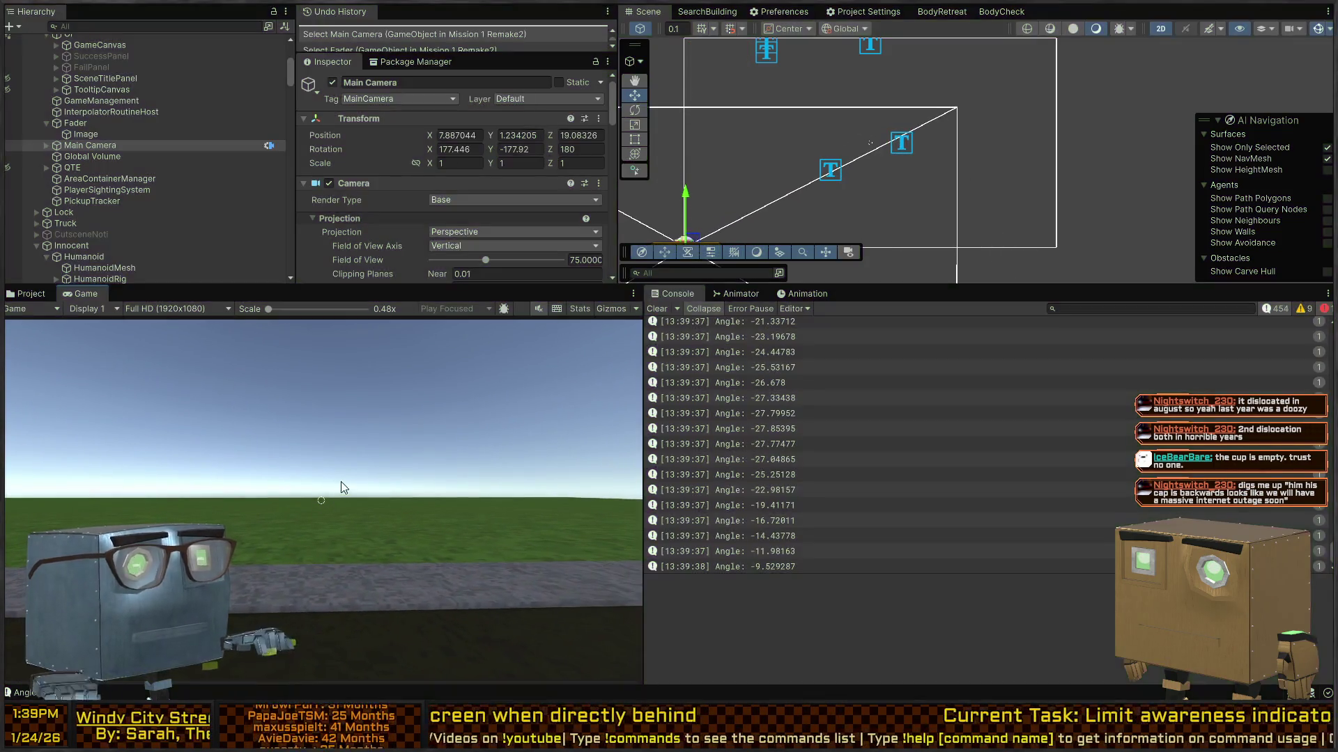
{"action": "key", "text": "ctrl+p"}
{"action": "key", "text": "alt+Tab"}
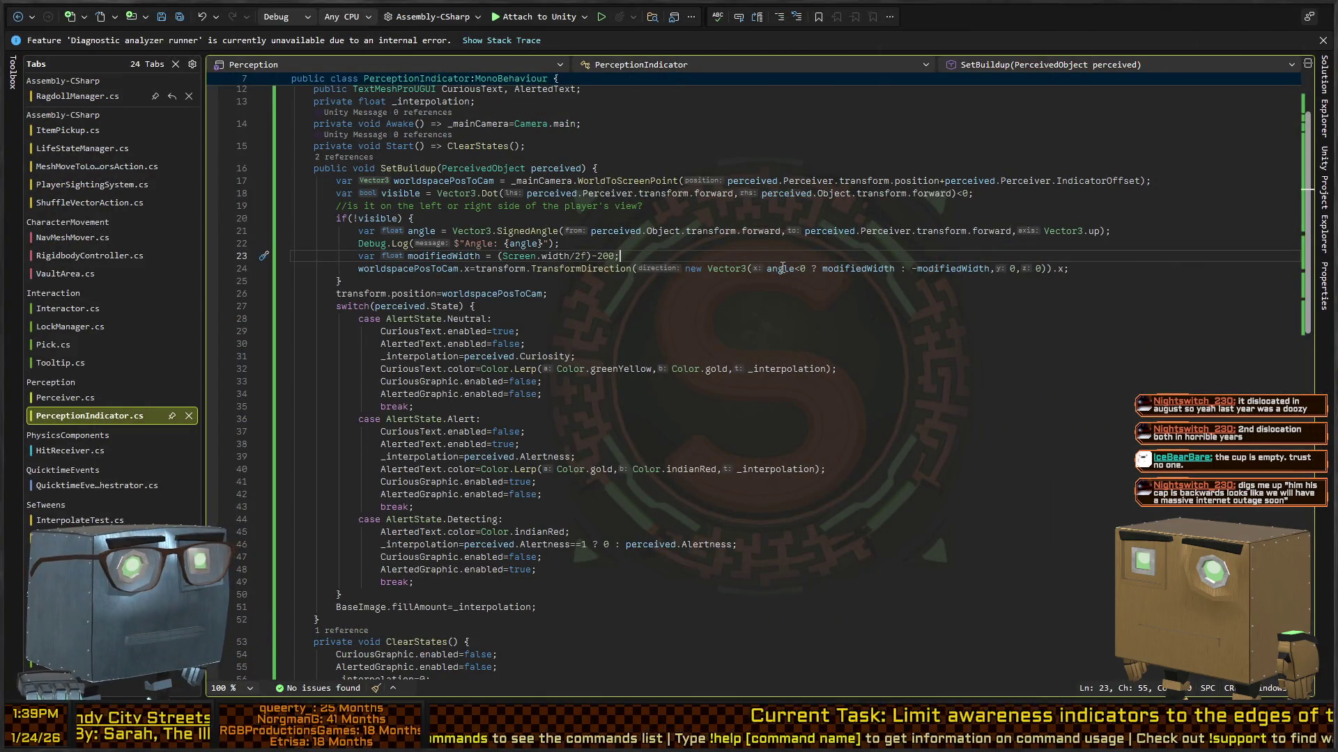
Change TransformDirection to InverseTransformDirection on line 24 of PerceptionIndicator.cs.
{"action": "left_click", "coordinate": [538, 271]}
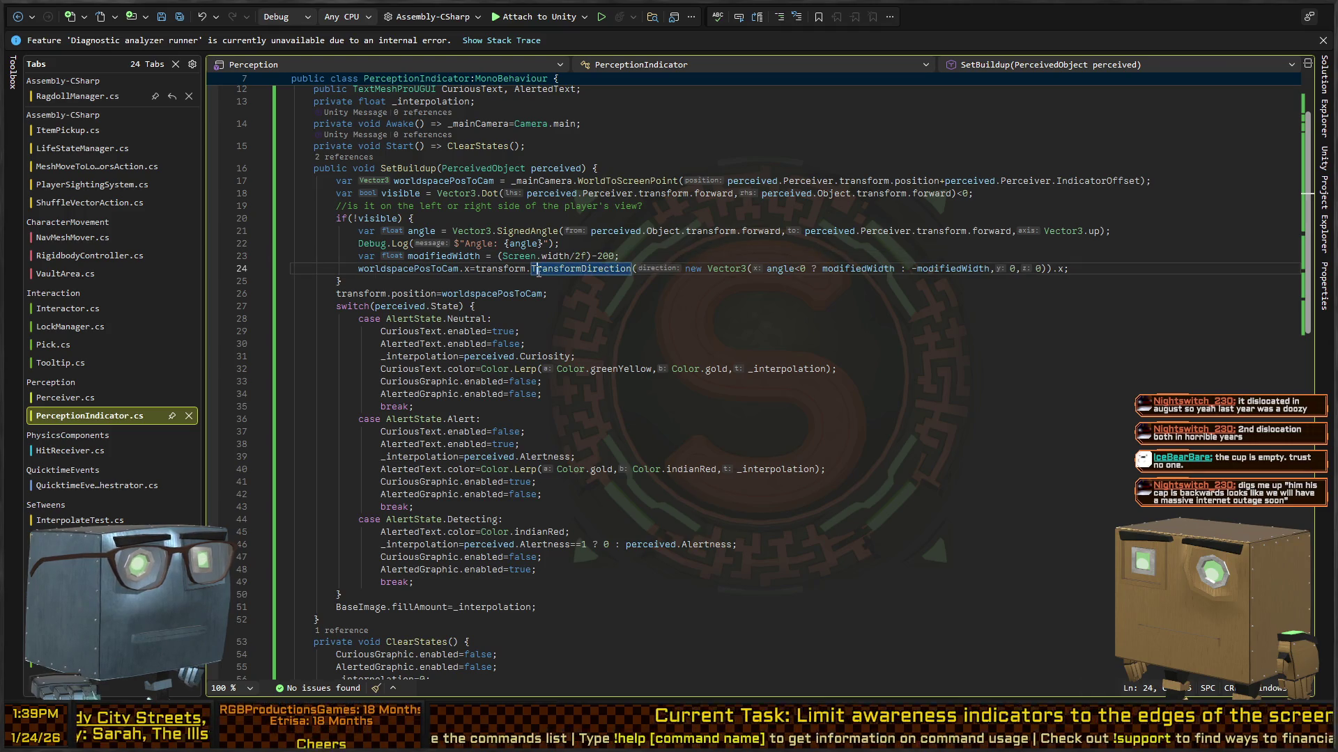
{"action": "type", "text": "Inverse"}
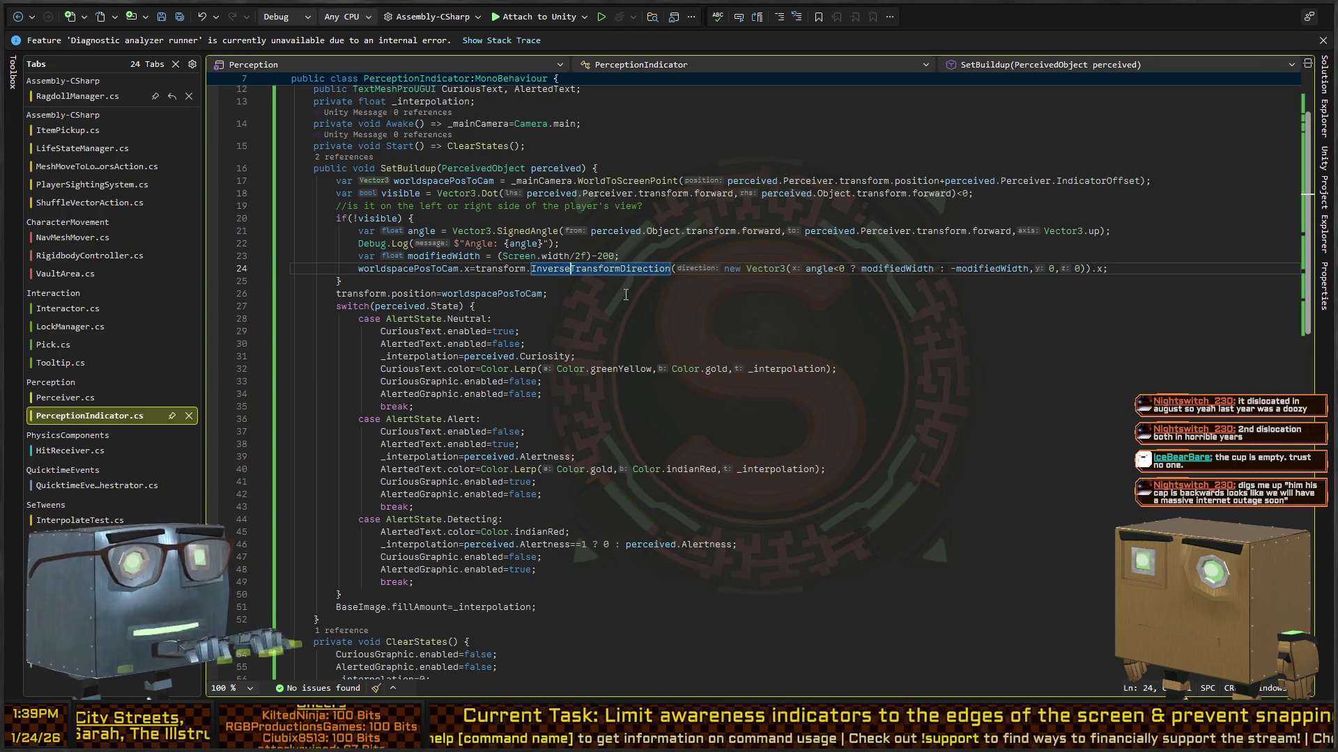
{"action": "key", "text": "alt+Tab"}
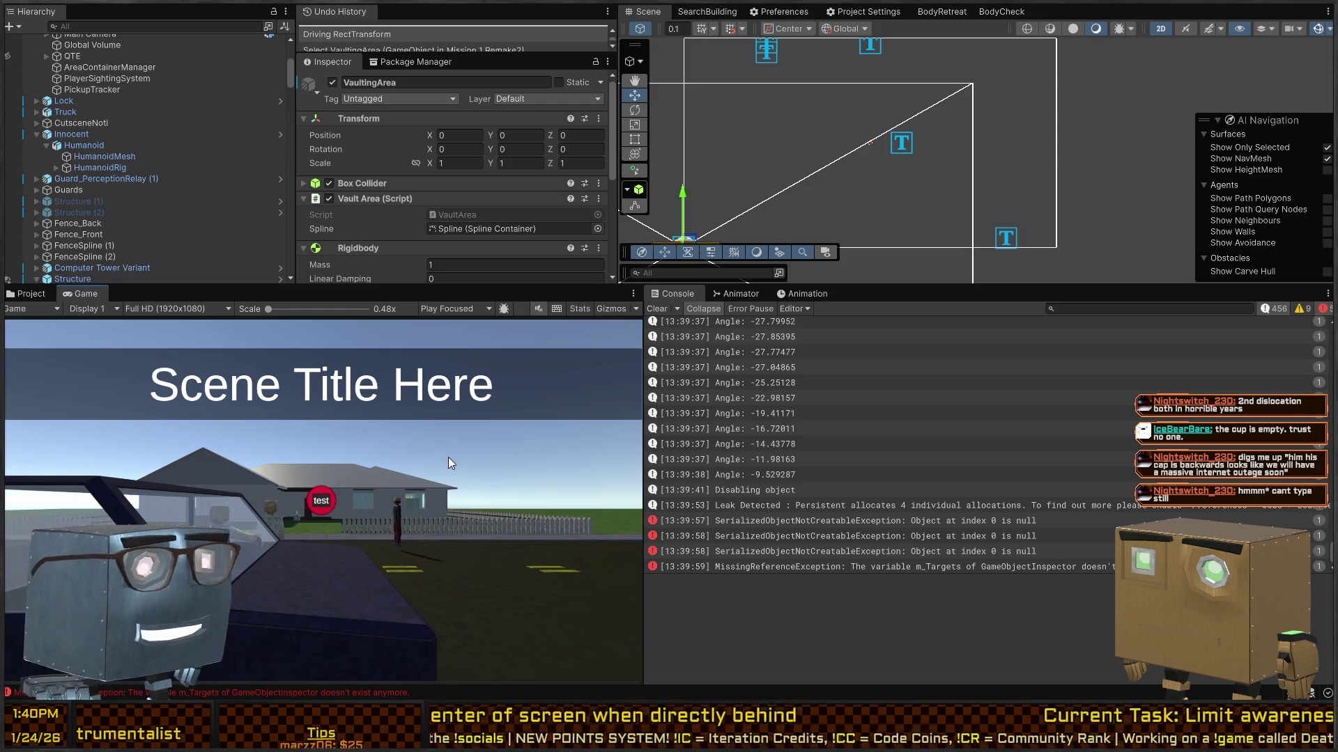
Play-test the scene, walking to the house, and inspect a spawned PerceptionIndicator(Clone)'s Rect Transform before stopping.
{"action": "left_click", "coordinate": [658, 309]}
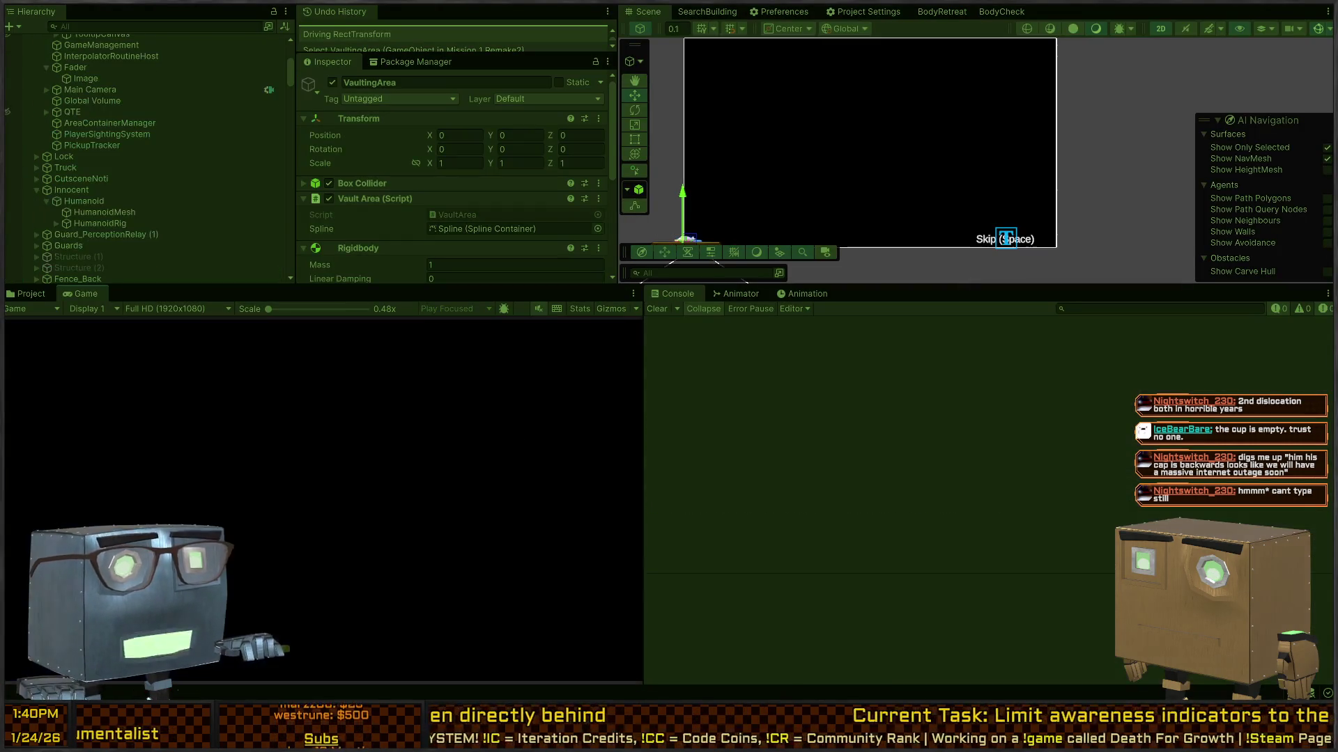
{"action": "key", "text": "space"}
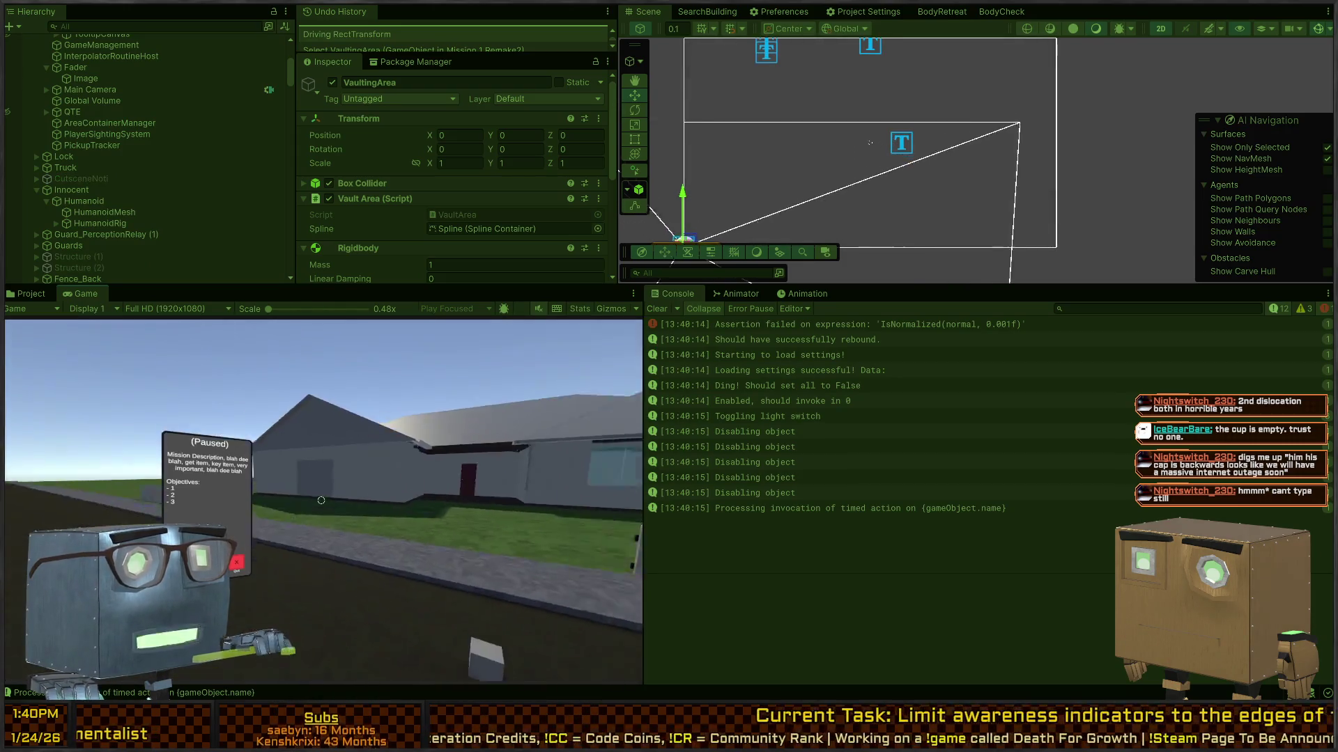
{"action": "key", "text": "Tab"}
{"action": "key", "text": "w"}
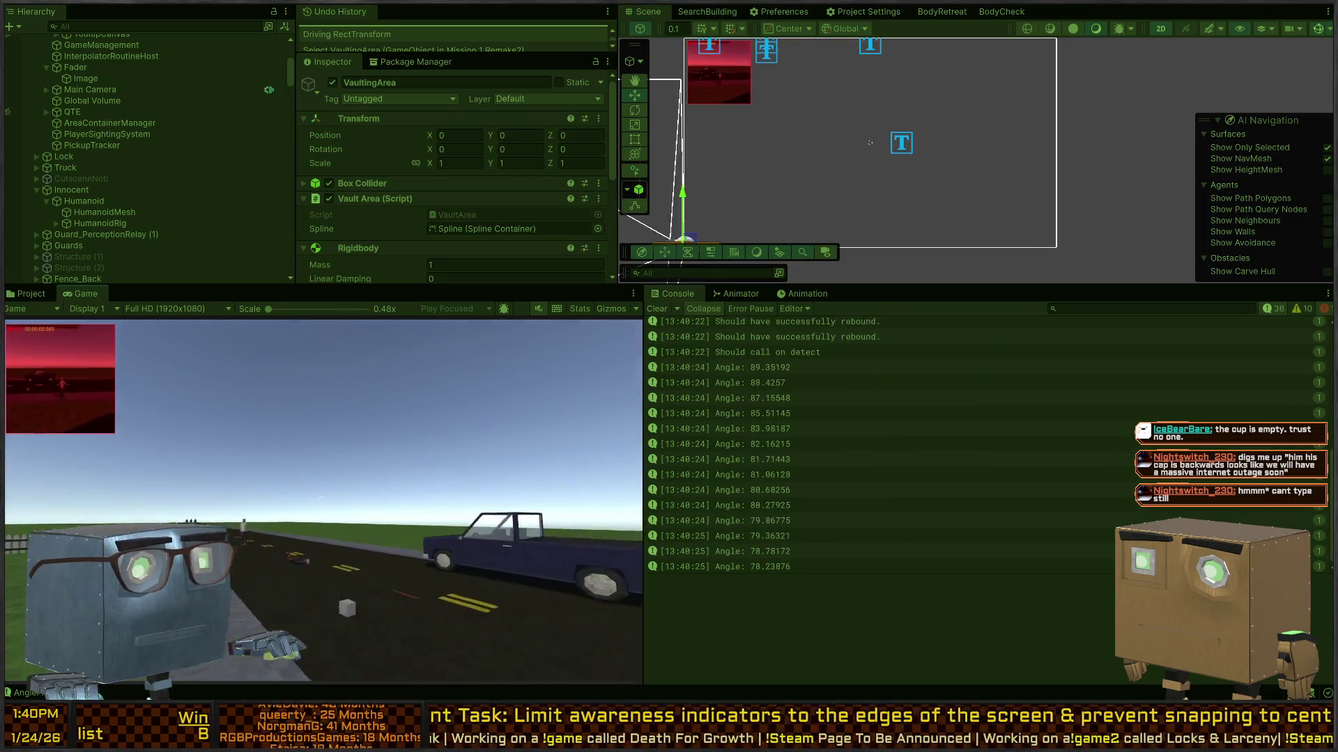
{"action": "scroll", "coordinate": [139, 160], "scroll_direction": "up", "scroll_amount": 5}
{"action": "left_click", "coordinate": [97, 132]}
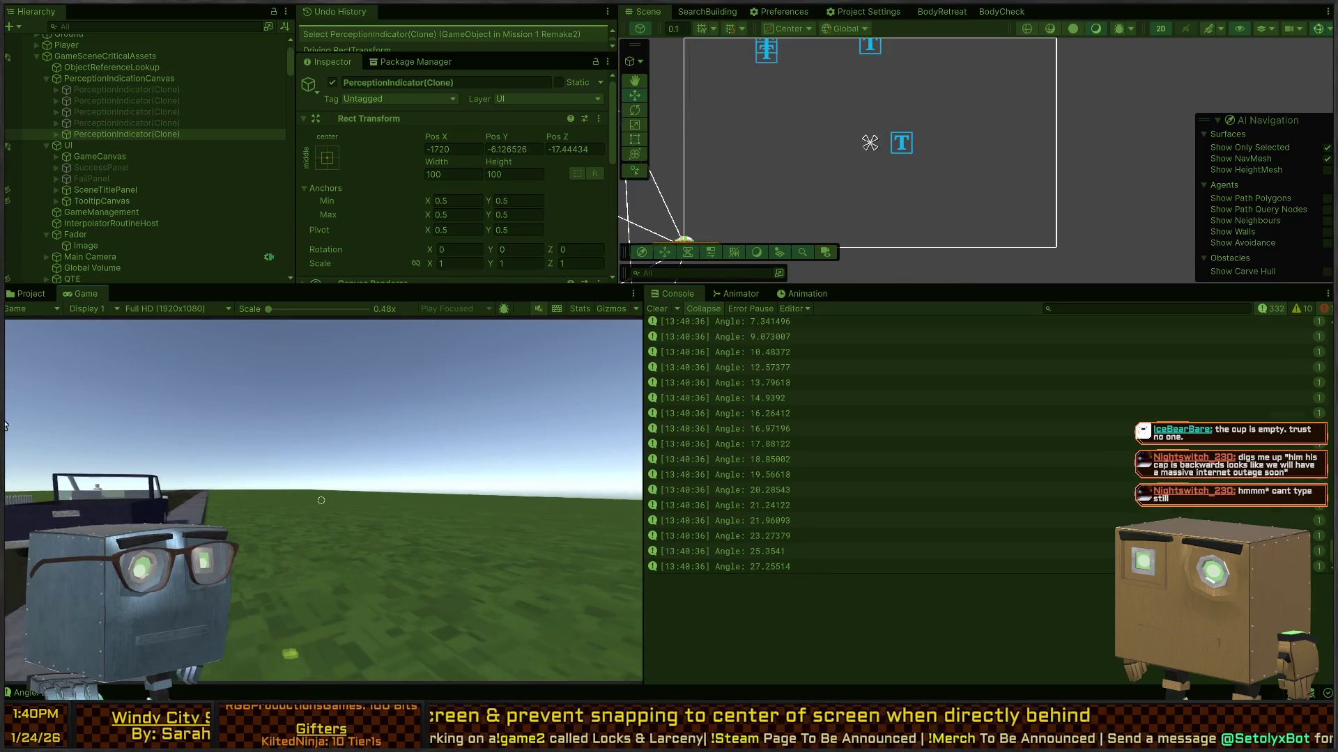
{"action": "key", "text": "ctrl+p"}
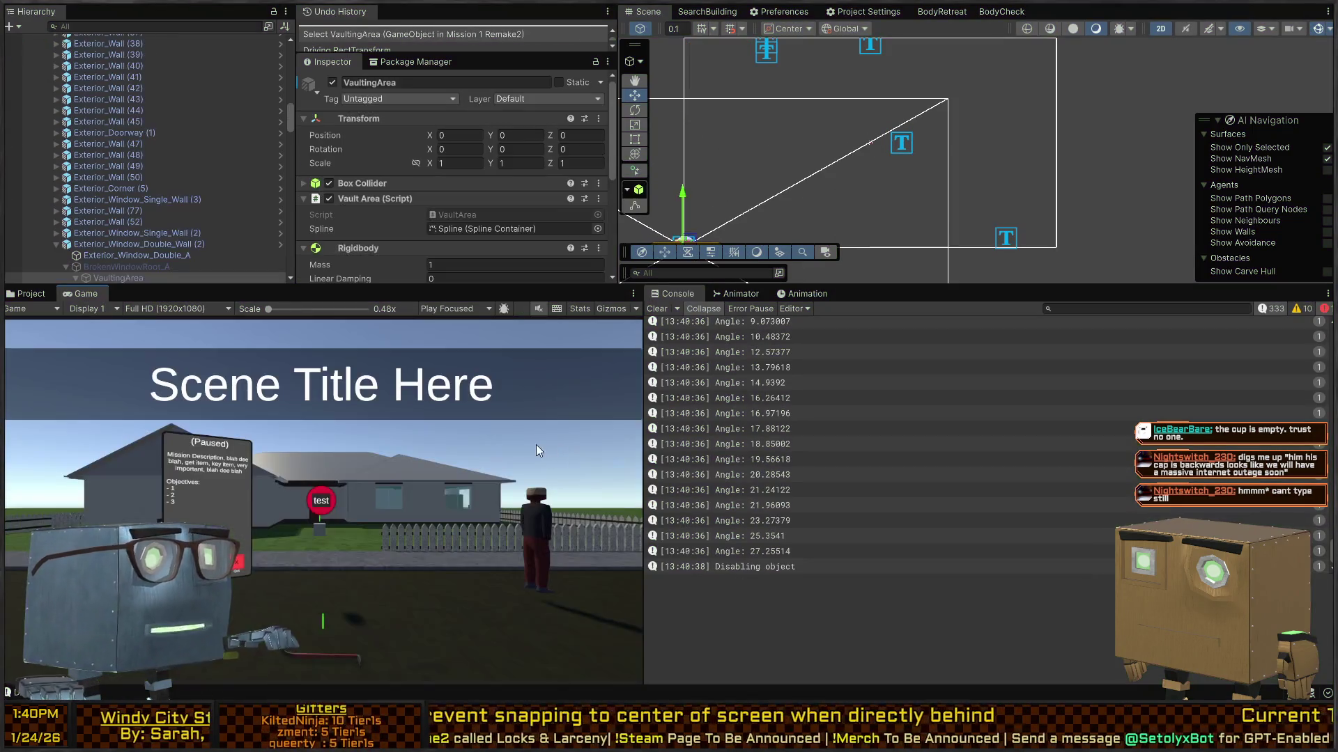
{"action": "key", "text": "alt+Tab"}
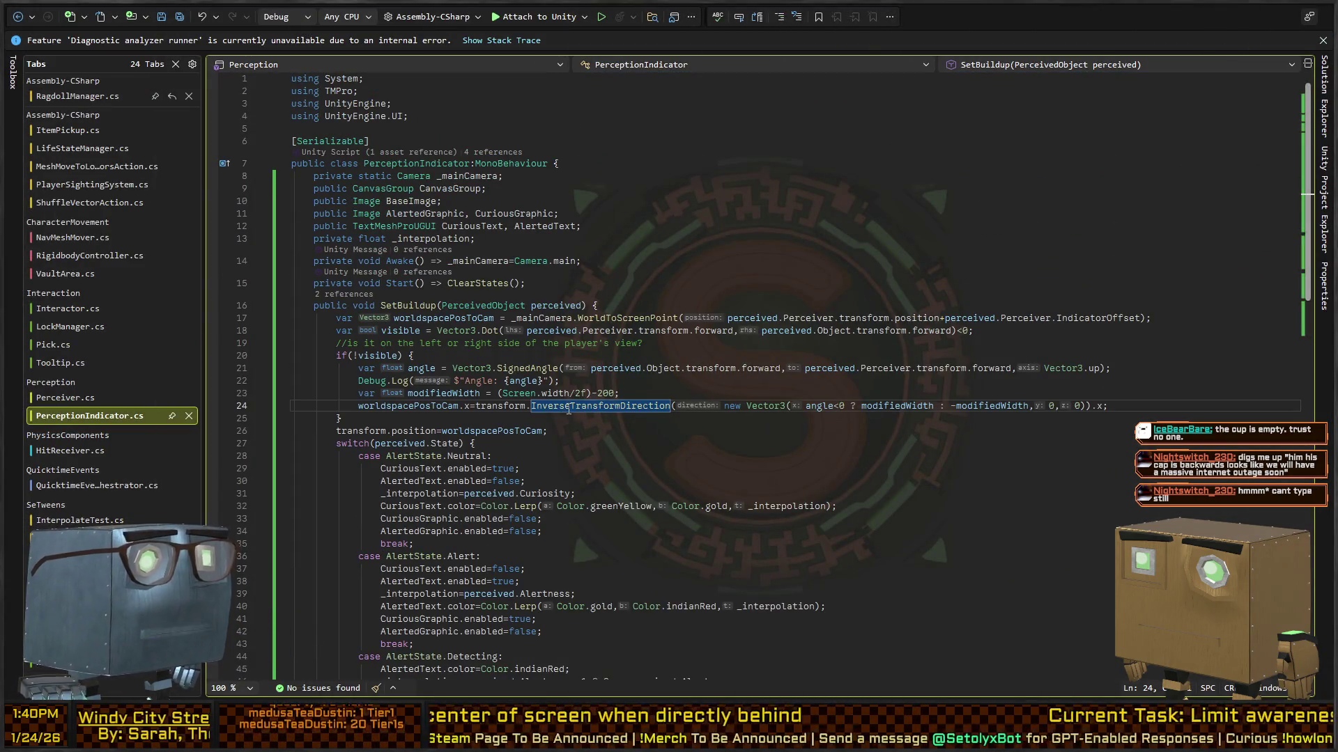
Strip the InverseTransformDirection wrapper so line 24 reads x = angle<0 ? modifiedWidth : -modifiedWidth.
{"action": "key", "text": "ctrl+Left"}
{"action": "key", "text": "ctrl+Left"}
{"action": "key", "text": "ctrl+Left"}
{"action": "key", "text": "ctrl+shift+Right"}
{"action": "key", "text": "ctrl+shift+Right"}
{"action": "key", "text": "ctrl+shift+Right"}
{"action": "key", "text": "ctrl+shift+Right"}
{"action": "key", "text": "ctrl+shift+Right"}
{"action": "key", "text": "ctrl+shift+Right"}
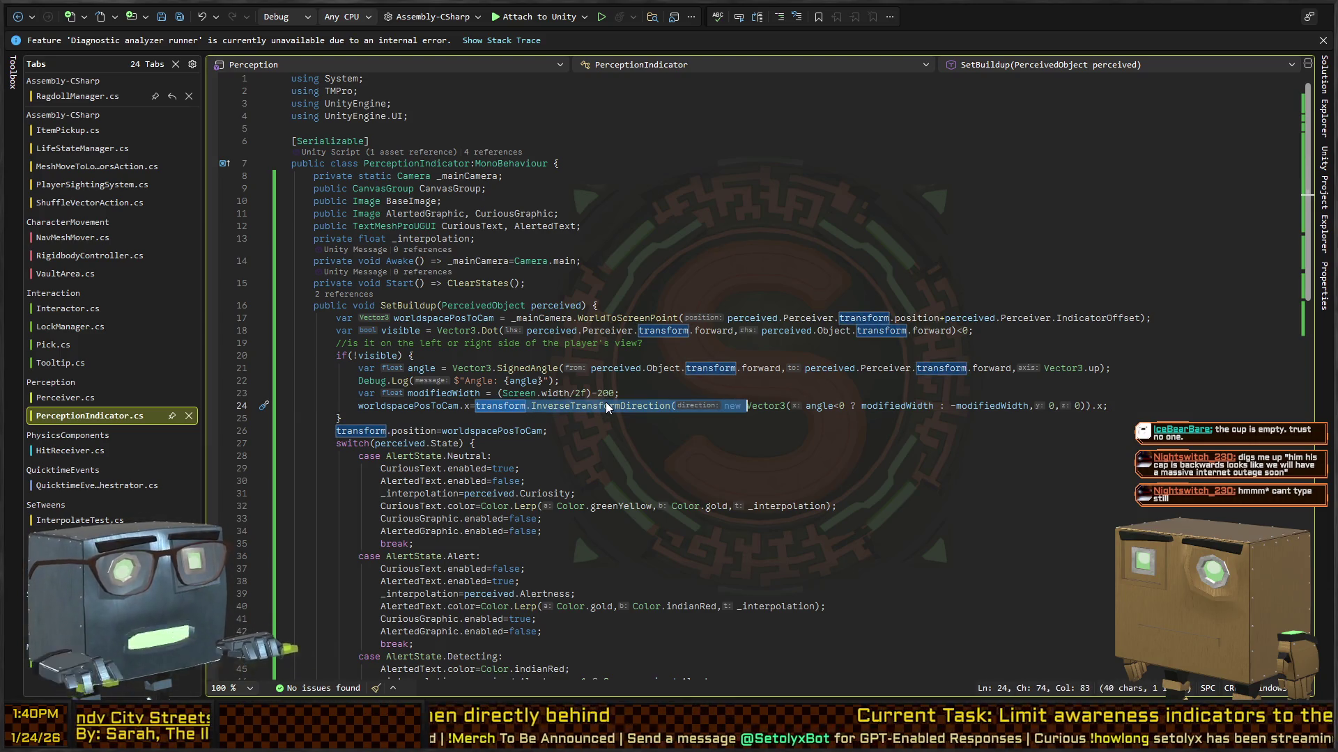
{"action": "key", "text": "Delete"}
{"action": "key", "text": "ctrl+Right"}
{"action": "key", "text": "ctrl+Right"}
{"action": "key", "text": "ctrl+Right"}
{"action": "key", "text": "ctrl+Right"}
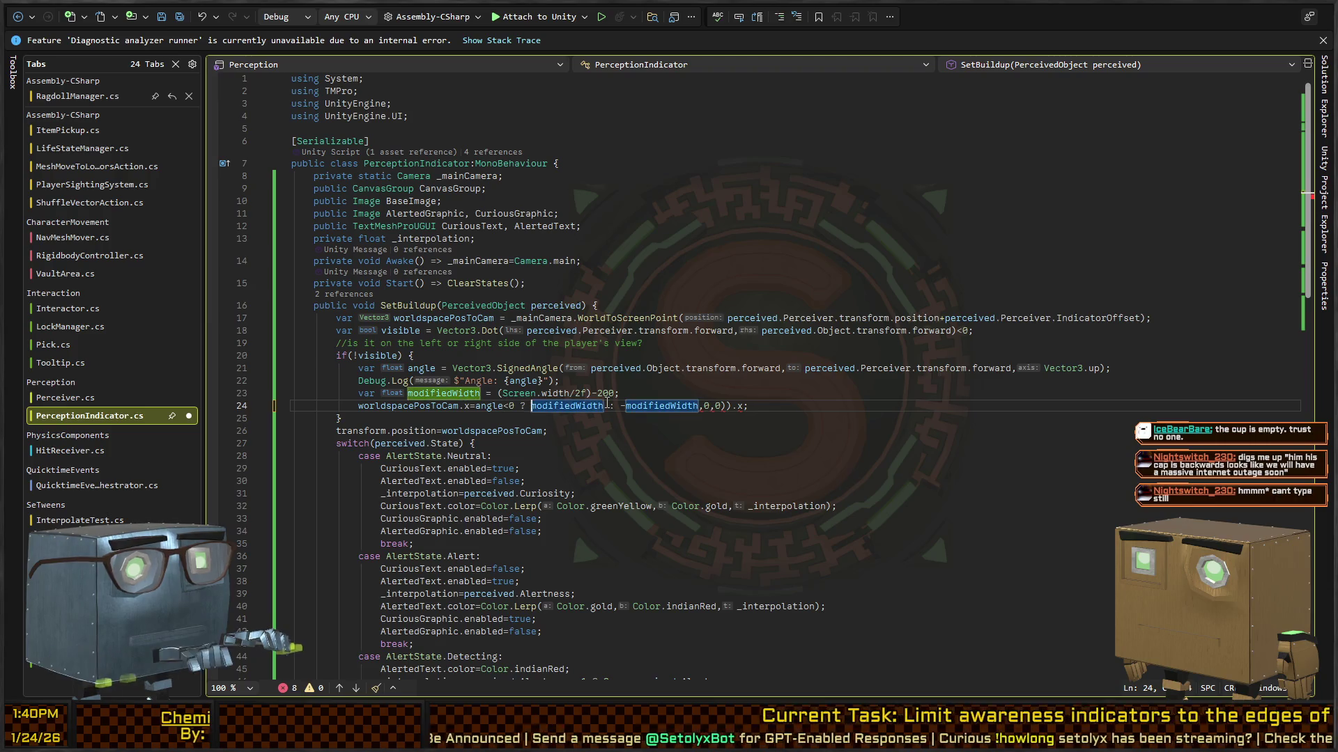
{"action": "key", "text": "ctrl+shift+Right"}
{"action": "key", "text": "ctrl+shift+Right"}
{"action": "key", "text": "ctrl+shift+Right"}
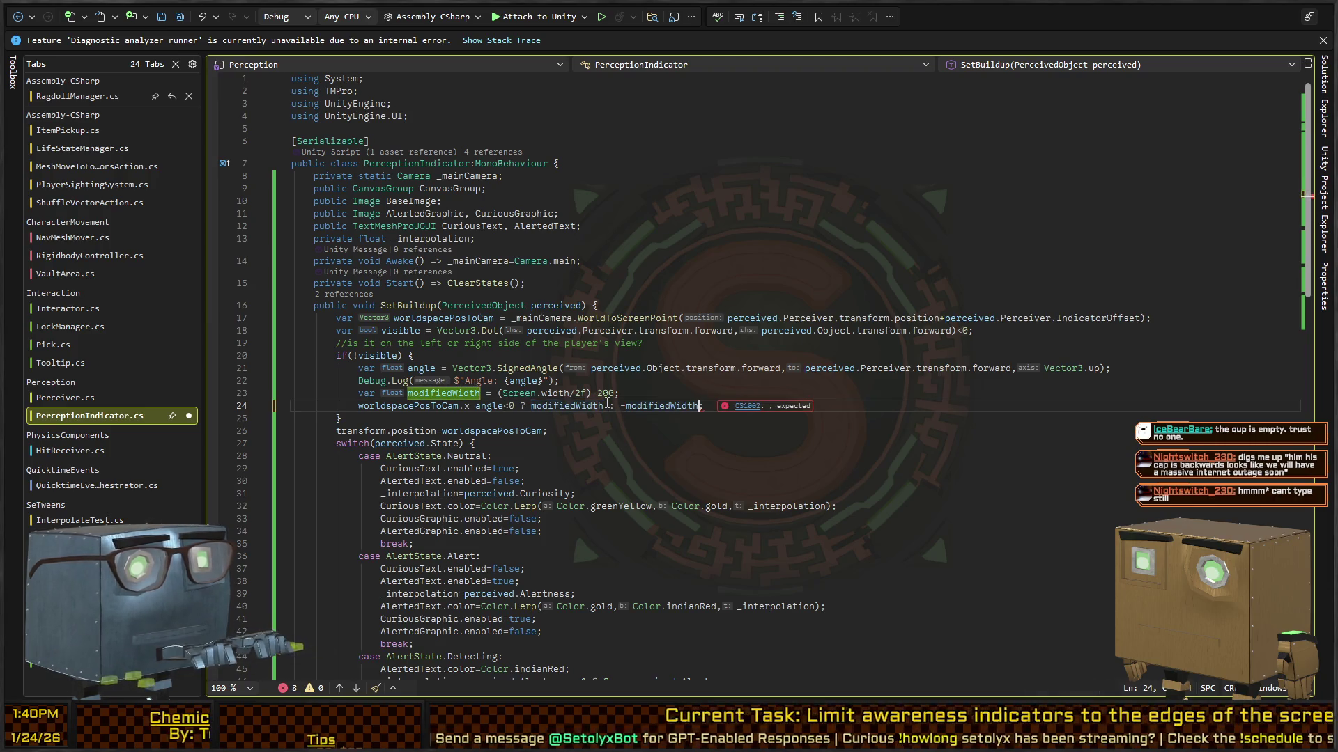
{"action": "key", "text": "Delete"}
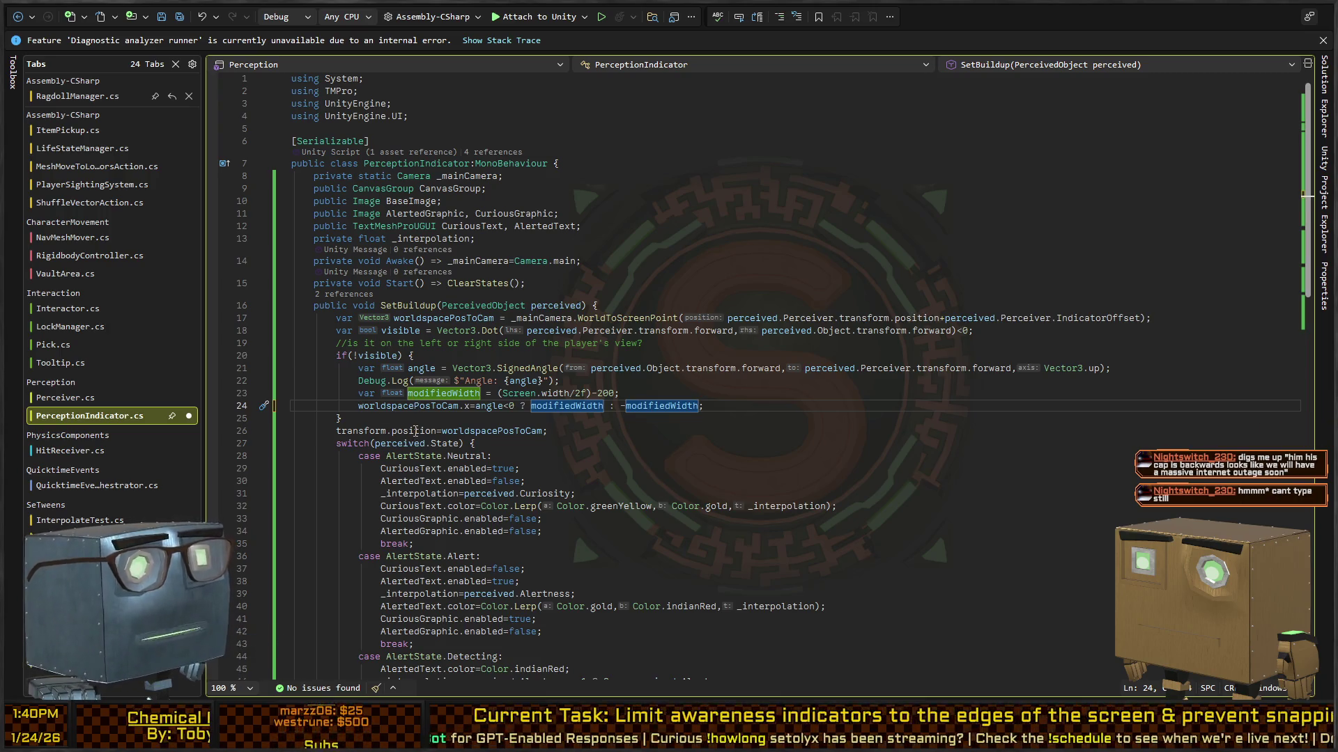
{"action": "double_click", "coordinate": [414, 431]}
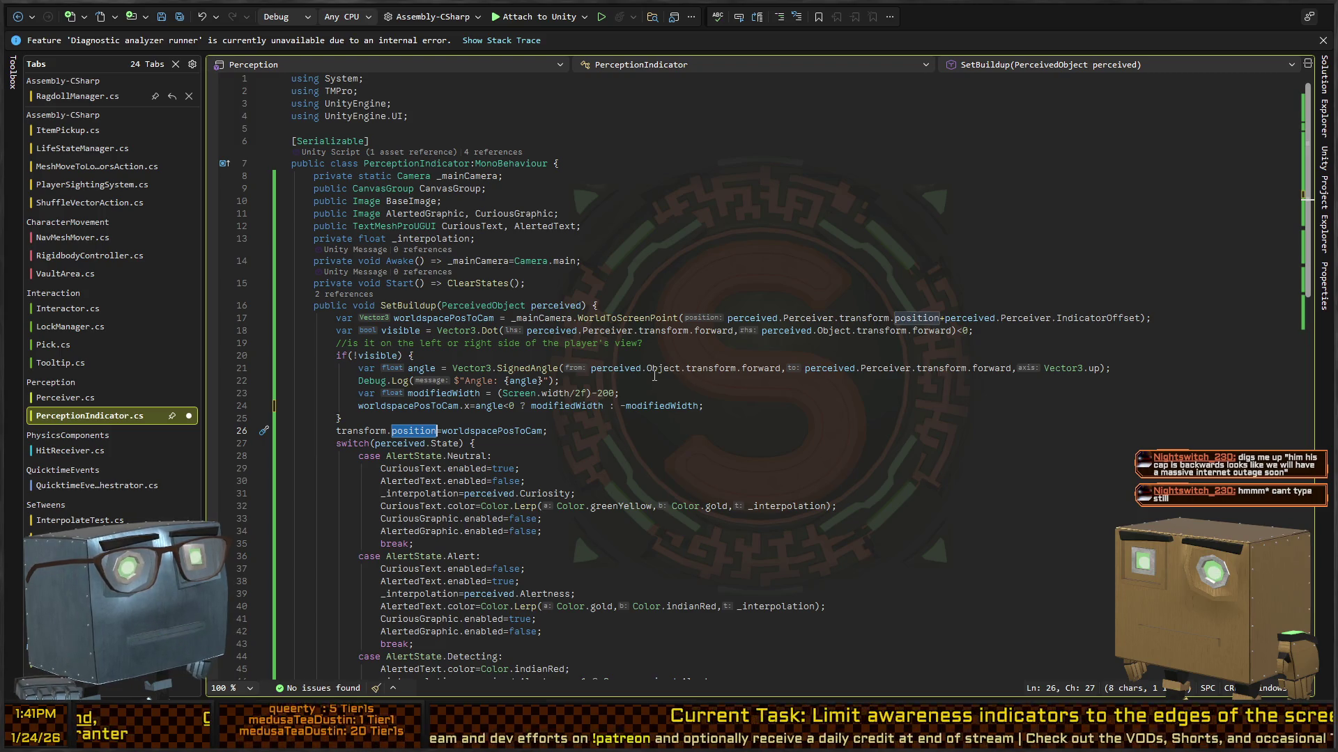
{"action": "key", "text": "alt+Tab"}
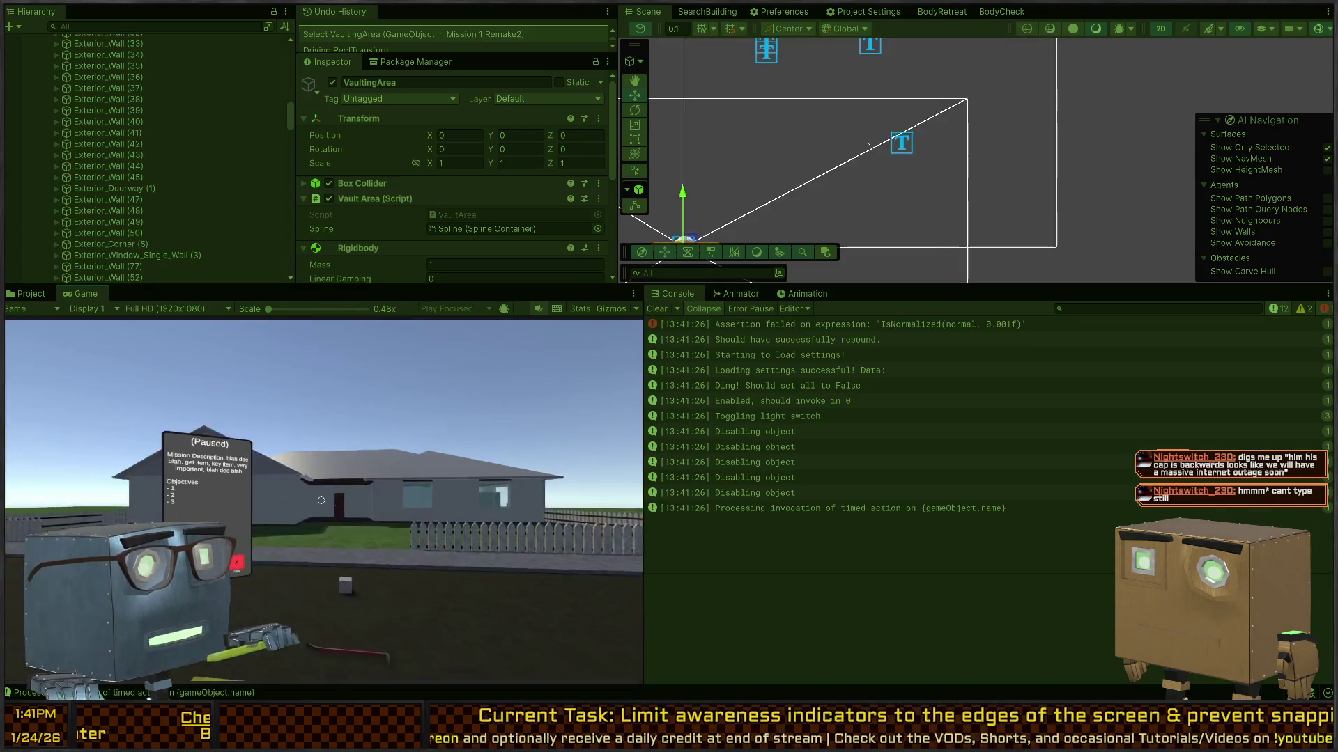
Play the game again to check the indicators now clamp to the screen edges.
{"action": "key", "text": "Tab"}
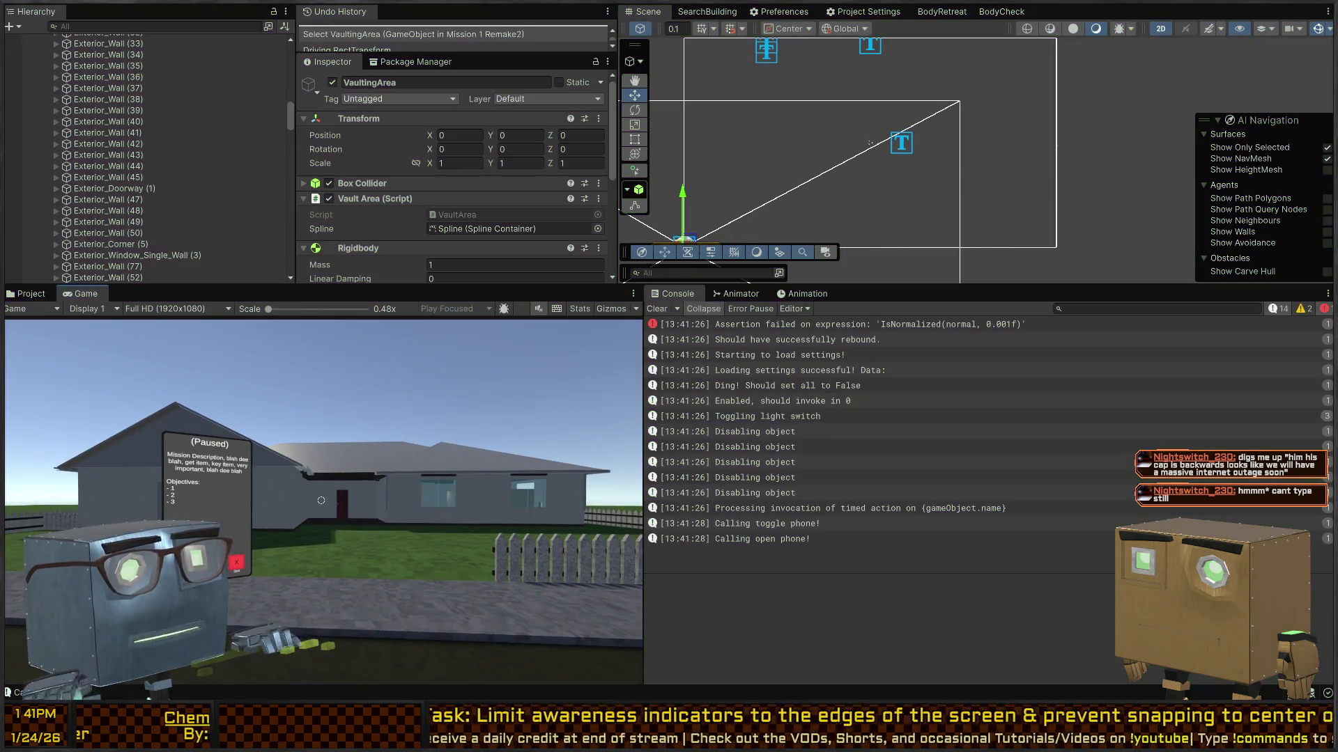
{"action": "left_click", "coordinate": [321, 500]}
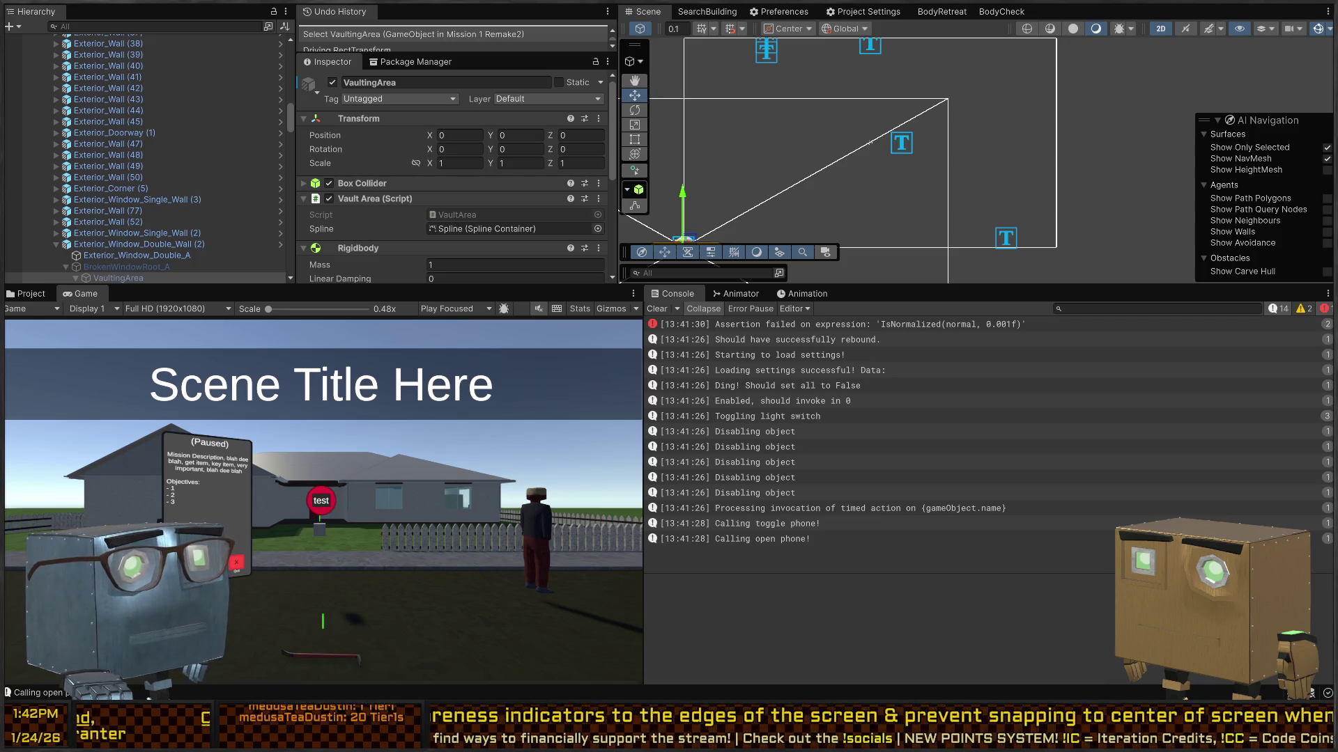
{"action": "key", "text": "alt+Tab"}
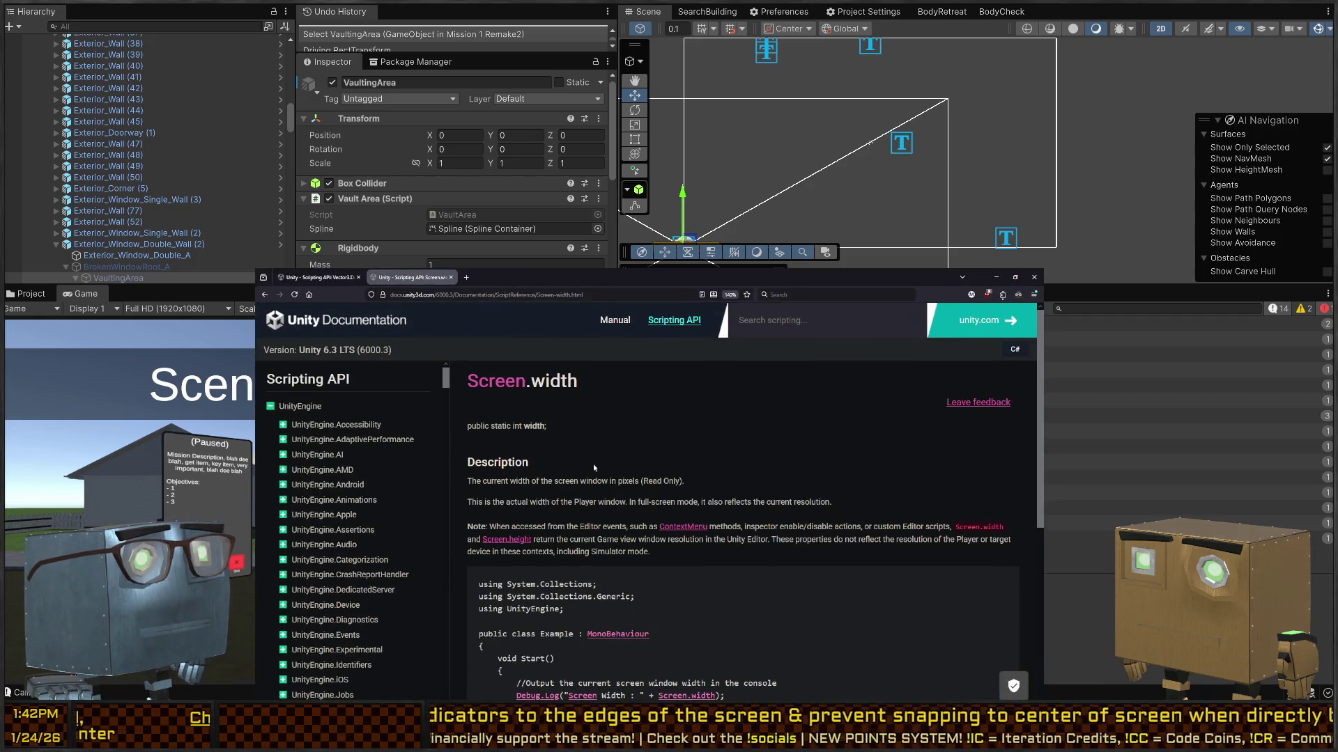
{"action": "scroll", "coordinate": [574, 467], "scroll_direction": "down", "scroll_amount": 2}
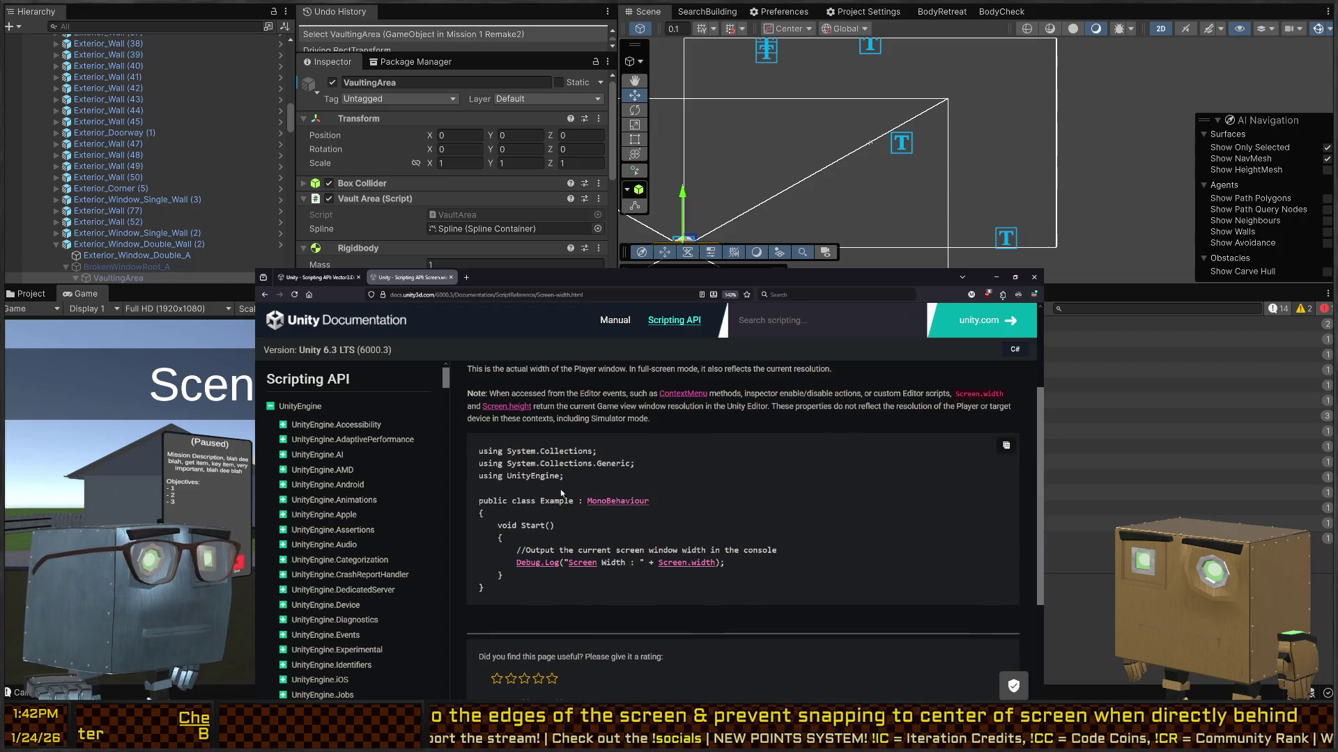
{"action": "scroll", "coordinate": [562, 493], "scroll_direction": "up", "scroll_amount": 1}
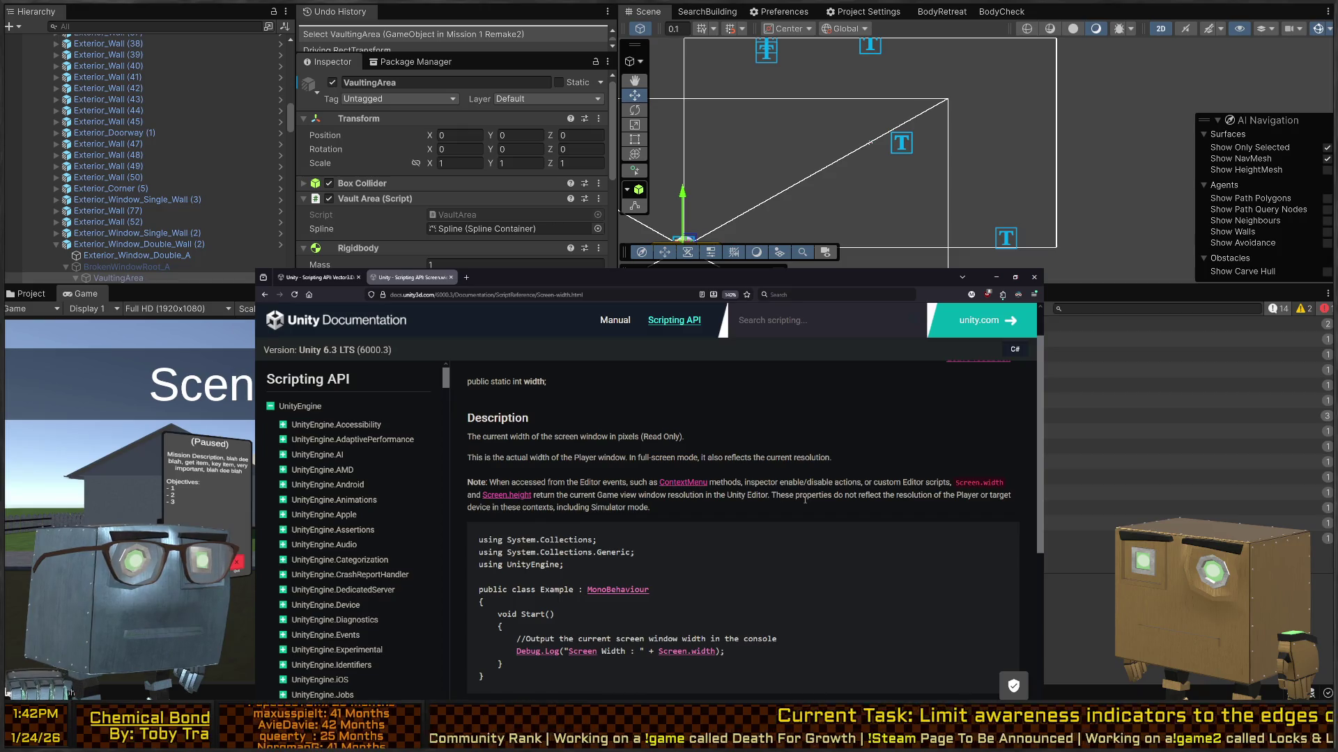
{"action": "scroll", "coordinate": [552, 493], "scroll_direction": "down", "scroll_amount": 1}
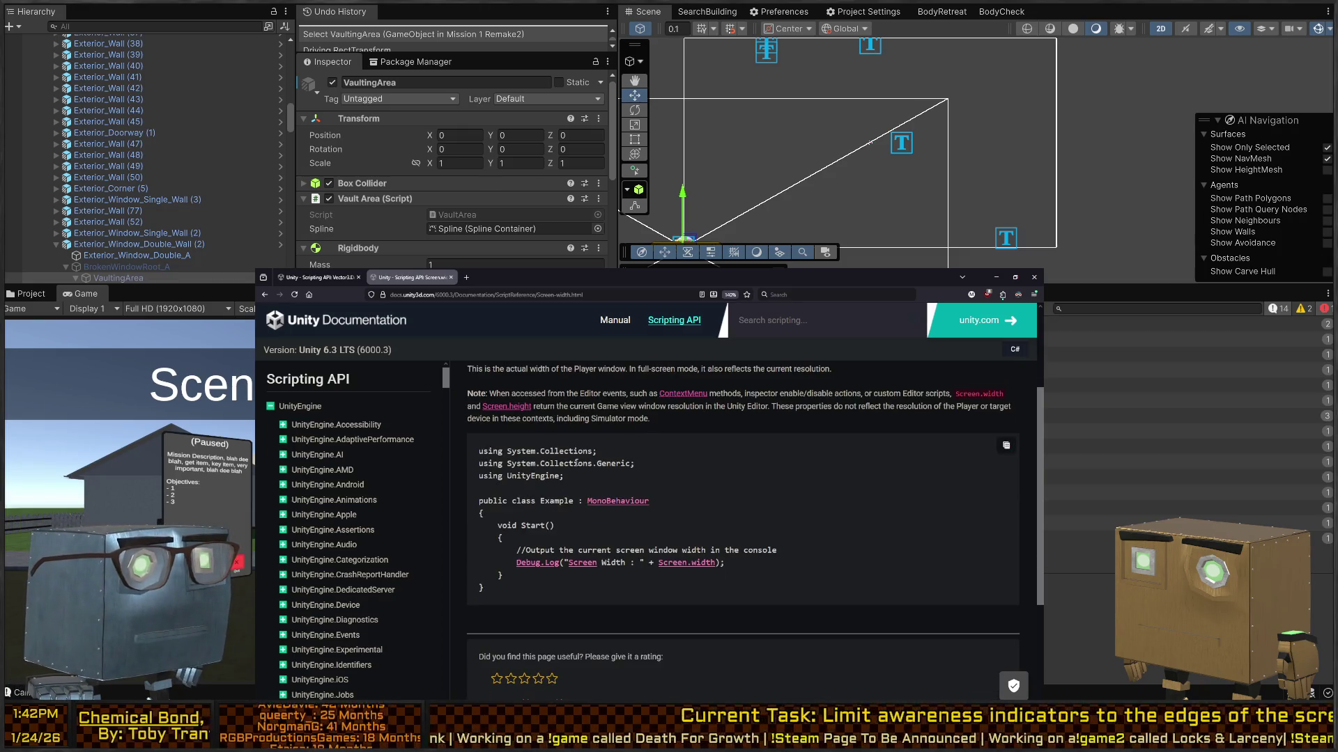
{"action": "scroll", "coordinate": [575, 463], "scroll_direction": "down", "scroll_amount": 1}
{"action": "scroll", "coordinate": [577, 478], "scroll_direction": "up", "scroll_amount": 3}
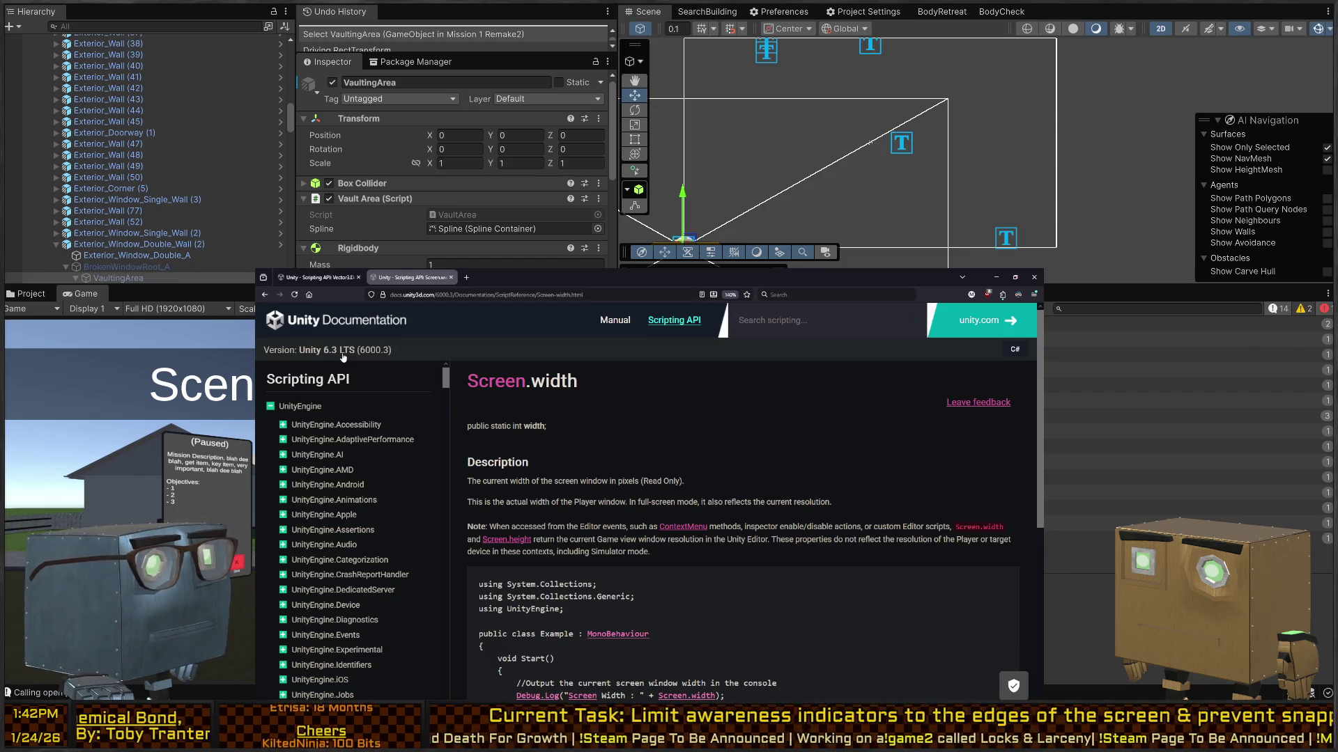
{"action": "scroll", "coordinate": [705, 462], "scroll_direction": "down", "scroll_amount": 2}
{"action": "scroll", "coordinate": [636, 440], "scroll_direction": "up", "scroll_amount": 1}
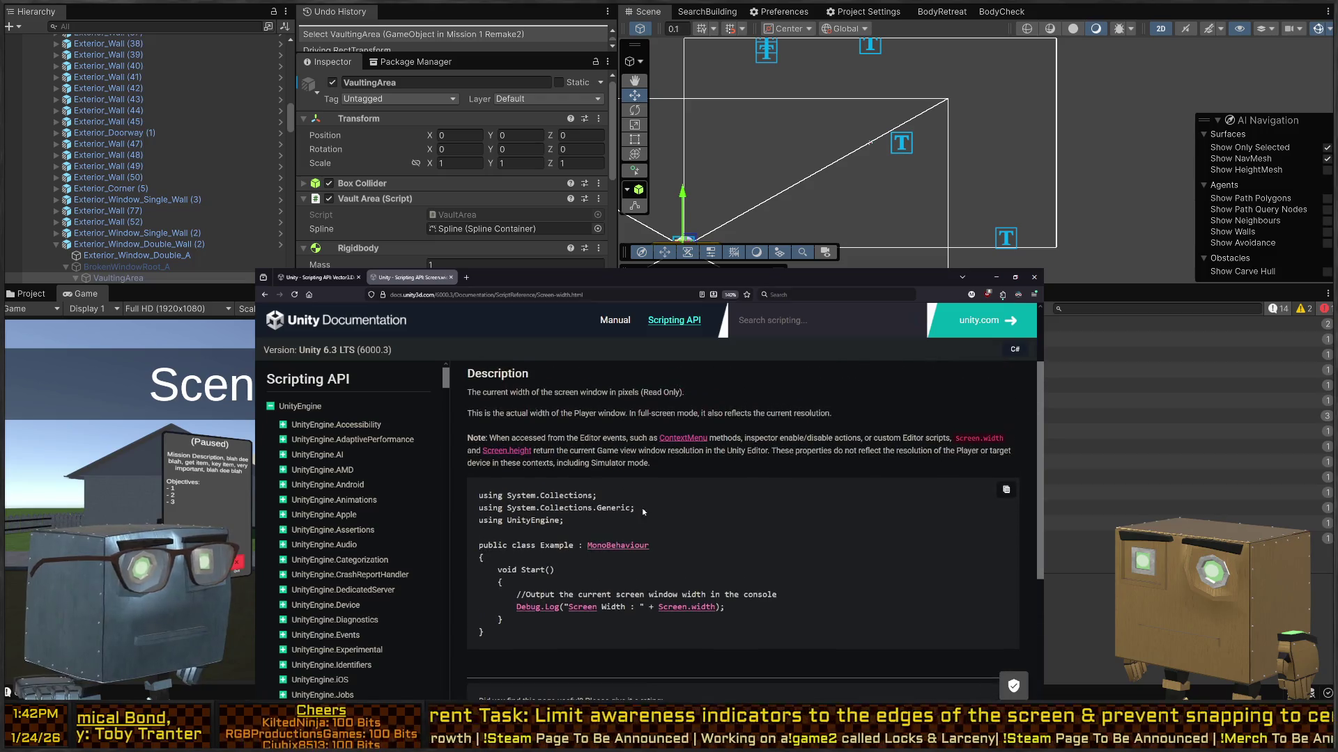
{"action": "scroll", "coordinate": [610, 566], "scroll_direction": "up", "scroll_amount": 2}
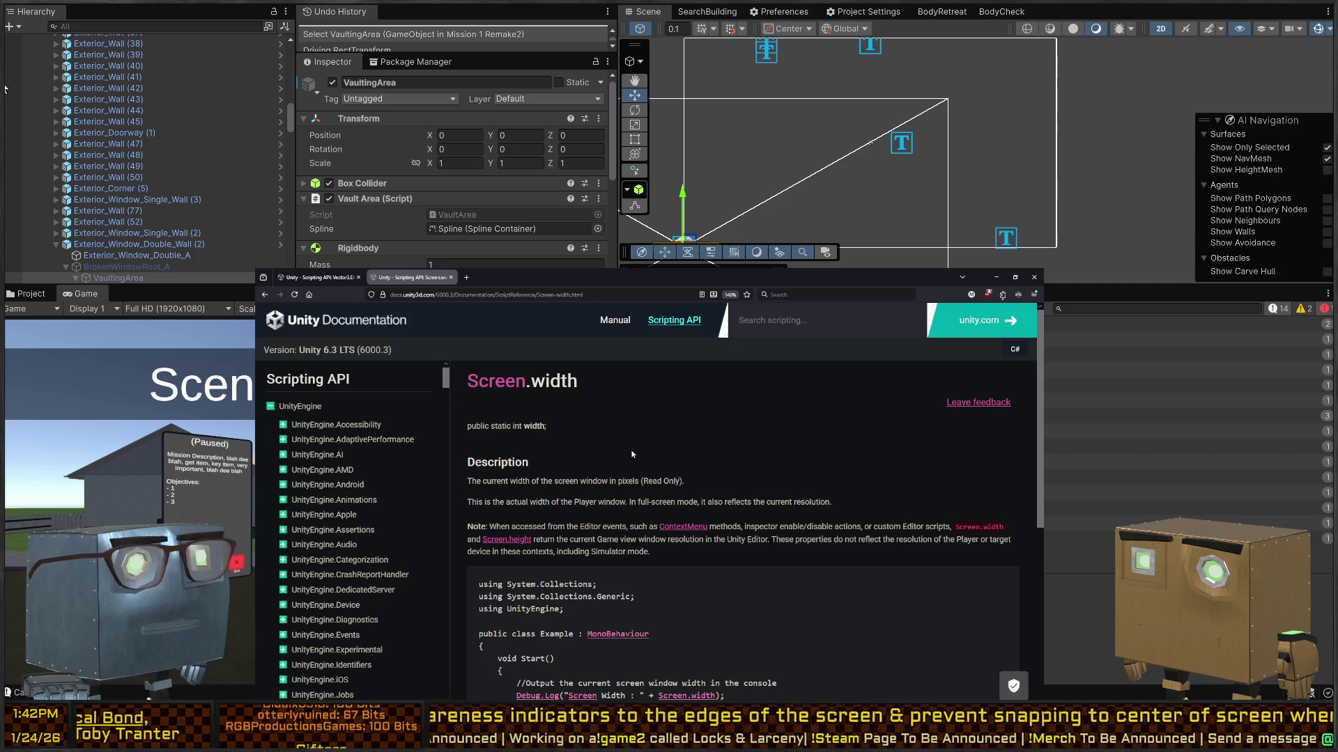
Open the Screen class reference and scroll through its properties and static methods.
{"action": "left_click", "coordinate": [490, 390]}
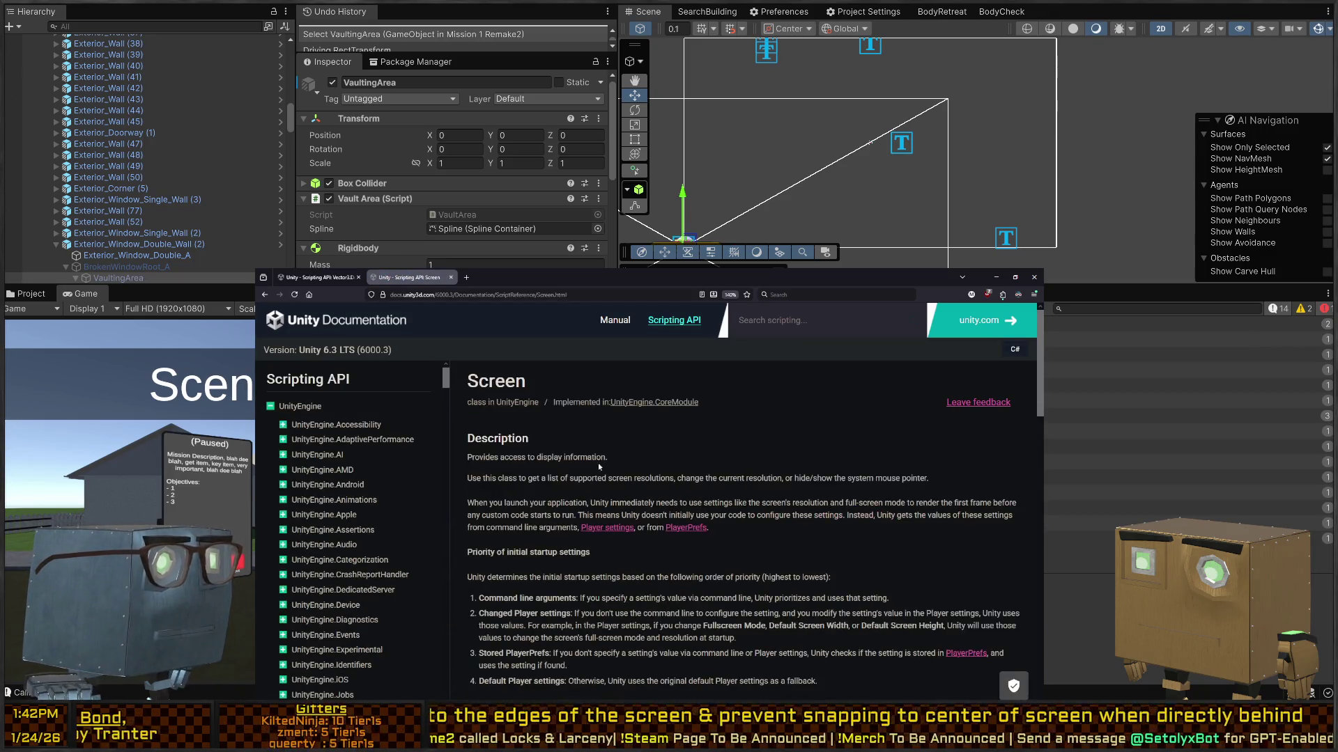
{"action": "scroll", "coordinate": [597, 449], "scroll_direction": "down", "scroll_amount": 5}
{"action": "scroll", "coordinate": [620, 467], "scroll_direction": "down", "scroll_amount": 3}
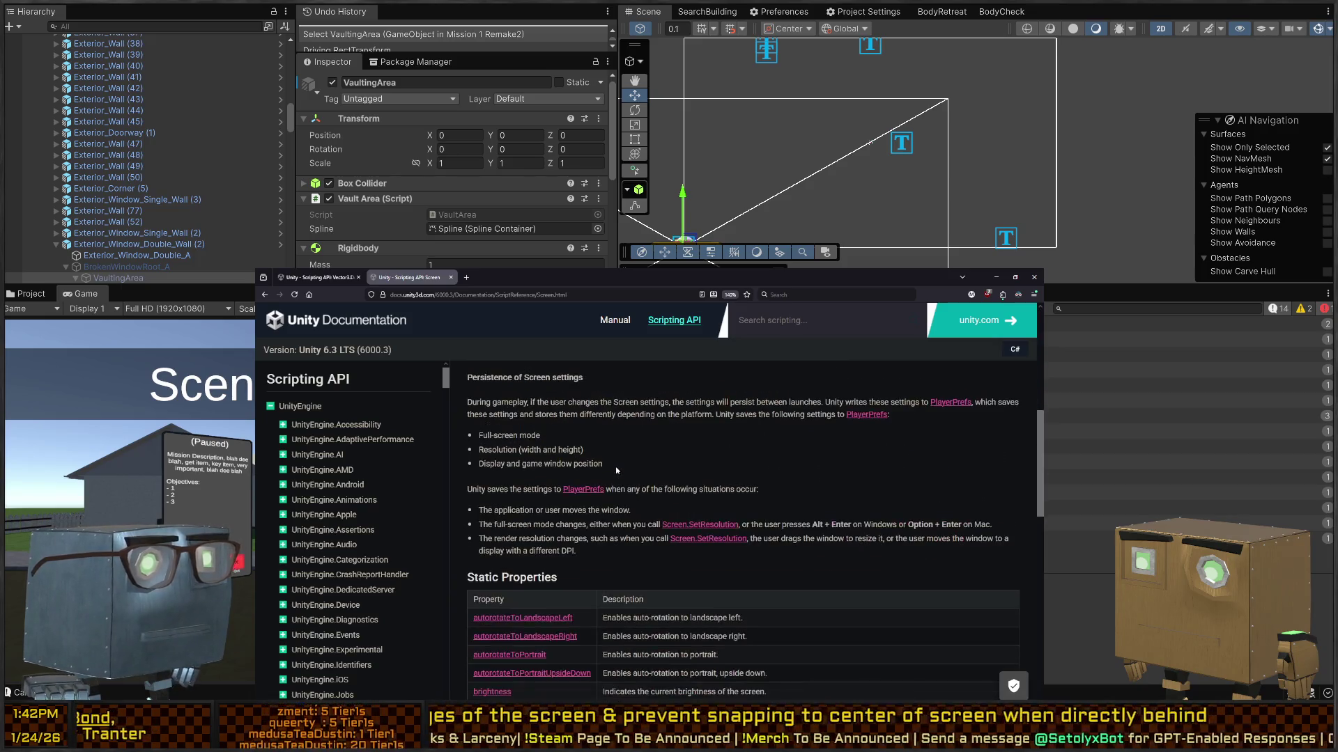
{"action": "scroll", "coordinate": [570, 476], "scroll_direction": "down", "scroll_amount": 4}
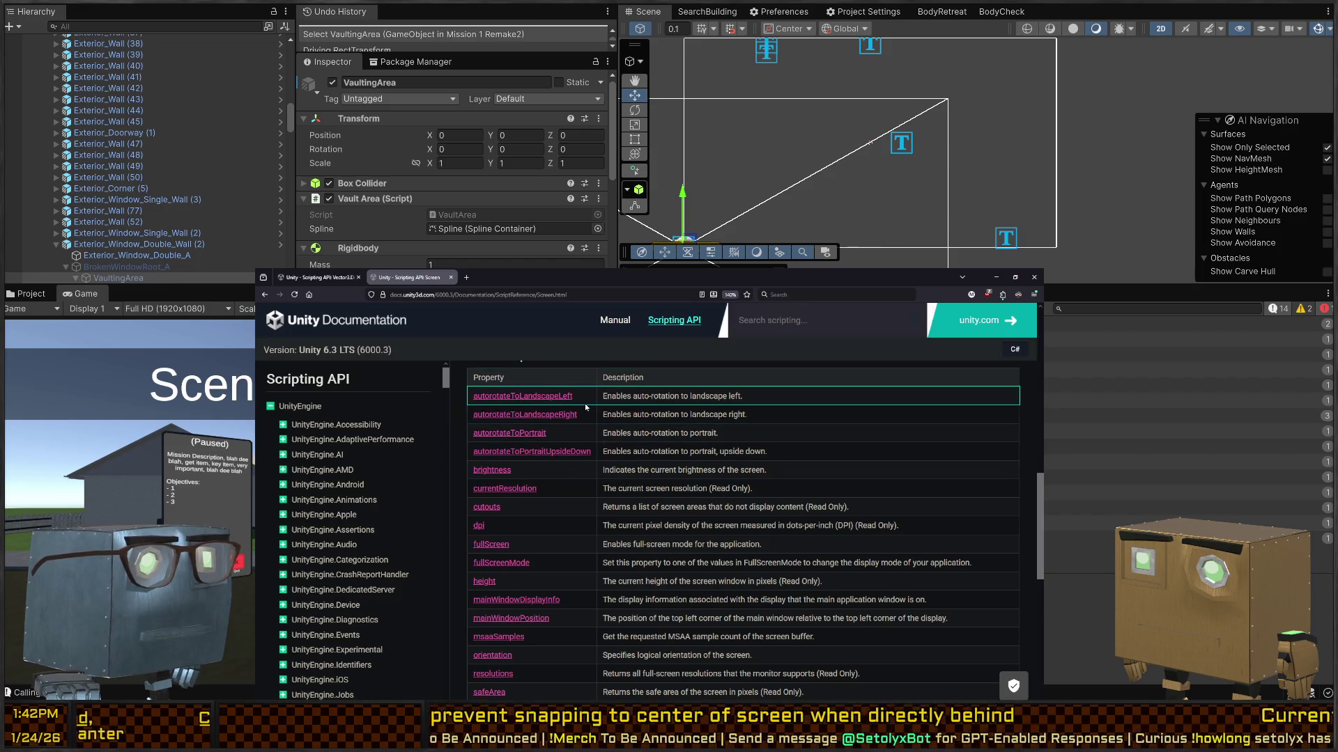
{"action": "scroll", "coordinate": [637, 468], "scroll_direction": "down", "scroll_amount": 2}
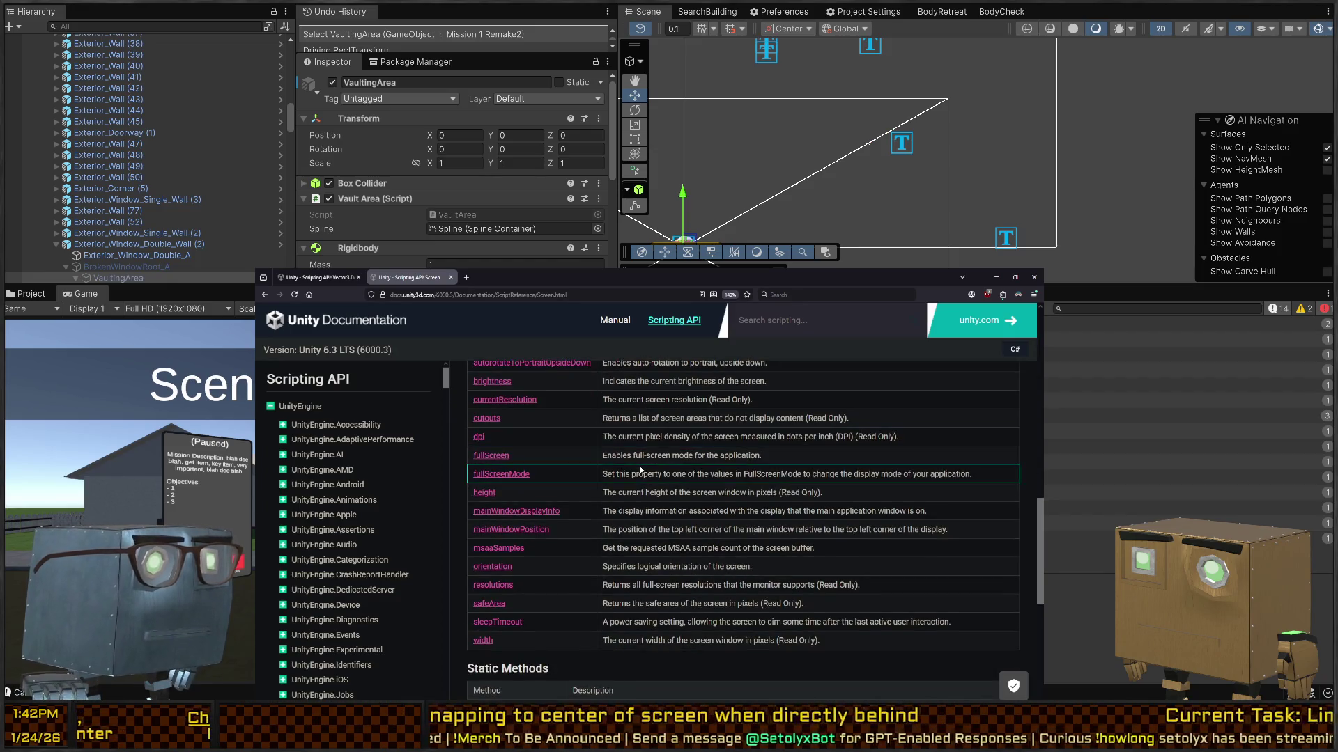
{"action": "scroll", "coordinate": [640, 471], "scroll_direction": "down", "scroll_amount": 2}
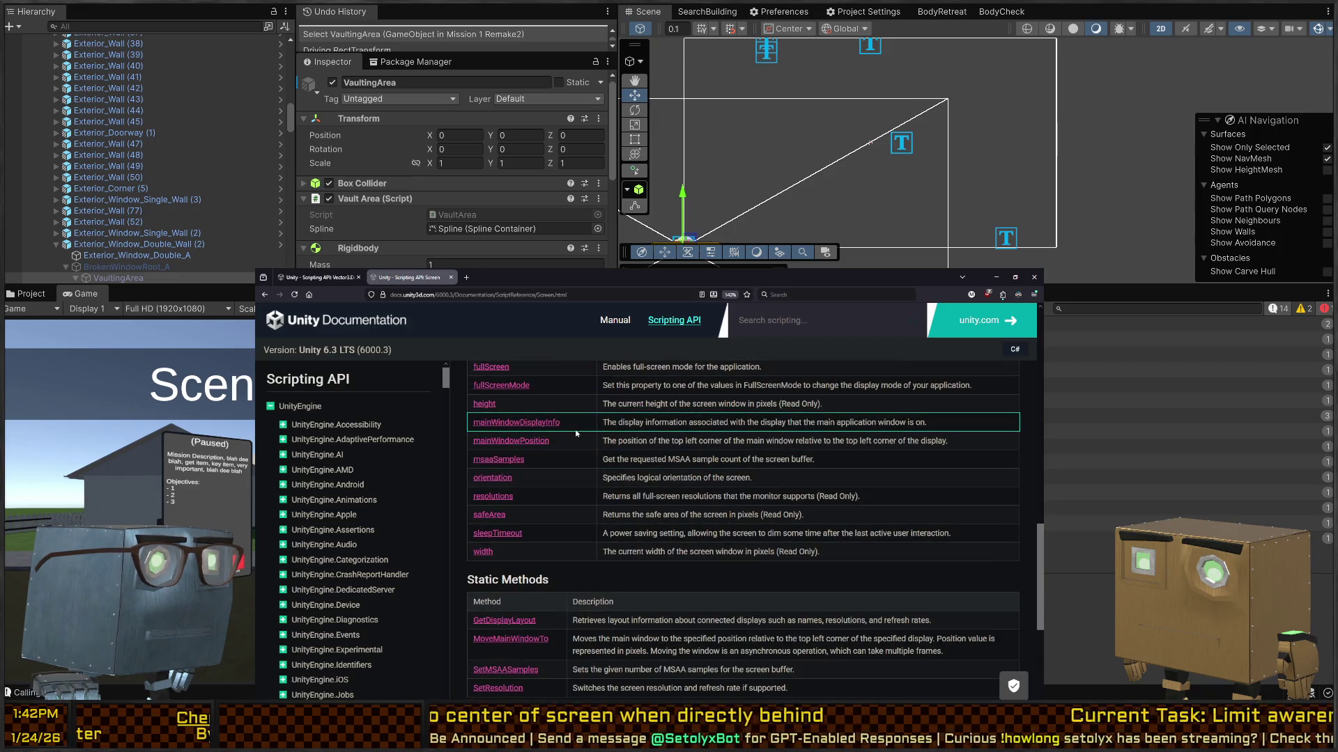
{"action": "scroll", "coordinate": [554, 496], "scroll_direction": "down", "scroll_amount": 2}
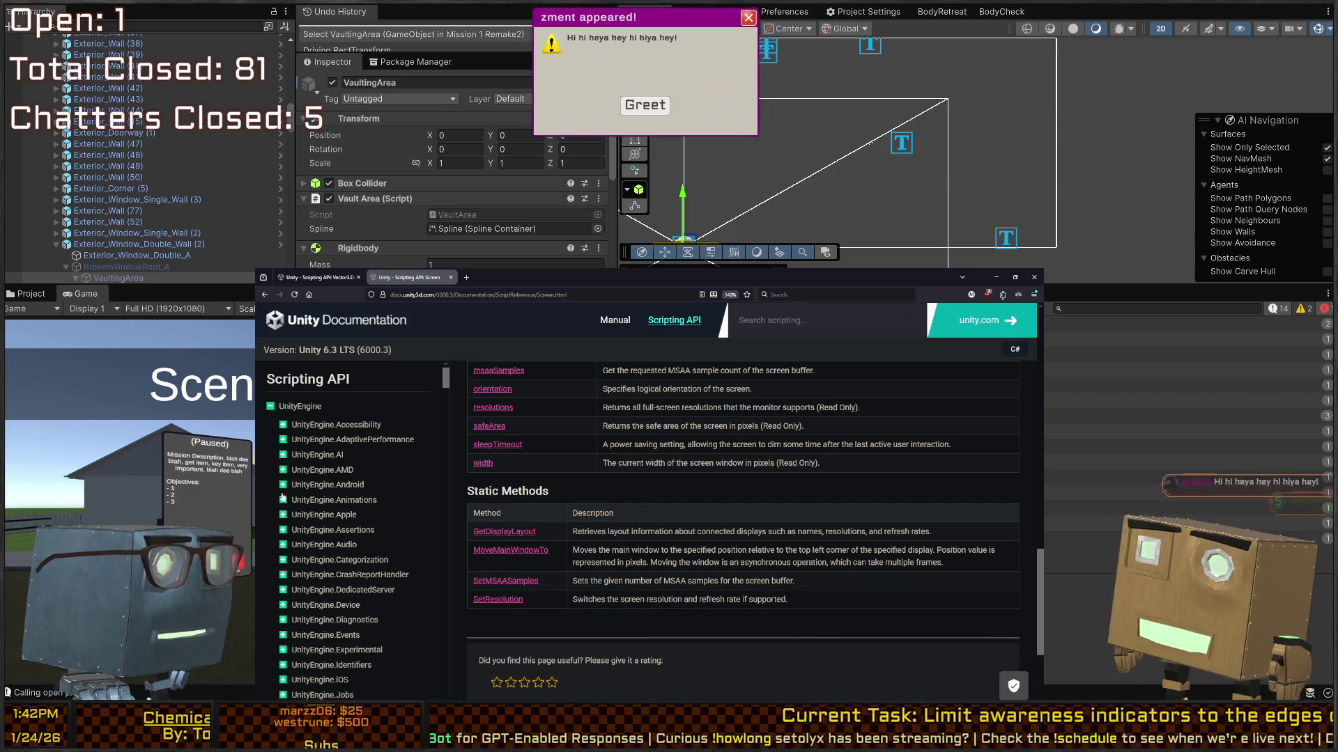
{"action": "scroll", "coordinate": [314, 502], "scroll_direction": "down", "scroll_amount": 5}
{"action": "scroll", "coordinate": [304, 481], "scroll_direction": "down", "scroll_amount": 6}
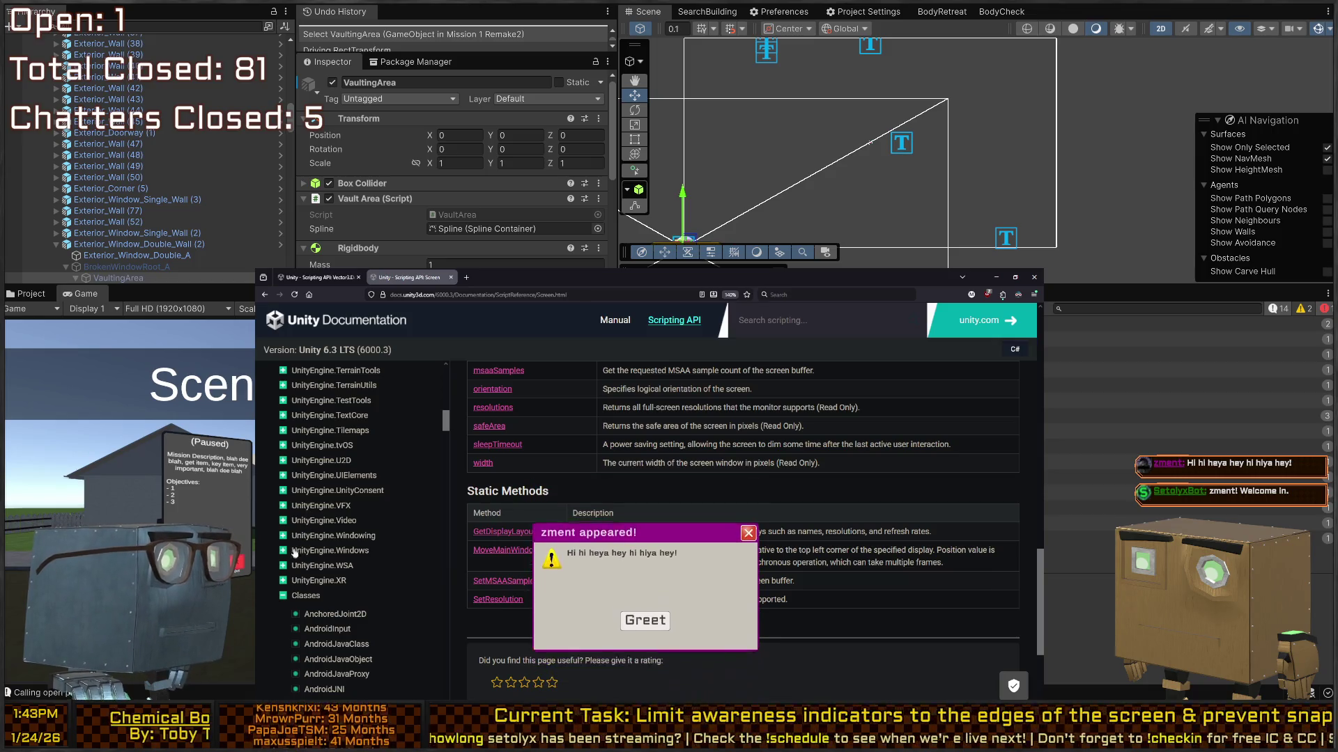
Collapse Classes, expand UnityEngine.UIElements in the API sidebar, and focus the docs search box.
{"action": "left_click", "coordinate": [283, 596]}
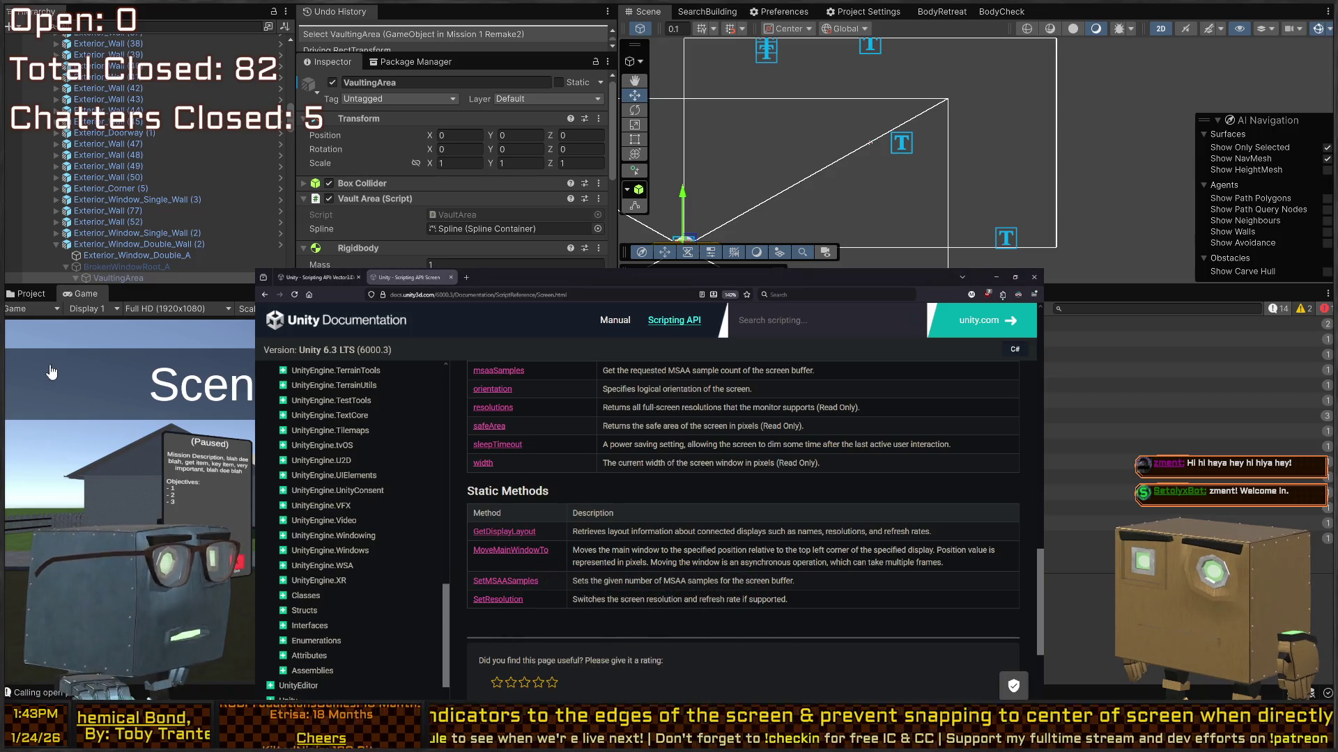
{"action": "left_click", "coordinate": [284, 476]}
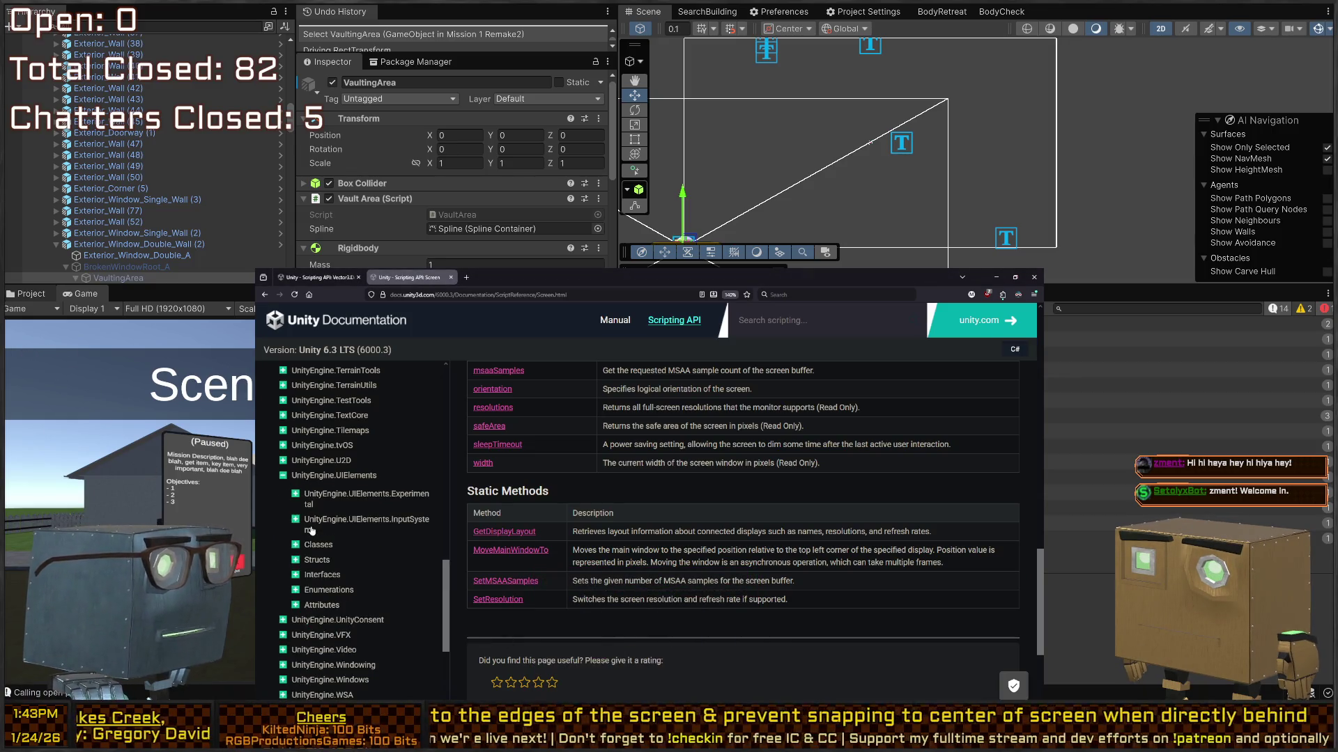
{"action": "left_click", "coordinate": [296, 546]}
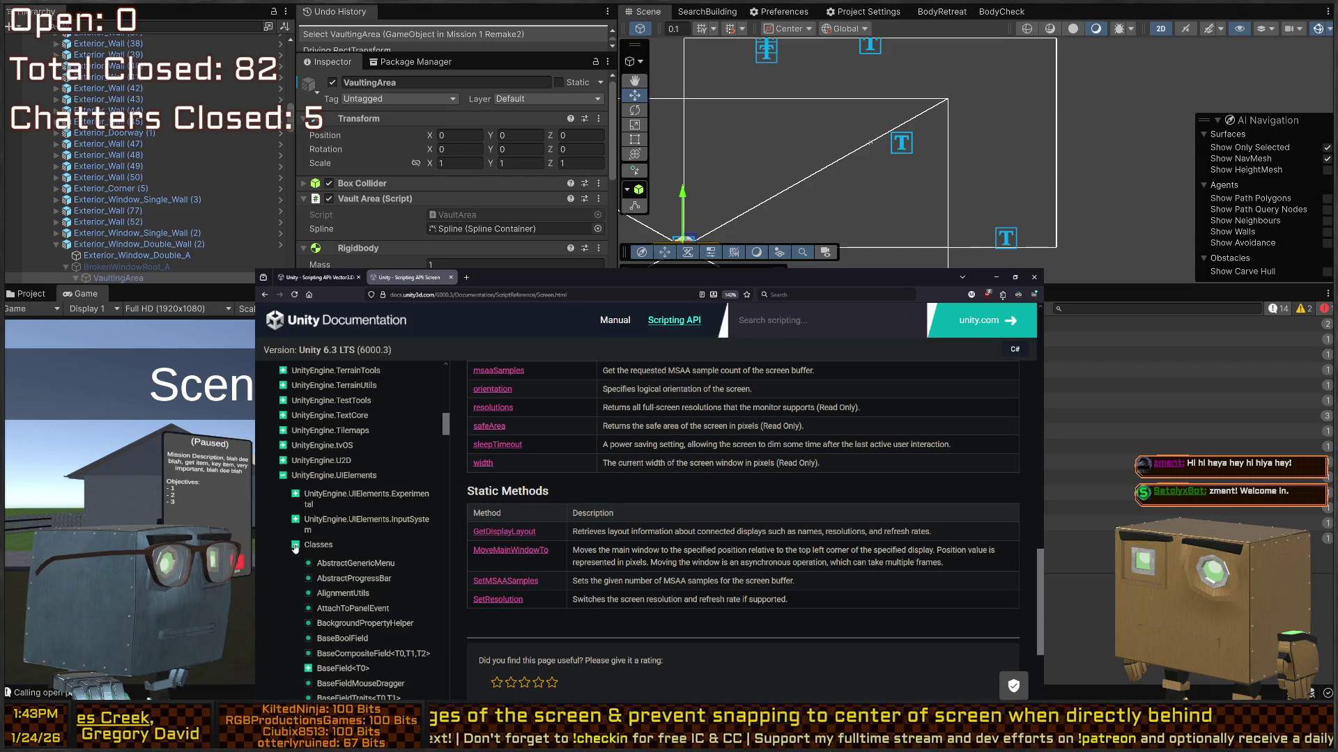
{"action": "left_click", "coordinate": [296, 546]}
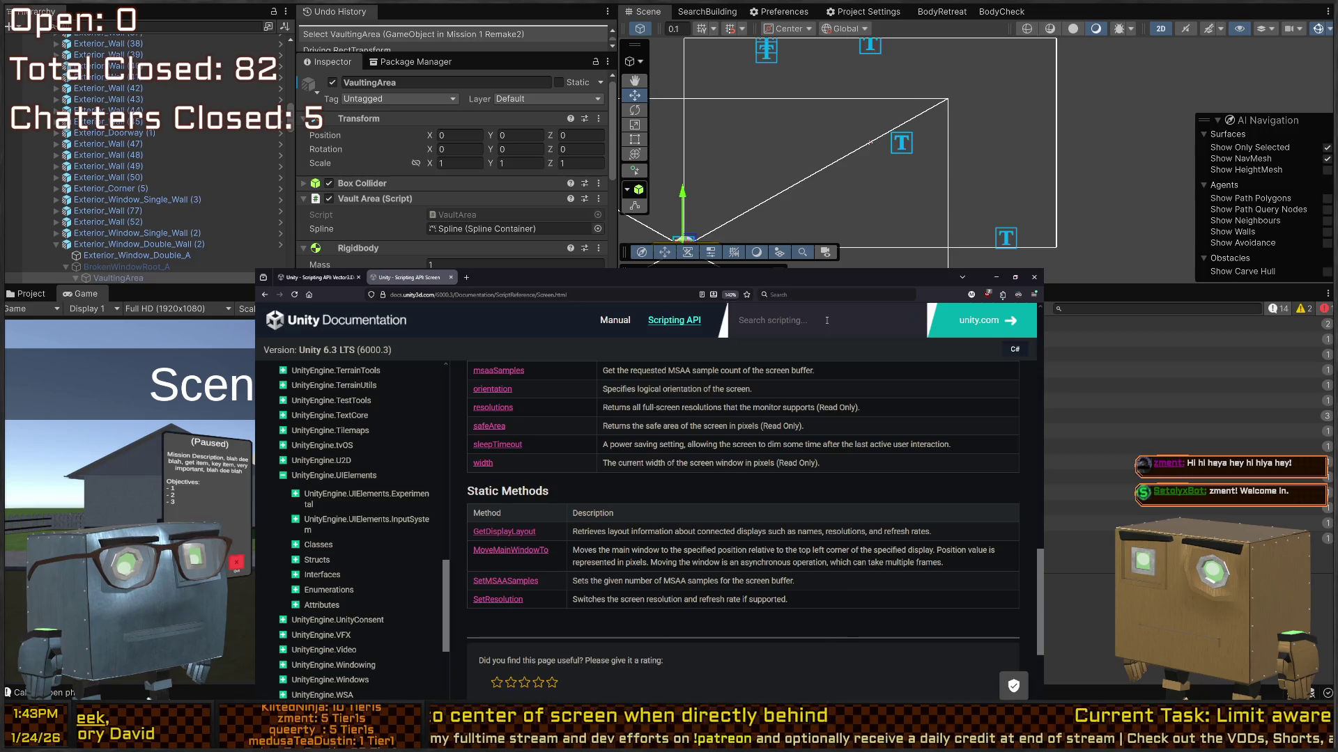
{"action": "left_click", "coordinate": [827, 321]}
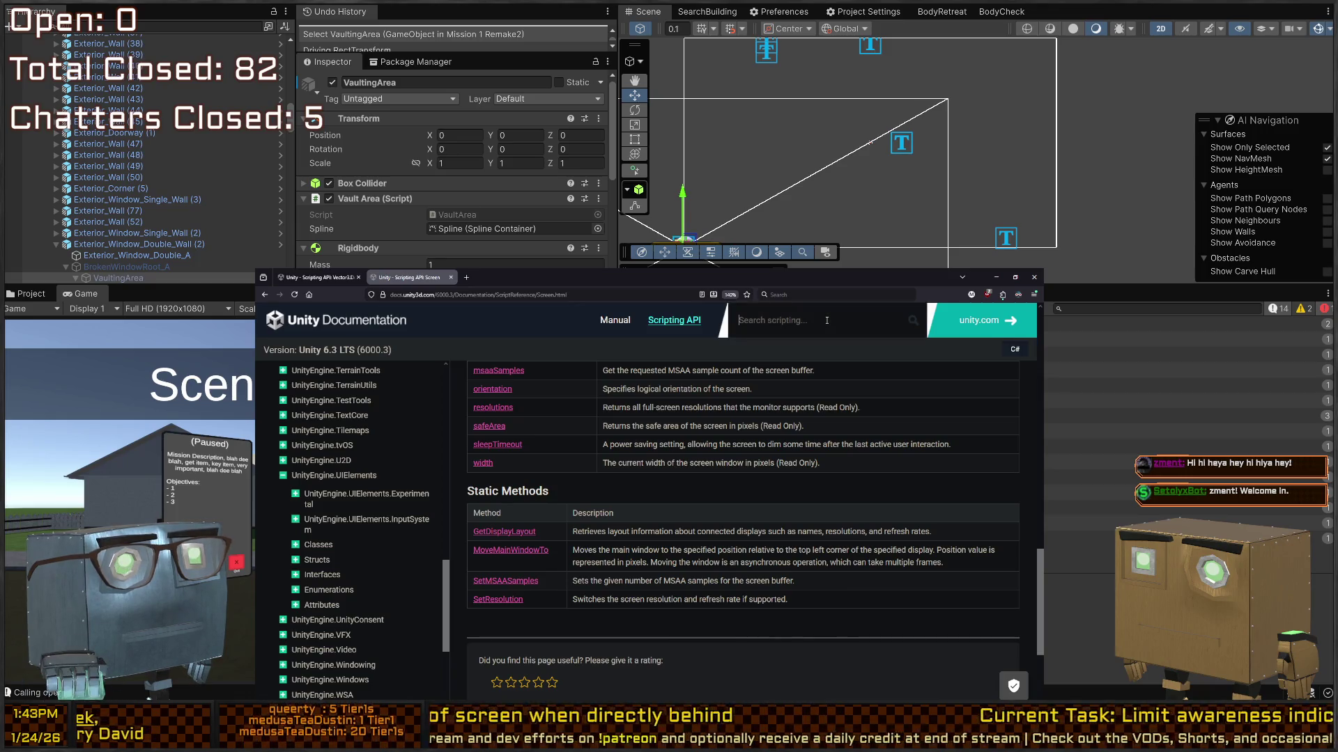
Search the docs for 'RectTransform', read its scripting reference page, and return to the code editor.
{"action": "type", "text": "Rect2d"}
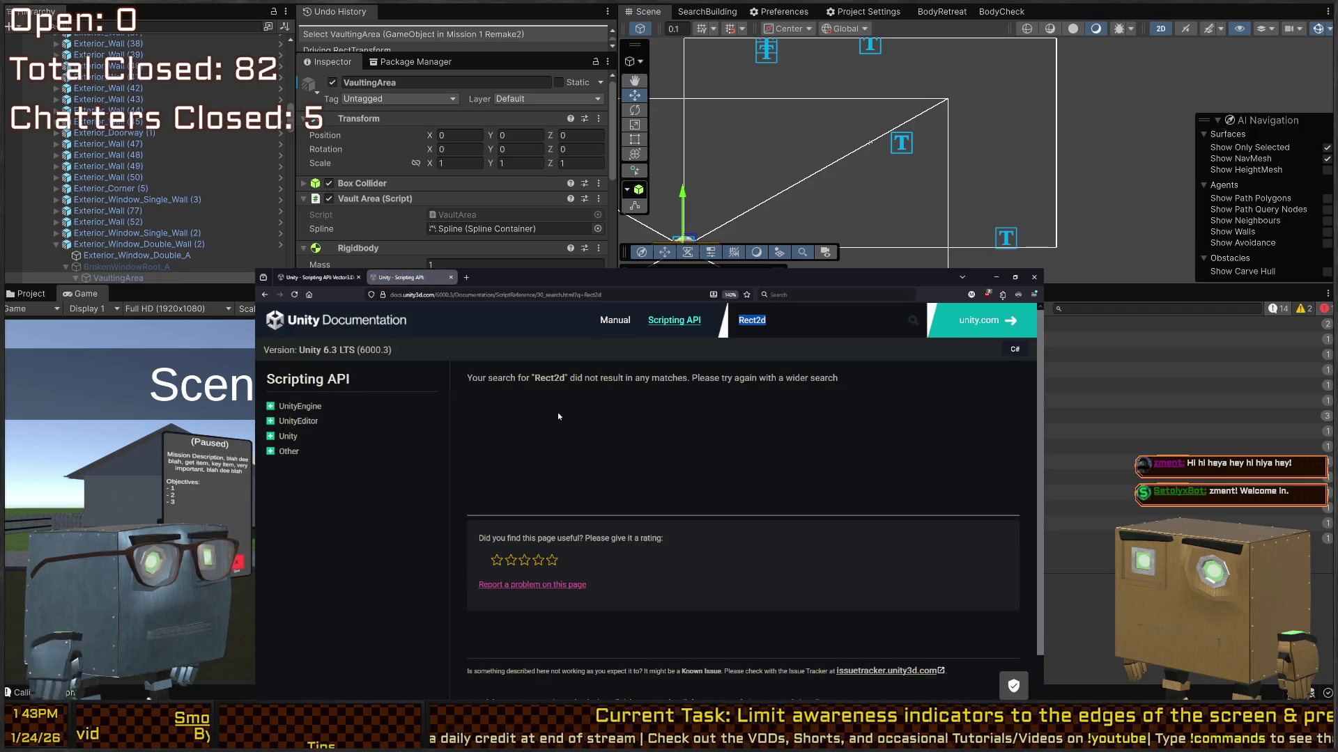
{"action": "type", "text": "R"}
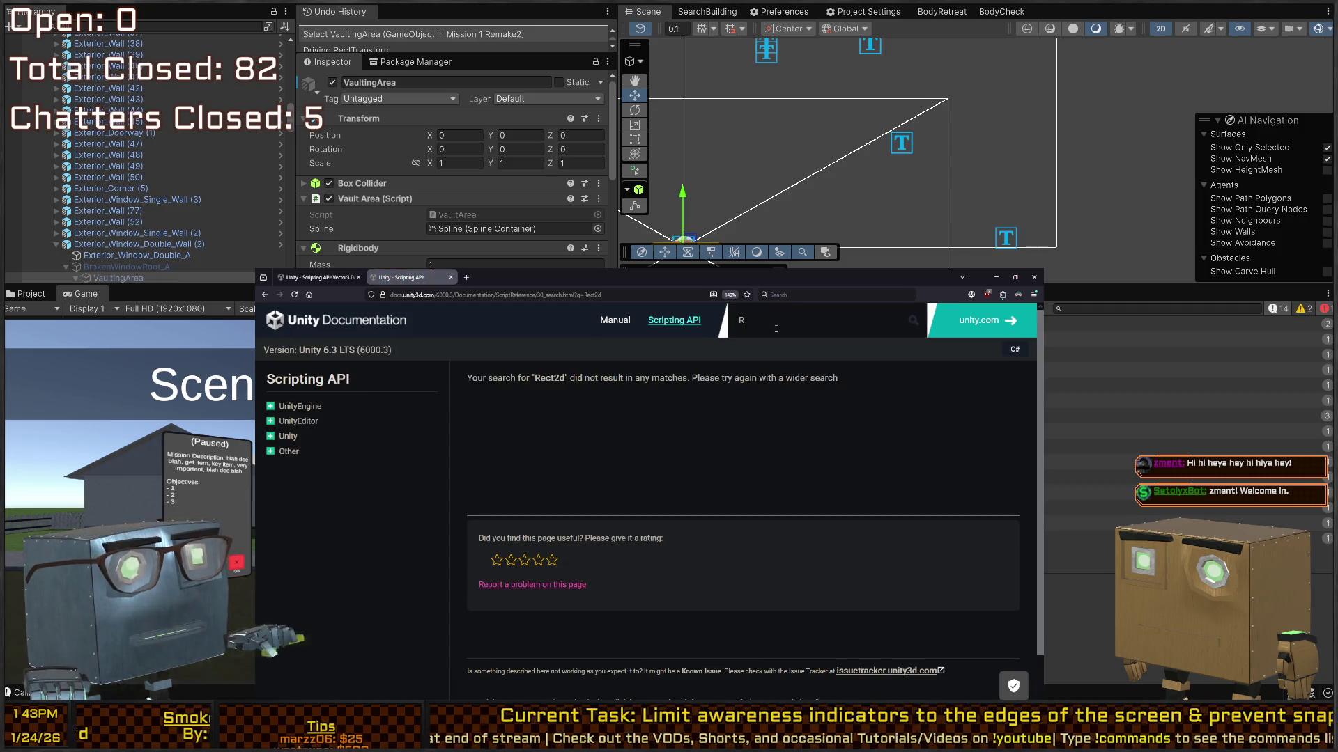
{"action": "type", "text": "ectTransform"}
{"action": "key", "text": "Return"}
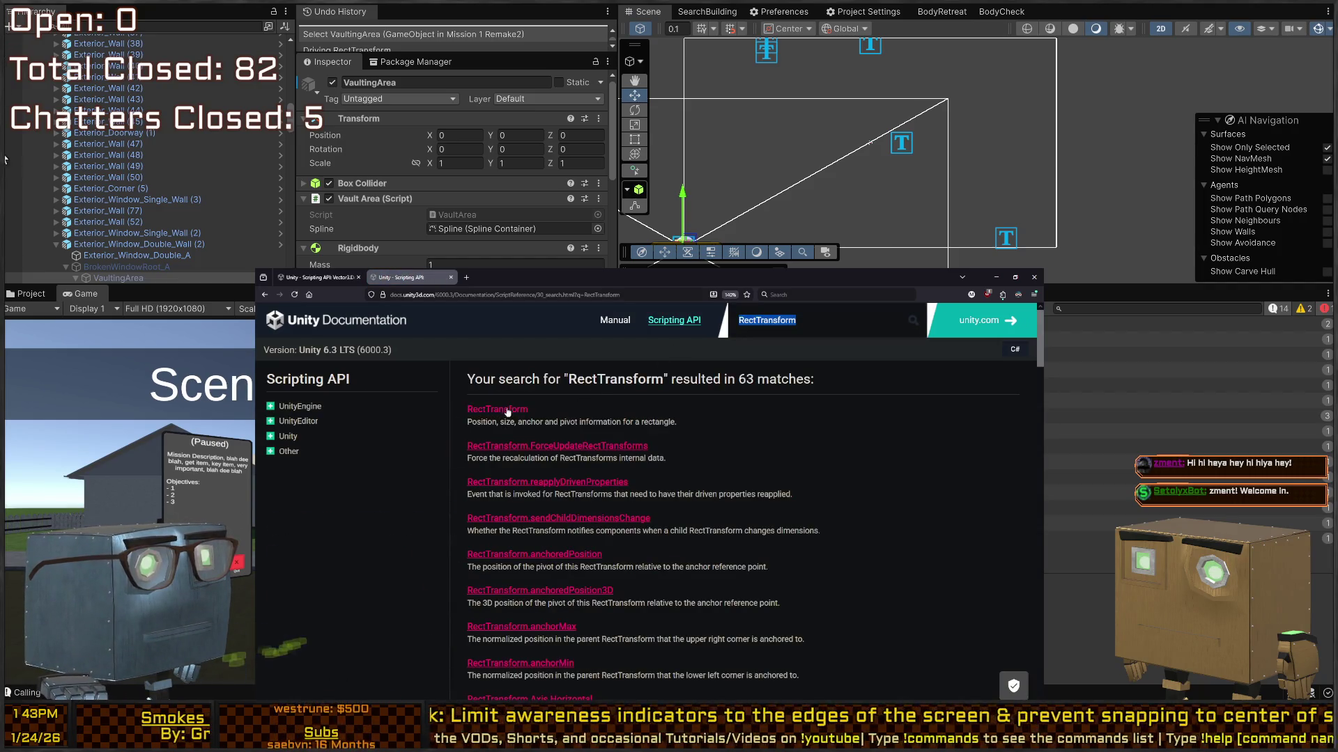
{"action": "left_click", "coordinate": [507, 409]}
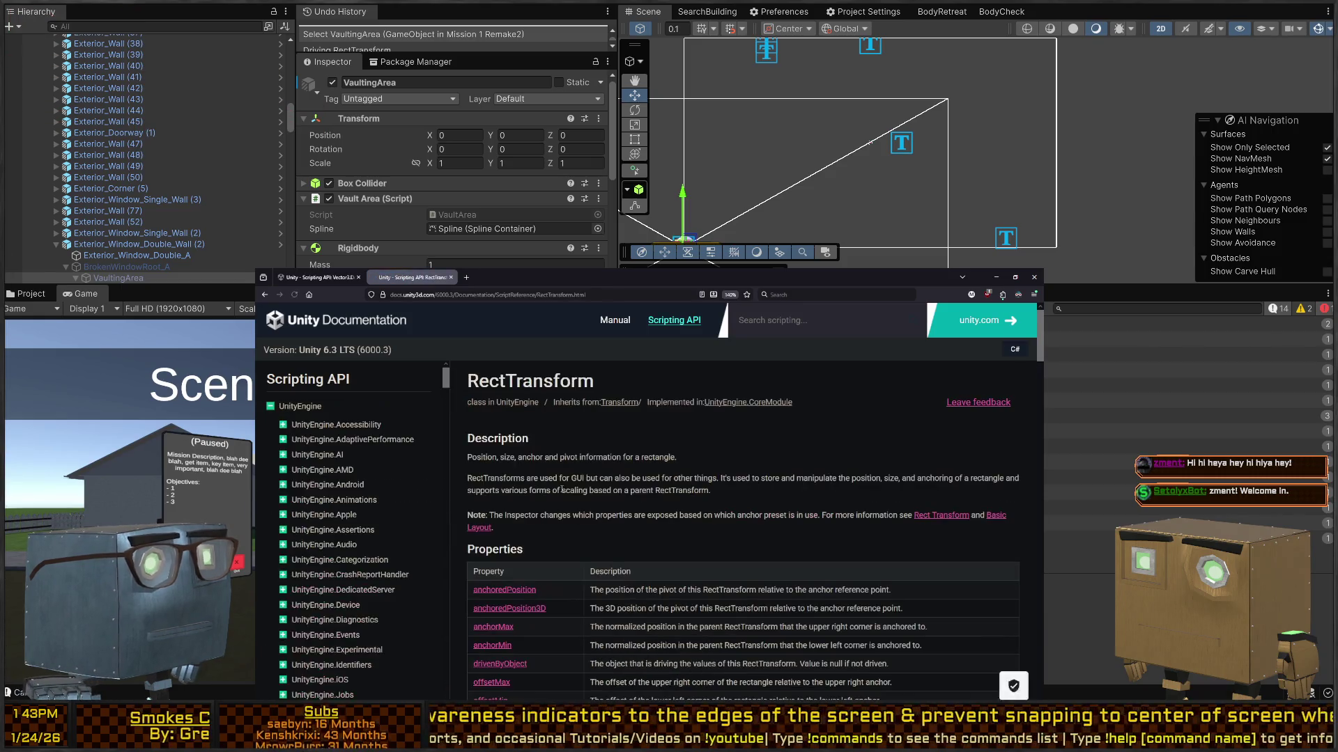
{"action": "scroll", "coordinate": [599, 474], "scroll_direction": "down", "scroll_amount": 2}
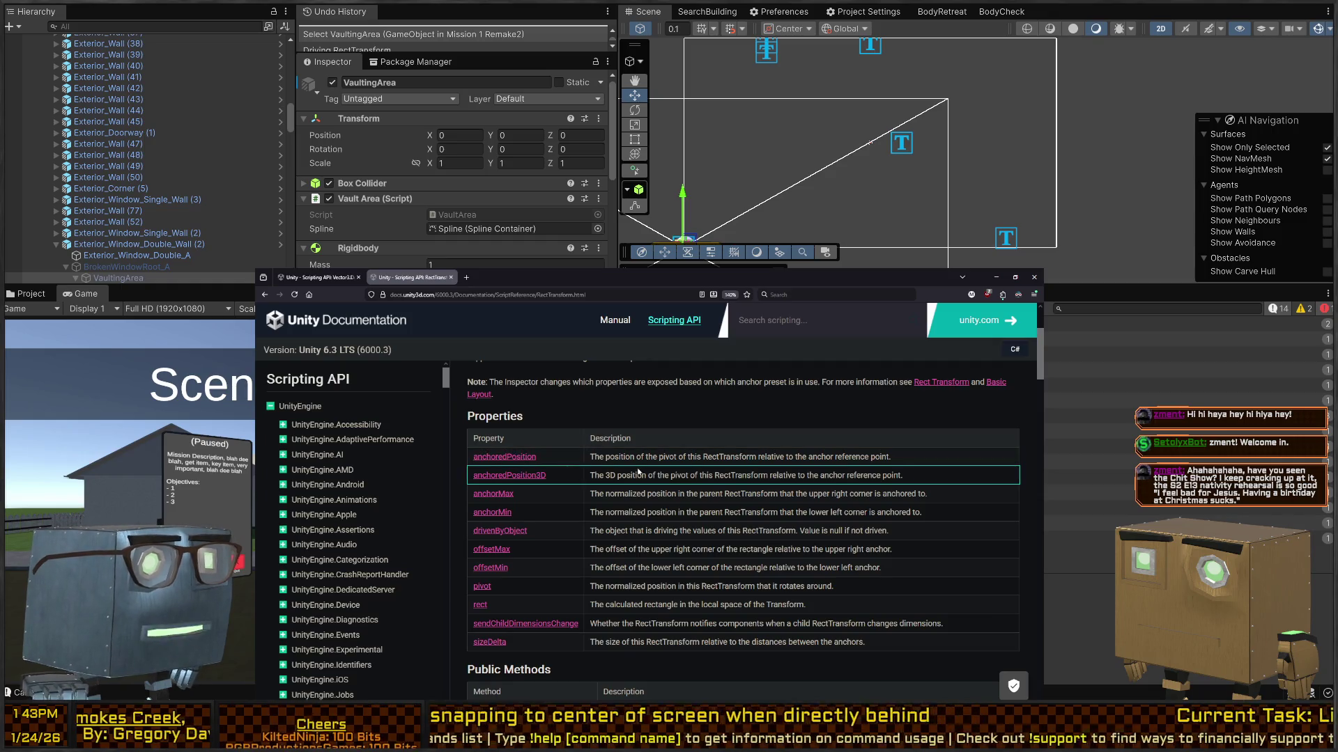
{"action": "scroll", "coordinate": [617, 480], "scroll_direction": "up", "scroll_amount": 1}
{"action": "scroll", "coordinate": [618, 480], "scroll_direction": "up", "scroll_amount": 1}
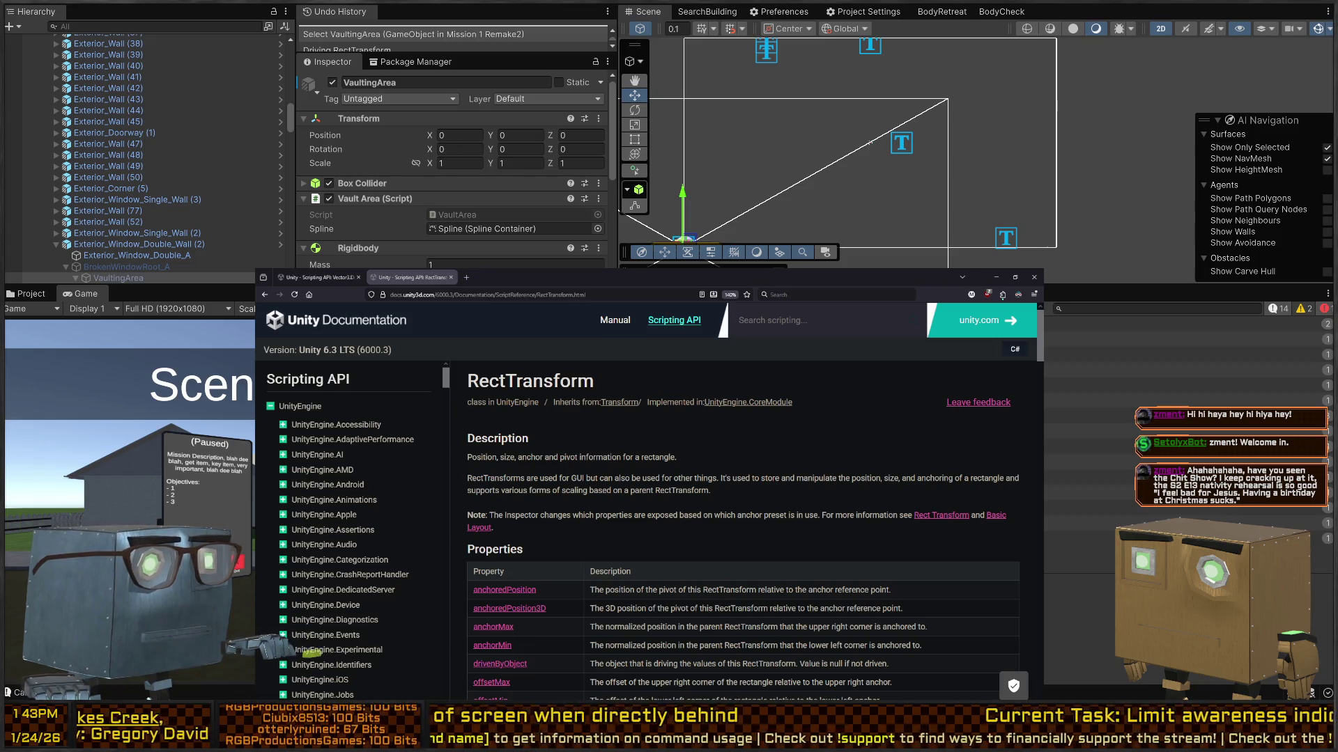
{"action": "key", "text": "alt+Tab"}
{"action": "scroll", "coordinate": [650, 385], "scroll_direction": "down", "scroll_amount": 3}
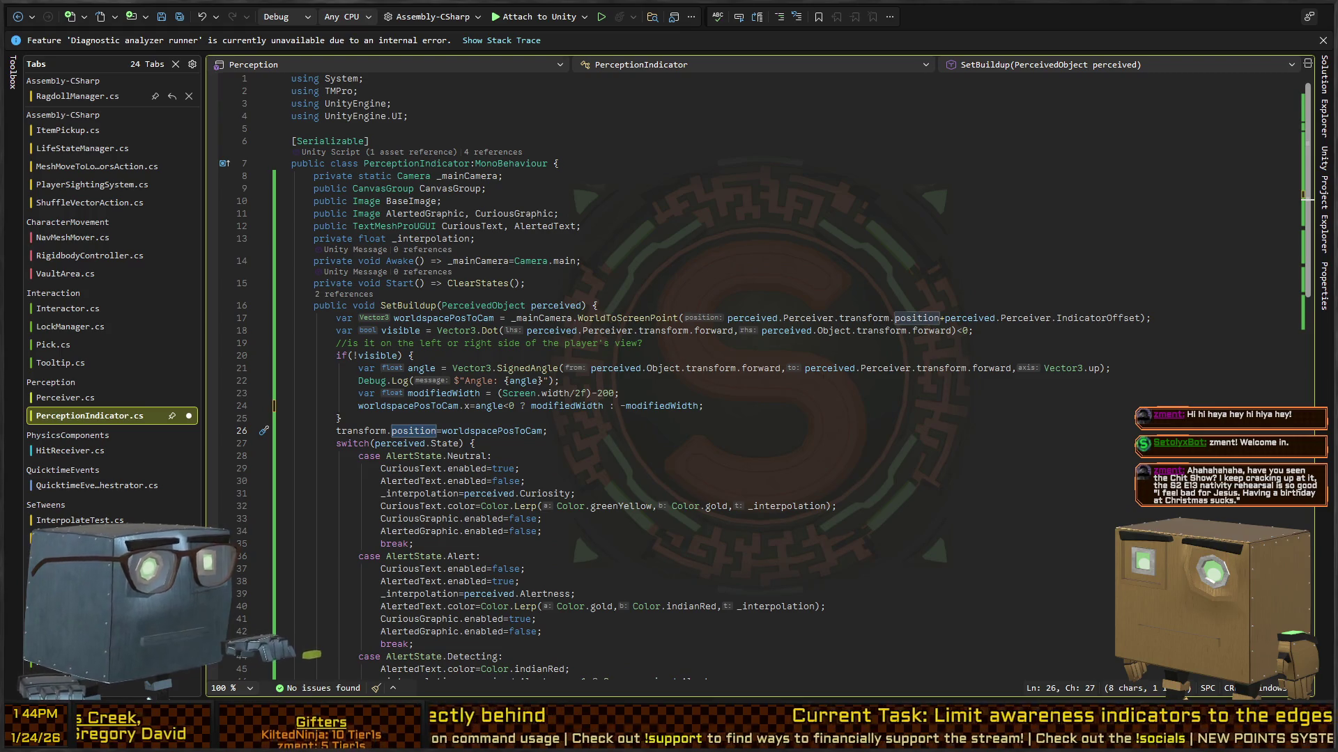
Return from Rider to the RectTransform documentation page.
{"action": "key", "text": "alt+Tab"}
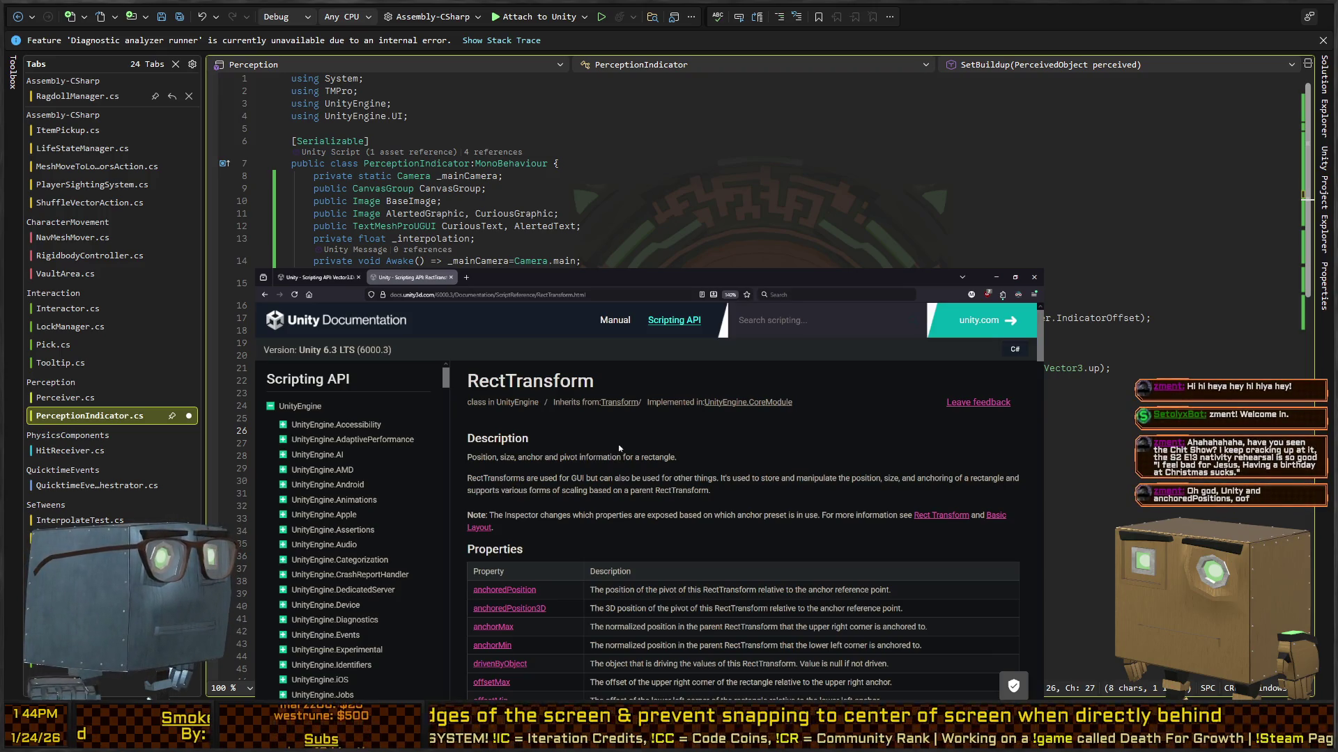
Scroll through RectTransform's Properties and Public Methods, then minimize the browser back to Unity.
{"action": "scroll", "coordinate": [625, 454], "scroll_direction": "down", "scroll_amount": 3}
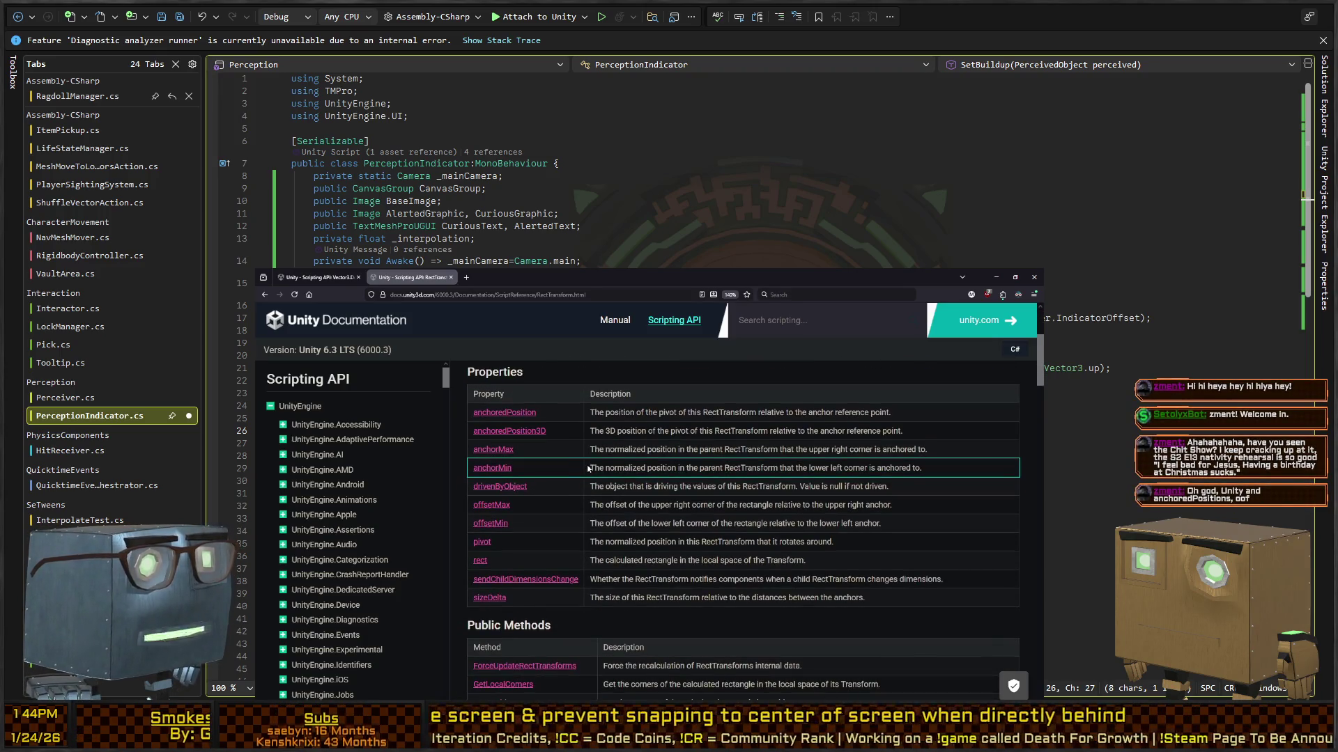
{"action": "scroll", "coordinate": [555, 464], "scroll_direction": "down", "scroll_amount": 2}
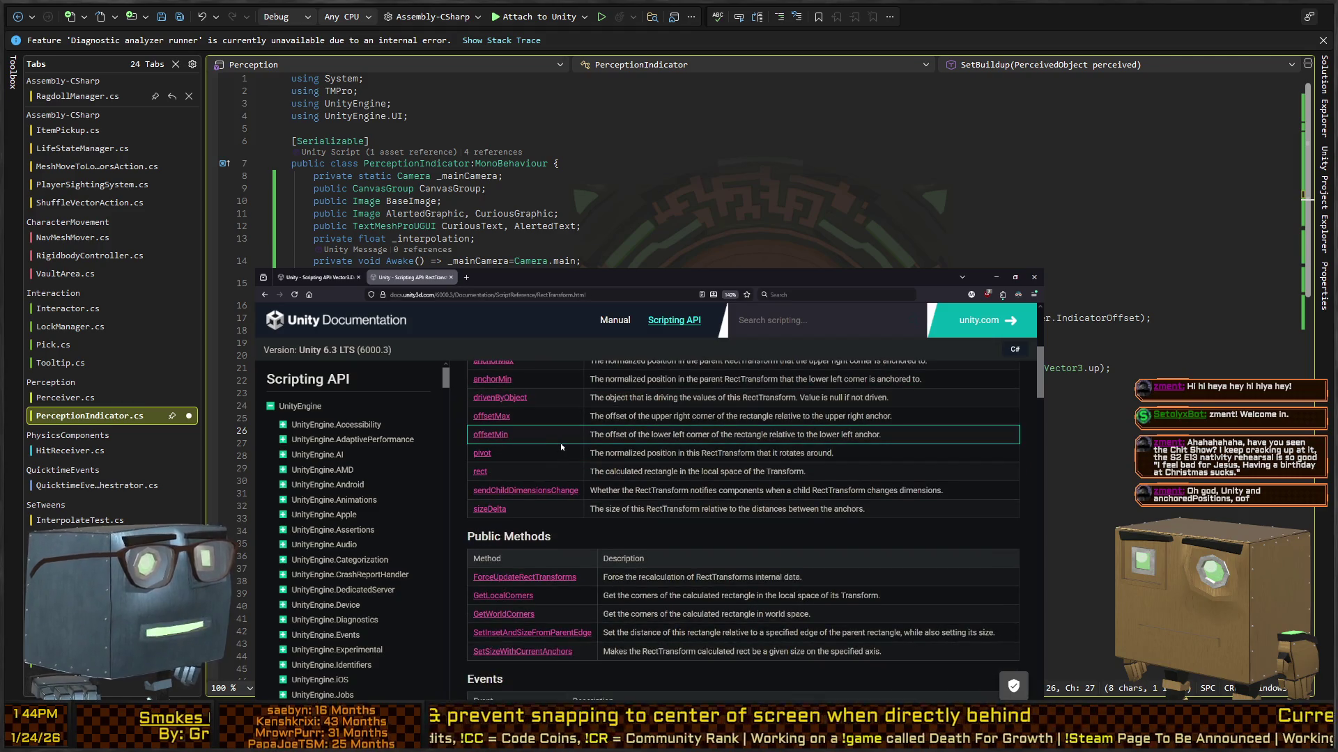
{"action": "scroll", "coordinate": [559, 444], "scroll_direction": "down", "scroll_amount": 3}
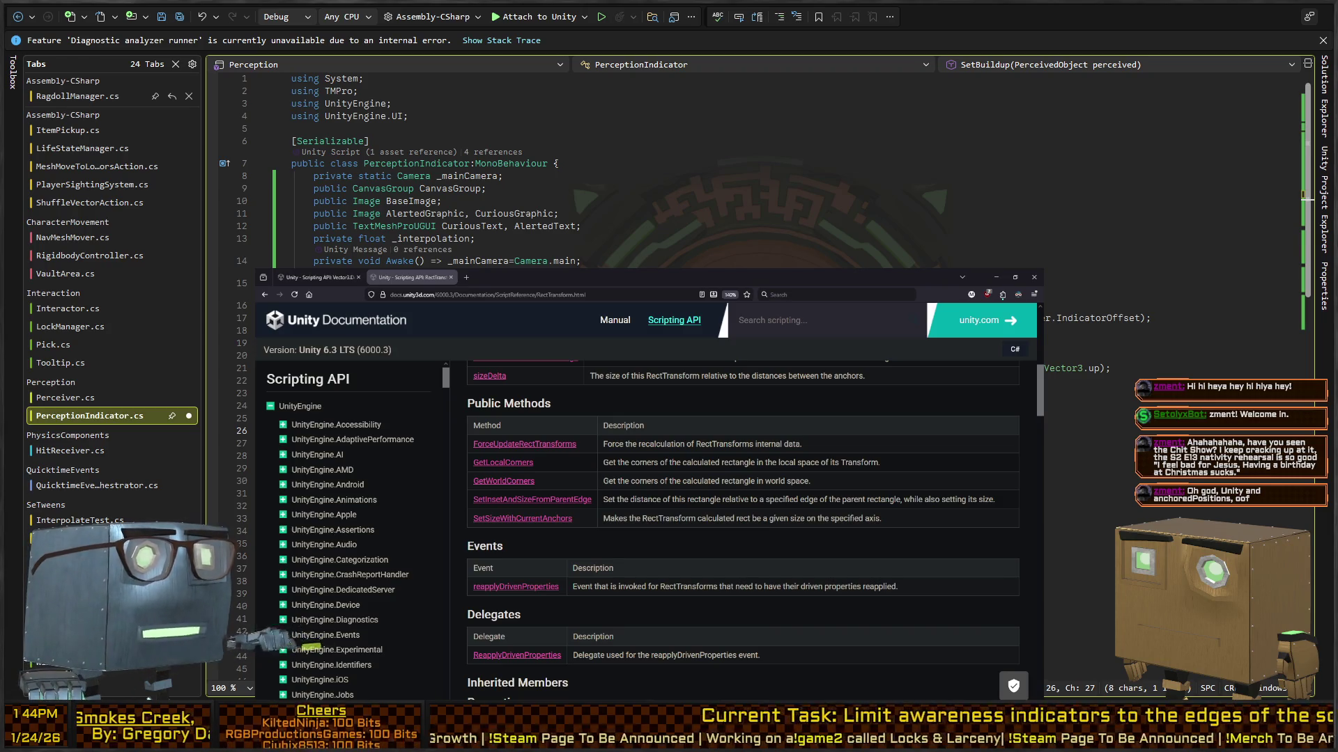
{"action": "key", "text": "alt+Tab"}
{"action": "key", "text": "super+Down"}
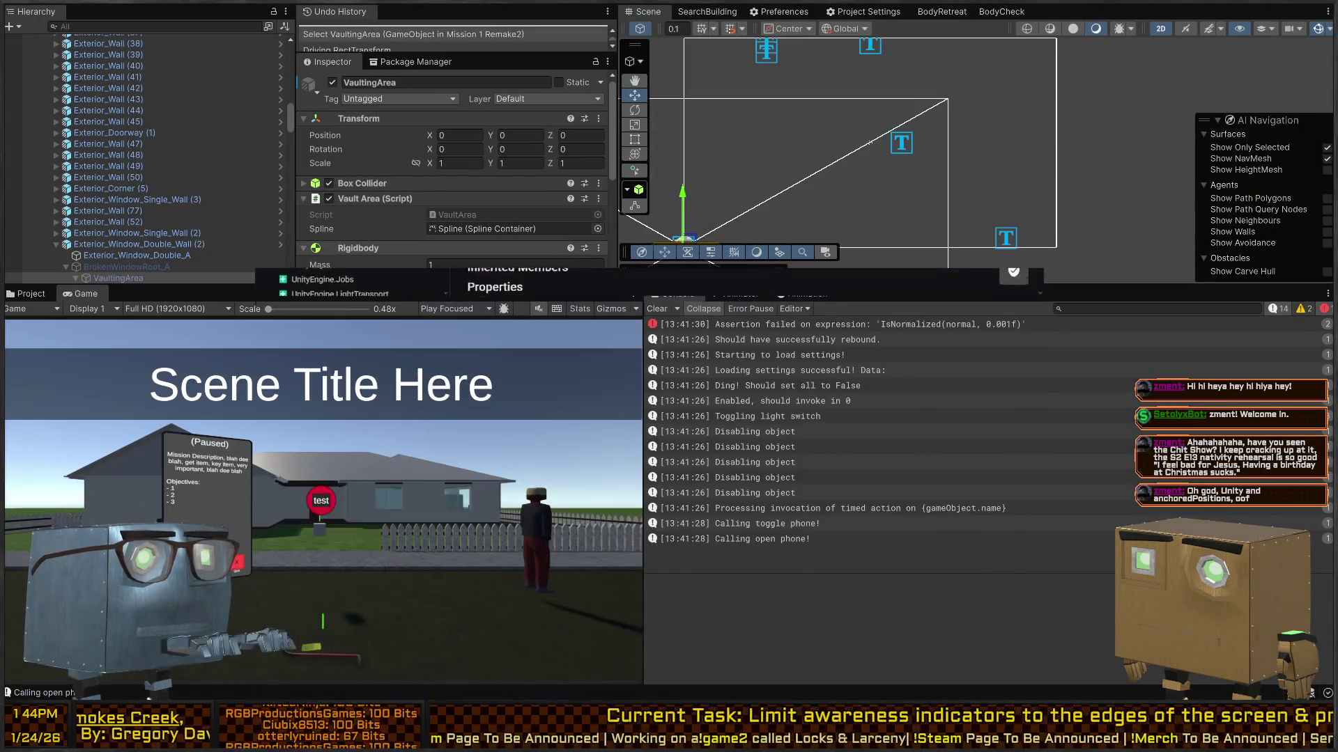
Back in Rider, scroll through PerceptionIndicator.cs and highlight every use of angle.
{"action": "key", "text": "alt+Tab"}
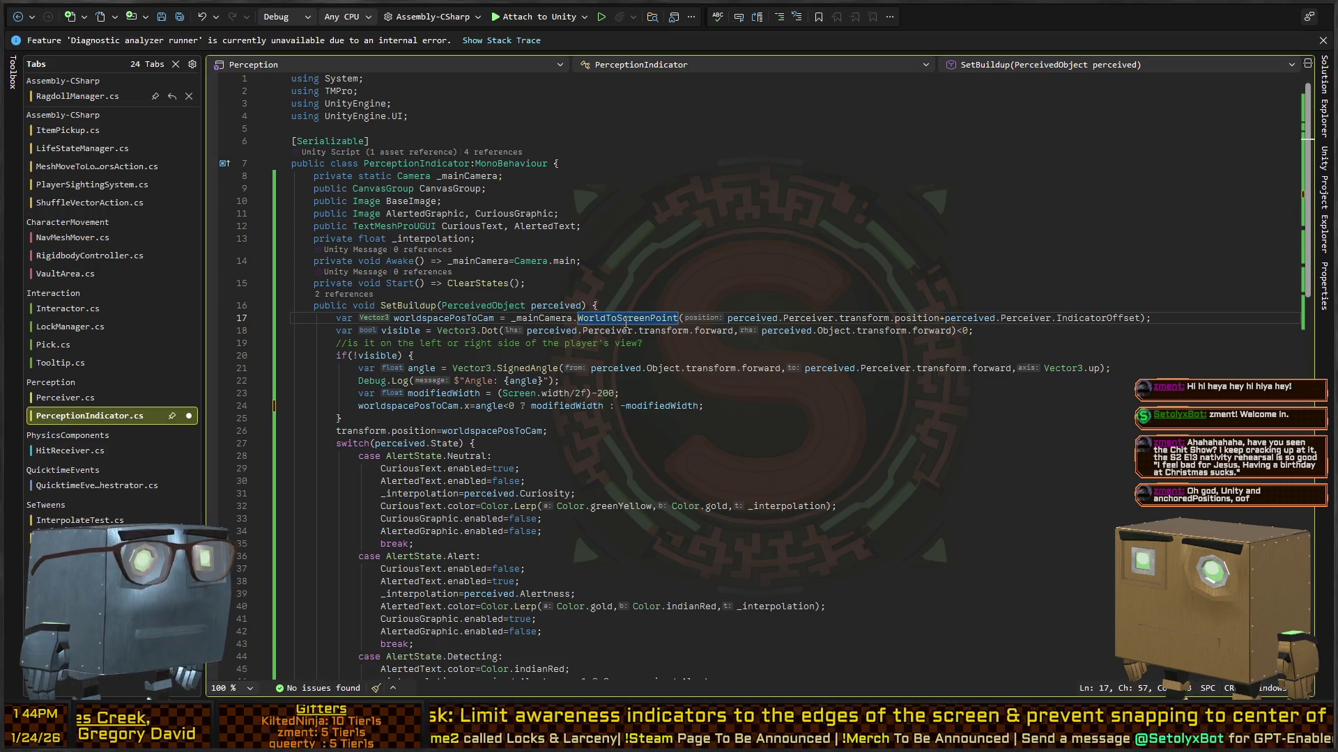
{"action": "scroll", "coordinate": [442, 402], "scroll_direction": "down", "scroll_amount": 4}
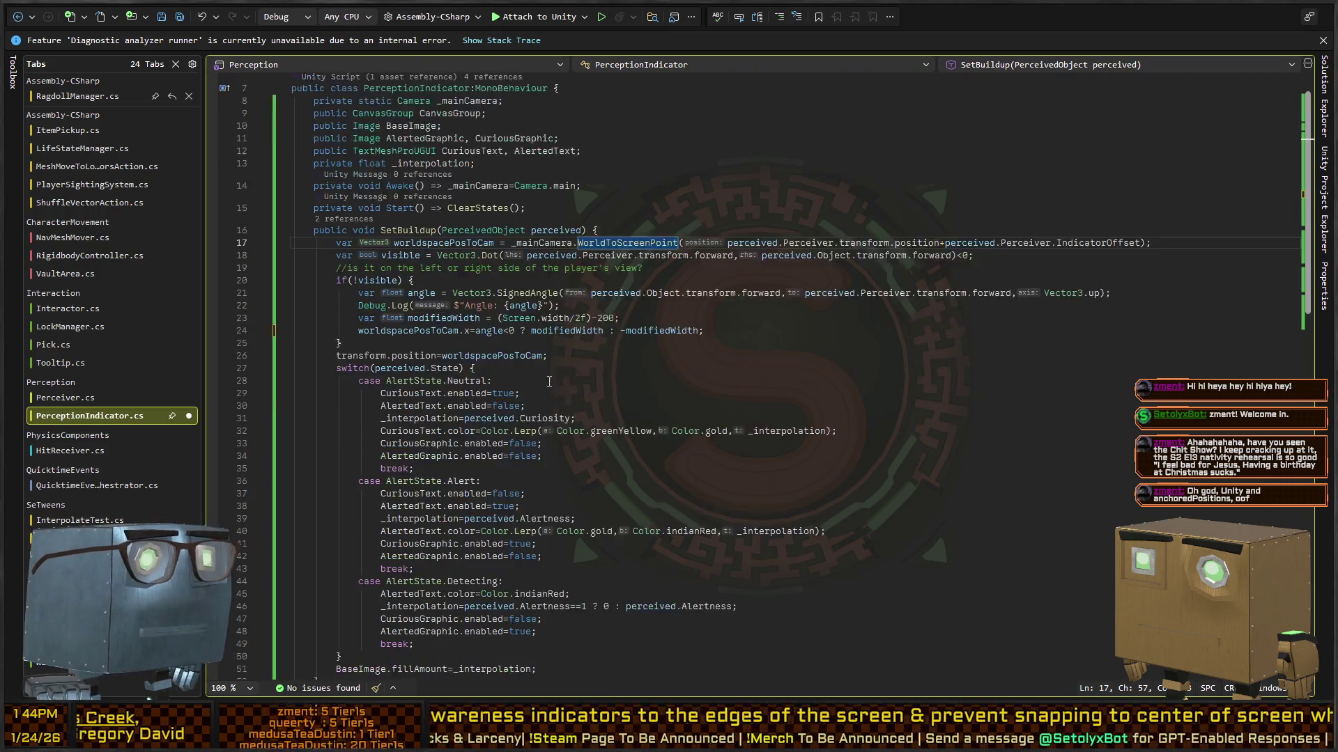
{"action": "scroll", "coordinate": [438, 413], "scroll_direction": "down", "scroll_amount": 5}
{"action": "scroll", "coordinate": [485, 382], "scroll_direction": "up", "scroll_amount": 10}
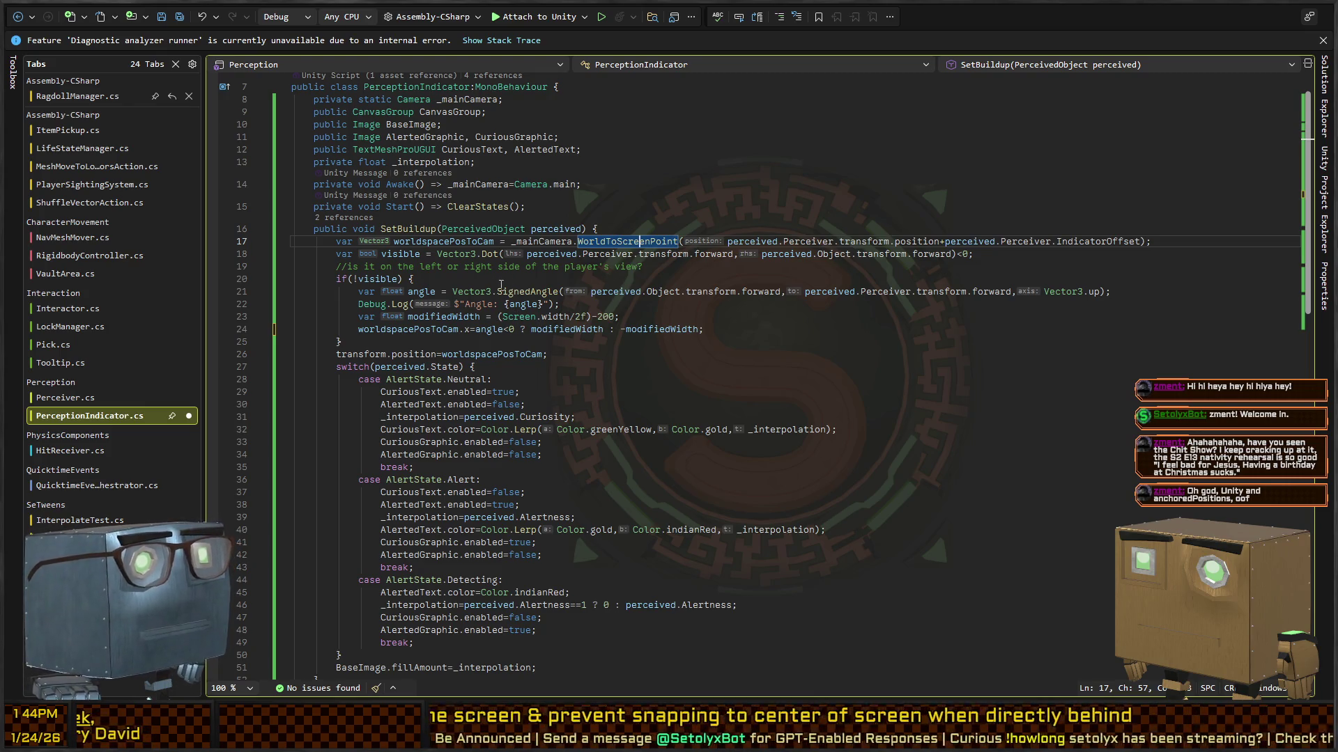
{"action": "left_click", "coordinate": [475, 329]}
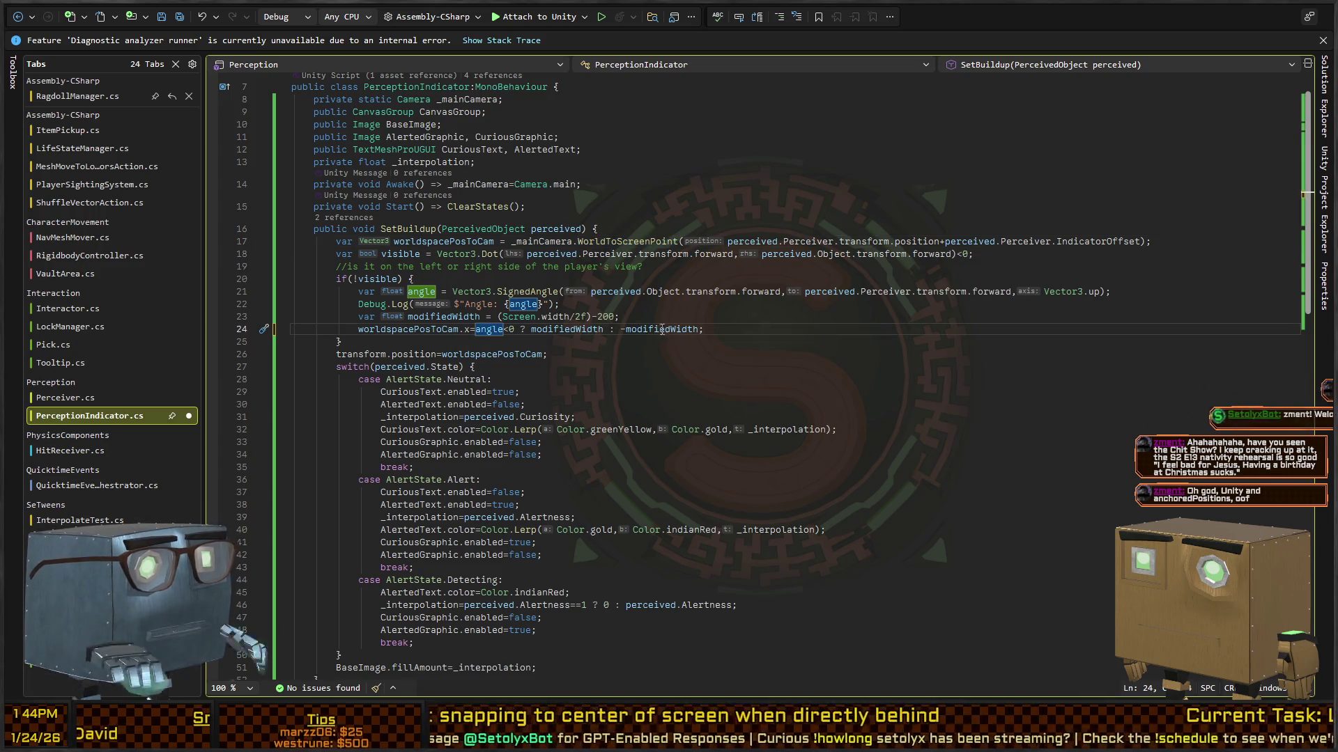
Highlight every use of modifiedWidth, then return to Unity to run the game.
{"action": "key", "text": "alt+Tab"}
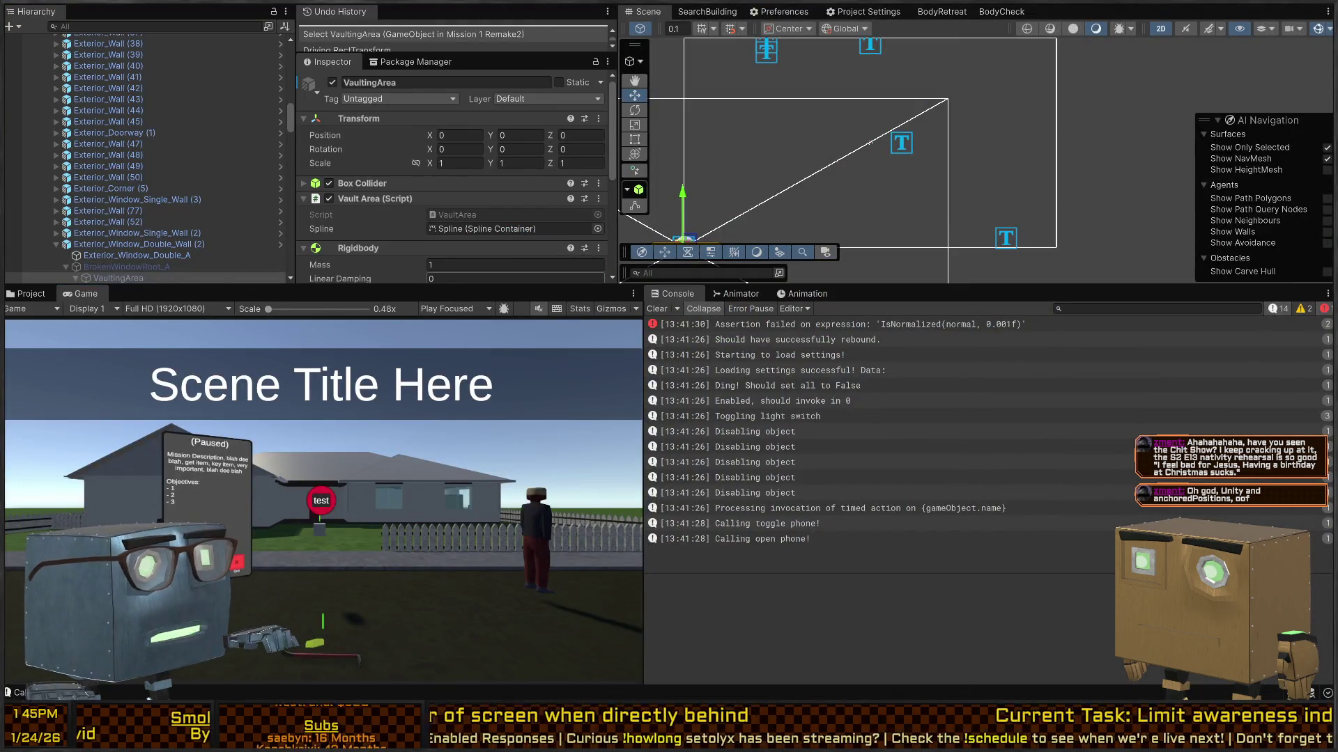
{"action": "key", "text": "alt+Tab"}
{"action": "left_click", "coordinate": [571, 329]}
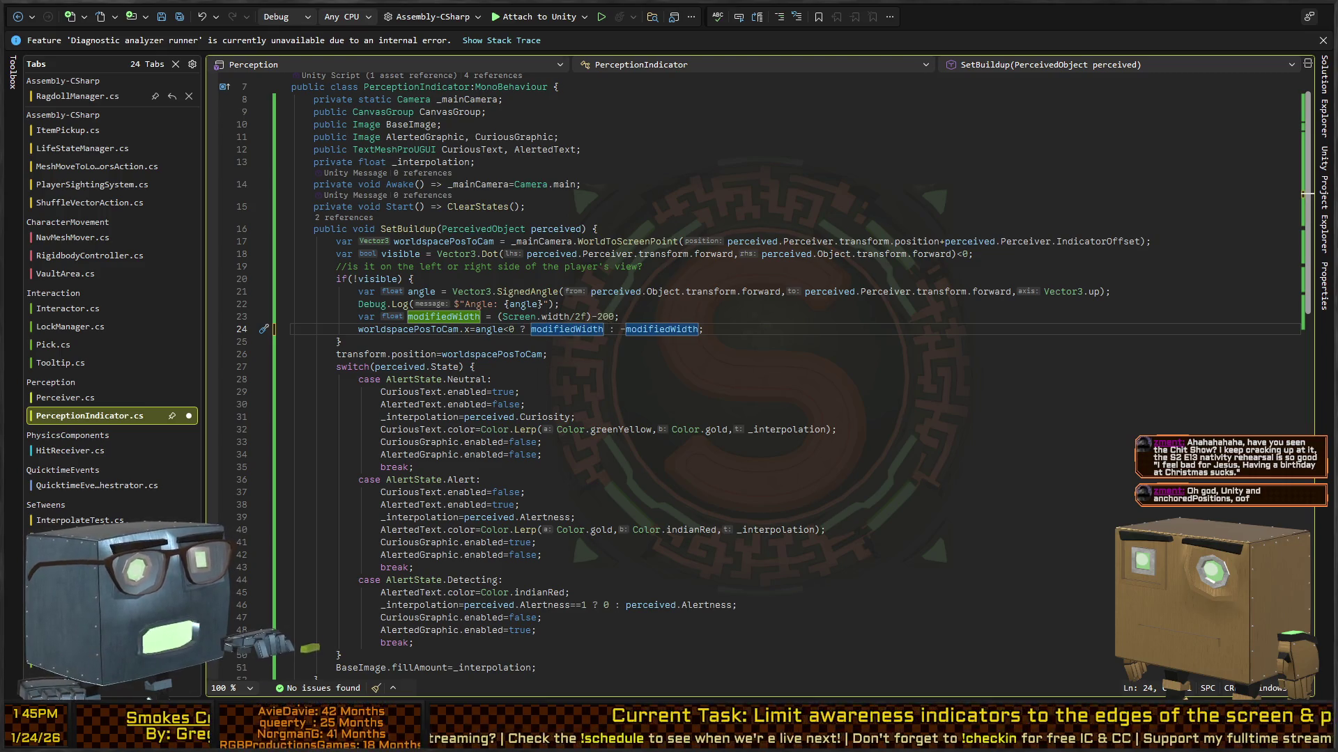
{"action": "key", "text": "alt+Tab"}
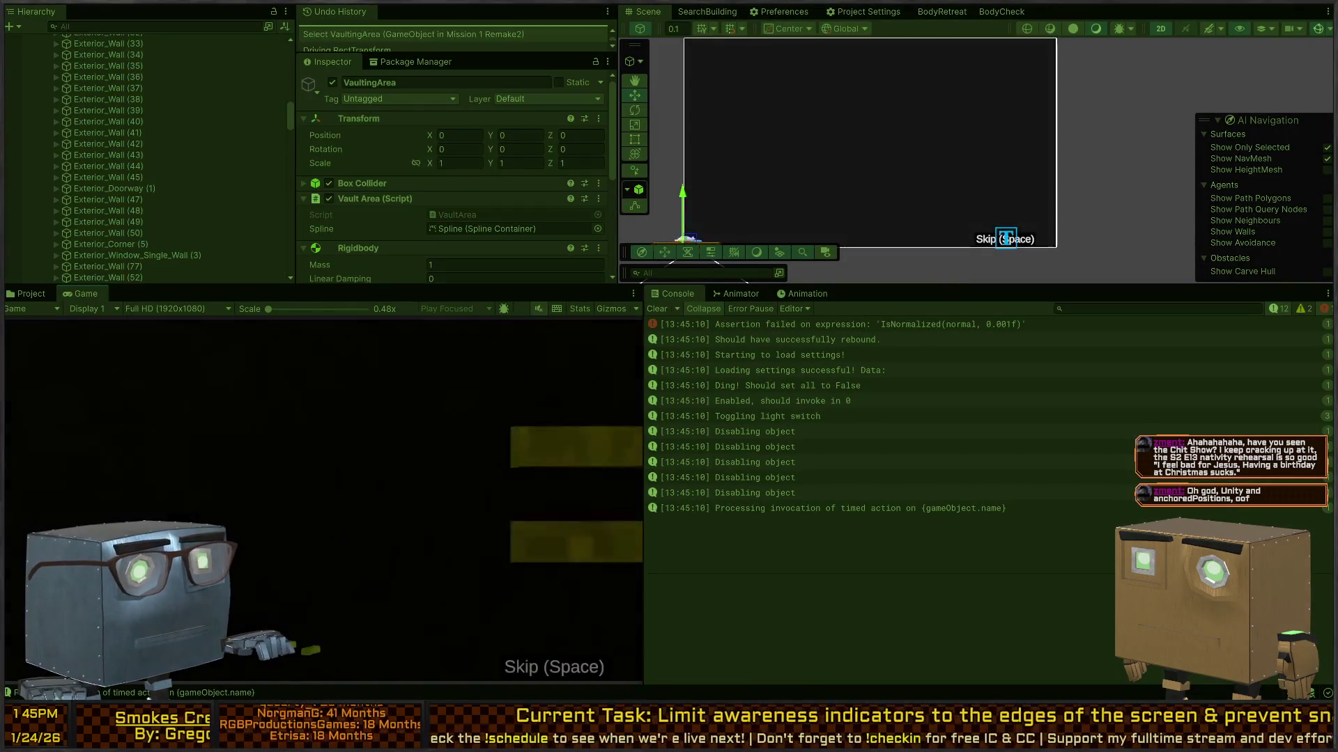
Skip the intro, inspect the last PerceptionIndicator(Clone)'s Rect Transform, then select line 21's forward argument.
{"action": "key", "text": "space"}
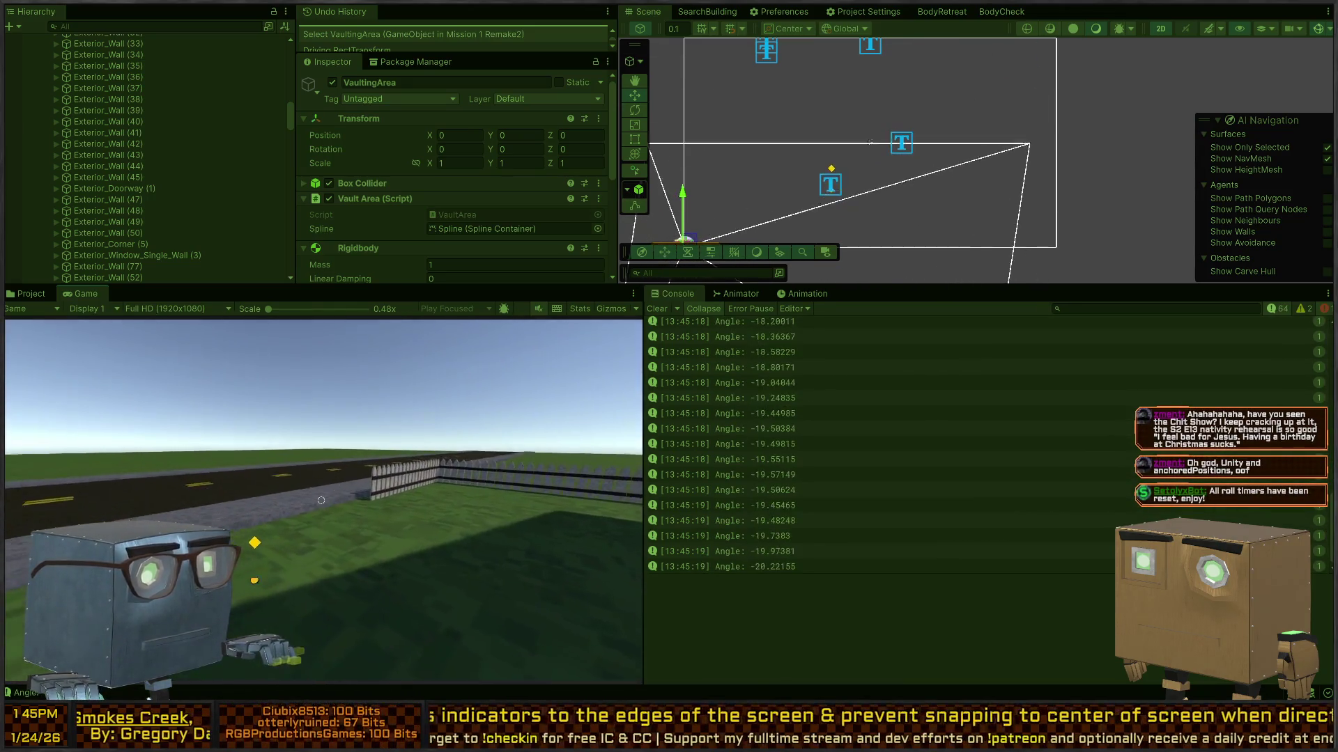
{"action": "scroll", "coordinate": [143, 143], "scroll_direction": "up", "scroll_amount": 15}
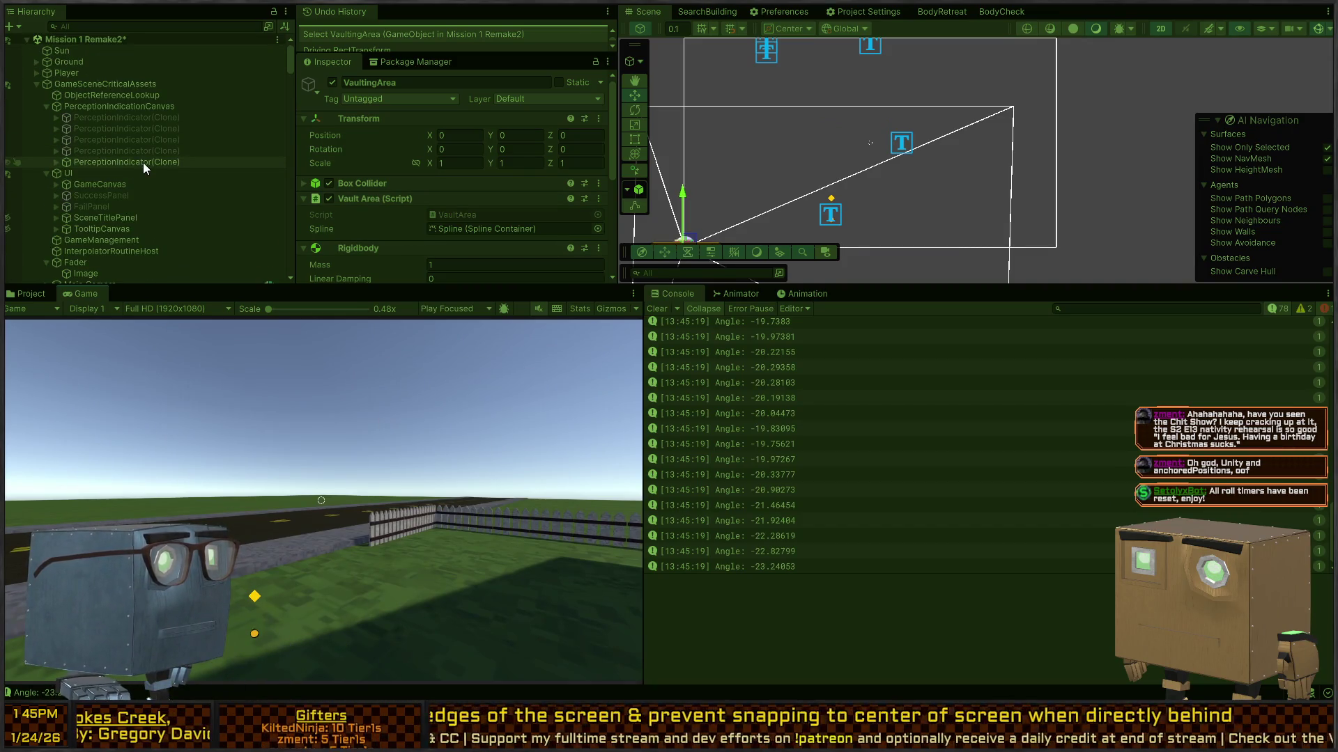
{"action": "left_click", "coordinate": [147, 162]}
{"action": "scroll", "coordinate": [420, 191], "scroll_direction": "down", "scroll_amount": 10}
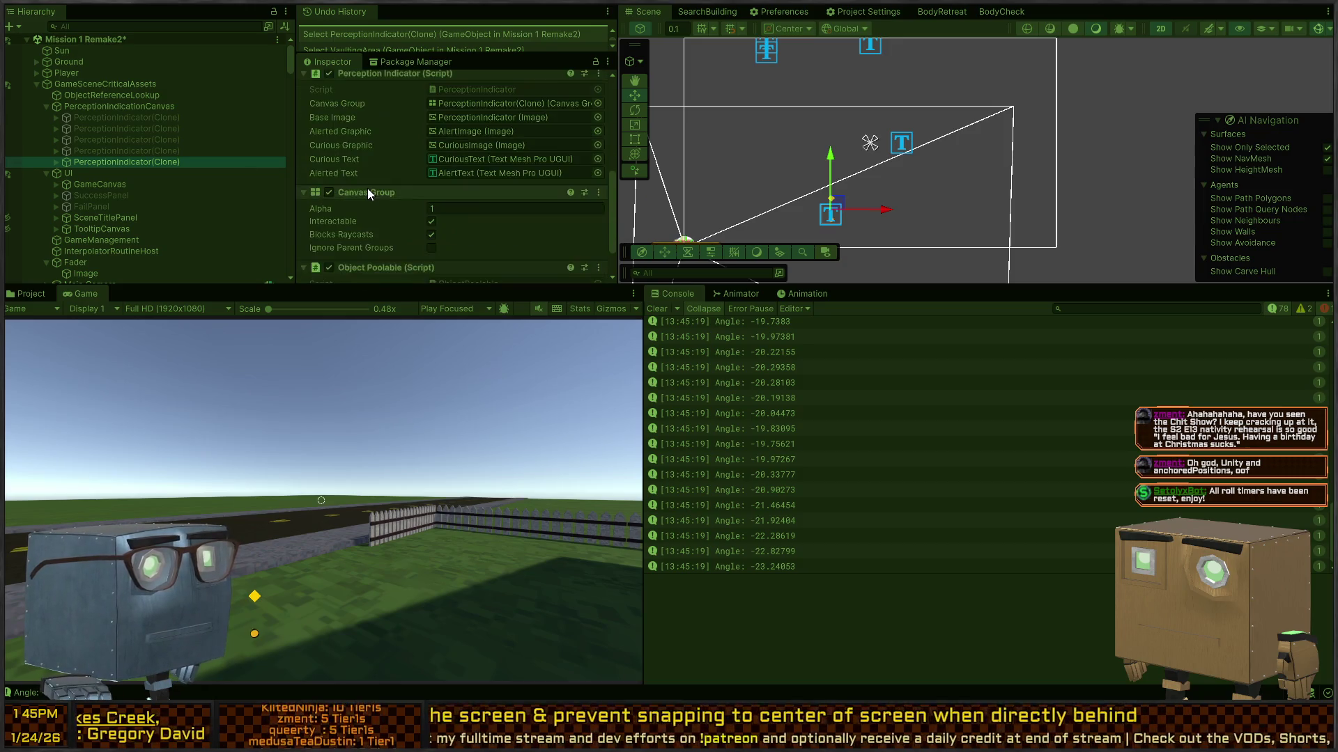
{"action": "scroll", "coordinate": [362, 189], "scroll_direction": "up", "scroll_amount": 10}
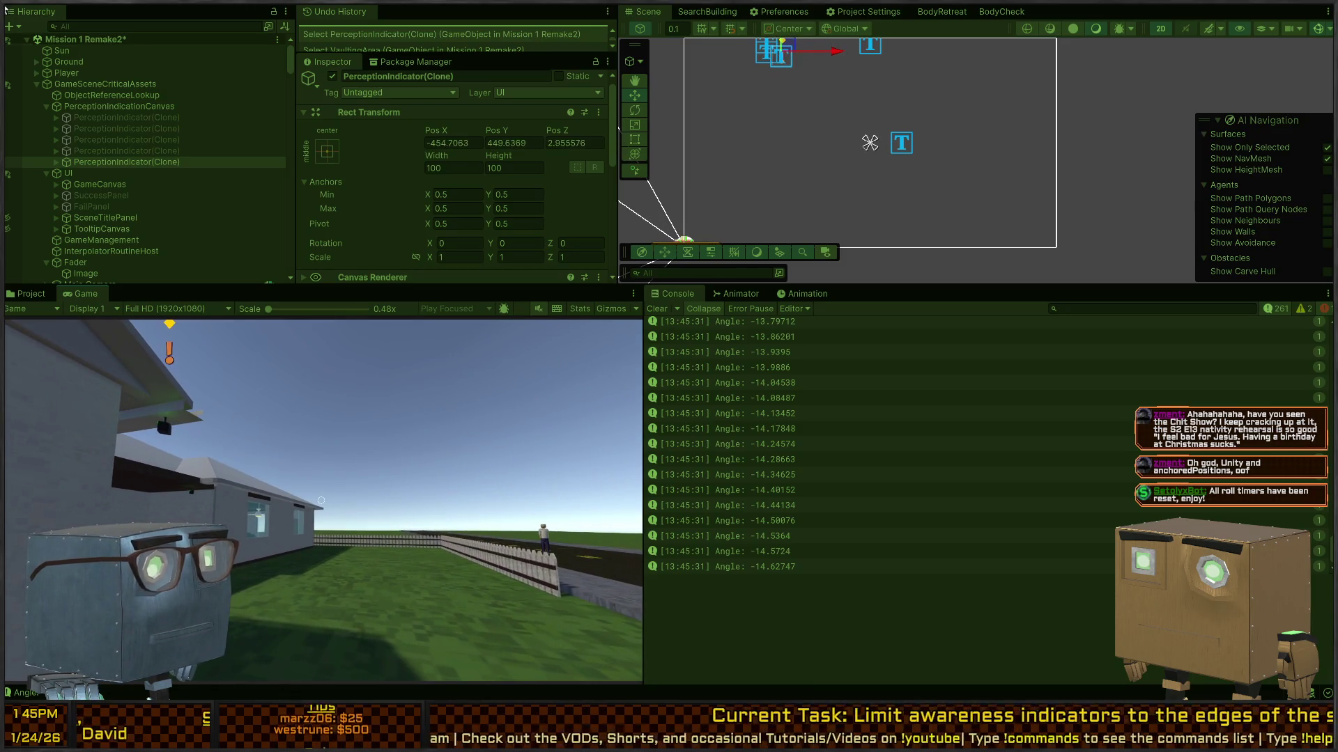
{"action": "key", "text": "alt+Tab"}
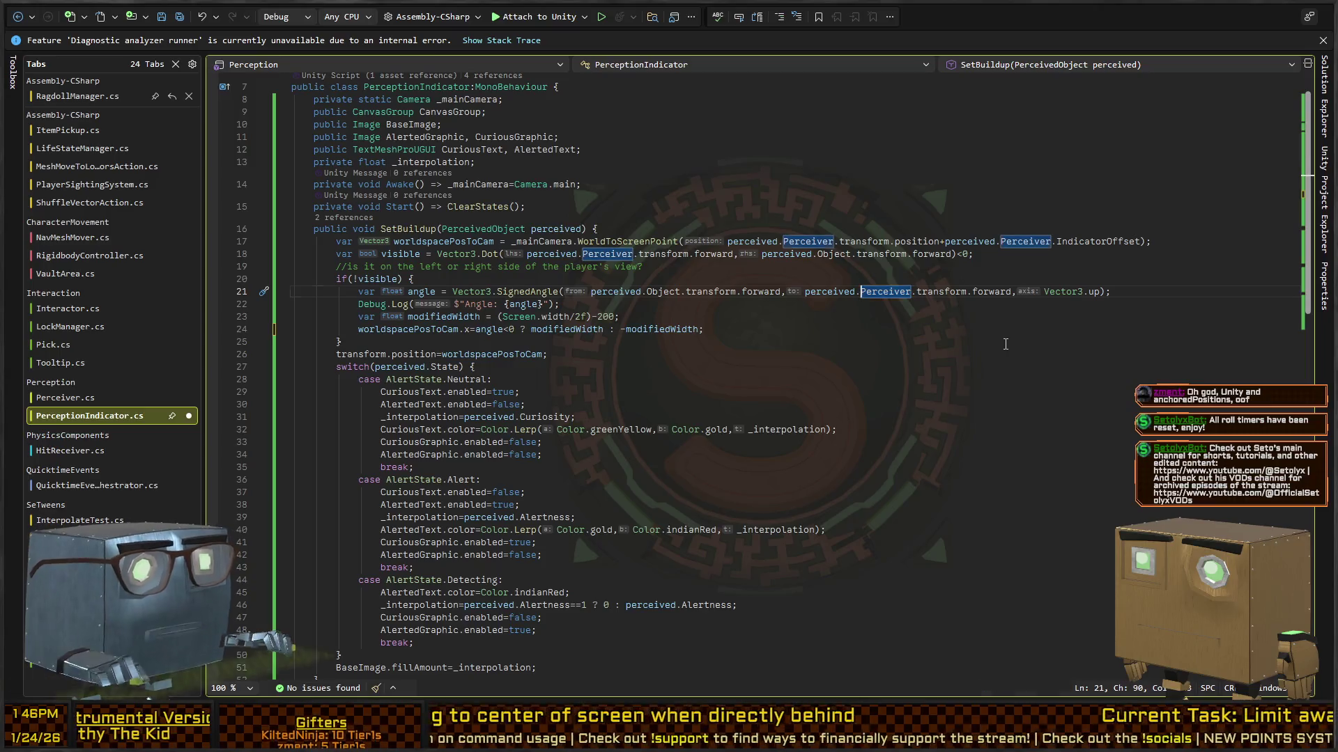
{"action": "key", "text": "ctrl+shift+Right"}
{"action": "key", "text": "ctrl+shift+Right"}
{"action": "key", "text": "ctrl+shift+Right"}
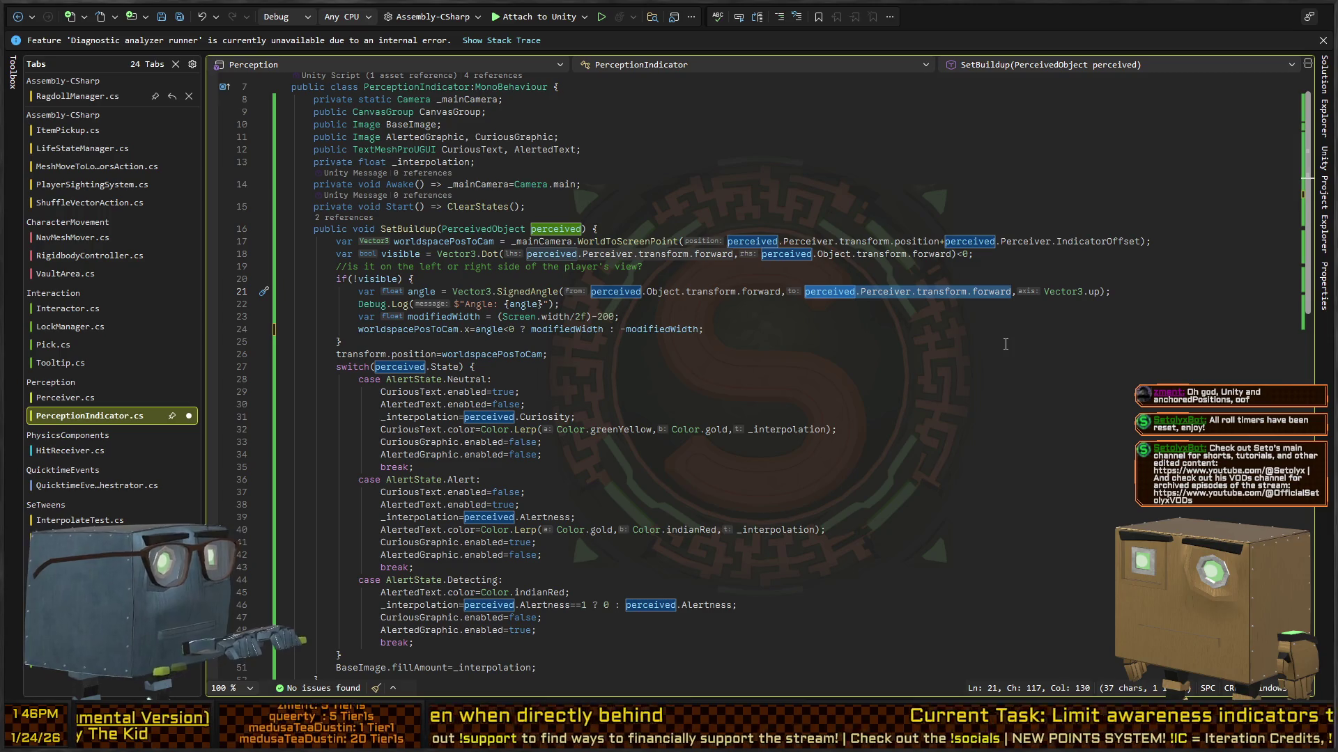
Change SignedAngle's second argument to (Object.transform.position - Perceiver.transform.position).normalized, then return to Unity.
{"action": "key", "text": "Left"}
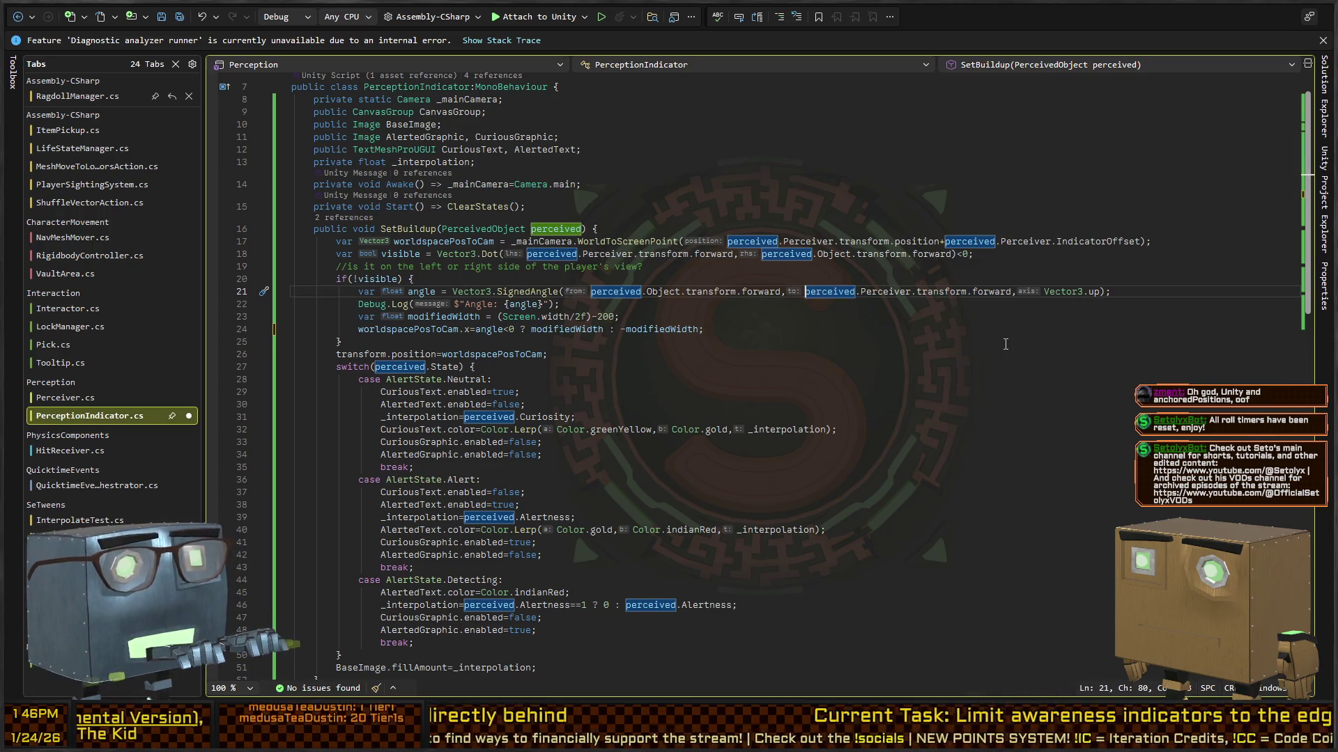
{"action": "type", "text": "perceived."}
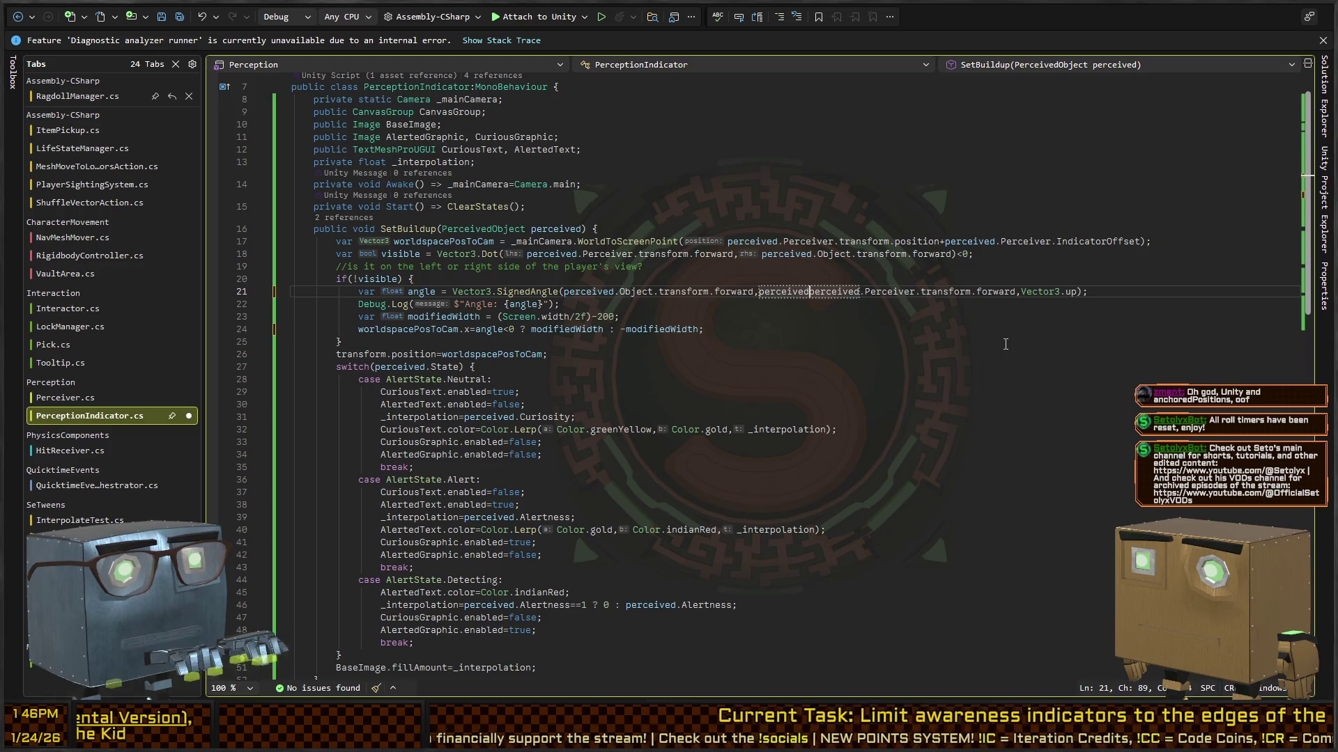
{"action": "type", "text": "Object-"}
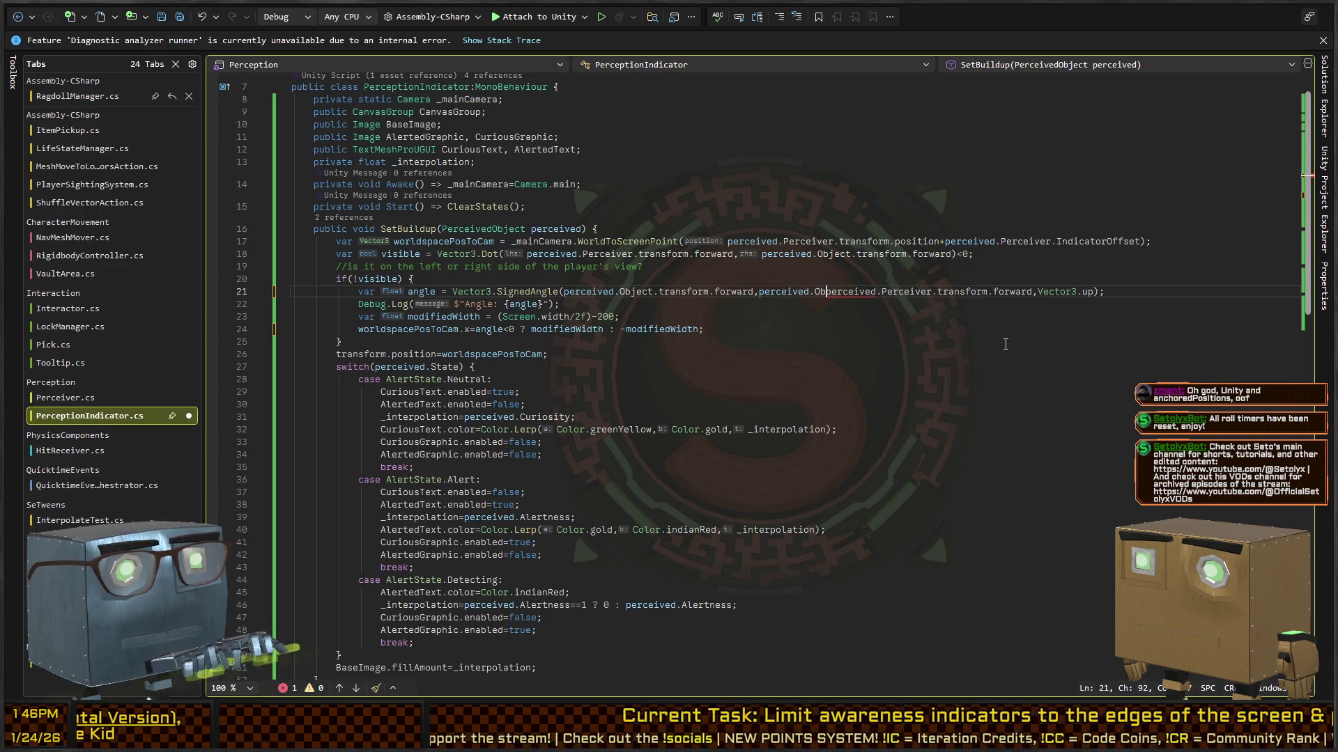
{"action": "key", "text": "BackSpace"}
{"action": "type", "text": ".position"}
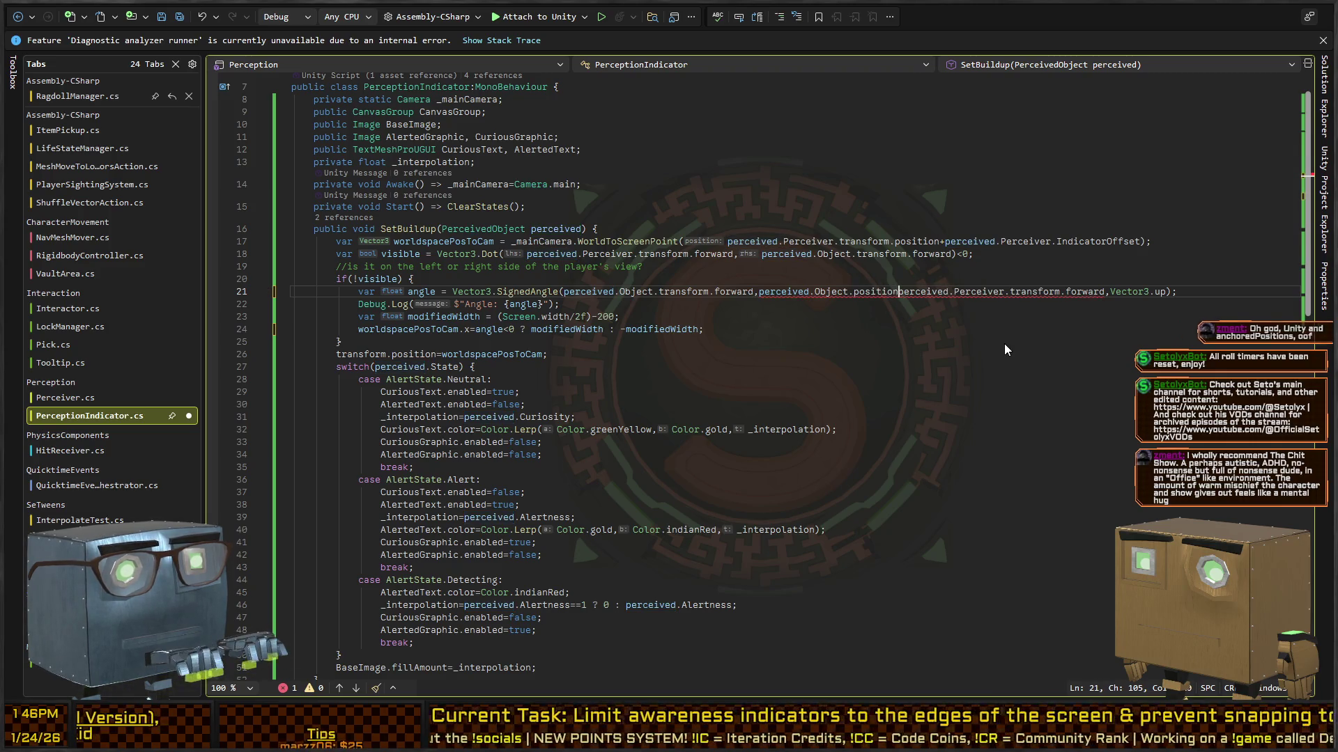
{"action": "key", "text": "ctrl+BackSpace"}
{"action": "type", "text": "transform.position"}
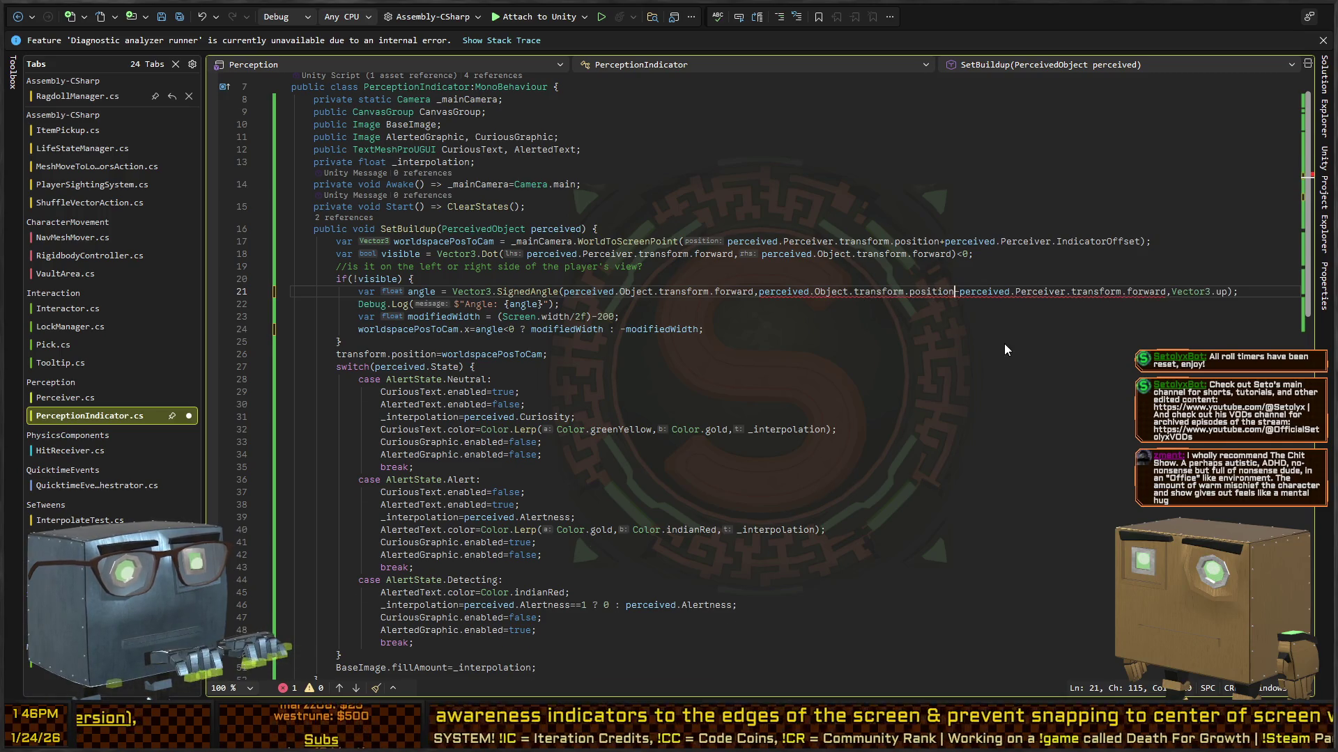
{"action": "key", "text": "ctrl+Right"}
{"action": "key", "text": "ctrl+Right"}
{"action": "key", "text": "ctrl+Right"}
{"action": "key", "text": "ctrl+Delete"}
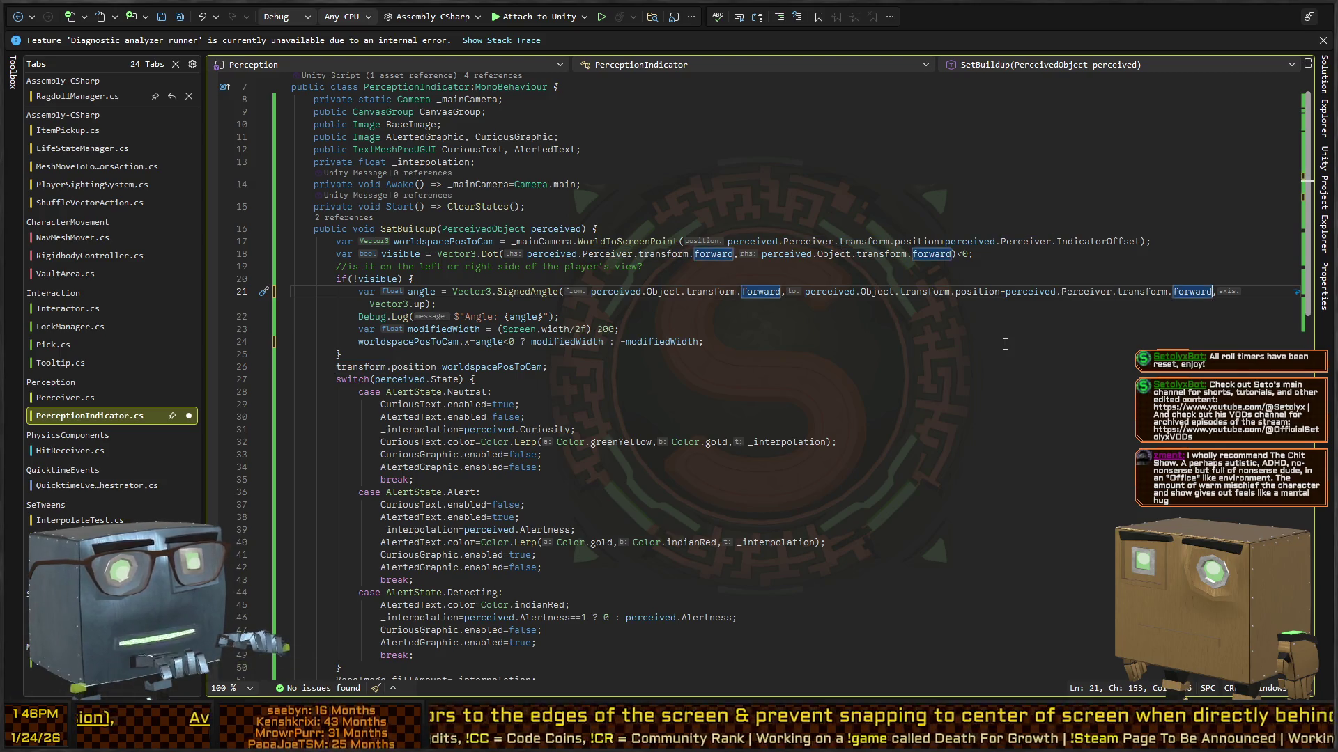
{"action": "type", "text": "po"}
{"action": "key", "text": "ctrl+shift+Left"}
{"action": "key", "text": "ctrl+shift+Left"}
{"action": "key", "text": "ctrl+shift+Left"}
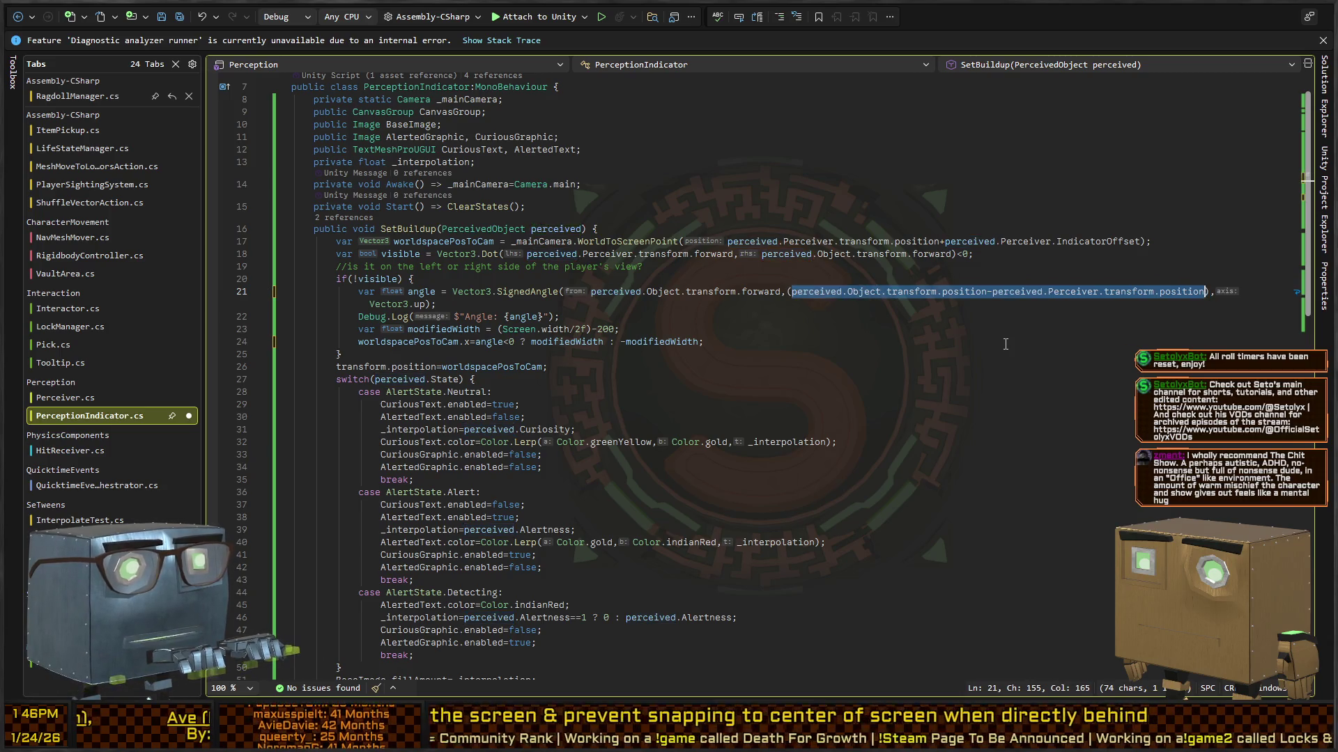
{"action": "type", "text": "("}
{"action": "type", "text": ".normalized"}
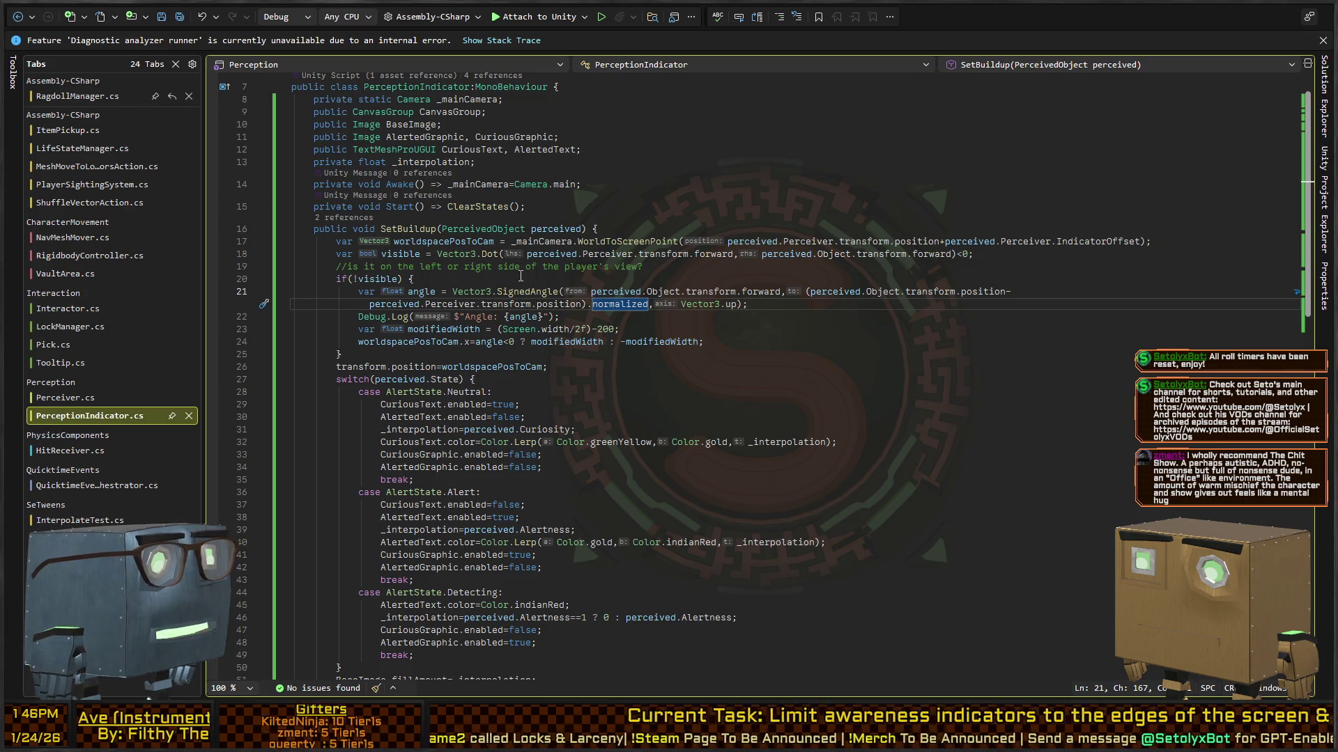
{"action": "key", "text": "alt+Tab"}
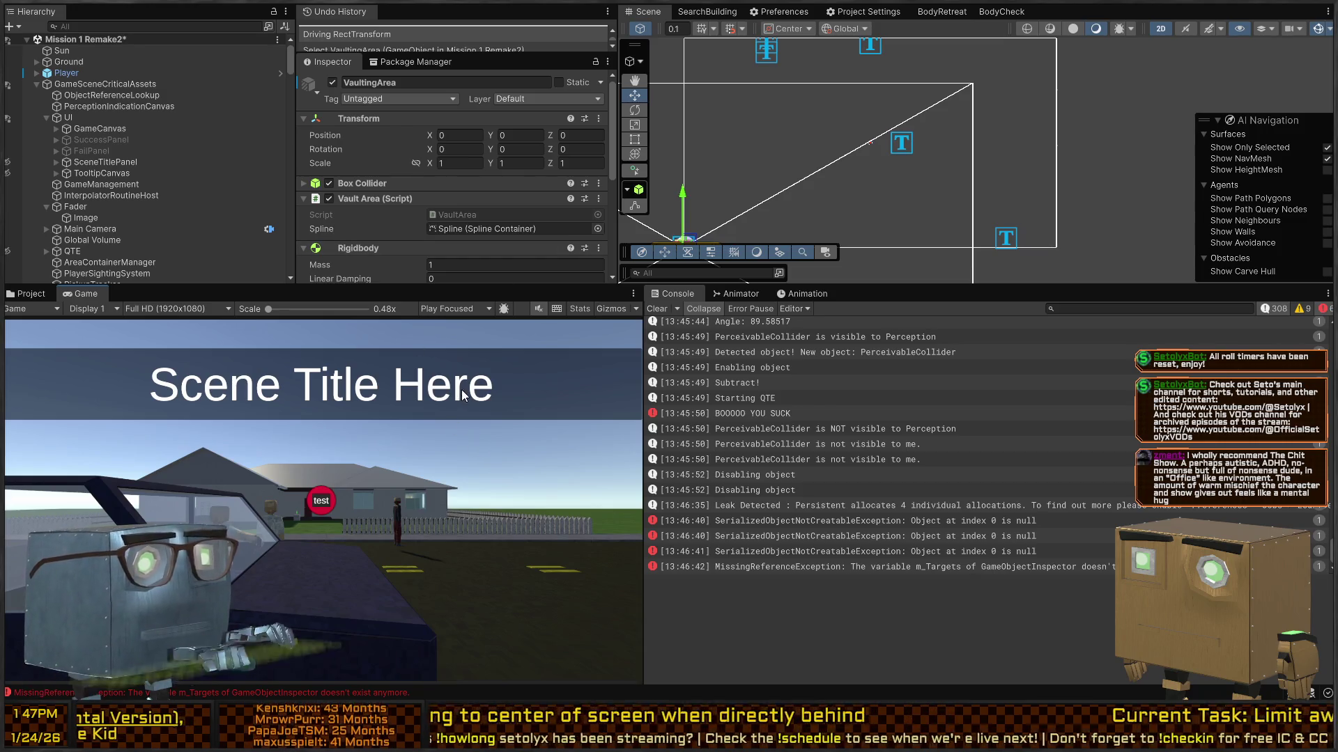
Start play, close the phone, steal the crowbar, draw it and swing at the pedestrian.
{"action": "key", "text": "ctrl+p"}
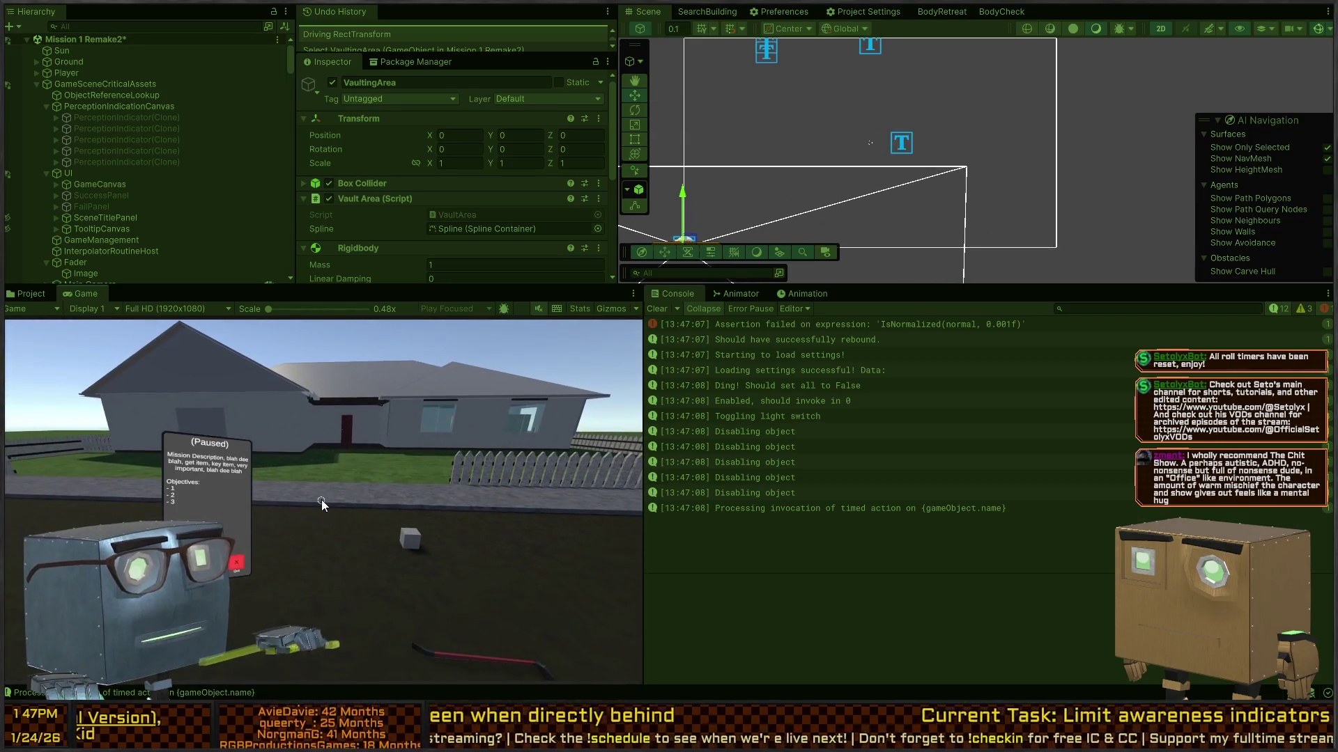
{"action": "key", "text": "Tab"}
{"action": "key", "text": "w"}
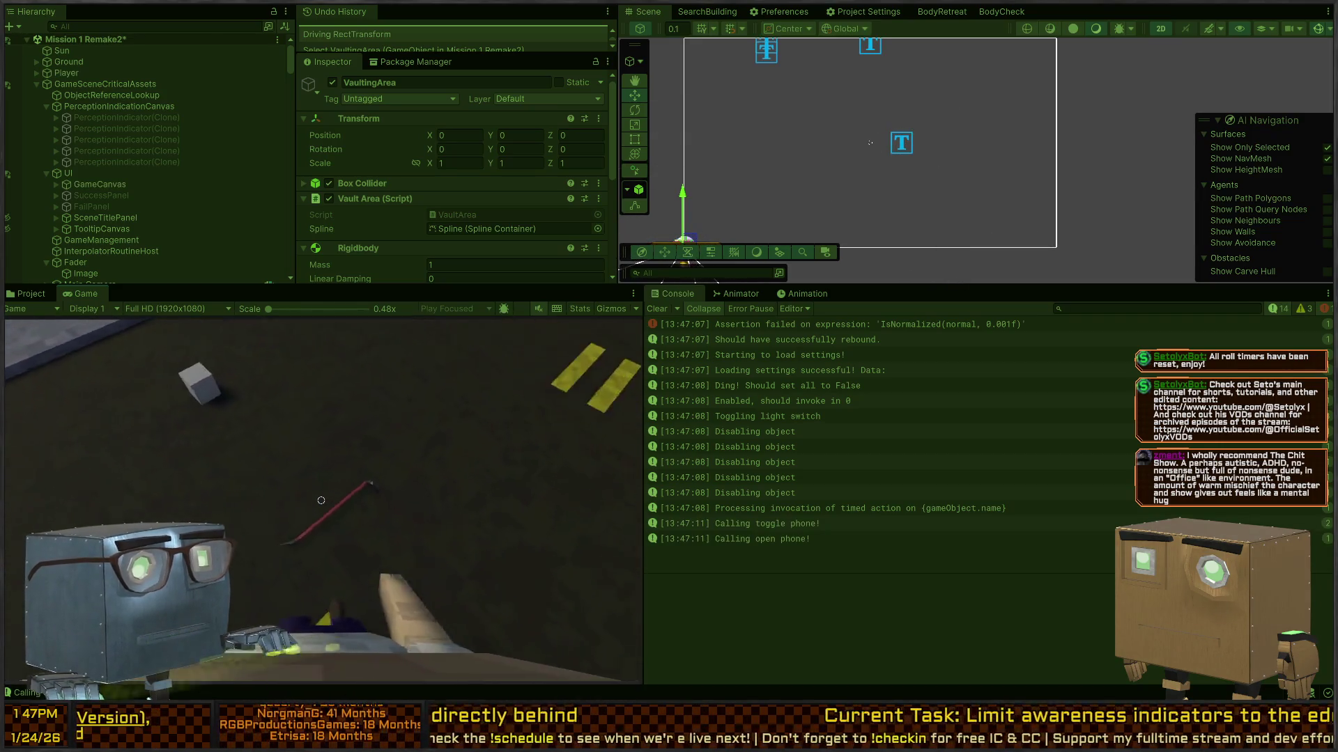
{"action": "key", "text": "f"}
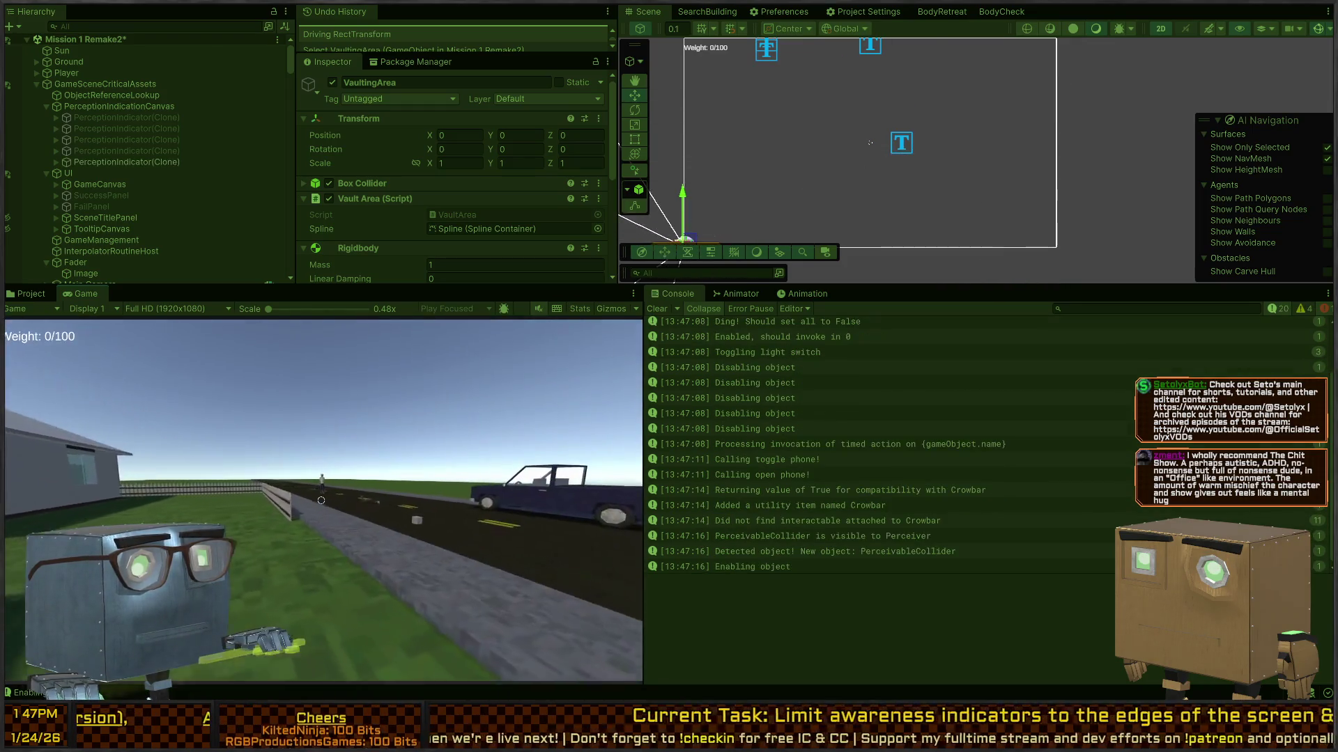
{"action": "scroll", "coordinate": [321, 500], "scroll_direction": "down", "scroll_amount": 1}
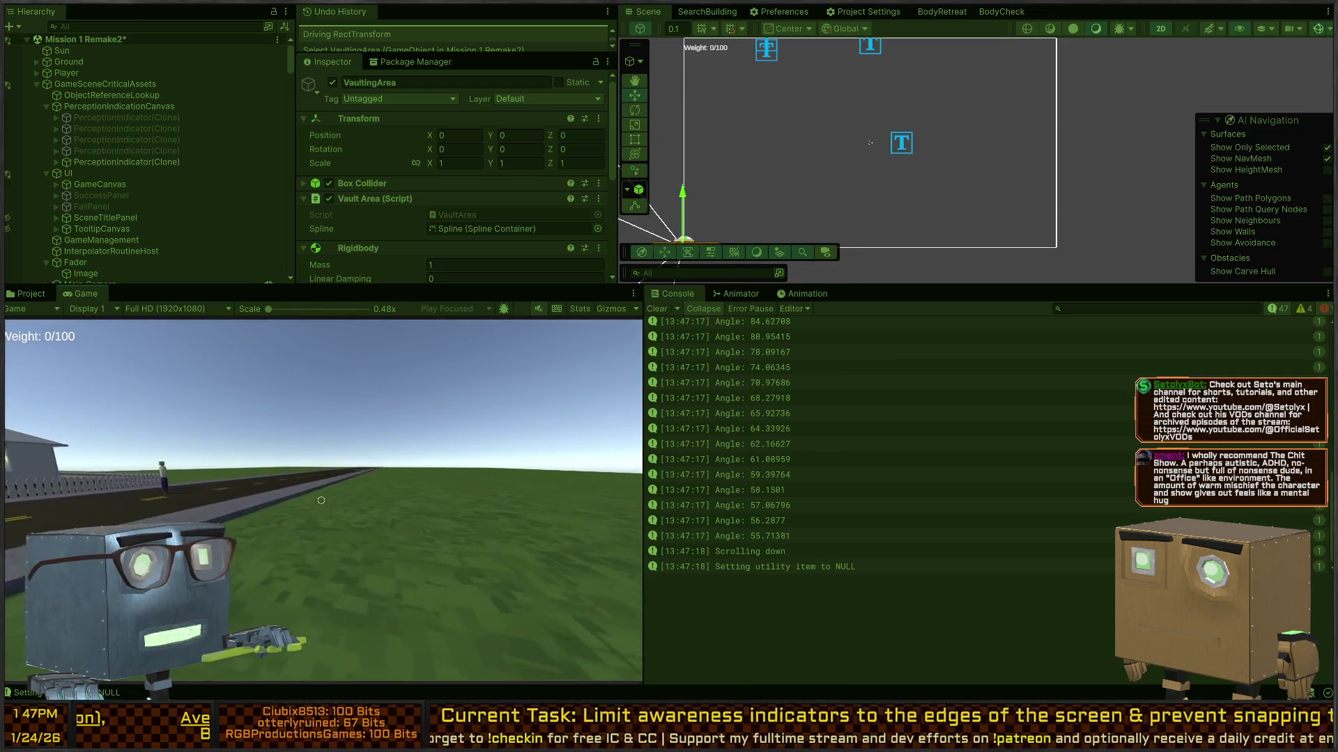
{"action": "scroll", "coordinate": [321, 501], "scroll_direction": "down", "scroll_amount": 1}
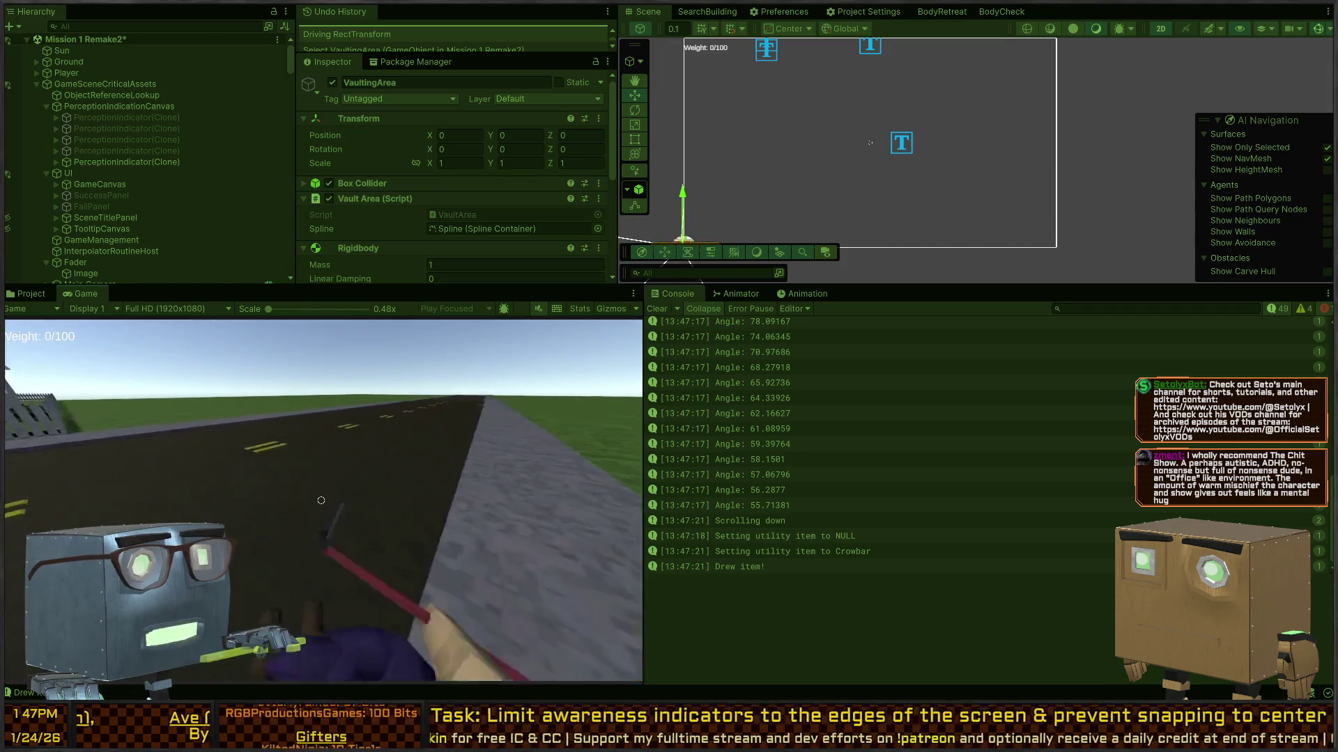
{"action": "left_click", "coordinate": [321, 500]}
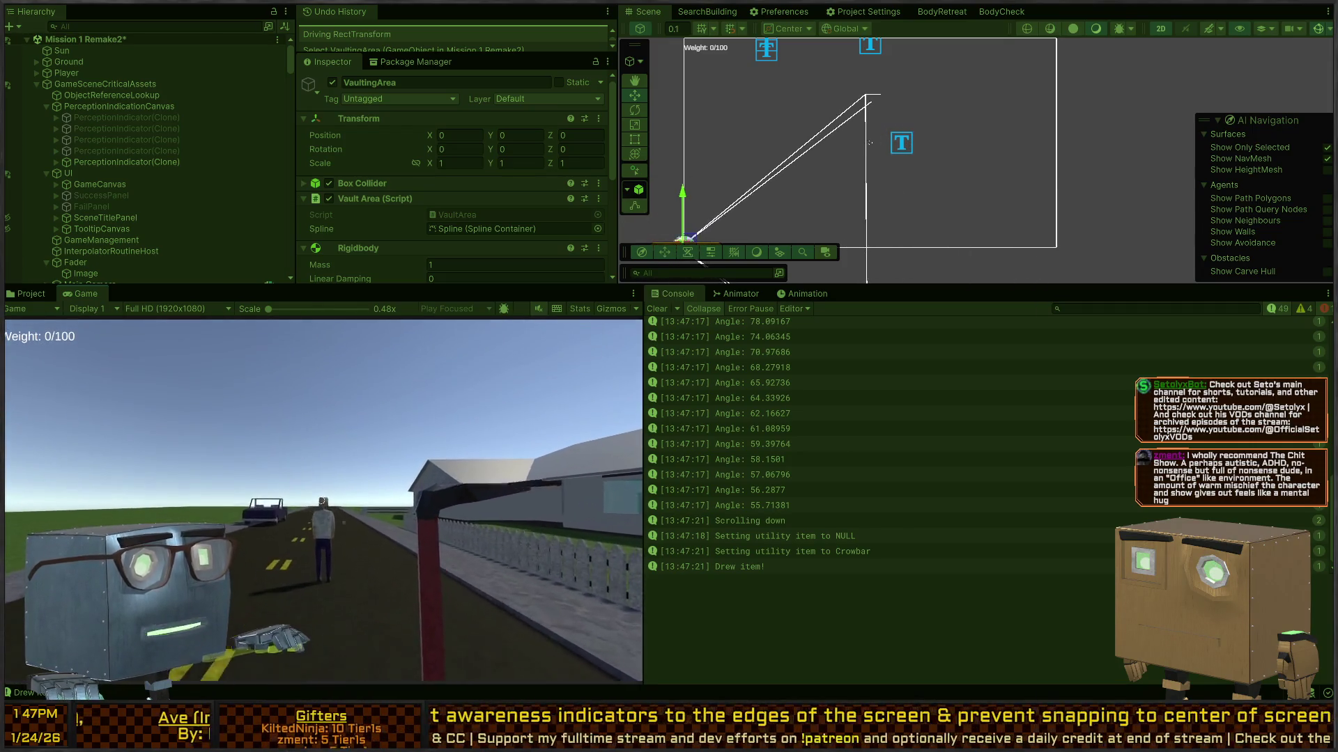
Walk to the fallen pedestrian, hook the body with the crowbar and swing twice more.
{"action": "key", "text": "w"}
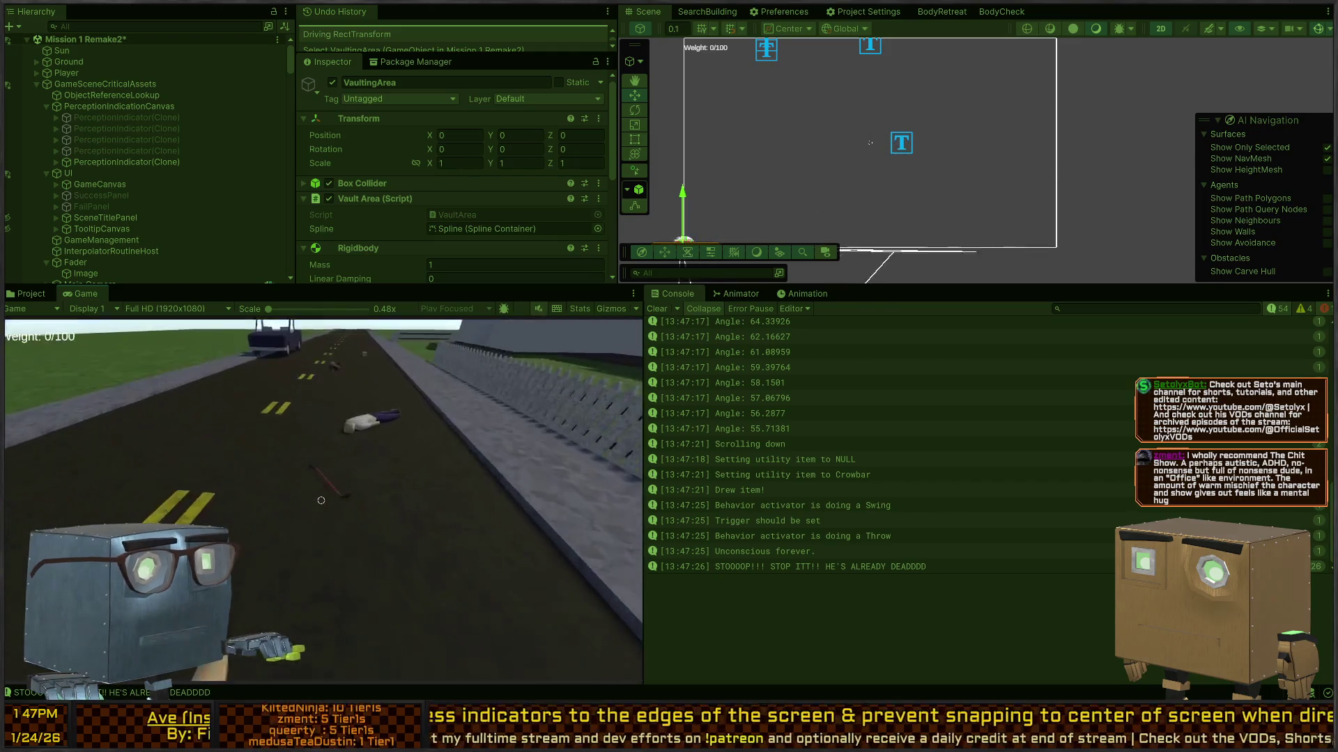
{"action": "key", "text": "f"}
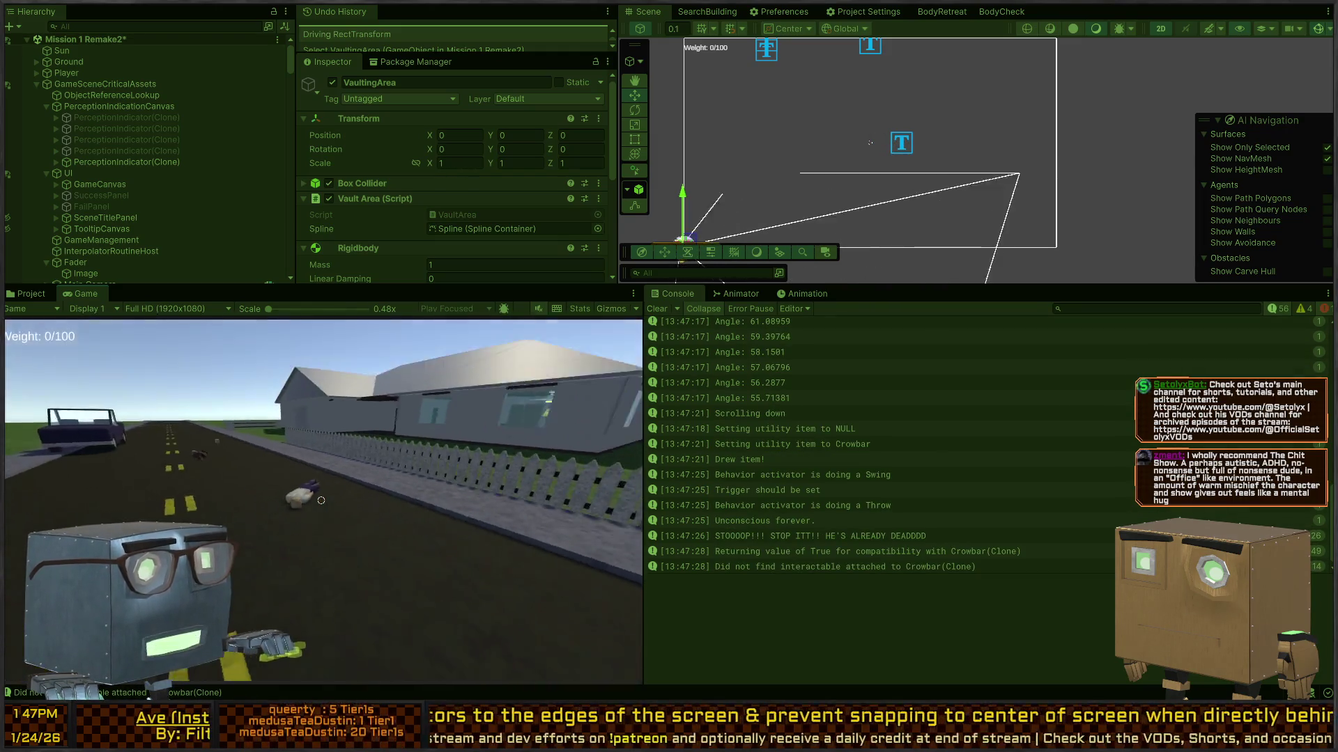
{"action": "scroll", "coordinate": [321, 500], "scroll_direction": "down", "scroll_amount": 1}
{"action": "key", "text": "w"}
{"action": "scroll", "coordinate": [321, 501], "scroll_direction": "down", "scroll_amount": 1}
{"action": "left_click_drag", "start_coordinate": [321, 500], "coordinate": [322, 501]}
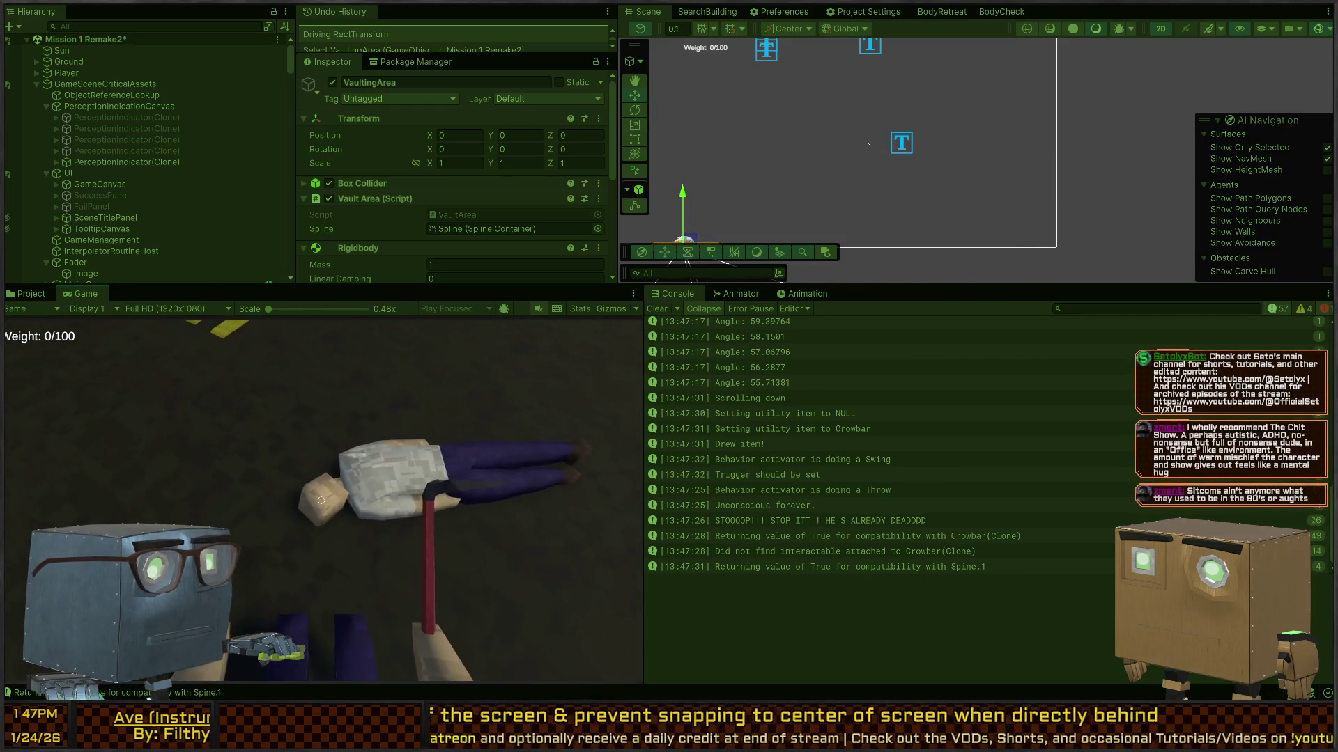
{"action": "left_click", "coordinate": [322, 500]}
{"action": "left_click", "coordinate": [321, 500]}
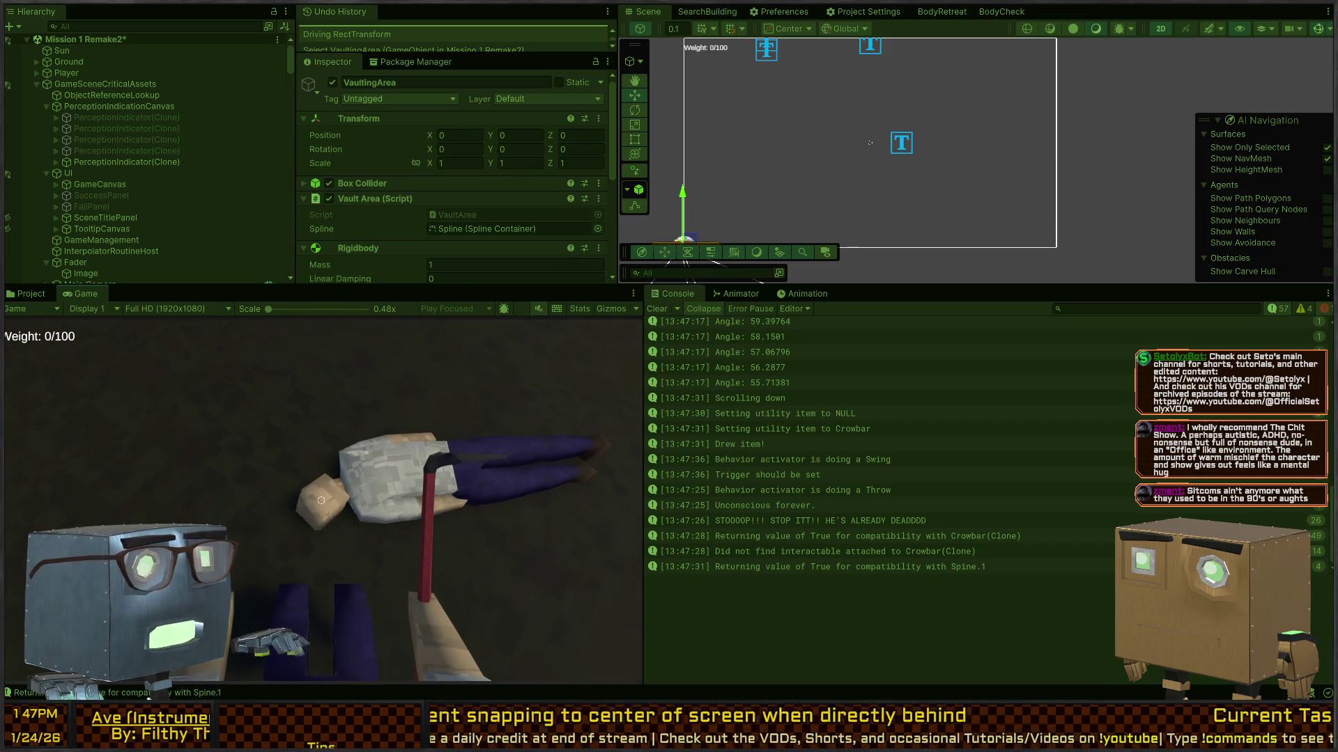
Throw the crowbar, redraw it and hit the ragdoll with three more swings.
{"action": "left_click", "coordinate": [321, 500]}
{"action": "scroll", "coordinate": [322, 500], "scroll_direction": "down", "scroll_amount": 1}
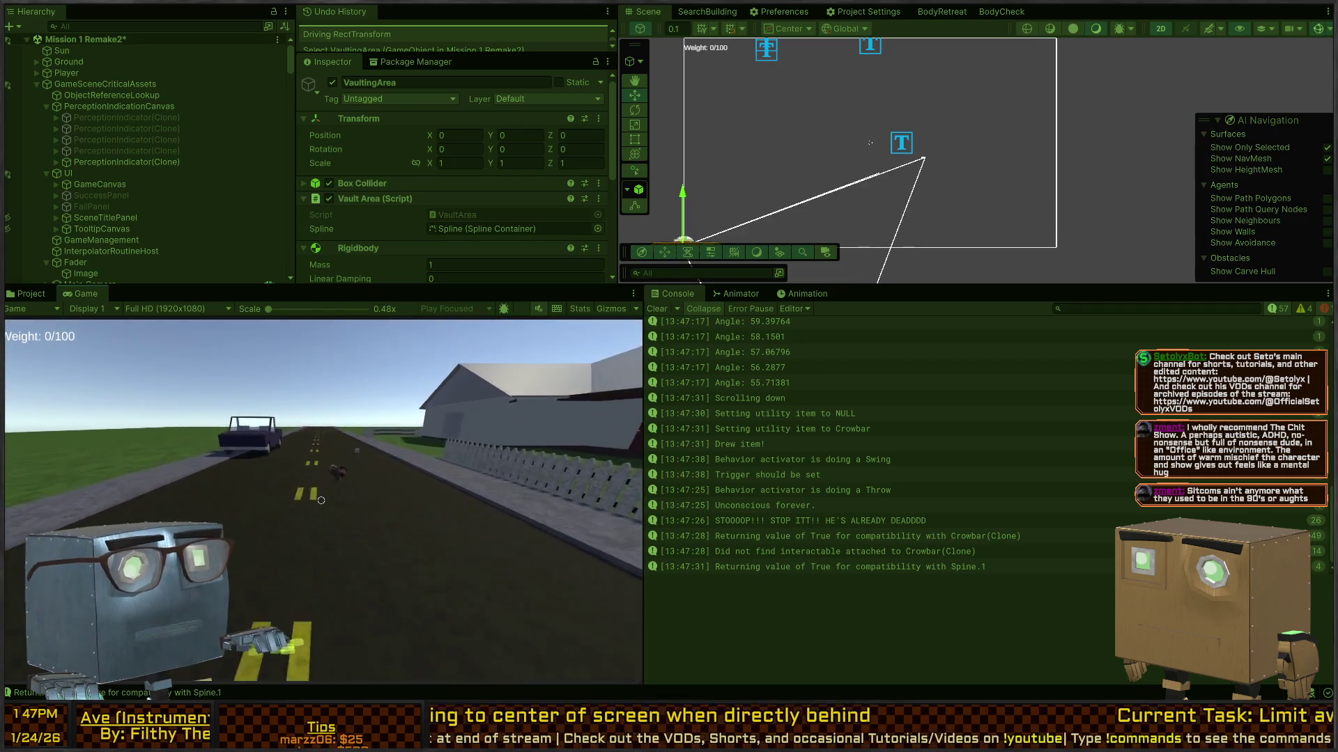
{"action": "scroll", "coordinate": [321, 501], "scroll_direction": "down", "scroll_amount": 1}
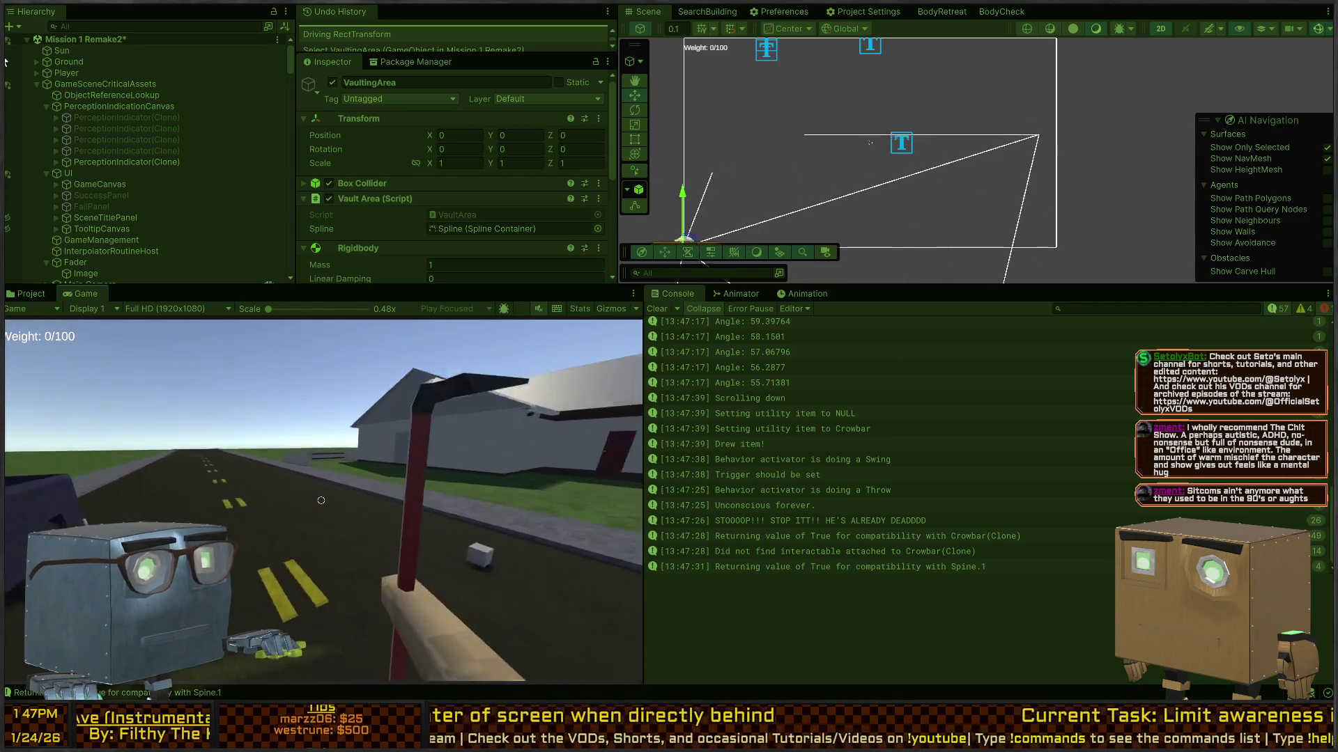
{"action": "left_click", "coordinate": [321, 500]}
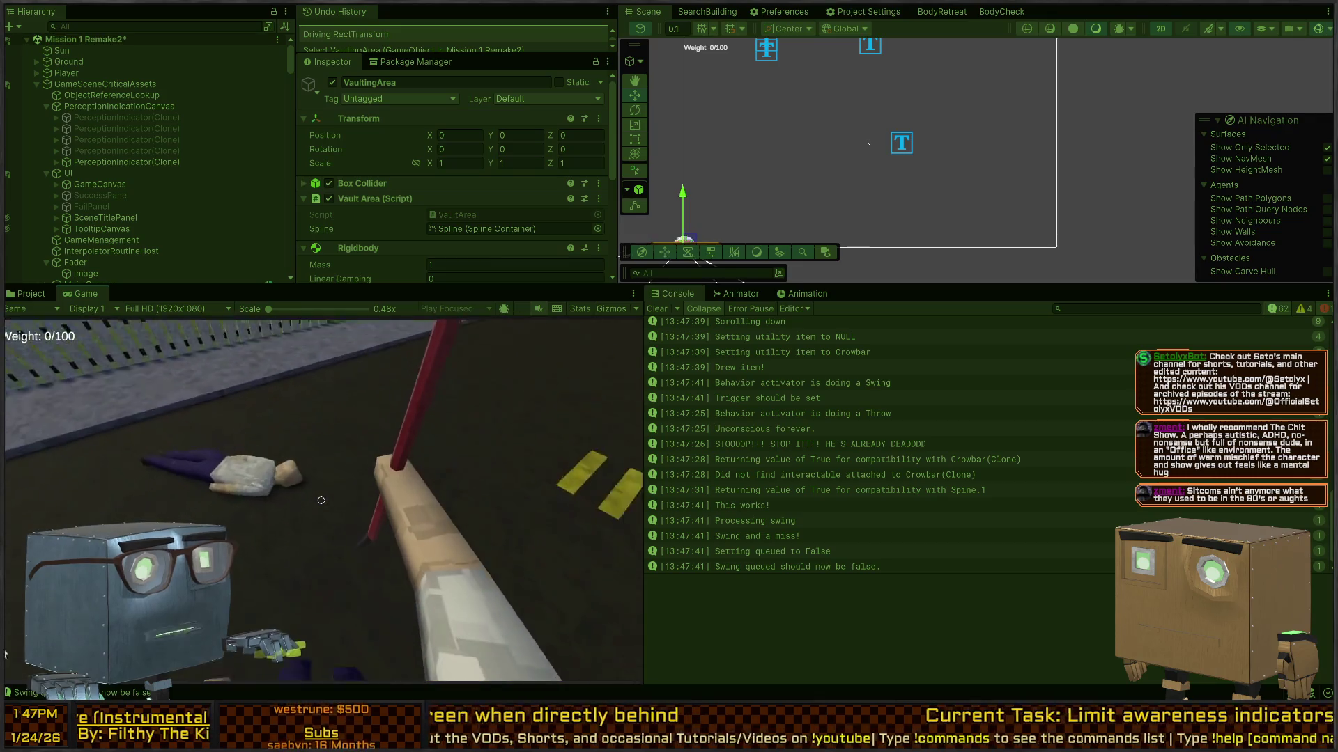
{"action": "left_click", "coordinate": [321, 500]}
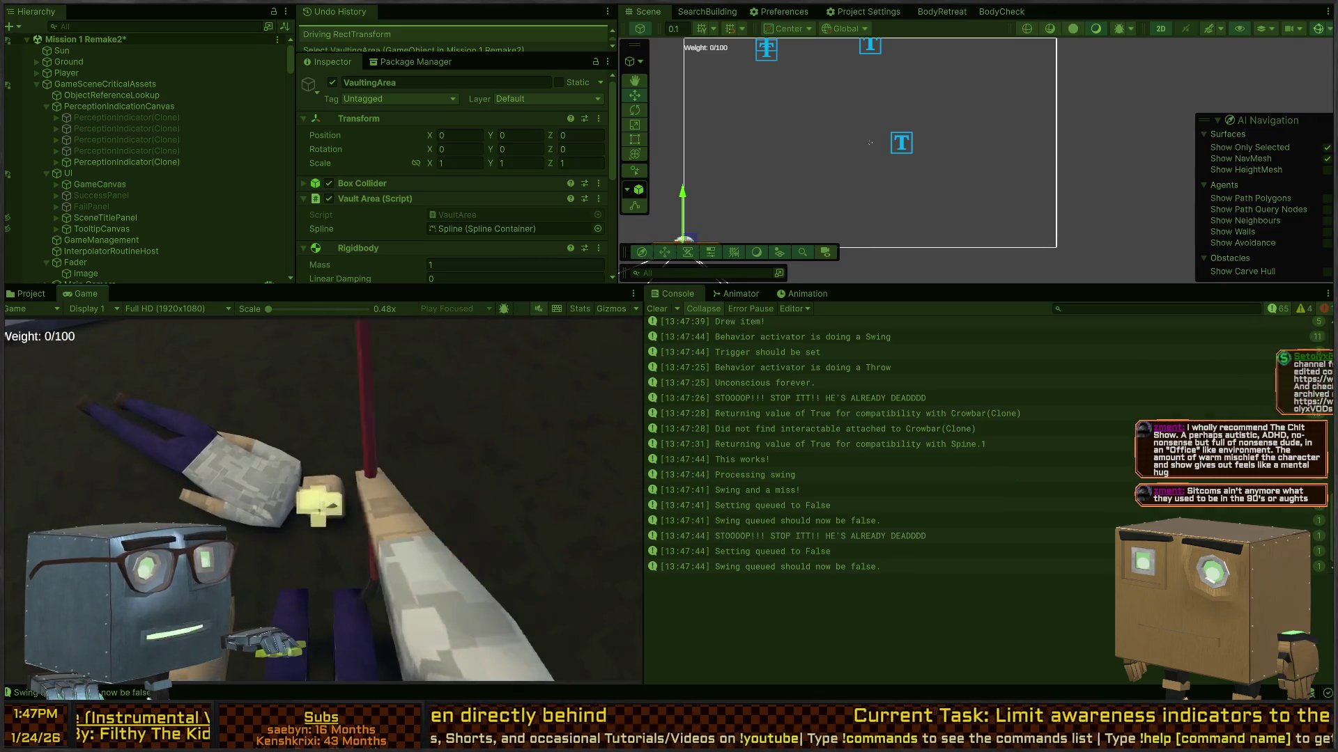
{"action": "left_click", "coordinate": [321, 500]}
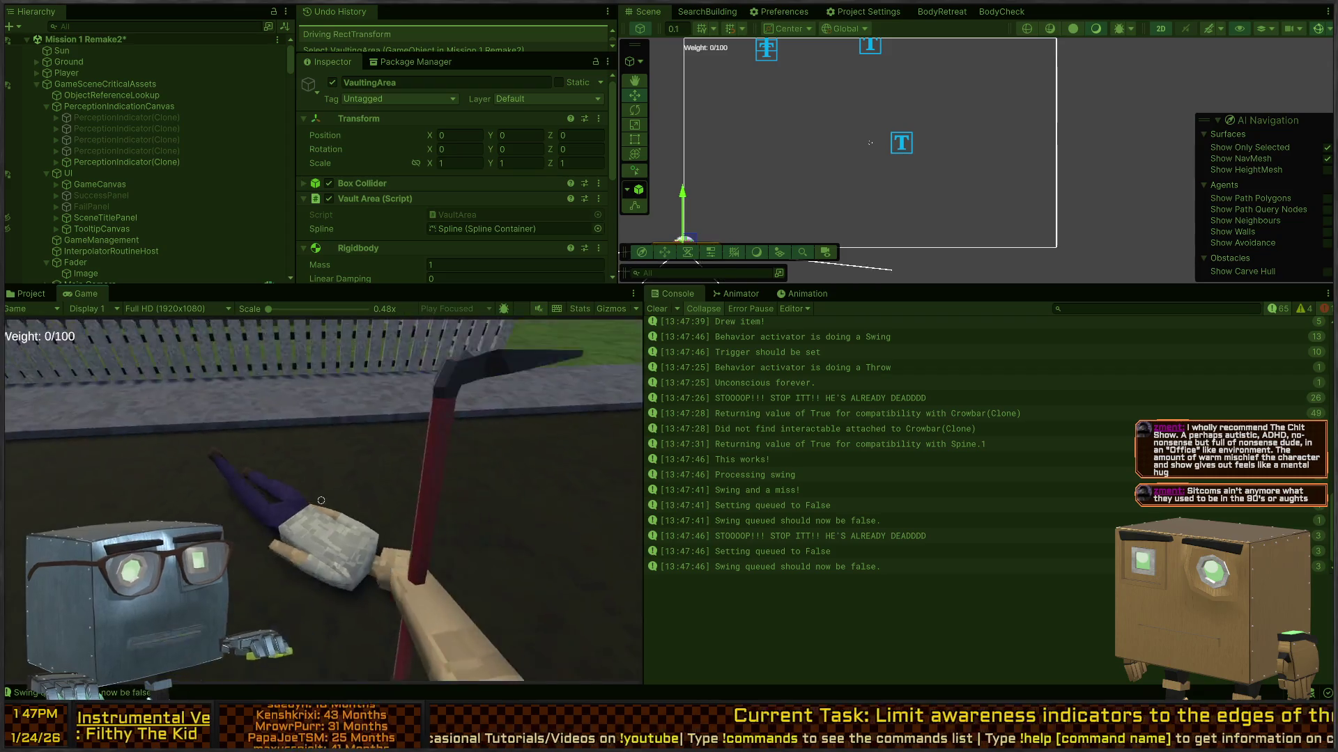
Walk up to the house window and smash its glass.
{"action": "key", "text": "w"}
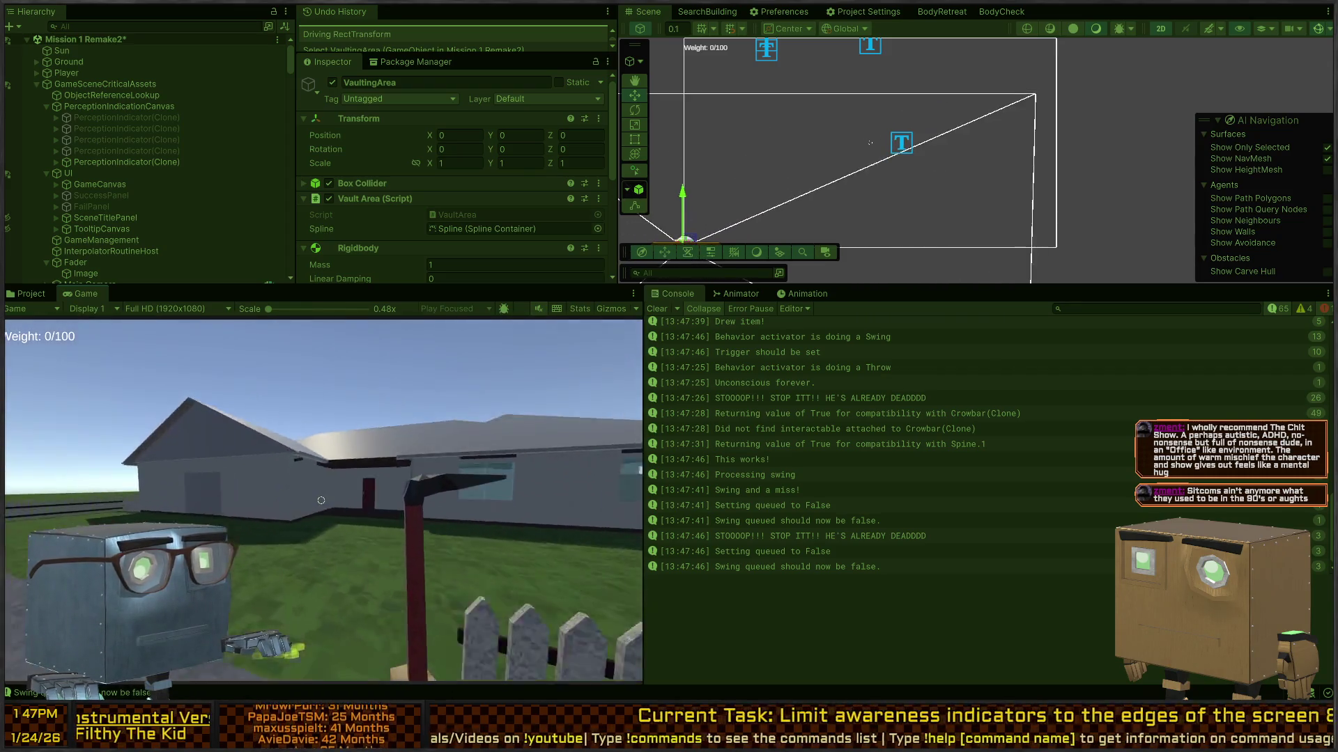
{"action": "key", "text": "w"}
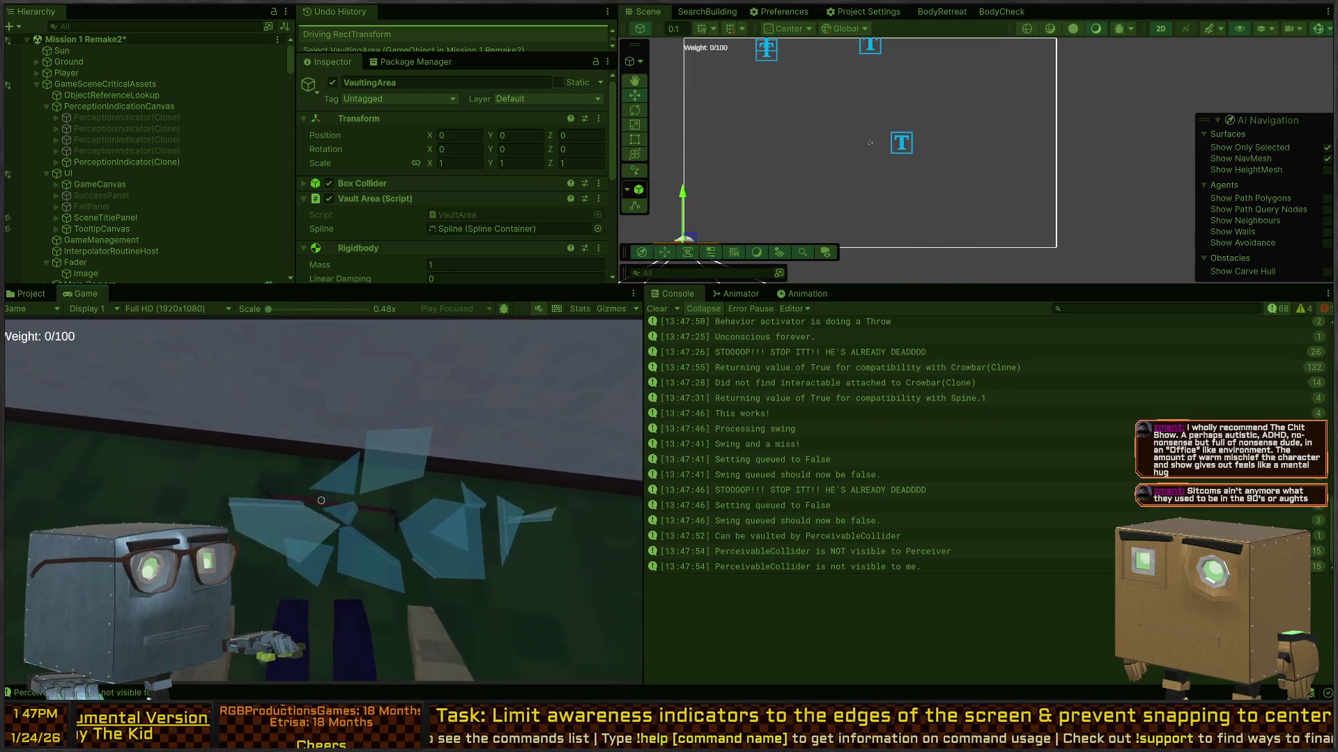
{"action": "key", "text": "s"}
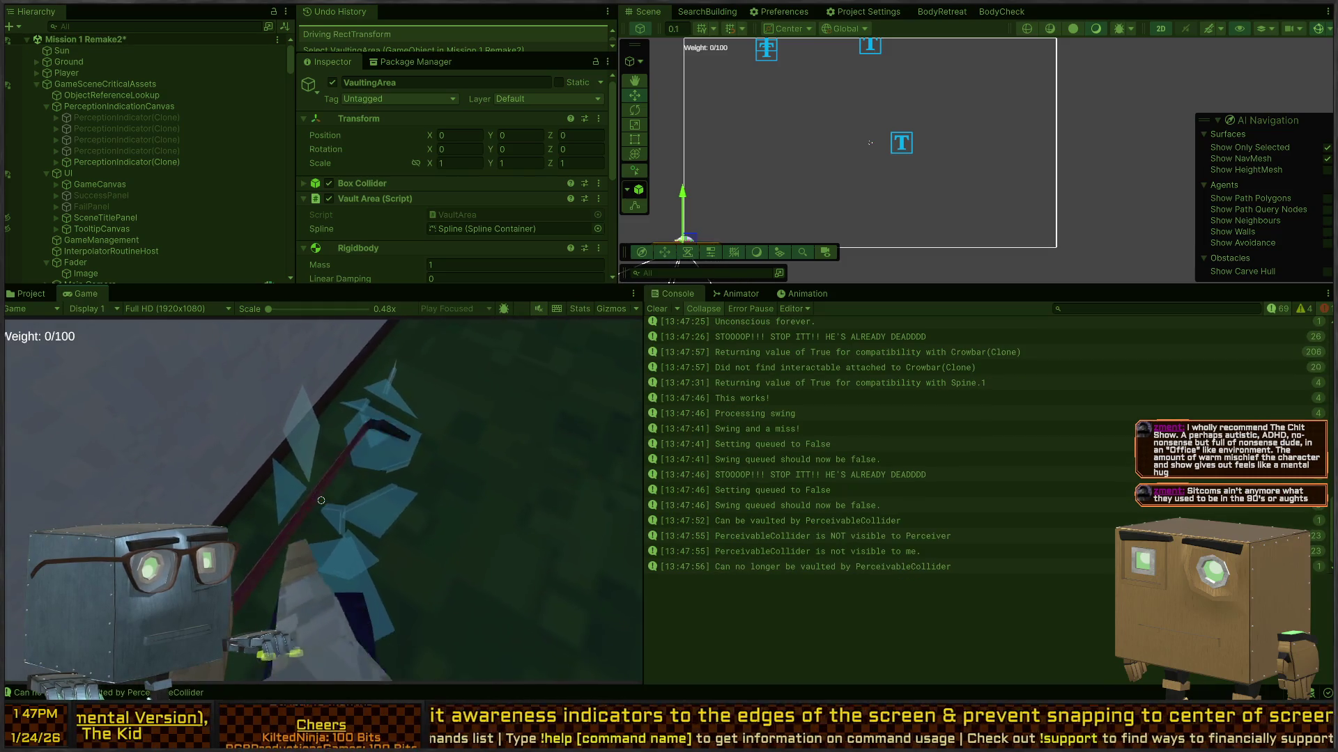
{"action": "key", "text": "s"}
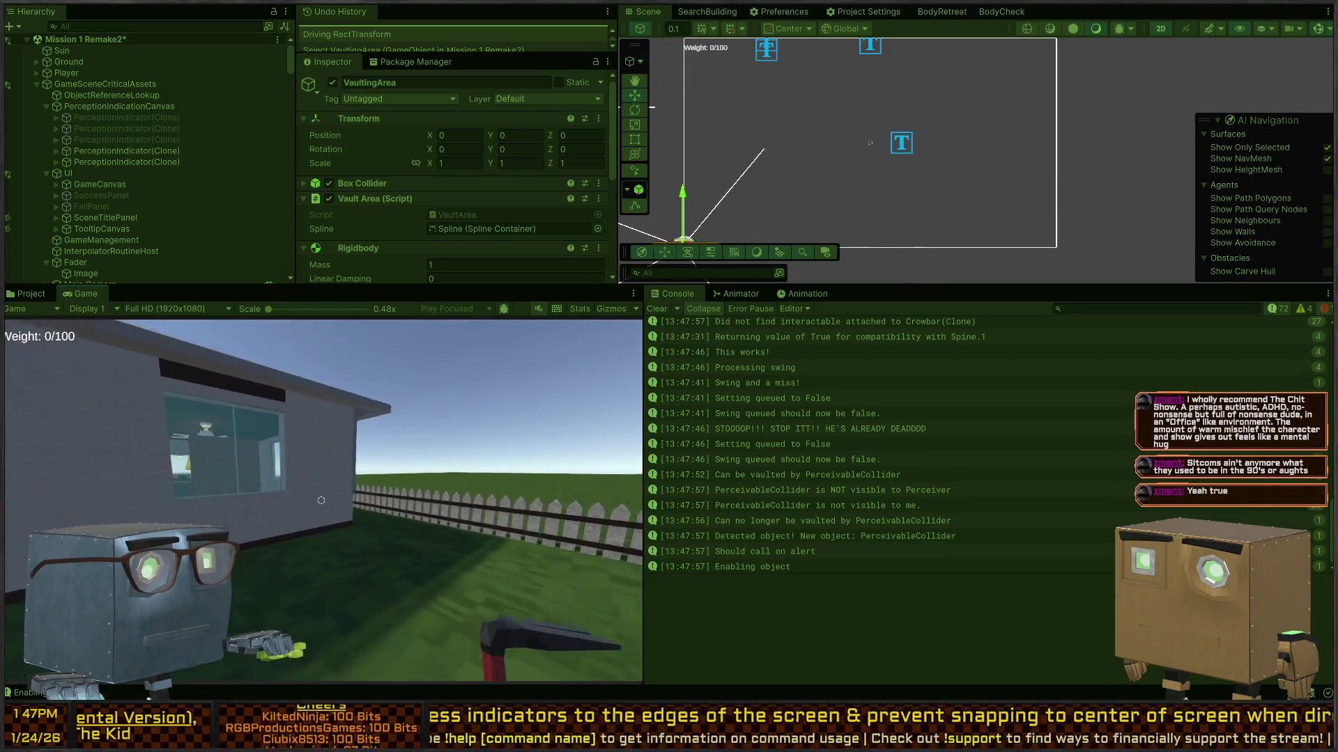
{"action": "key", "text": "w"}
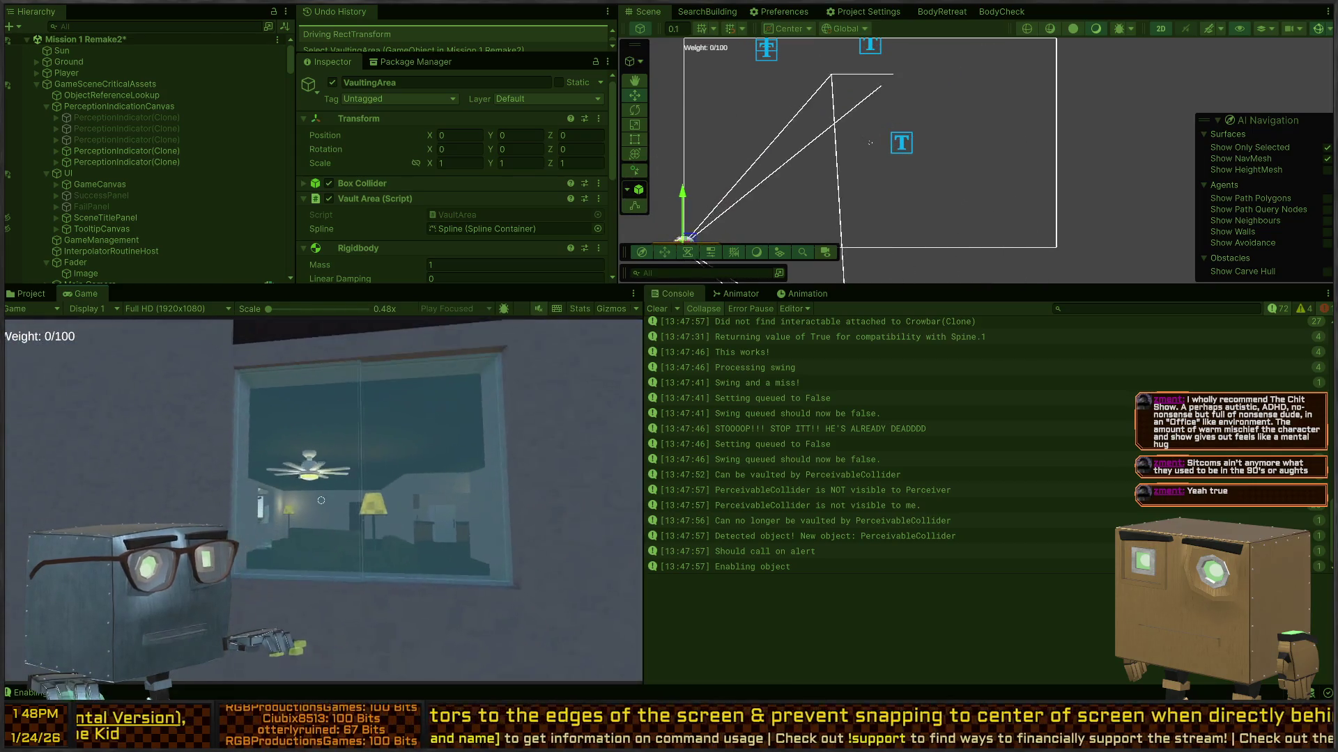
{"action": "left_click", "coordinate": [321, 500]}
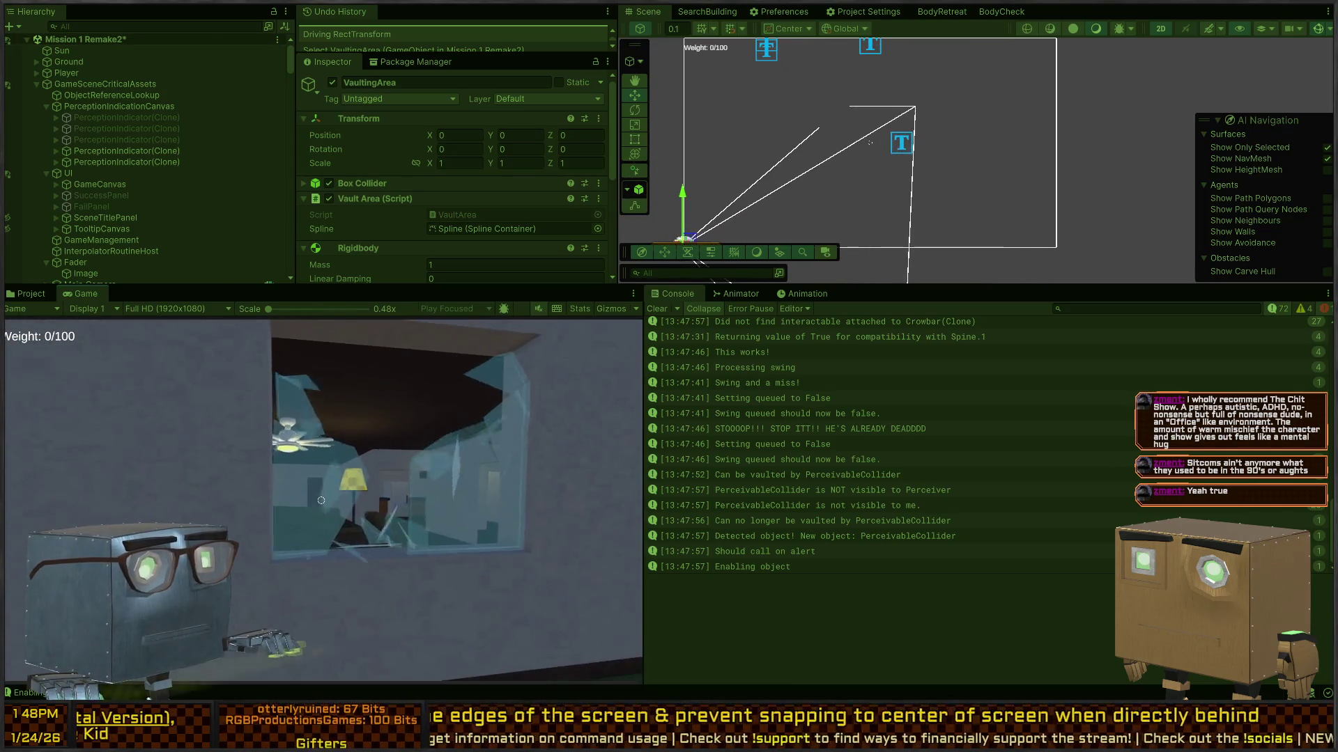
Vault through the broken window, attack once inside, and vault back out onto the grass.
{"action": "key", "text": "space"}
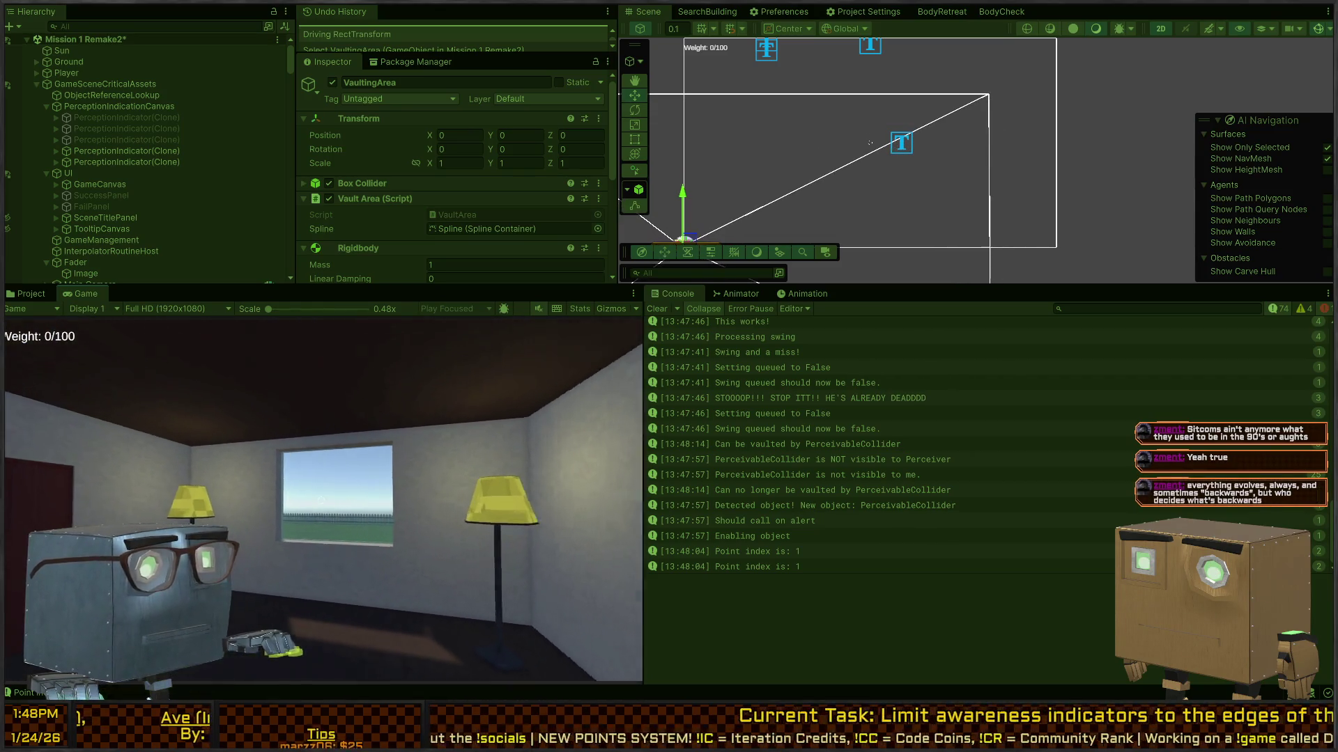
{"action": "left_click", "coordinate": [321, 500]}
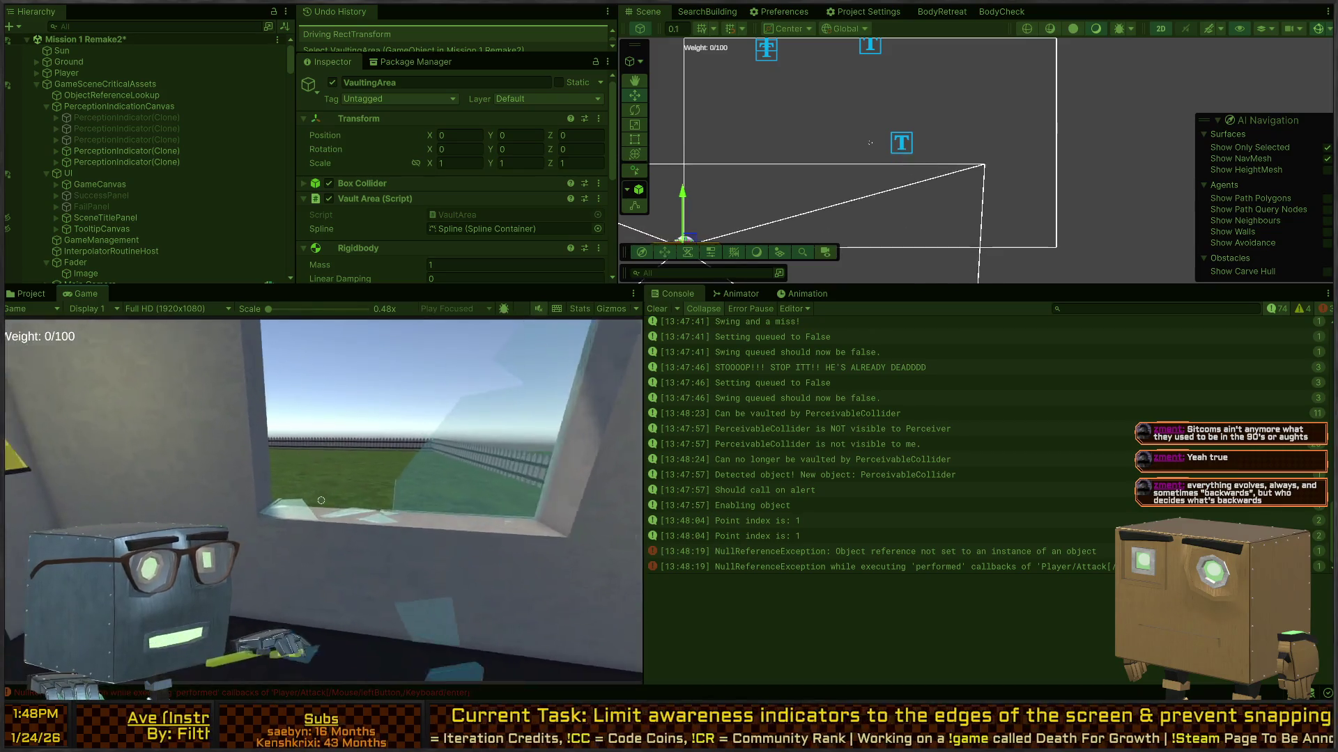
{"action": "key", "text": "space"}
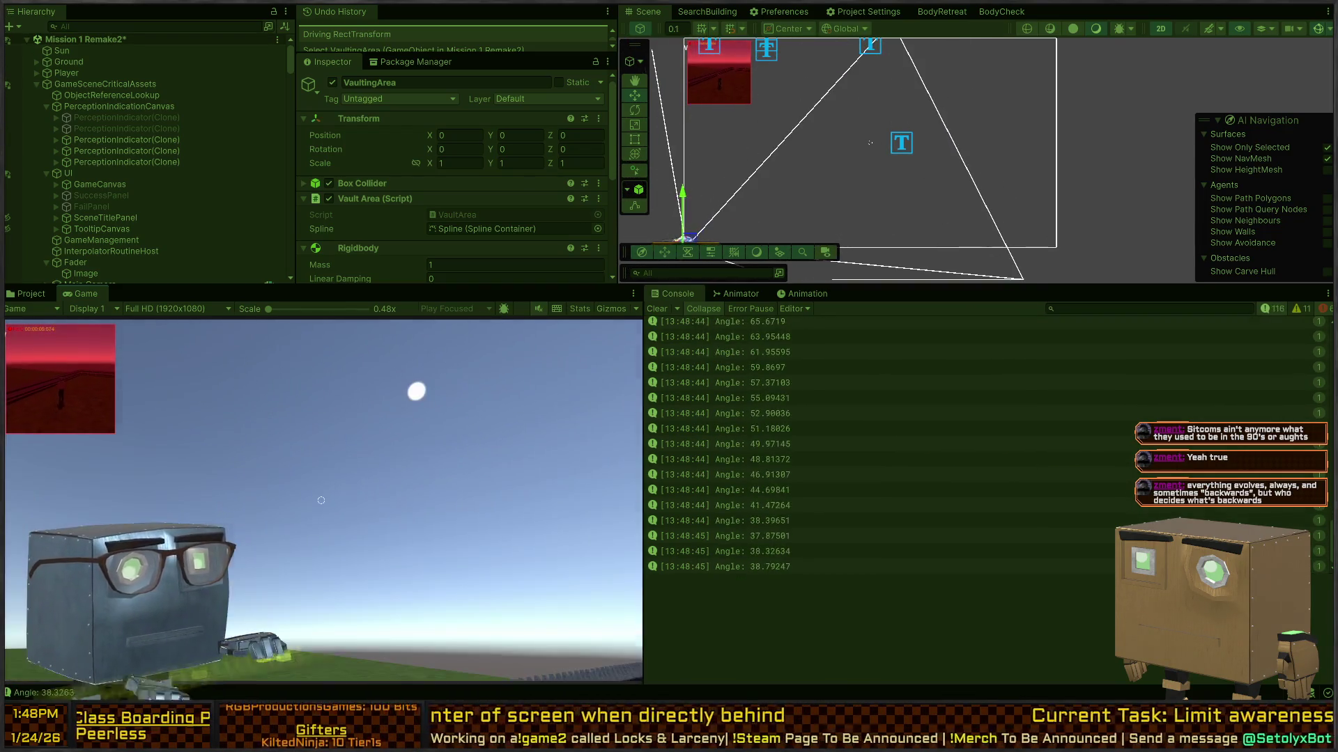
Select a PerceptionIndicator(Clone) to show its Rect Transform at Pos X -200, then resume the game.
{"action": "left_click", "coordinate": [115, 142]}
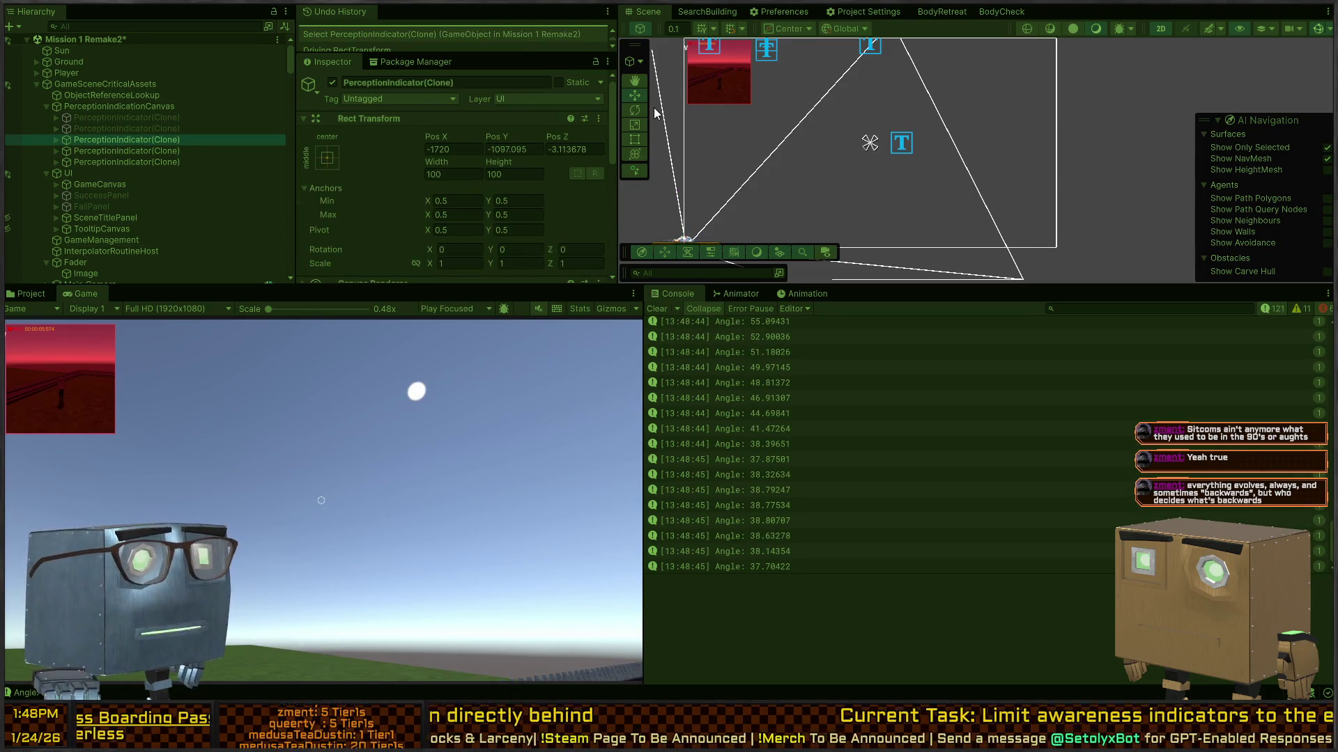
{"action": "left_click", "coordinate": [530, 450]}
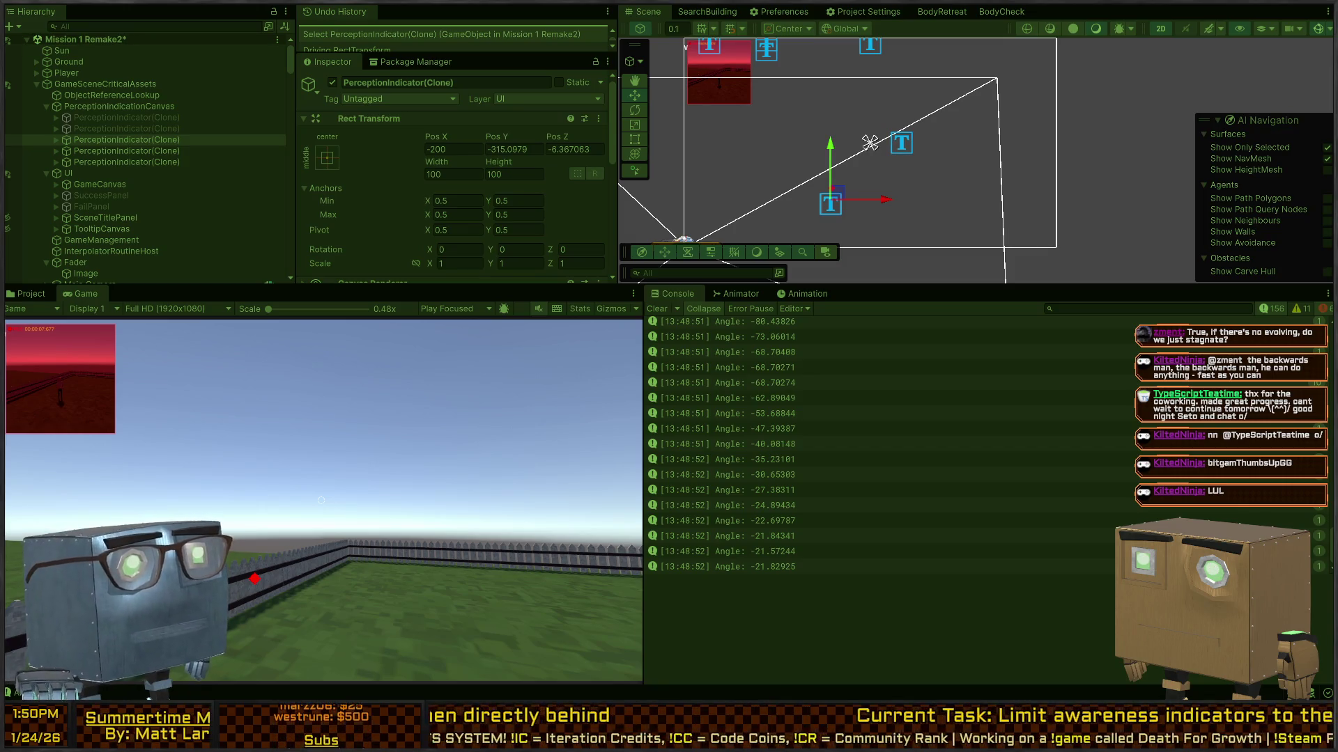
Frame the indicators in the Scene view and scrub the indicator's Pos X leftward from -200.
{"action": "mouse_move", "coordinate": [869, 142]}
{"action": "left_mouse_down"}
{"action": "mouse_move", "coordinate": [930, 180]}
{"action": "mouse_move", "coordinate": [871, 178]}
{"action": "left_mouse_up"}
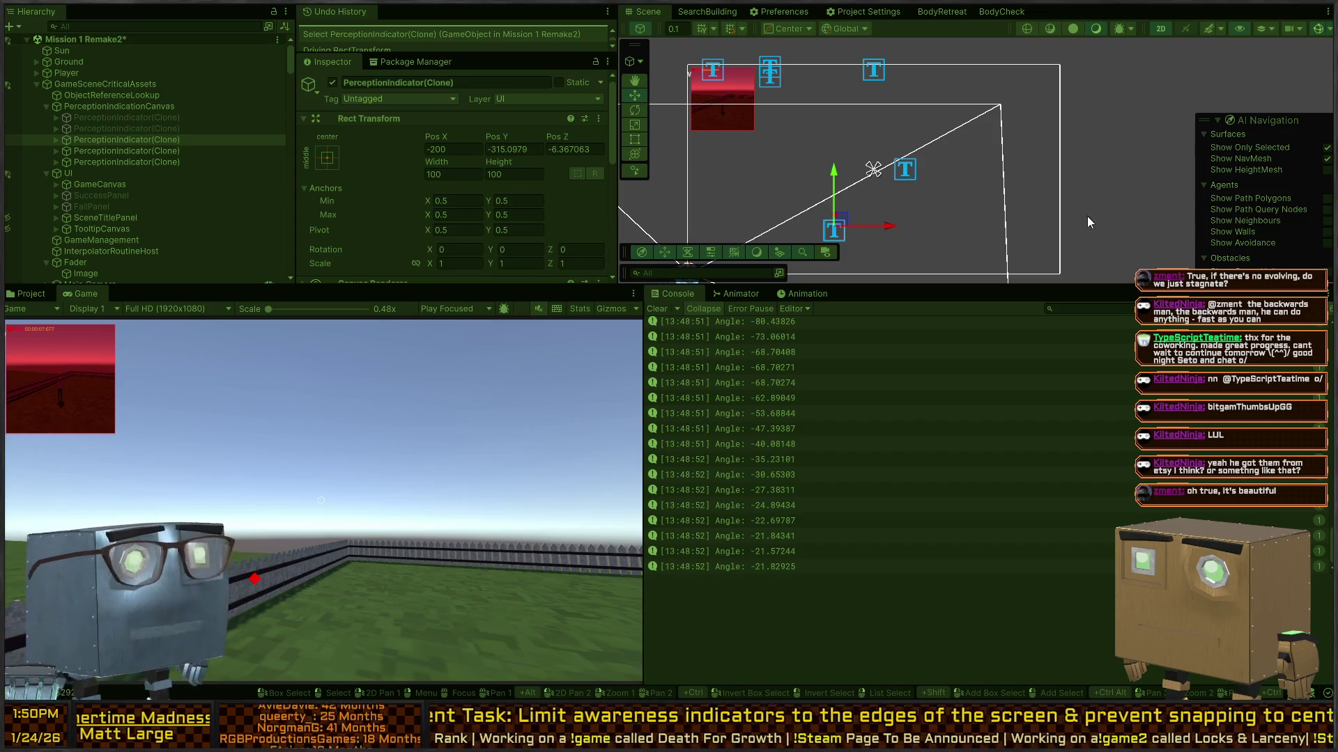
{"action": "mouse_move", "coordinate": [1003, 170]}
{"action": "left_mouse_down"}
{"action": "mouse_move", "coordinate": [836, 170]}
{"action": "mouse_move", "coordinate": [969, 154]}
{"action": "mouse_move", "coordinate": [944, 189]}
{"action": "mouse_move", "coordinate": [800, 165]}
{"action": "left_mouse_up"}
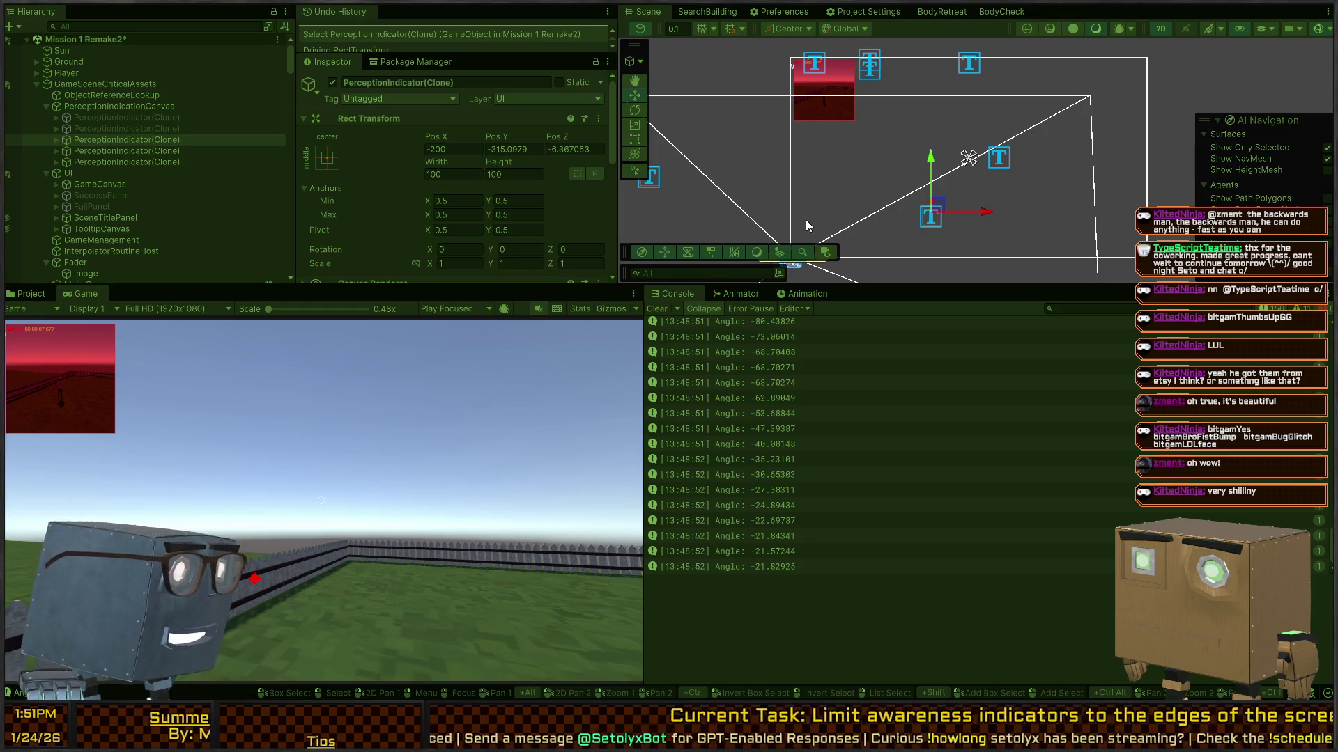
{"action": "left_click_drag", "start_coordinate": [945, 158], "coordinate": [982, 200]}
{"action": "left_click_drag", "start_coordinate": [444, 137], "coordinate": [416, 139]}
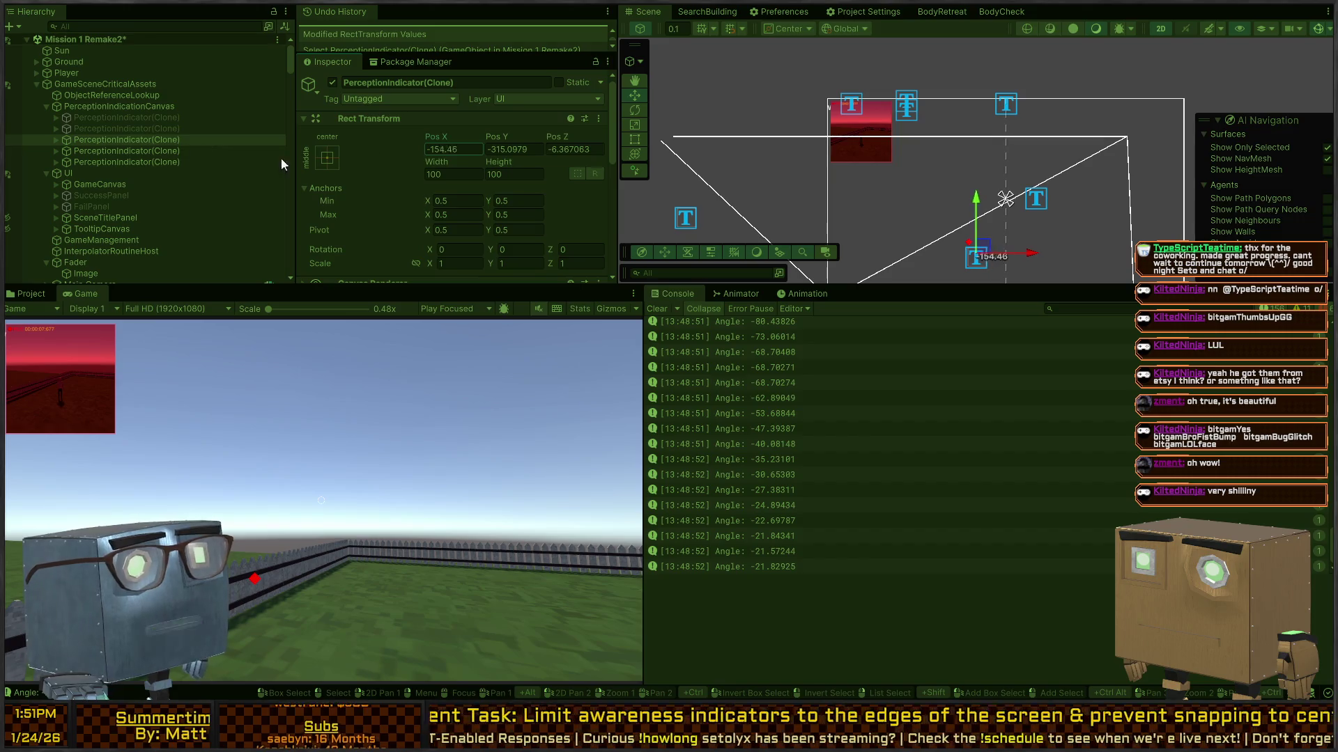
{"action": "left_click_drag", "start_coordinate": [920, 205], "coordinate": [921, 242]}
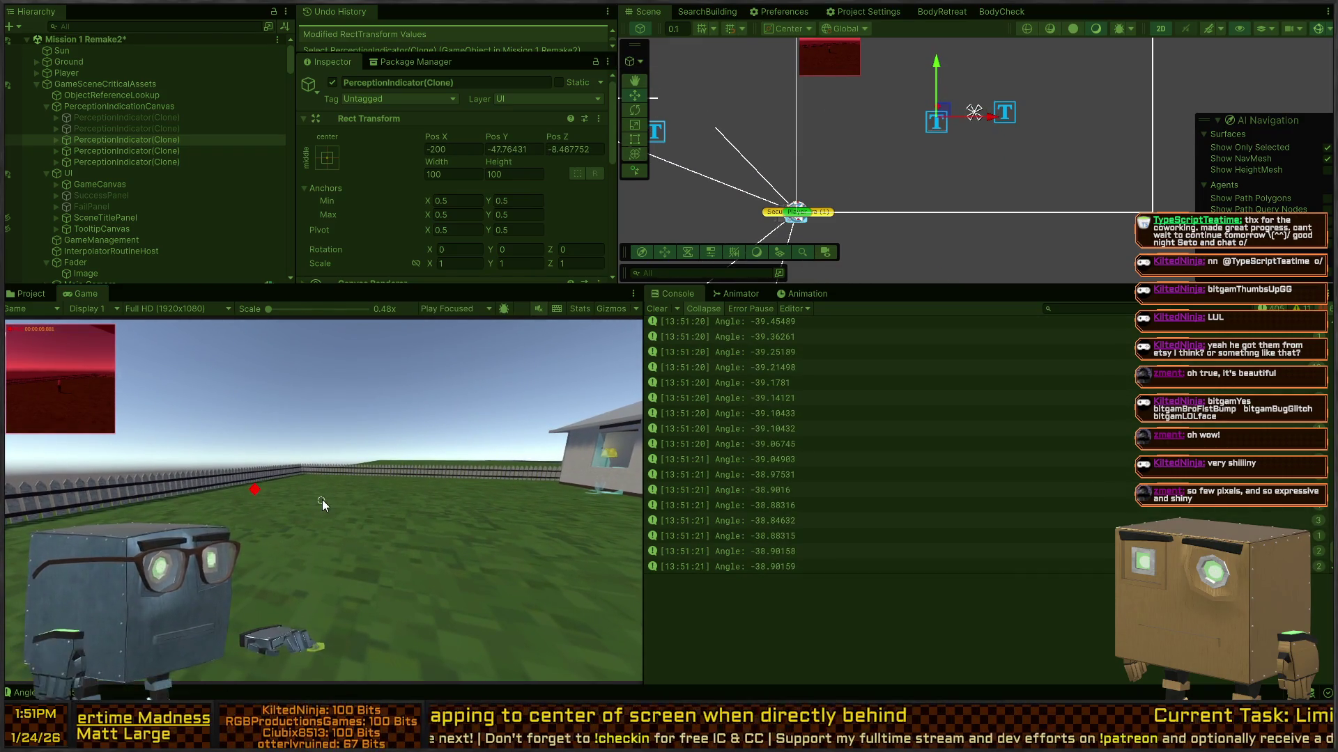
{"action": "key", "text": "alt+Tab"}
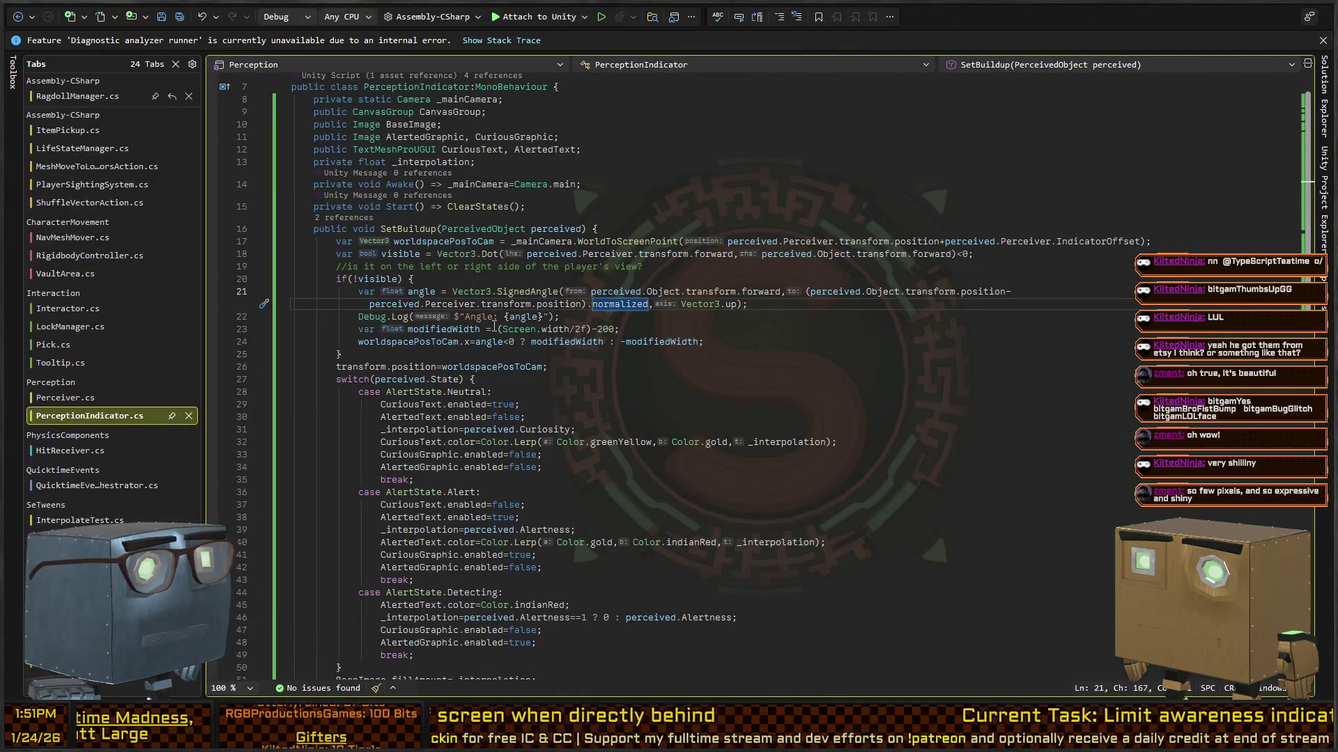
{"action": "left_click", "coordinate": [452, 329]}
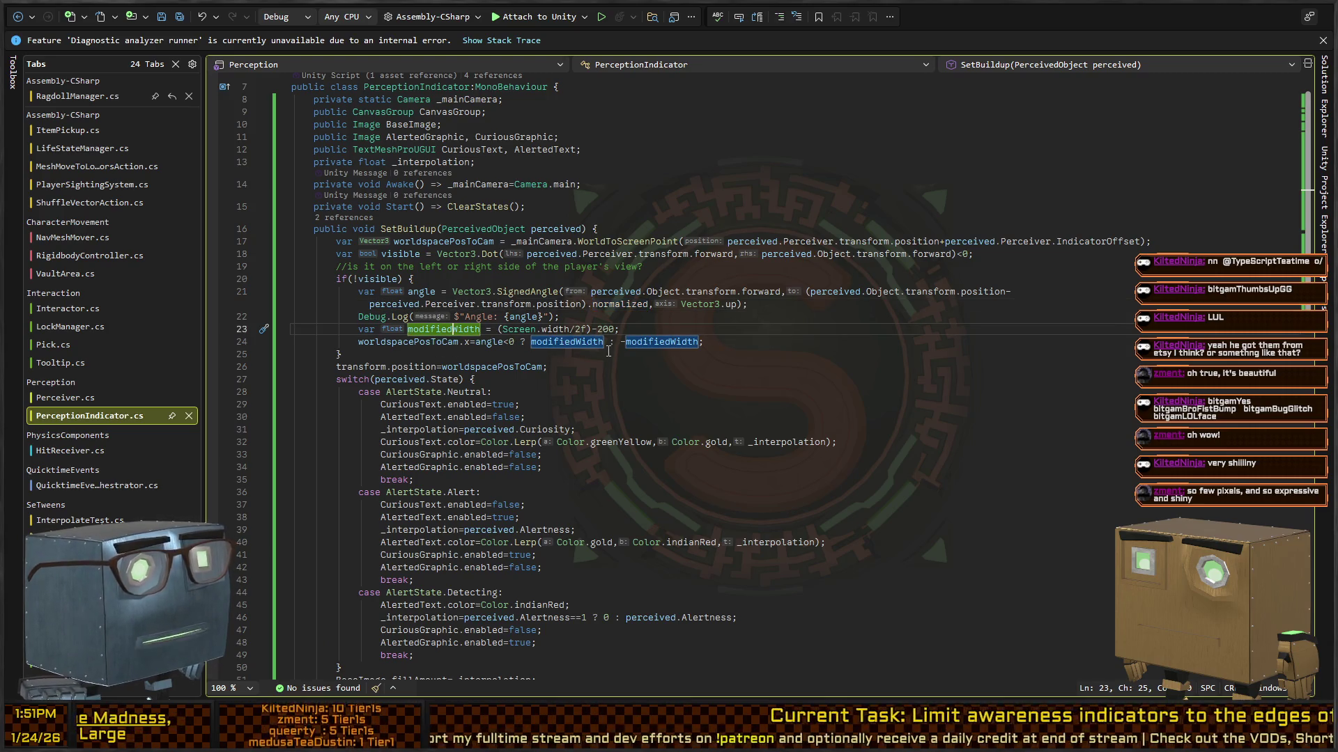
{"action": "left_click", "coordinate": [418, 342]}
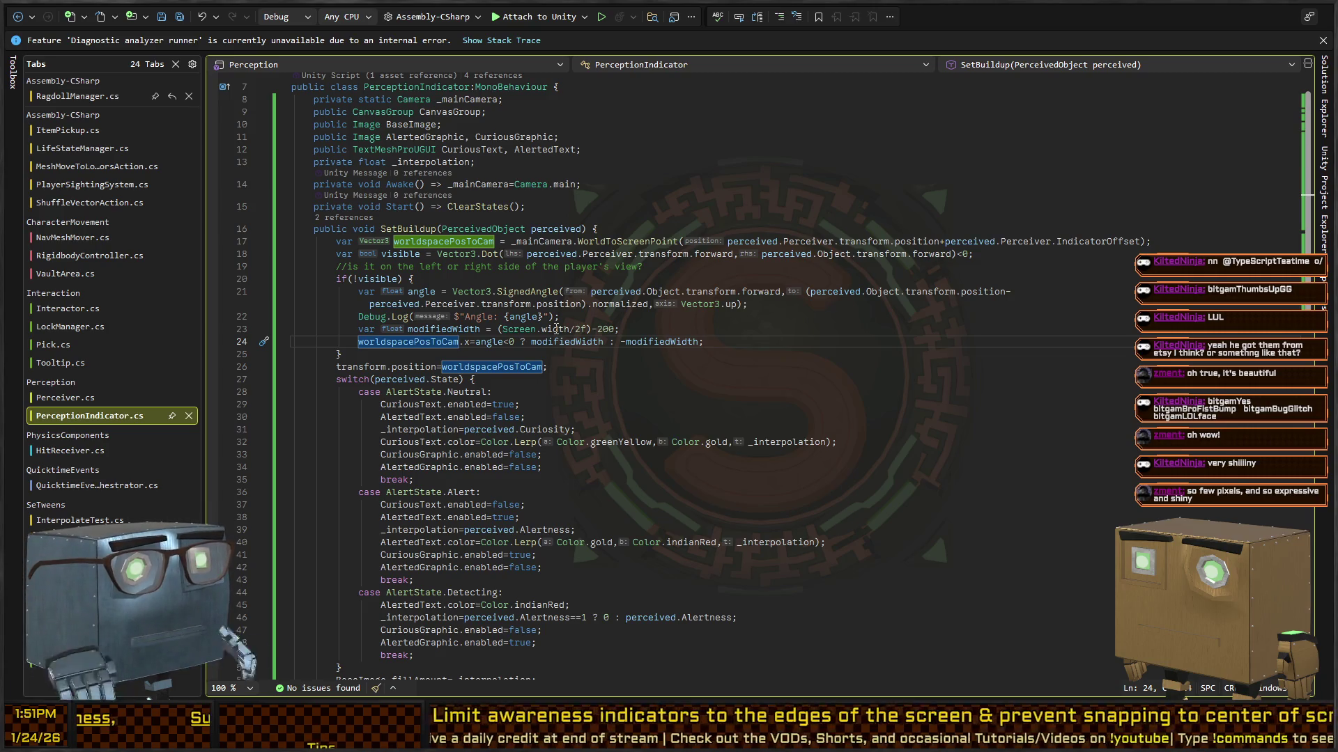
{"action": "key", "text": "alt+Tab"}
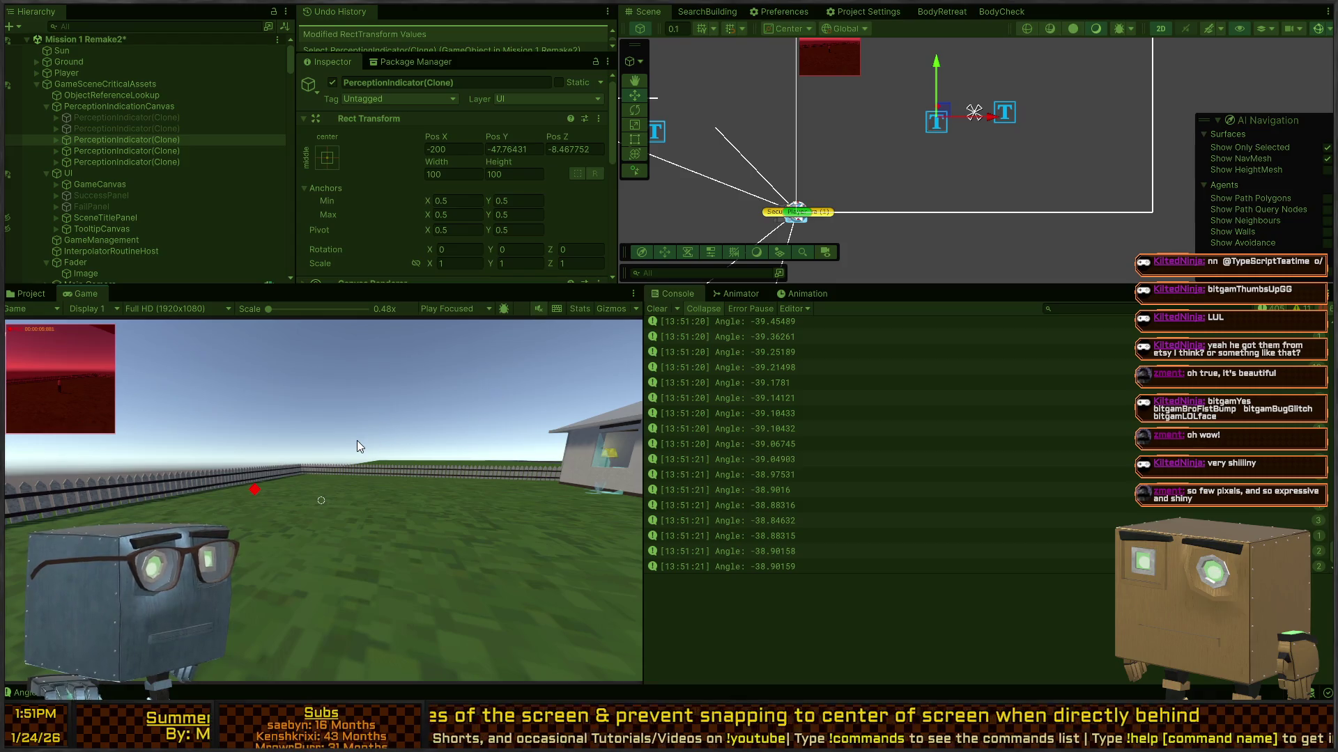
Maximize the Game view, walk toward the house to watch the indicator, then stop play.
{"action": "key", "text": "shift+space"}
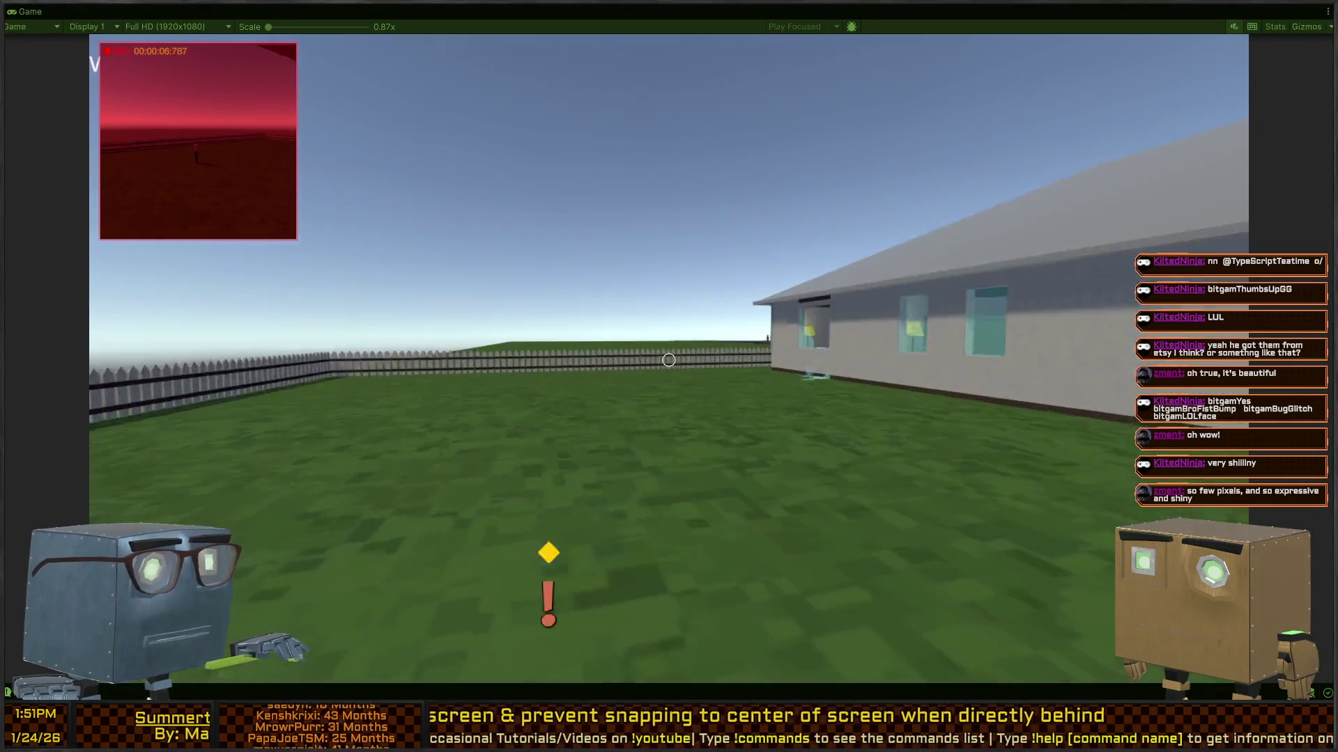
{"action": "key", "text": "w"}
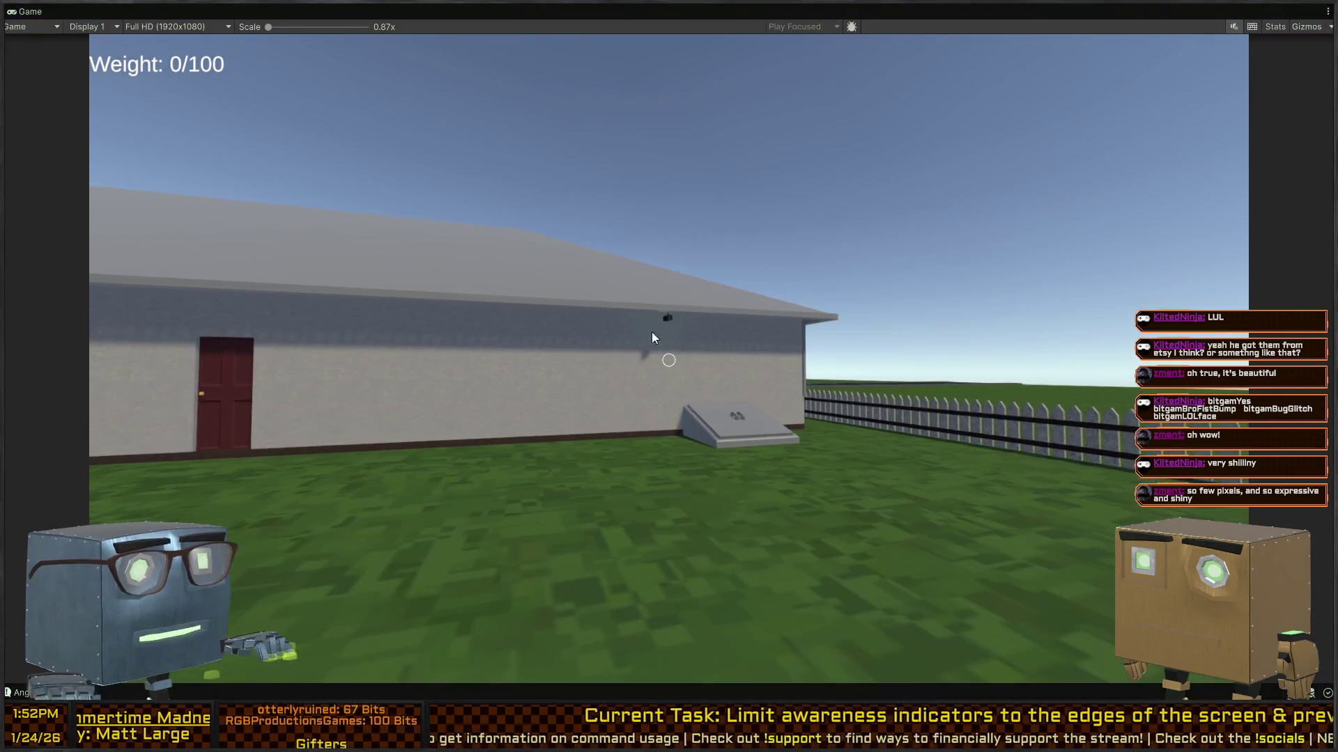
{"action": "key", "text": "ctrl+p"}
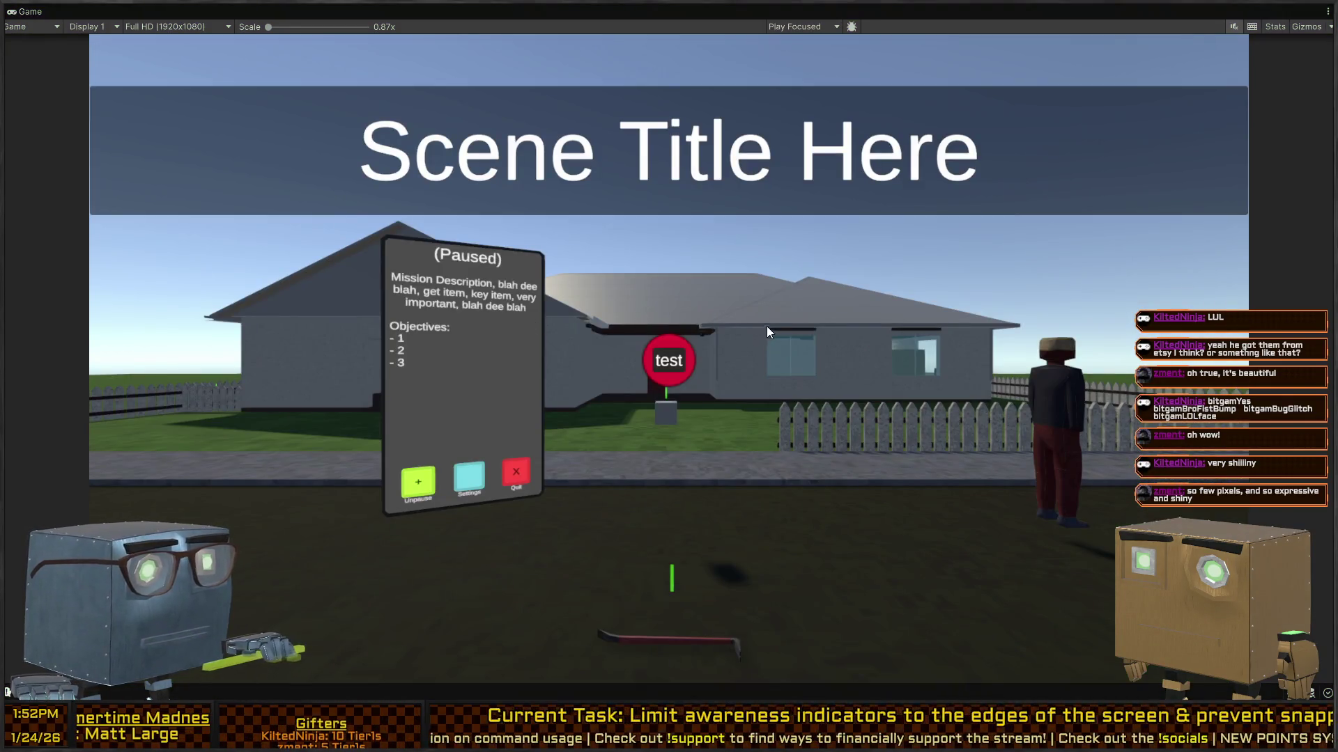
{"action": "key", "text": "alt+Tab"}
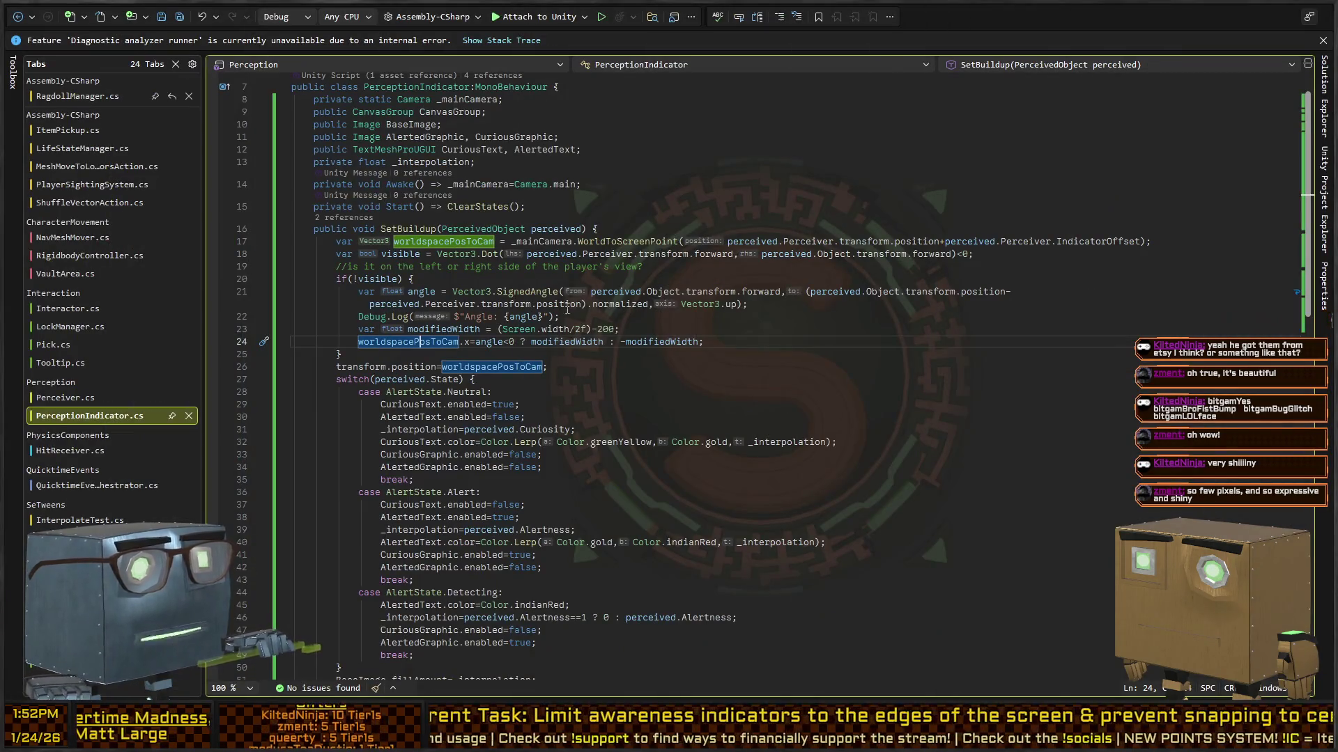
Remove the -200 offset and redundant parentheses so modifiedWidth is Screen.width/2f.
{"action": "double_click", "coordinate": [603, 330]}
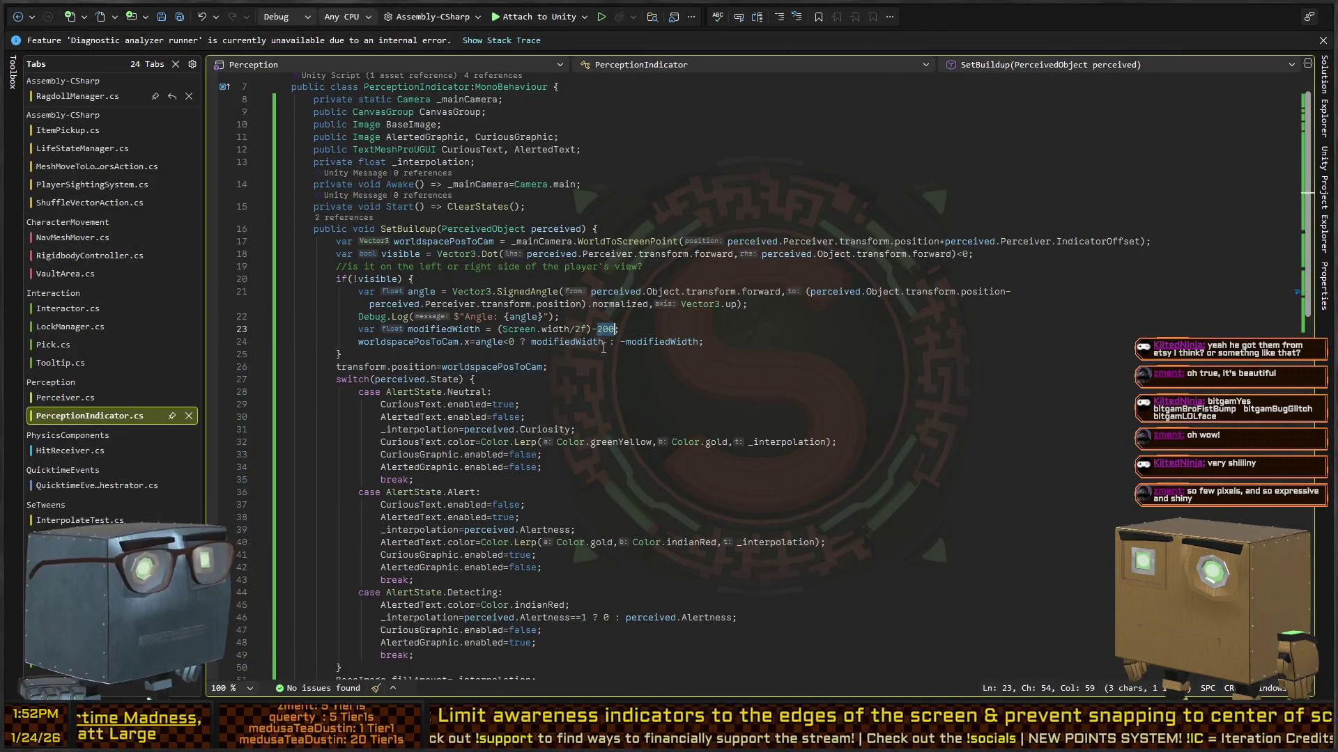
{"action": "key", "text": "BackSpace"}
{"action": "key", "text": "BackSpace"}
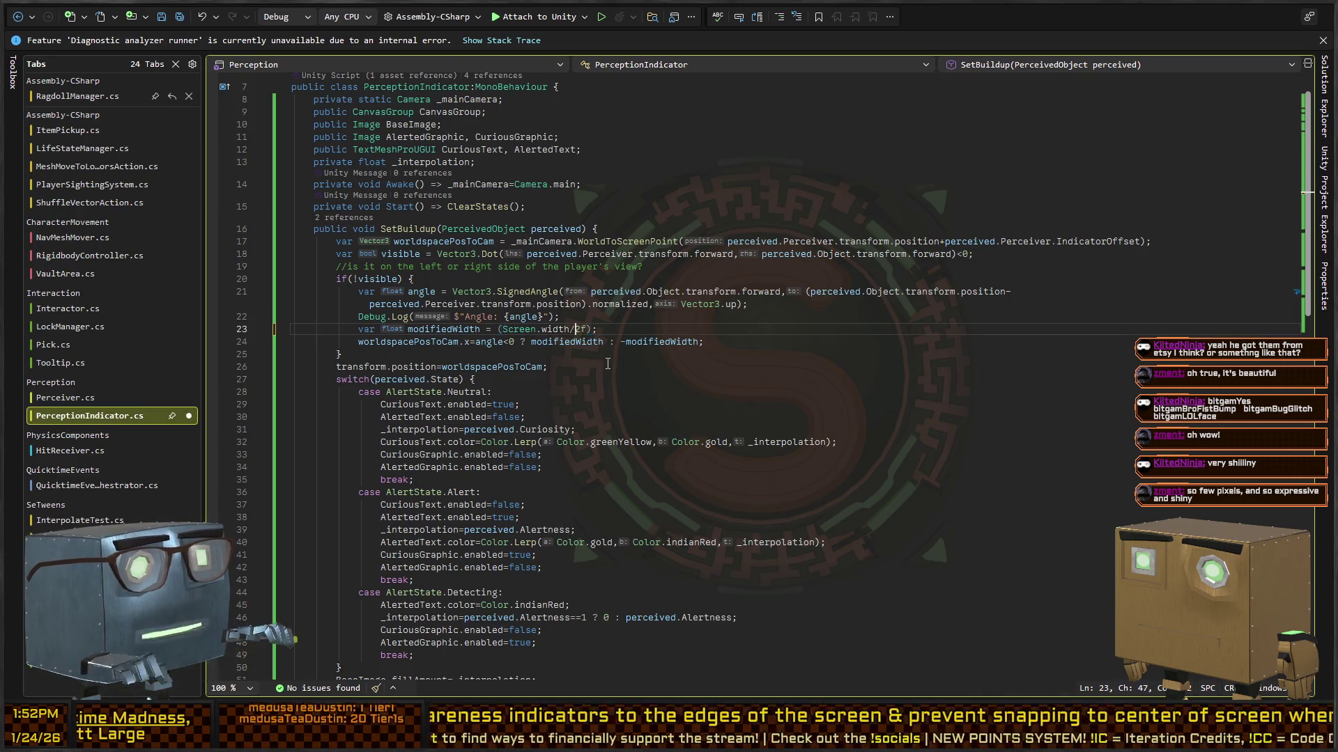
{"action": "key", "text": "ctrl+period"}
{"action": "key", "text": "Return"}
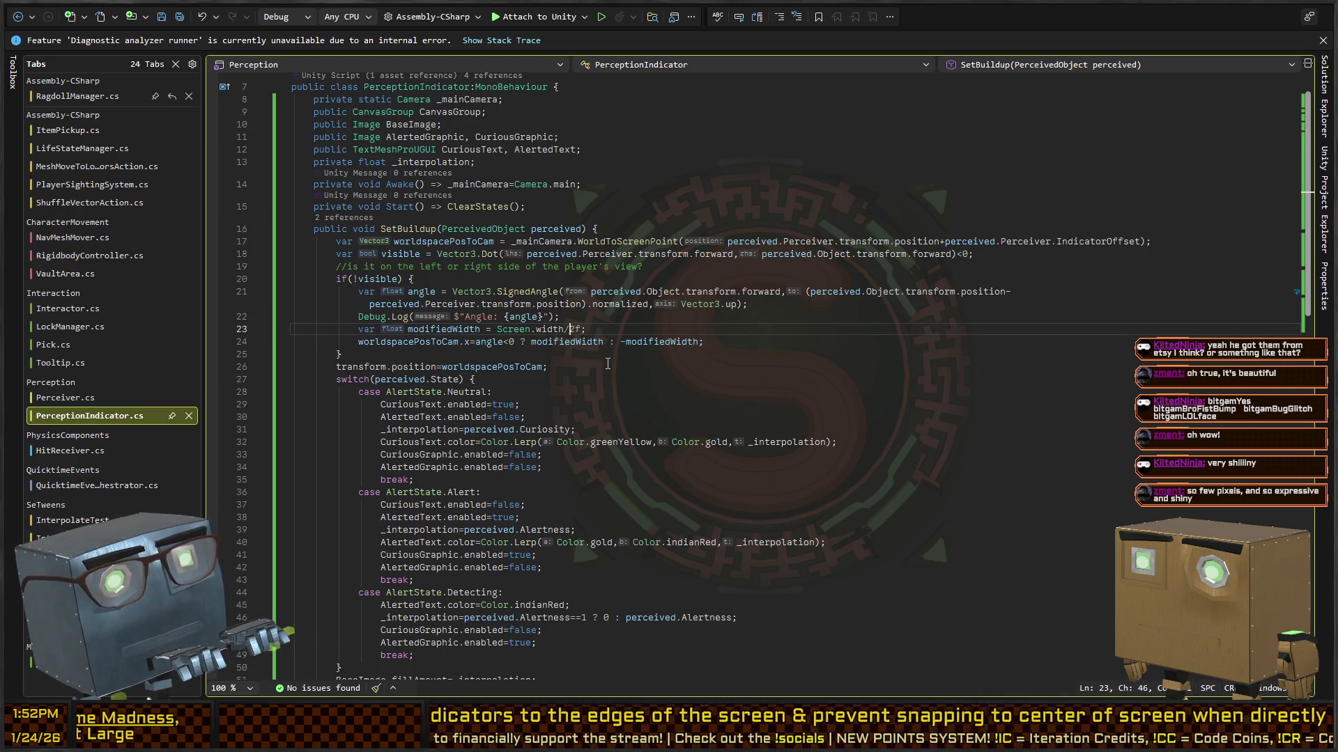
{"action": "key", "text": "alt+Tab"}
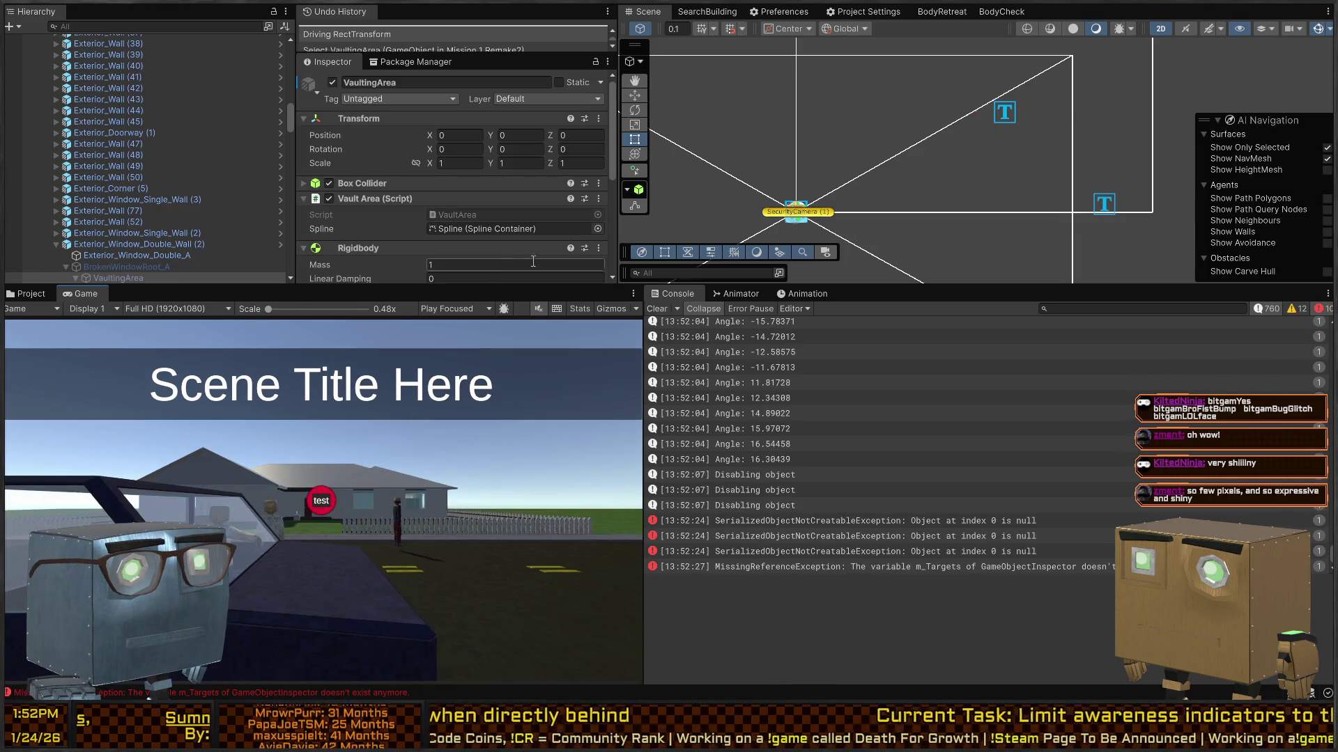
Clear the Console, start Play mode and skip the intro.
{"action": "left_click", "coordinate": [658, 308]}
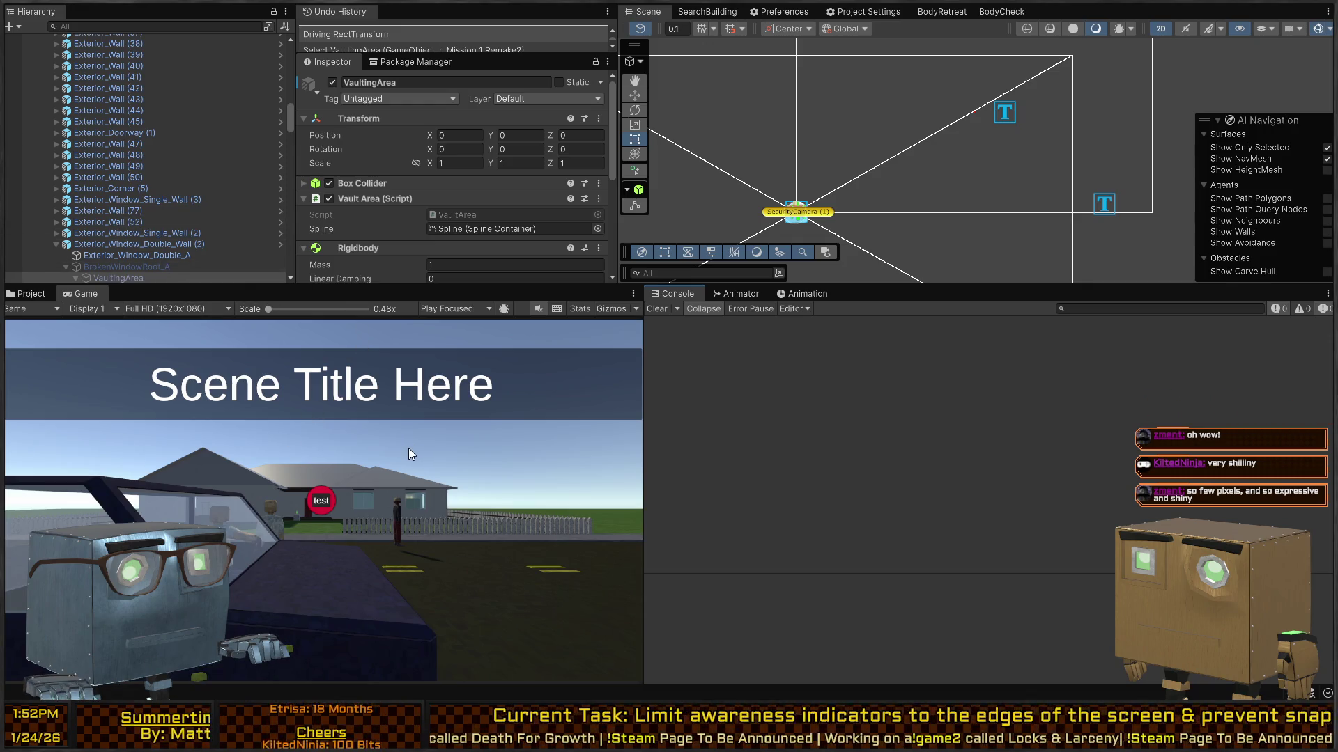
{"action": "key", "text": "ctrl+p"}
{"action": "key", "text": "space"}
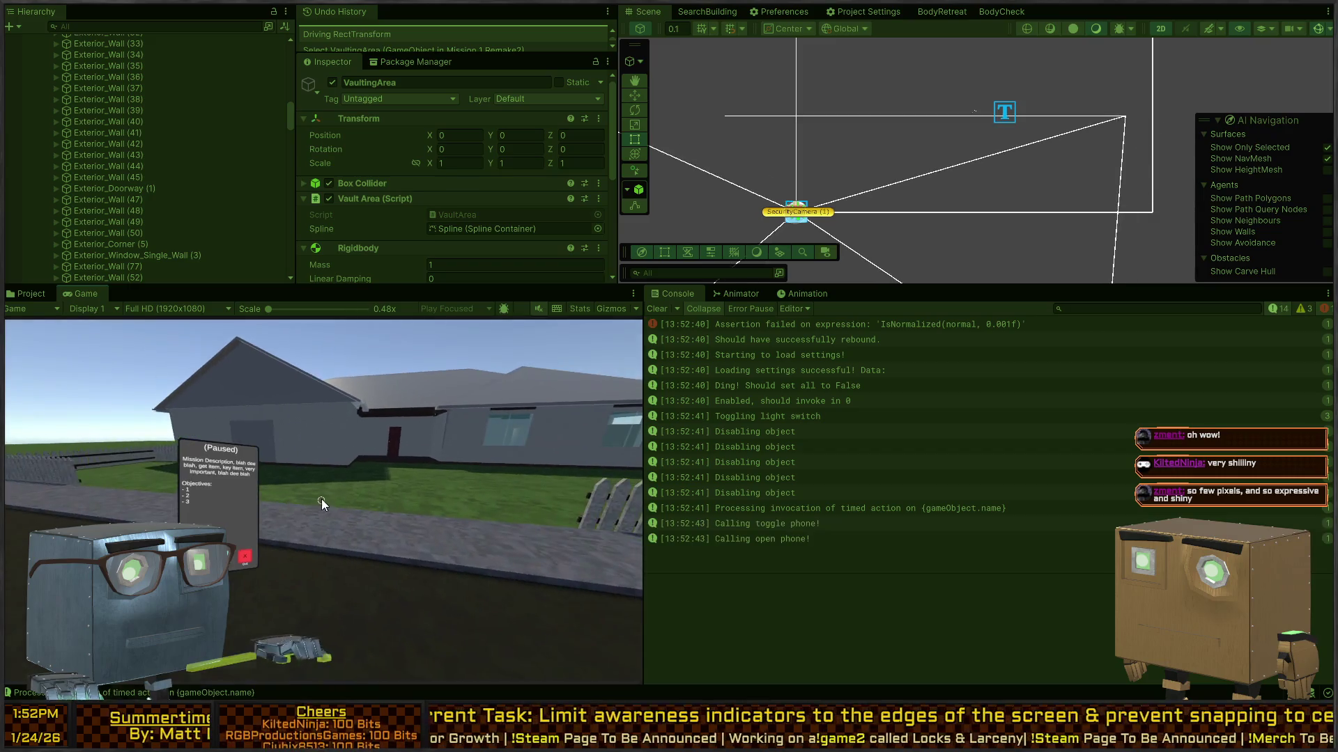
{"action": "key", "text": "Tab"}
Walk past the security camera onto the road and select a PerceptionIndicator clone to inspect.
{"action": "key", "text": "w"}
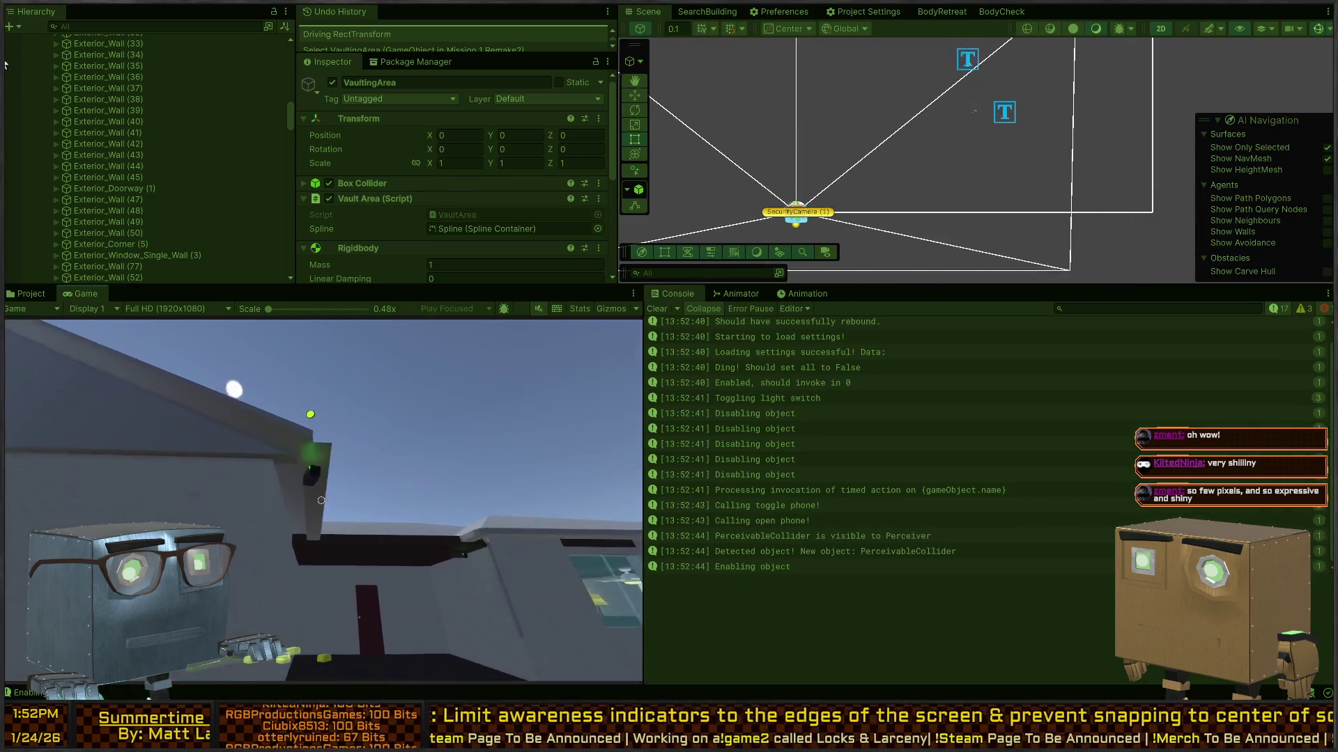
{"action": "key", "text": "w"}
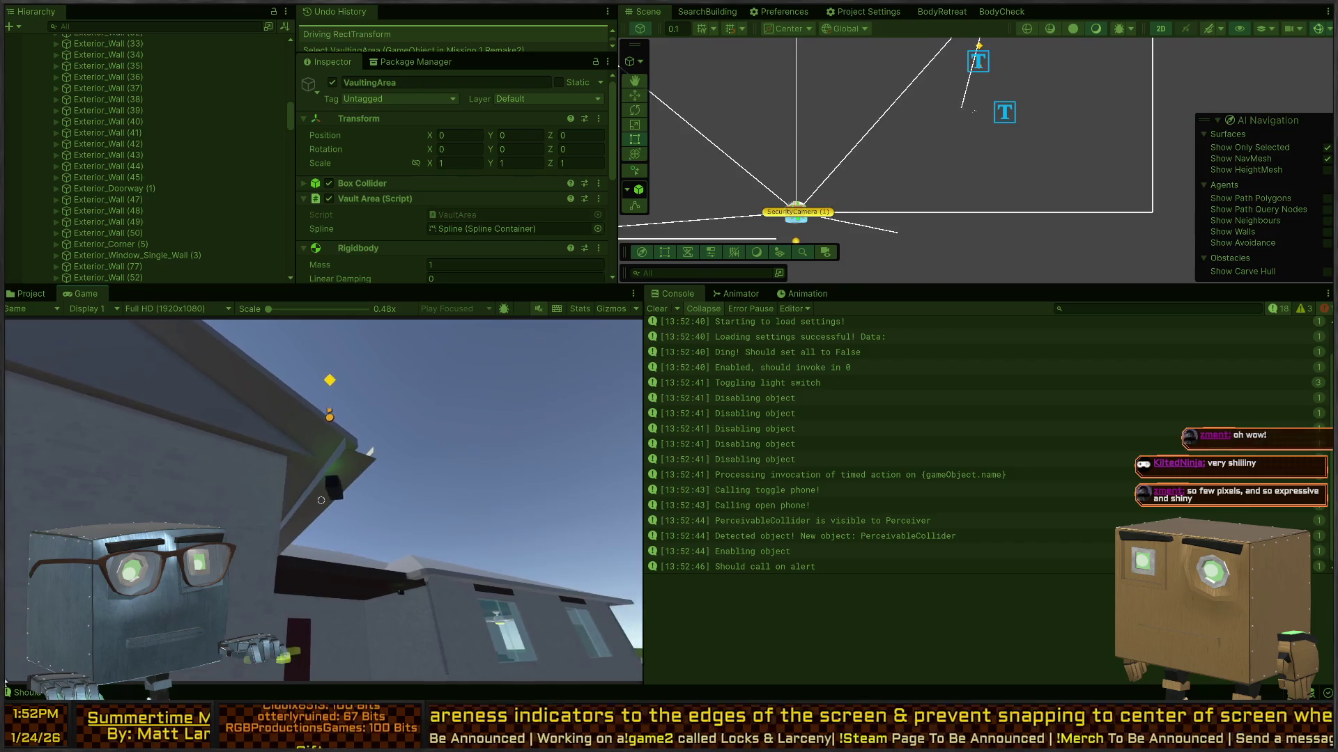
{"action": "key", "text": "w"}
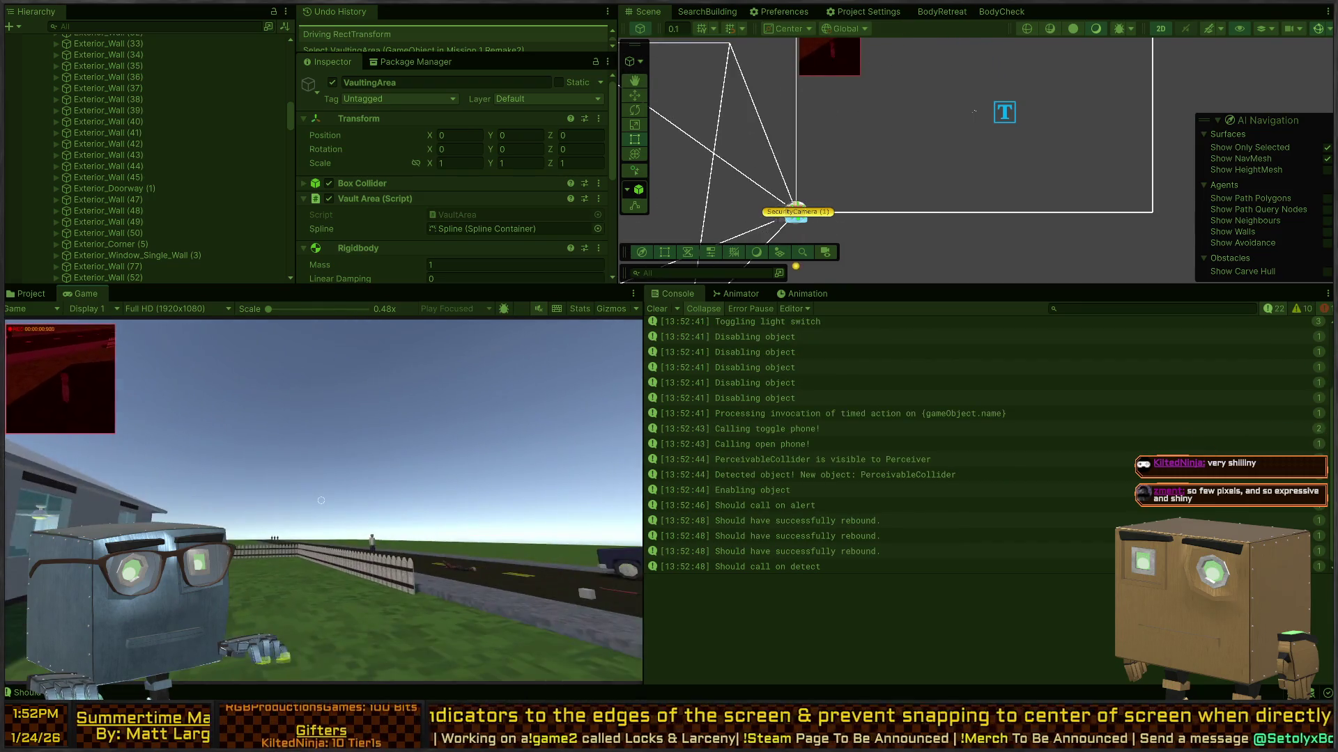
{"action": "key", "text": "w"}
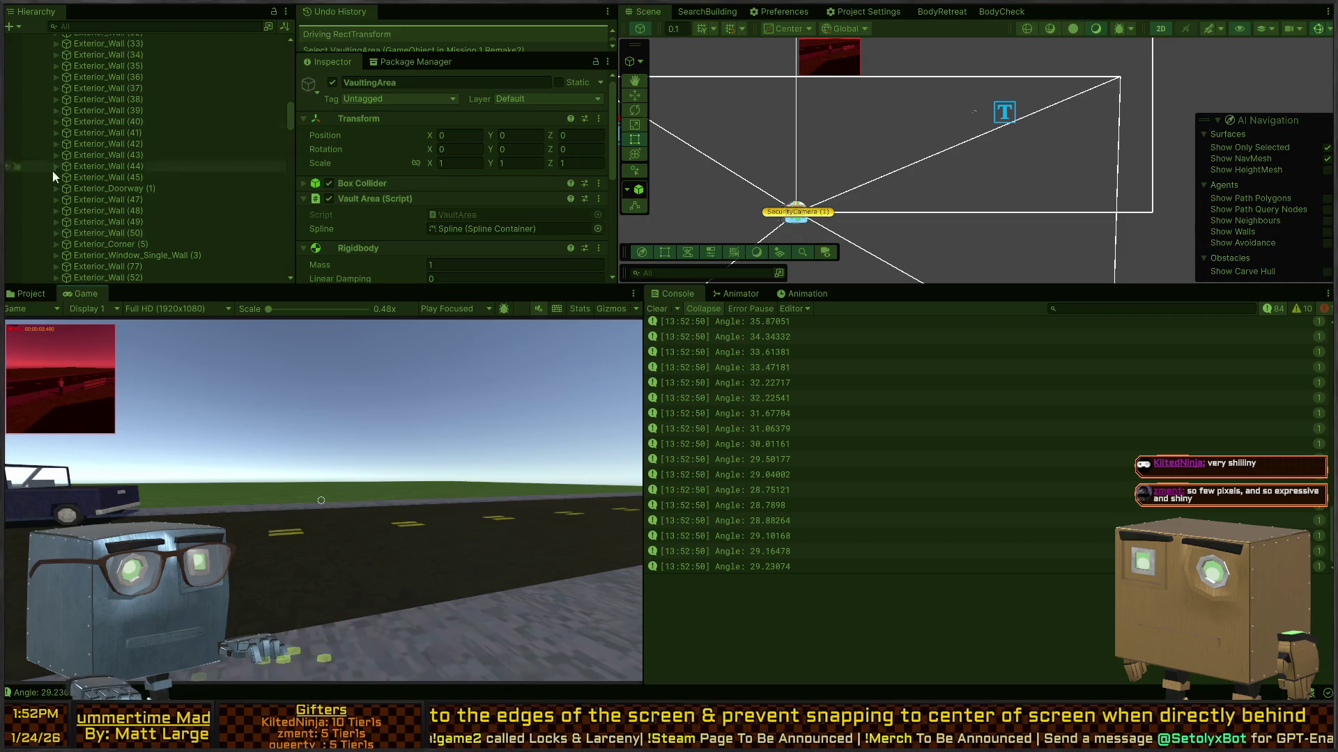
{"action": "scroll", "coordinate": [155, 99], "scroll_direction": "up", "scroll_amount": 15}
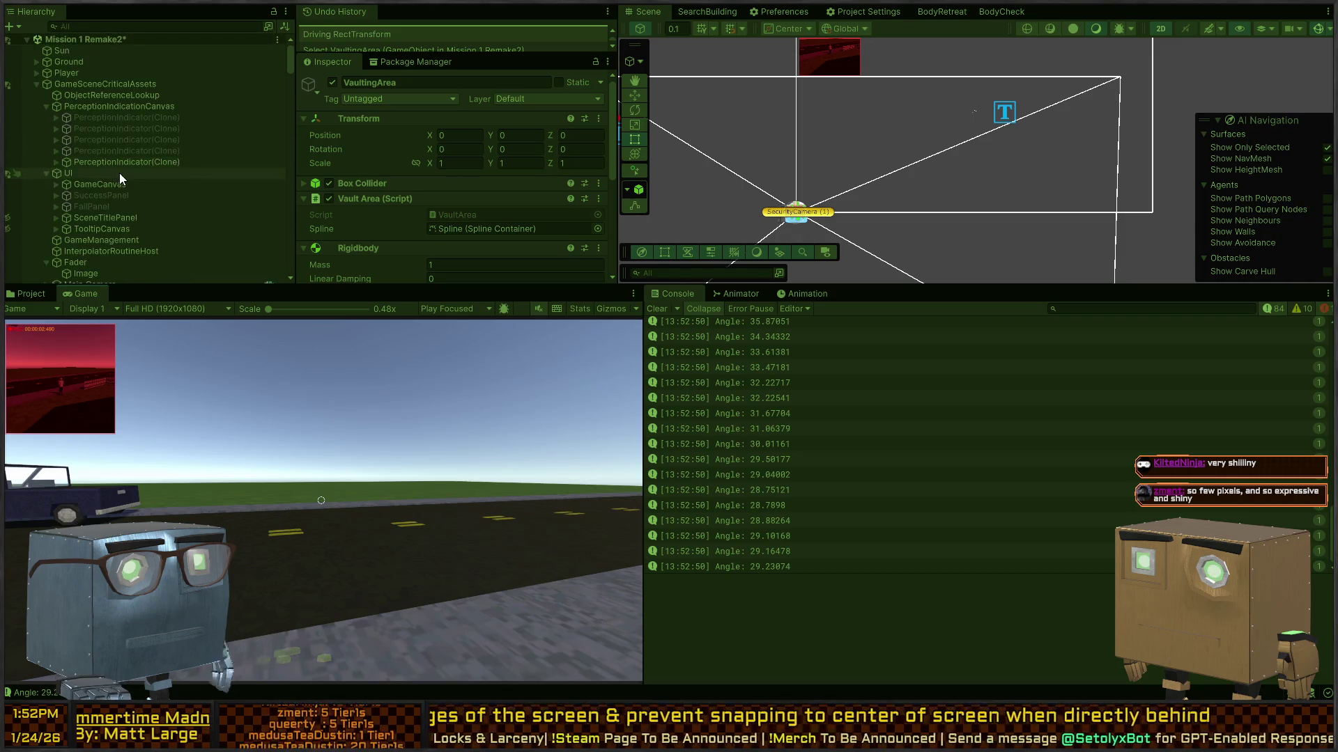
{"action": "left_click", "coordinate": [143, 162]}
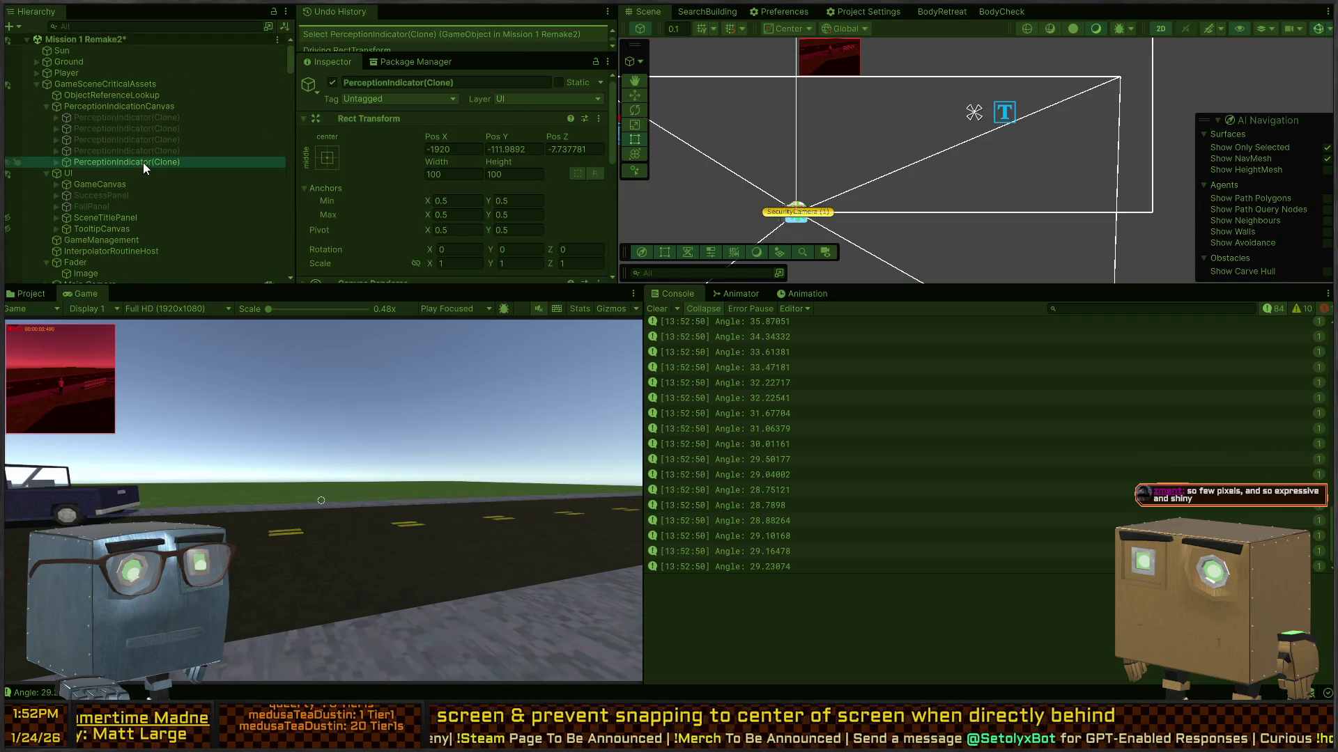
Inspect the indicator clone at Pos X -1920 in the Scene view, then return to PerceptionIndicator.cs.
{"action": "scroll", "coordinate": [361, 193], "scroll_direction": "down", "scroll_amount": 10}
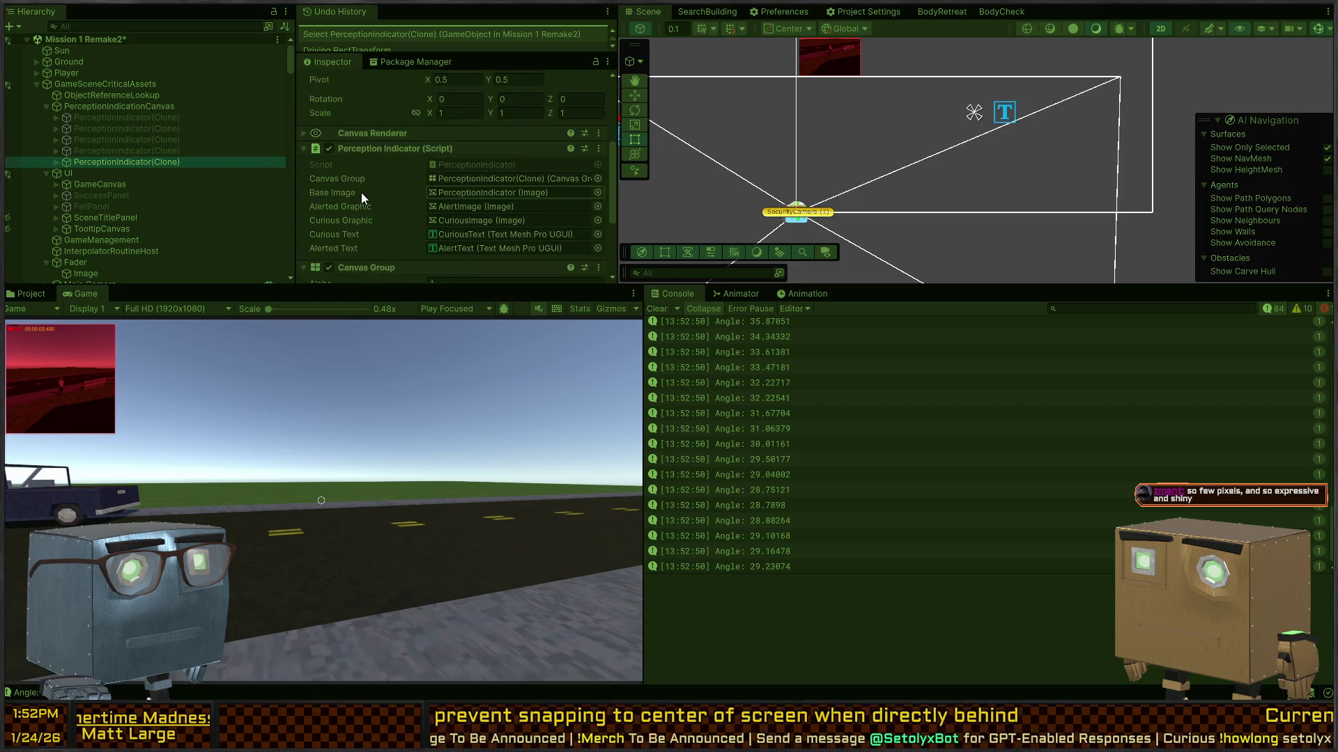
{"action": "scroll", "coordinate": [440, 194], "scroll_direction": "up", "scroll_amount": 3}
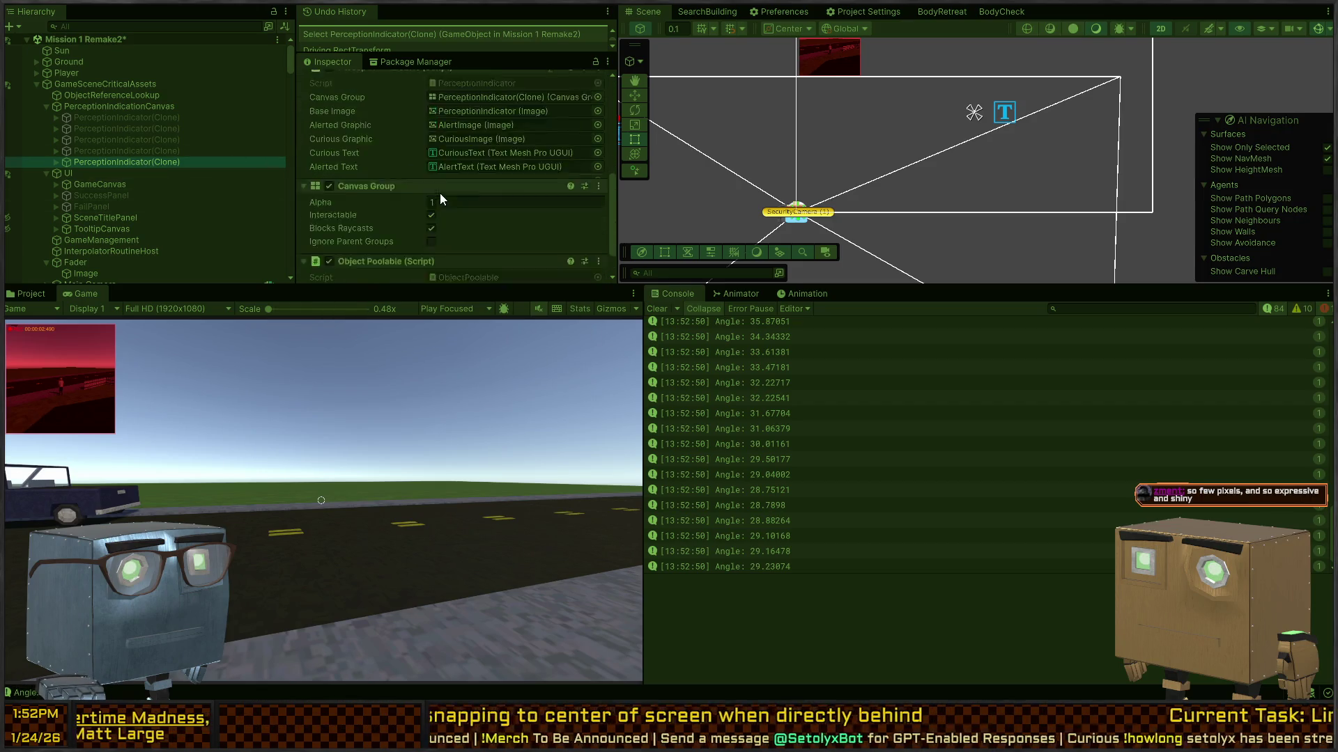
{"action": "scroll", "coordinate": [395, 170], "scroll_direction": "down", "scroll_amount": 3}
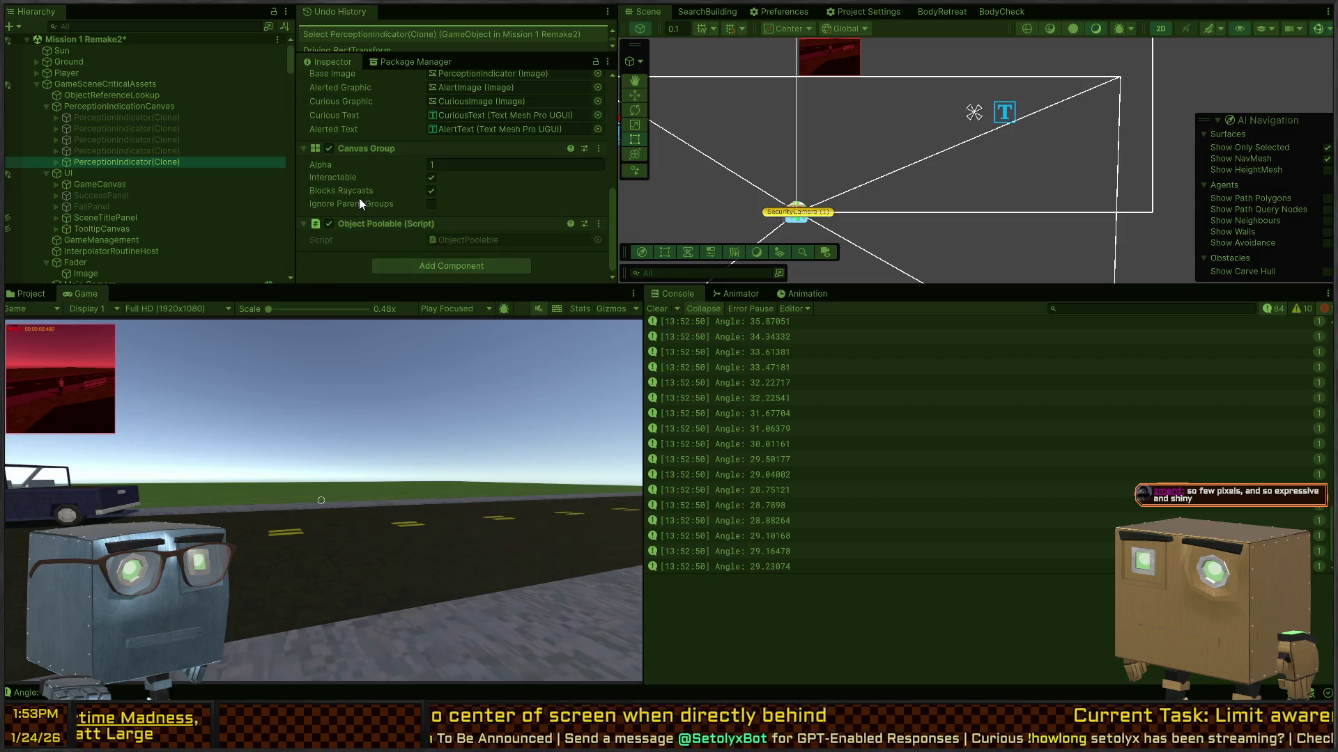
{"action": "scroll", "coordinate": [360, 199], "scroll_direction": "up", "scroll_amount": 10}
{"action": "left_click", "coordinate": [460, 150]}
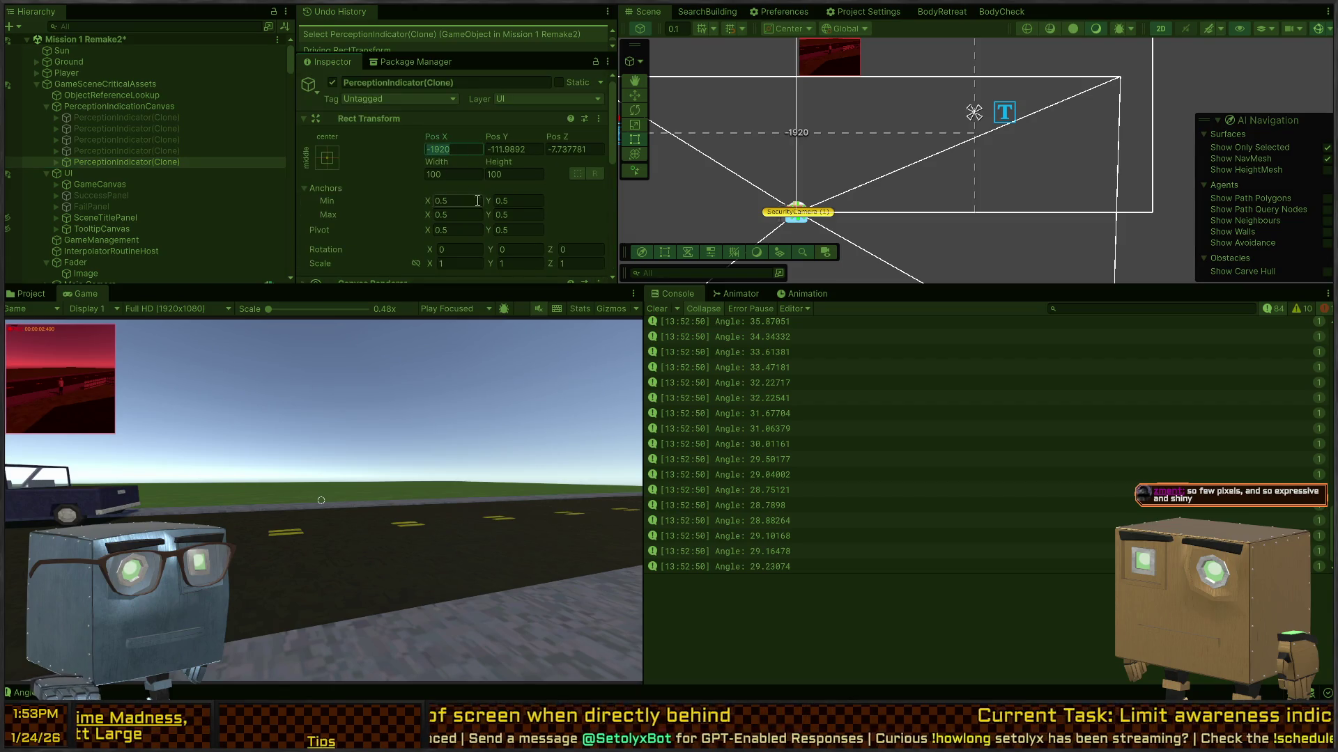
{"action": "mouse_move", "coordinate": [871, 143]}
{"action": "left_mouse_down"}
{"action": "mouse_move", "coordinate": [889, 114]}
{"action": "mouse_move", "coordinate": [1059, 114]}
{"action": "mouse_move", "coordinate": [1170, 153]}
{"action": "left_mouse_up"}
{"action": "scroll", "coordinate": [886, 118], "scroll_direction": "up", "scroll_amount": 2}
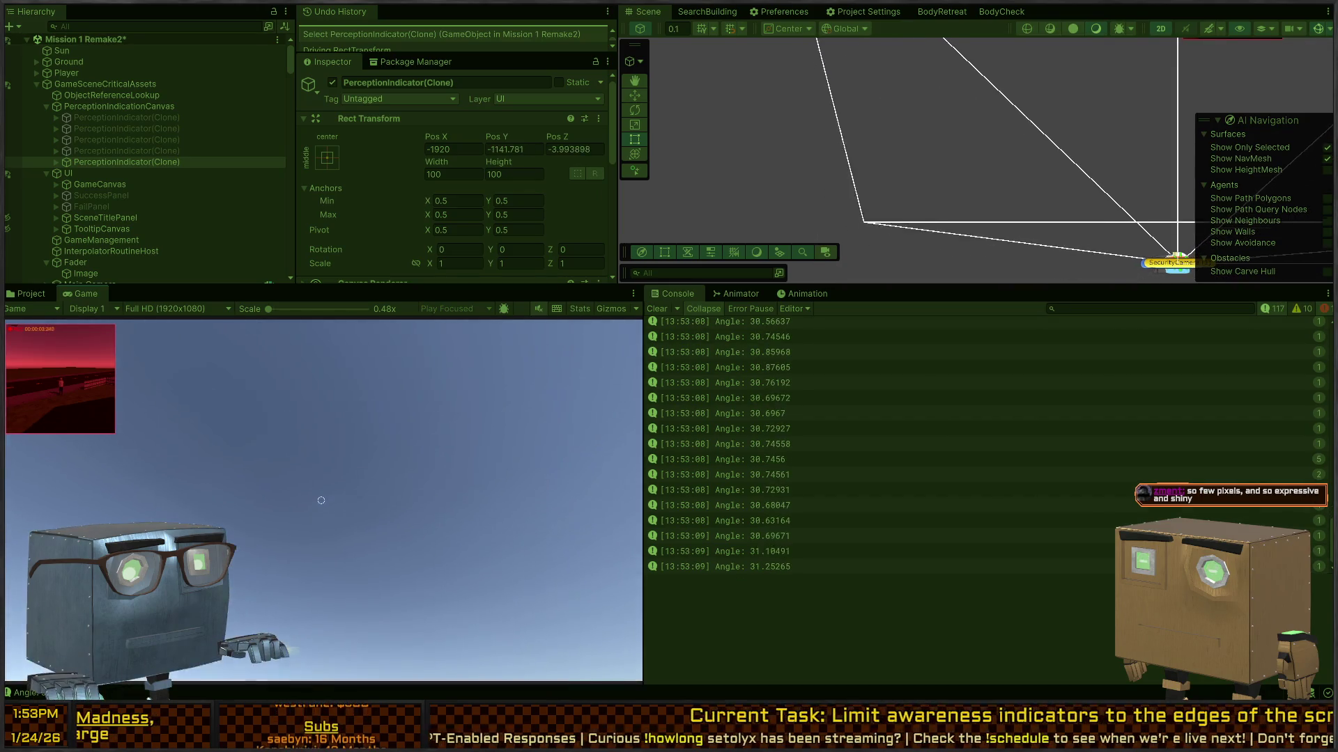
{"action": "scroll", "coordinate": [905, 160], "scroll_direction": "down", "scroll_amount": 3}
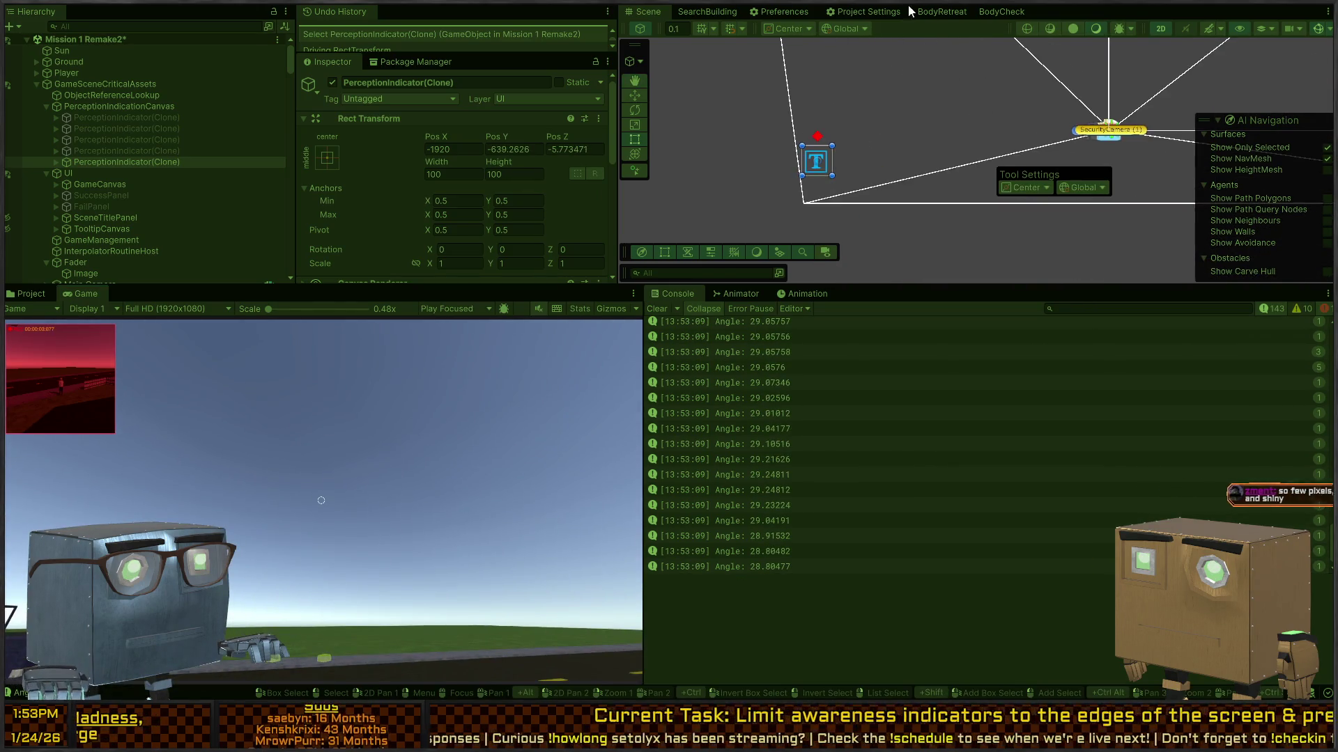
{"action": "left_click_drag", "start_coordinate": [934, 240], "coordinate": [868, 108]}
{"action": "left_click_drag", "start_coordinate": [849, 202], "coordinate": [837, 203]}
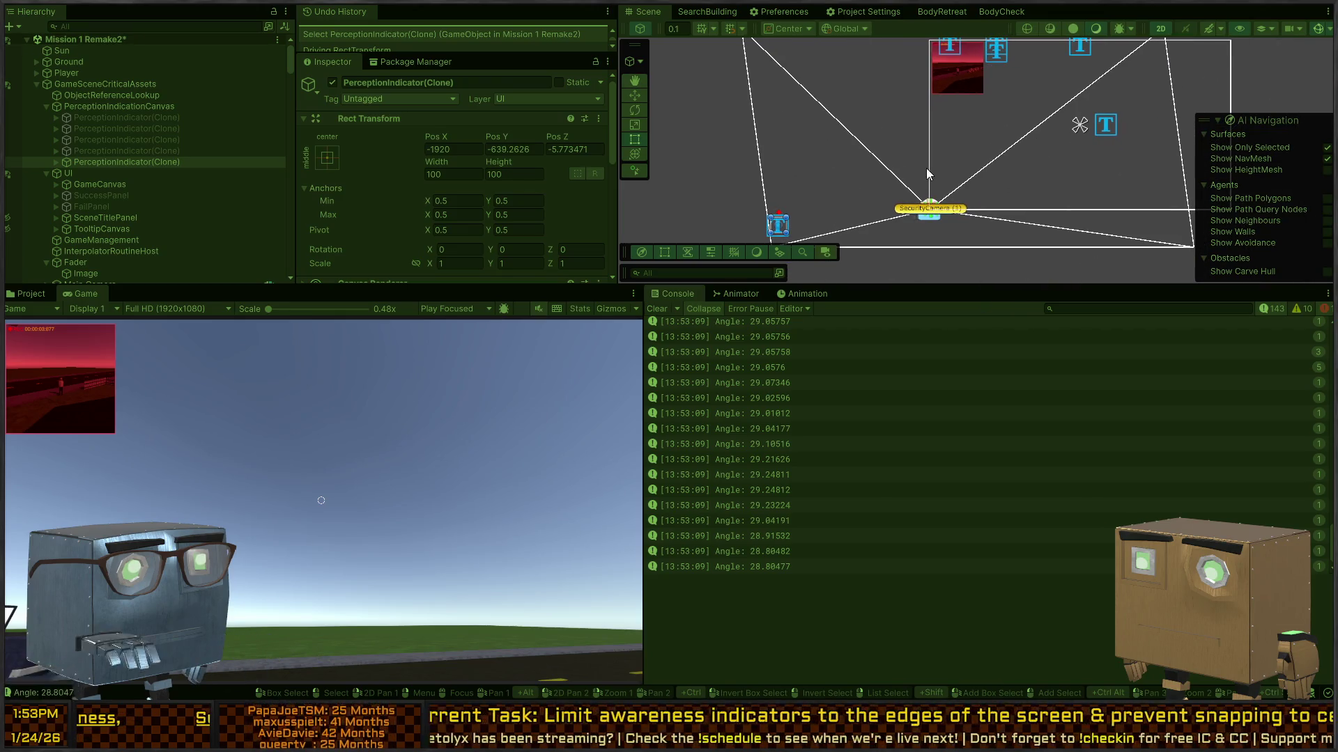
{"action": "key", "text": "alt+Tab"}
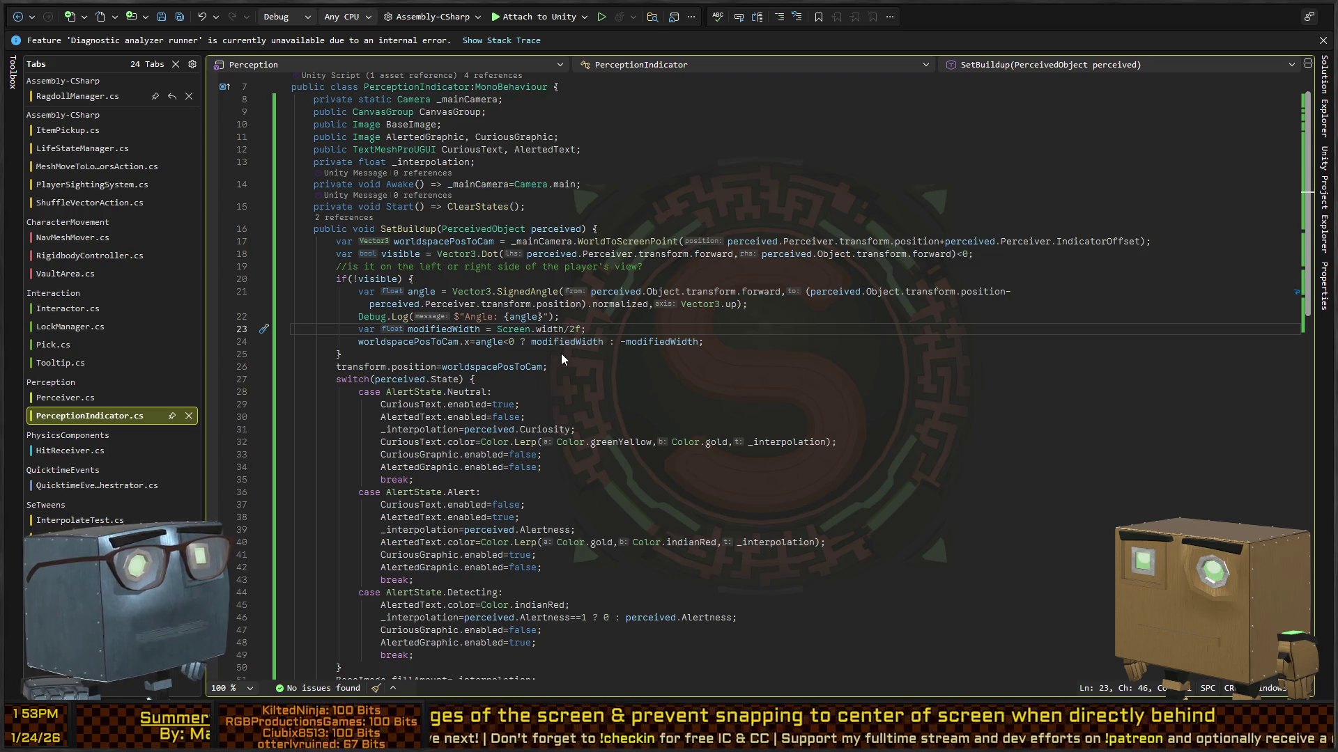
Delete the signed width offset on line 24 so the hidden indicator's x is 0.
{"action": "left_click", "coordinate": [470, 342]}
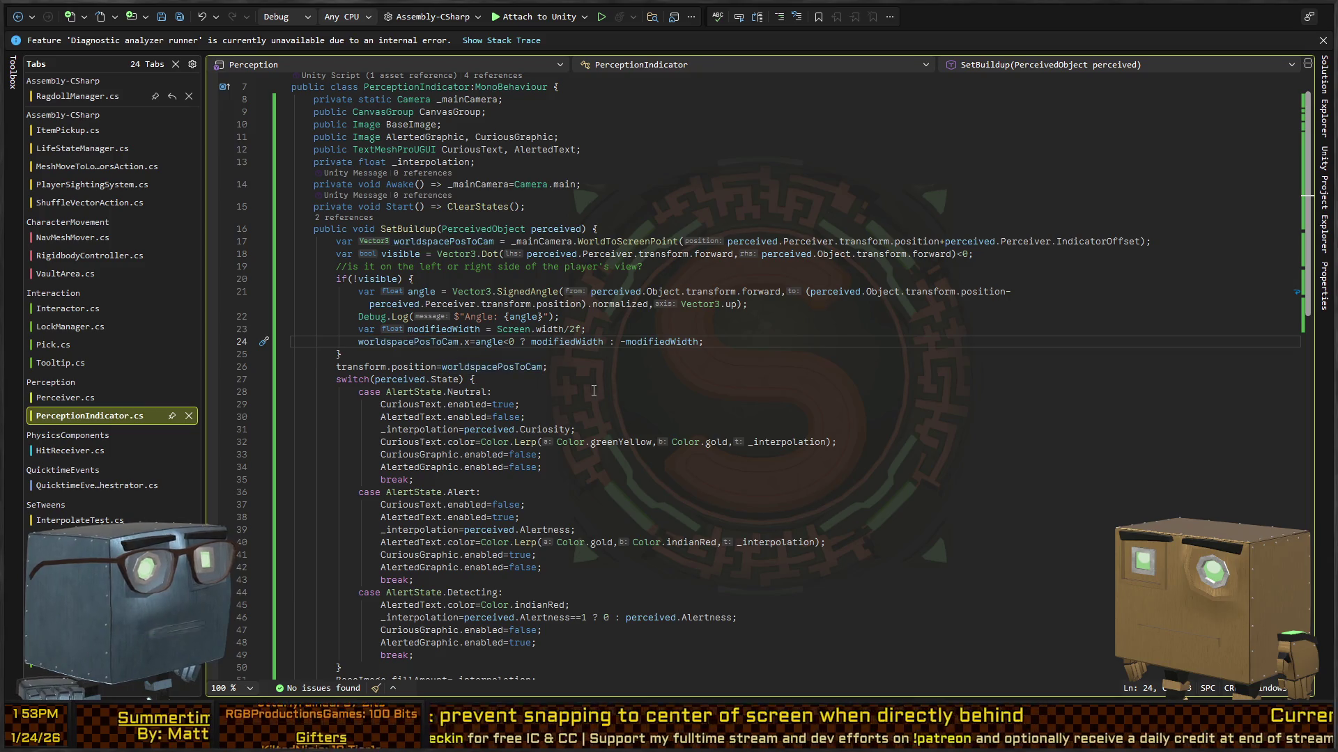
{"action": "key", "text": "shift+End"}
{"action": "key", "text": "shift+Left"}
{"action": "key", "text": "BackSpace"}
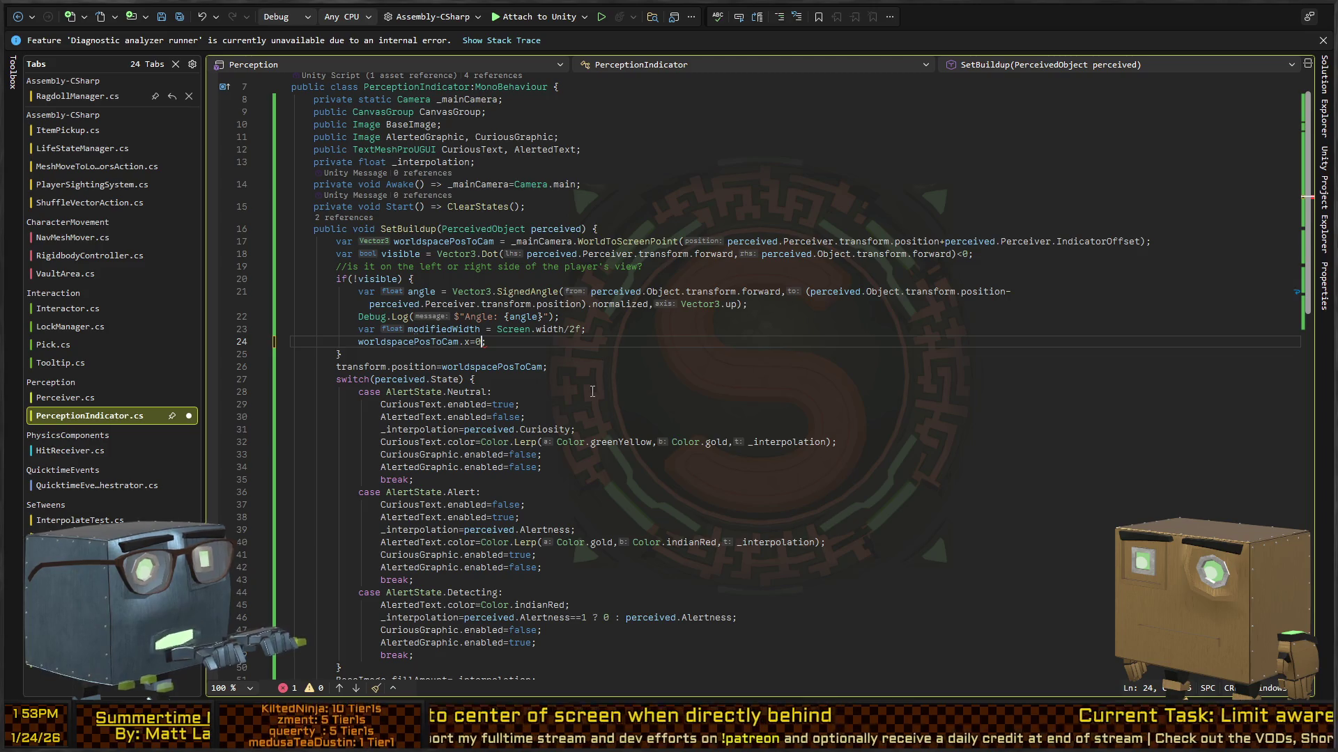
Add blank lines around the transform.position line below the if block.
{"action": "key", "text": "Return"}
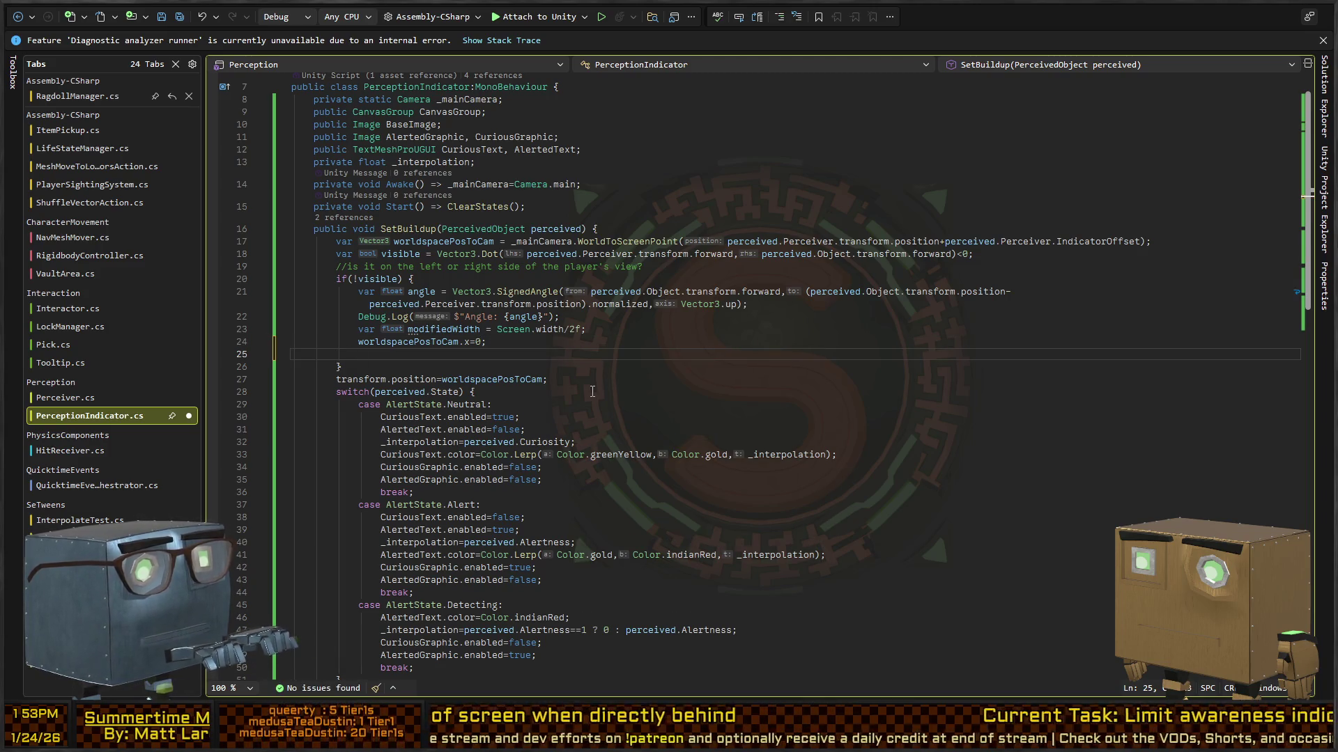
{"action": "key", "text": "Down"}
{"action": "key", "text": "Down"}
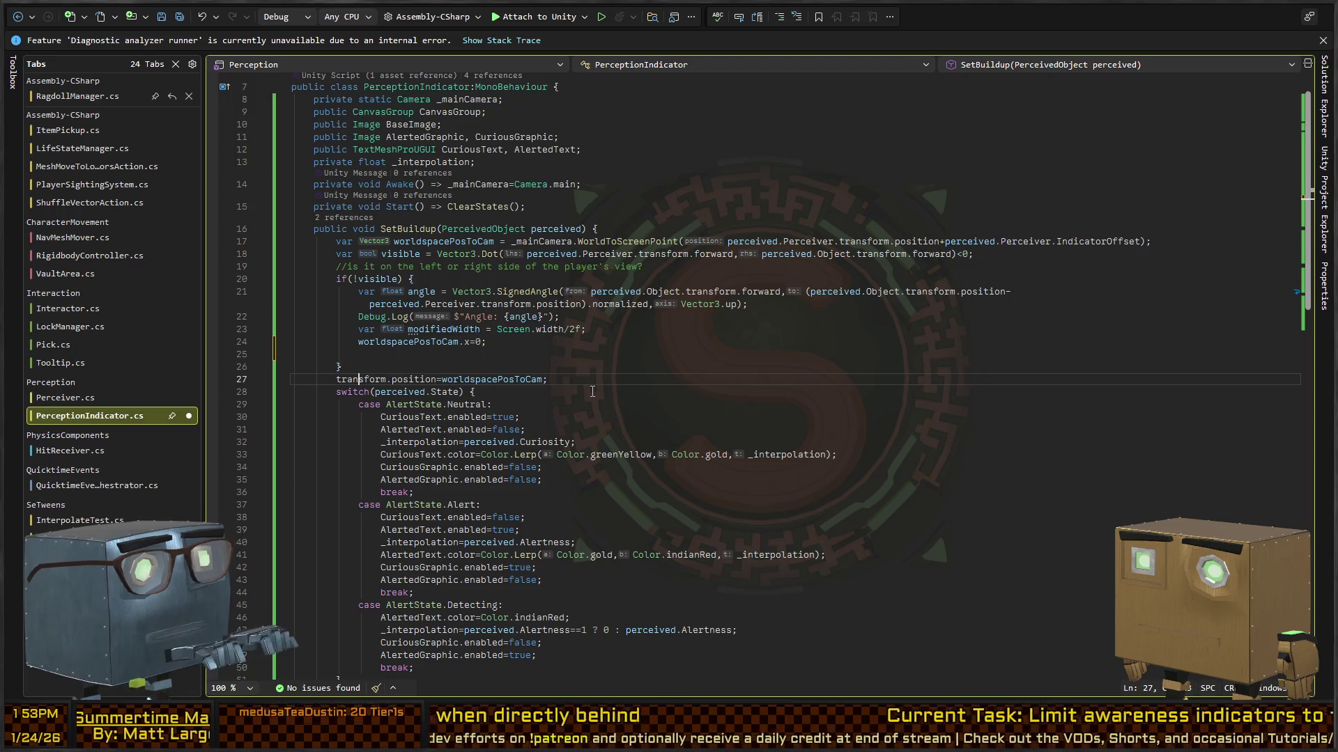
{"action": "key", "text": "alt+Up"}
{"action": "key", "text": "alt+Up"}
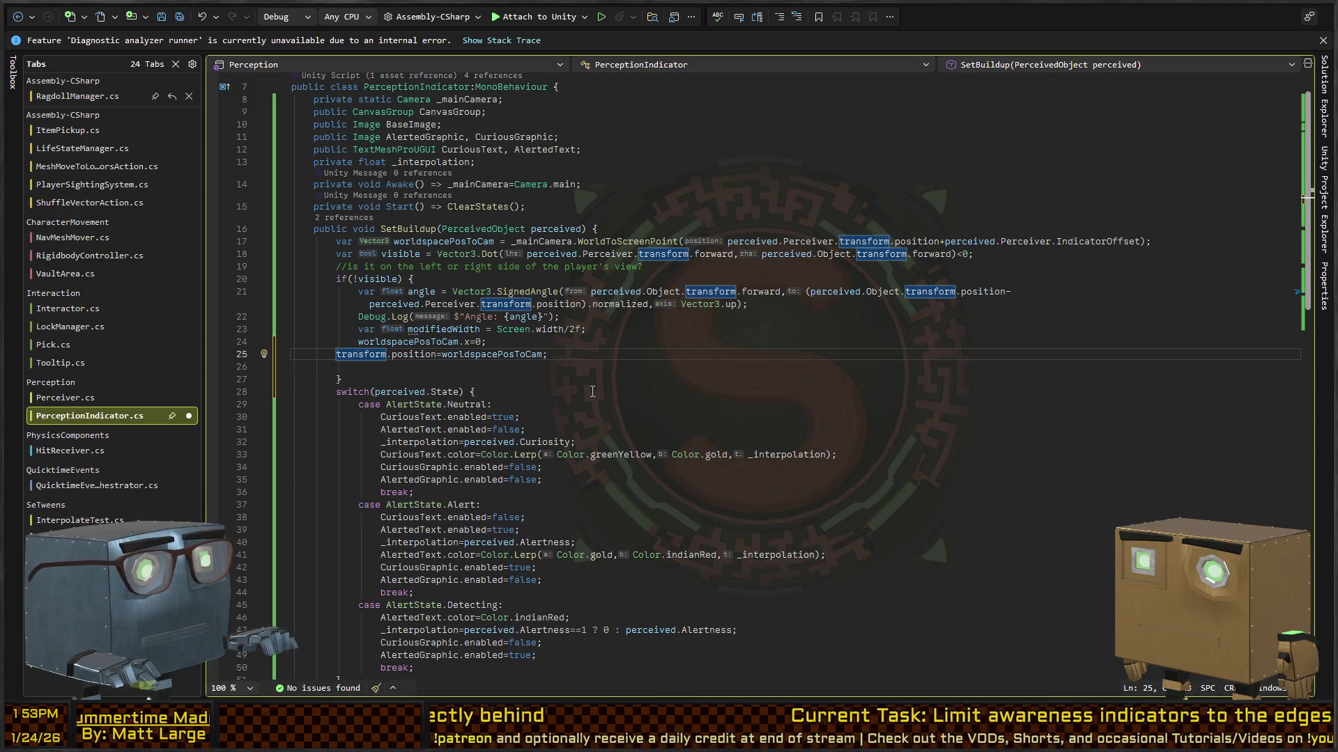
{"action": "key", "text": "alt+Down"}
{"action": "key", "text": "alt+Down"}
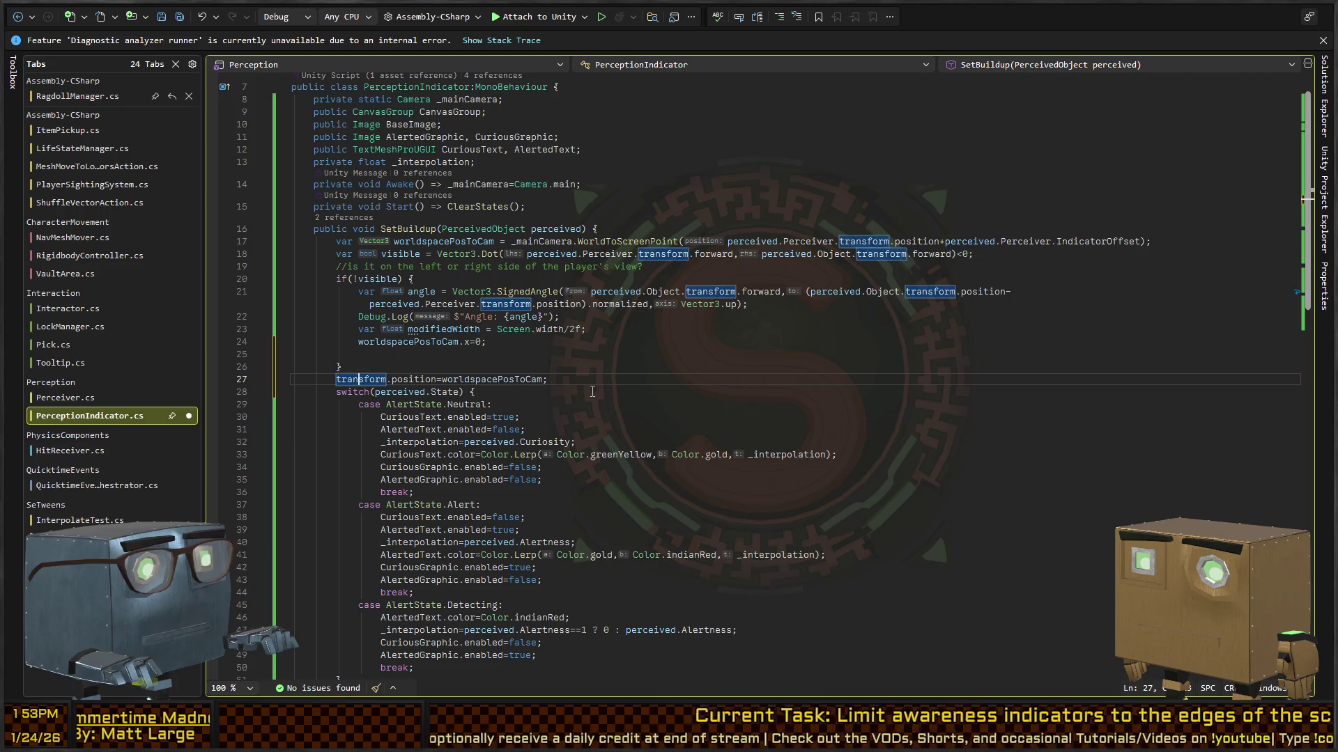
{"action": "key", "text": "End"}
{"action": "key", "text": "Return"}
{"action": "key", "text": "Up"}
{"action": "key", "text": "Up"}
{"action": "key", "text": "Up"}
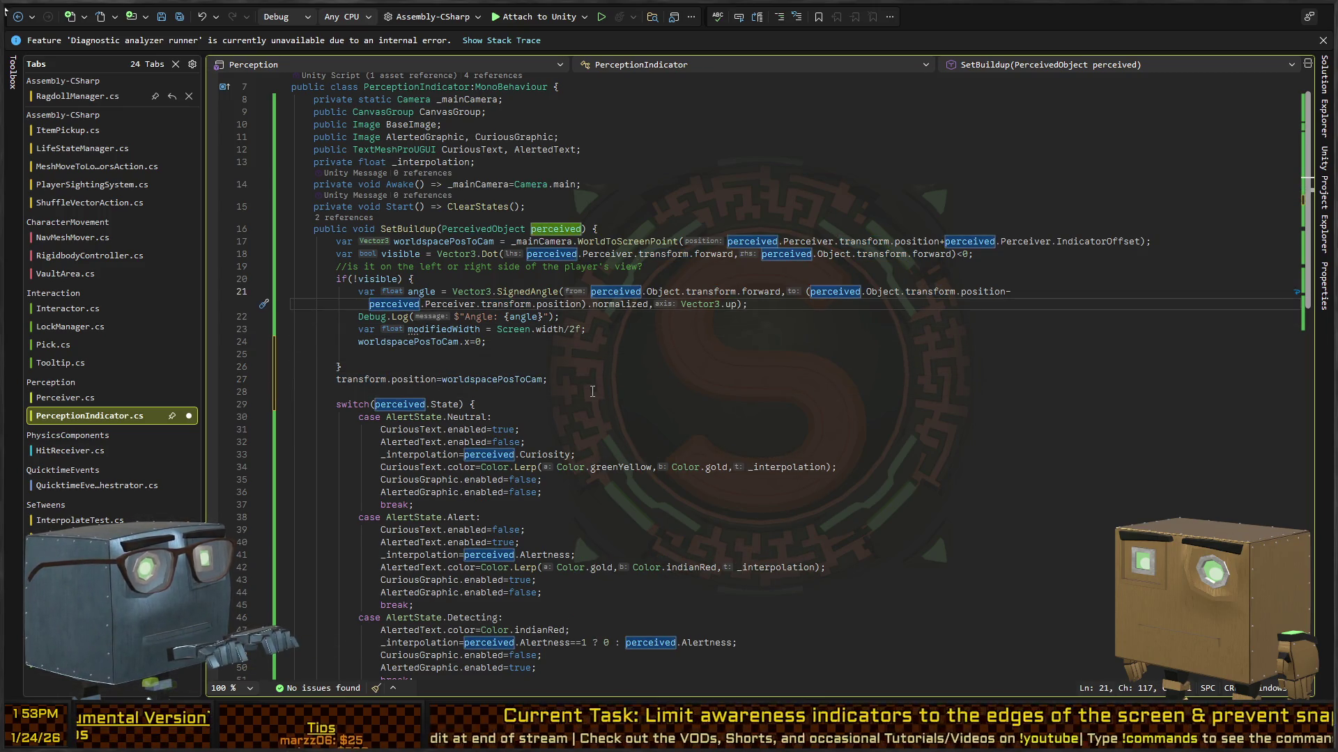
{"action": "key", "text": "Down"}
{"action": "key", "text": "Down"}
{"action": "key", "text": "Down"}
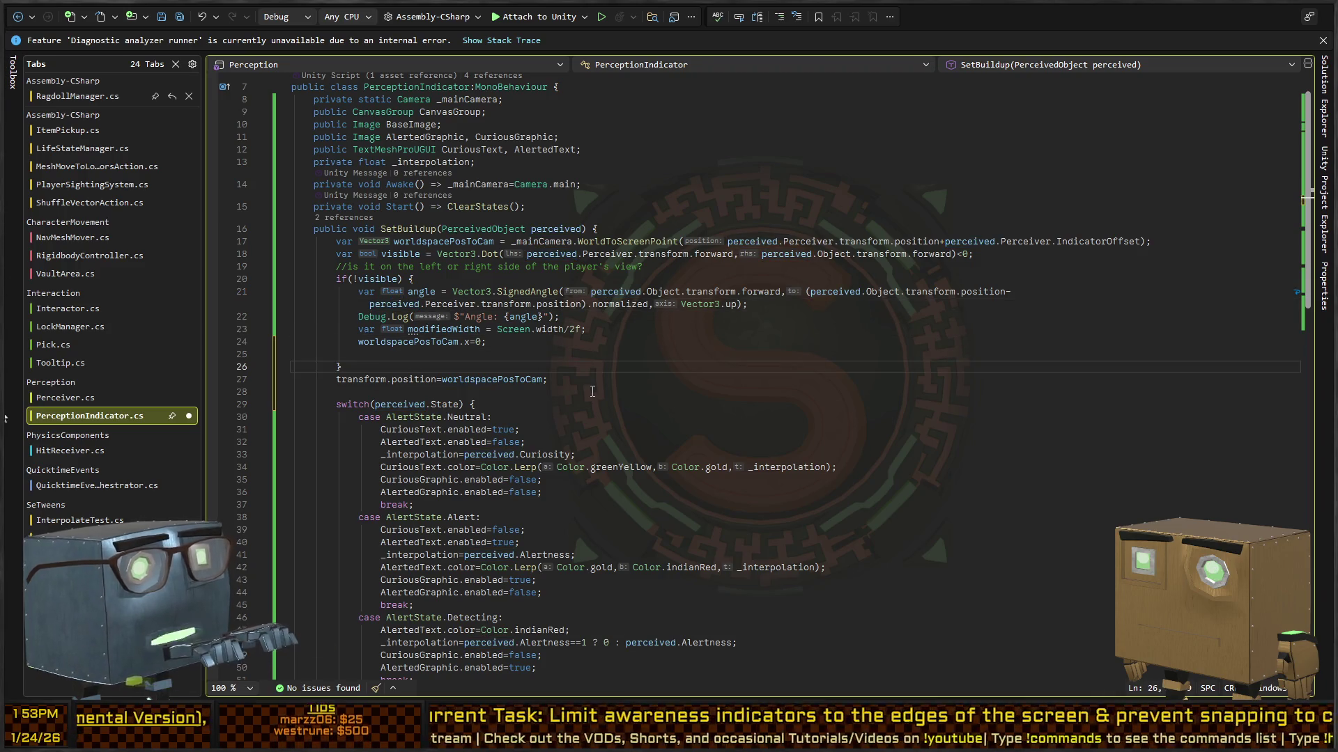
Wrap the transform.position assignment in a new indented else block.
{"action": "type", "text": " else"}
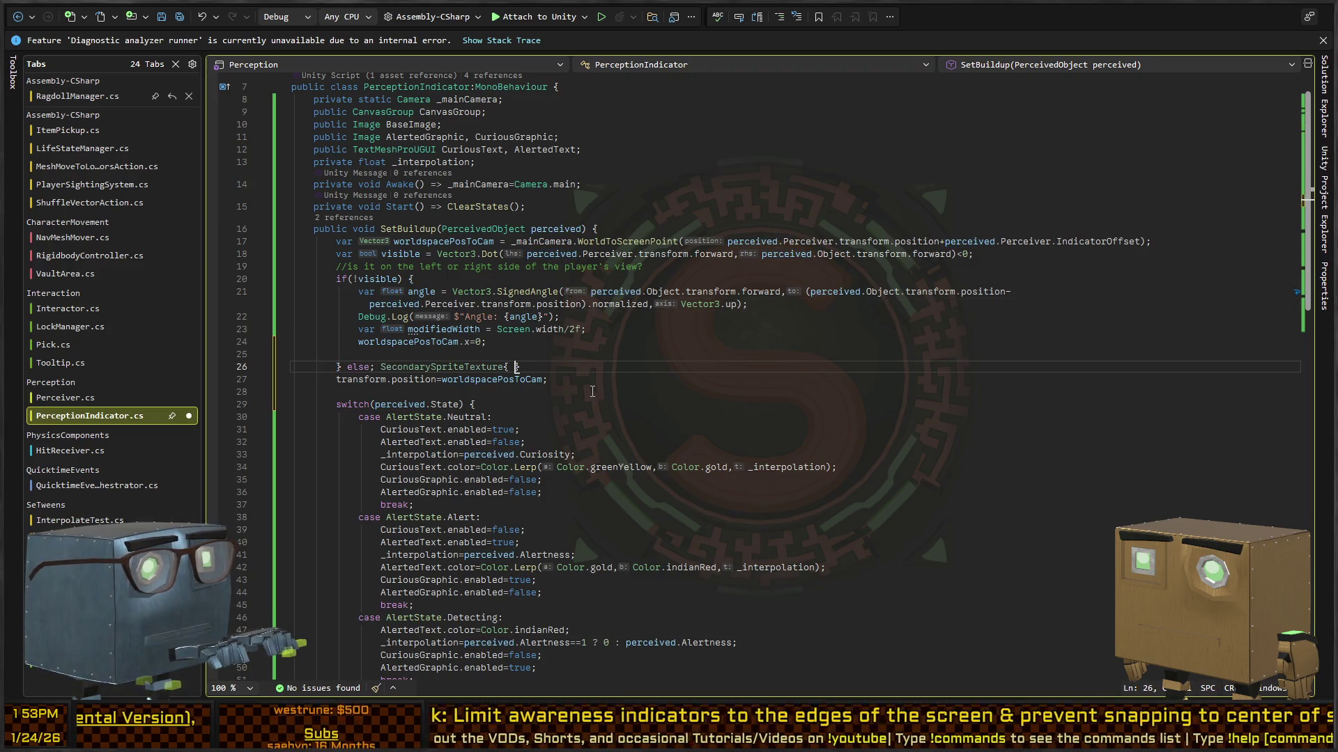
{"action": "type", "text": "{"}
{"action": "key", "text": "Down"}
{"action": "key", "text": "End"}
{"action": "key", "text": "Return"}
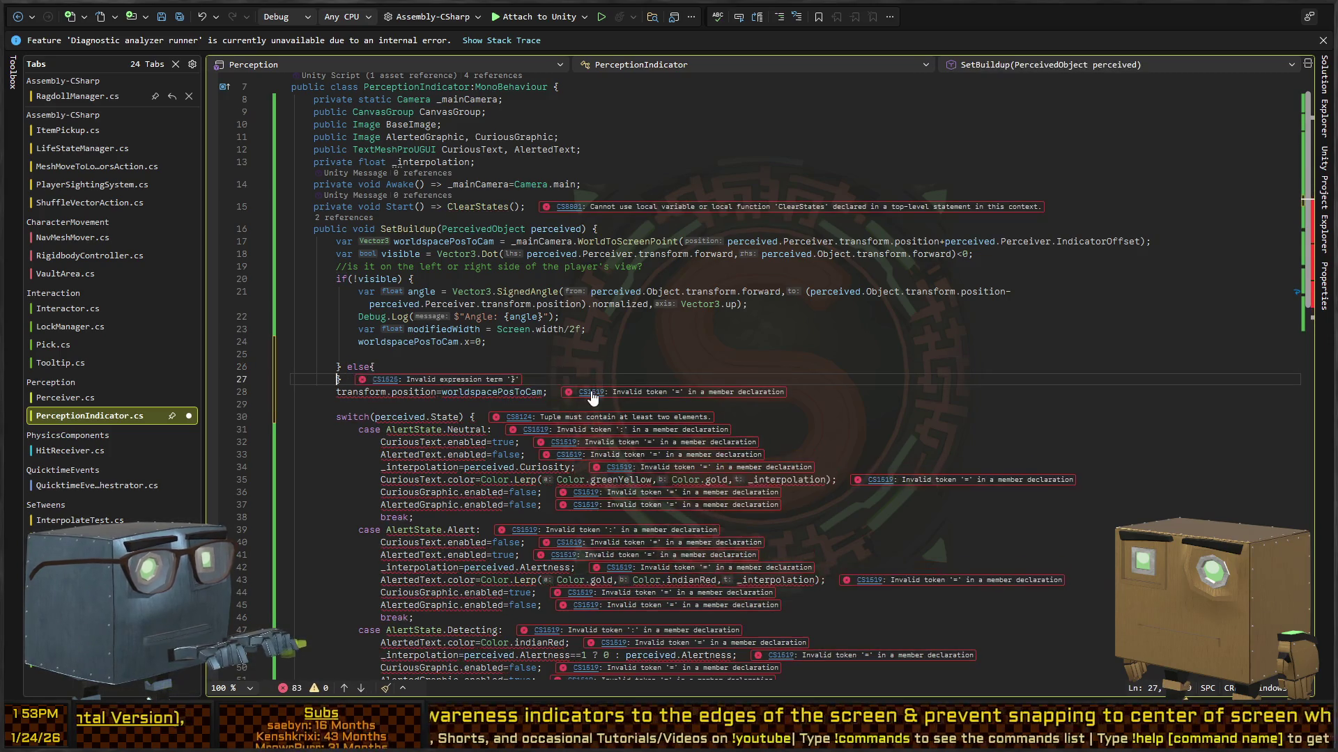
{"action": "type", "text": "}"}
{"action": "key", "text": "Up"}
{"action": "key", "text": "Home"}
{"action": "key", "text": "Tab"}
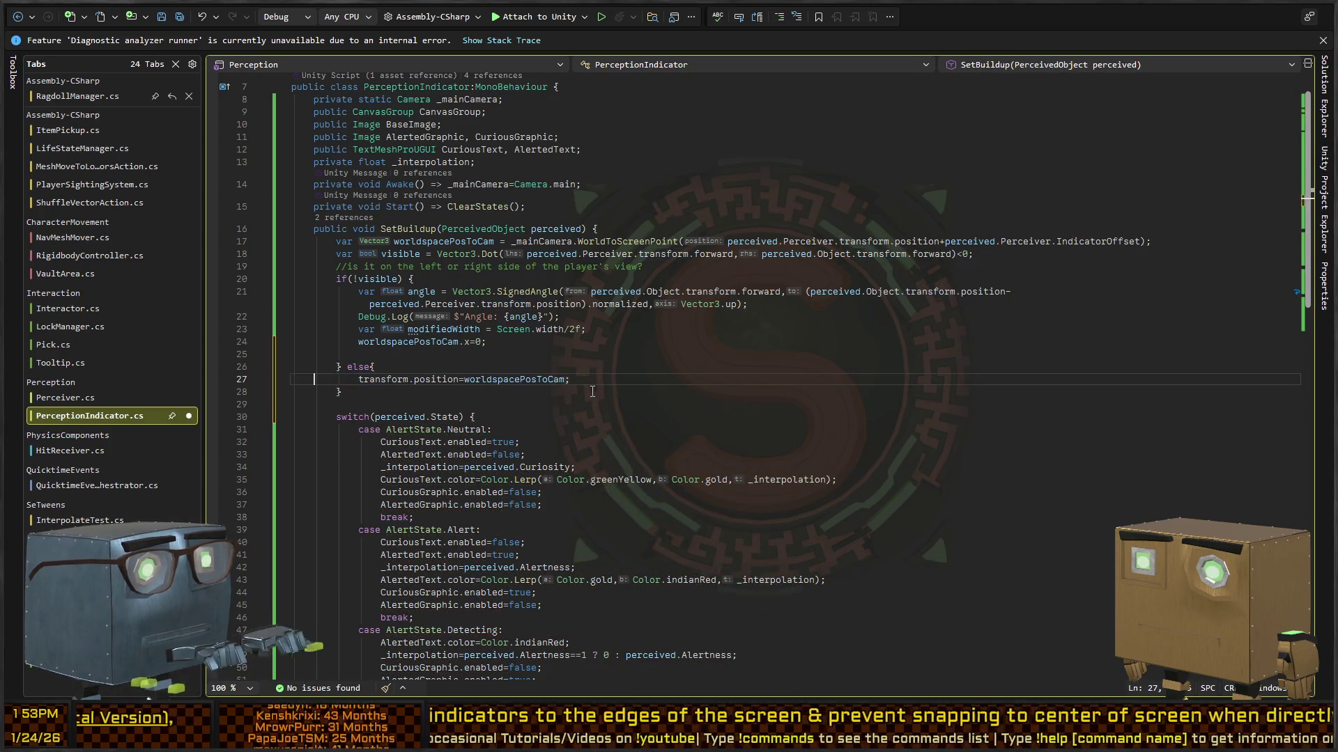
Duplicate the transform.position assignment into the if branch.
{"action": "key", "text": "shift+Home"}
{"action": "key", "text": "ctrl+c"}
{"action": "key", "text": "Up"}
{"action": "key", "text": "Up"}
{"action": "key", "text": "ctrl+v"}
{"action": "key", "text": "Return"}
Rewrite the line as ((RectTransform)transform).anchoredPosition.x=0;.
{"action": "type", "text": "transform.ancho"}
{"action": "key", "text": "BackSpace"}
{"action": "key", "text": "BackSpace"}
{"action": "key", "text": "BackSpace"}
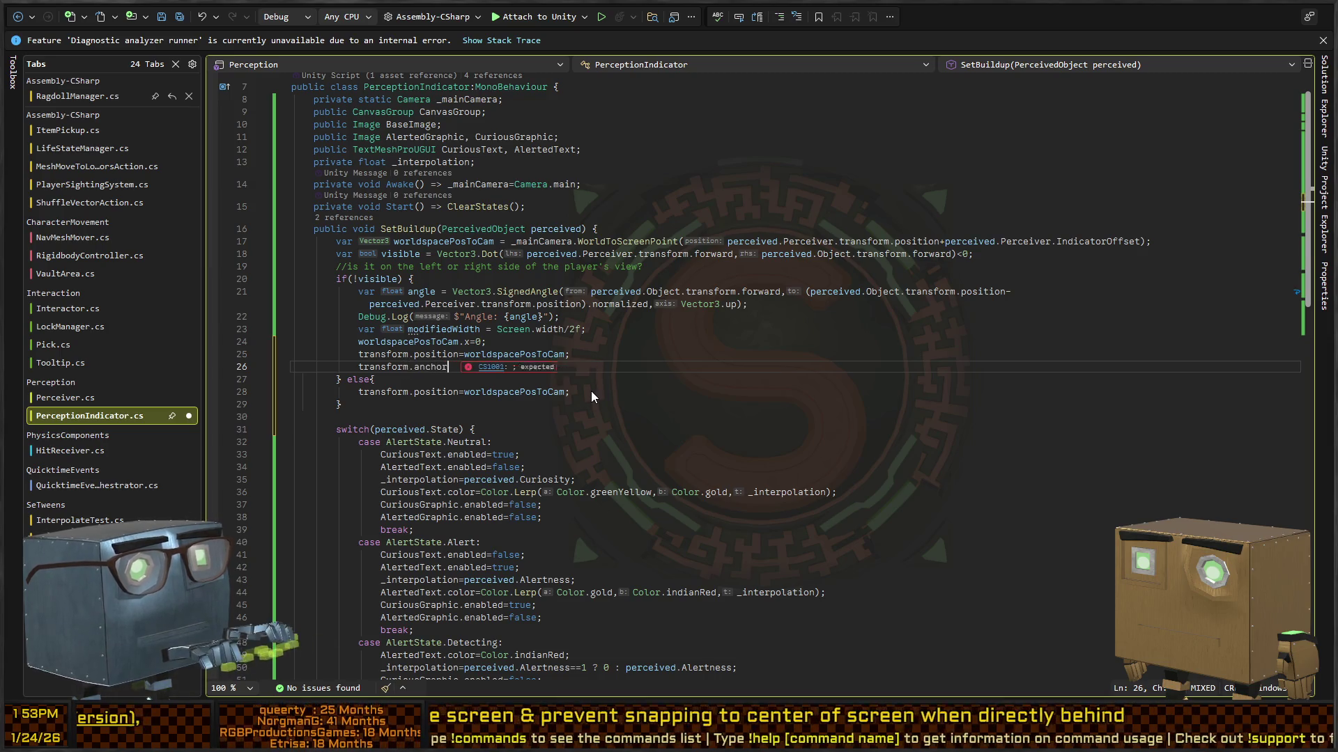
{"action": "key", "text": "BackSpace"}
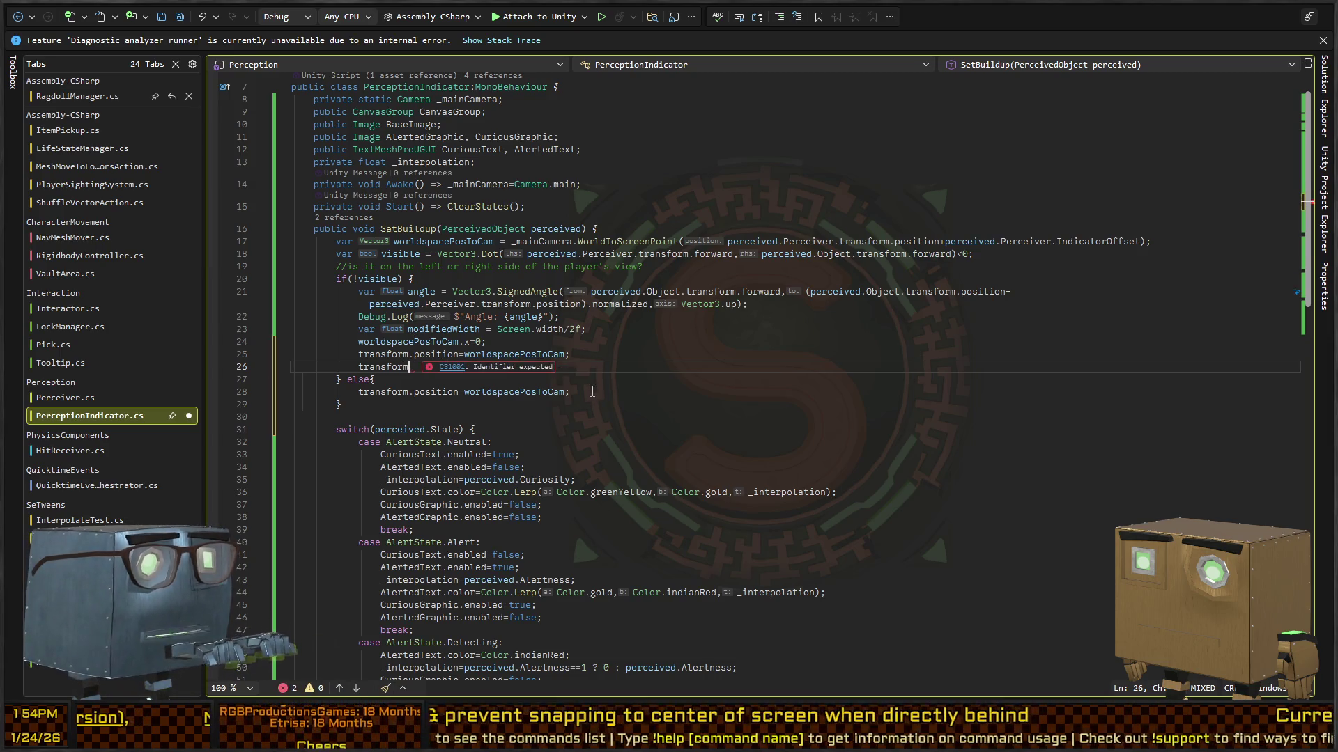
{"action": "type", "text": "(RectTransf"}
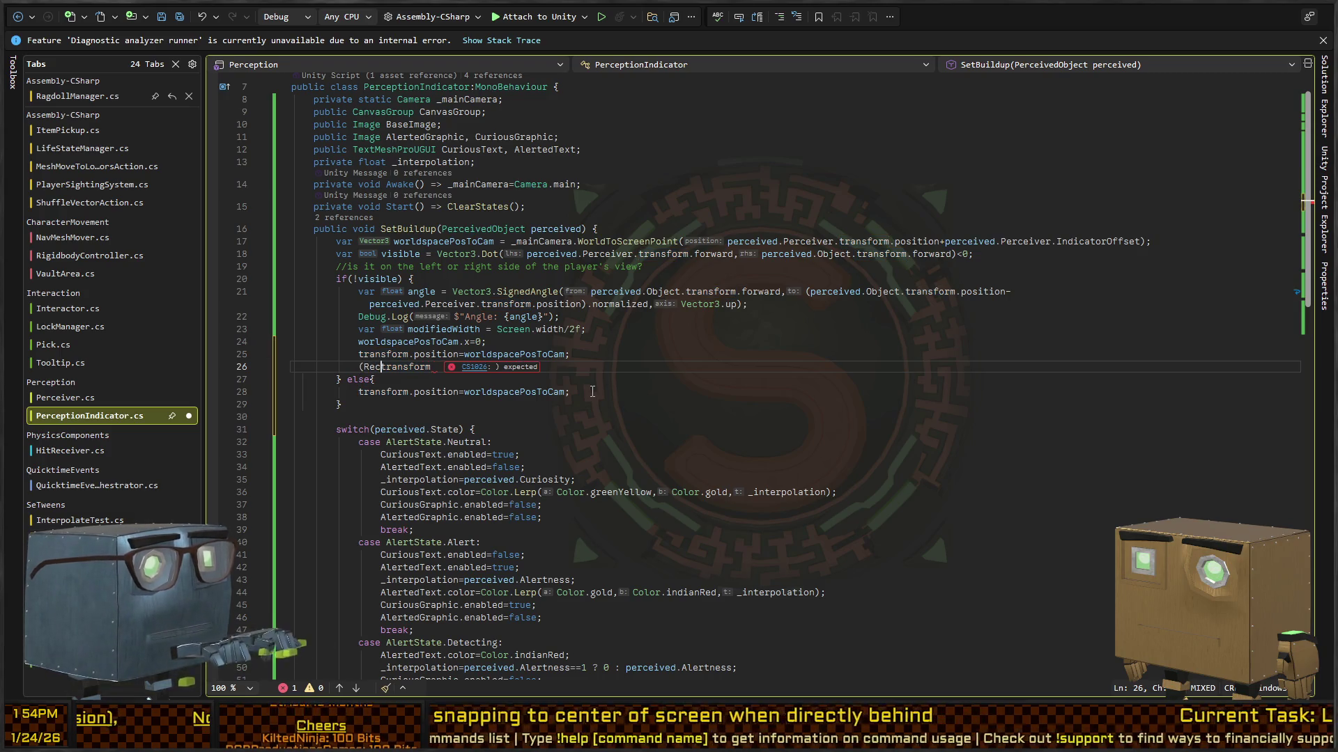
{"action": "type", "text": "orm)"}
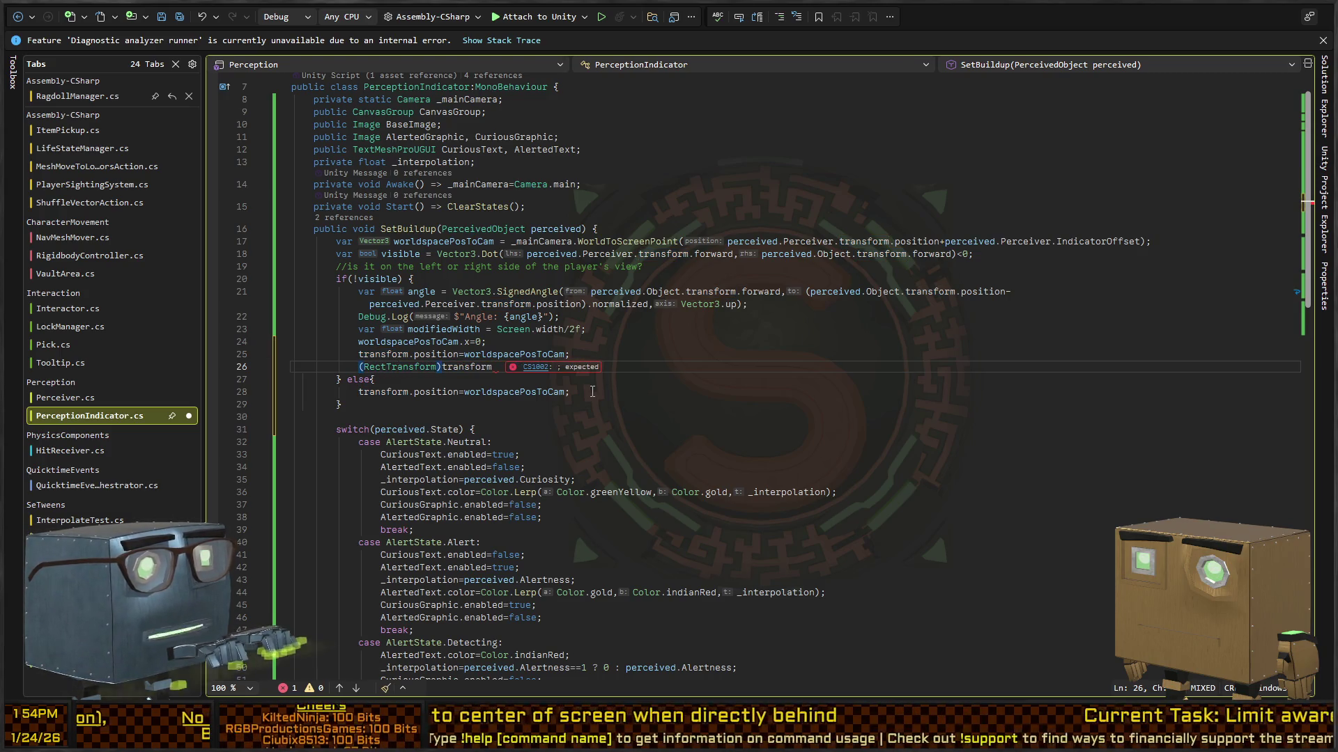
{"action": "key", "text": "End"}
{"action": "key", "text": "shift+Home"}
{"action": "type", "text": "("}
{"action": "key", "text": "End"}
{"action": "type", "text": "."}
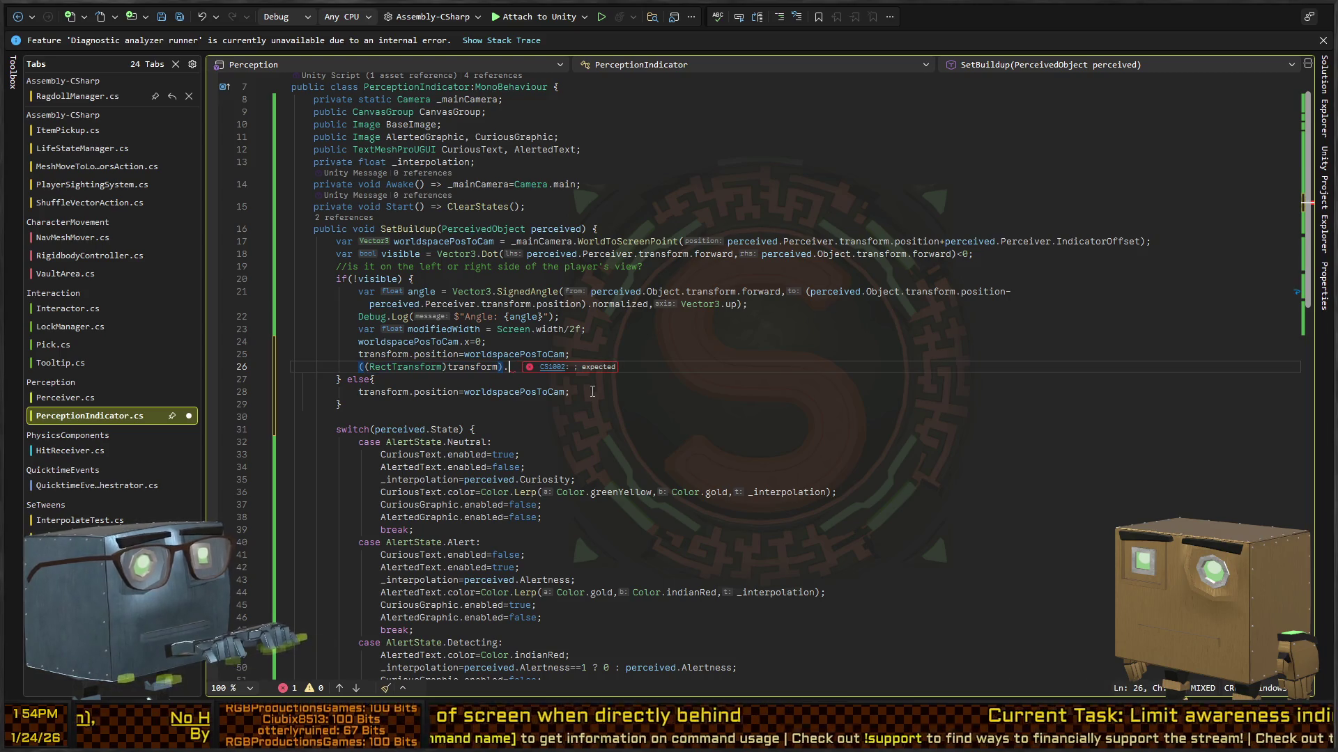
{"action": "type", "text": "anchored"}
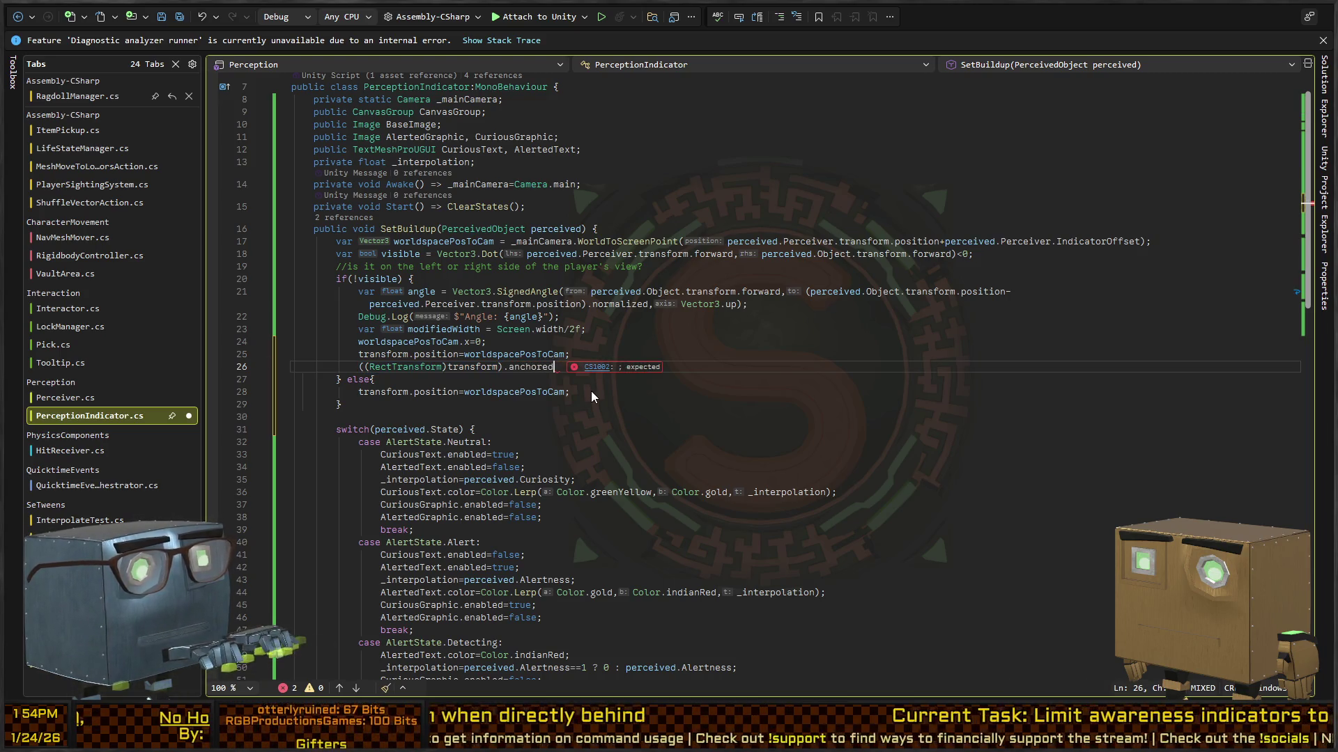
{"action": "type", "text": "Position."}
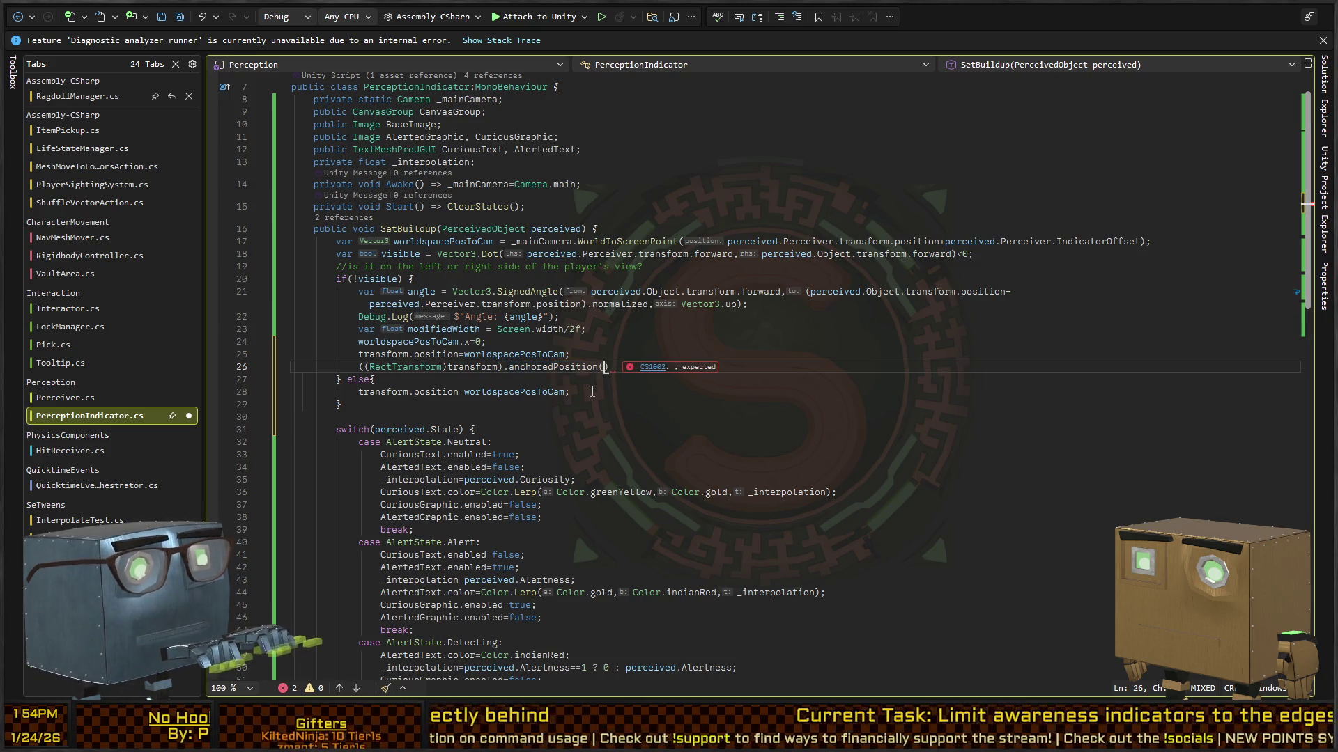
{"action": "type", "text": "x"}
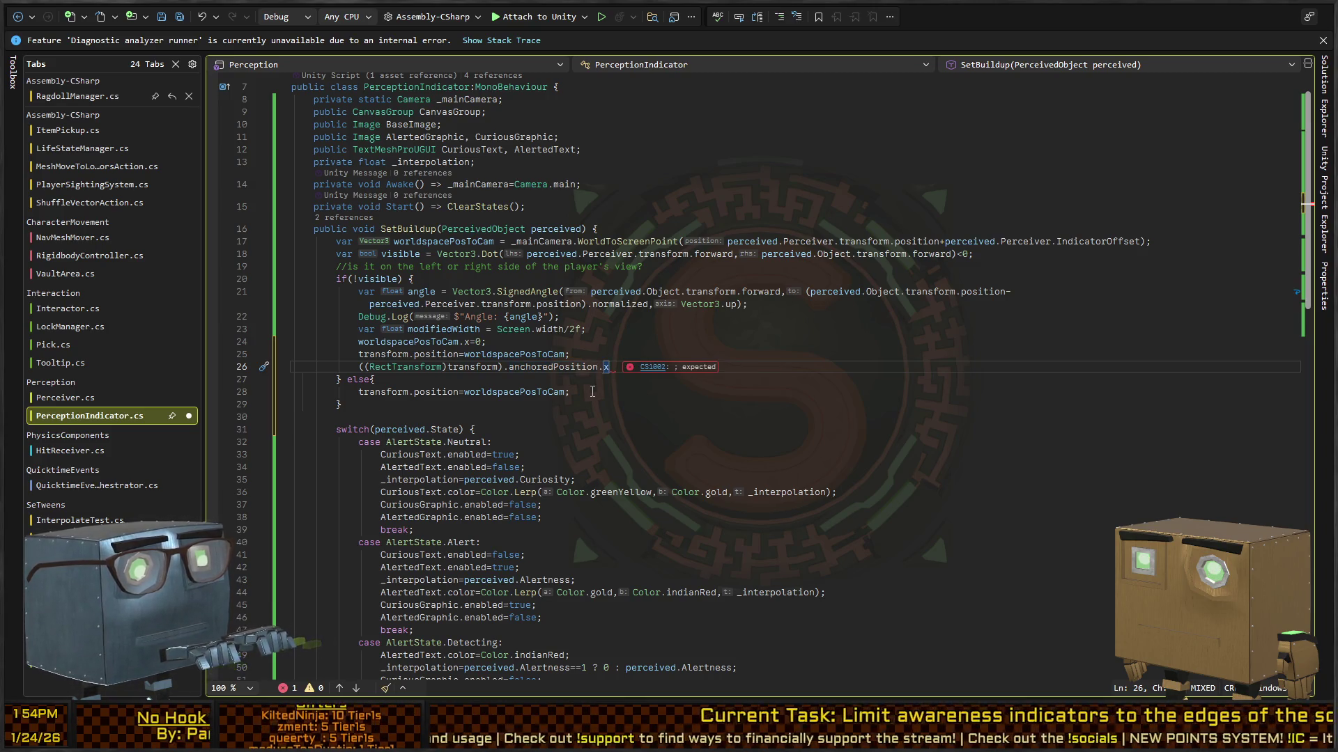
{"action": "type", "text": "=0;"}
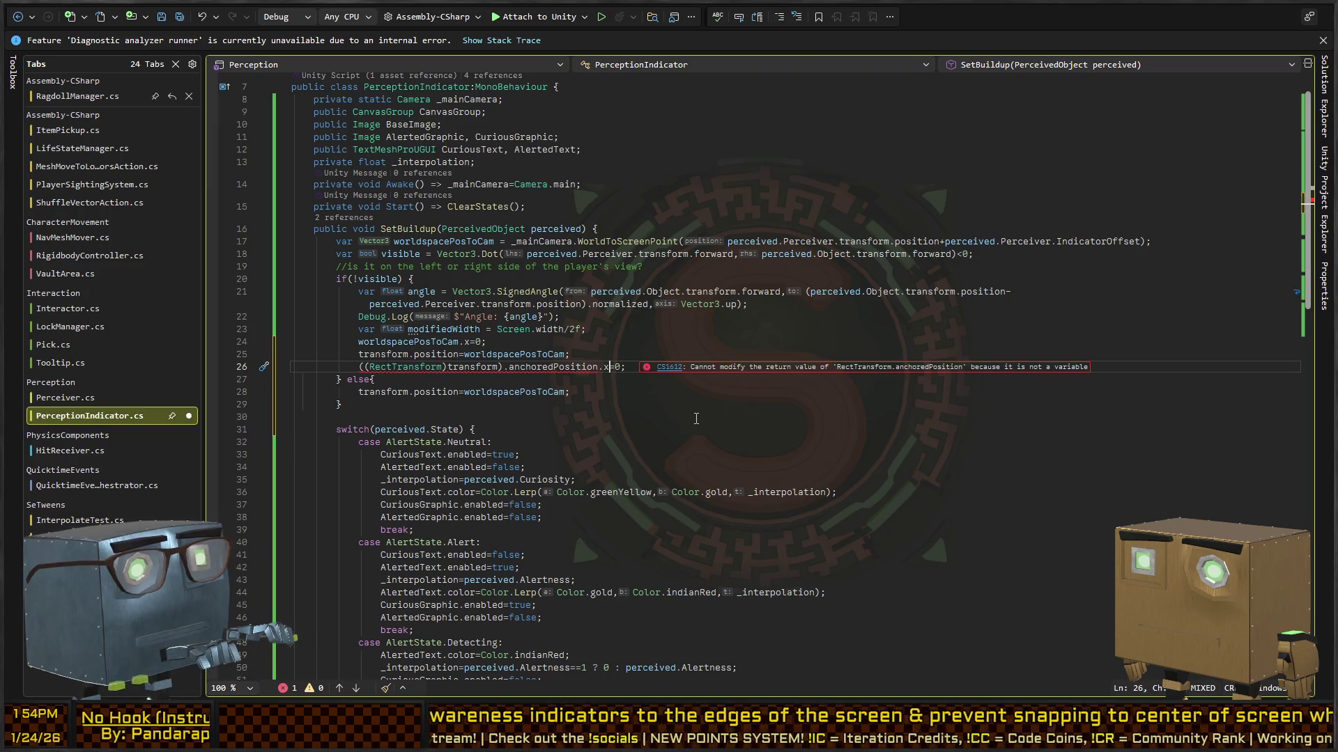
Move the RectTransform cast into a local variable 'var rect = (RectTransform)transform;'.
{"action": "key", "text": "Left"}
{"action": "key", "text": "ctrl+Left"}
{"action": "key", "text": "ctrl+Left"}
{"action": "key", "text": "ctrl+Left"}
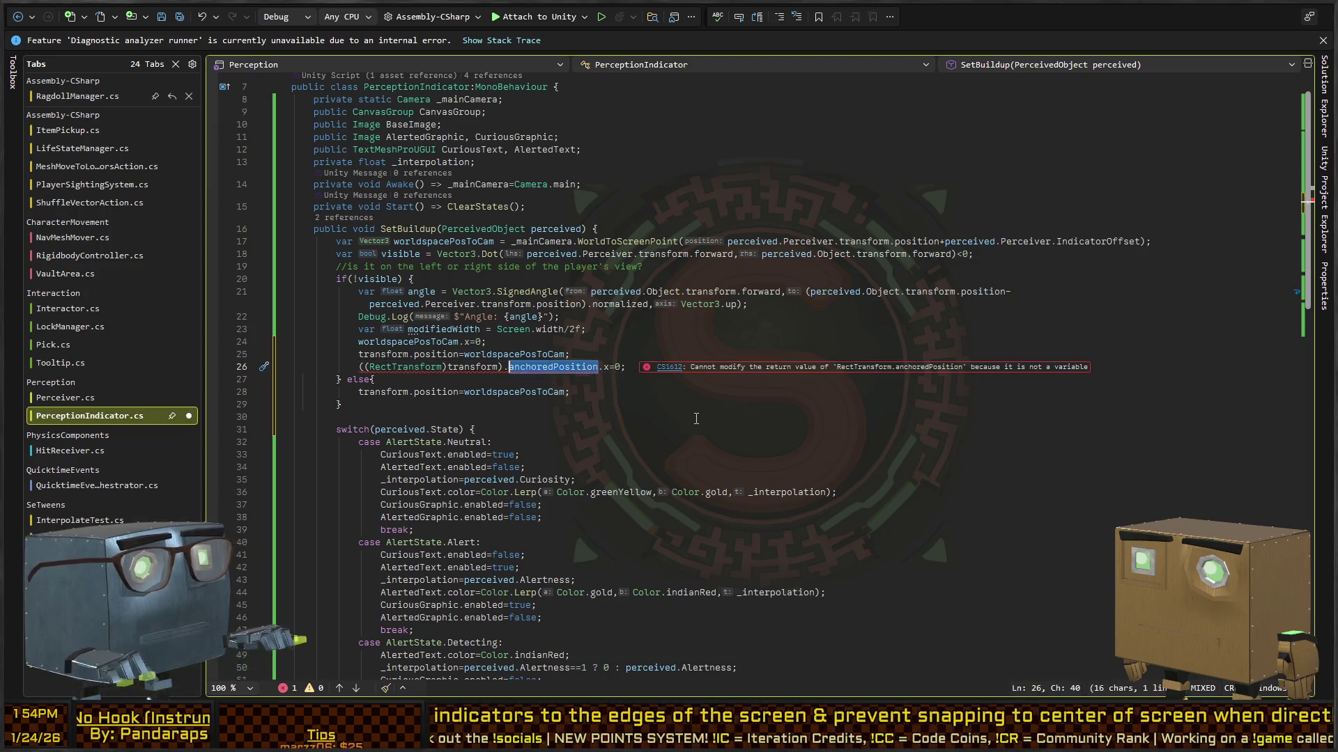
{"action": "key", "text": "ctrl+Return"}
{"action": "type", "text": "var re"}
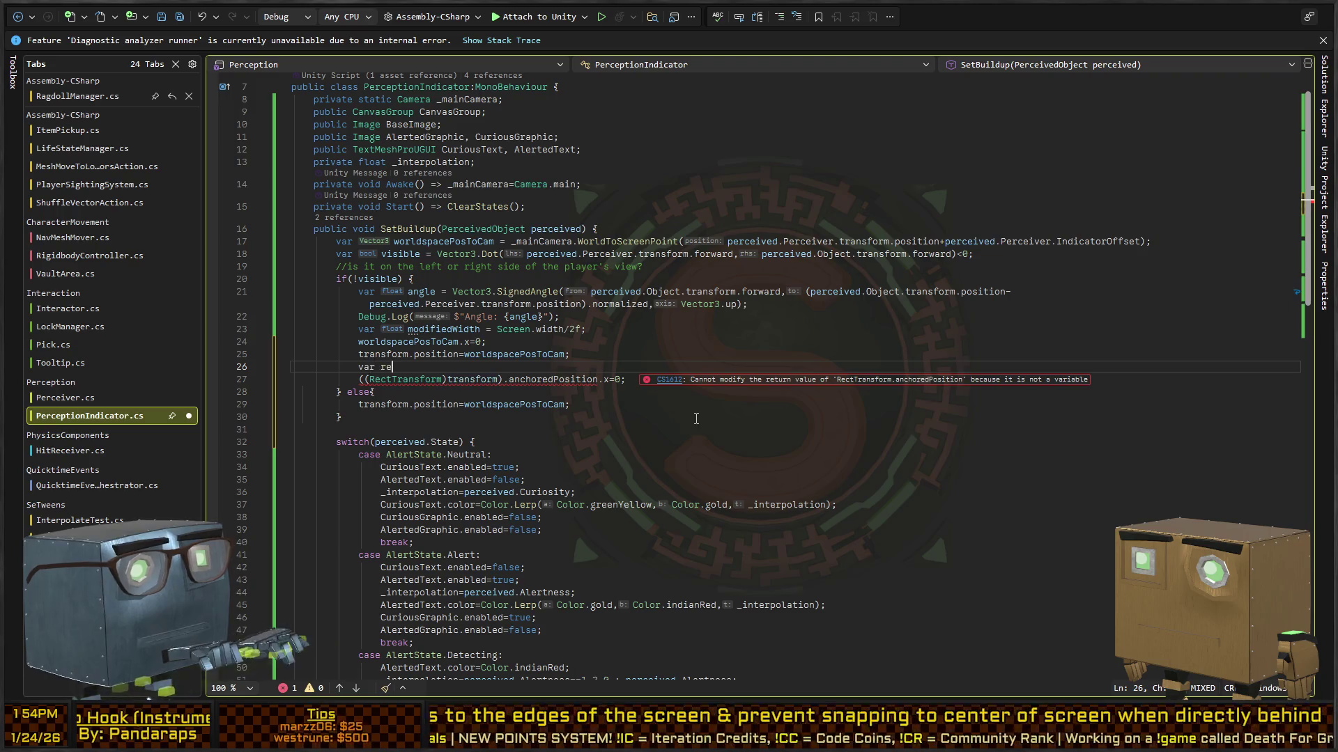
{"action": "type", "text": " ="}
{"action": "key", "text": "Down"}
{"action": "key", "text": "ctrl+Right"}
{"action": "key", "text": "ctrl+Right"}
{"action": "type", "text": ";"}
{"action": "key", "text": "Return"}
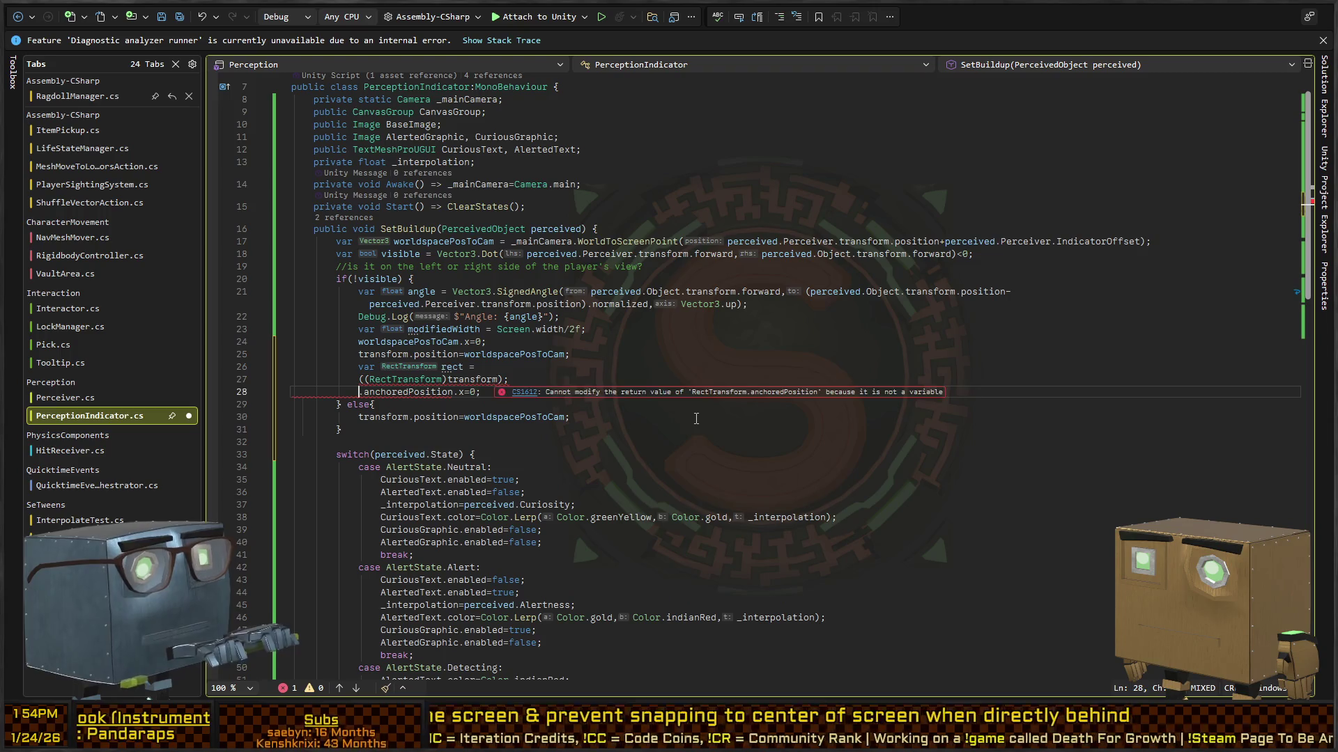
{"action": "key", "text": "Up"}
{"action": "key", "text": "Home"}
{"action": "key", "text": "BackSpace"}
{"action": "key", "text": "Delete"}
Change the assignment to rect.anchoredPosition = new Vector2 keeping rect.anchoredPosition.y.
{"action": "key", "text": "Down"}
{"action": "key", "text": "Home"}
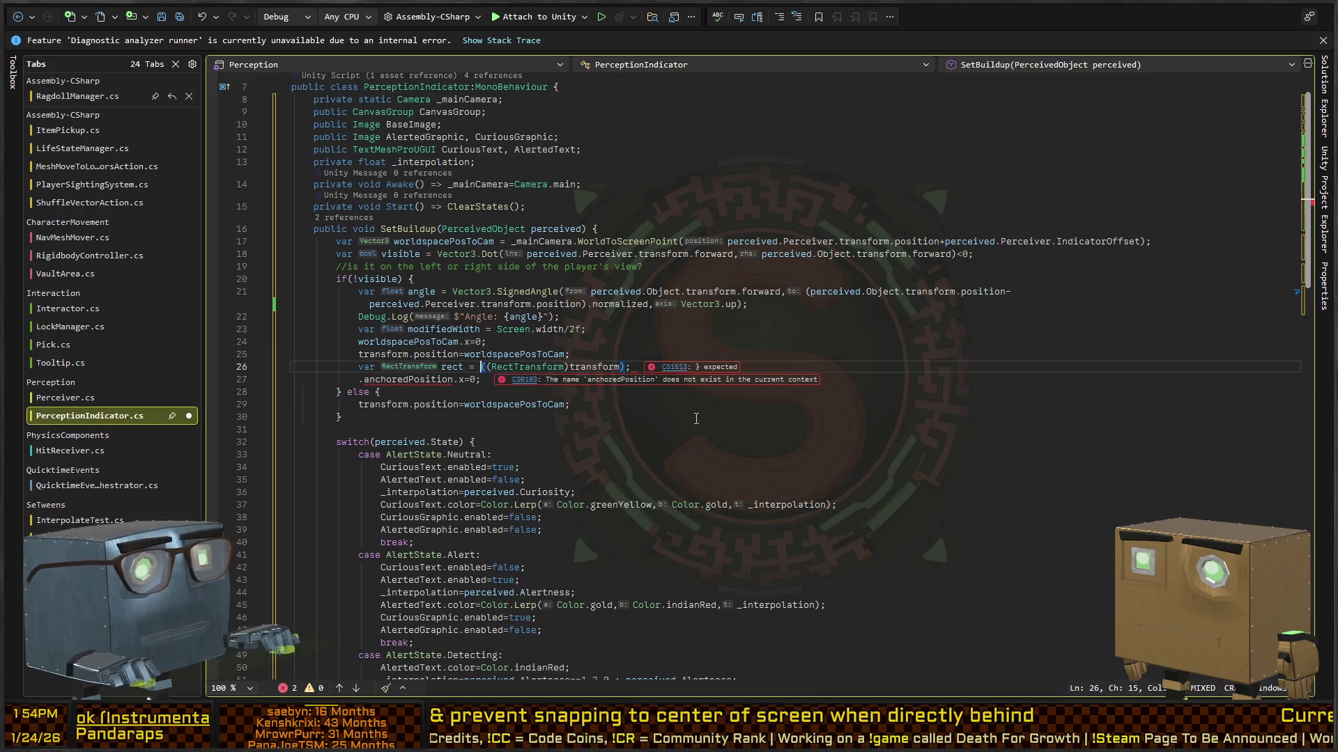
{"action": "type", "text": "rect"}
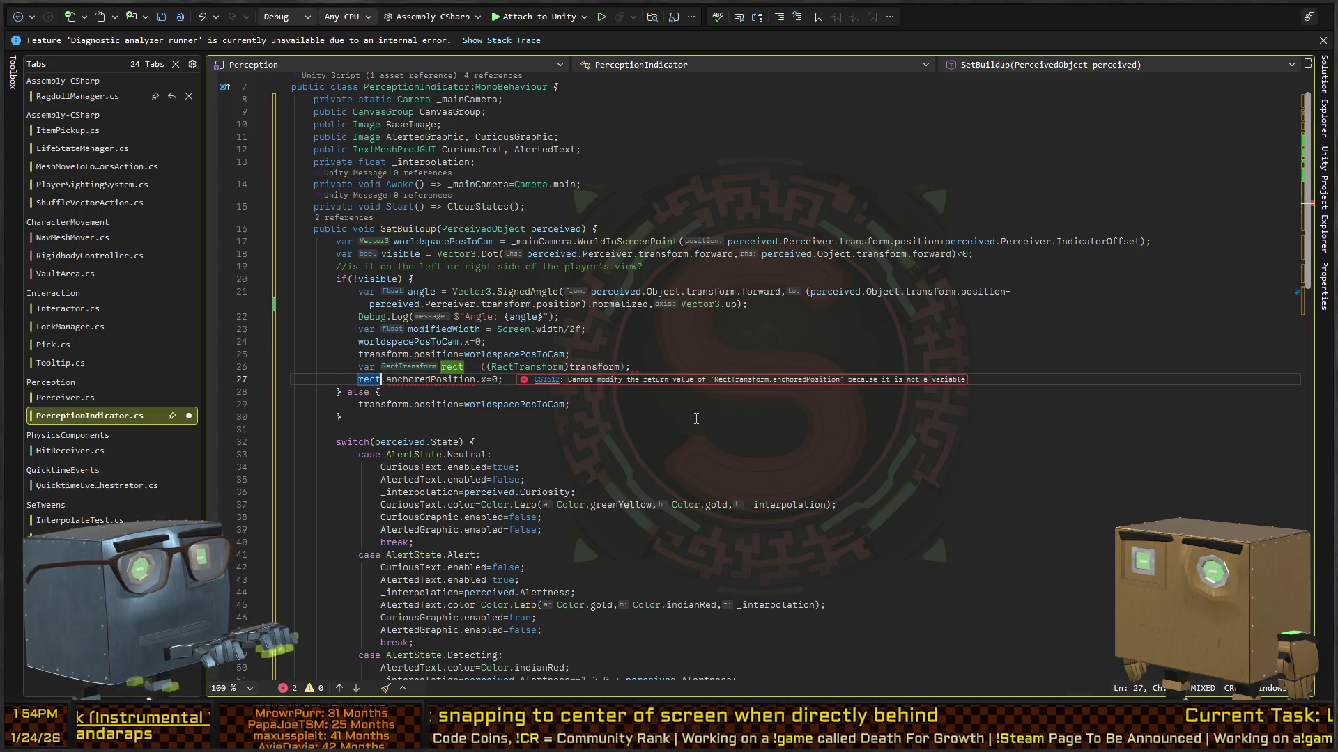
{"action": "key", "text": "ctrl+Right"}
{"action": "key", "text": "ctrl+Right"}
{"action": "key", "text": "ctrl+Right"}
{"action": "key", "text": "Delete"}
{"action": "key", "text": "BackSpace"}
{"action": "key", "text": "End"}
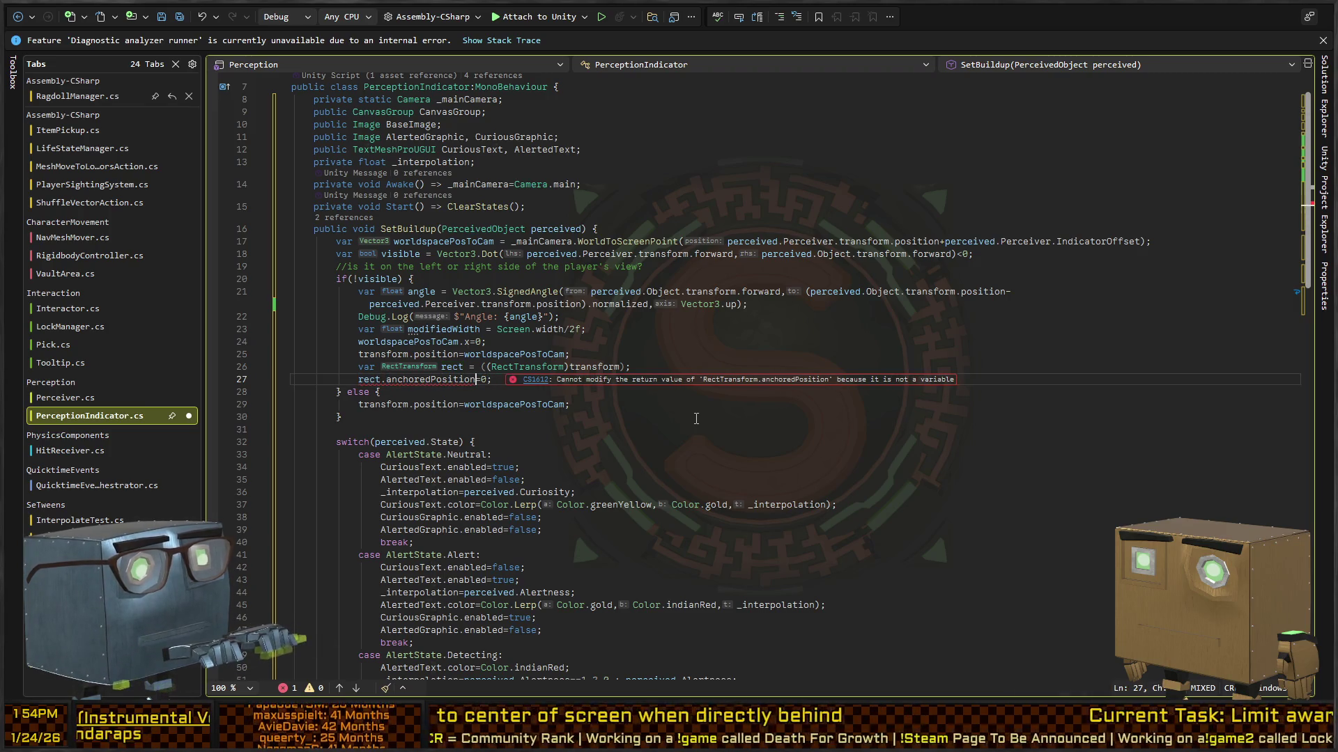
{"action": "key", "text": "BackSpace"}
{"action": "type", "text": "new("}
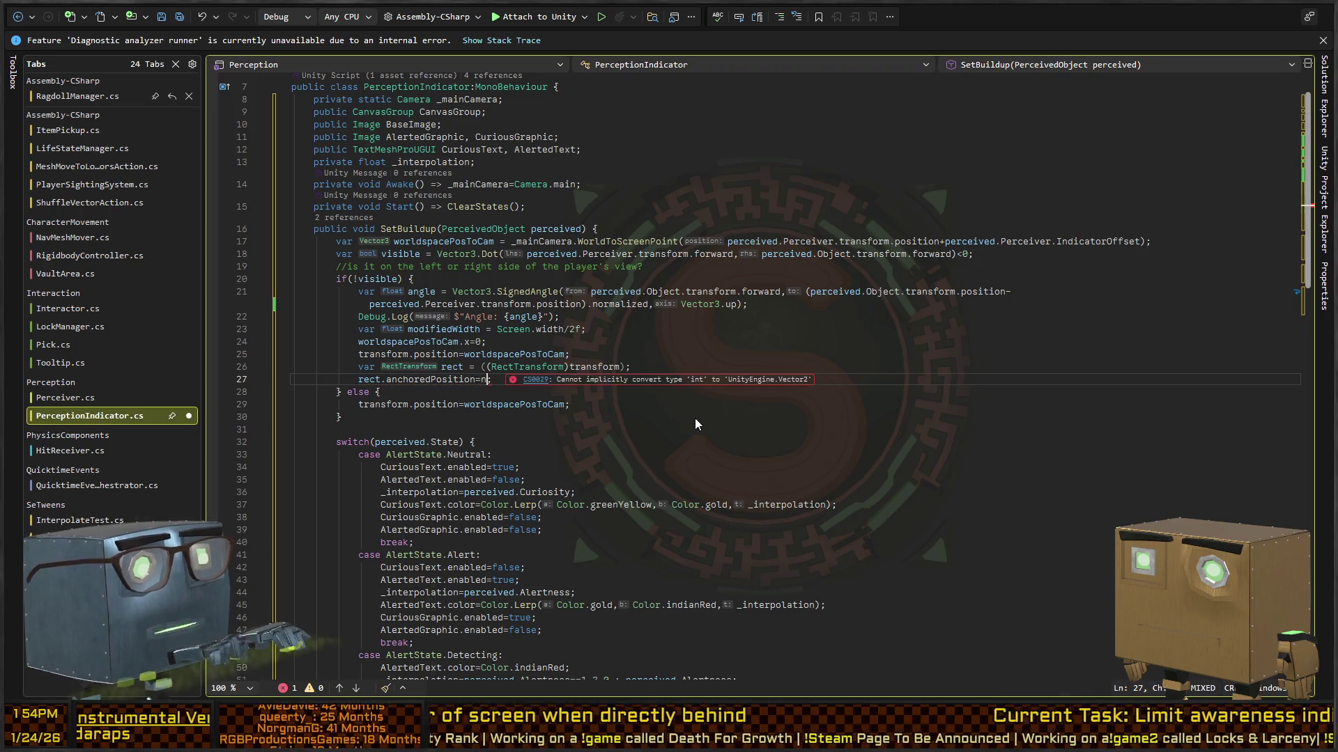
{"action": "type", "text": "rect.a"}
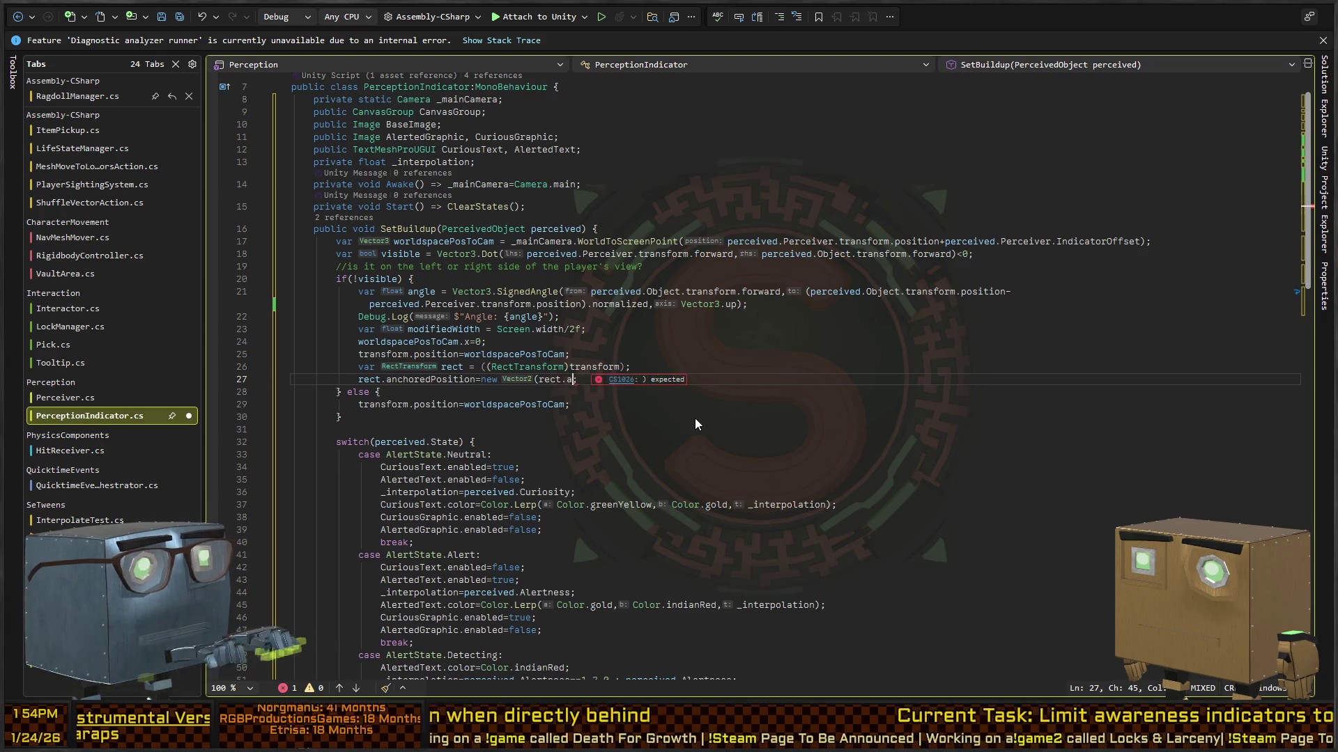
{"action": "type", "text": "nchoredPosition.y;"}
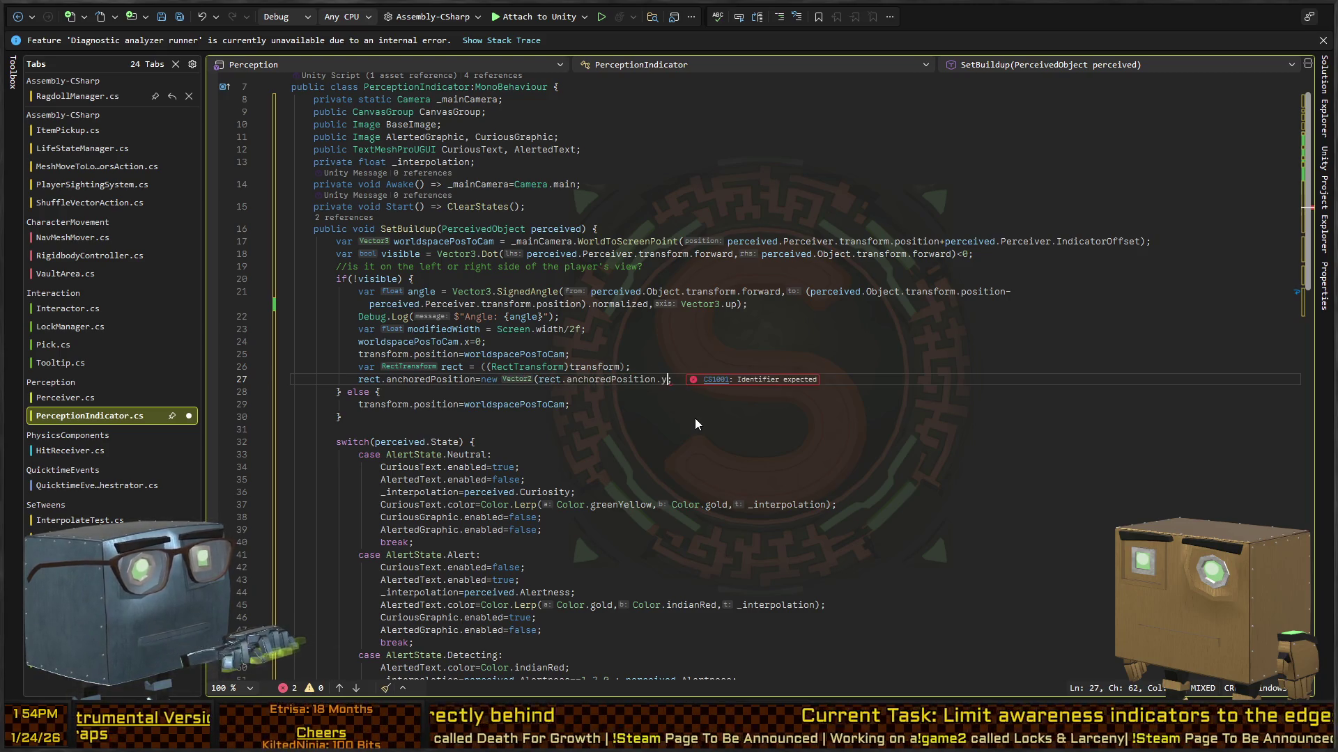
{"action": "key", "text": "ctrl+Left"}
{"action": "key", "text": "ctrl+Left"}
{"action": "key", "text": "ctrl+Left"}
Pass modifiedWidth as the x argument of the new anchoredPosition vector.
{"action": "type", "text": ","}
{"action": "key", "text": "End"}
{"action": "key", "text": "Left"}
{"action": "type", "text": ")"}
{"action": "key", "text": "ctrl+bracketright"}
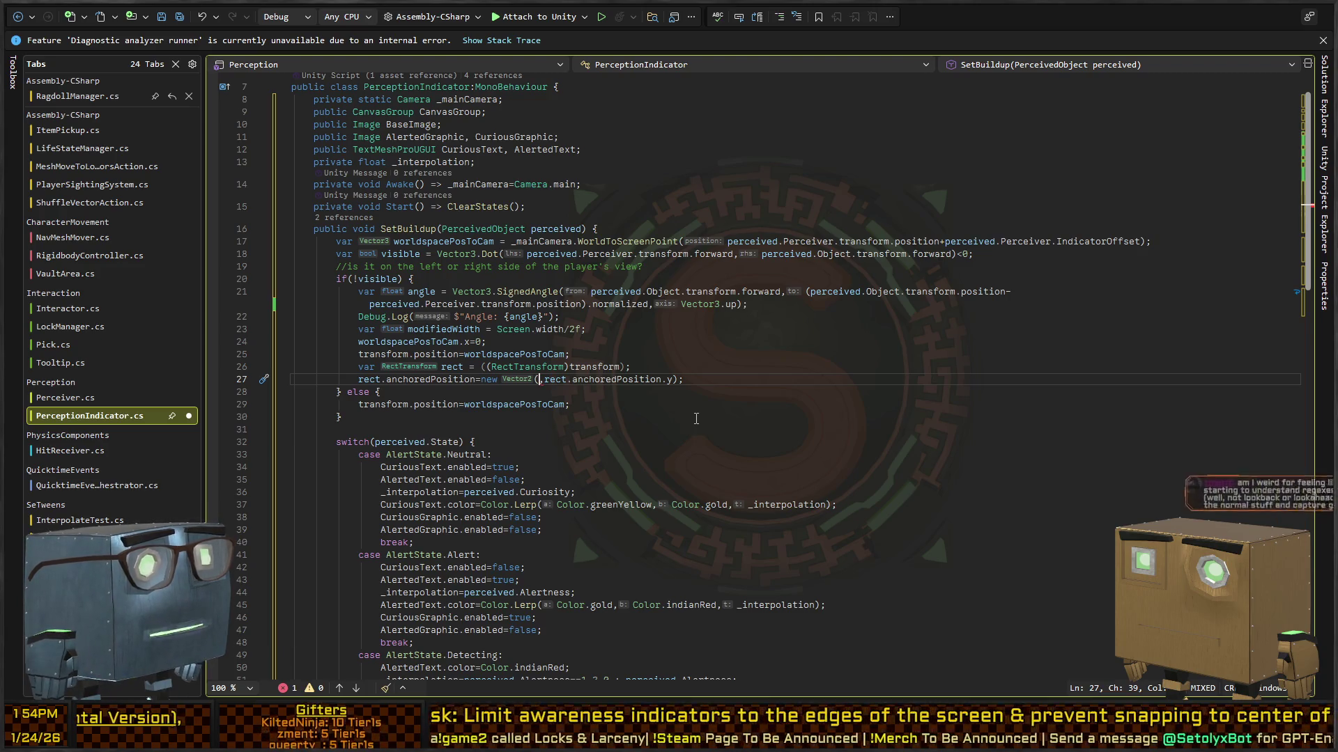
{"action": "type", "text": "wid"}
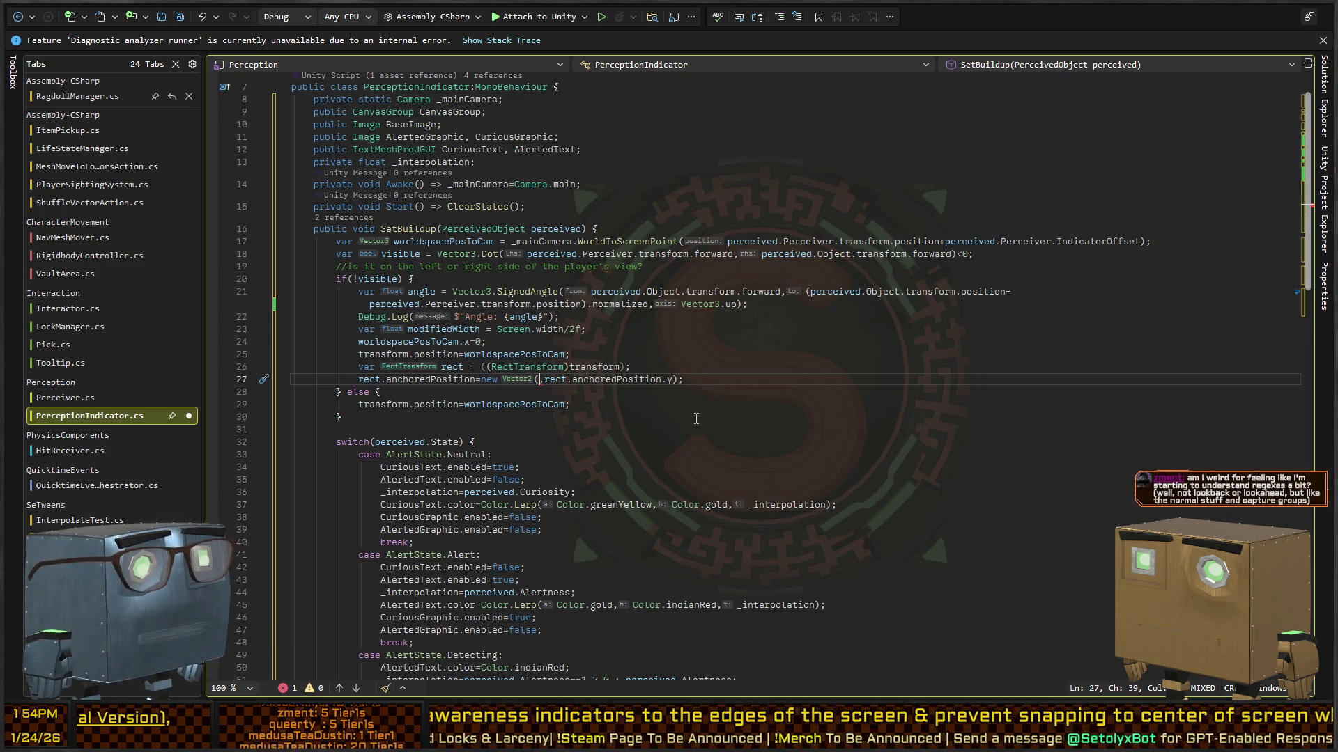
{"action": "key", "text": "BackSpace"}
{"action": "key", "text": "BackSpace"}
{"action": "key", "text": "BackSpace"}
{"action": "type", "text": "modifiedW"}
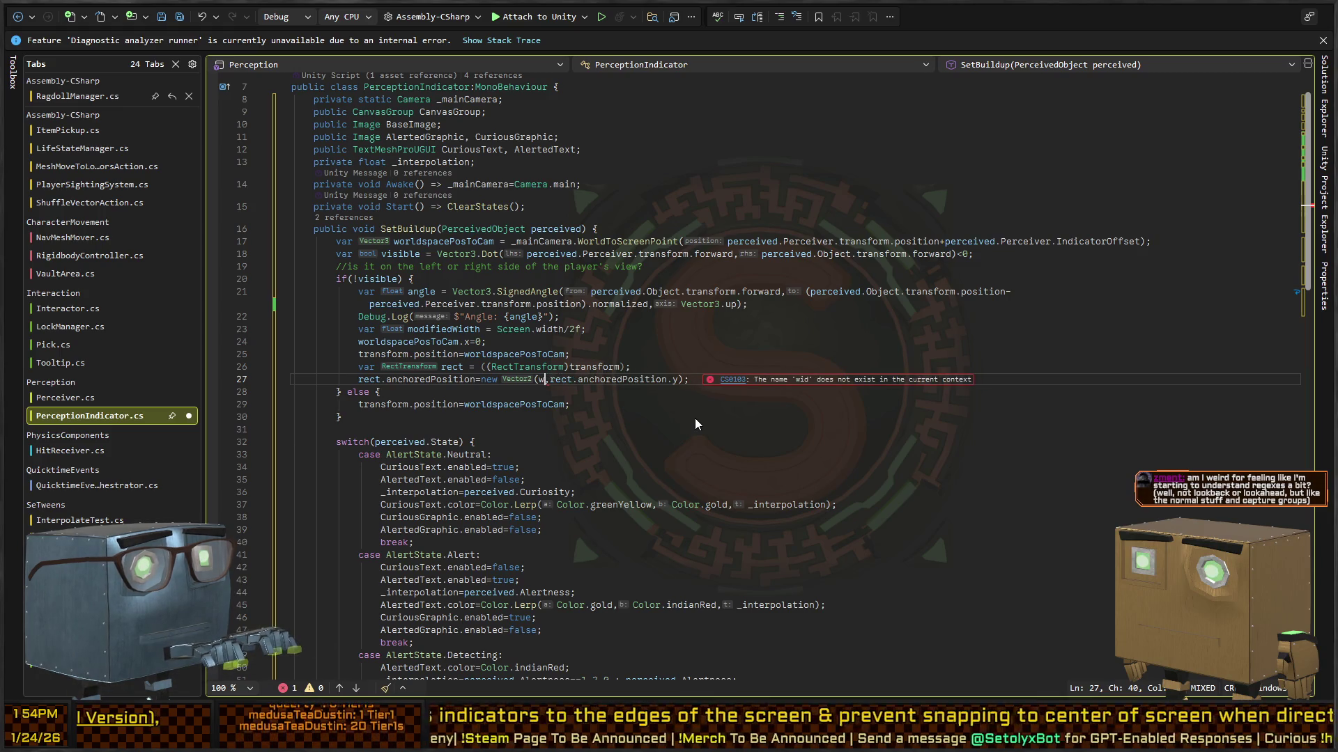
{"action": "type", "text": "idth"}
Set modifiedWidth to (Screen.width/2f)-200, save the script, and return to Unity.
{"action": "key", "text": "Up"}
{"action": "key", "text": "Up"}
{"action": "key", "text": "Up"}
{"action": "type", "text": "f"}
{"action": "key", "text": "ctrl+shift+Left"}
{"action": "key", "text": "ctrl+shift+Left"}
{"action": "key", "text": "ctrl+shift+Left"}
{"action": "type", "text": "("}
{"action": "key", "text": "Right"}
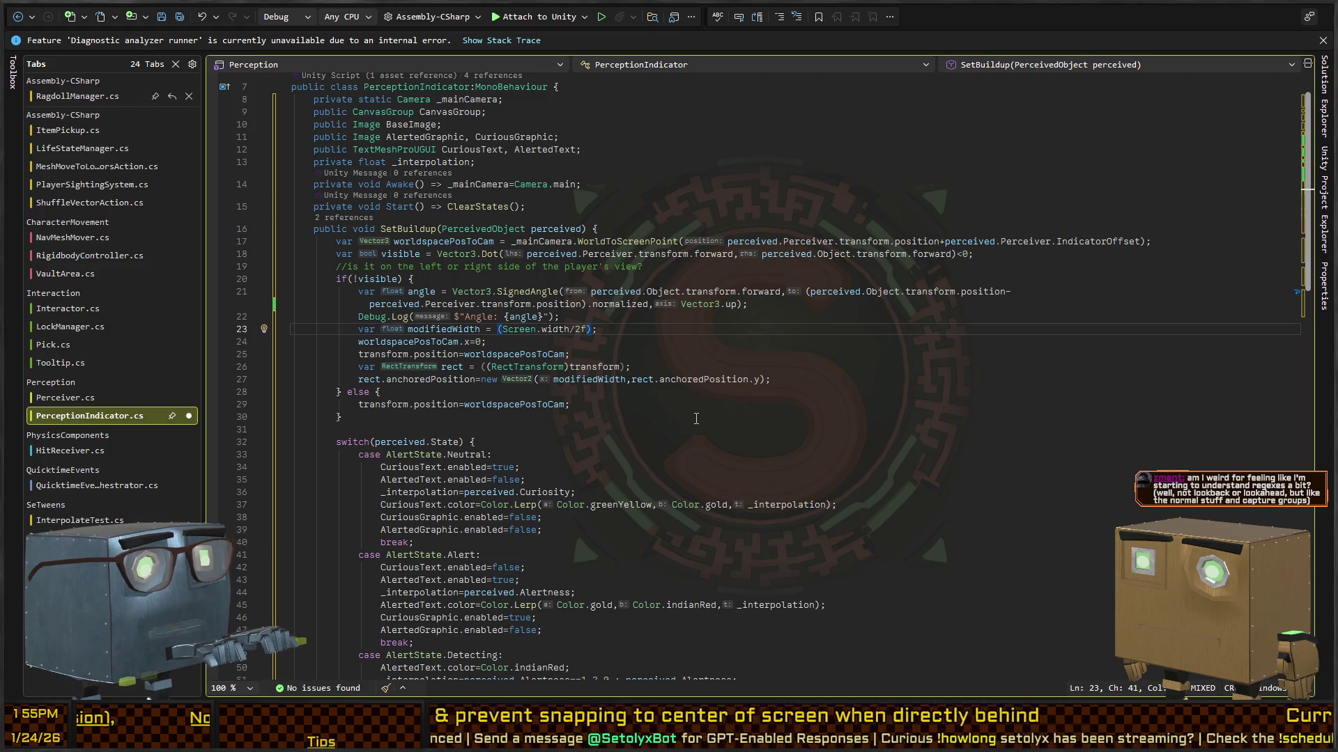
{"action": "type", "text": "-200"}
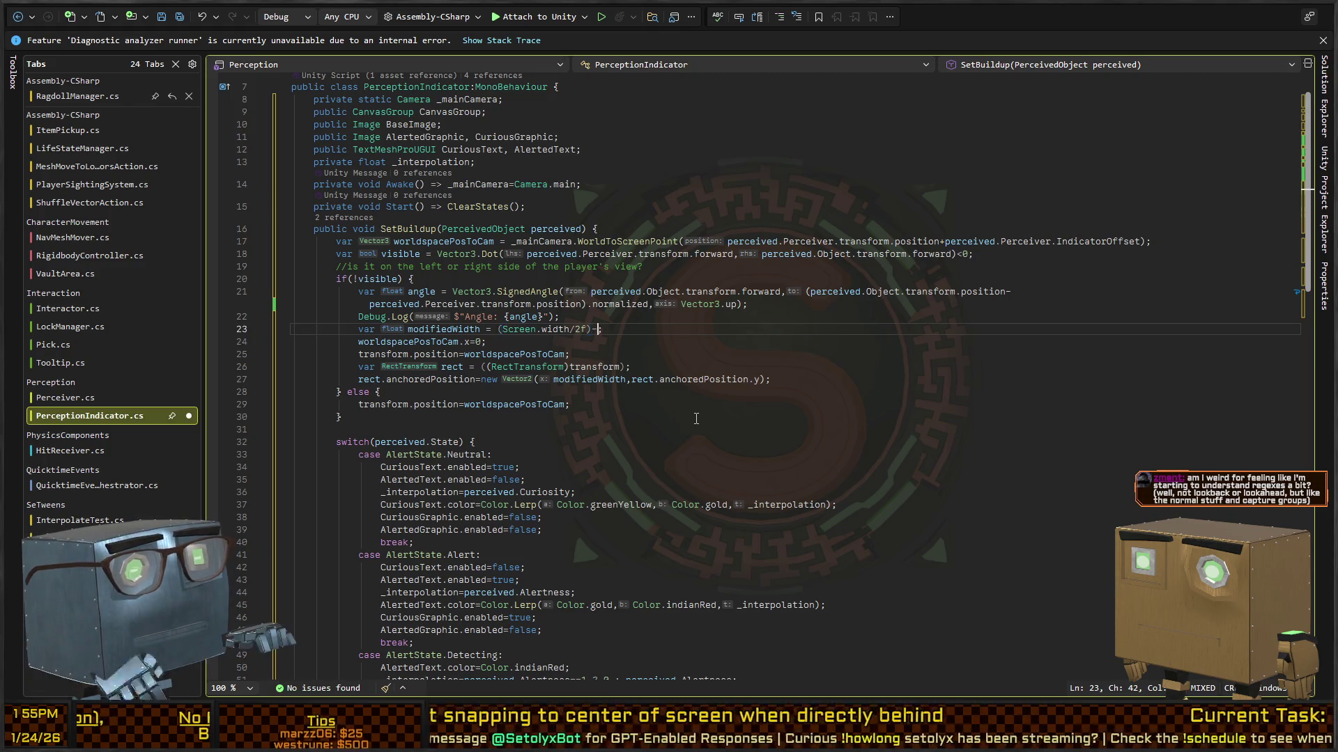
{"action": "key", "text": "Down"}
{"action": "key", "text": "Down"}
{"action": "key", "text": "Down"}
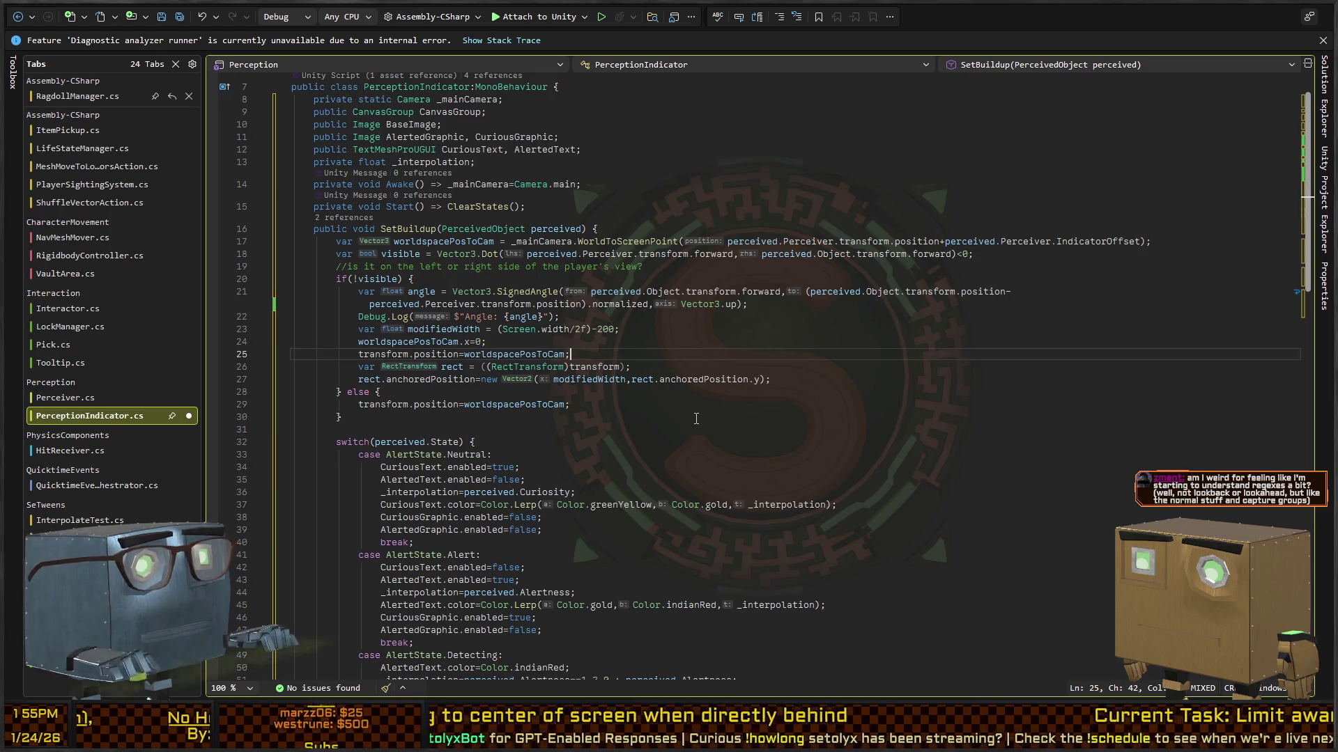
{"action": "key", "text": "ctrl+s"}
{"action": "key", "text": "Down"}
{"action": "key", "text": "Down"}
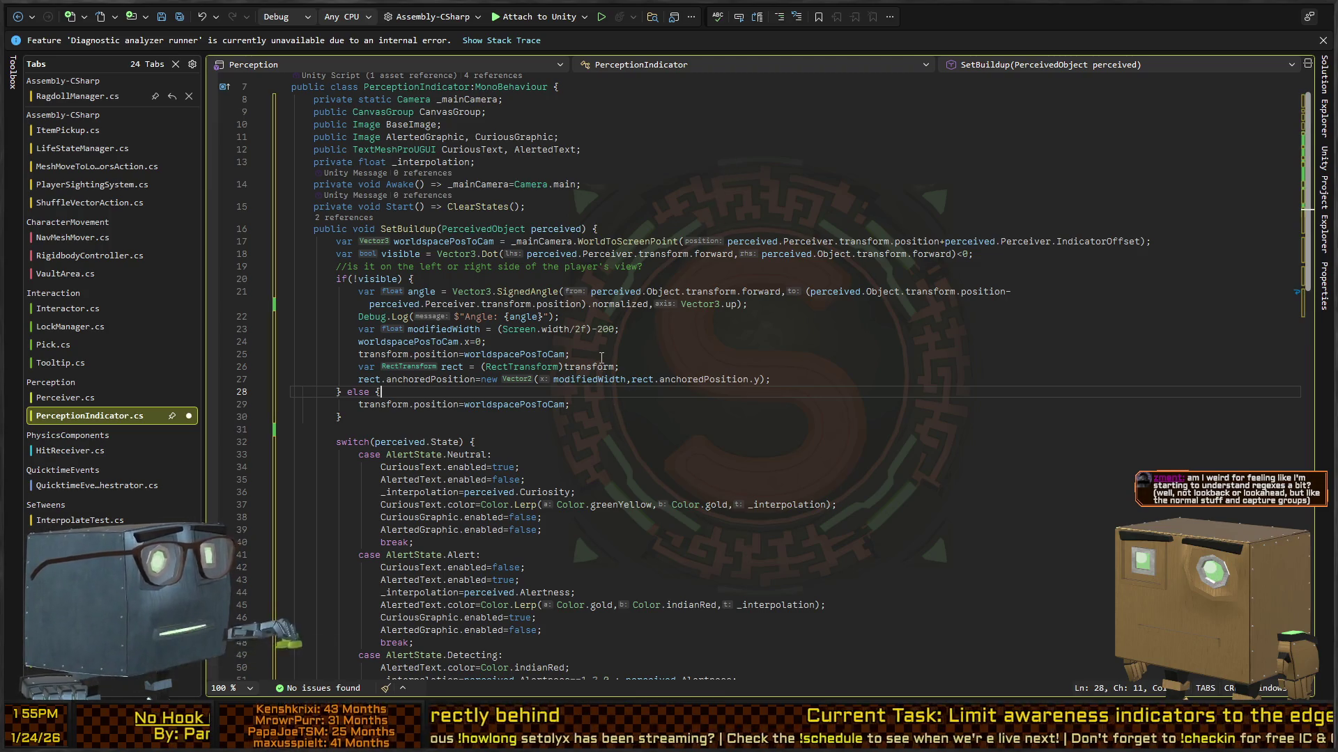
{"action": "key", "text": "alt+Tab"}
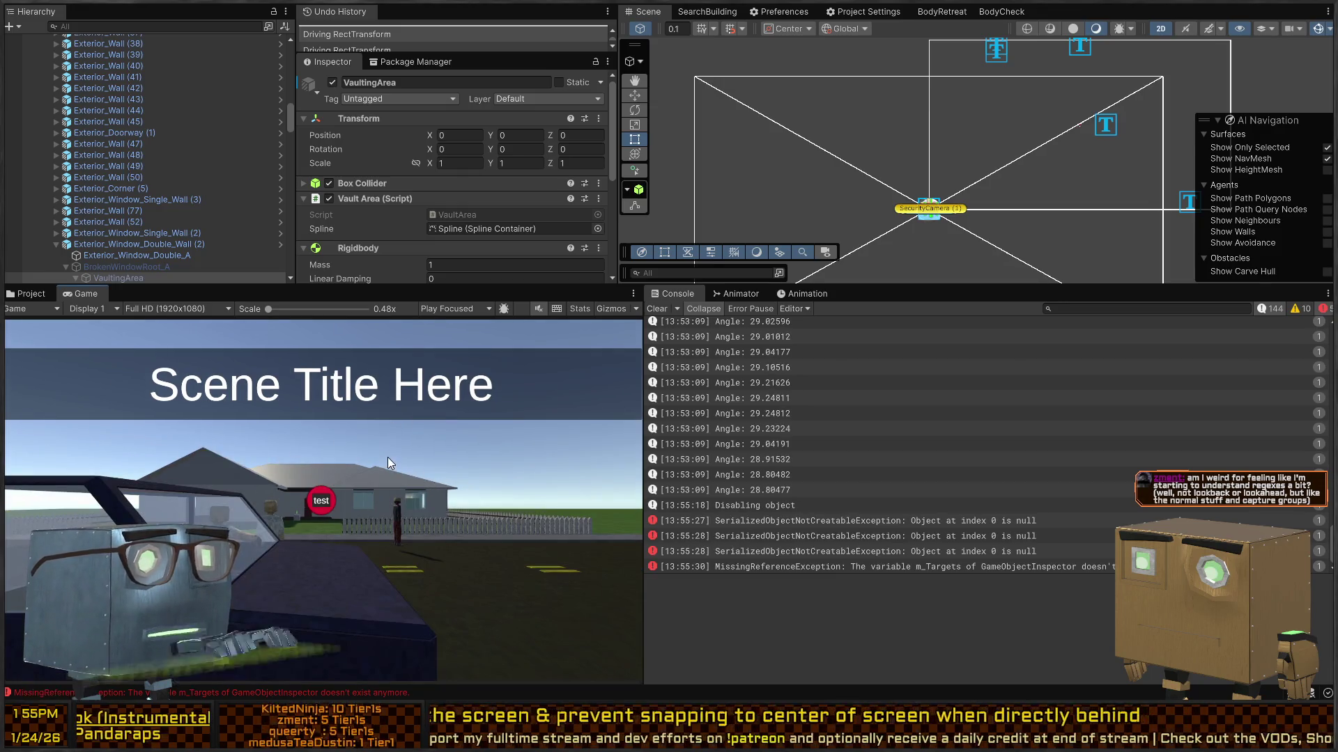
Skip the intro and walk the player toward the house under the roof edge.
{"action": "key", "text": "space"}
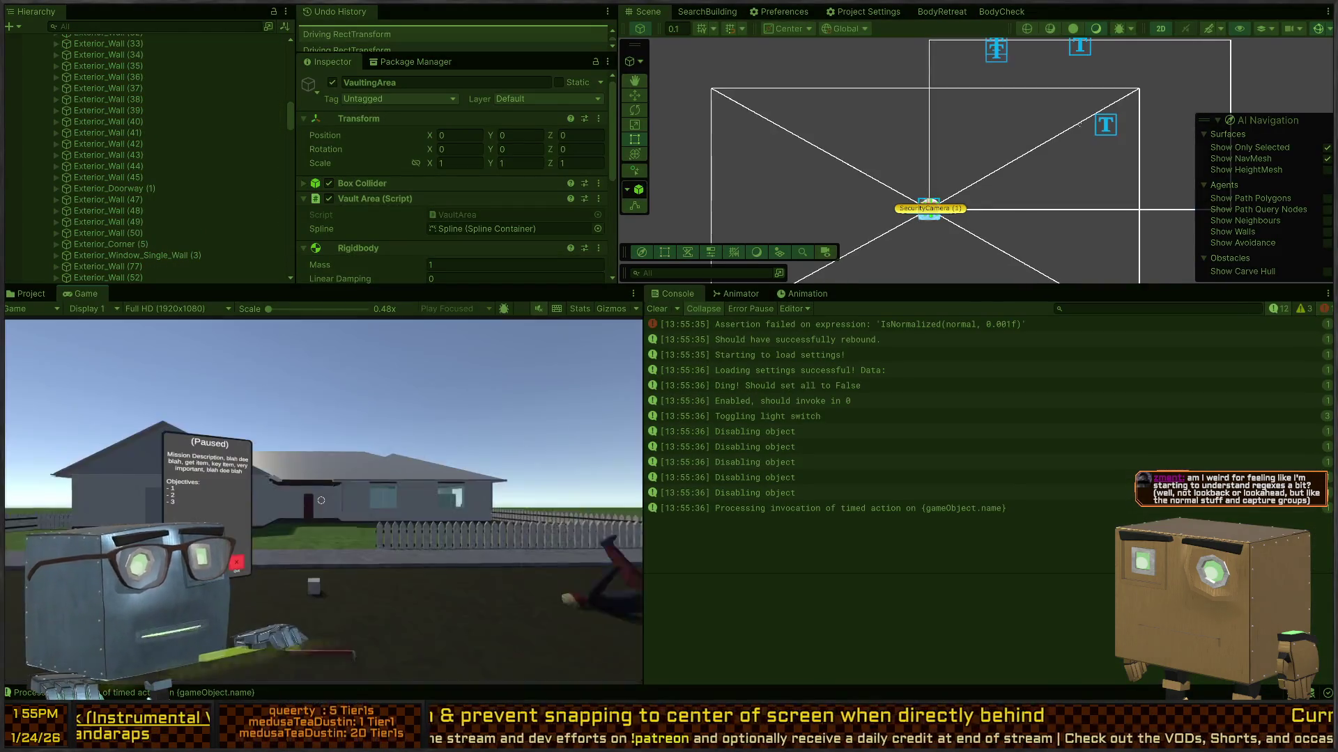
{"action": "key", "text": "w"}
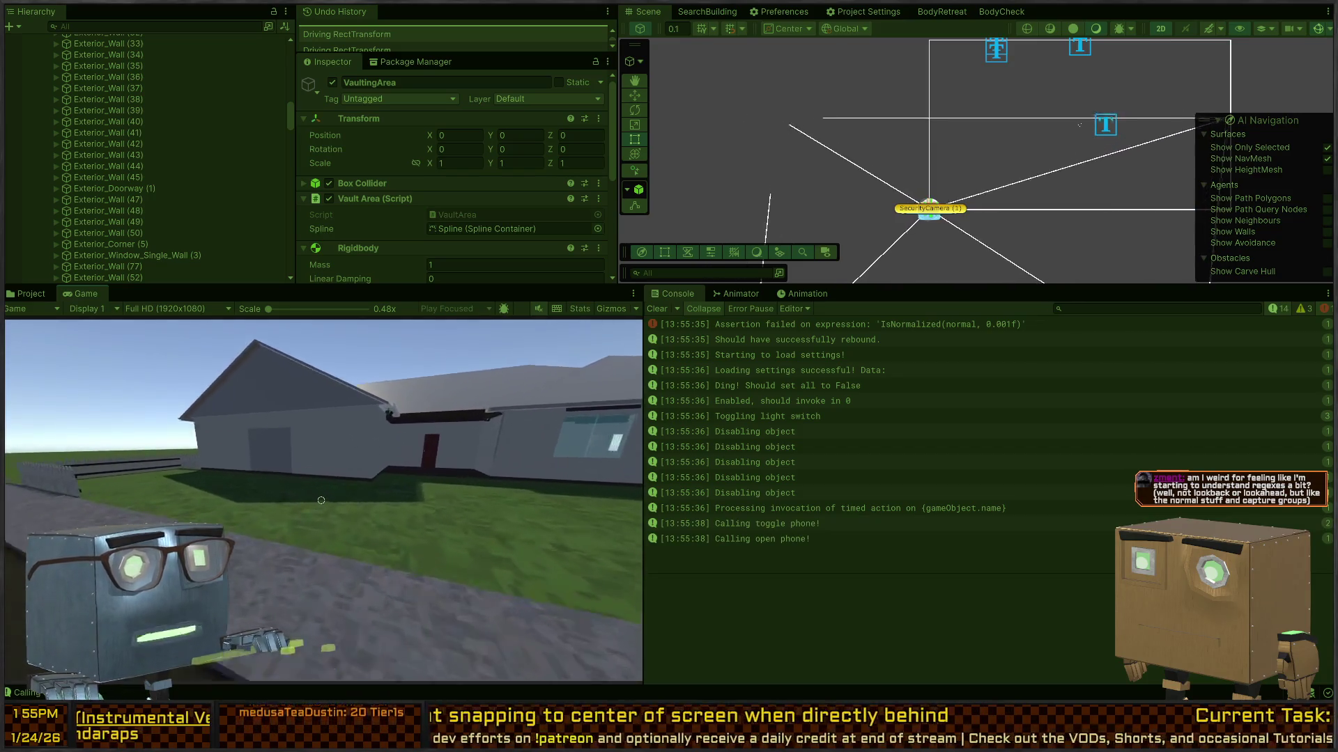
{"action": "key", "text": "w"}
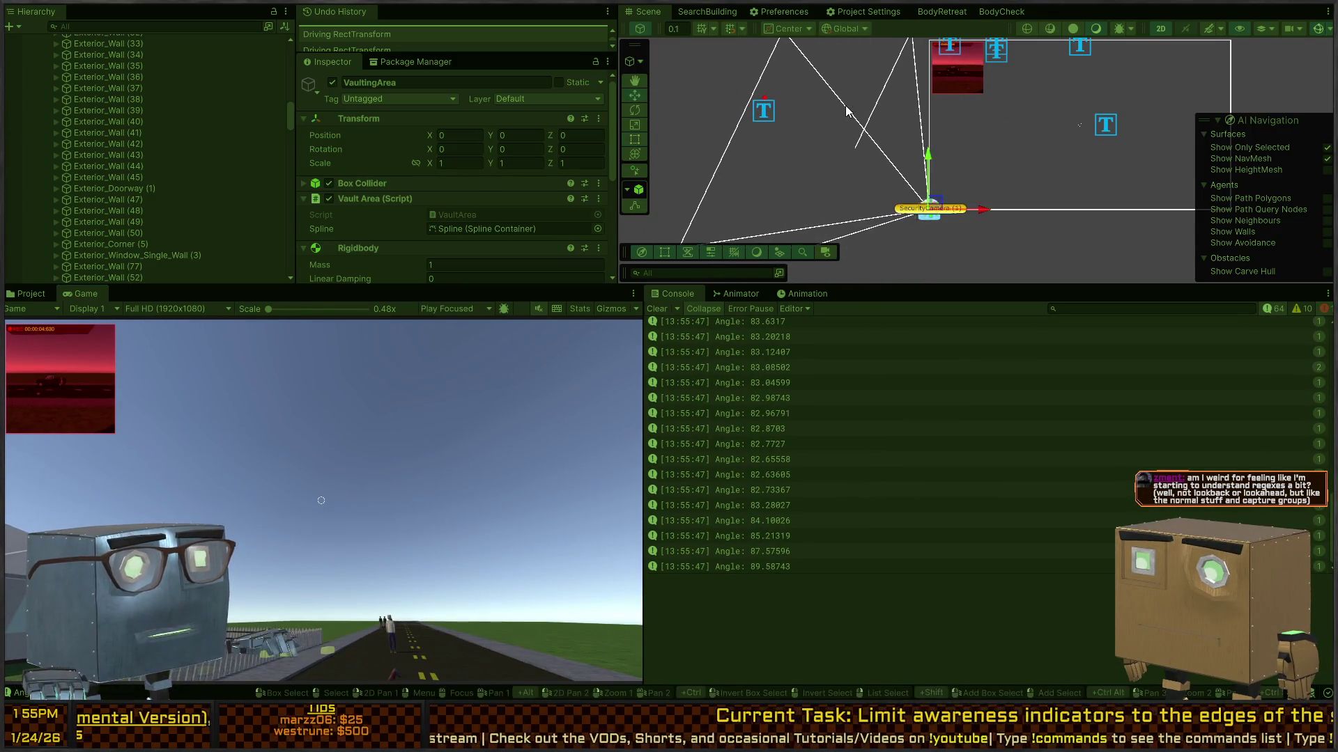
{"action": "mouse_move", "coordinate": [927, 209]}
{"action": "left_mouse_down"}
{"action": "mouse_move", "coordinate": [773, 212]}
{"action": "mouse_move", "coordinate": [891, 121]}
{"action": "mouse_move", "coordinate": [725, 66]}
{"action": "left_mouse_up"}
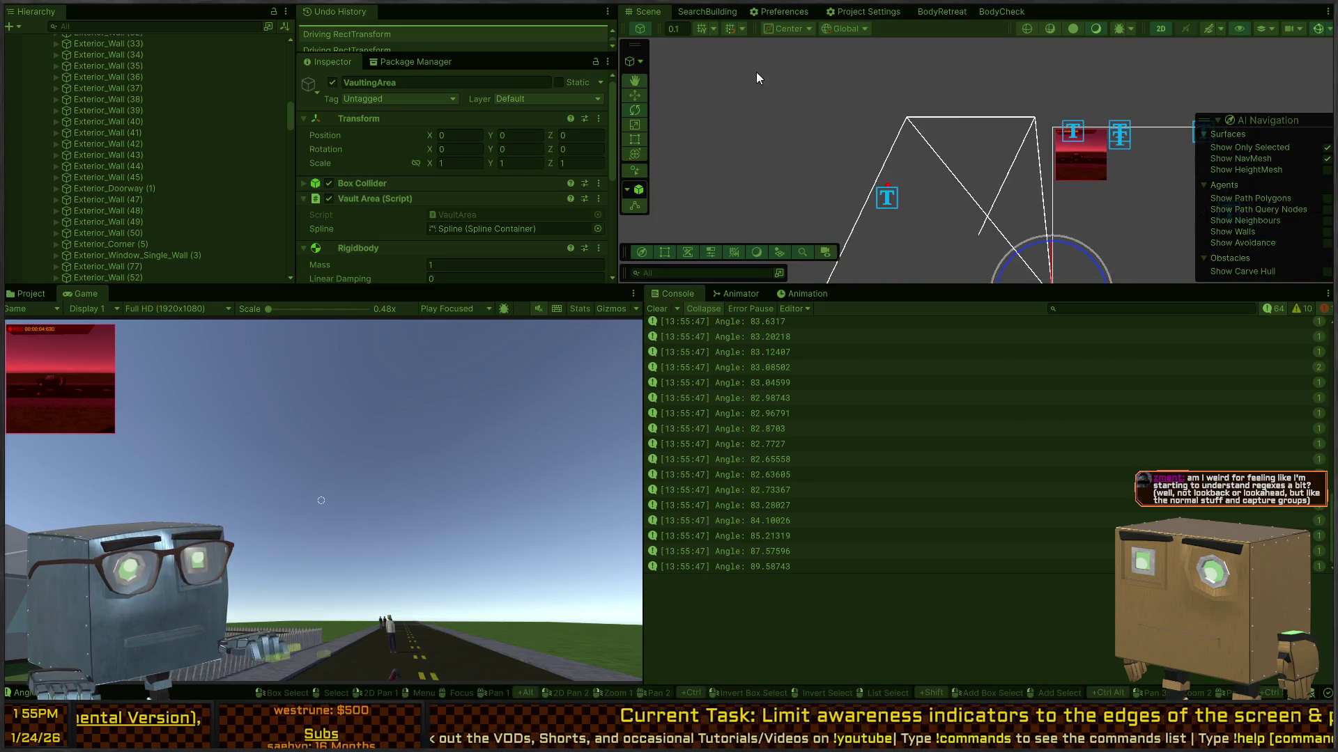
{"action": "left_click", "coordinate": [389, 493]}
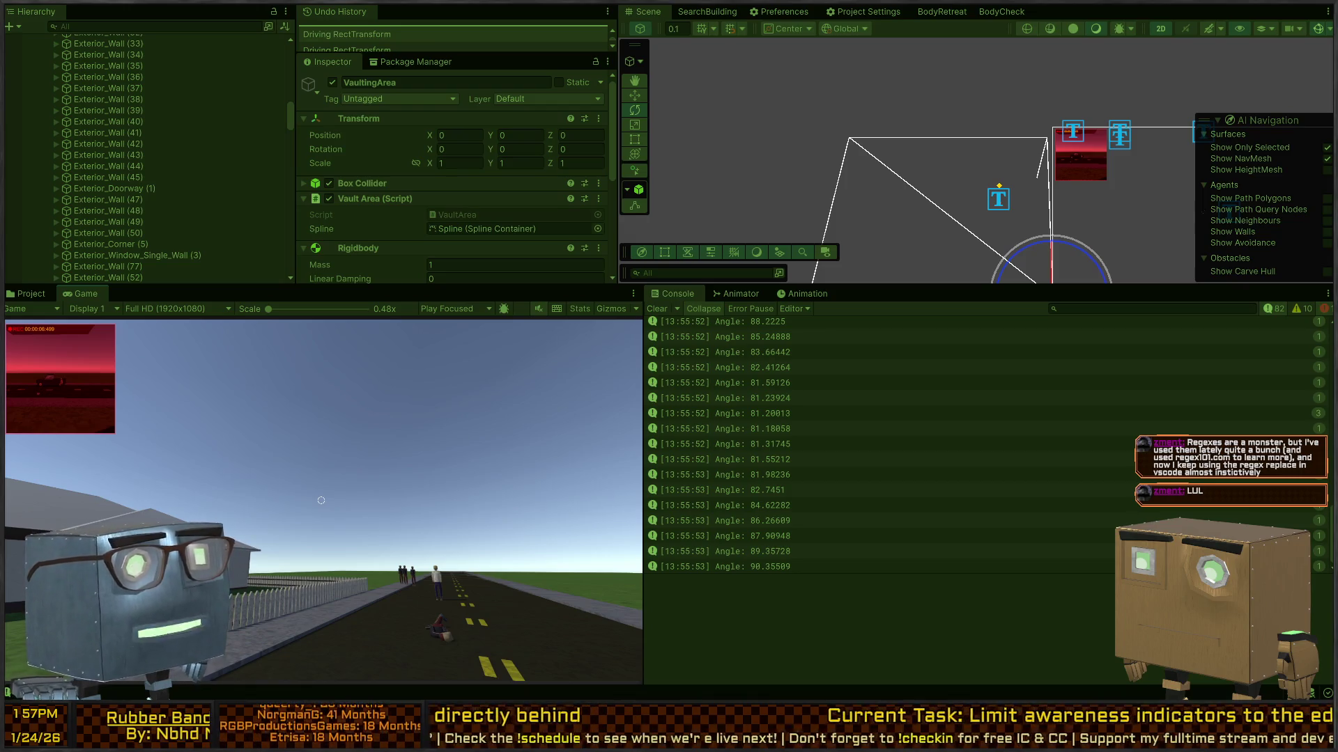
Select CuriousImage in the scene, try an x position of 25.51, then undo it.
{"action": "left_click_drag", "start_coordinate": [1031, 179], "coordinate": [832, 113]}
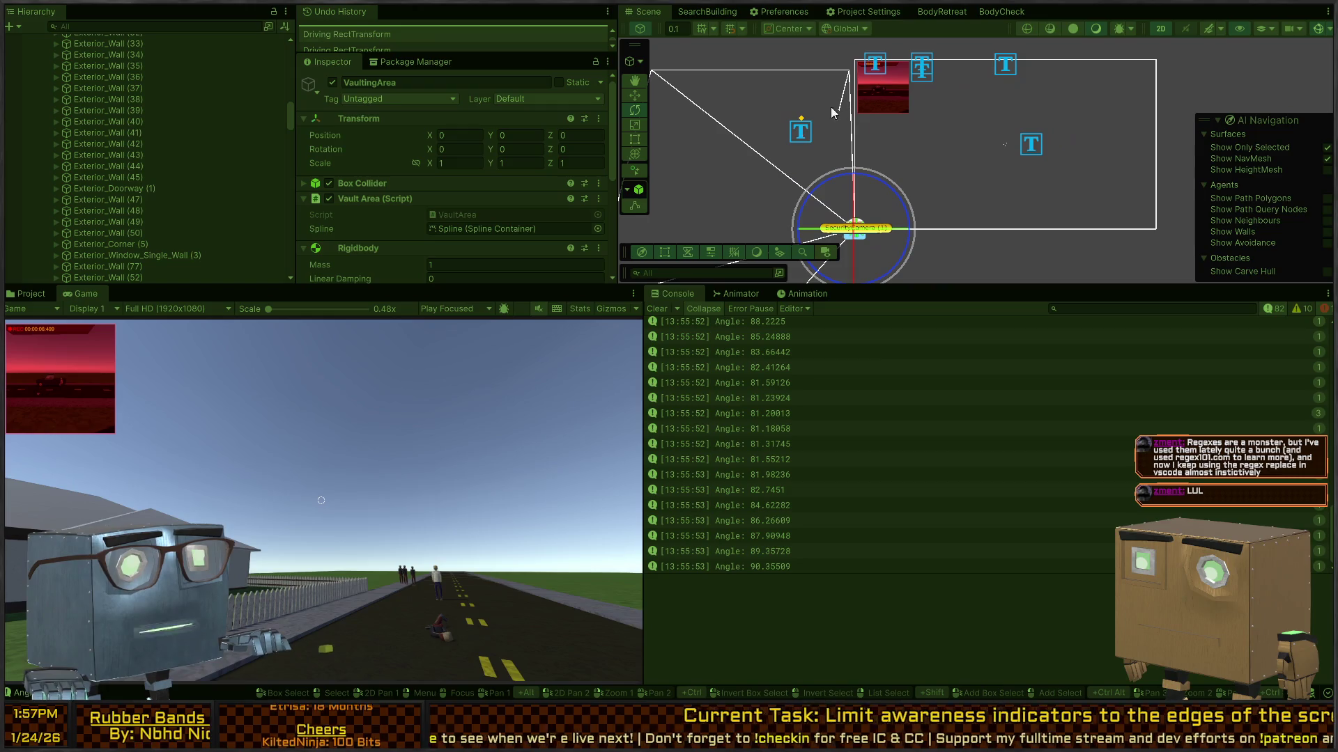
{"action": "left_click", "coordinate": [802, 128]}
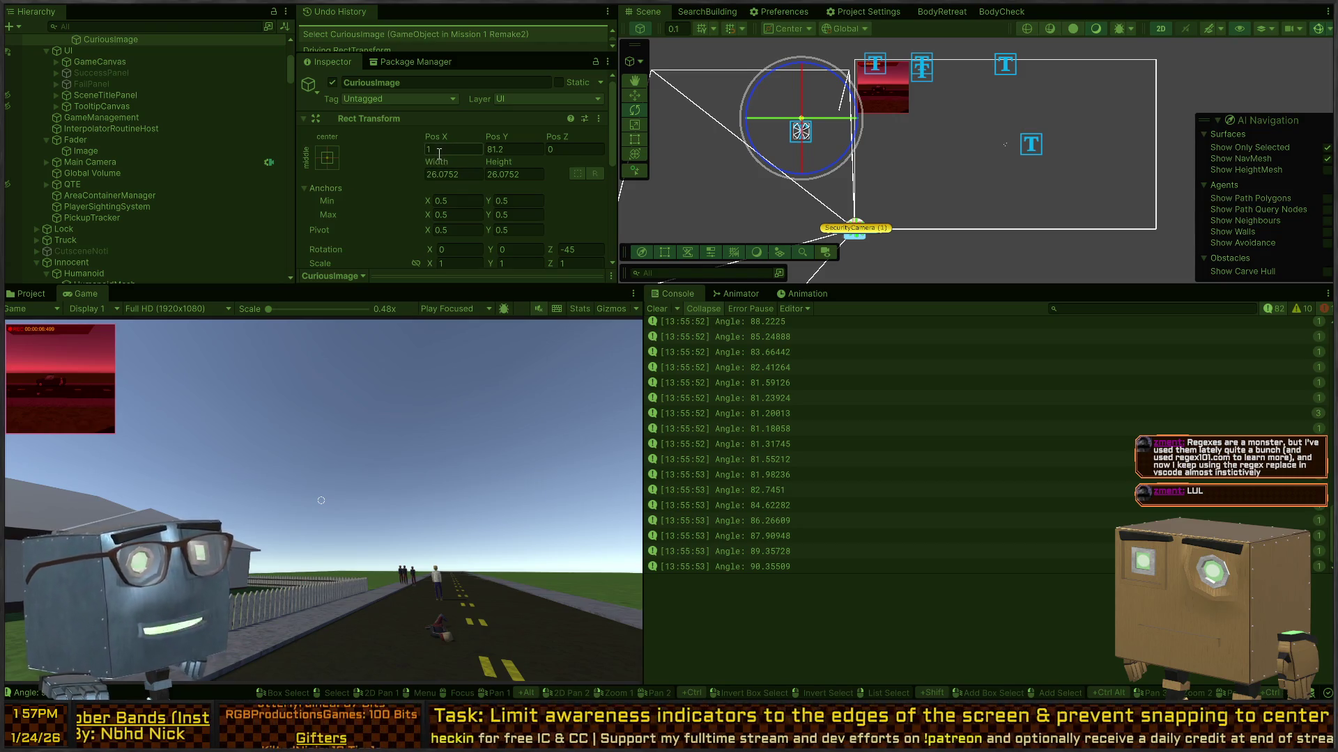
{"action": "scroll", "coordinate": [438, 154], "scroll_direction": "down", "scroll_amount": 2}
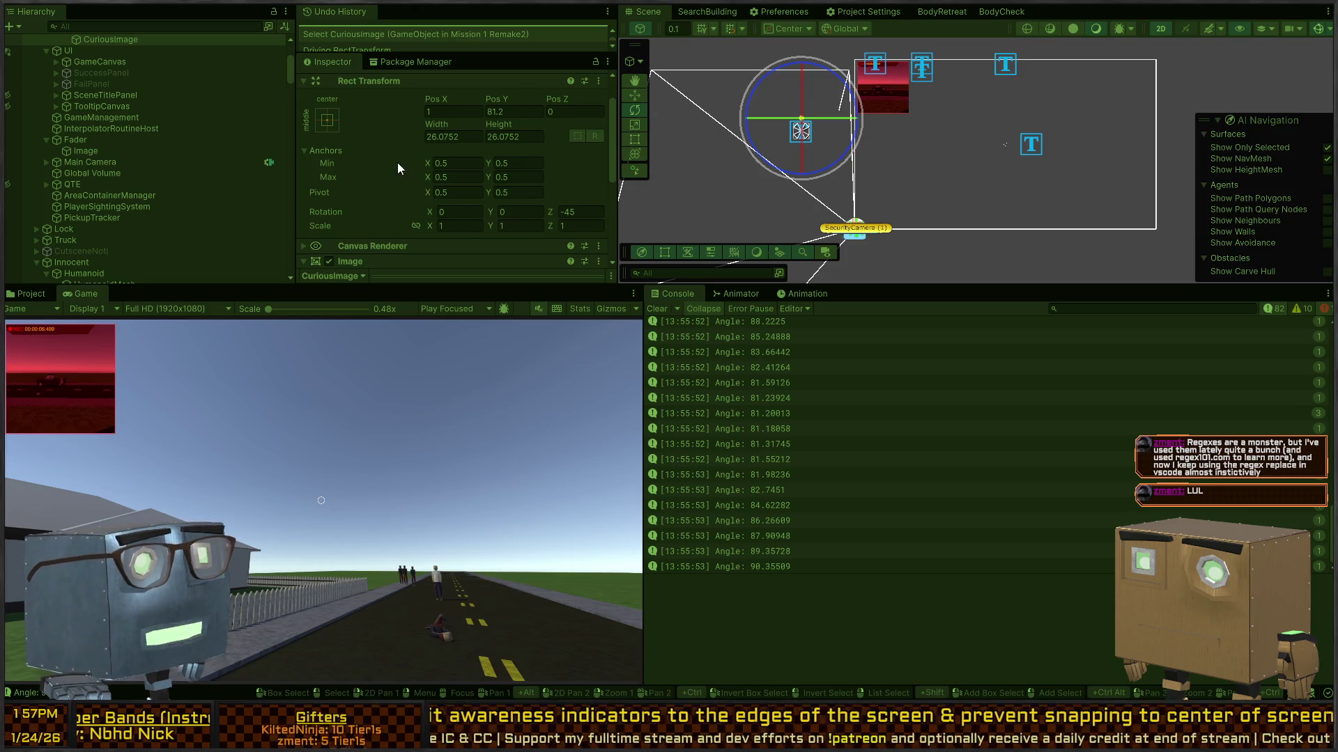
{"action": "scroll", "coordinate": [418, 148], "scroll_direction": "up", "scroll_amount": 2}
{"action": "type", "text": "25.51"}
{"action": "key", "text": "Return"}
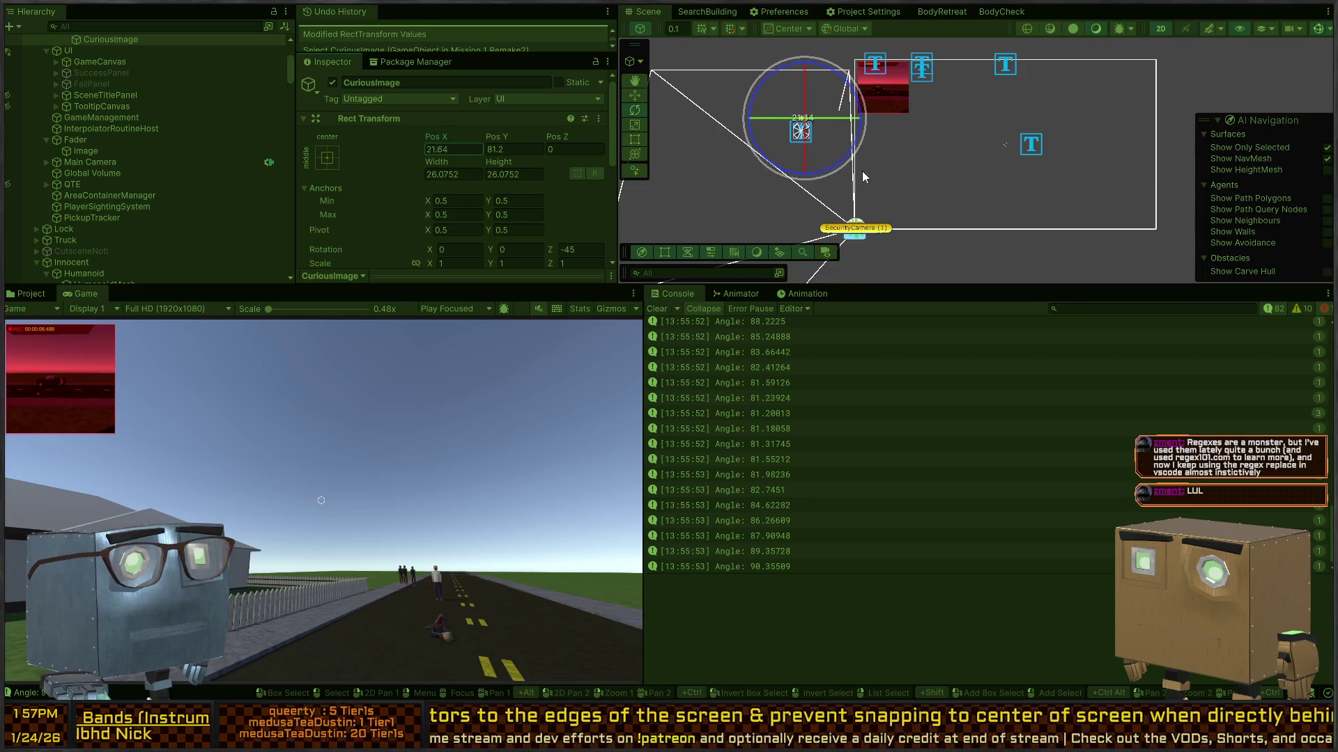
{"action": "key", "text": "ctrl+z"}
{"action": "scroll", "coordinate": [143, 82], "scroll_direction": "up", "scroll_amount": 3}
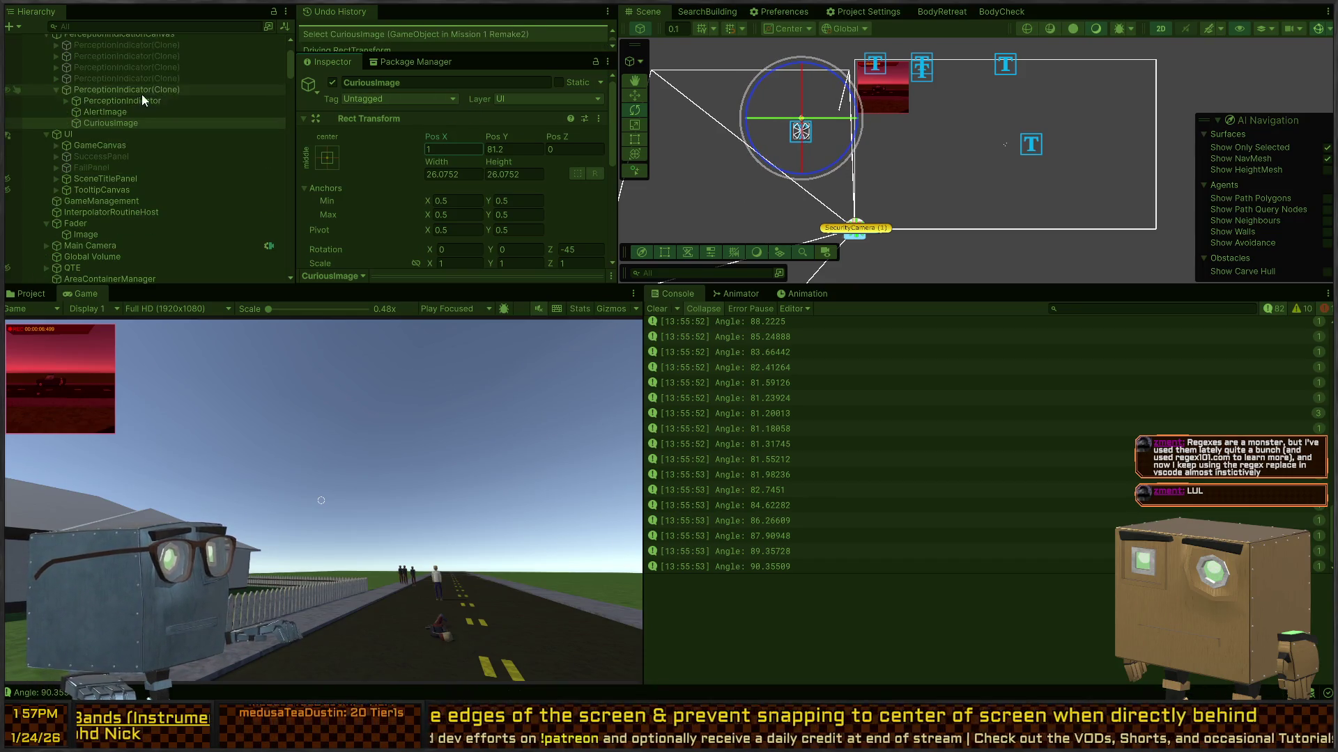
Select PerceptionIndicator(Clone) to read its Pos X, stop Play mode, and return to the script.
{"action": "left_click", "coordinate": [124, 91]}
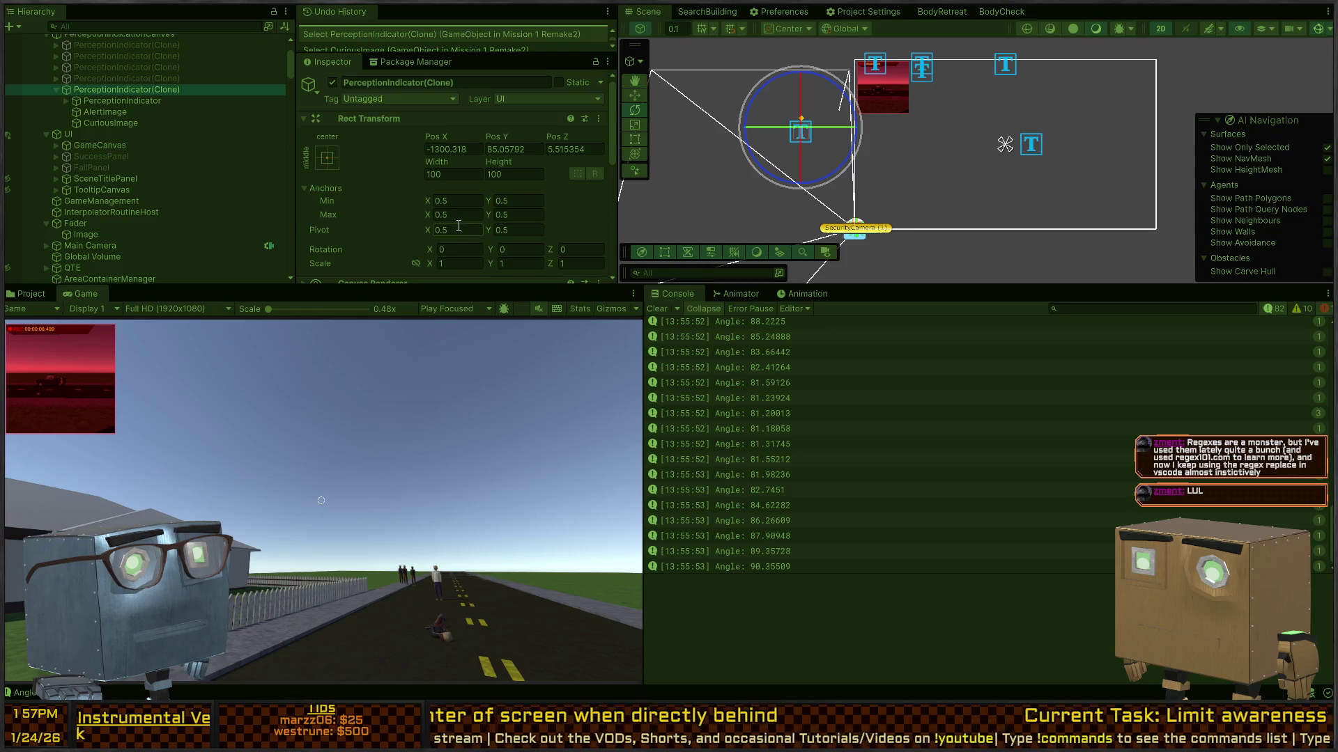
{"action": "key", "text": "ctrl+p"}
{"action": "key", "text": "alt+Tab"}
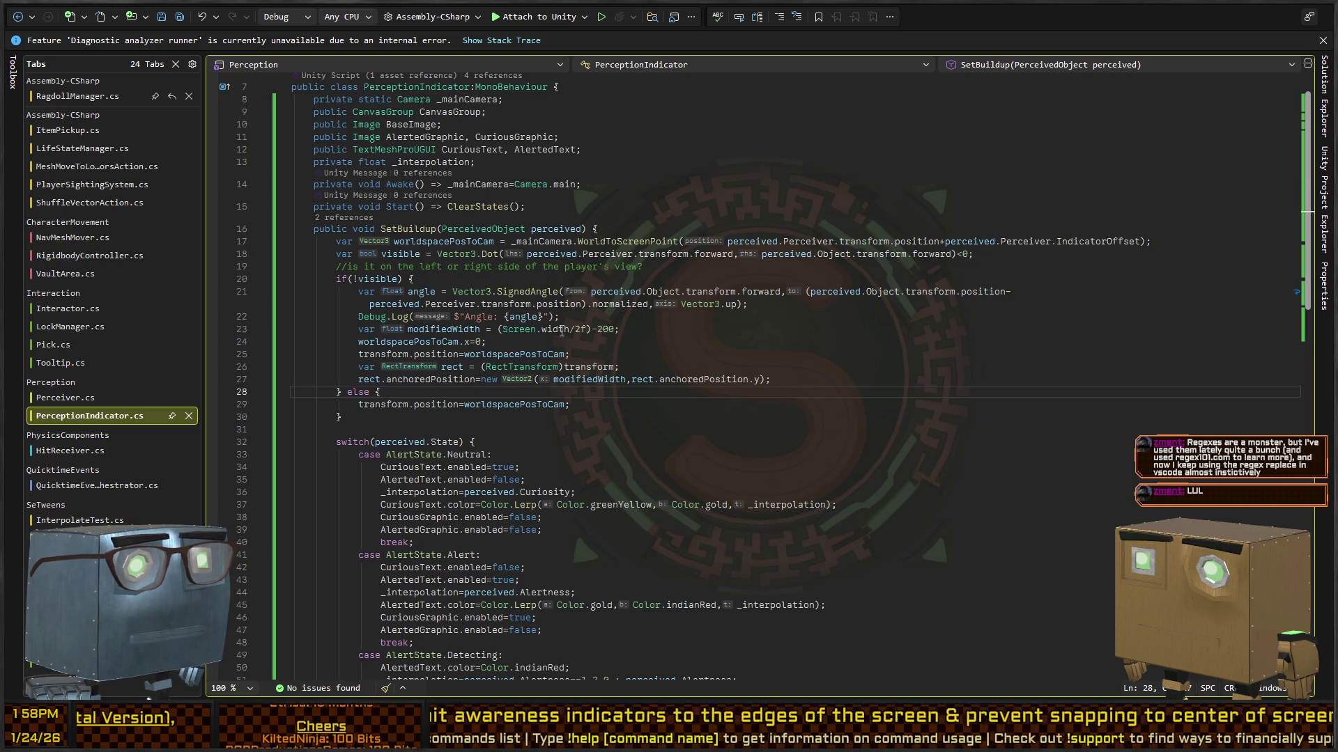
Add a 'Screen Width: {screen.width}' label before the angle in the Debug.Log.
{"action": "left_click", "coordinate": [561, 331]}
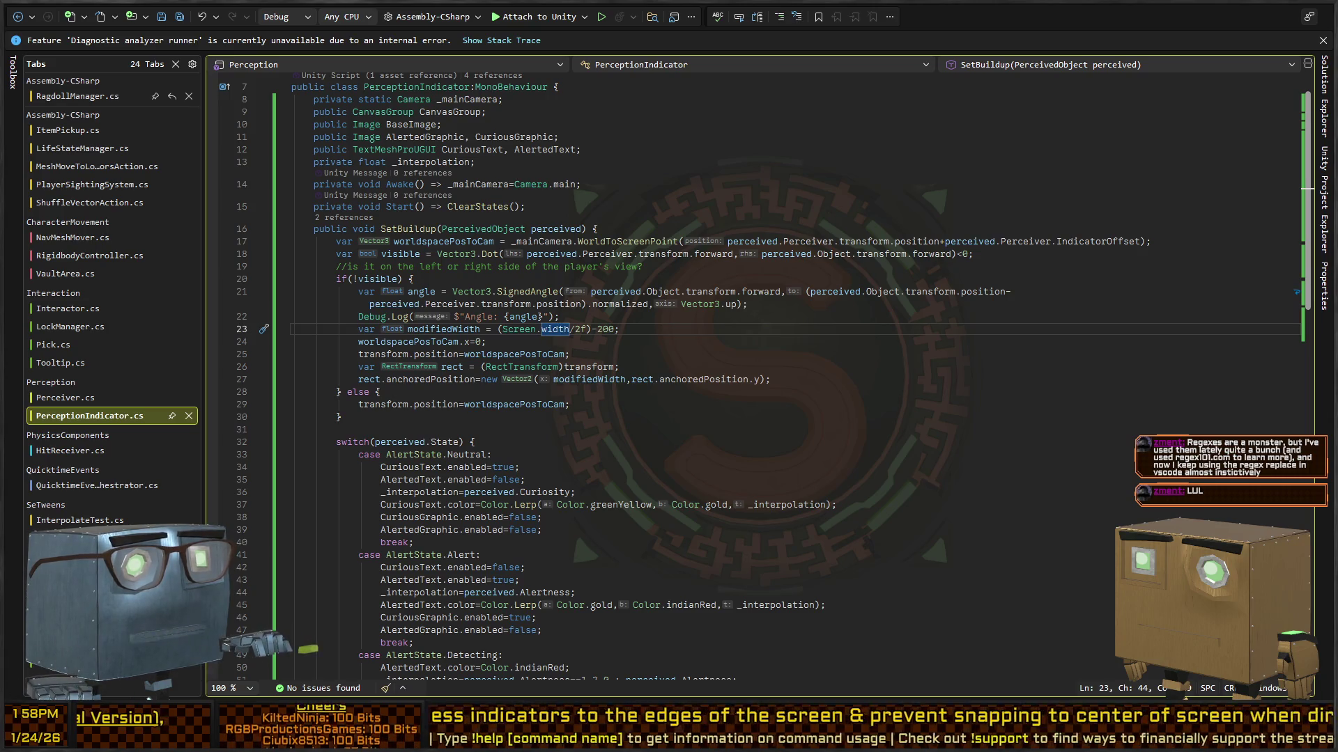
{"action": "key", "text": "alt+Tab"}
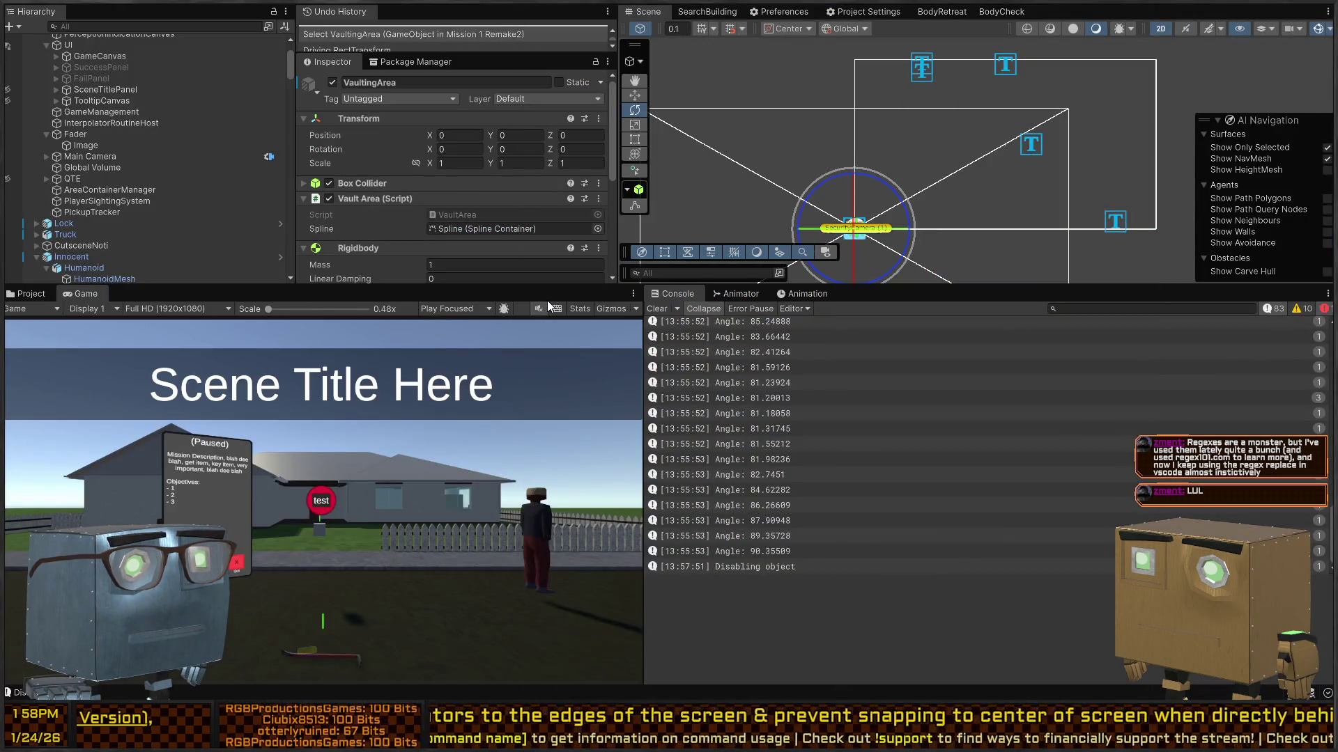
{"action": "key", "text": "alt+Tab"}
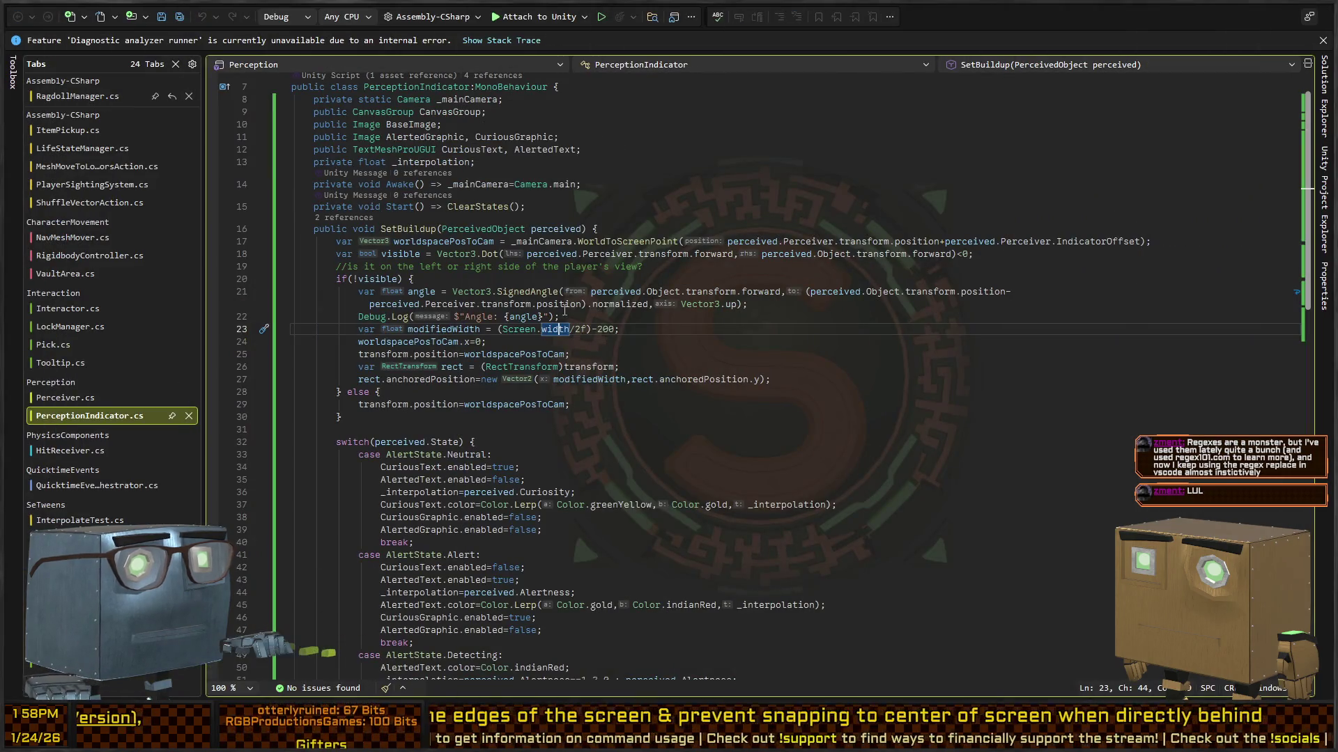
{"action": "left_click", "coordinate": [637, 315]}
{"action": "key", "text": "Left"}
{"action": "key", "text": "Left"}
{"action": "key", "text": "Left"}
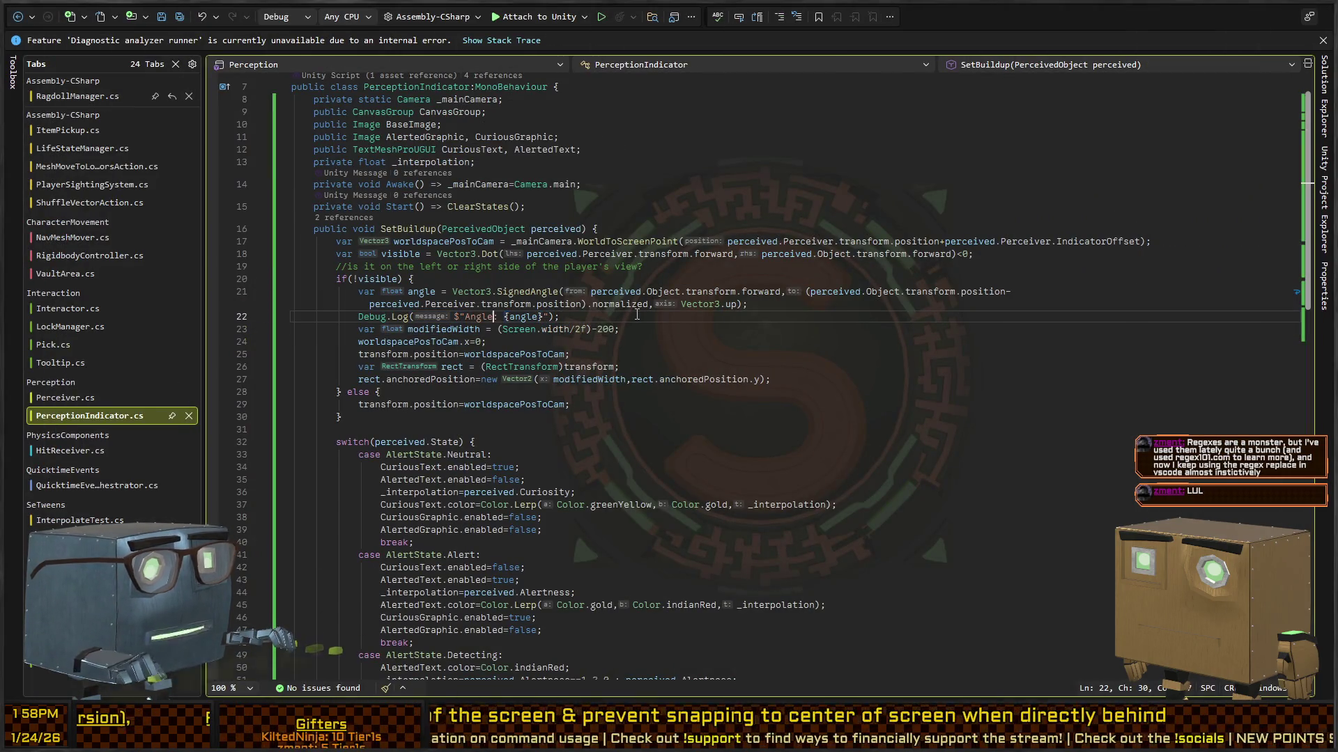
{"action": "key", "text": "Left"}
{"action": "type", "text": "Screen Wid"}
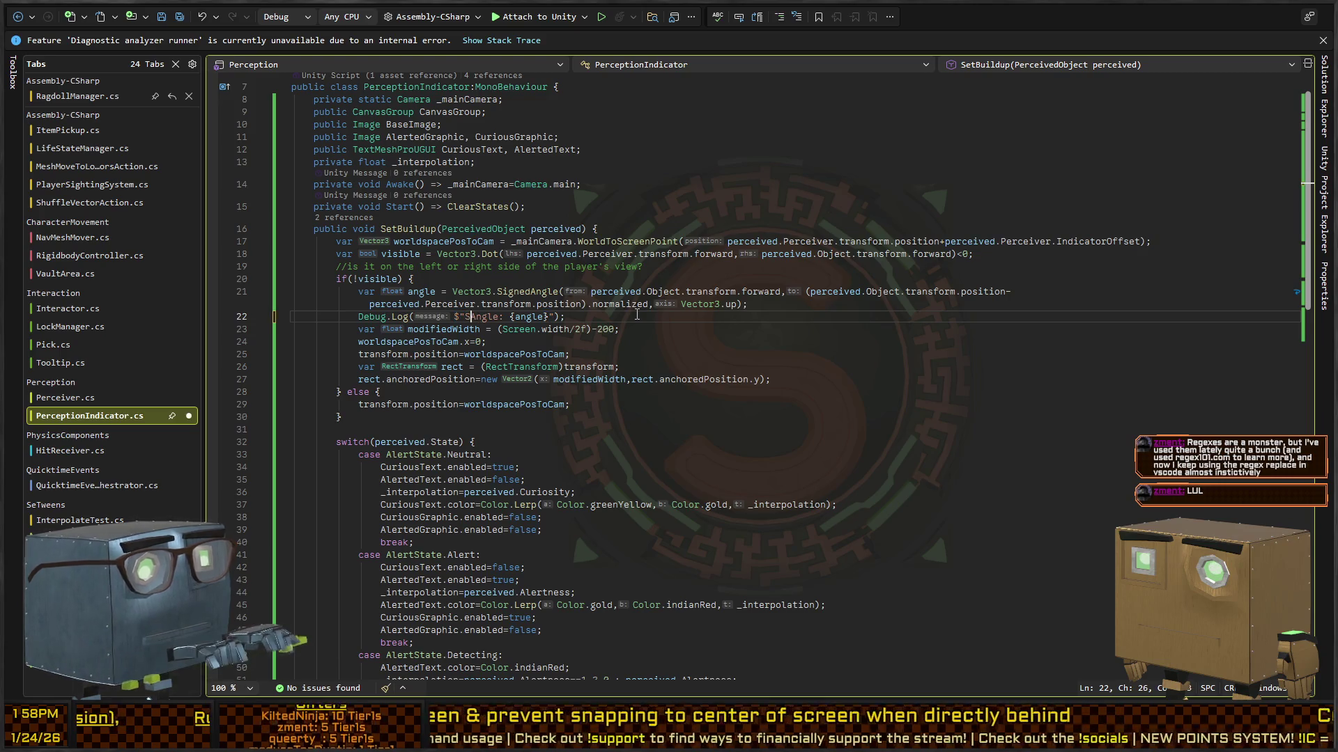
{"action": "type", "text": "th: {sc"}
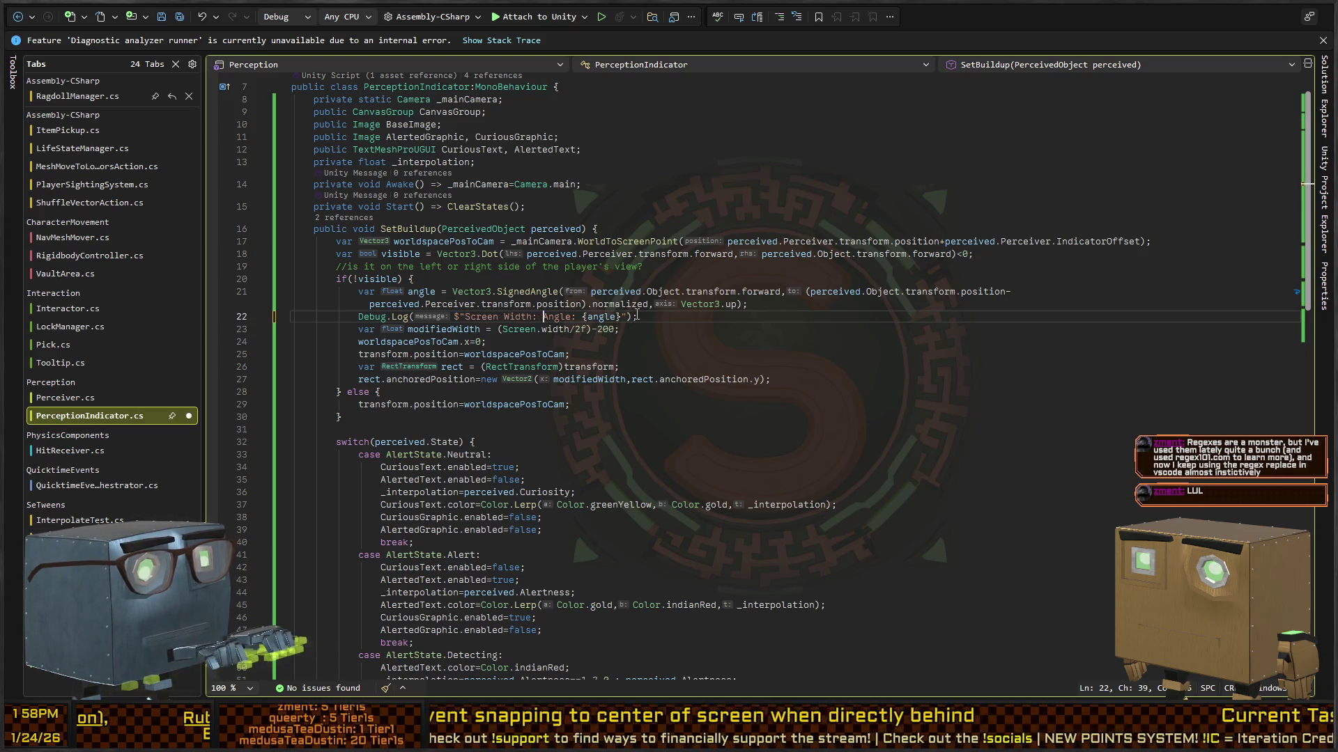
{"action": "type", "text": "reen."}
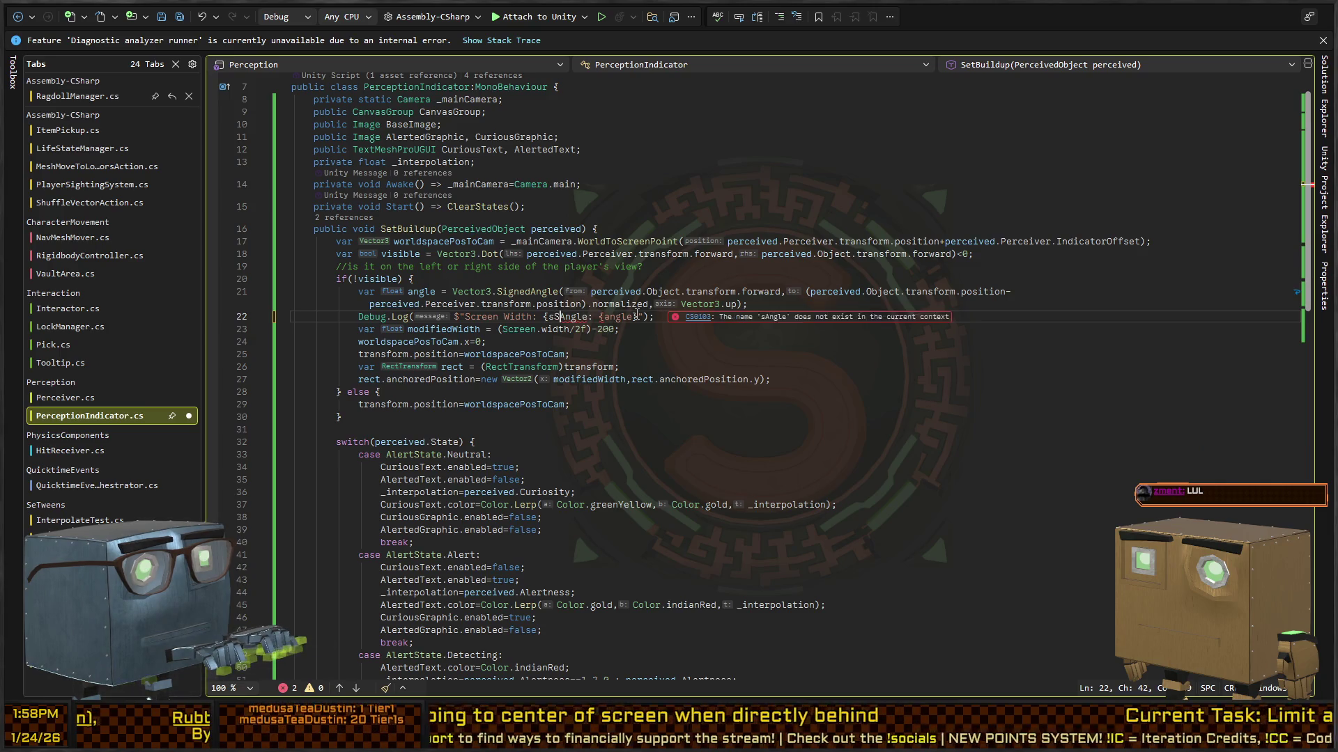
{"action": "type", "text": "width}"}
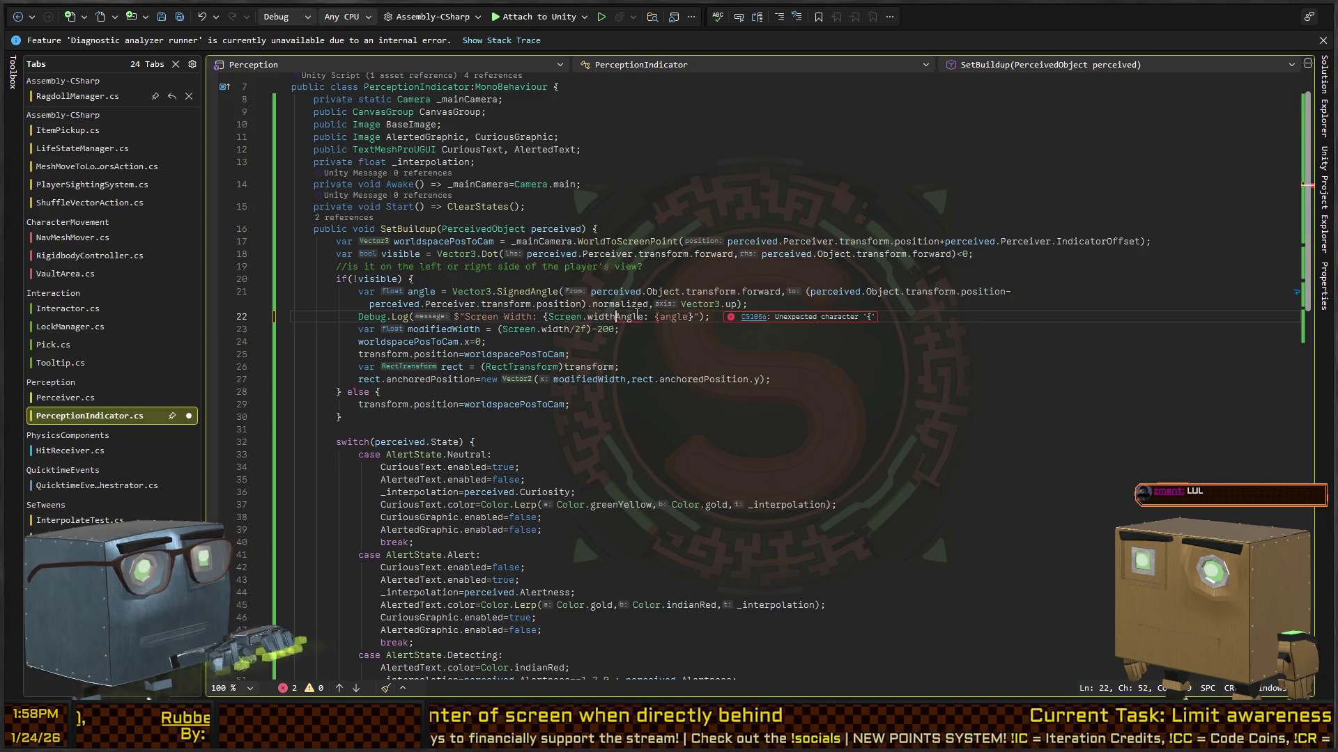
Append 'Modified width: {modifiedWidth}' to the log, move it below the calculation, and save.
{"action": "key", "text": "Right"}
{"action": "key", "text": "Right"}
{"action": "key", "text": "Right"}
{"action": "type", "text": "Modified width: {"}
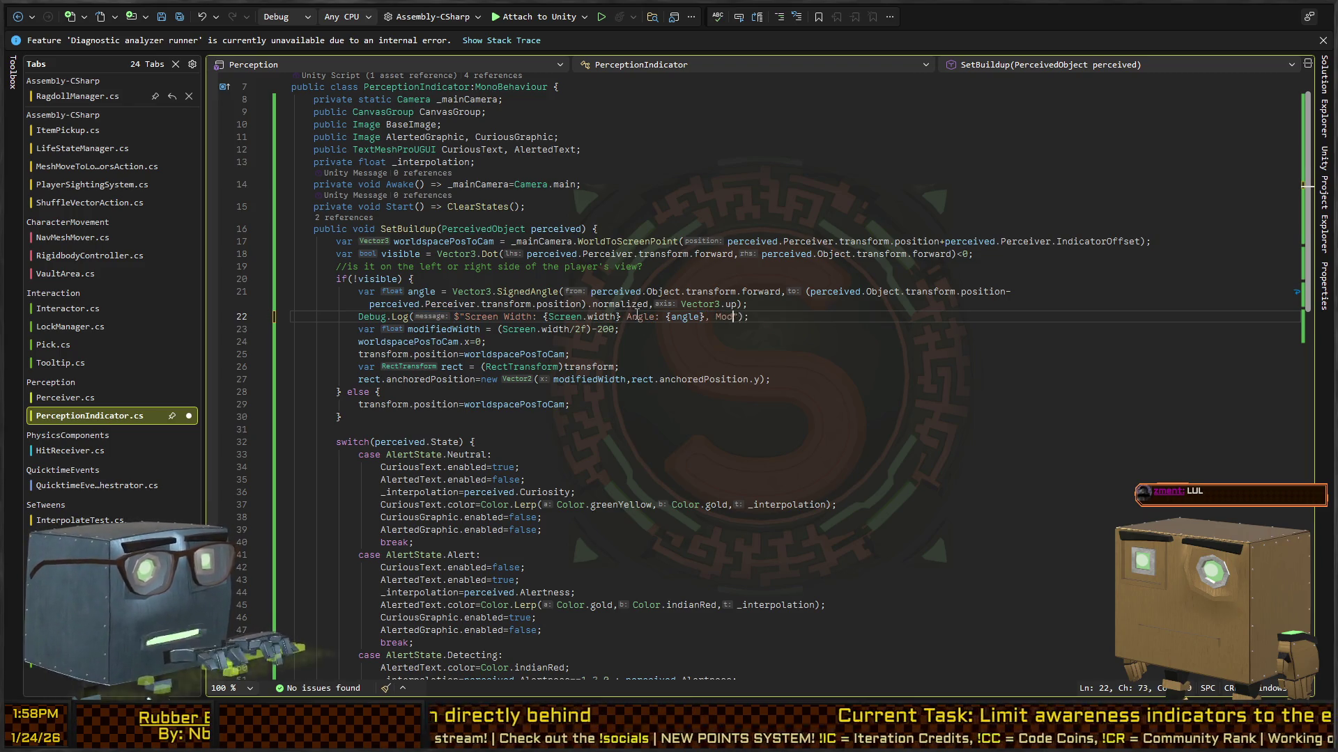
{"action": "type", "text": "(modif"}
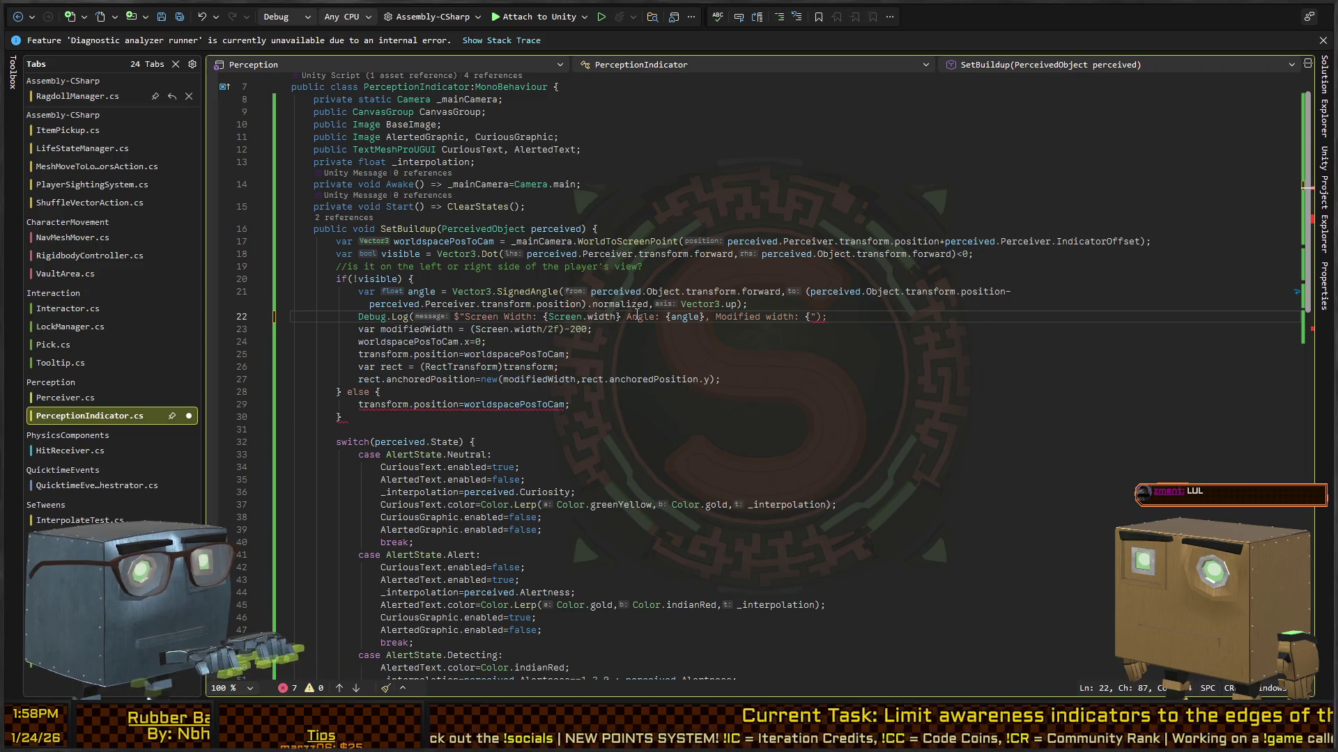
{"action": "key", "text": "BackSpace"}
{"action": "key", "text": "BackSpace"}
{"action": "key", "text": "BackSpace"}
{"action": "type", "text": "Modi"}
{"action": "key", "text": "BackSpace"}
{"action": "key", "text": "BackSpace"}
{"action": "key", "text": "BackSpace"}
{"action": "type", "text": "modifiedWid"}
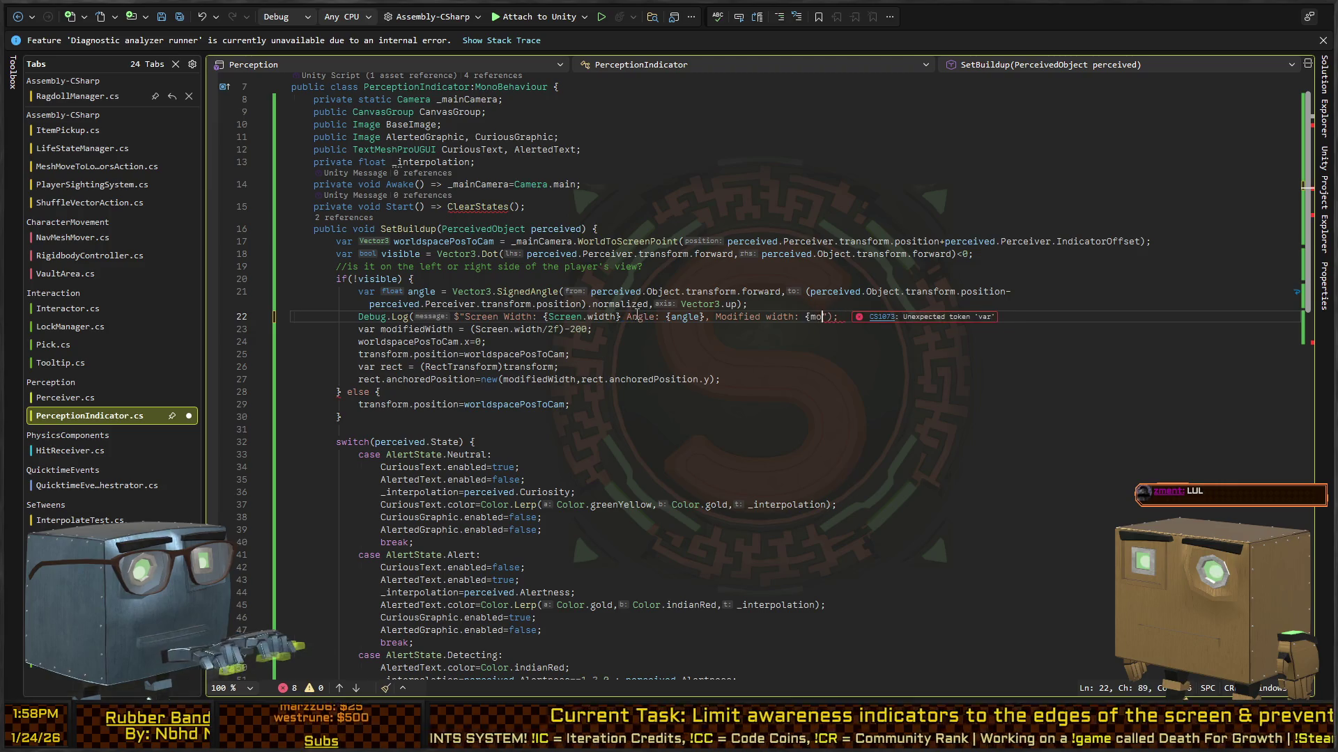
{"action": "type", "text": "th}"}
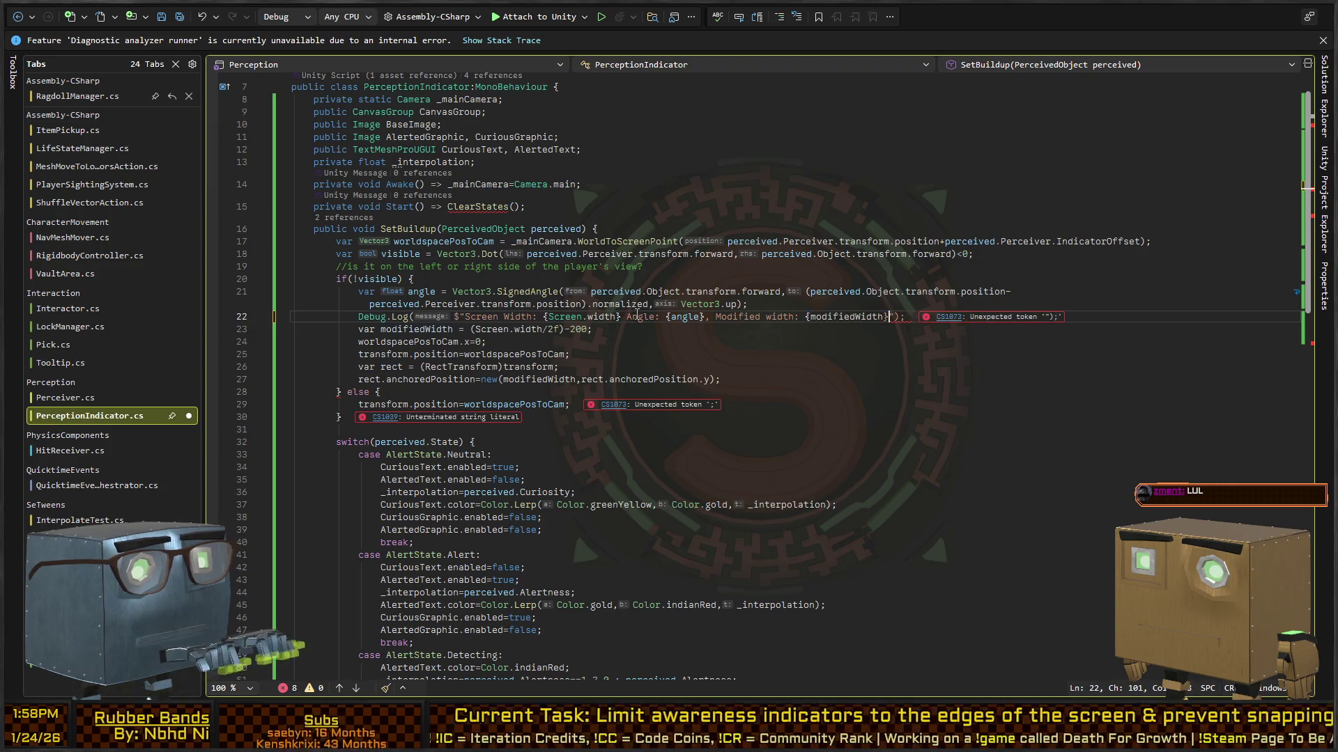
{"action": "key", "text": "alt+Down"}
{"action": "key", "text": "alt+Down"}
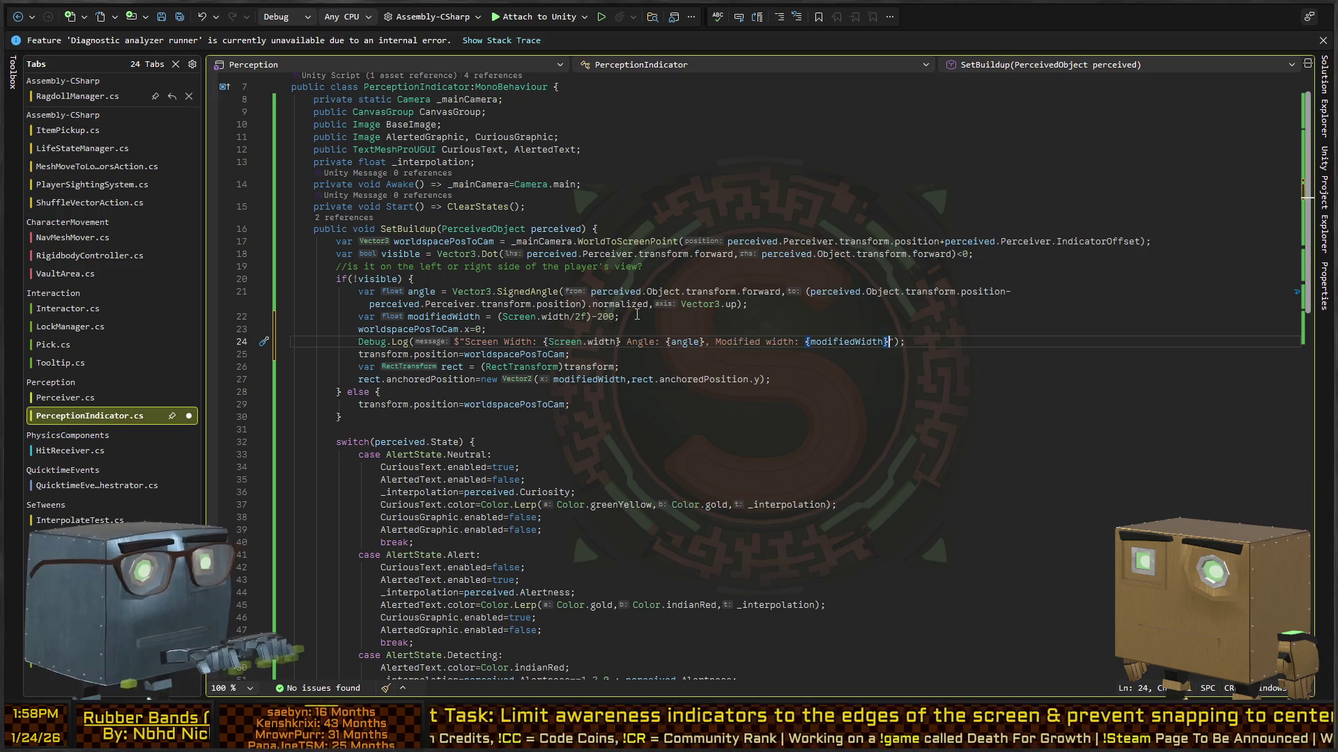
{"action": "key", "text": "alt+Up"}
{"action": "key", "text": "ctrl+s"}
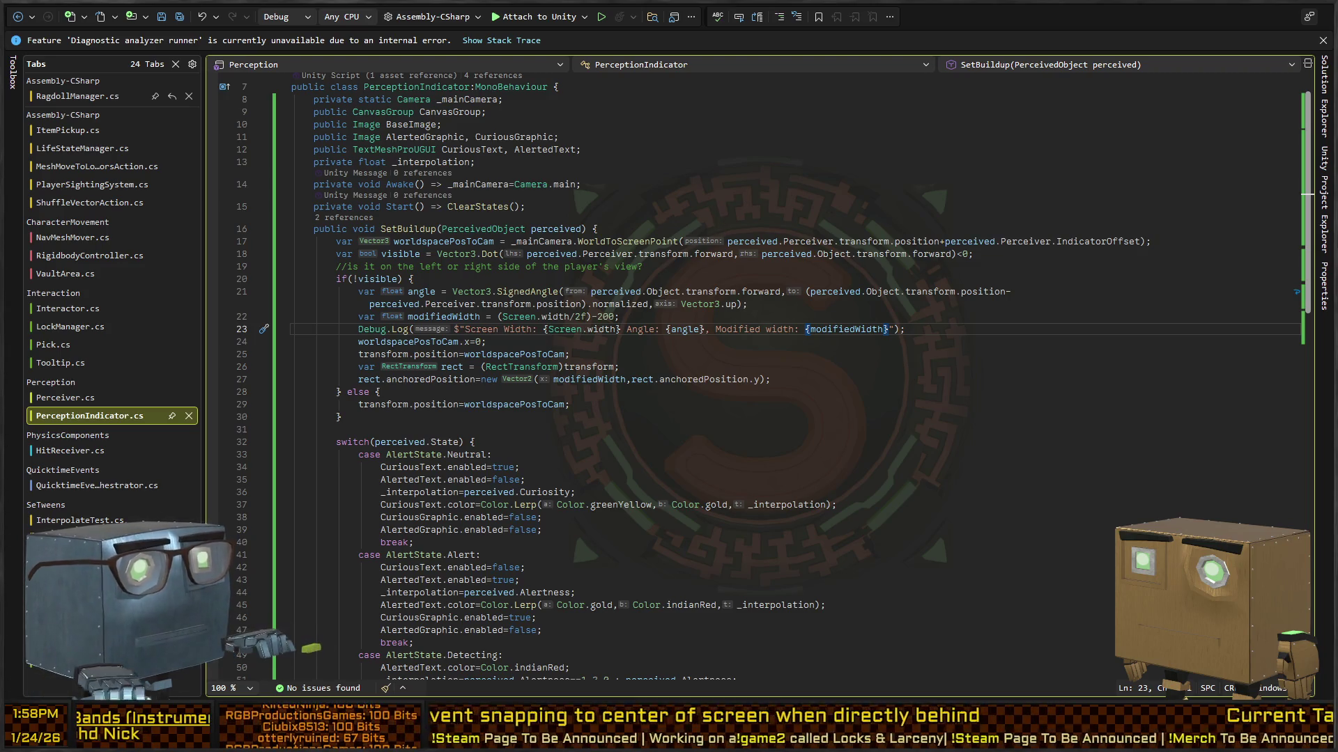
{"action": "key", "text": "alt+Tab"}
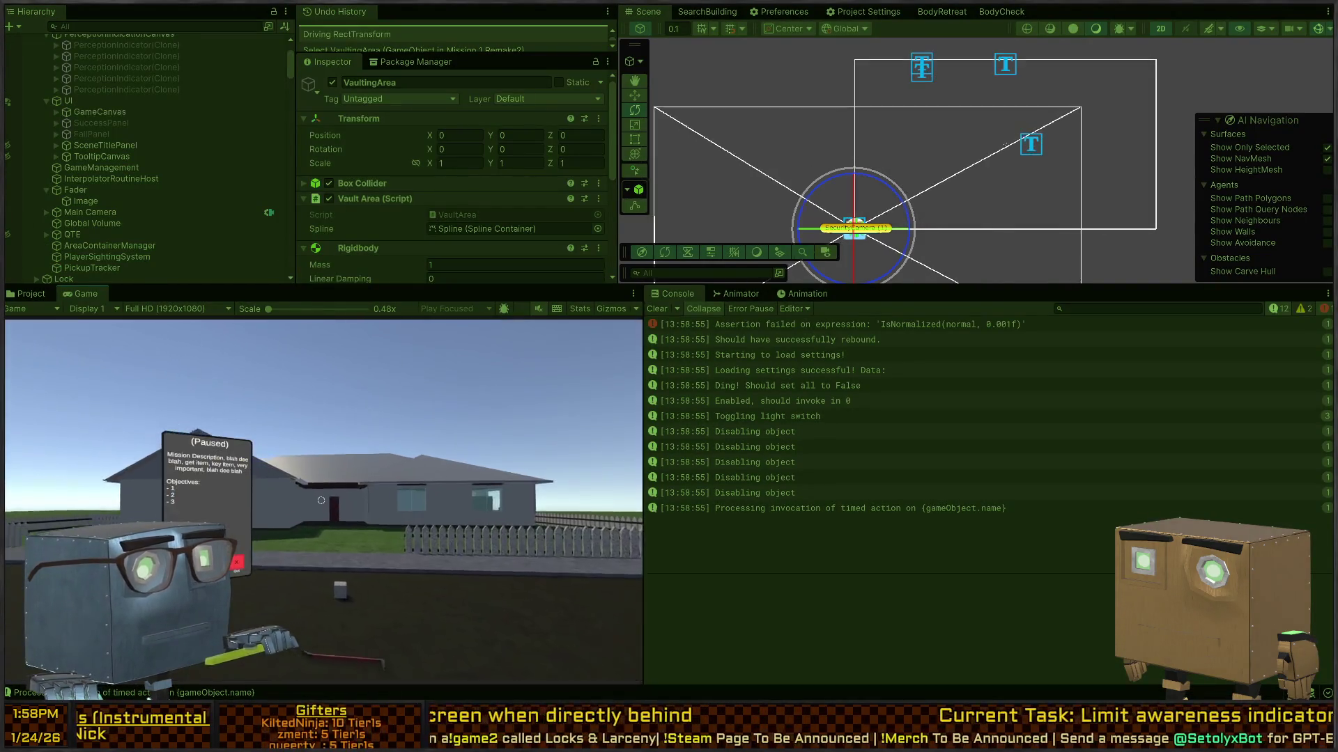
Walk the player past the house and along the road while the console logs width 1920 and 760.
{"action": "key", "text": "Tab"}
{"action": "key", "text": "w"}
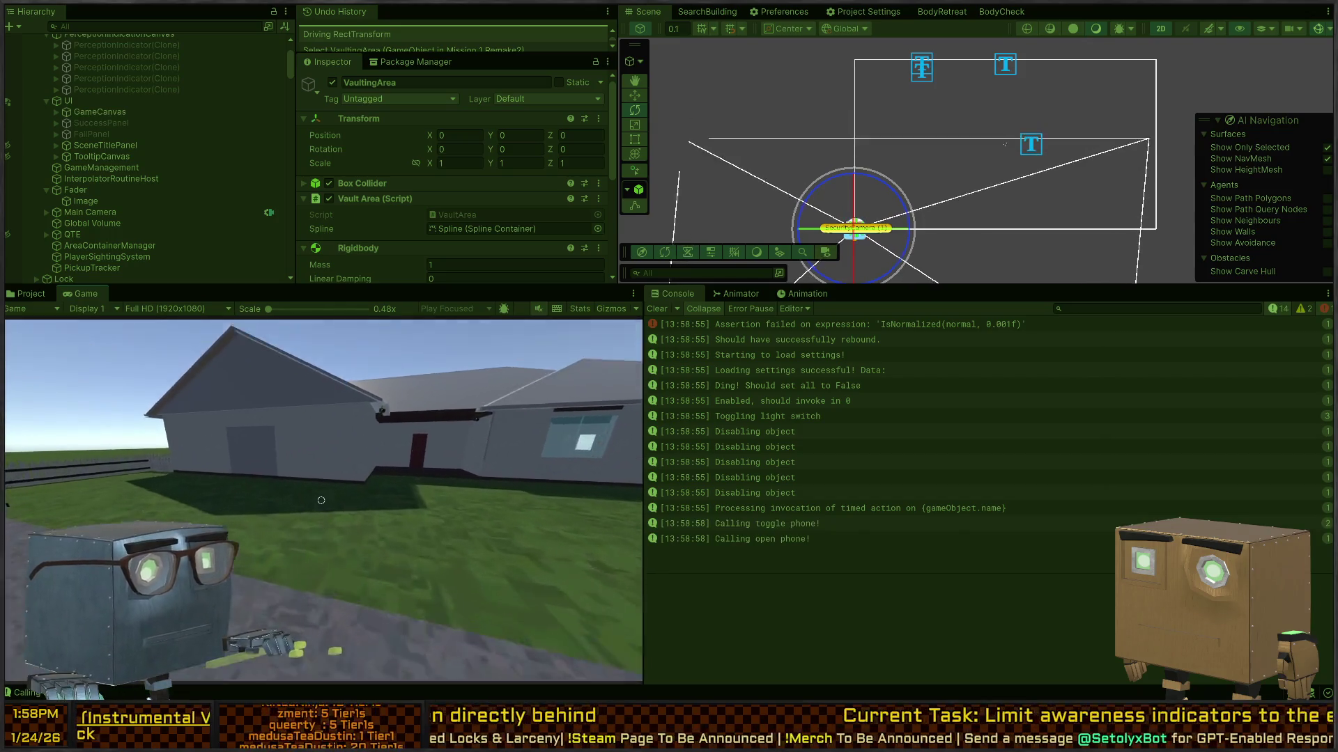
{"action": "key", "text": "w"}
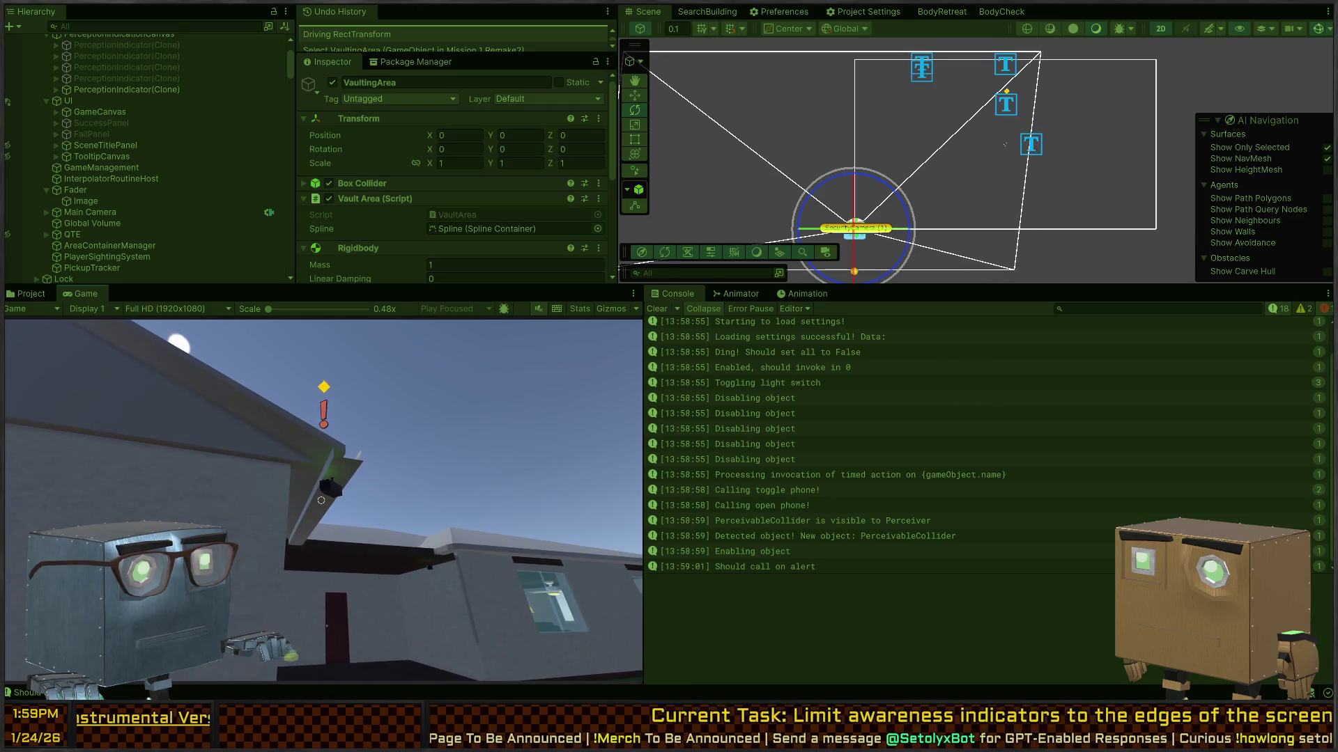
{"action": "key", "text": "w"}
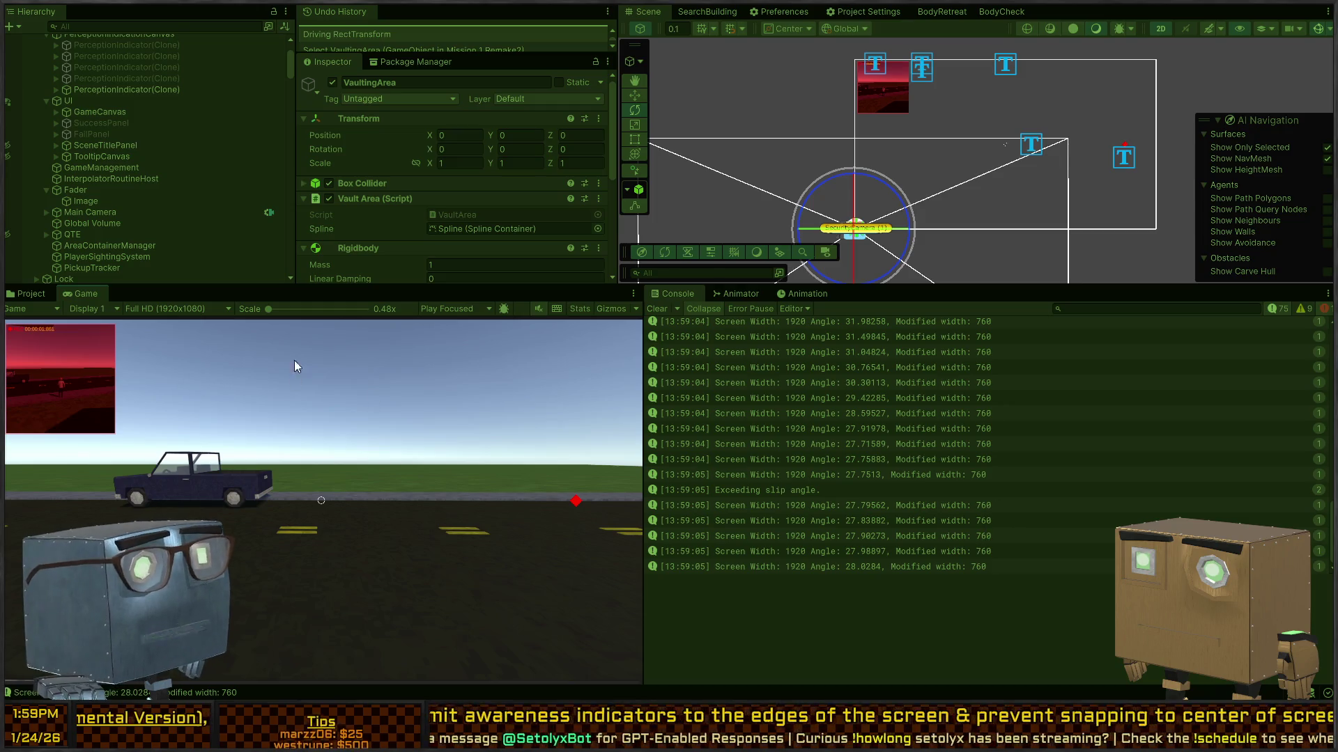
{"action": "left_click", "coordinate": [502, 511]}
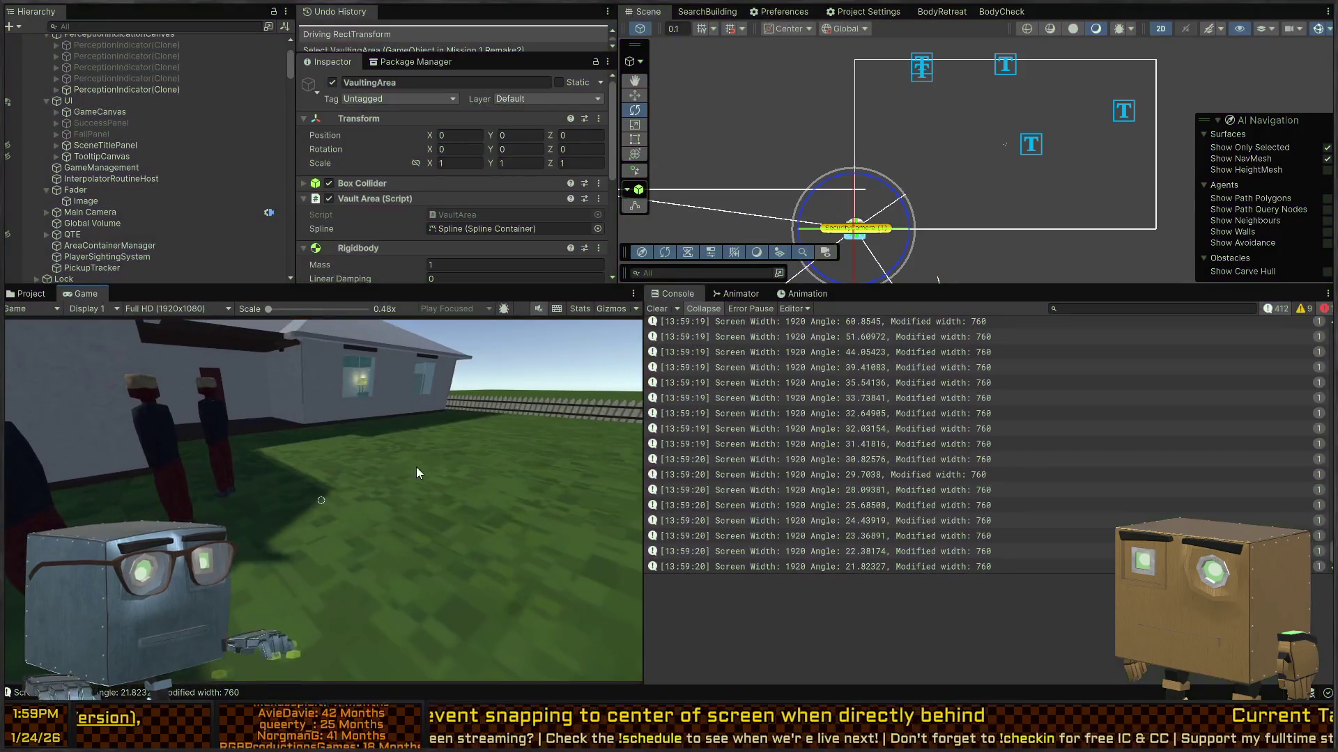
{"action": "key", "text": "alt+Tab"}
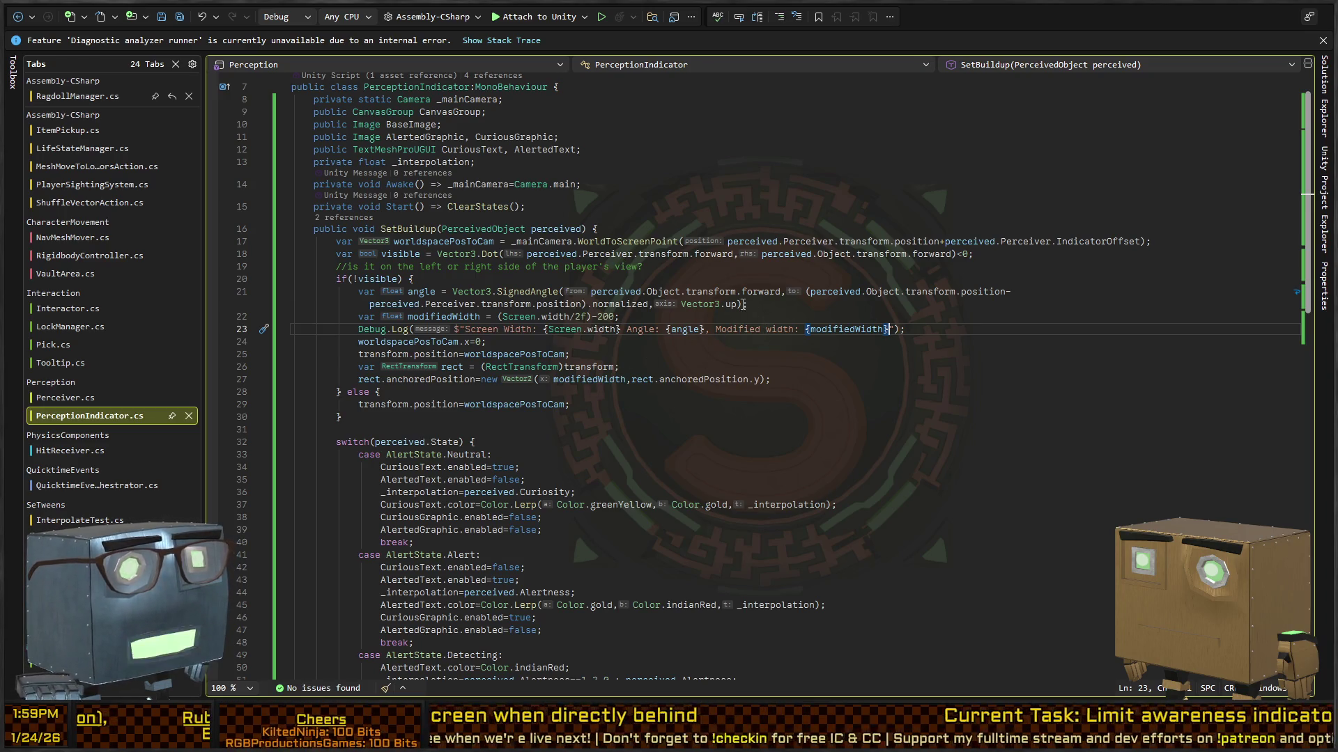
Make line 22 multiply the width offset by angle>0 ? 1 : -1, then save.
{"action": "left_click", "coordinate": [476, 317]}
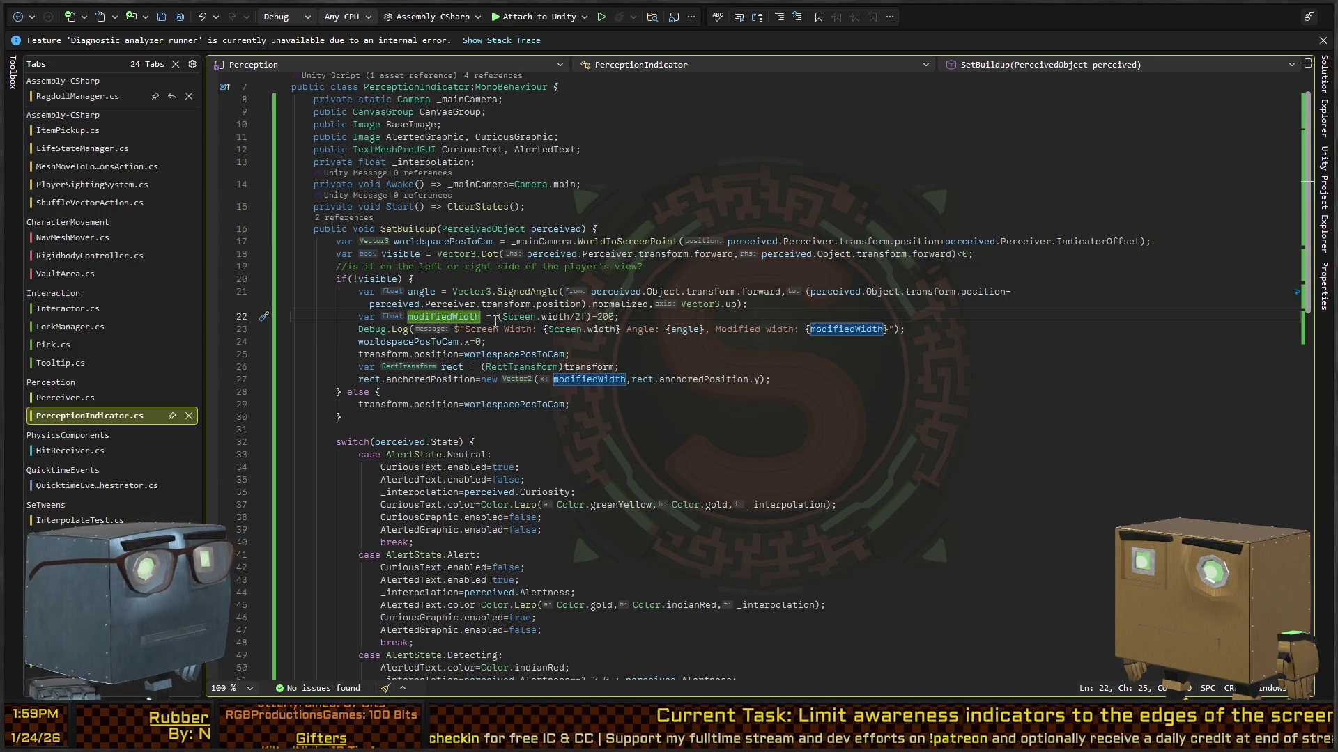
{"action": "left_click", "coordinate": [514, 318]}
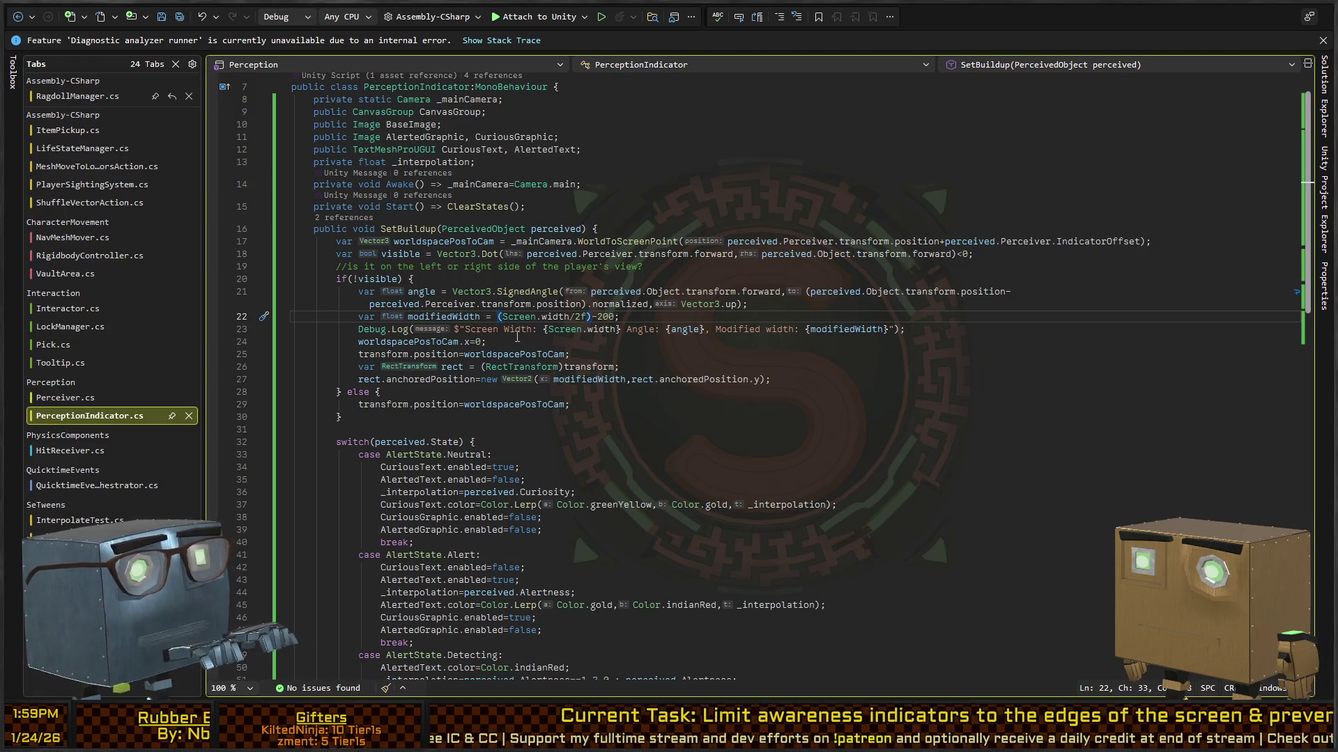
{"action": "key", "text": "shift+End"}
{"action": "key", "text": "shift+Left"}
{"action": "type", "text": "("}
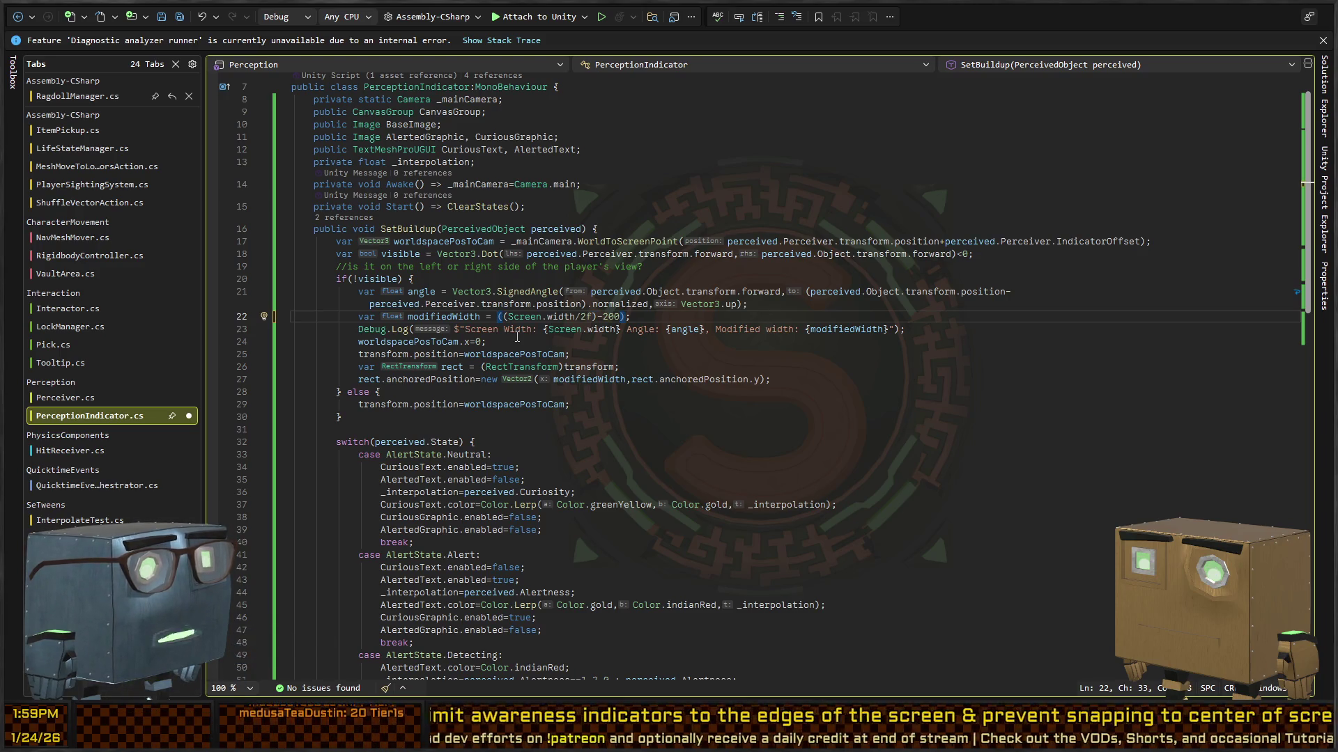
{"action": "key", "text": "End"}
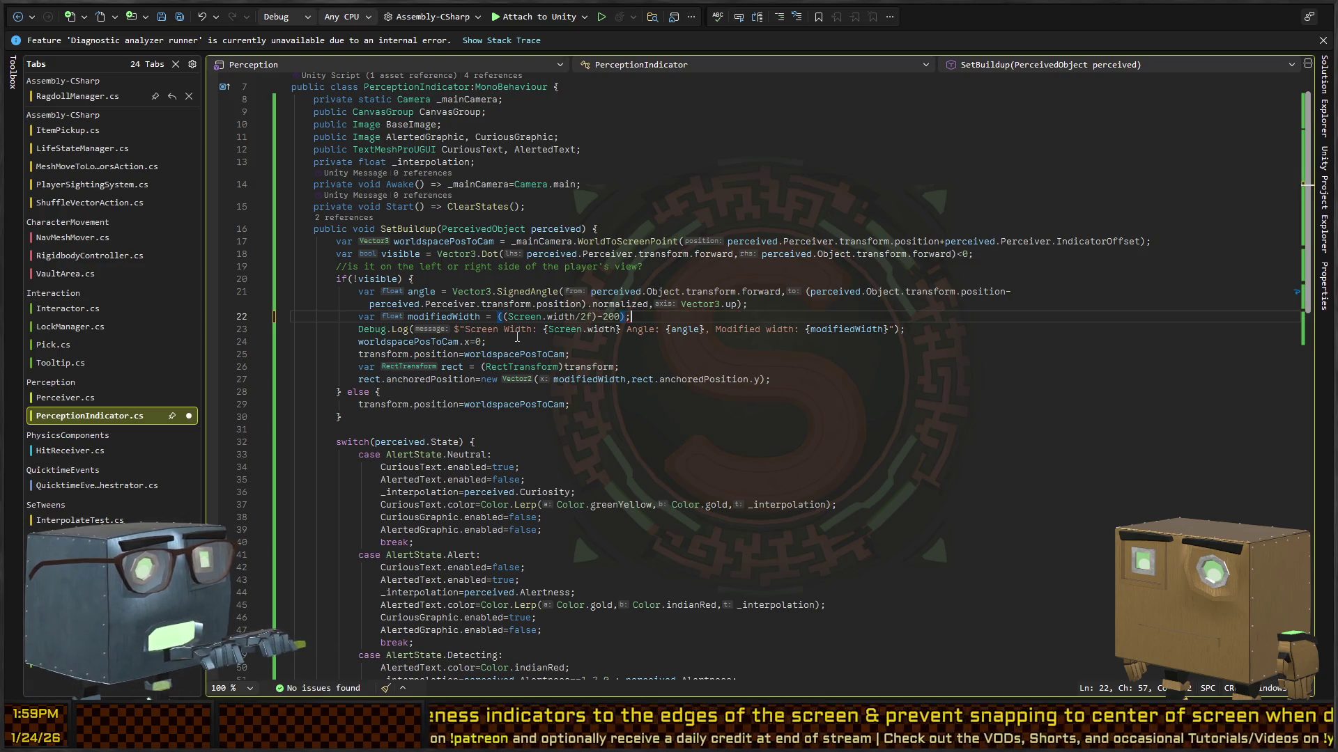
{"action": "key", "text": "Left"}
{"action": "type", "text": "*an"}
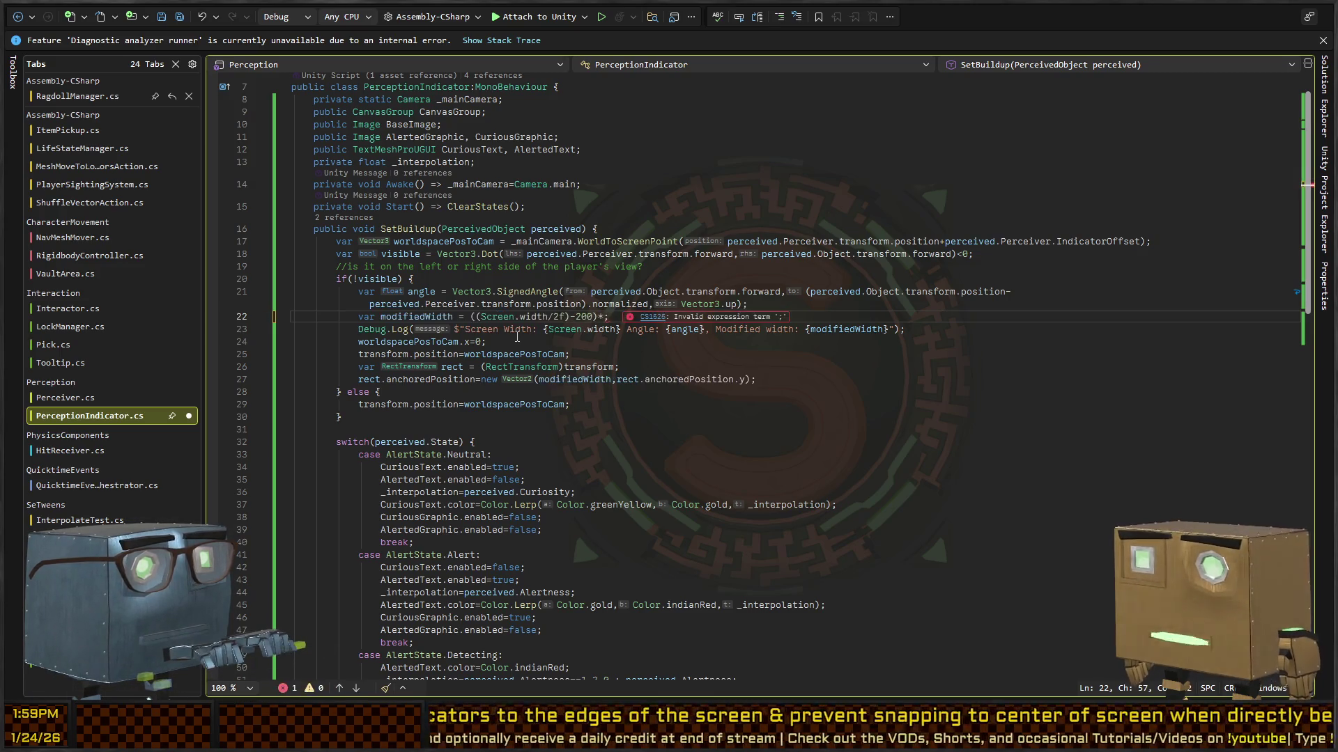
{"action": "type", "text": "gle>0?"}
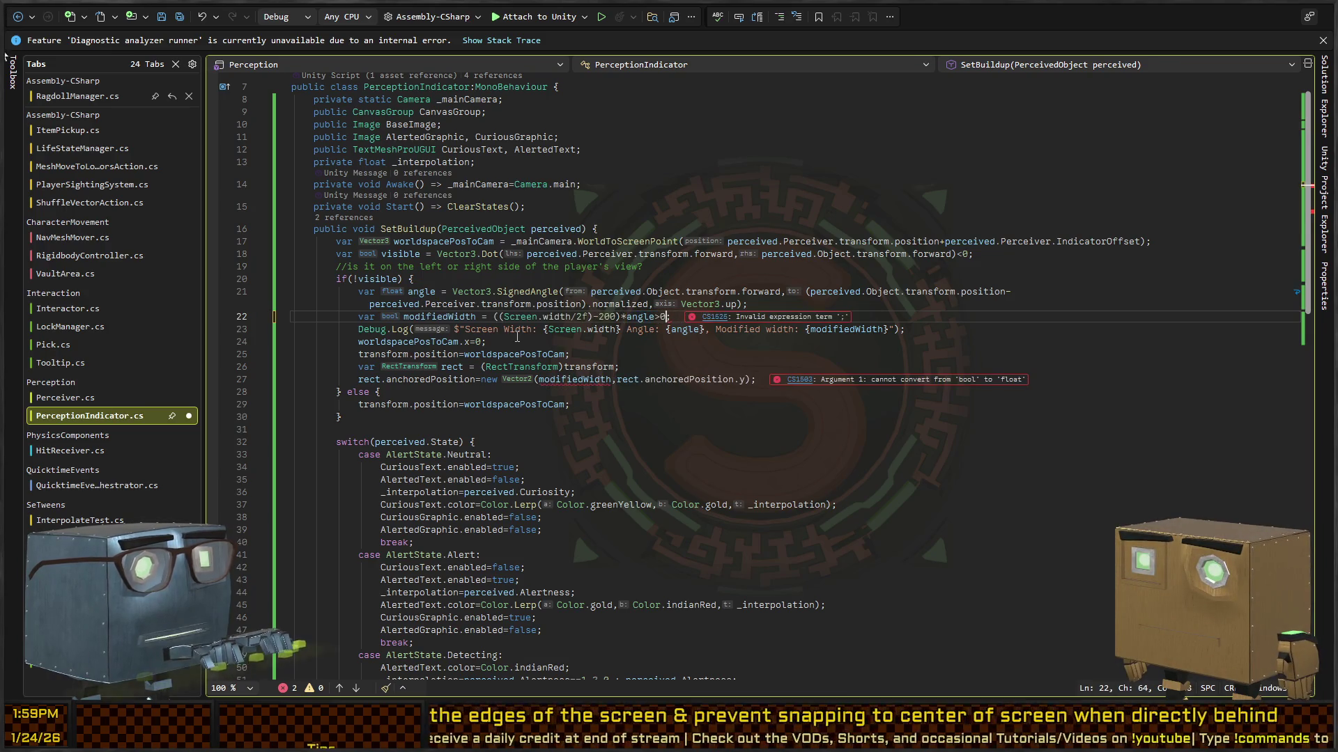
{"action": "type", "text": "-1"}
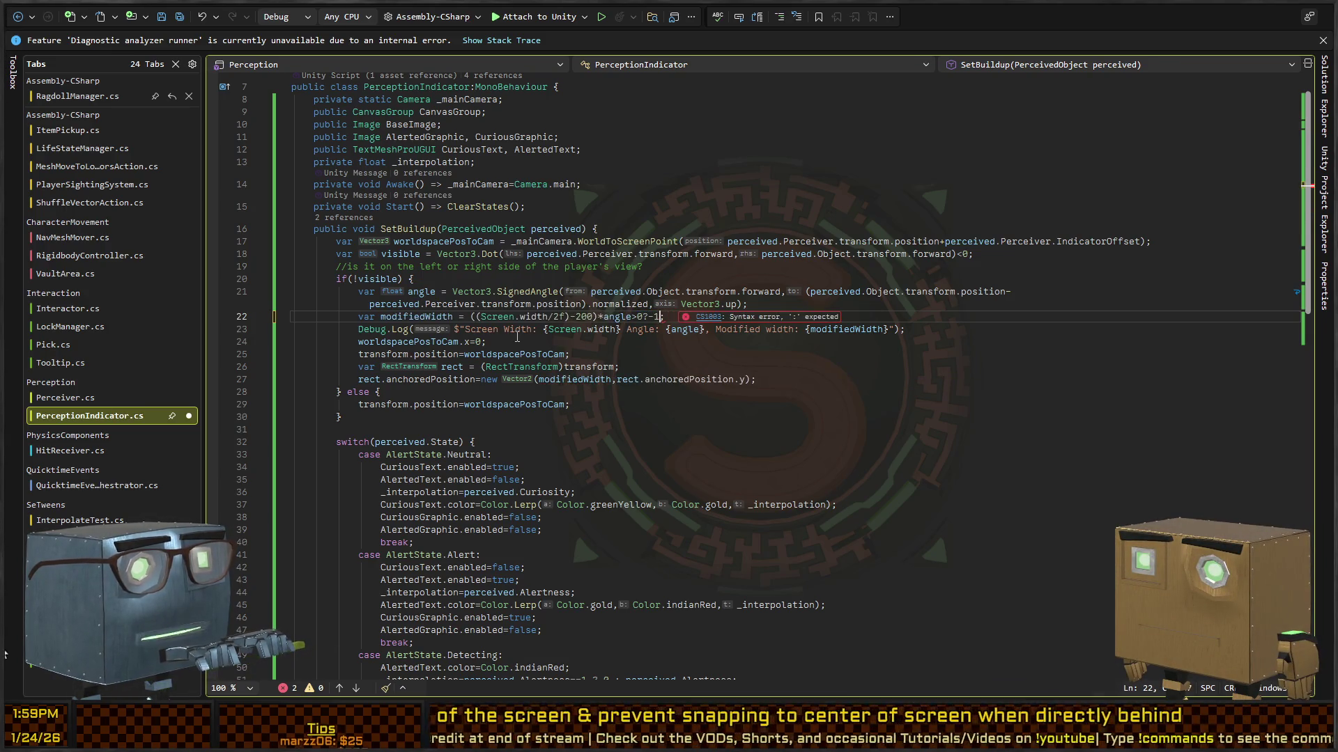
{"action": "key", "text": "BackSpace"}
{"action": "key", "text": "BackSpace"}
{"action": "key", "text": "BackSpace"}
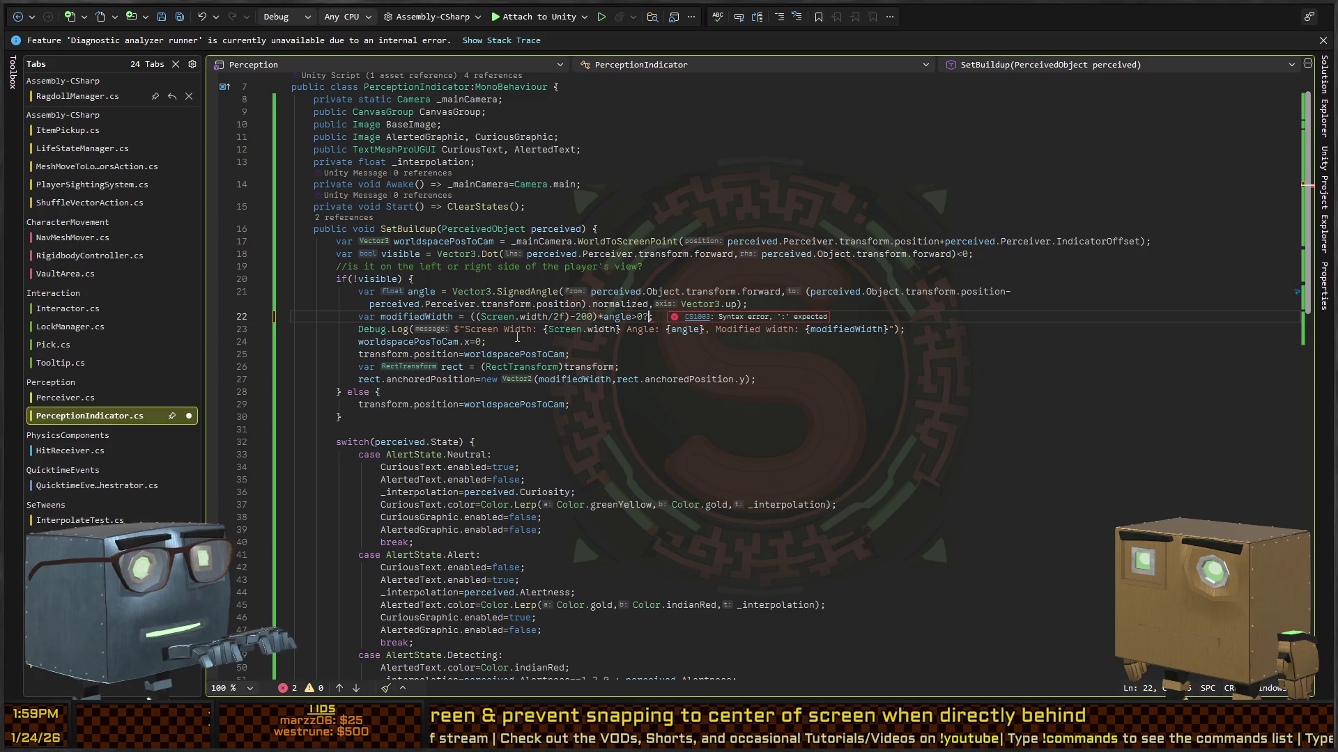
{"action": "type", "text": "1;"}
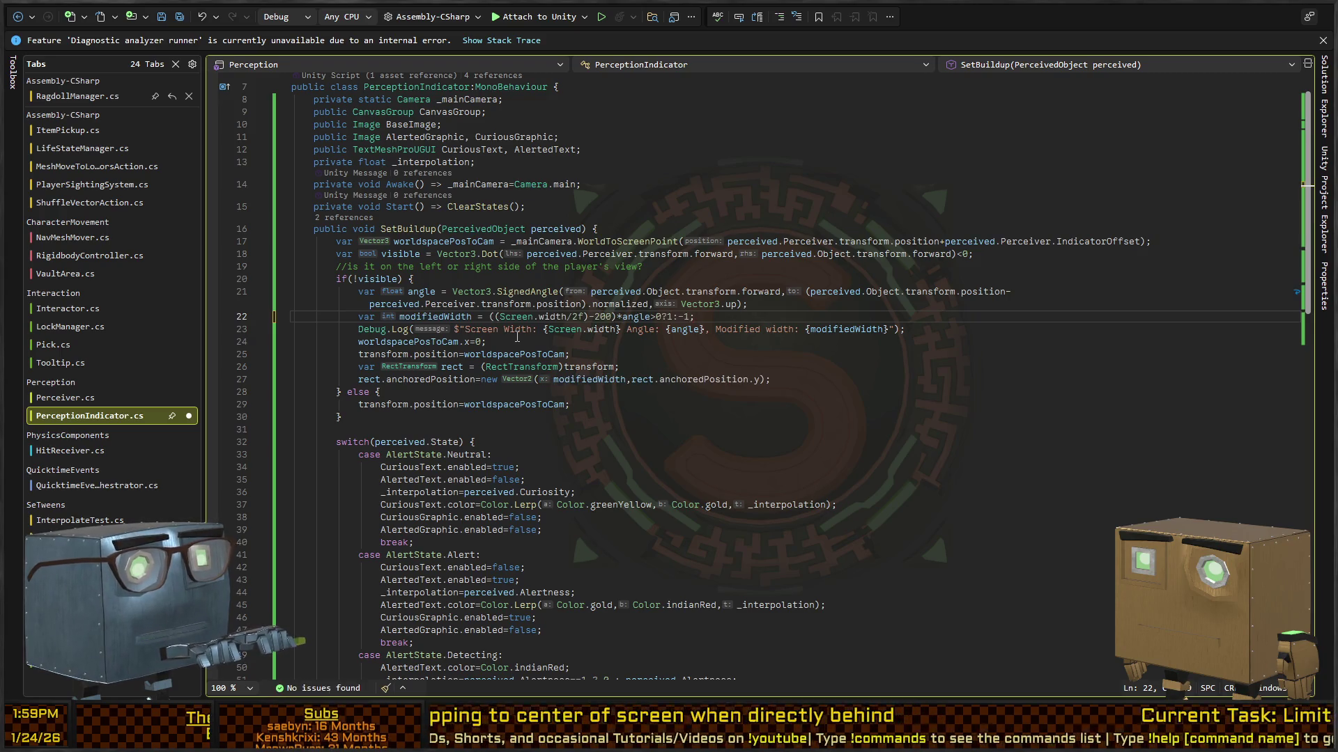
{"action": "key", "text": "ctrl+s"}
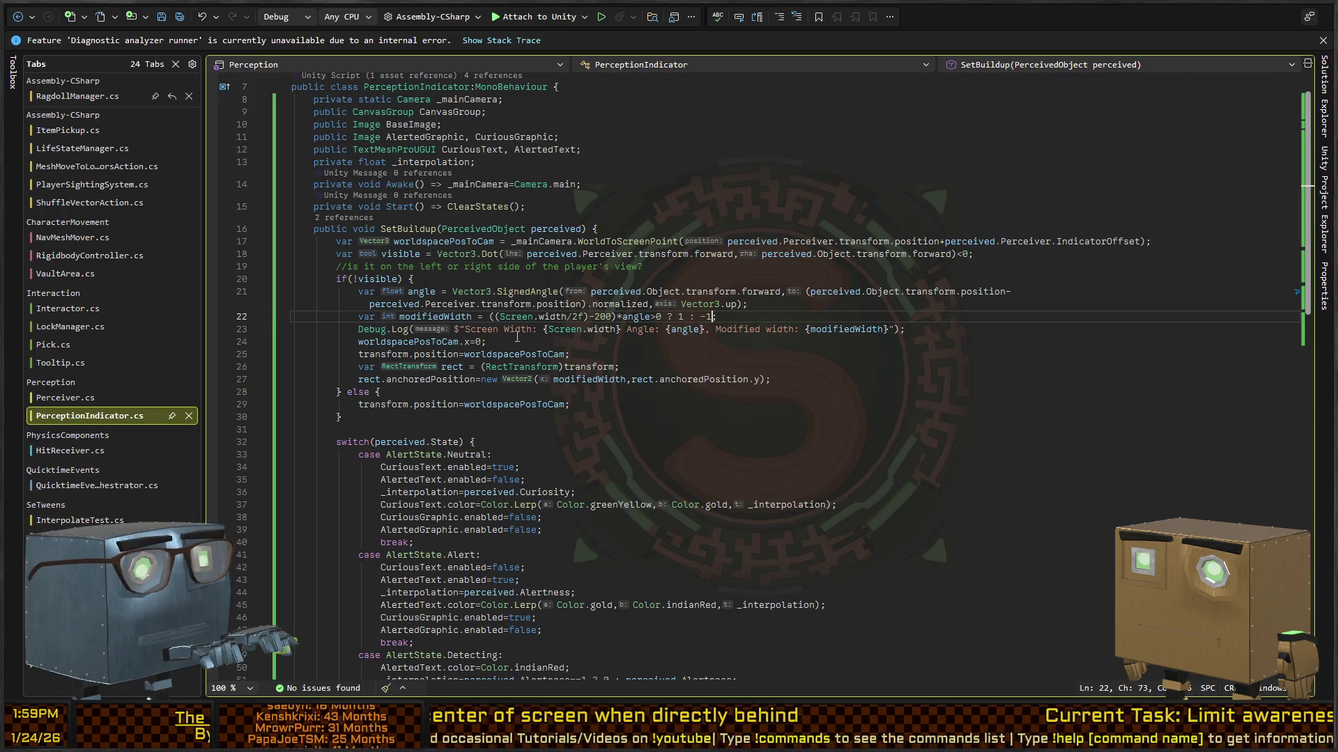
{"action": "key", "text": "alt+Tab"}
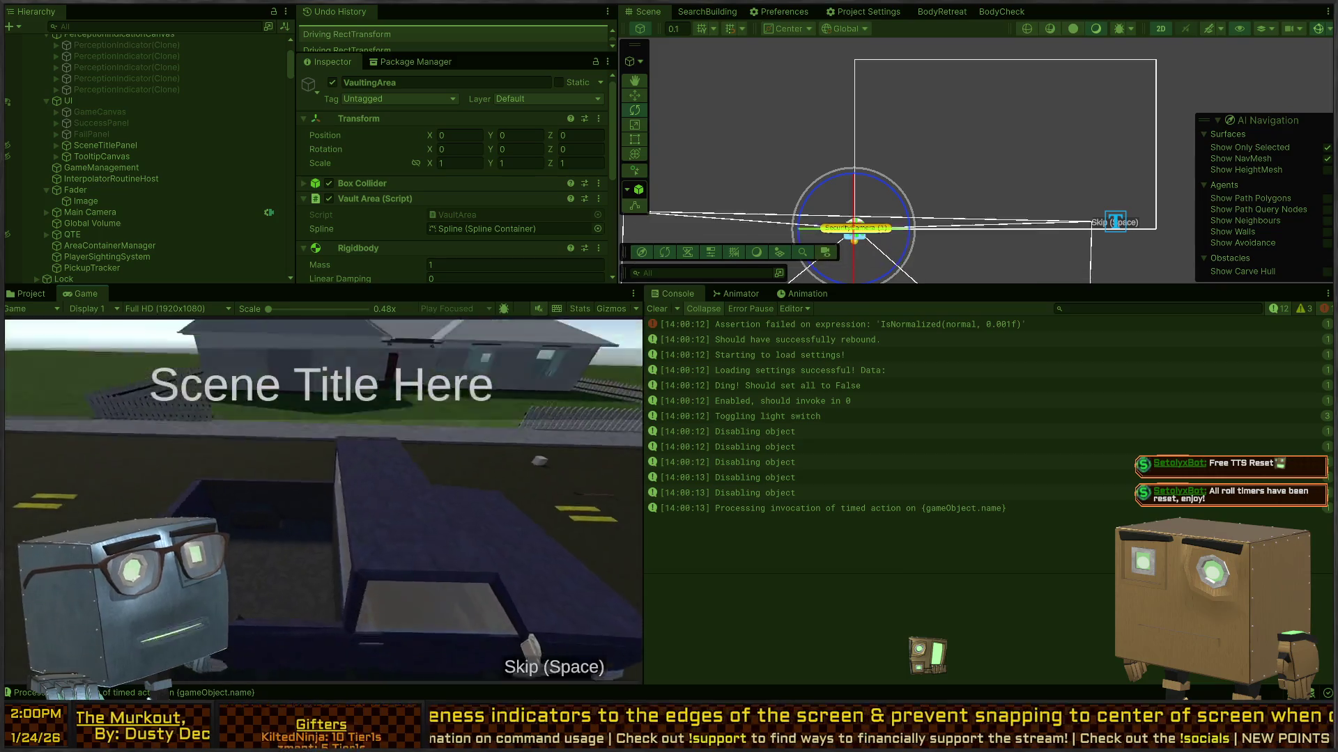
Play past the intro and open a 'Modified width' console entry's logging line in Visual Studio.
{"action": "key", "text": "Tab"}
{"action": "key", "text": "Tab"}
{"action": "key", "text": "w"}
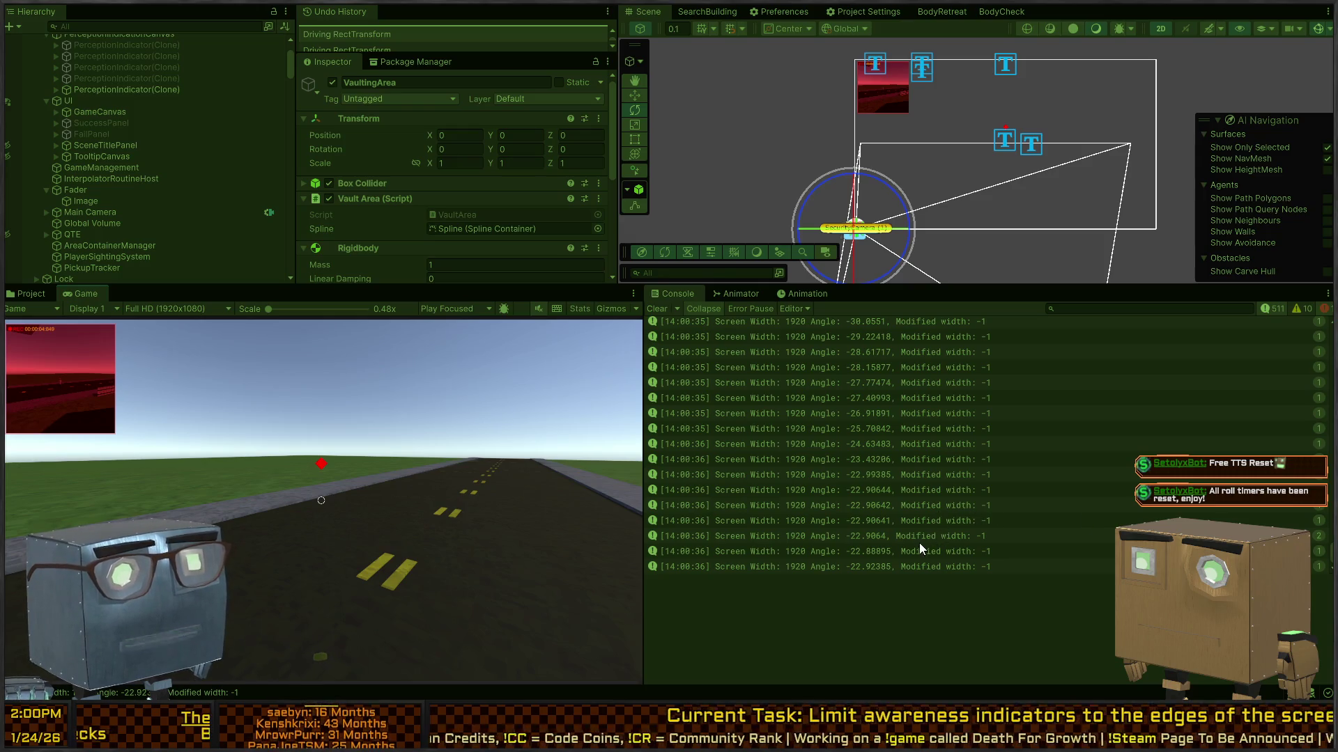
{"action": "left_click", "coordinate": [986, 522]}
{"action": "double_click", "coordinate": [834, 490]}
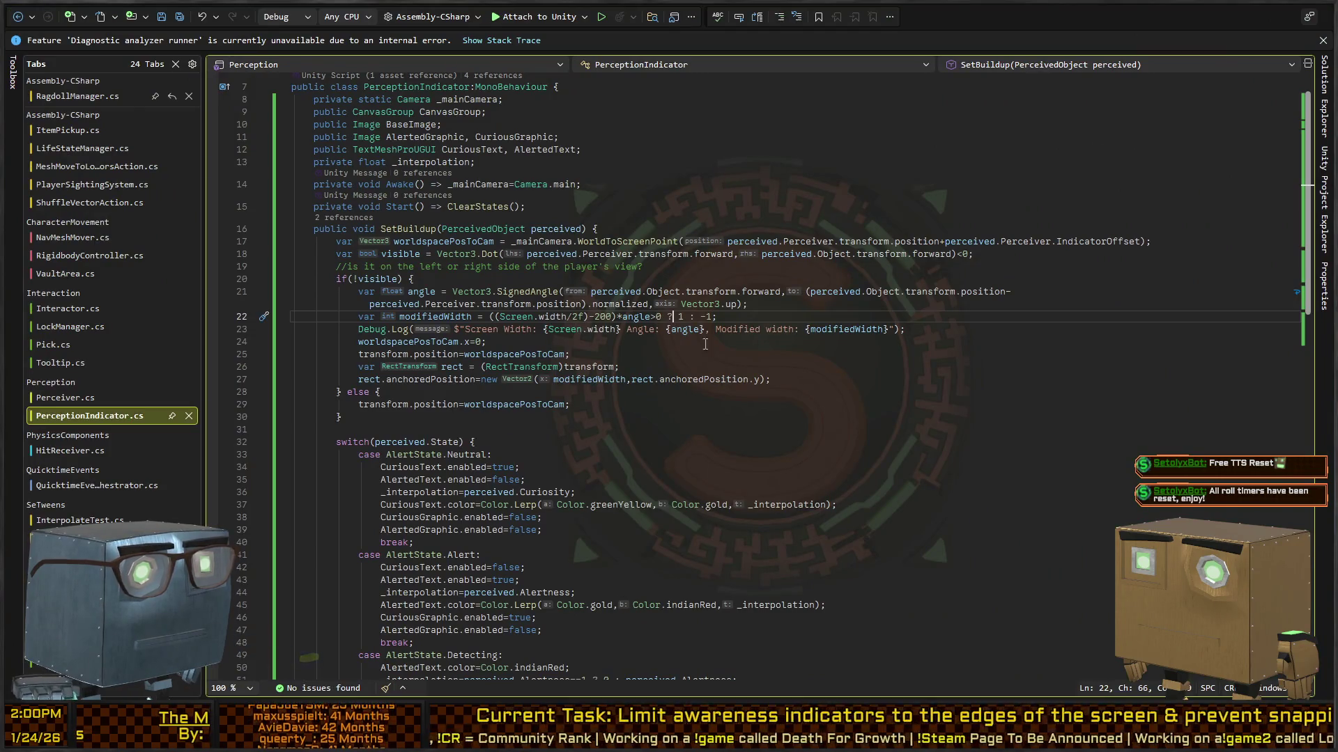
Wrap the 'angle>0 ? 1 : -1' sign check on line 22 in parentheses.
{"action": "key", "text": "Left"}
{"action": "key", "text": "Left"}
{"action": "key", "text": "Left"}
{"action": "key", "text": "Right"}
{"action": "key", "text": "shift+End"}
{"action": "key", "text": "shift+Left"}
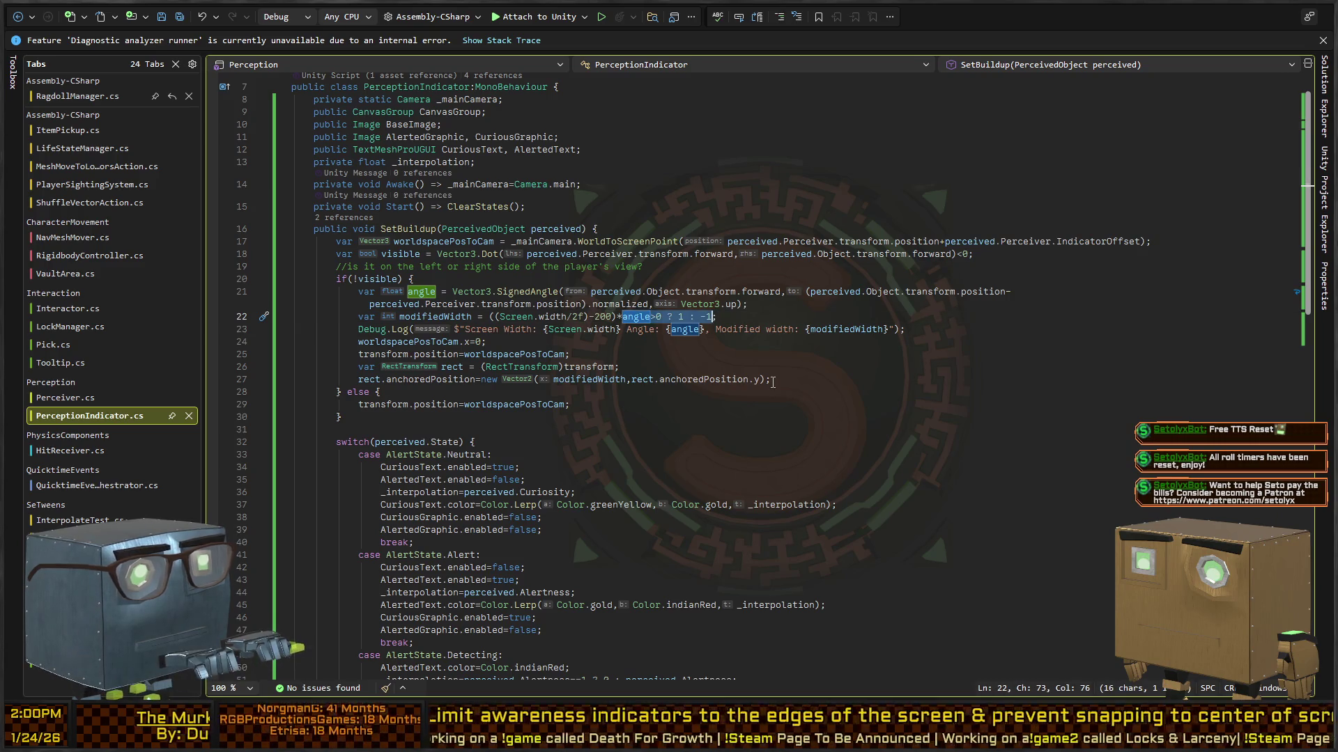
{"action": "type", "text": "("}
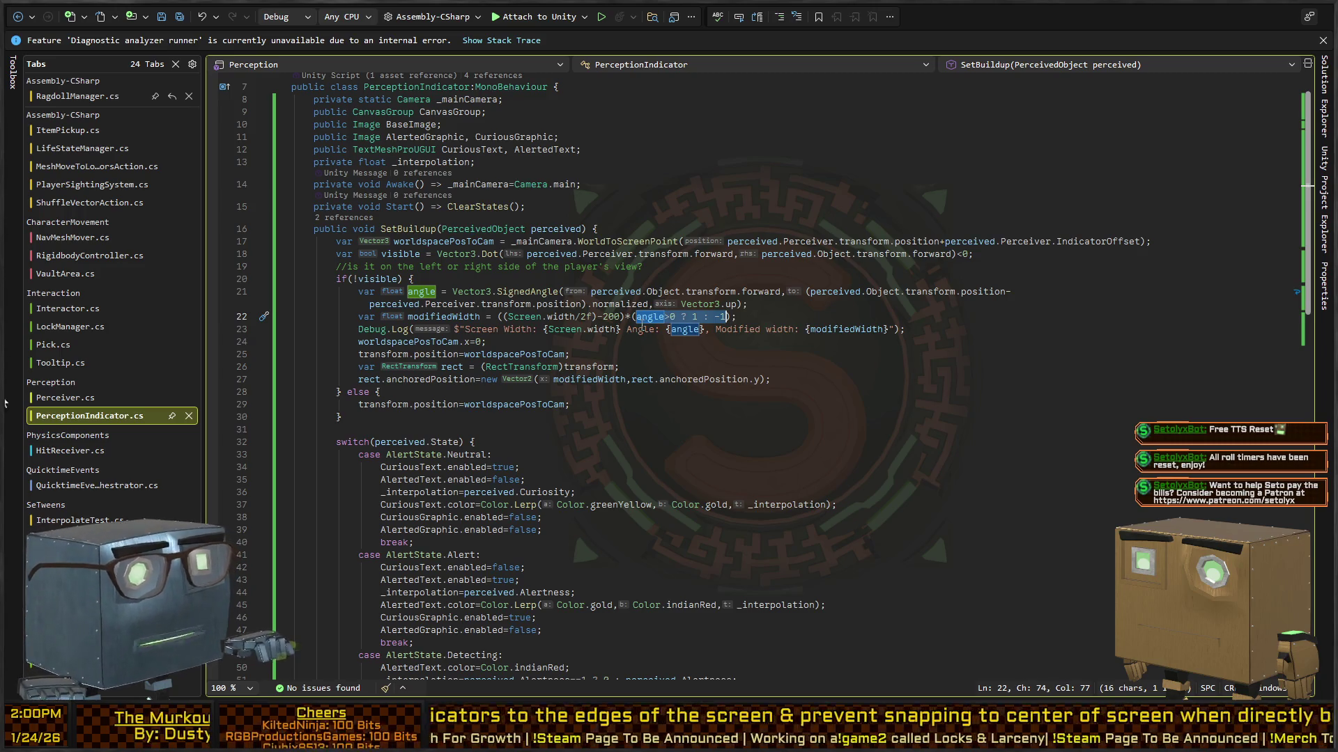
Review line 22's width calculation multiplied by the angle sign, then switch back to Unity.
{"action": "left_click", "coordinate": [674, 325]}
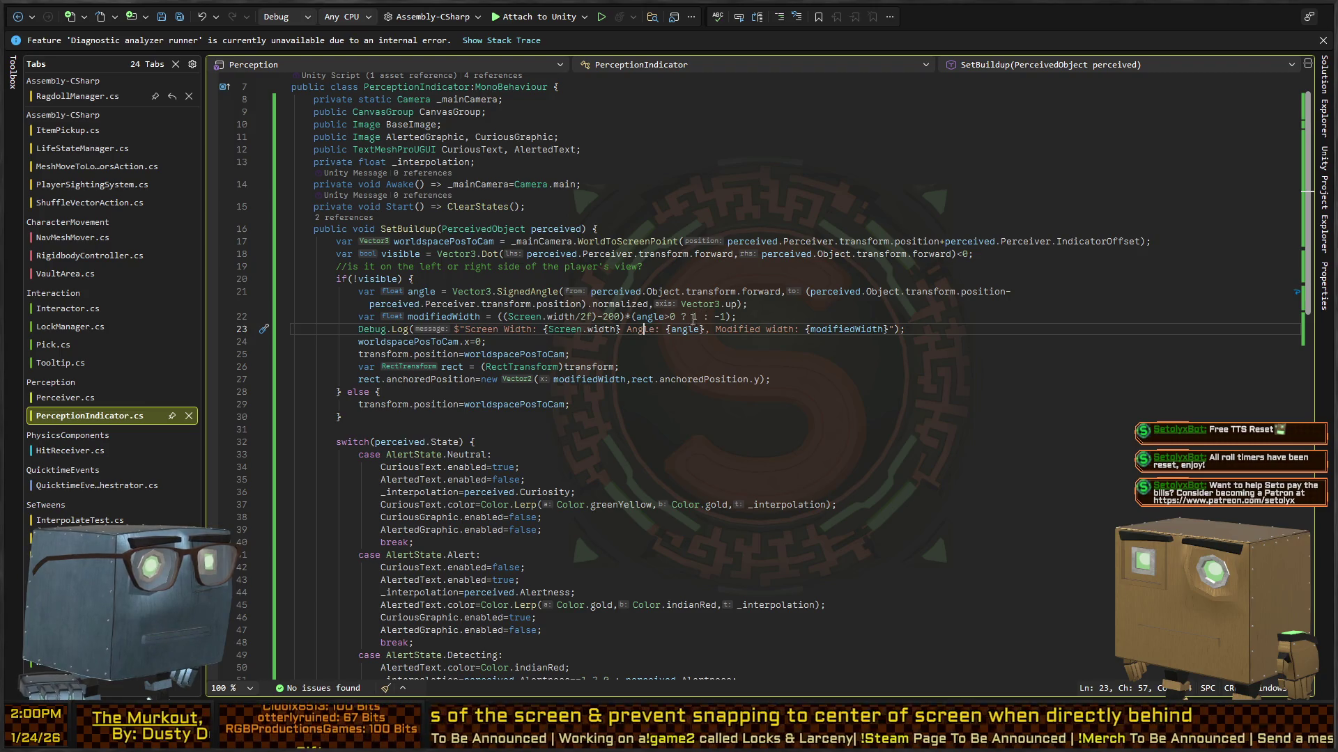
{"action": "left_click_drag", "start_coordinate": [697, 317], "coordinate": [499, 315]}
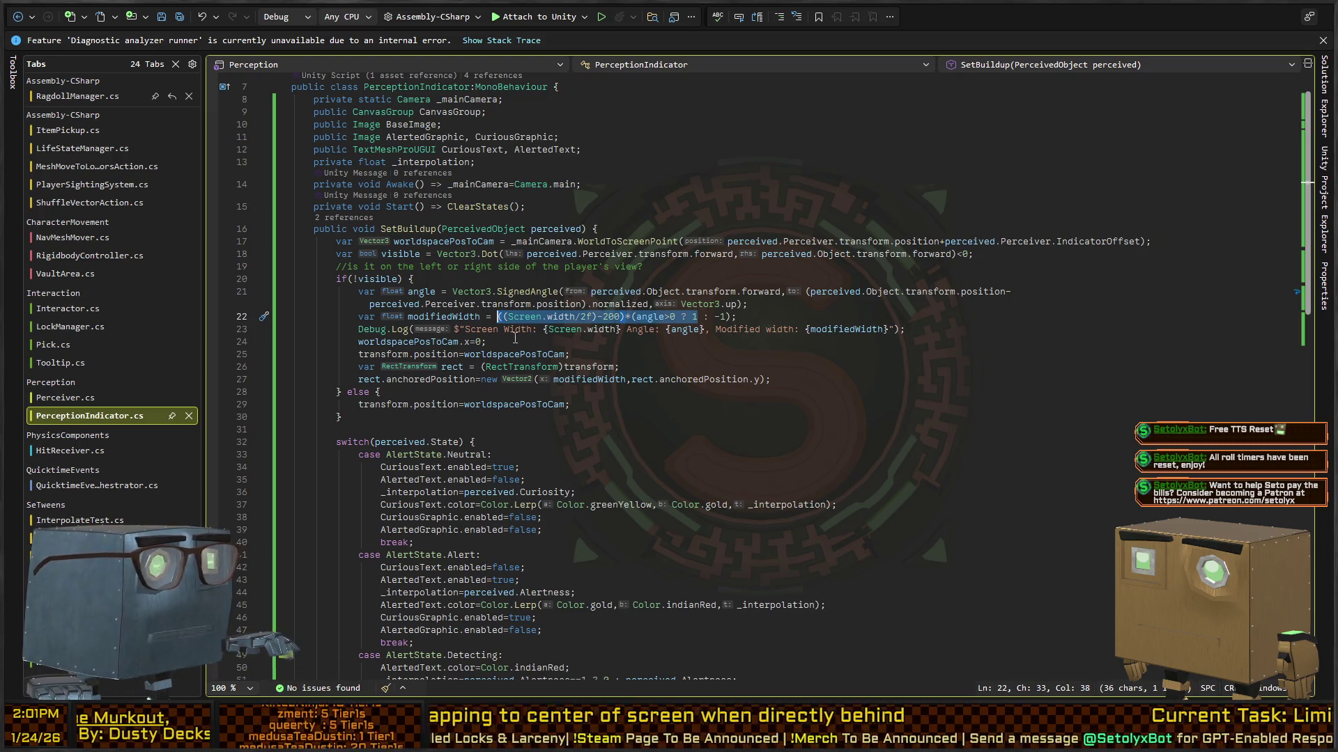
{"action": "key", "text": "End"}
{"action": "key", "text": "Left"}
{"action": "key", "text": "Left"}
{"action": "key", "text": "Left"}
{"action": "left_click_drag", "start_coordinate": [627, 317], "coordinate": [725, 317]}
{"action": "key", "text": "alt+Tab"}
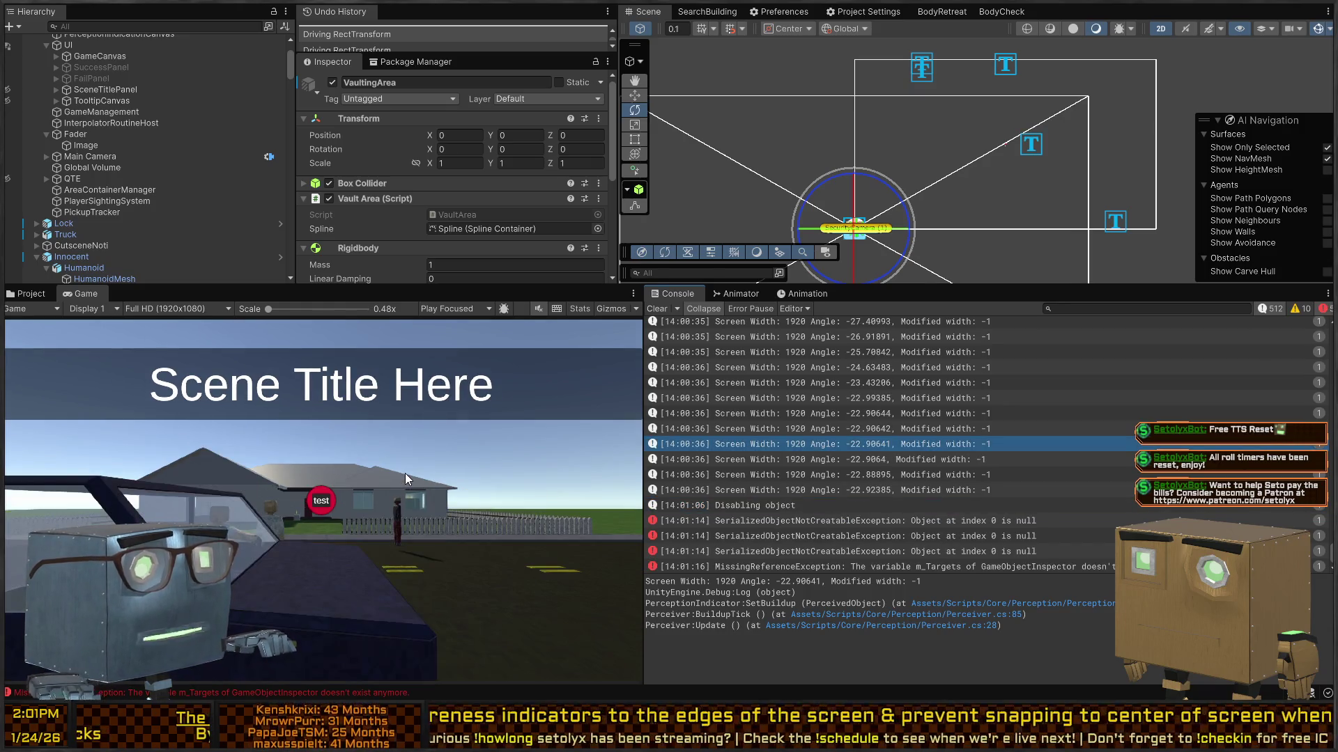
Skip the intro and walk under the house roof to trigger the Modified width -760 log, then return to the script.
{"action": "key", "text": "space"}
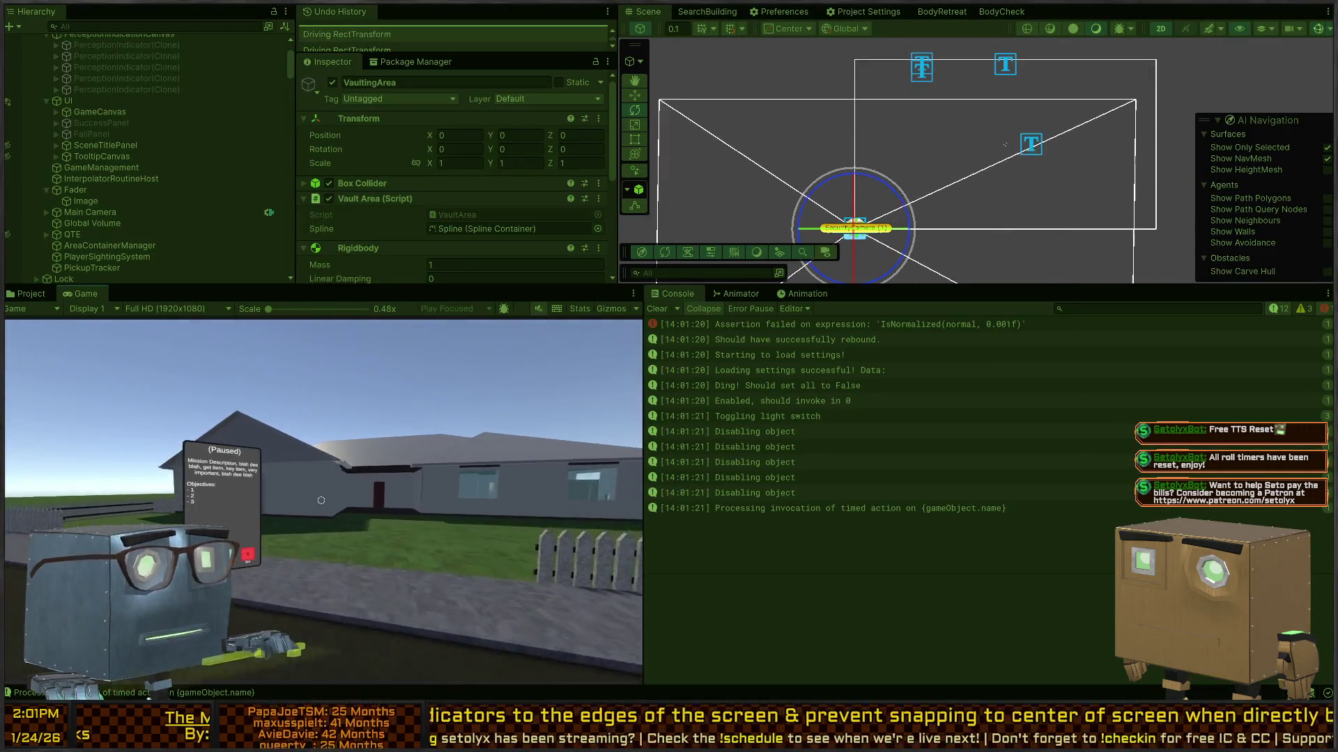
{"action": "key", "text": "w"}
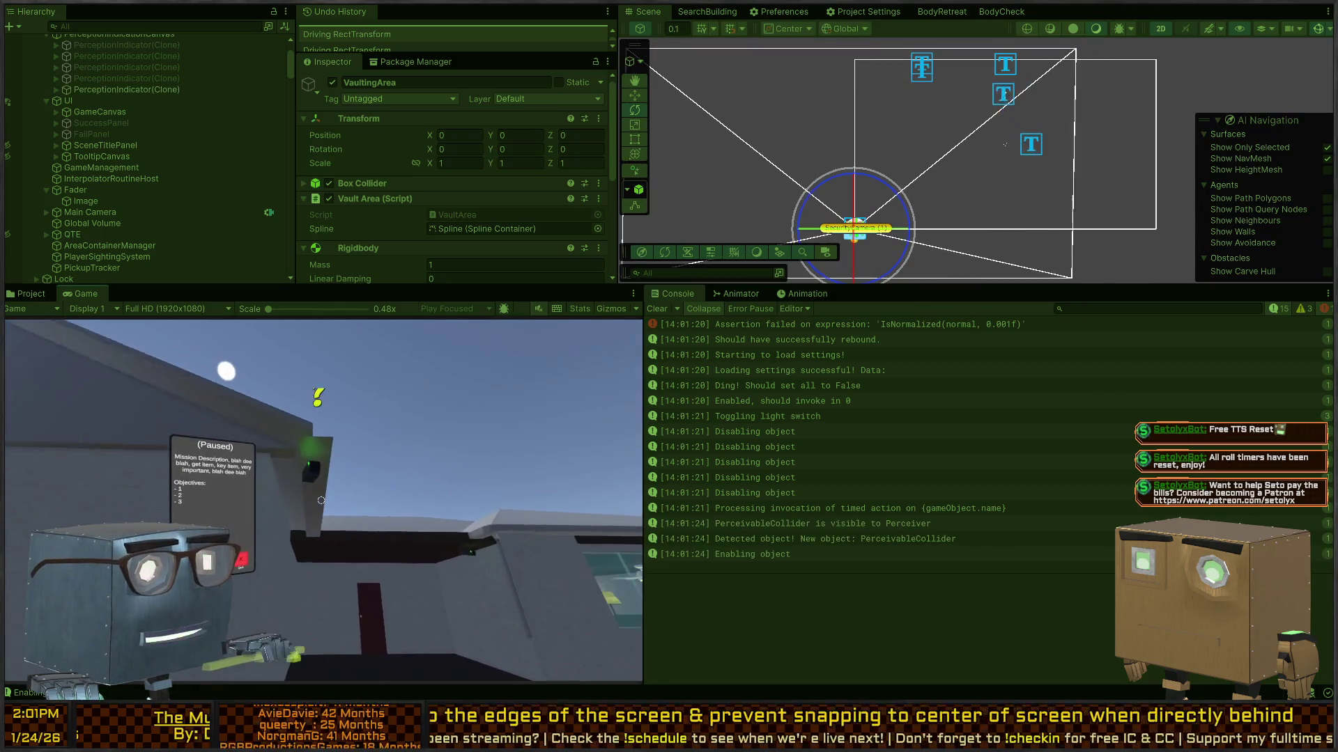
{"action": "key", "text": "w"}
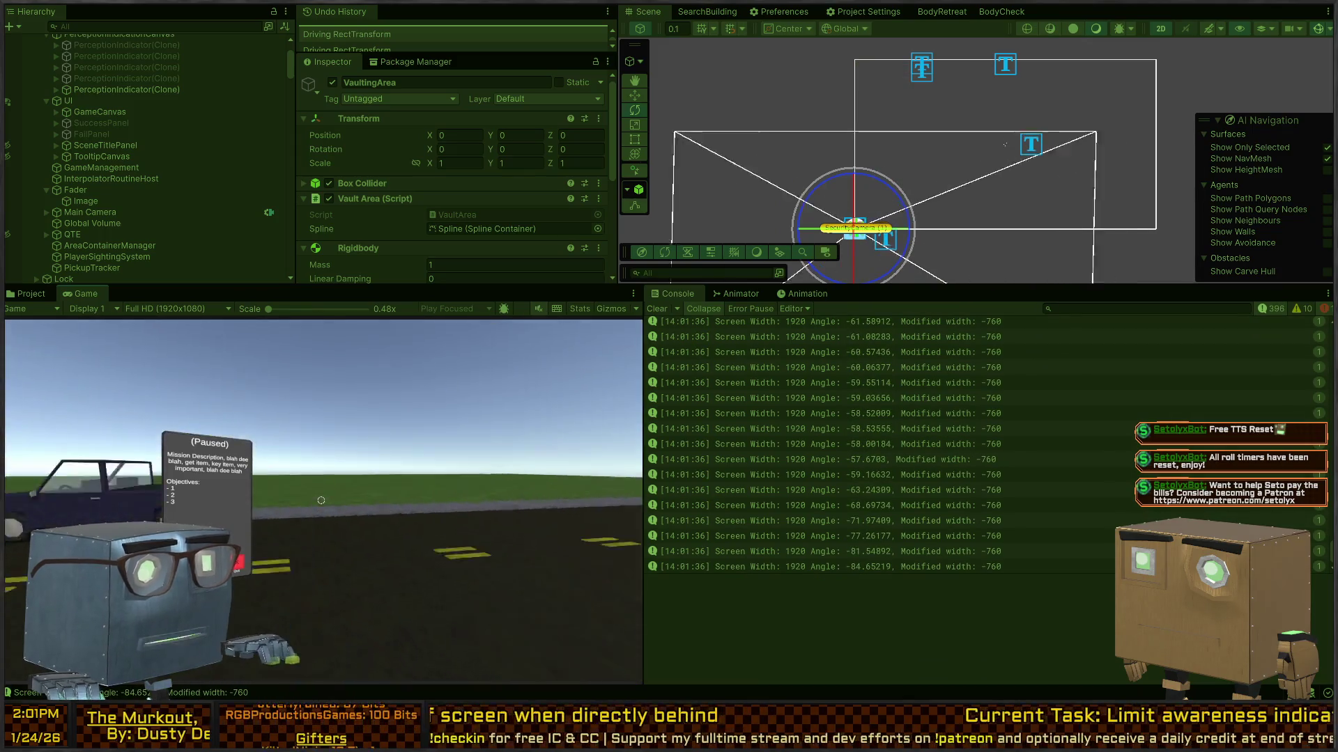
{"action": "key", "text": "alt+Tab"}
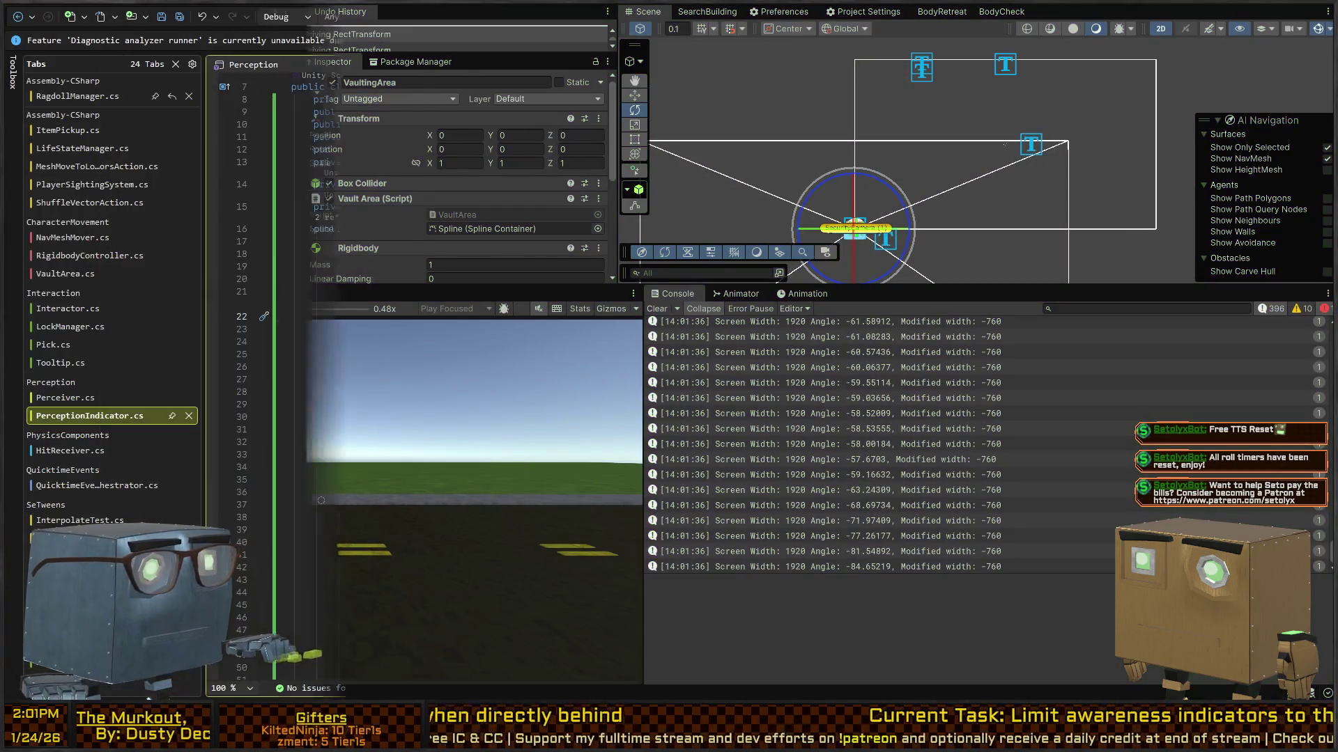
Flip line 22's sign check to (angle>0 ? -1 : 1), save, and return to Unity.
{"action": "left_click", "coordinate": [719, 317]}
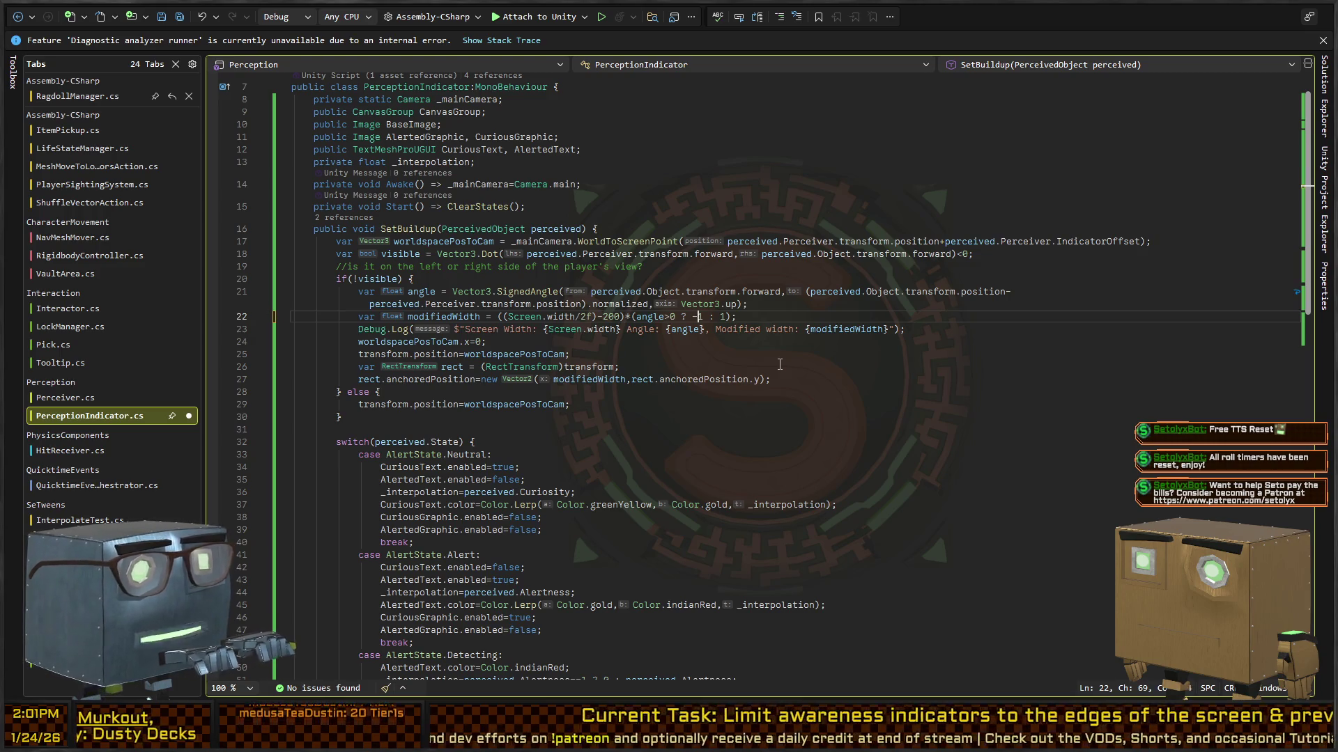
{"action": "key", "text": "ctrl+s"}
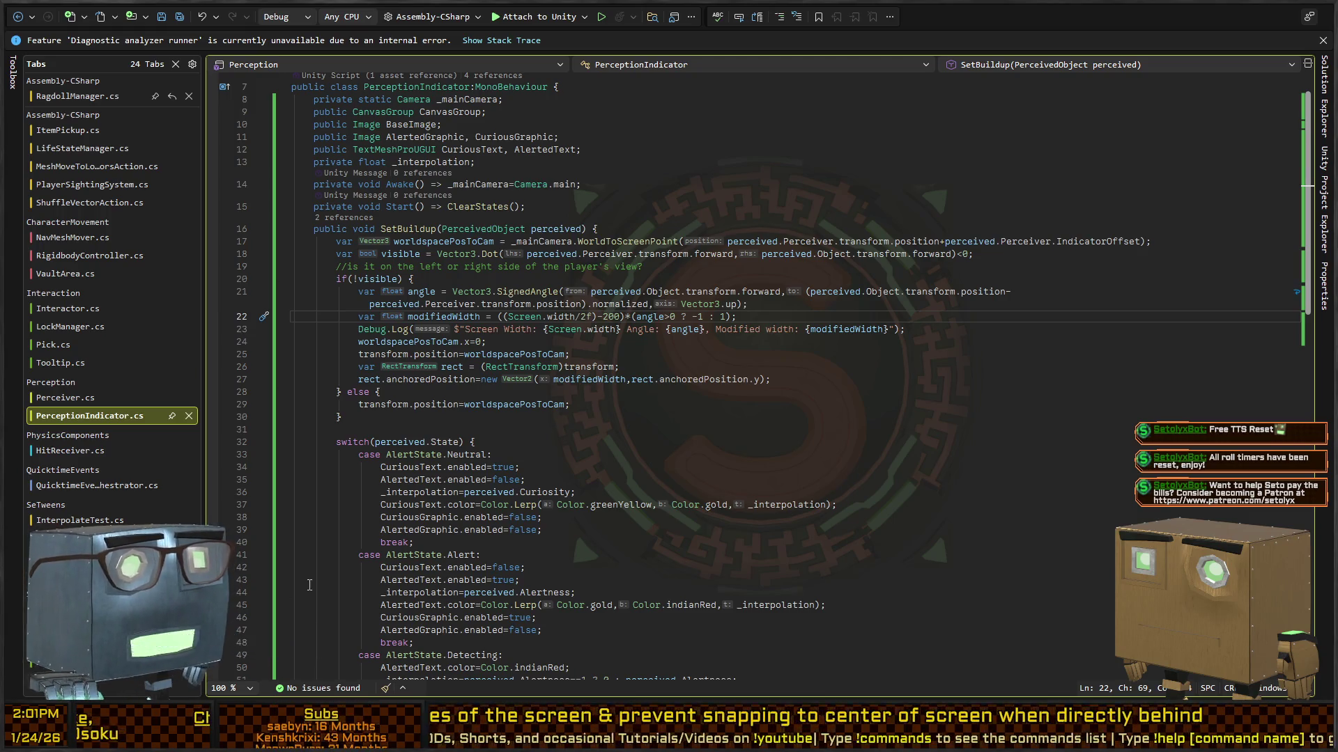
{"action": "key", "text": "alt+Tab"}
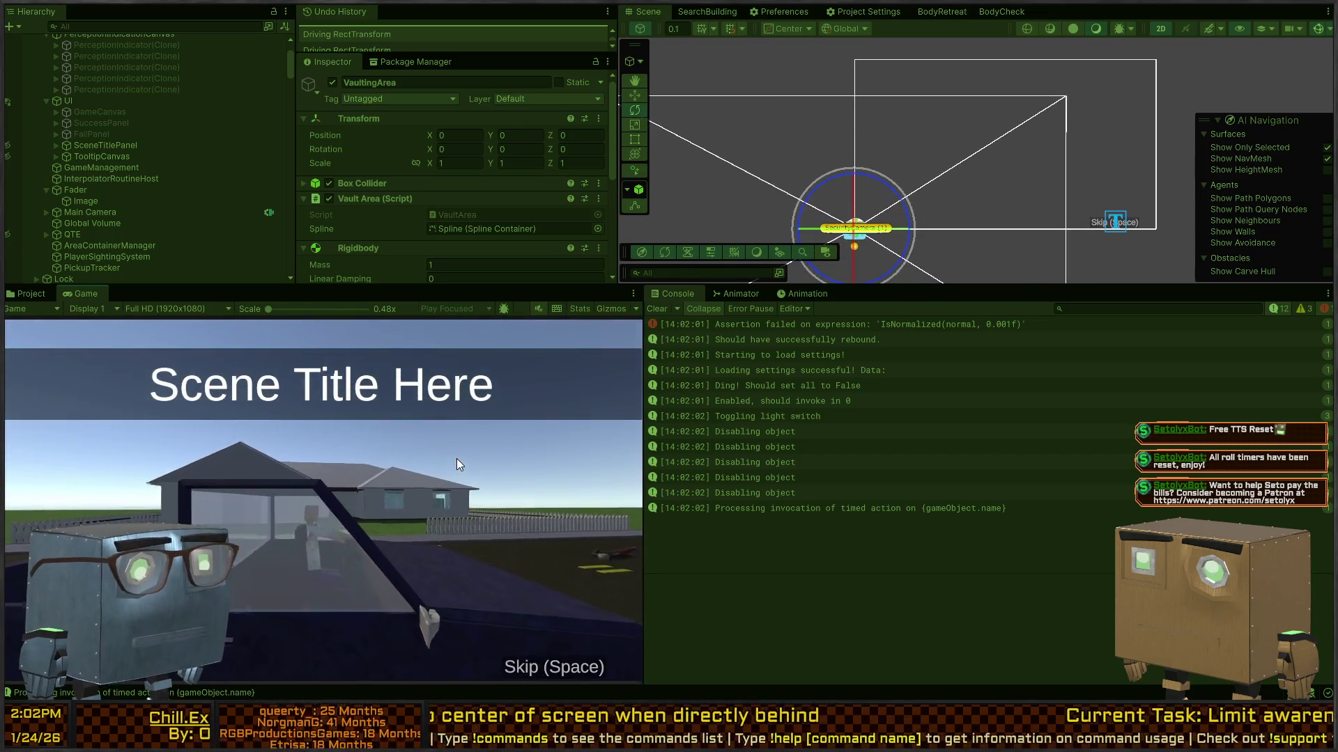
Skip the intro, walk toward the house to log Modified width -760, stop play, and return to PerceptionIndicator.cs.
{"action": "key", "text": "space"}
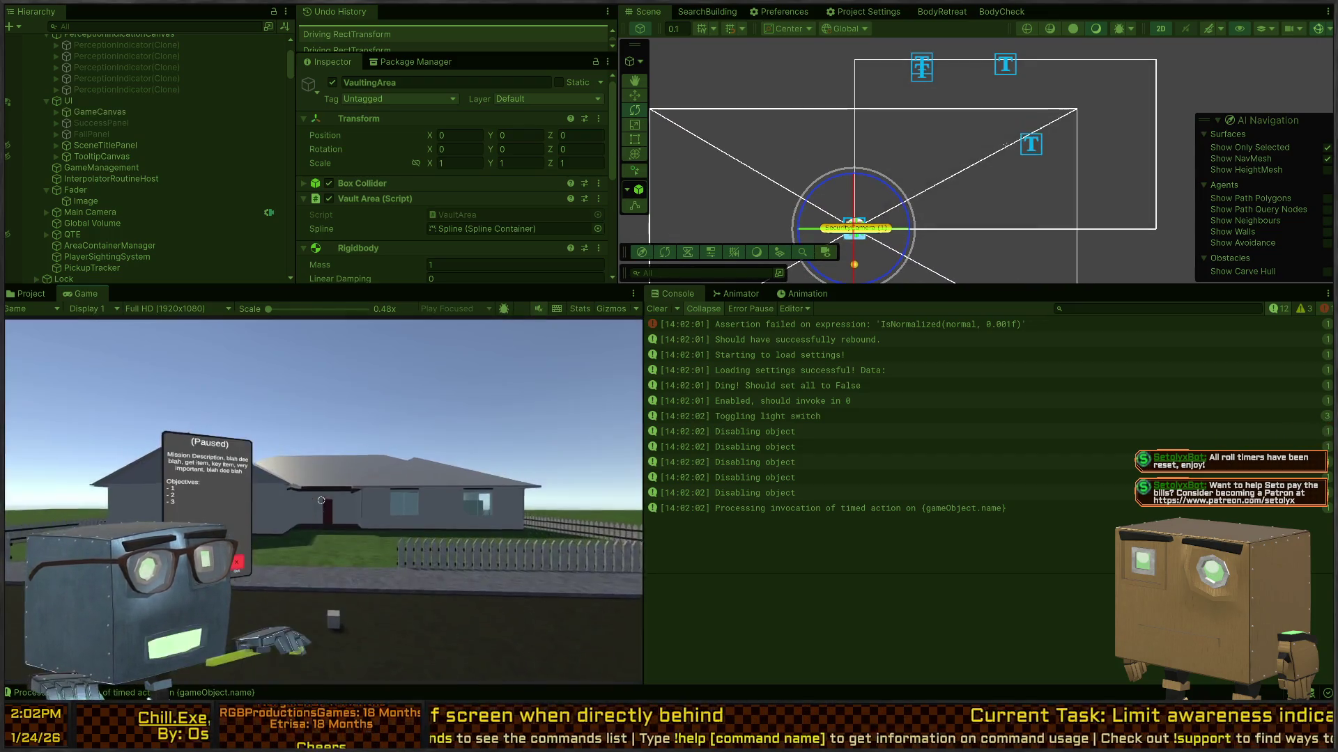
{"action": "key", "text": "w"}
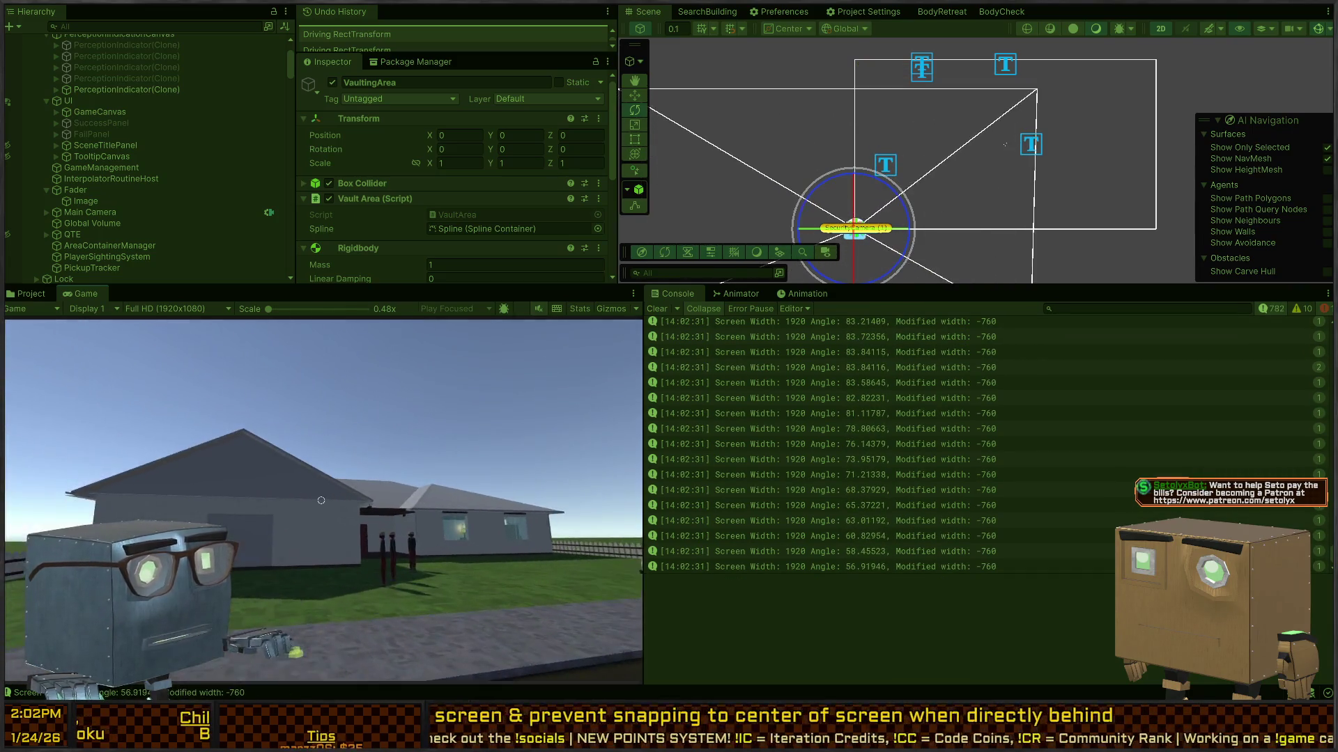
{"action": "key", "text": "Escape"}
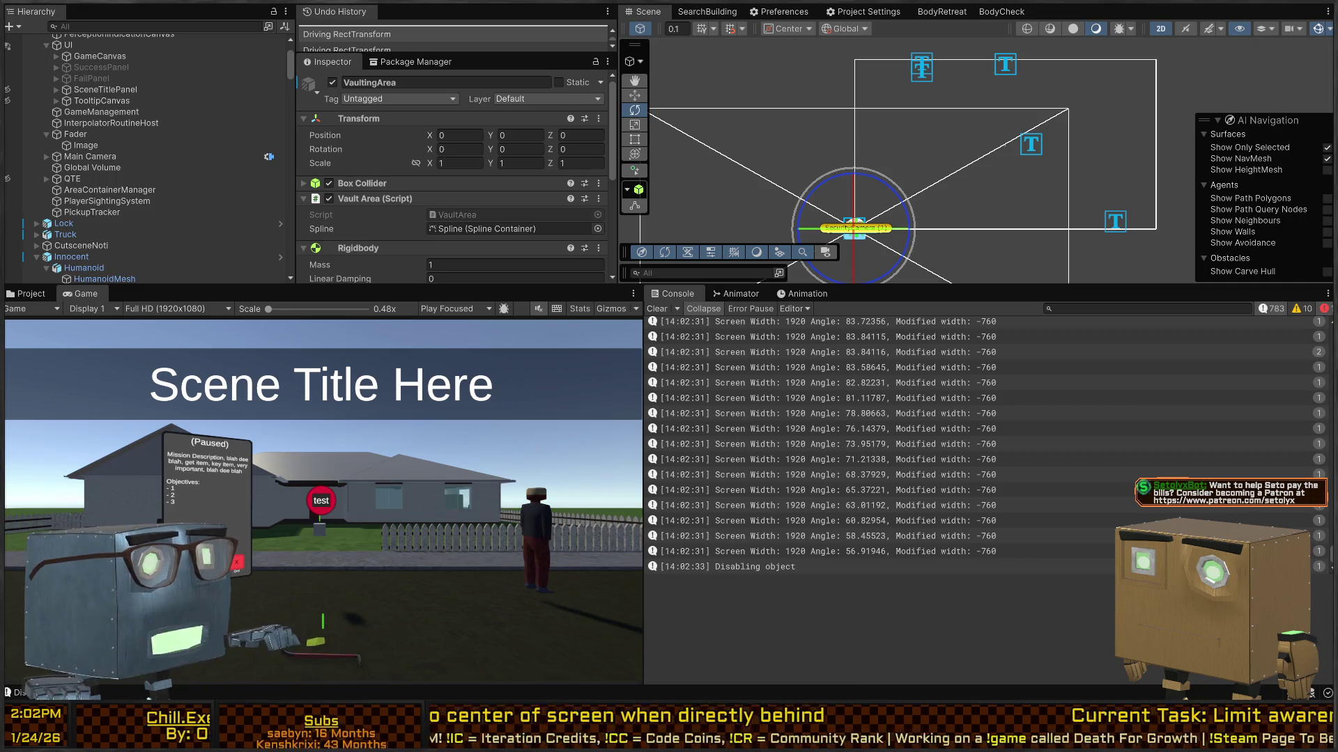
{"action": "key", "text": "alt+Tab"}
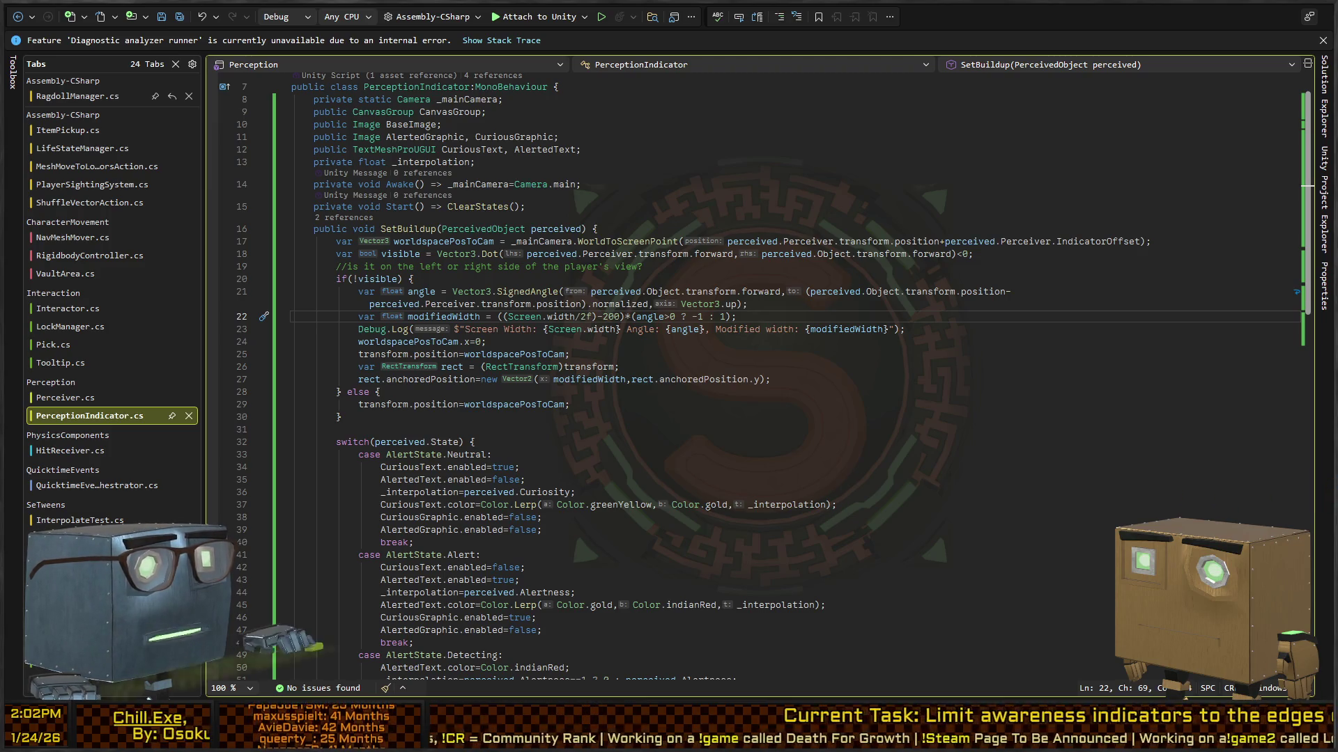
{"action": "key", "text": "alt+Tab"}
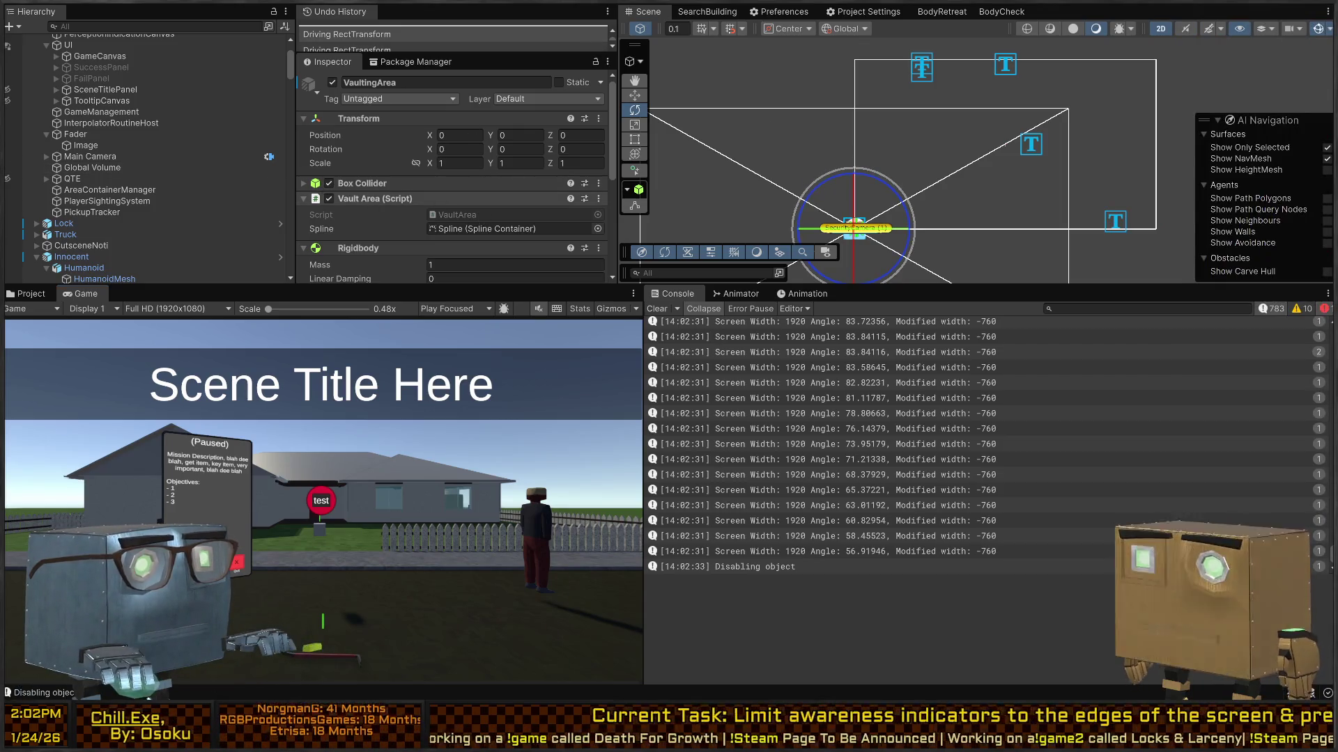
{"action": "key", "text": "alt+Tab"}
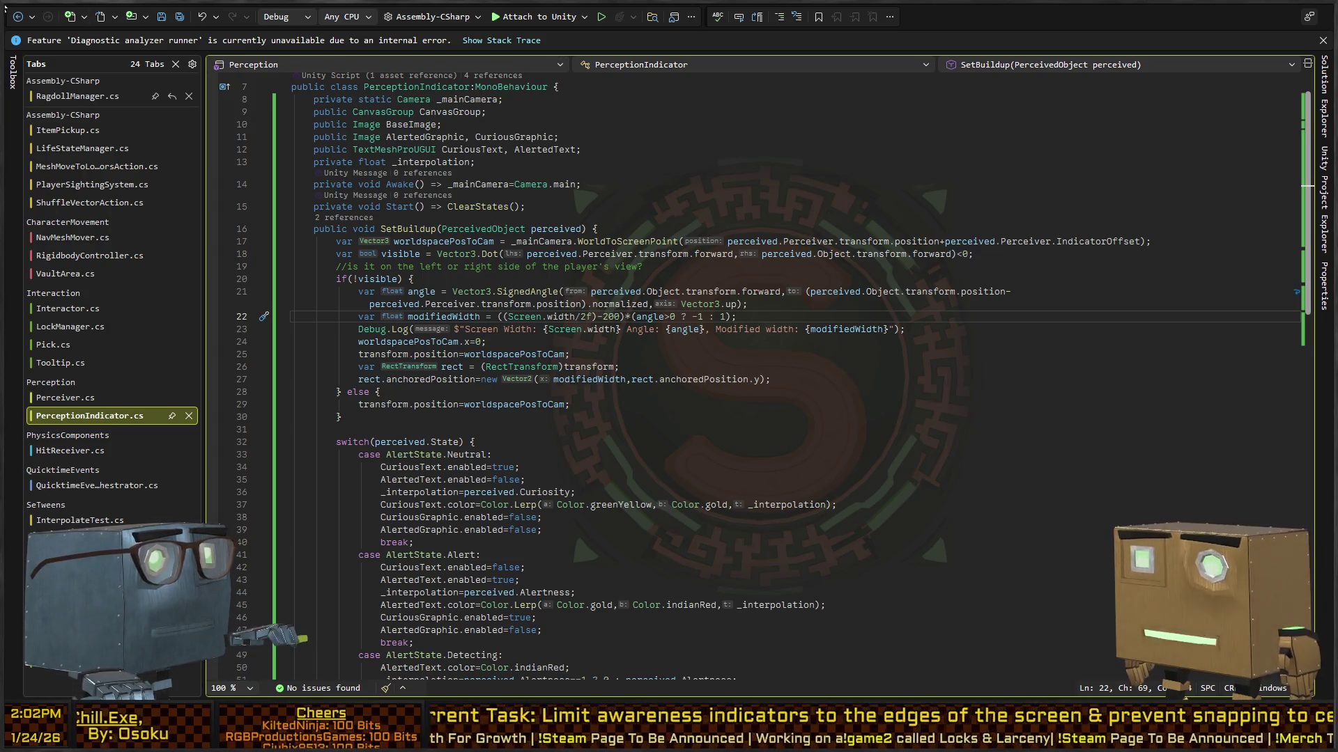
{"action": "mouse_move", "coordinate": [571, 177]}
{"action": "left_mouse_down"}
{"action": "mouse_move", "coordinate": [570, 518]}
{"action": "mouse_move", "coordinate": [811, 533]}
{"action": "mouse_move", "coordinate": [1078, 526]}
{"action": "mouse_move", "coordinate": [1054, 186]}
{"action": "mouse_move", "coordinate": [929, 161]}
{"action": "mouse_move", "coordinate": [574, 174]}
{"action": "left_mouse_up"}
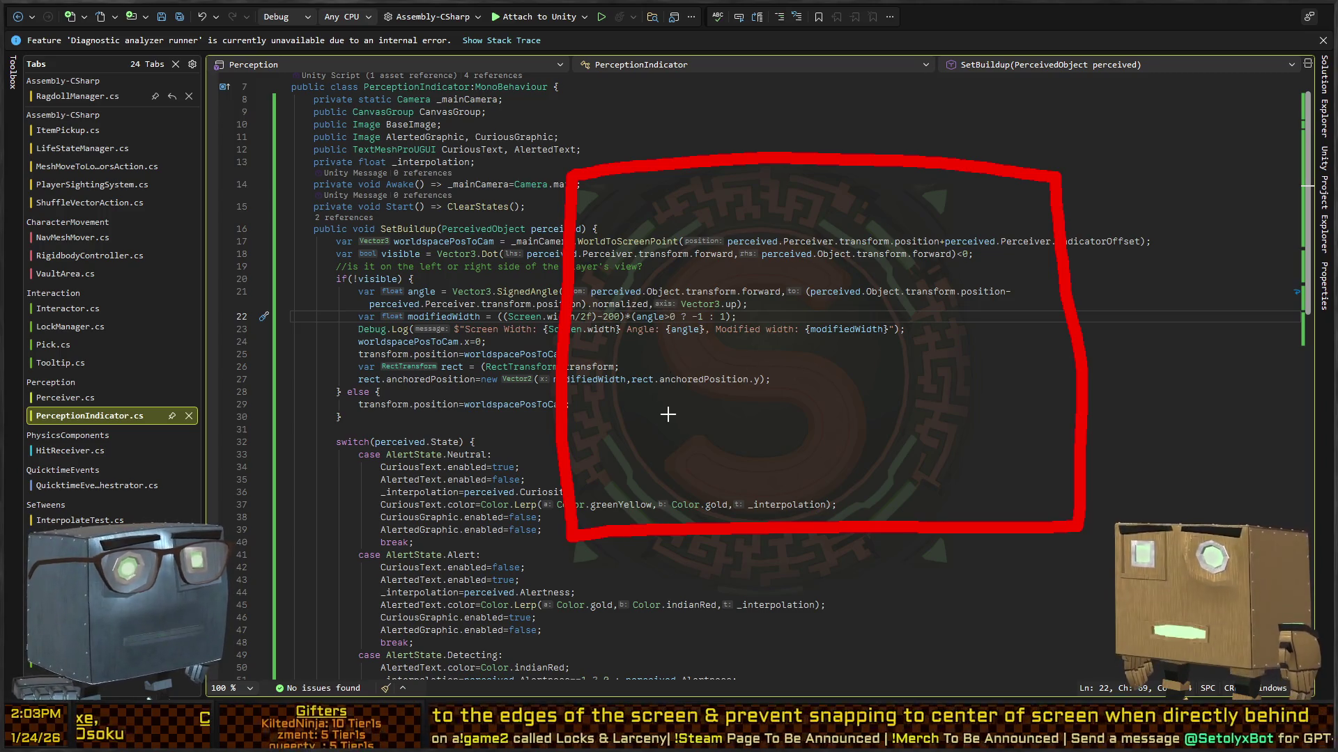
{"action": "key", "text": "e"}
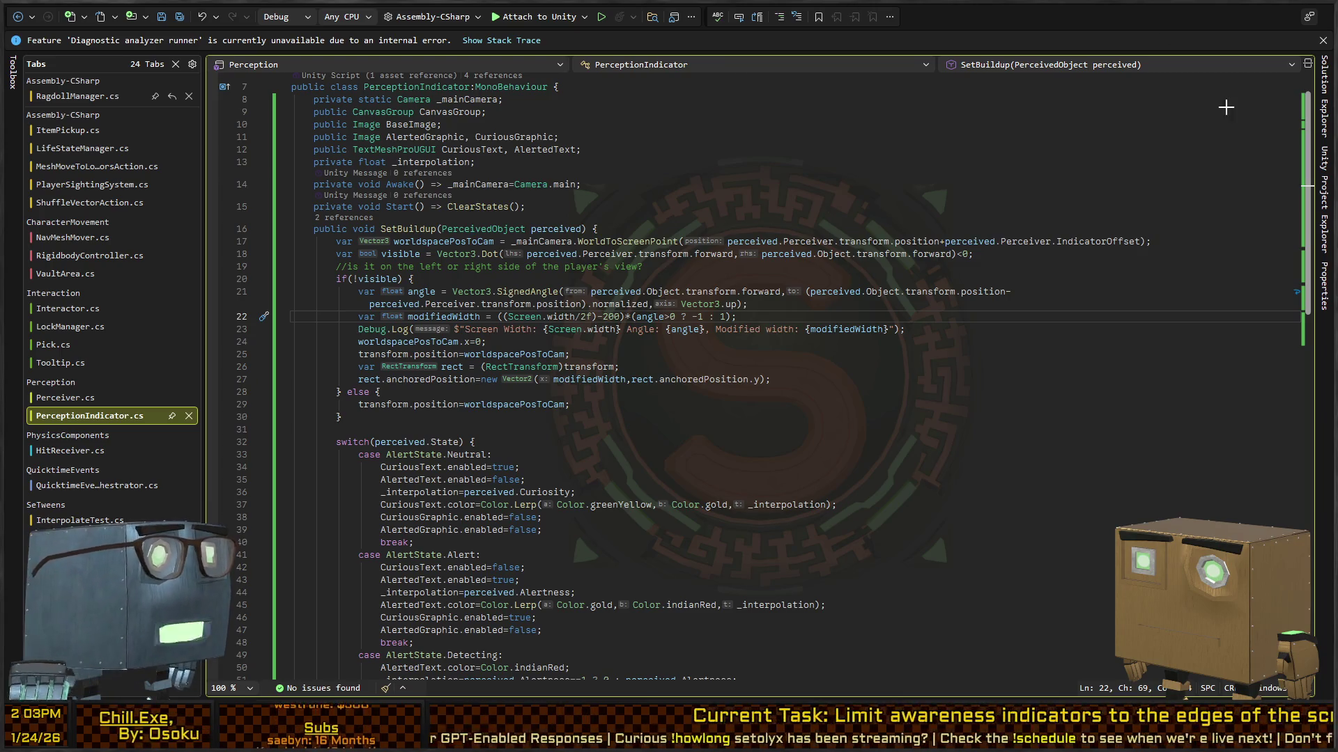
{"action": "right_click", "coordinate": [675, 274]}
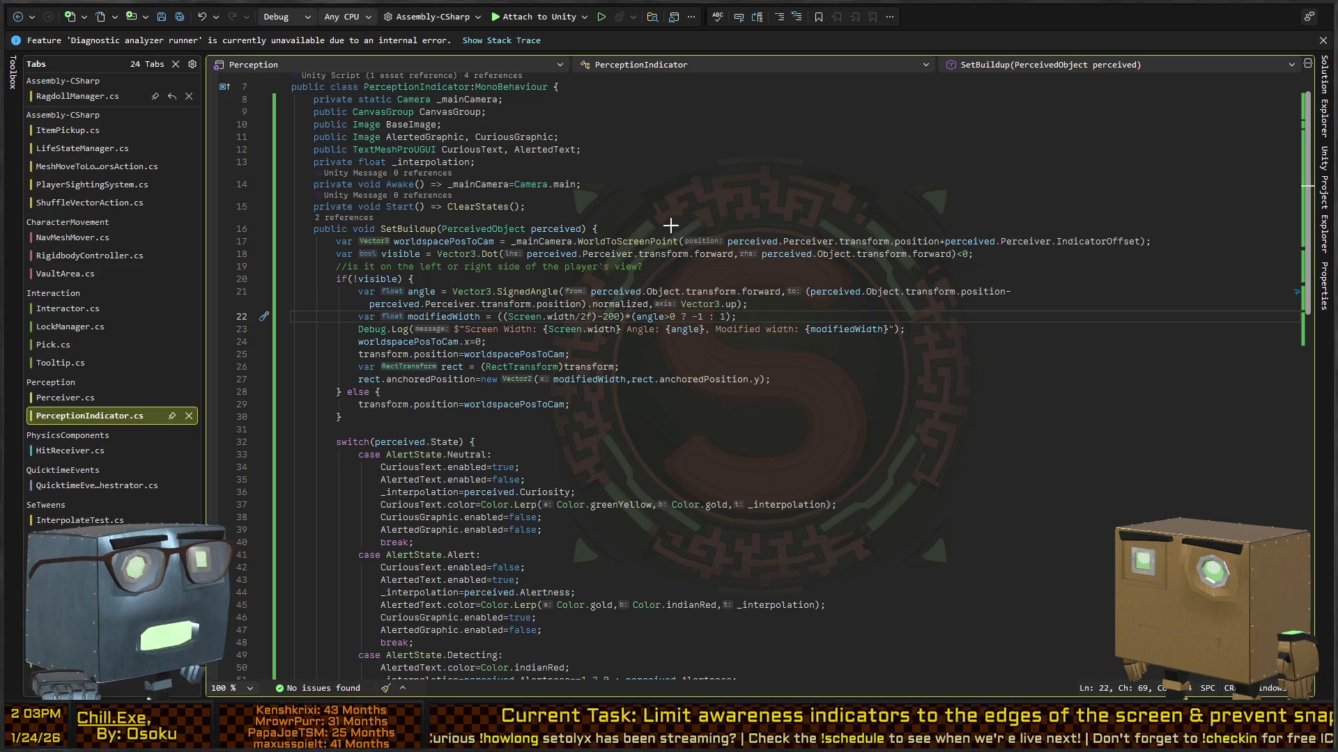
{"action": "right_click", "coordinate": [701, 370]}
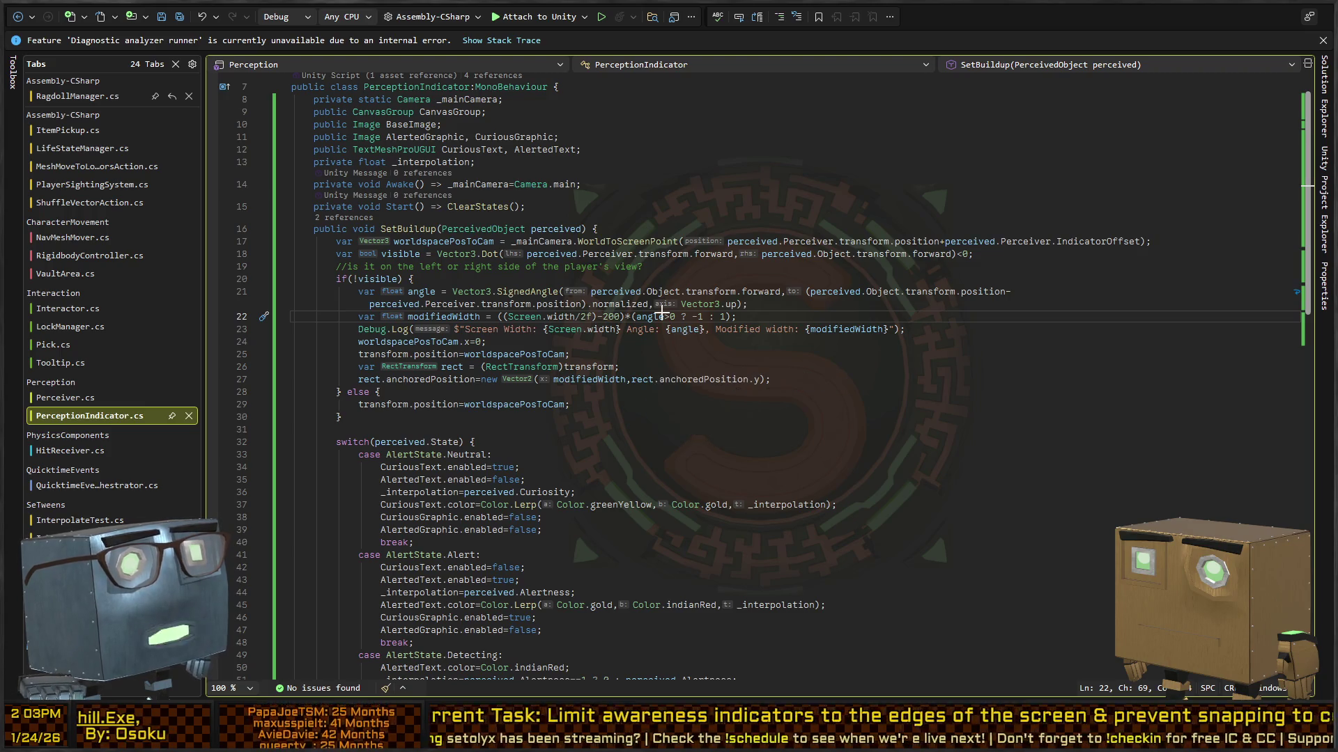